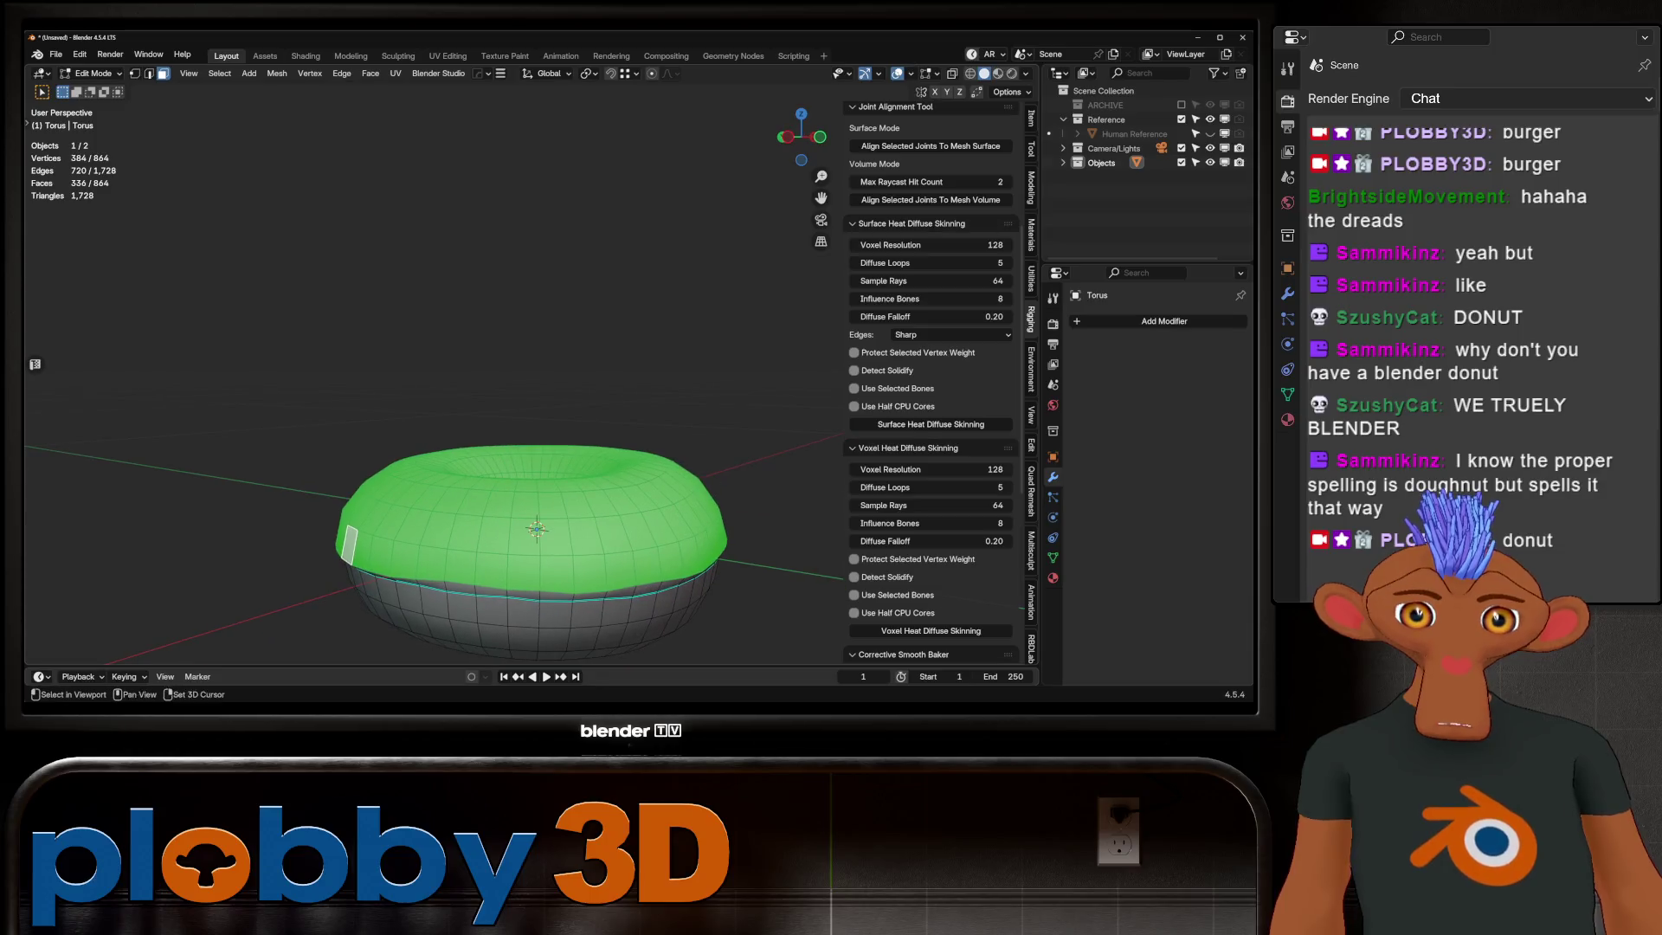
Step: Duplicate the selected top faces in place and separate them into a new object, then select it
{"action": "key", "text": "shift+d"}
{"action": "key", "text": "Escape"}
{"action": "key", "text": "p"}
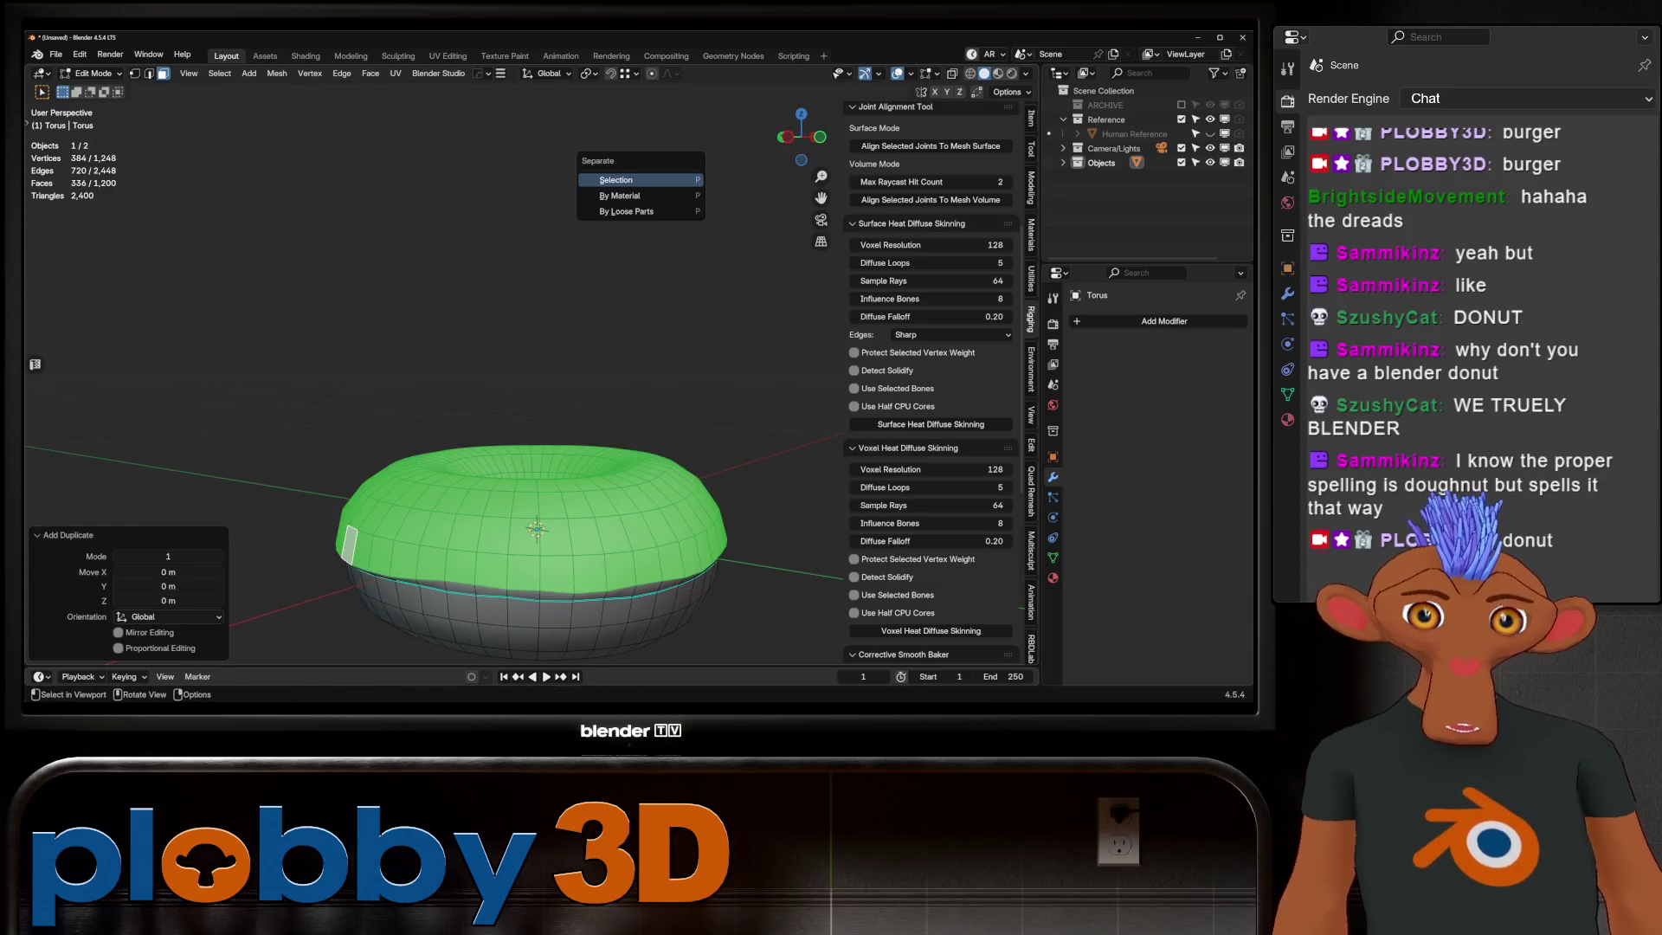
{"action": "left_click", "coordinate": [624, 179]}
{"action": "key", "text": "Tab"}
{"action": "left_click", "coordinate": [532, 480]}
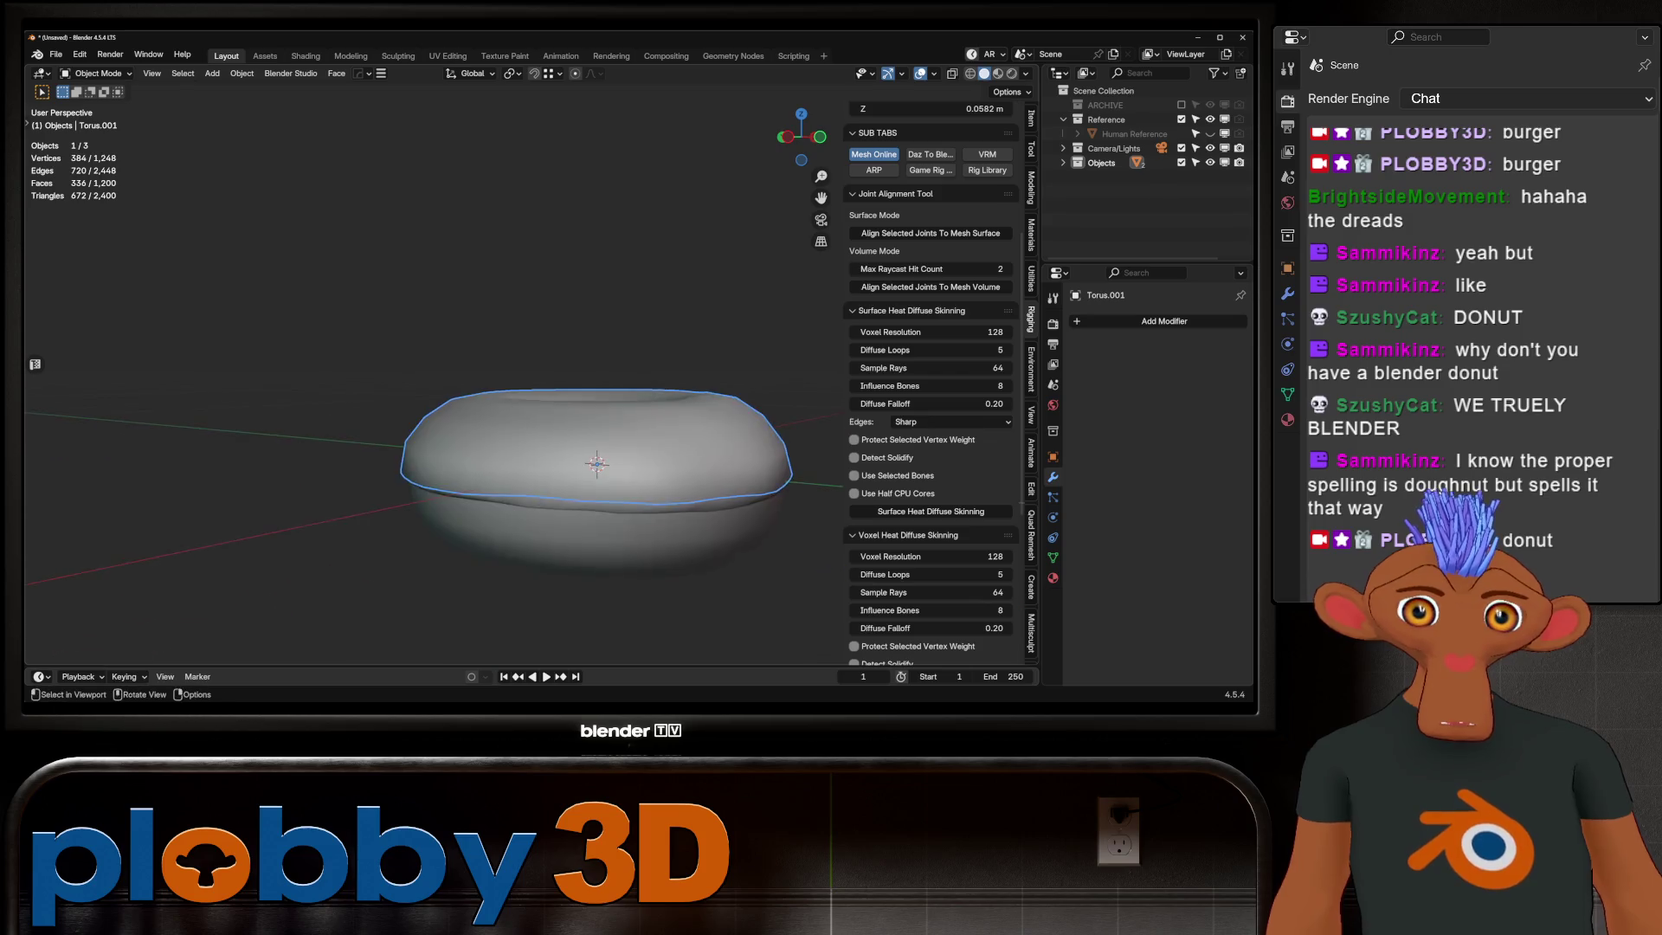
{"action": "middle_click_drag", "start_coordinate": [533, 481], "coordinate": [514, 429]}
Step: Give the separated top half a new empty Geometry Nodes group and return to Layout
{"action": "left_click", "coordinate": [734, 55]}
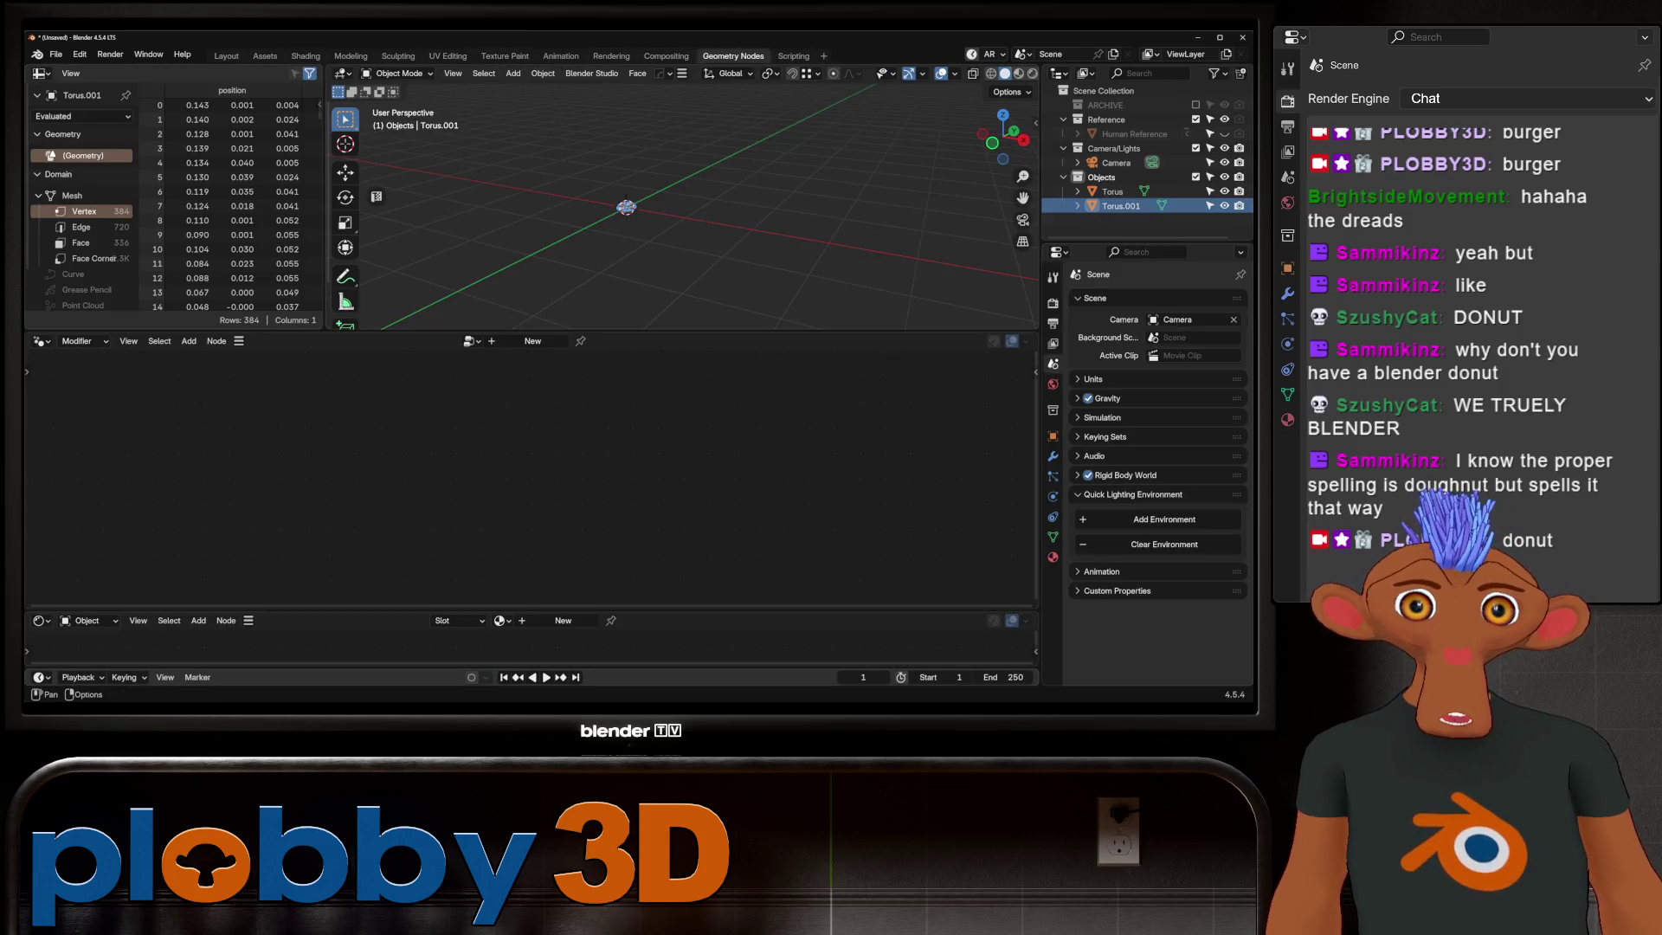
{"action": "left_click", "coordinate": [533, 341]}
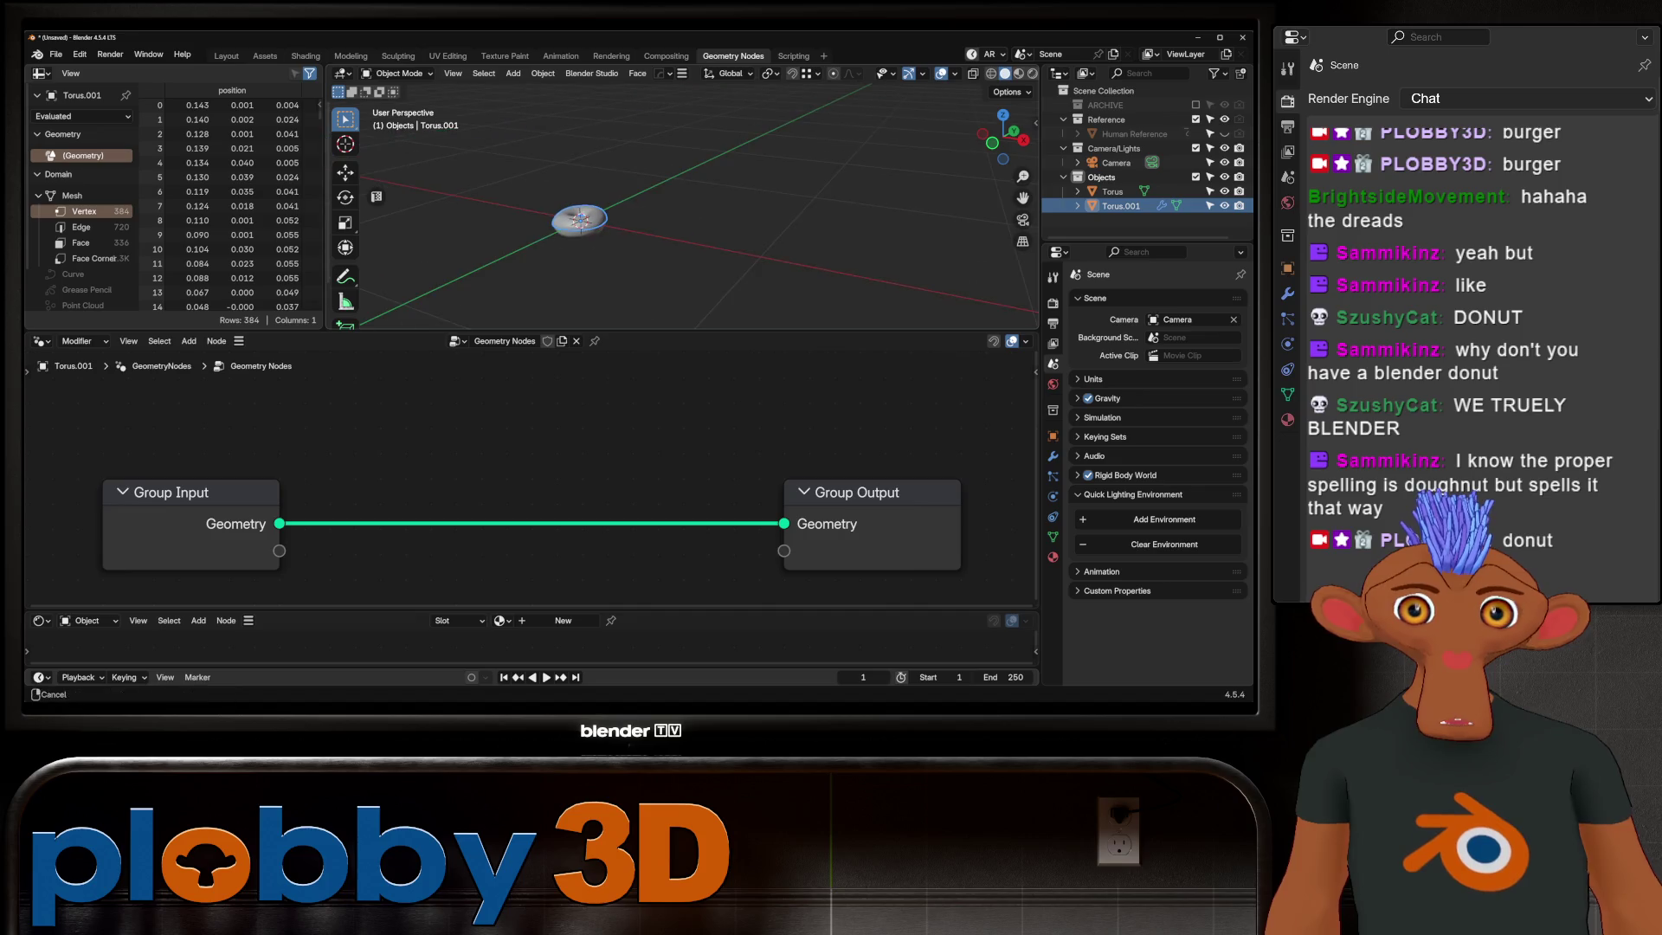
{"action": "left_click", "coordinate": [226, 54]}
{"action": "mouse_move", "coordinate": [520, 390]}
{"action": "middle_mouse_down"}
{"action": "mouse_move", "coordinate": [592, 453]}
{"action": "mouse_move", "coordinate": [519, 394]}
{"action": "middle_mouse_up"}
{"action": "key", "text": "shift+a"}
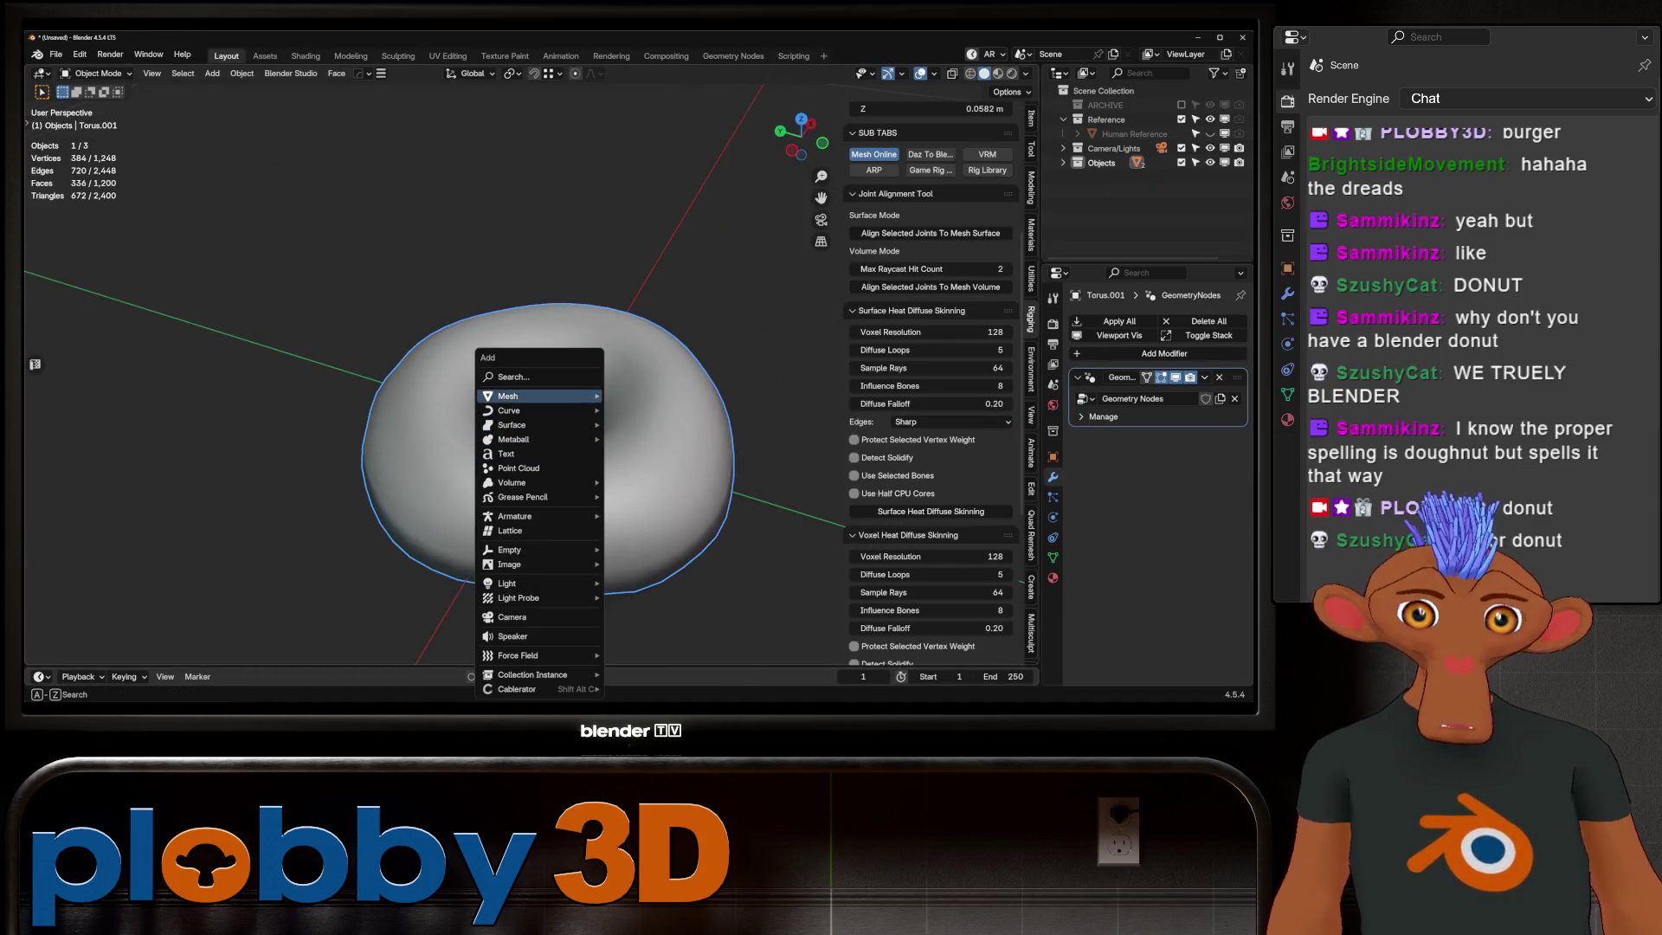
Step: Add an eight-vertex cylinder and shrink it down to sprinkle size
{"action": "left_click", "coordinate": [642, 102]}
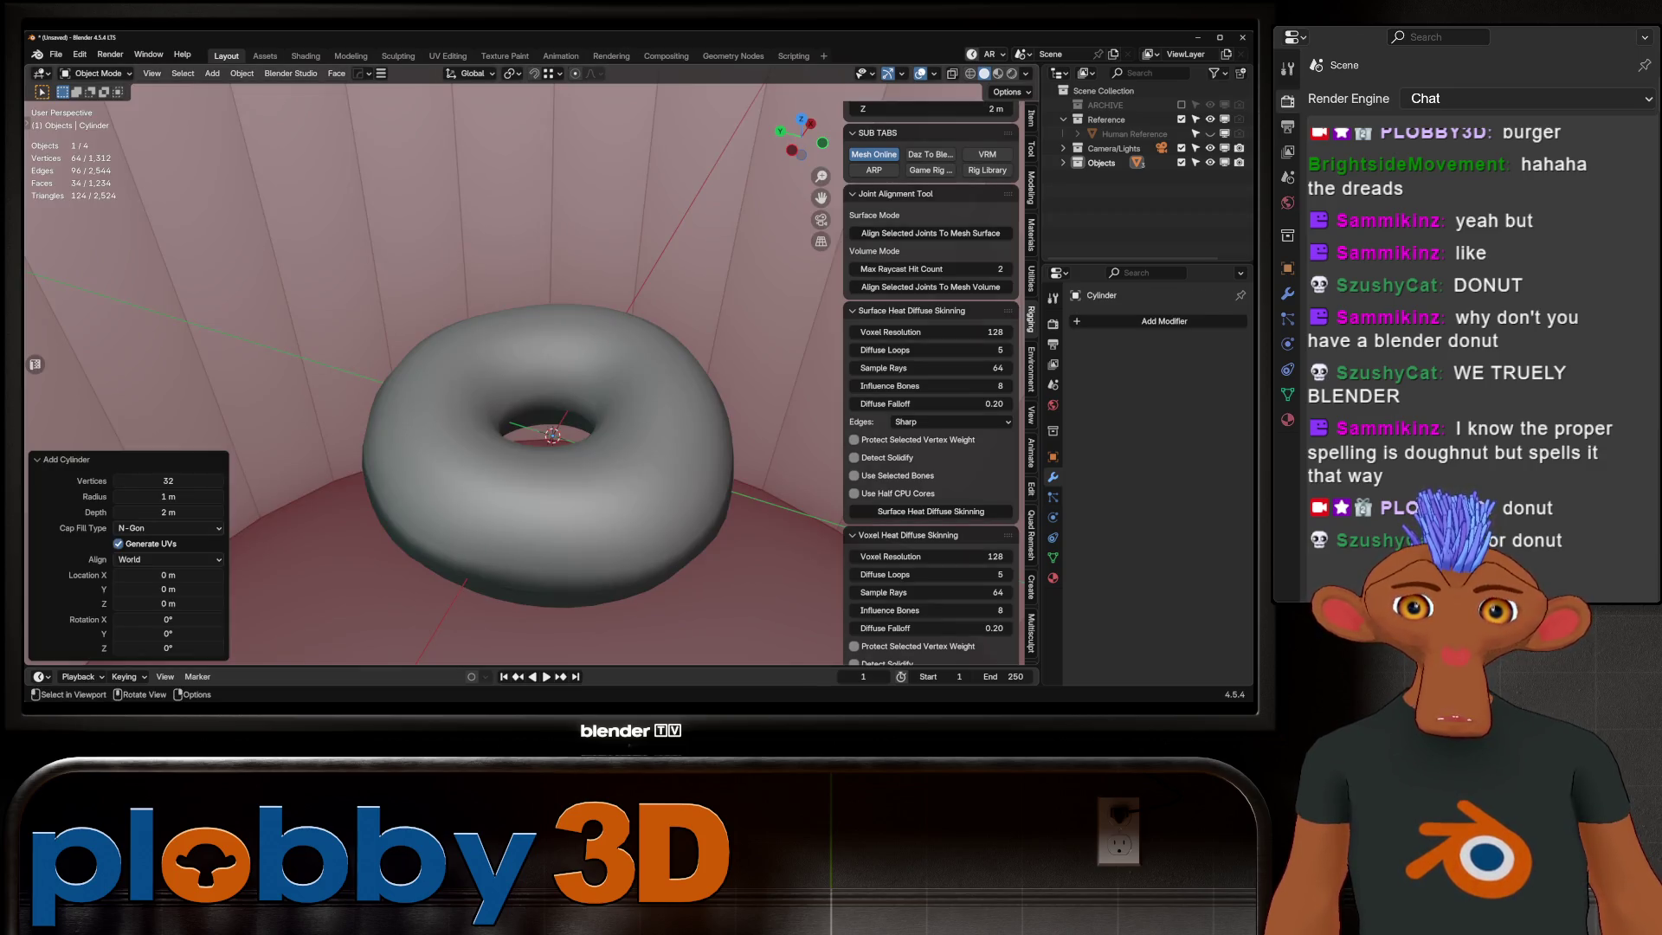
{"action": "double_click", "coordinate": [168, 481]}
{"action": "type", "text": "8"}
{"action": "key", "text": "Return"}
{"action": "scroll", "coordinate": [411, 478], "scroll_direction": "down", "scroll_amount": 5}
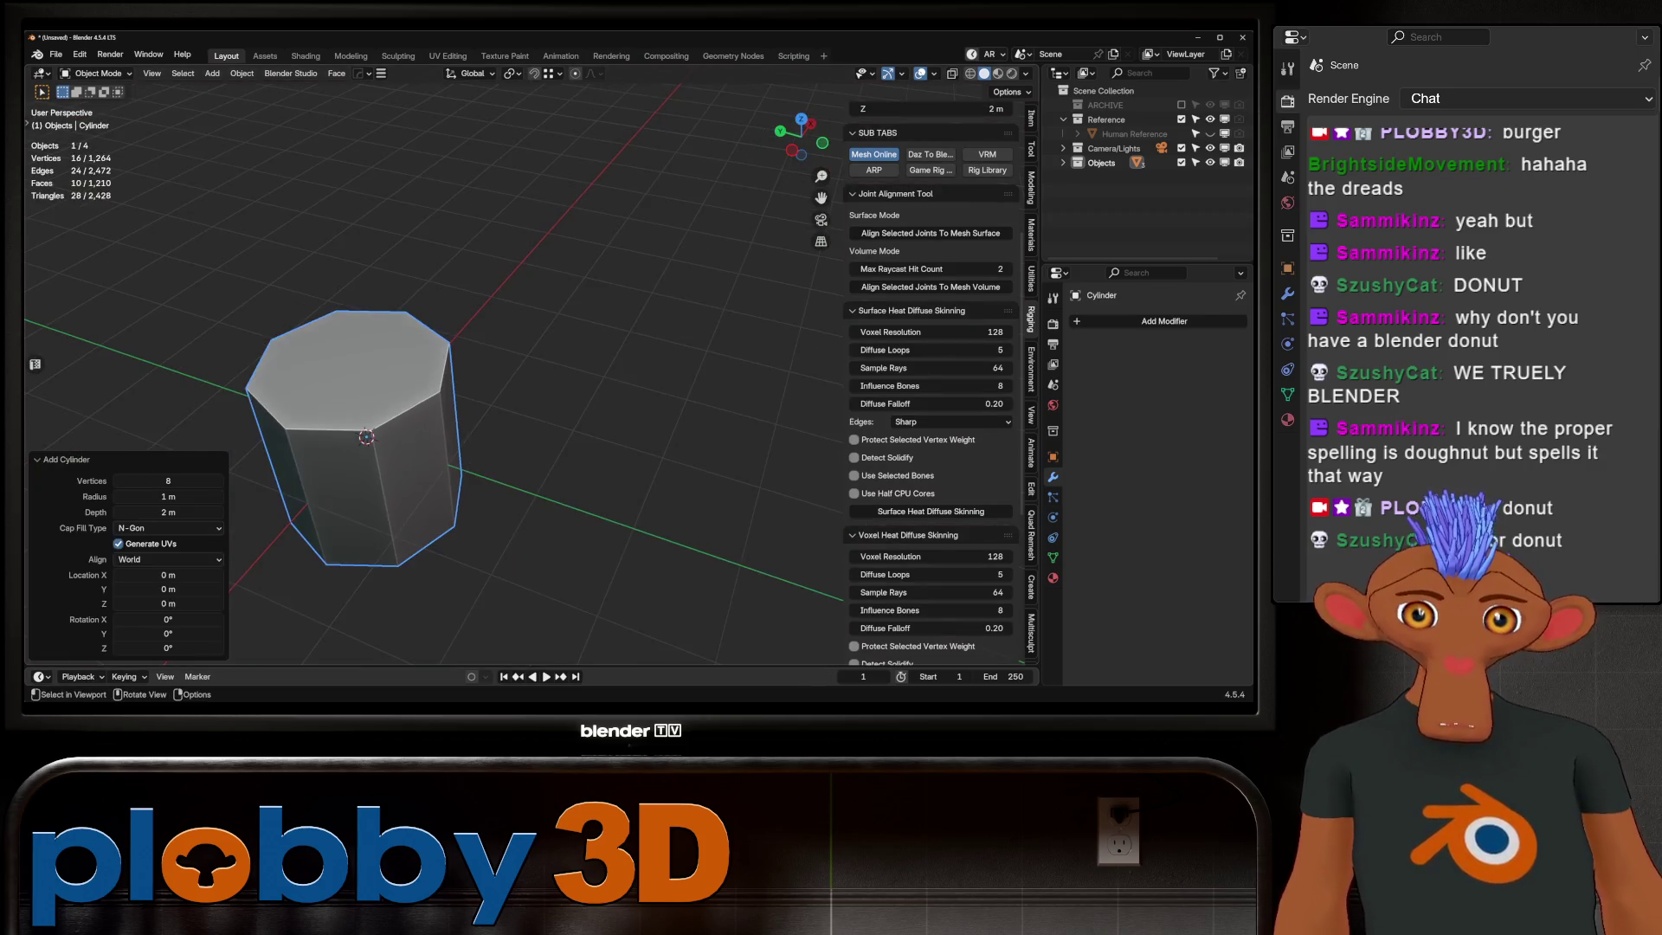
{"action": "key", "text": "s"}
{"action": "left_click", "coordinate": [364, 436]}
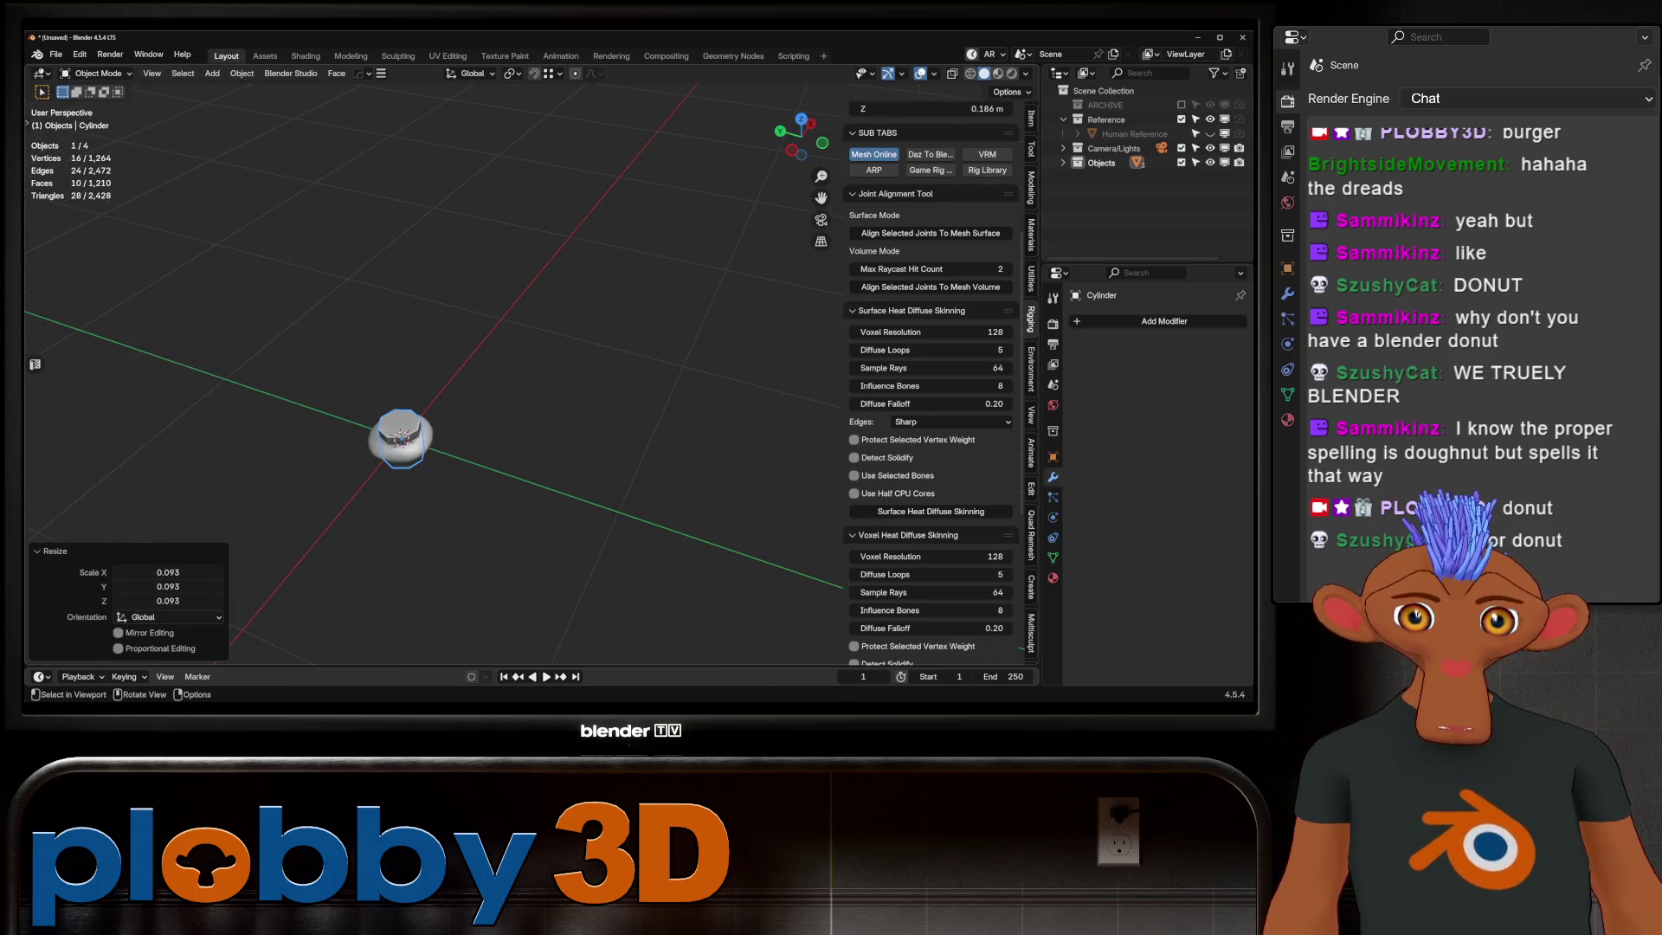
{"action": "scroll", "coordinate": [435, 419], "scroll_direction": "up", "scroll_amount": 6}
{"action": "key", "text": "ctrl+z"}
{"action": "scroll", "coordinate": [436, 418], "scroll_direction": "up", "scroll_amount": 4}
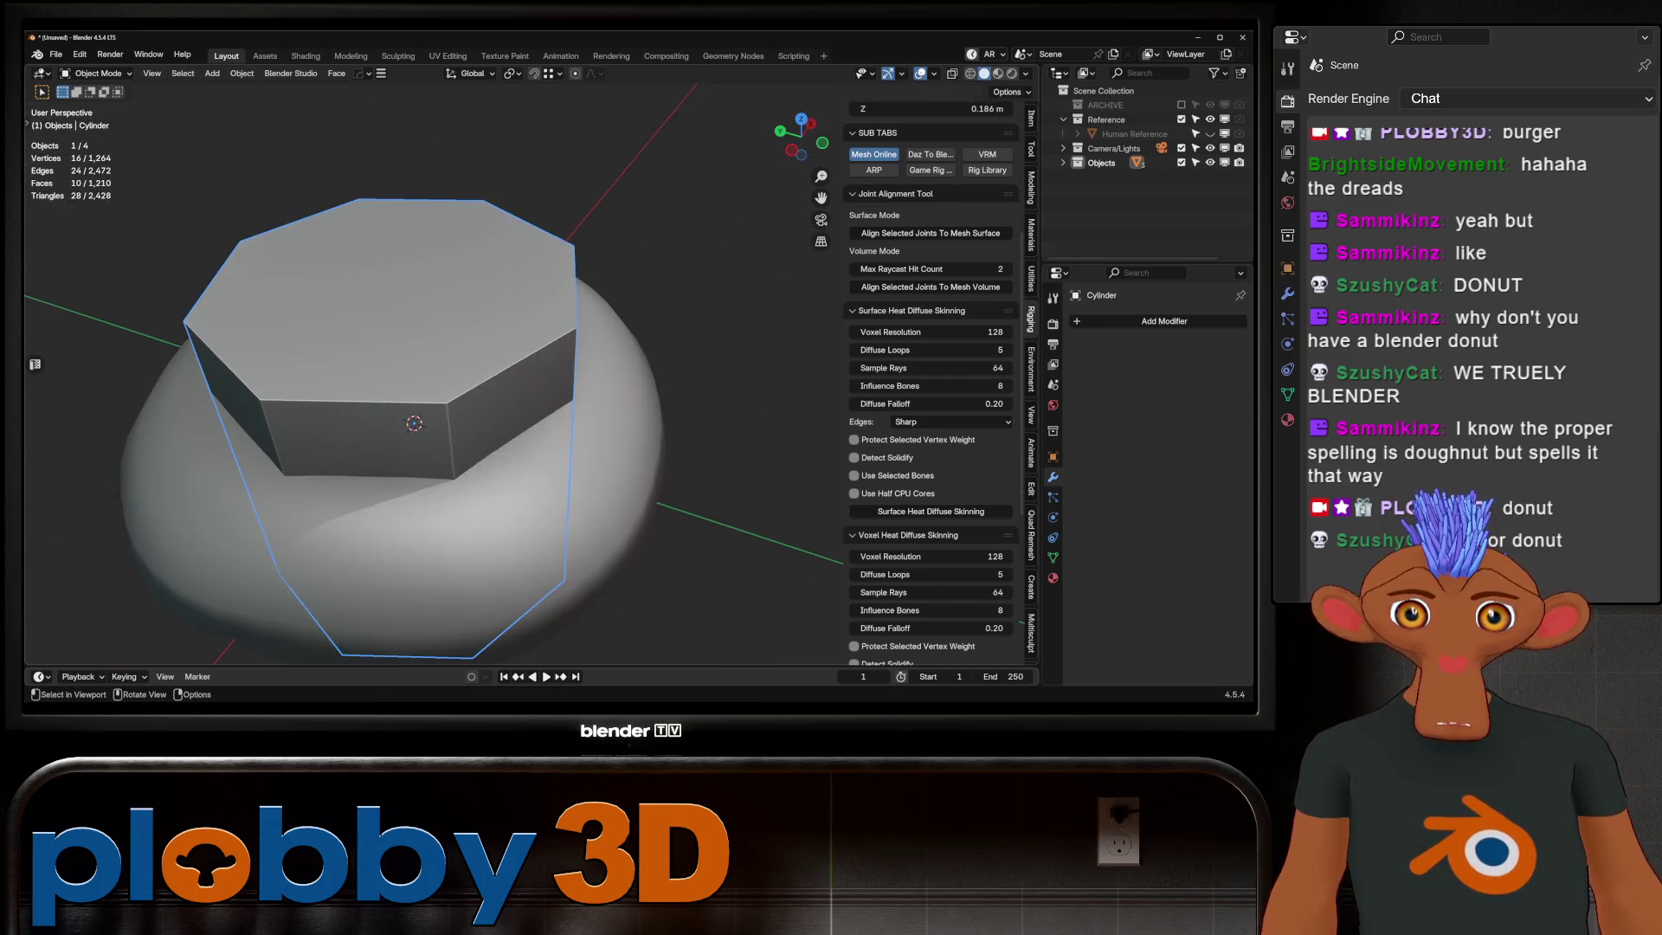
{"action": "key", "text": "s"}
{"action": "left_click", "coordinate": [657, 441]}
{"action": "key", "text": "s"}
{"action": "left_click", "coordinate": [506, 432]}
Step: Raise the cylinder along Z onto the donut and stretch it taller along Z
{"action": "key", "text": "KP_1"}
{"action": "key", "text": "g"}
{"action": "key", "text": "z"}
{"action": "left_click", "coordinate": [391, 273]}
{"action": "middle_click_drag", "start_coordinate": [389, 272], "coordinate": [421, 308]}
{"action": "scroll", "coordinate": [422, 308], "scroll_direction": "up", "scroll_amount": 3}
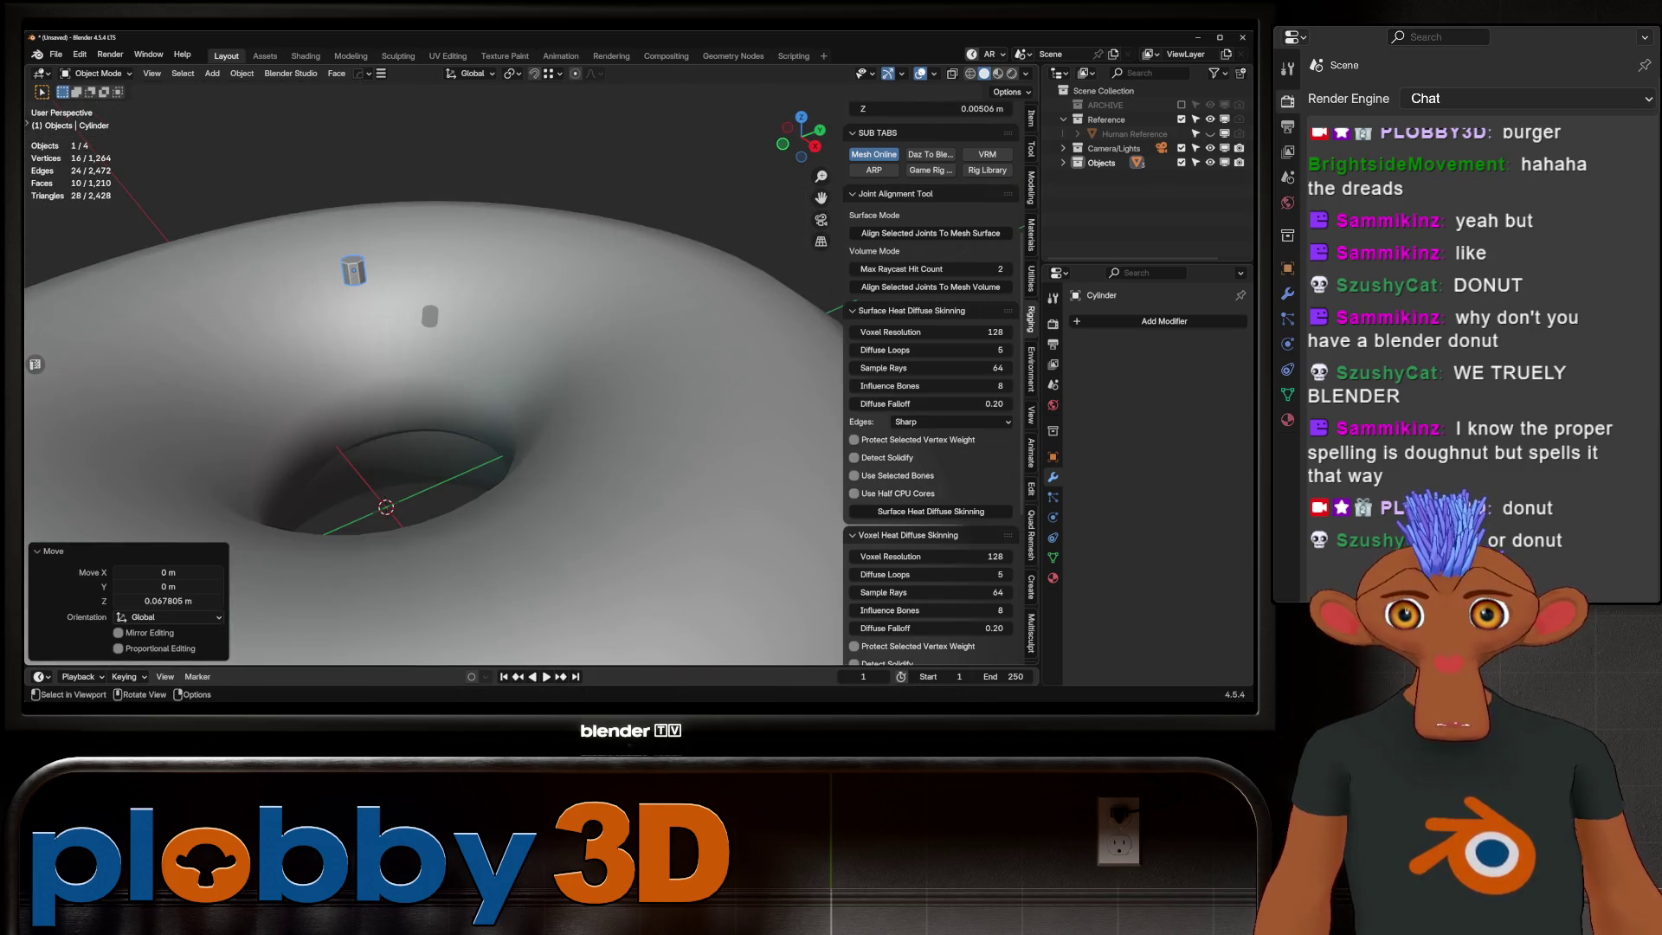
{"action": "key", "text": "KP_1"}
{"action": "mouse_move", "coordinate": [483, 360]}
{"action": "middle_mouse_down", "text": "shift"}
{"action": "mouse_move", "coordinate": [165, 278]}
{"action": "mouse_move", "coordinate": [466, 280]}
{"action": "mouse_move", "coordinate": [545, 389]}
{"action": "middle_mouse_up", "text": "shift"}
{"action": "key", "text": "s"}
{"action": "key", "text": "z"}
{"action": "left_click", "coordinate": [417, 232]}
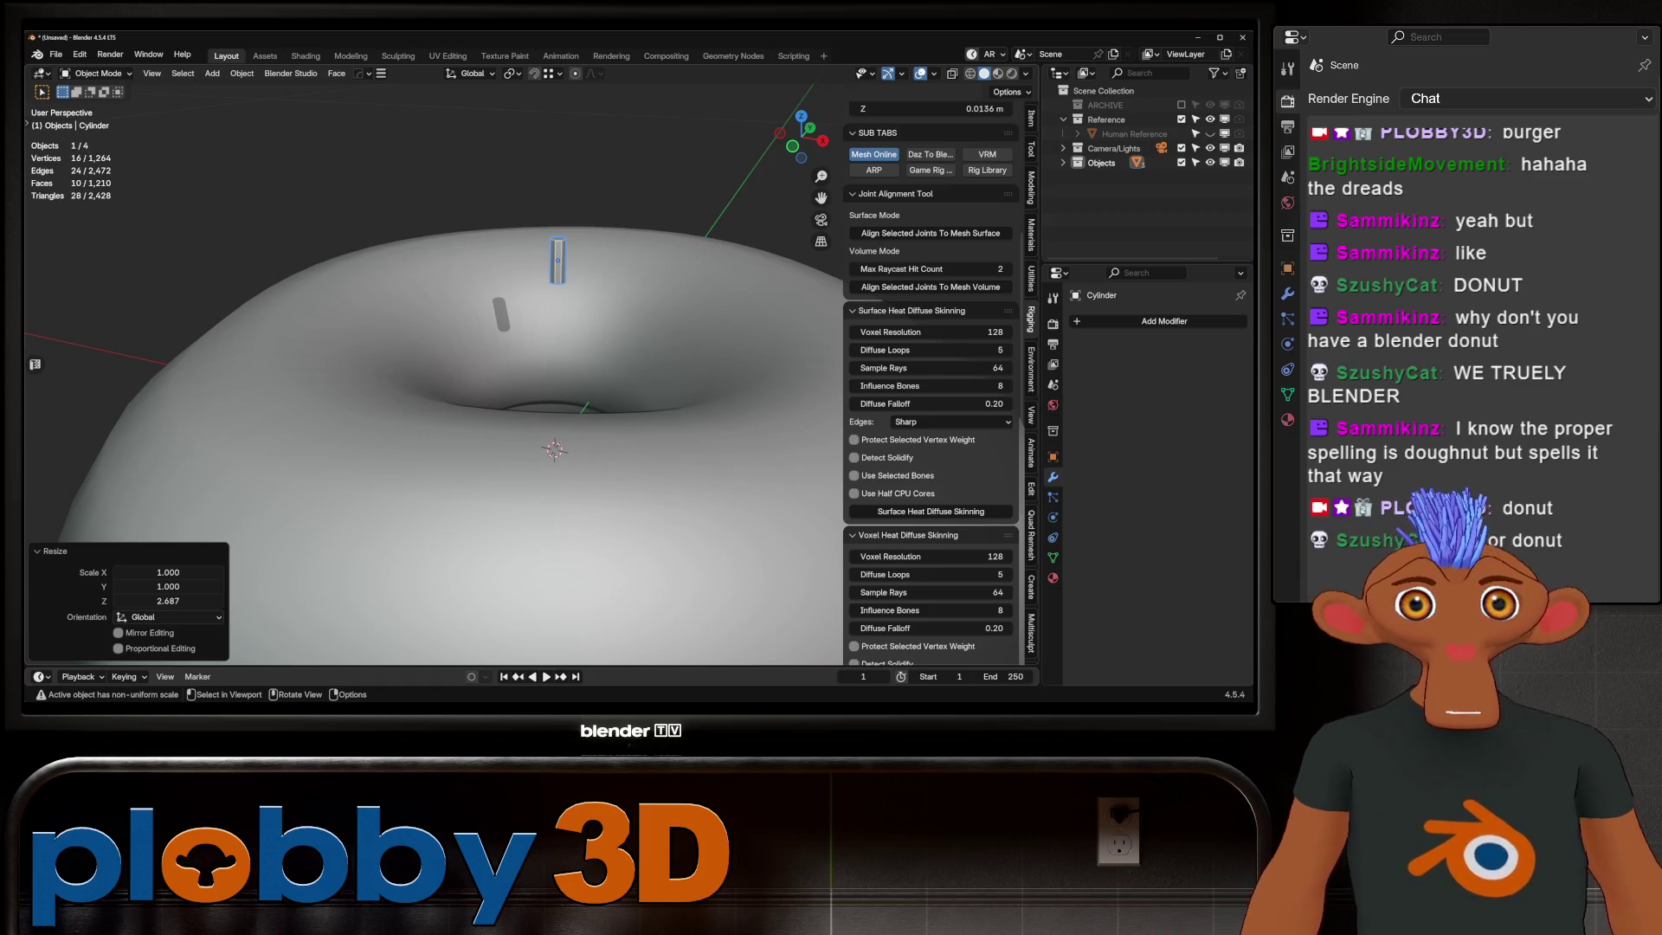
{"action": "scroll", "coordinate": [559, 391], "scroll_direction": "up", "scroll_amount": 2}
{"action": "scroll", "coordinate": [559, 390], "scroll_direction": "up", "scroll_amount": 3}
{"action": "scroll", "coordinate": [559, 389], "scroll_direction": "up", "scroll_amount": 2}
{"action": "middle_click_drag", "start_coordinate": [558, 389], "coordinate": [558, 312]}
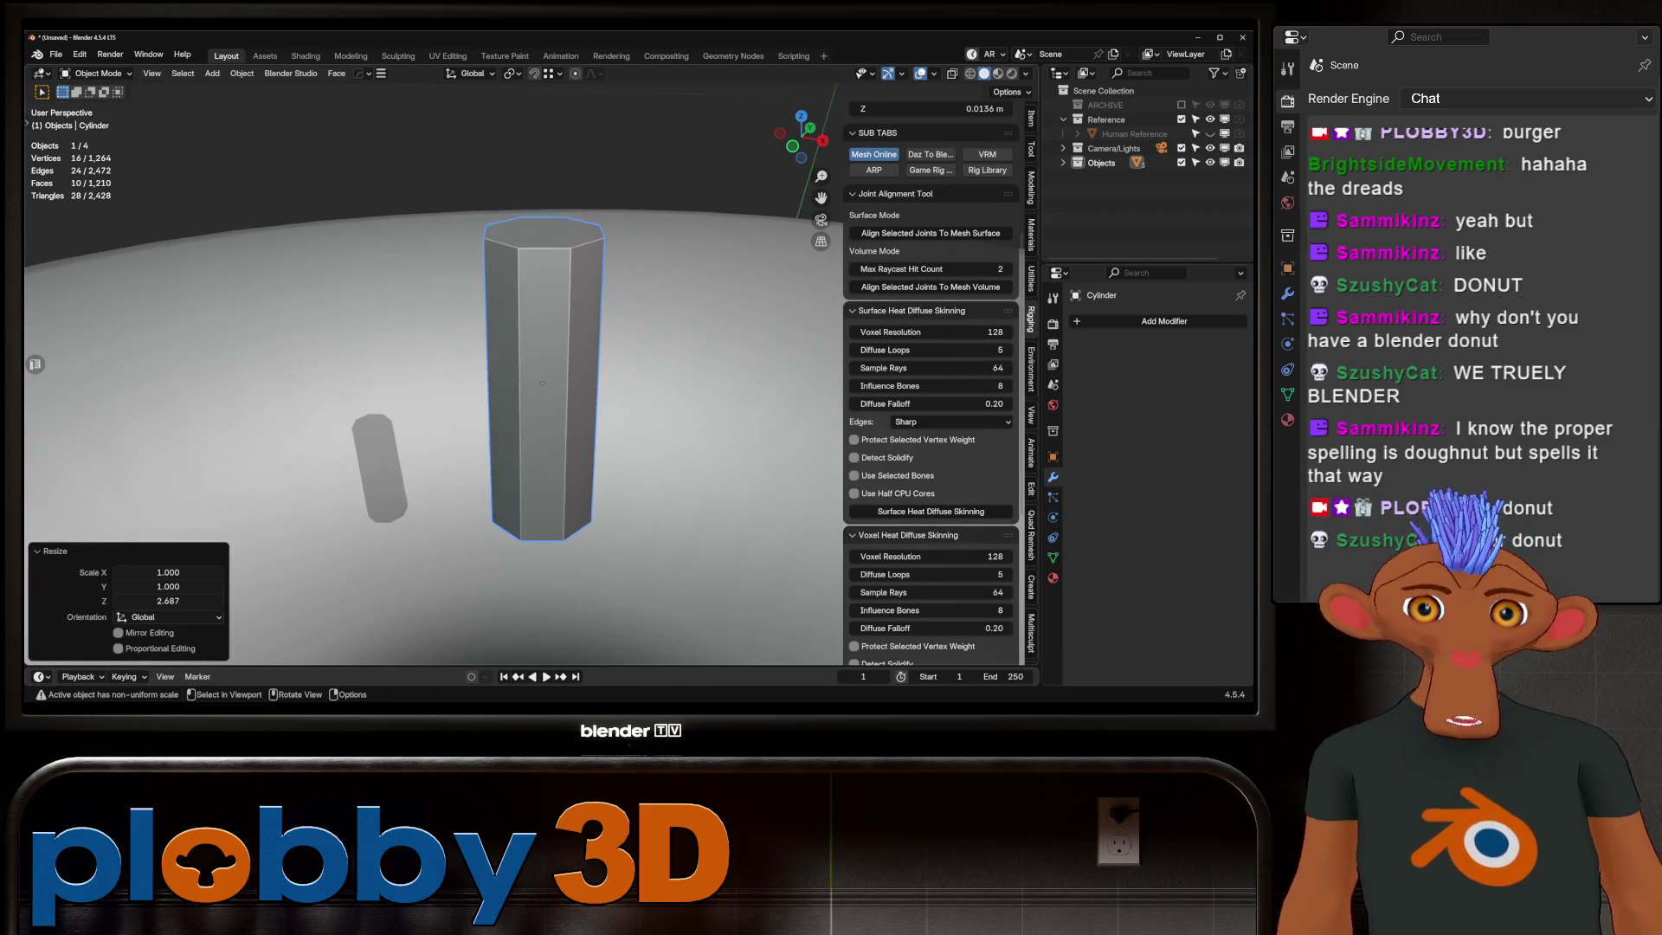
{"action": "scroll", "coordinate": [507, 370], "scroll_direction": "up", "scroll_amount": 1}
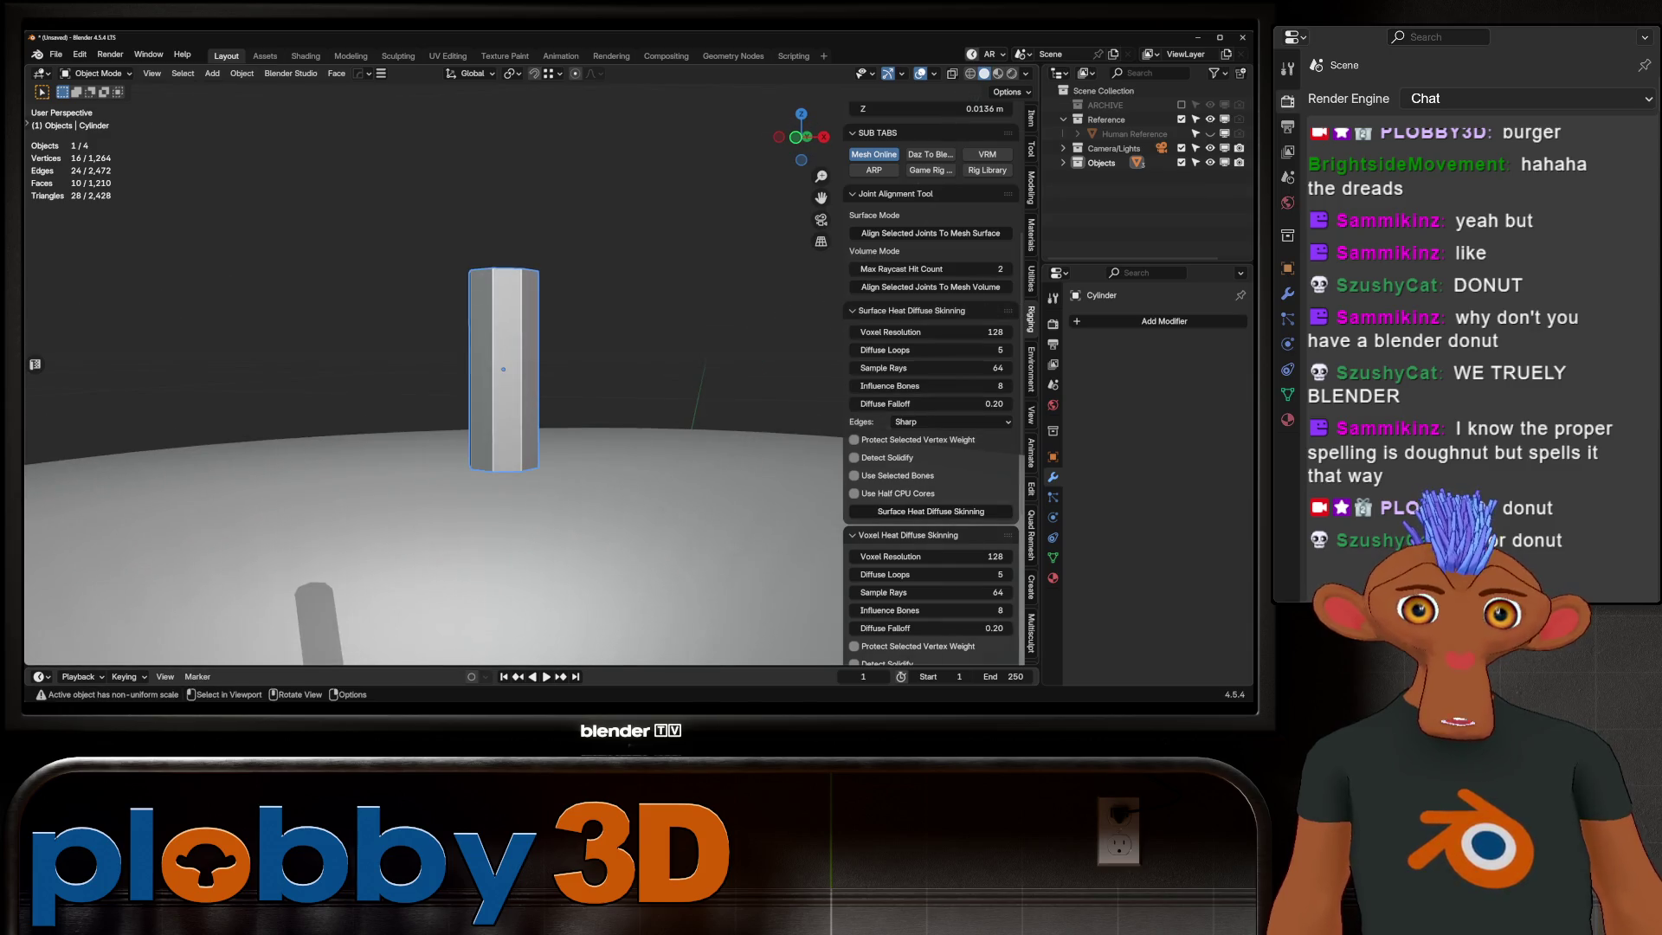
Step: Shade the cylinder smooth and bevel its end edges in Edit Mode to round the sprinkle
{"action": "right_click", "coordinate": [390, 360]}
{"action": "left_click", "coordinate": [391, 361]}
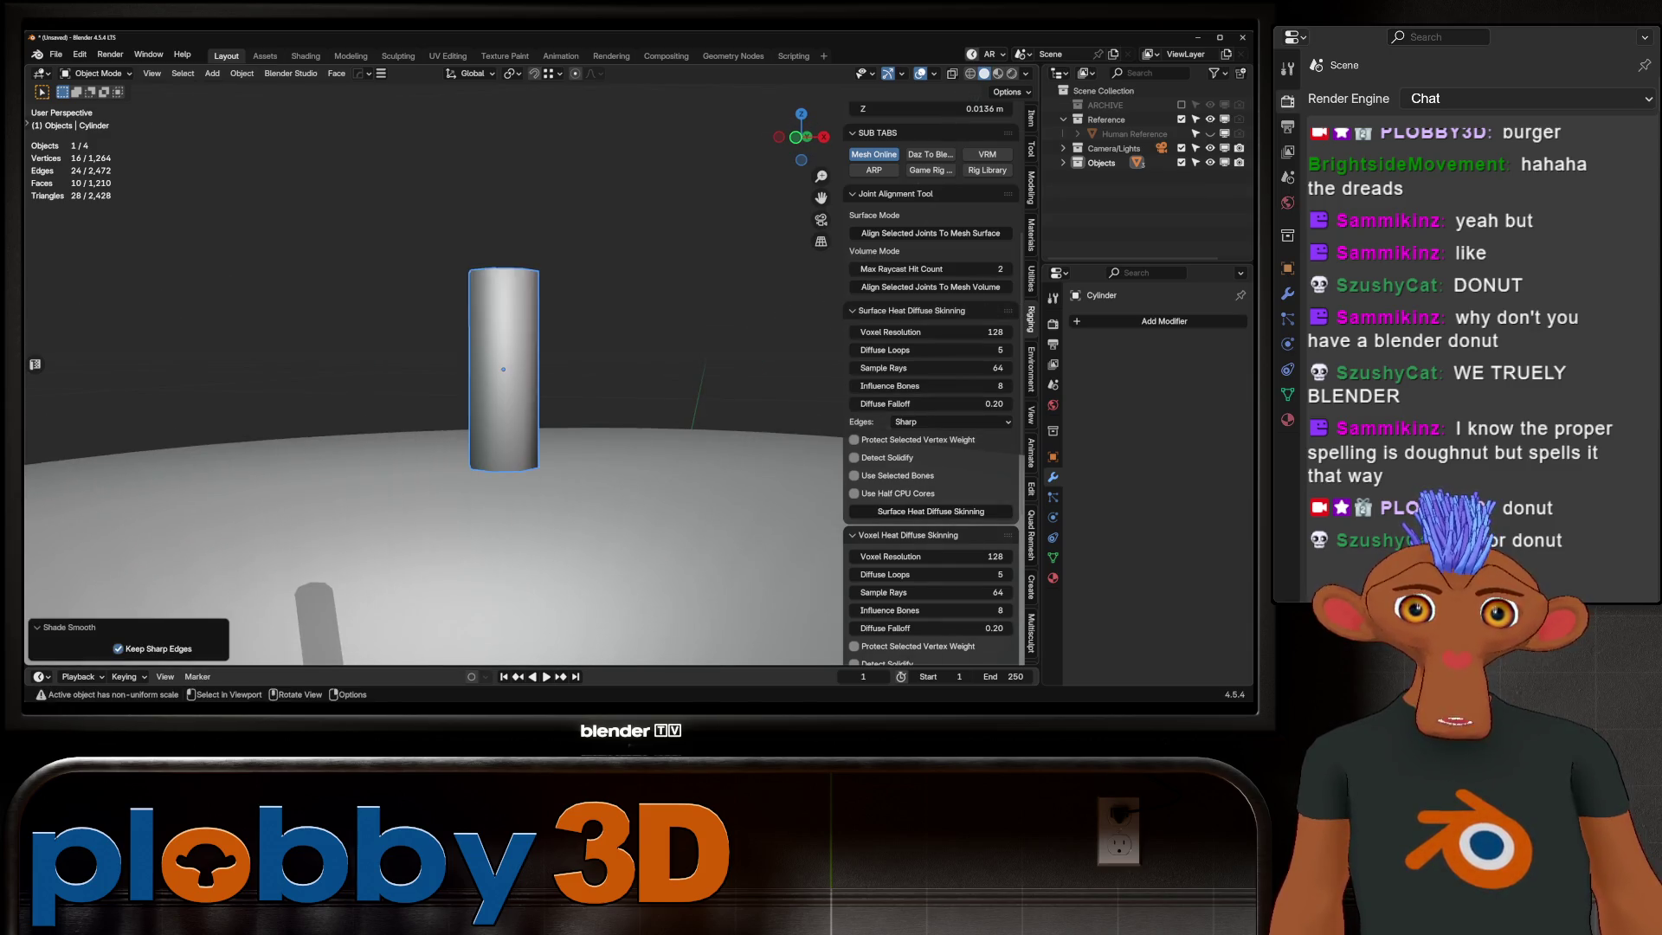
{"action": "key", "text": "Tab"}
{"action": "middle_click_drag", "start_coordinate": [519, 389], "coordinate": [519, 337]}
{"action": "key", "text": "alt+a"}
{"action": "key", "text": "KP_Divide"}
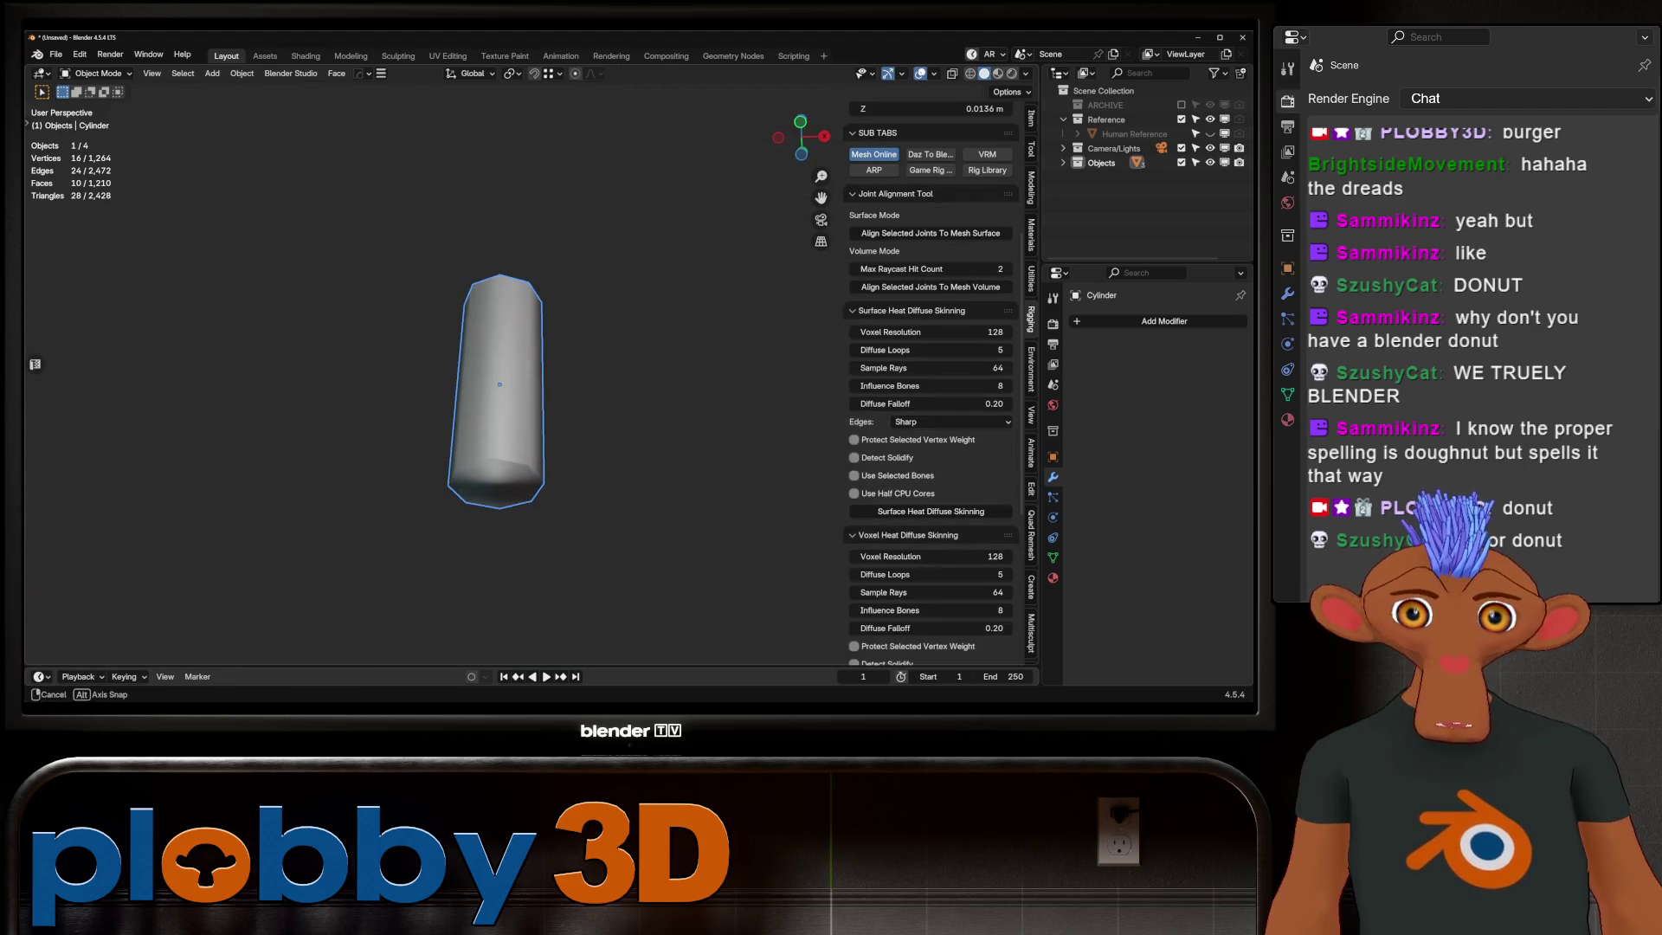
{"action": "key", "text": "2"}
{"action": "key", "text": "Tab"}
{"action": "key", "text": "KP_Divide"}
{"action": "scroll", "coordinate": [429, 377], "scroll_direction": "down", "scroll_amount": 5}
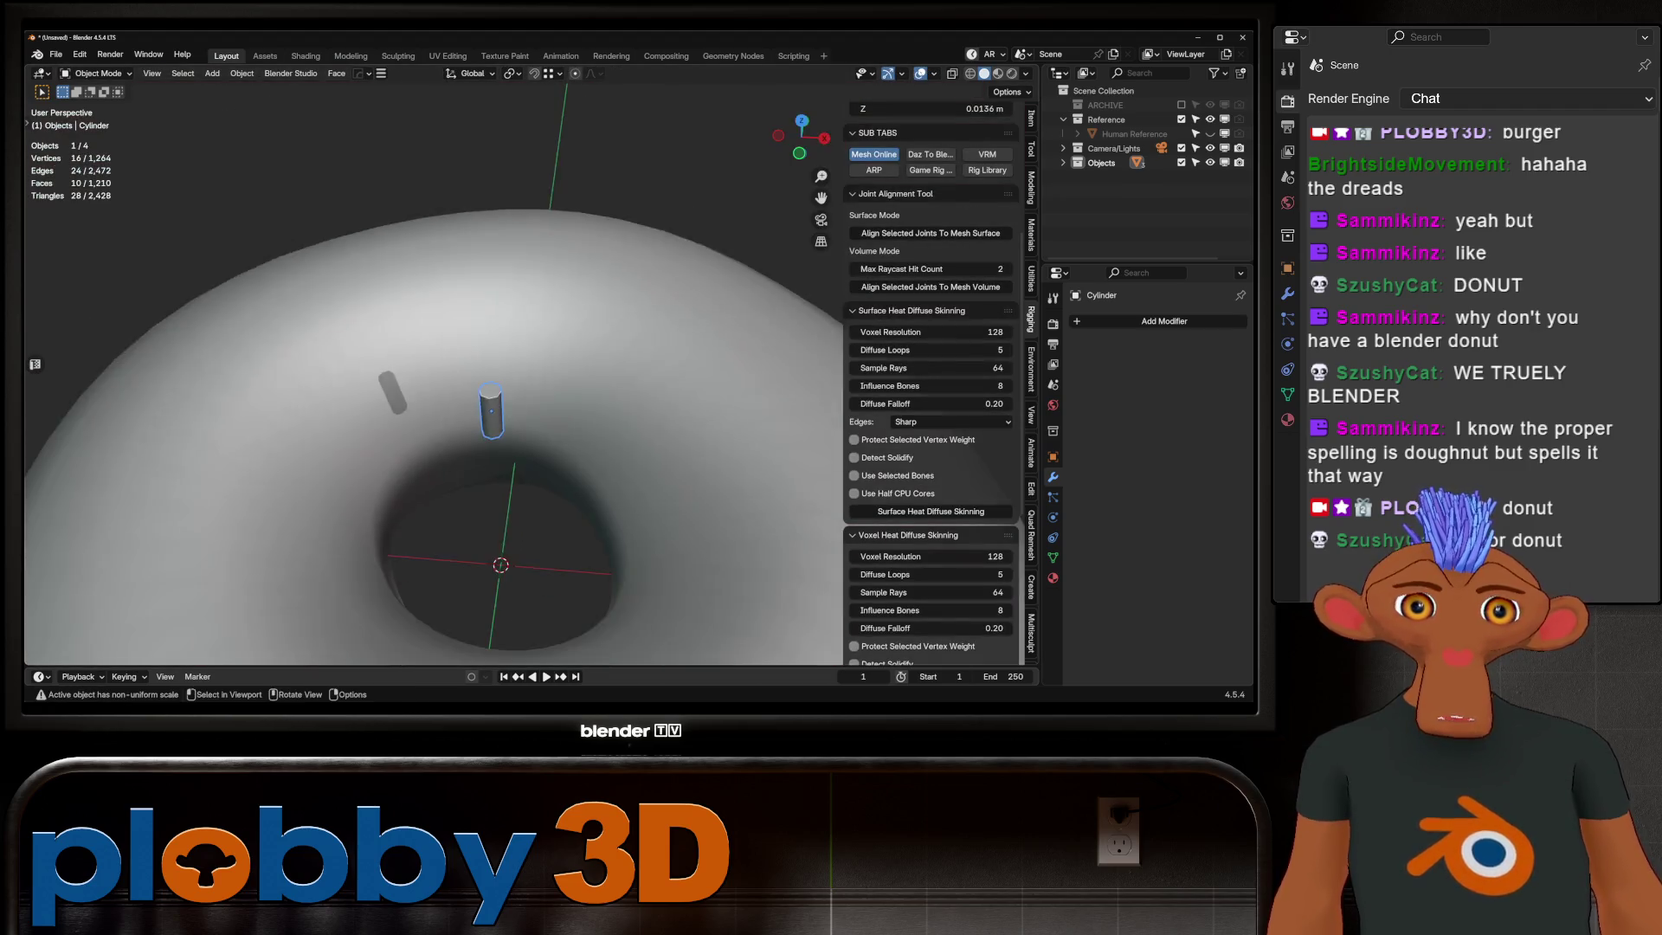
{"action": "middle_click_drag", "start_coordinate": [429, 377], "coordinate": [430, 493]}
{"action": "scroll", "coordinate": [429, 378], "scroll_direction": "down", "scroll_amount": 3}
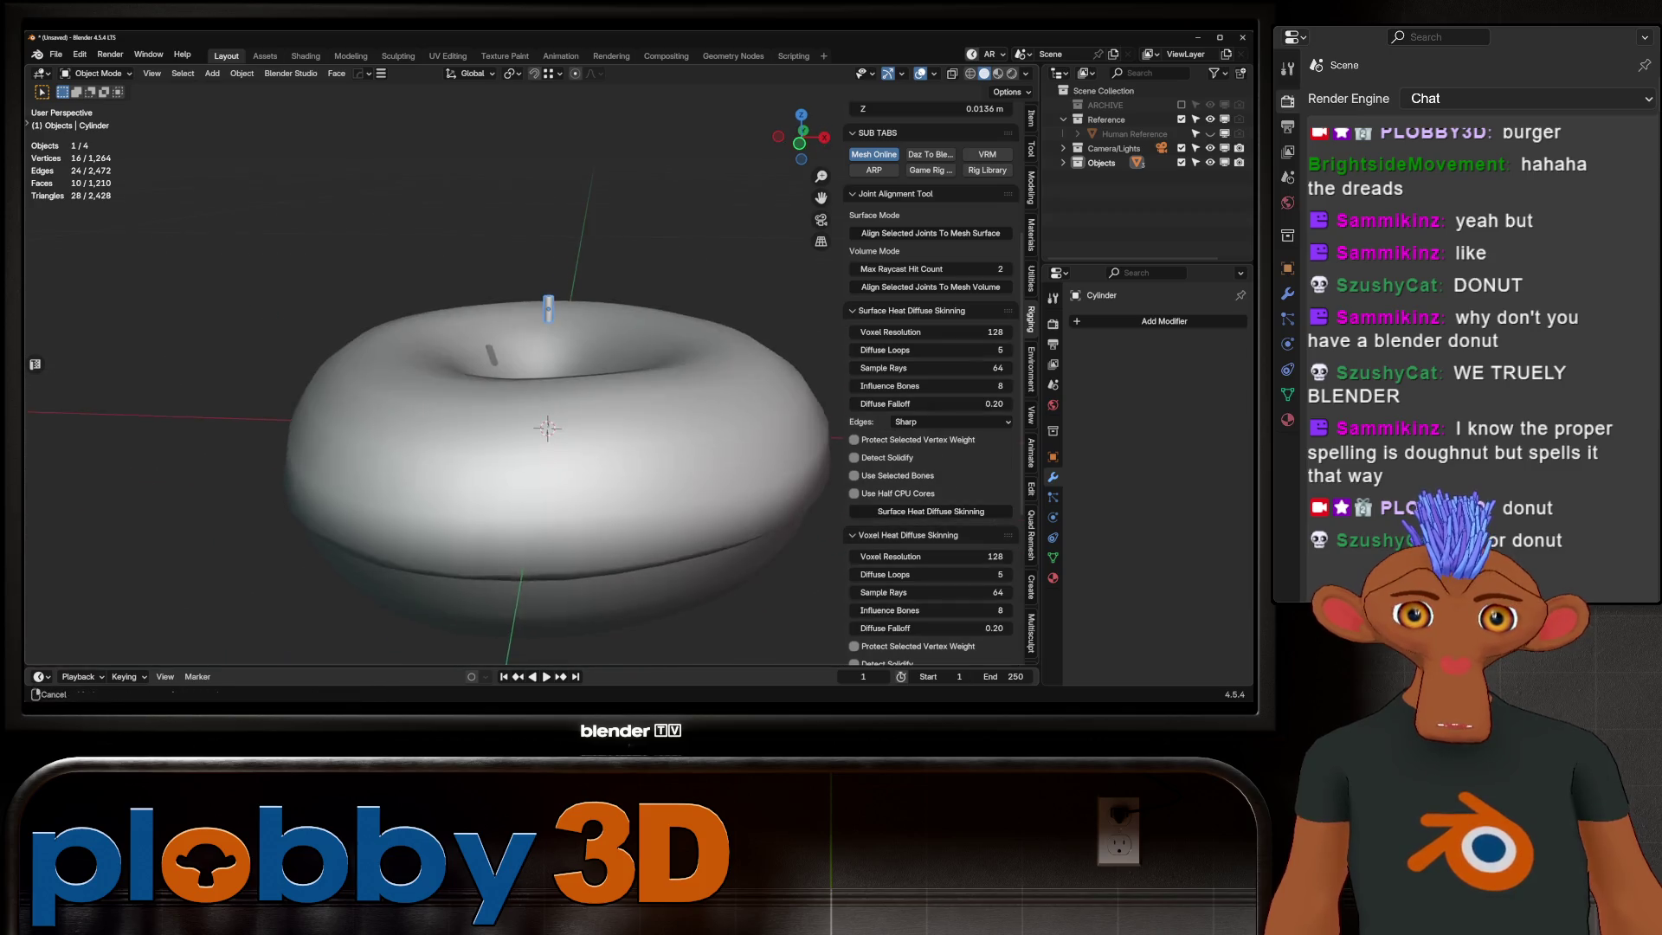
{"action": "scroll", "coordinate": [428, 377], "scroll_direction": "up", "scroll_amount": 5}
{"action": "scroll", "coordinate": [428, 378], "scroll_direction": "down", "scroll_amount": 4}
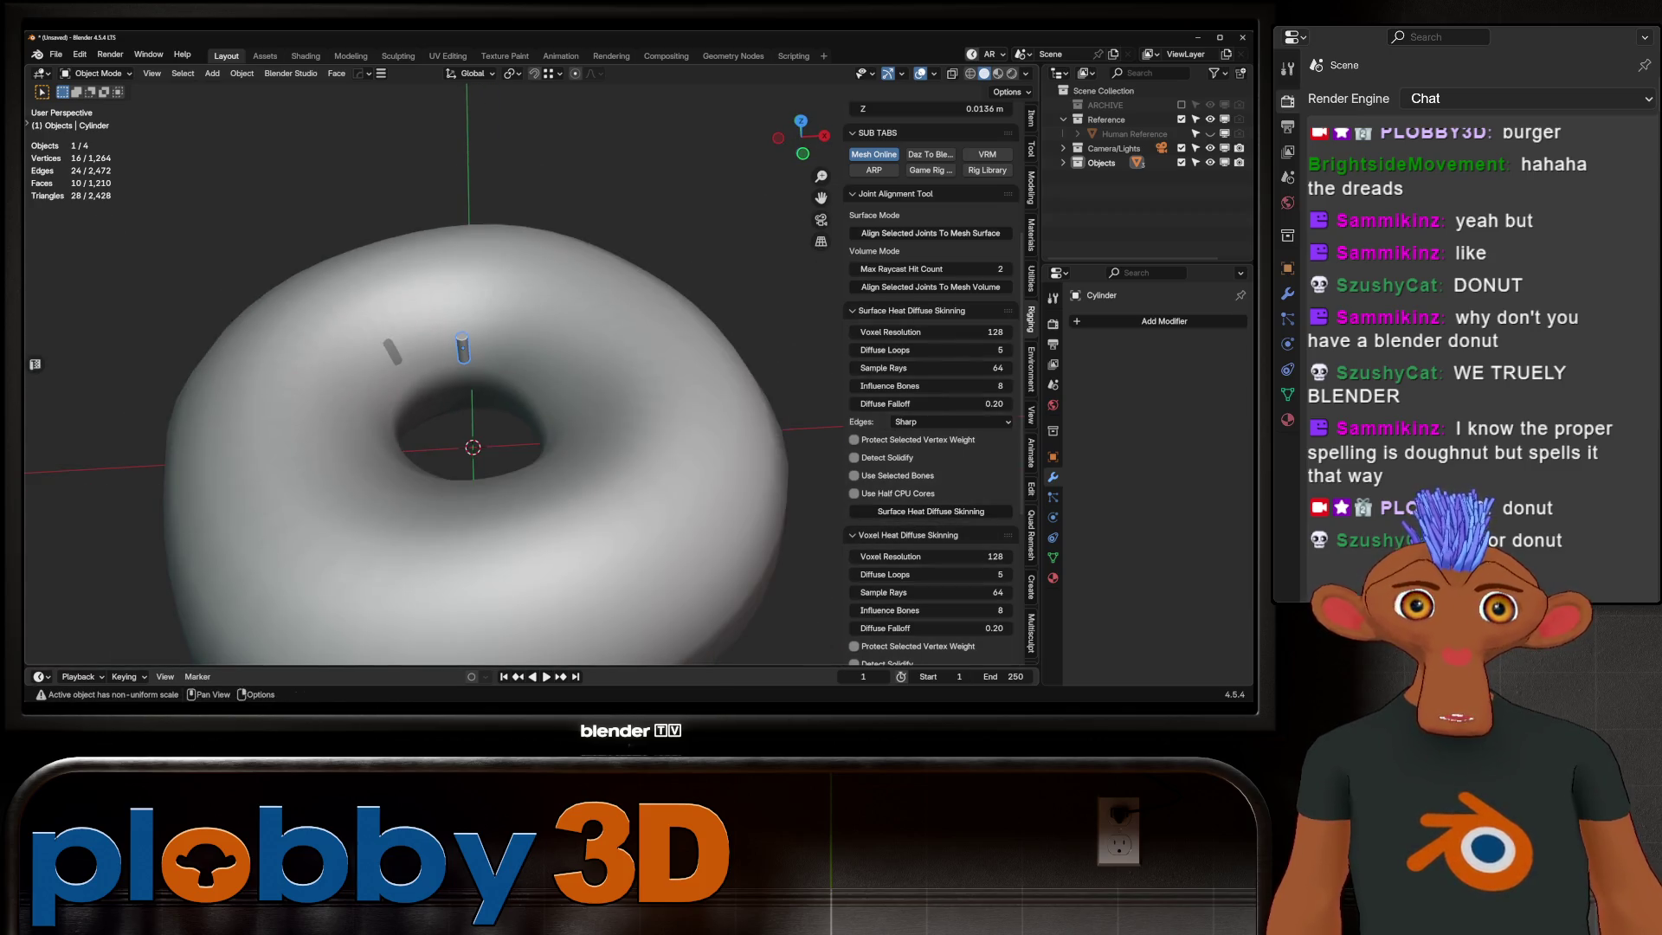
{"action": "left_click", "coordinate": [1078, 161]}
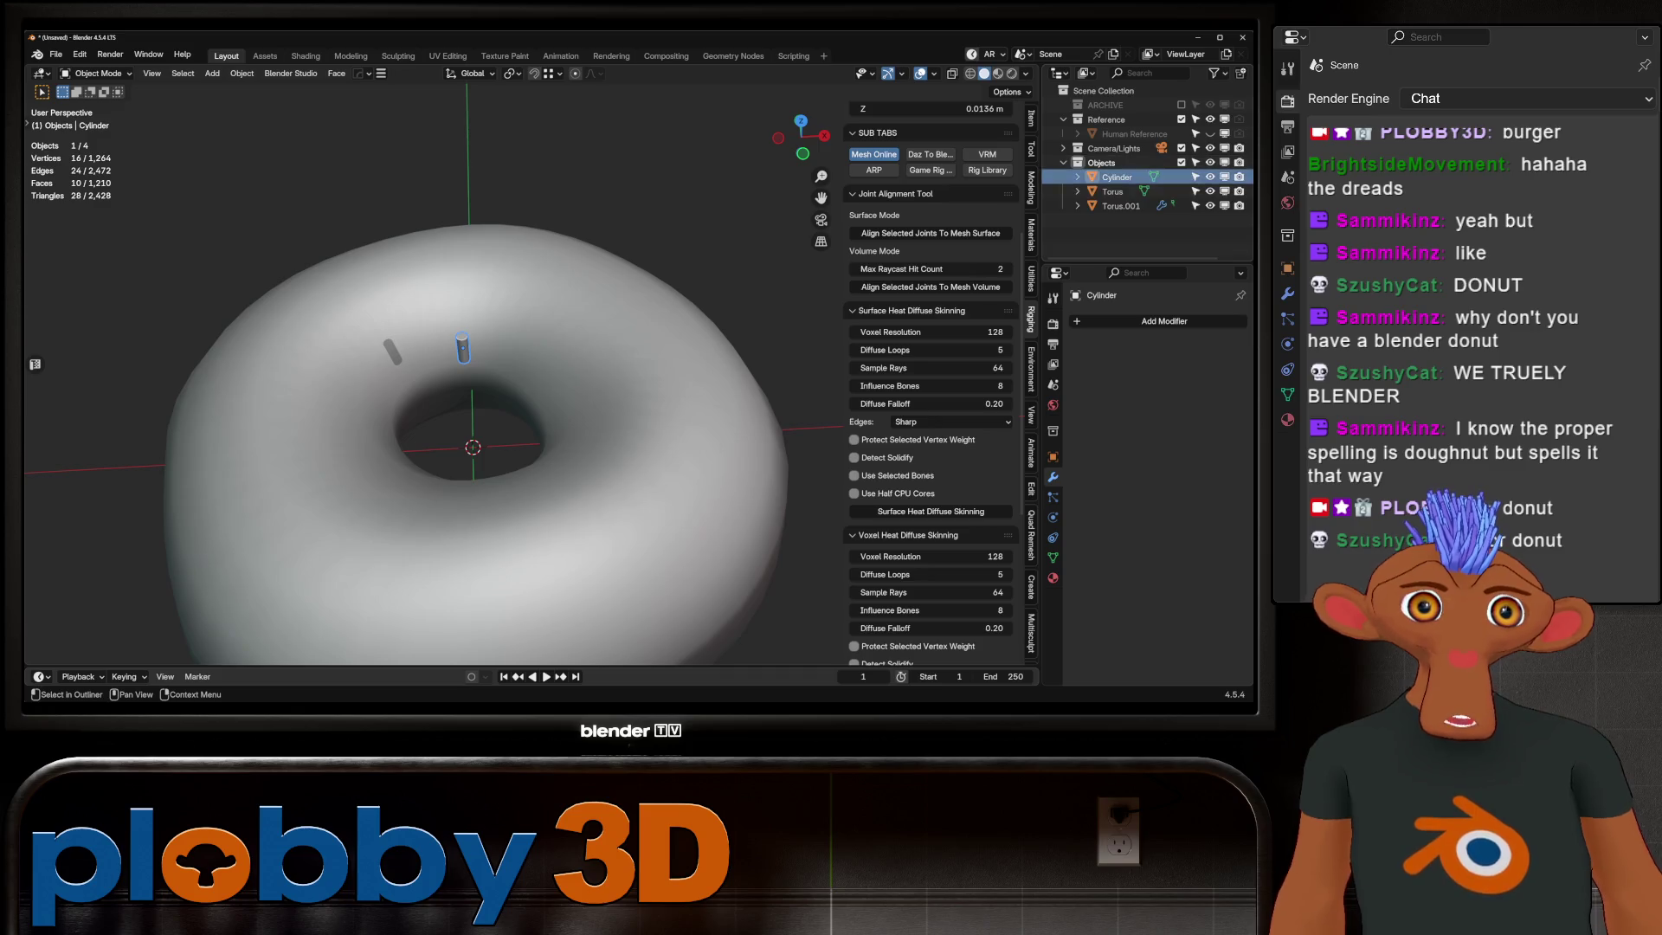
Step: Rename Cylinder to 'sprinkly' and Torus.001 to 'scatter', then go to Geometry Nodes
{"action": "key", "text": "F2"}
{"action": "type", "text": "gl"}
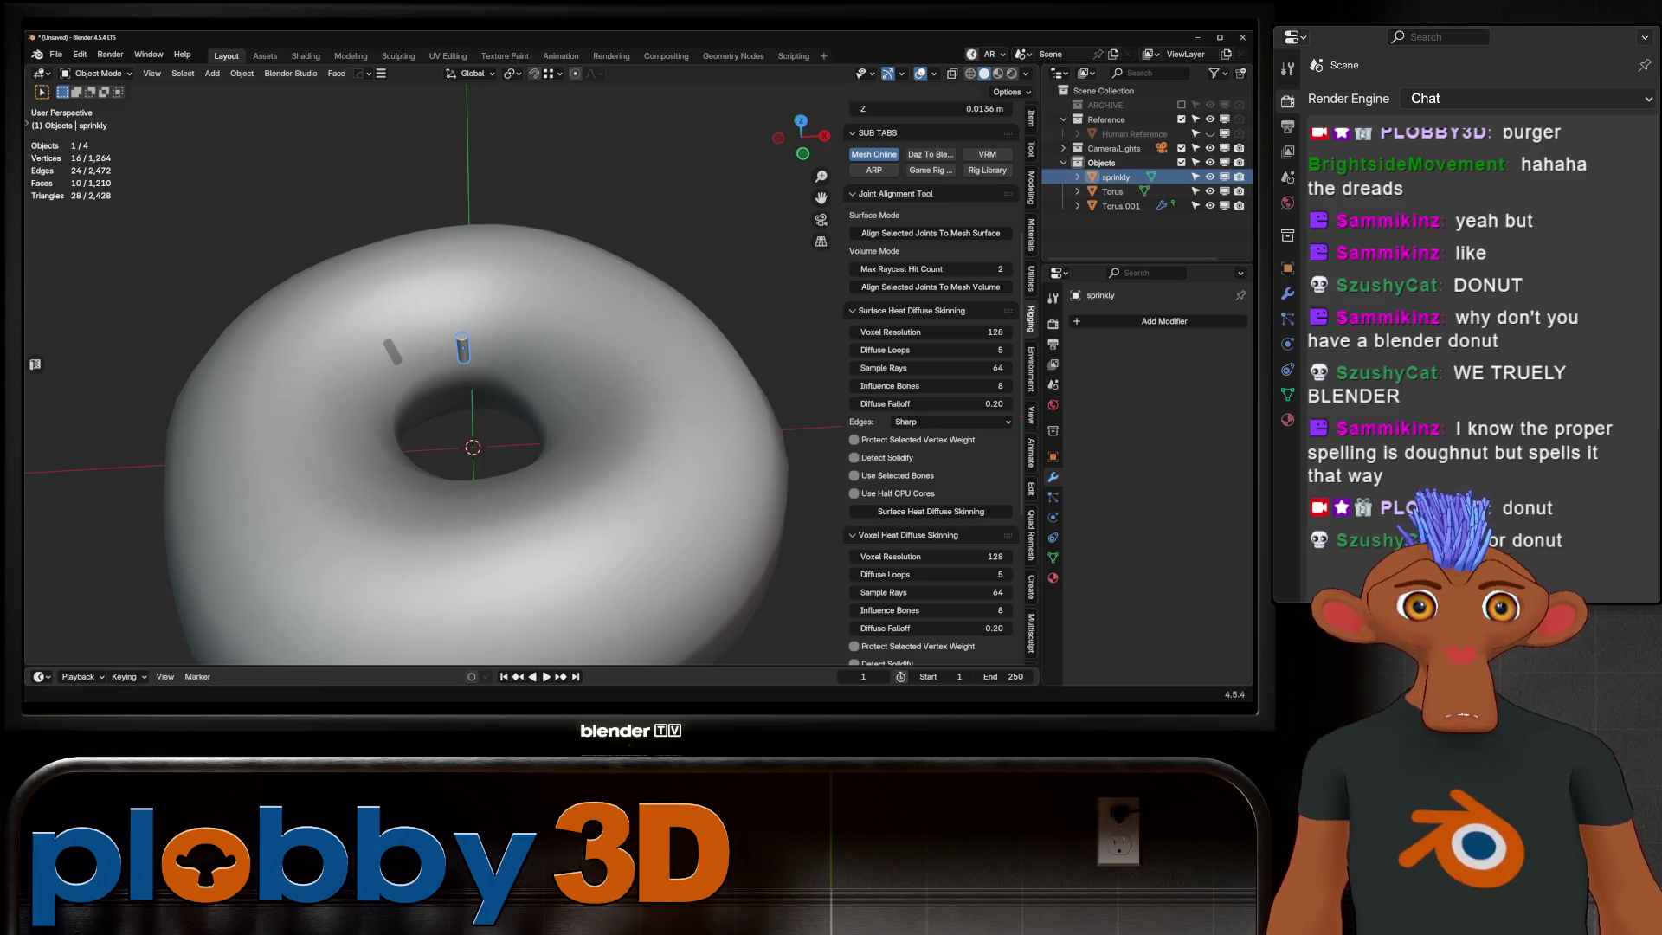
{"action": "key", "text": "Return"}
{"action": "double_click", "coordinate": [1121, 205]}
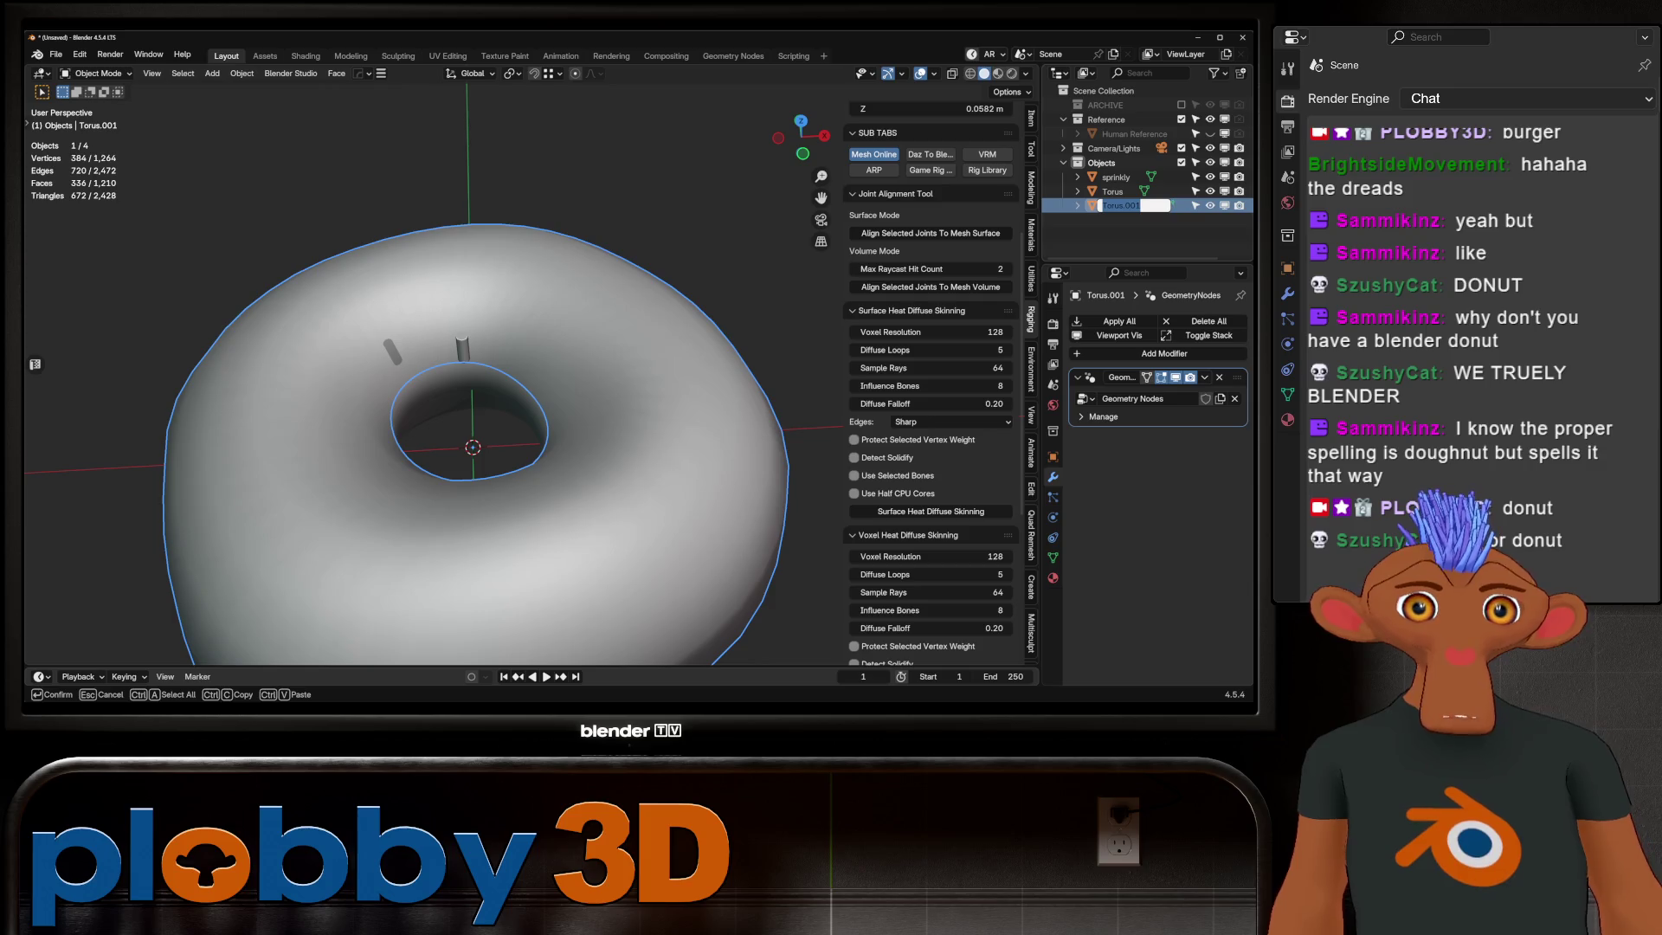
{"action": "key", "text": "BackSpace"}
{"action": "type", "text": "scatte"}
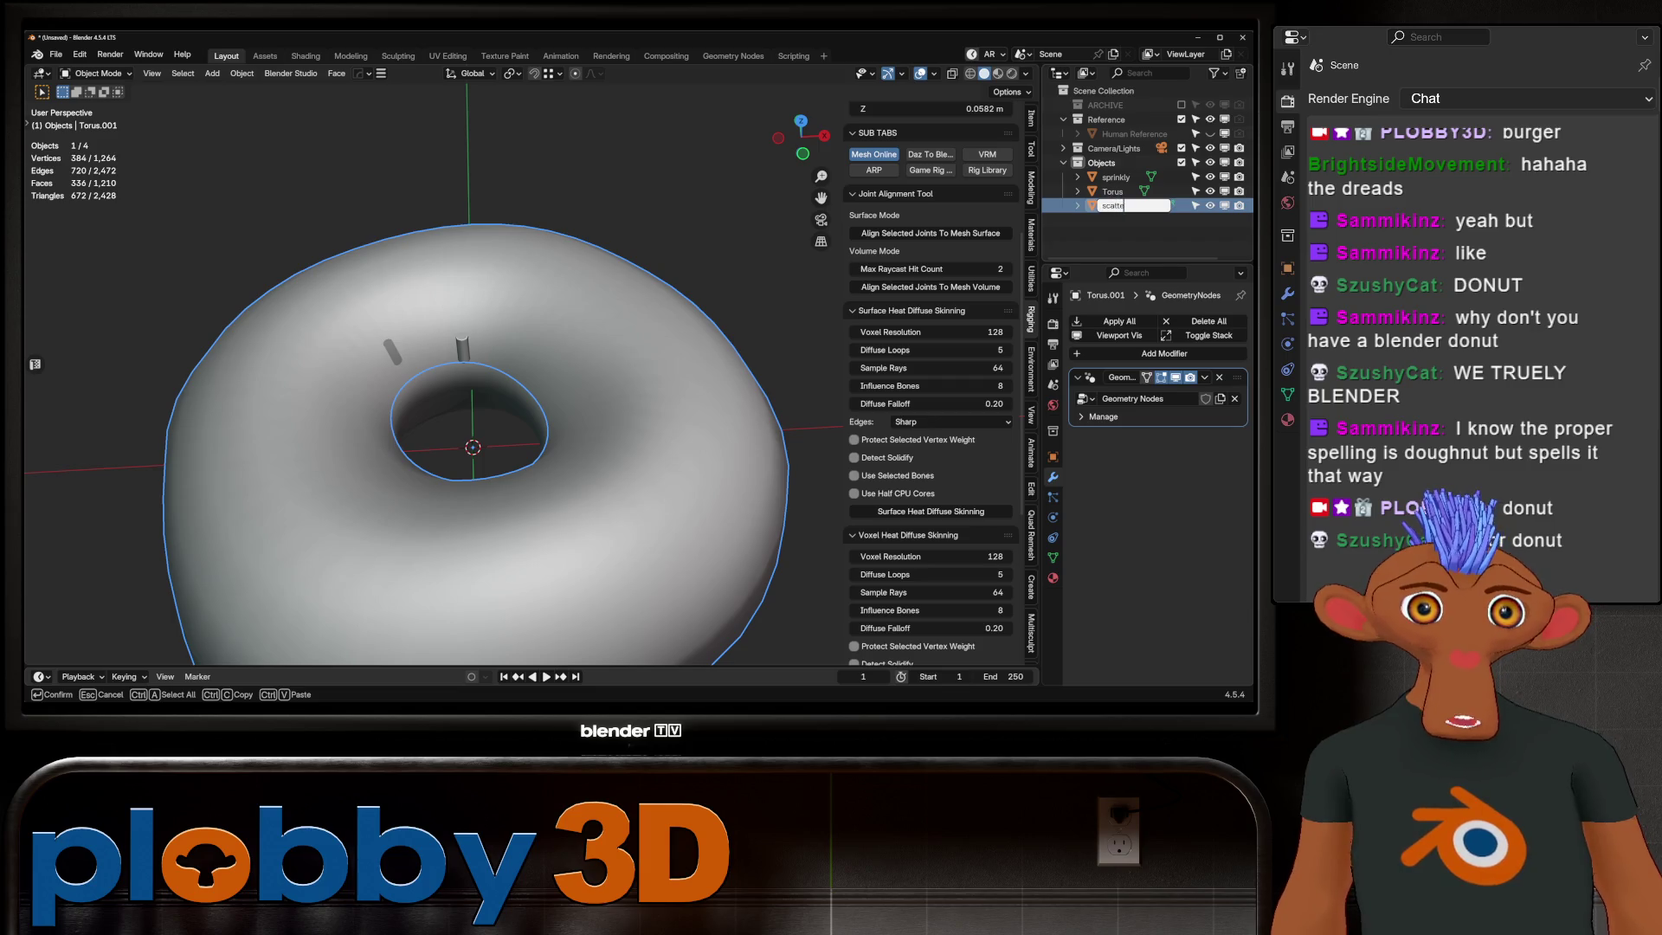
{"action": "type", "text": "r"}
{"action": "key", "text": "Return"}
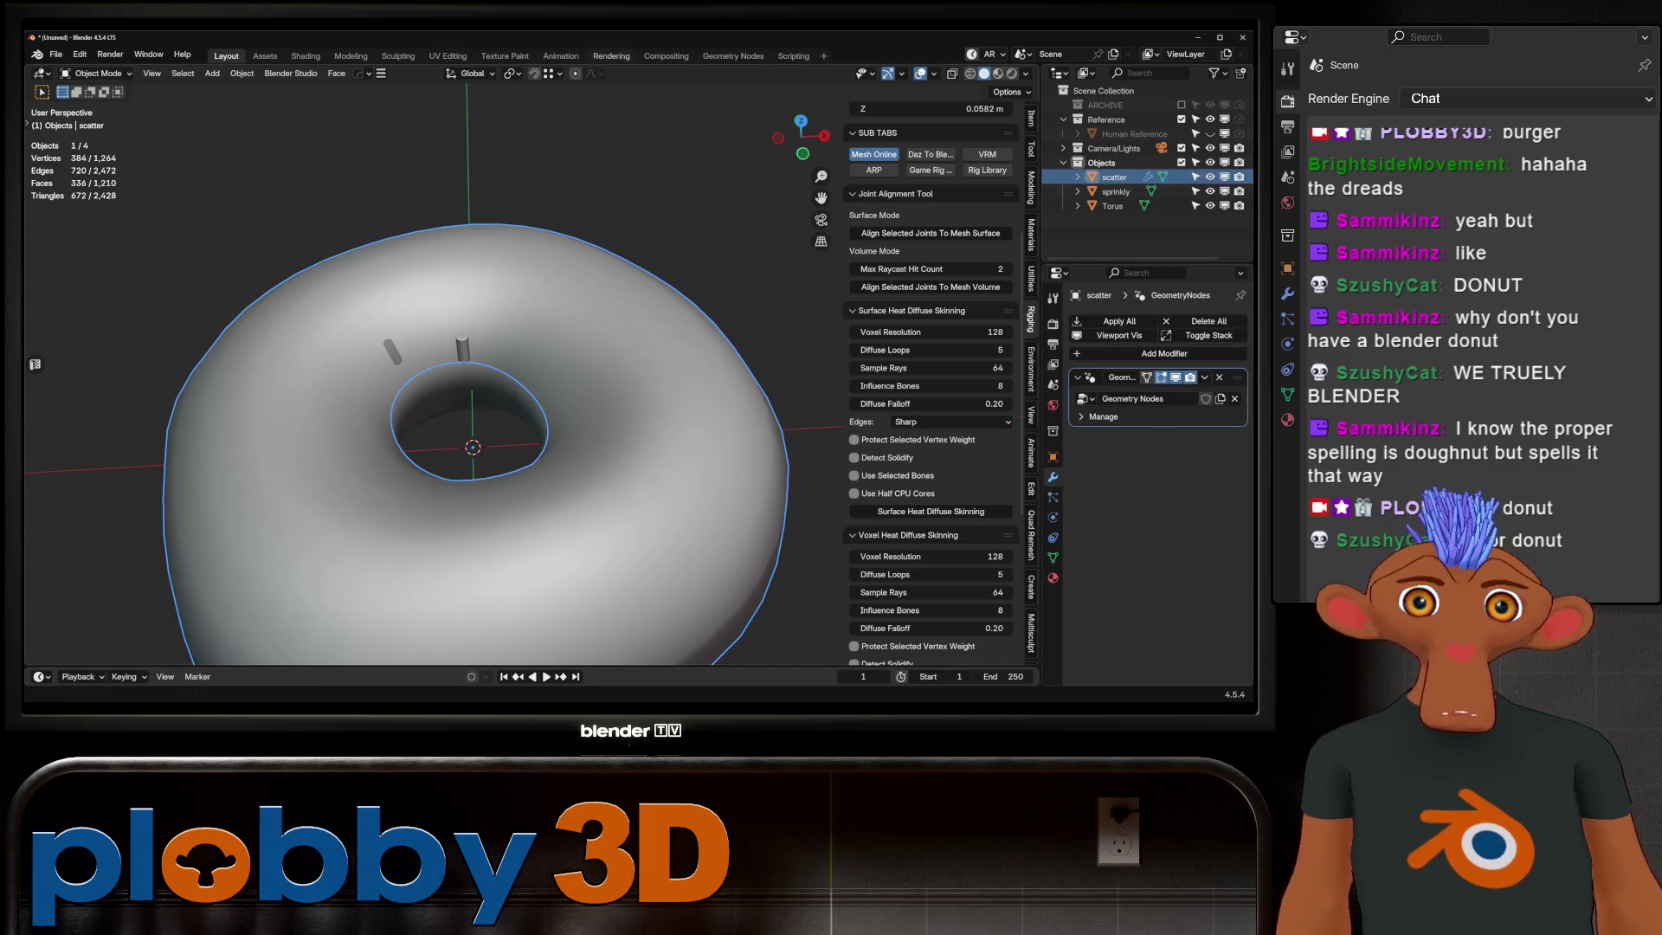
{"action": "left_click", "coordinate": [734, 55]}
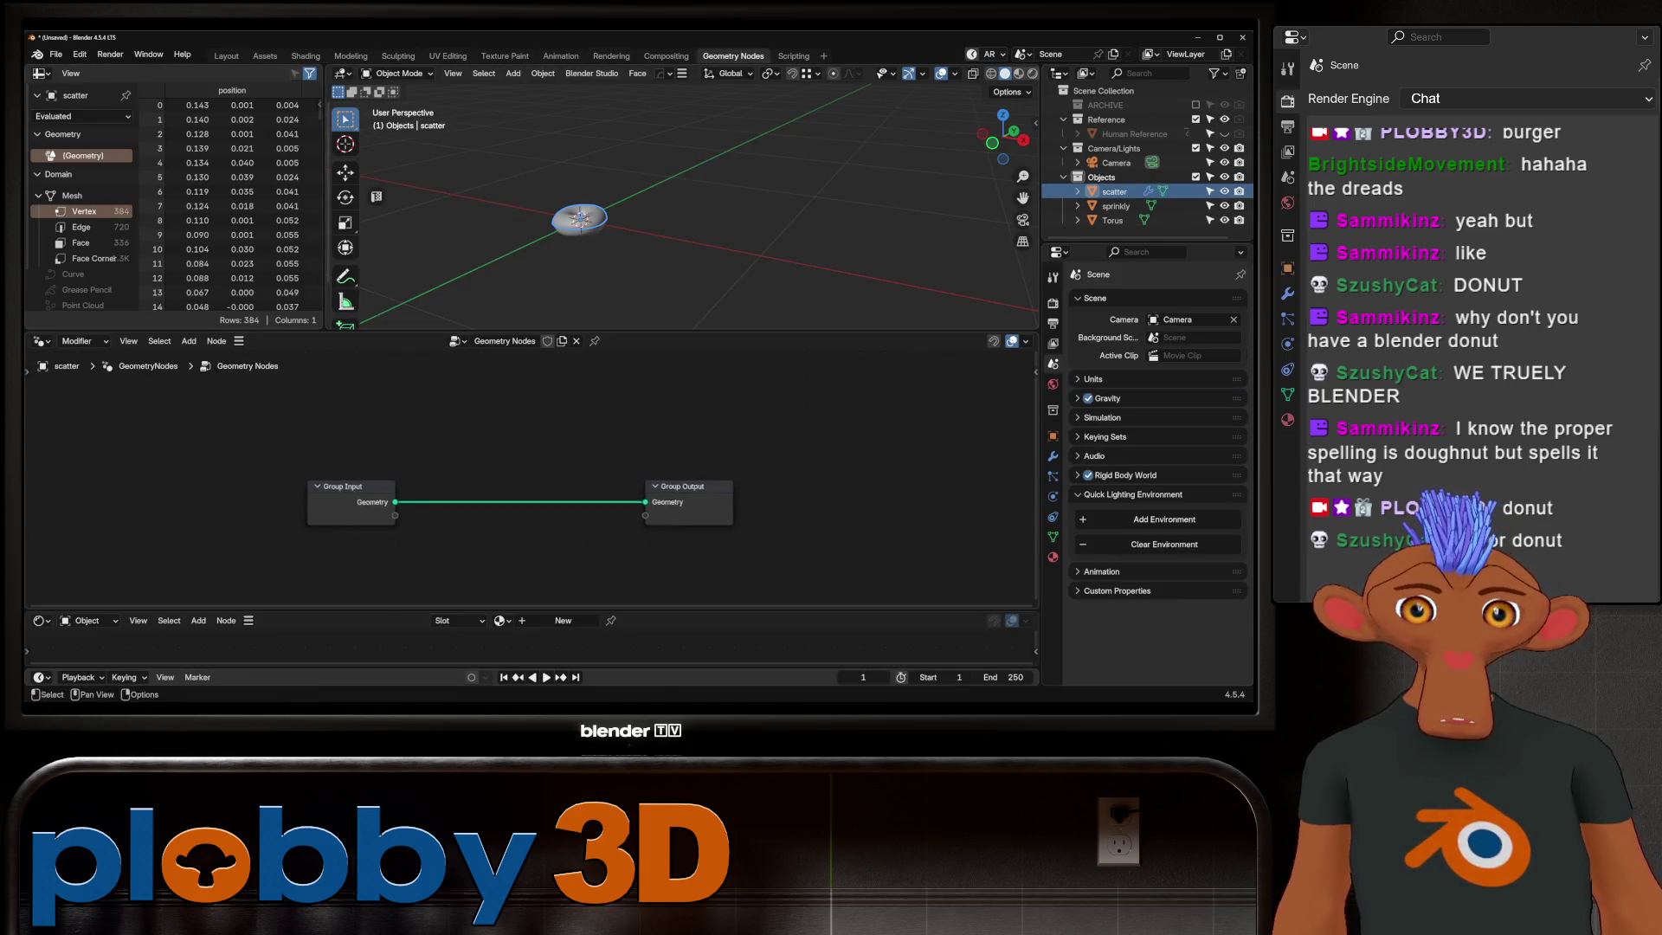
Step: Spread the Group Input and Output apart and insert a Distribute Points on Faces node on the link
{"action": "left_click_drag", "start_coordinate": [389, 506], "coordinate": [53, 479]}
{"action": "left_click_drag", "start_coordinate": [851, 506], "coordinate": [967, 506]}
{"action": "key", "text": "shift+a"}
{"action": "type", "text": "dist"}
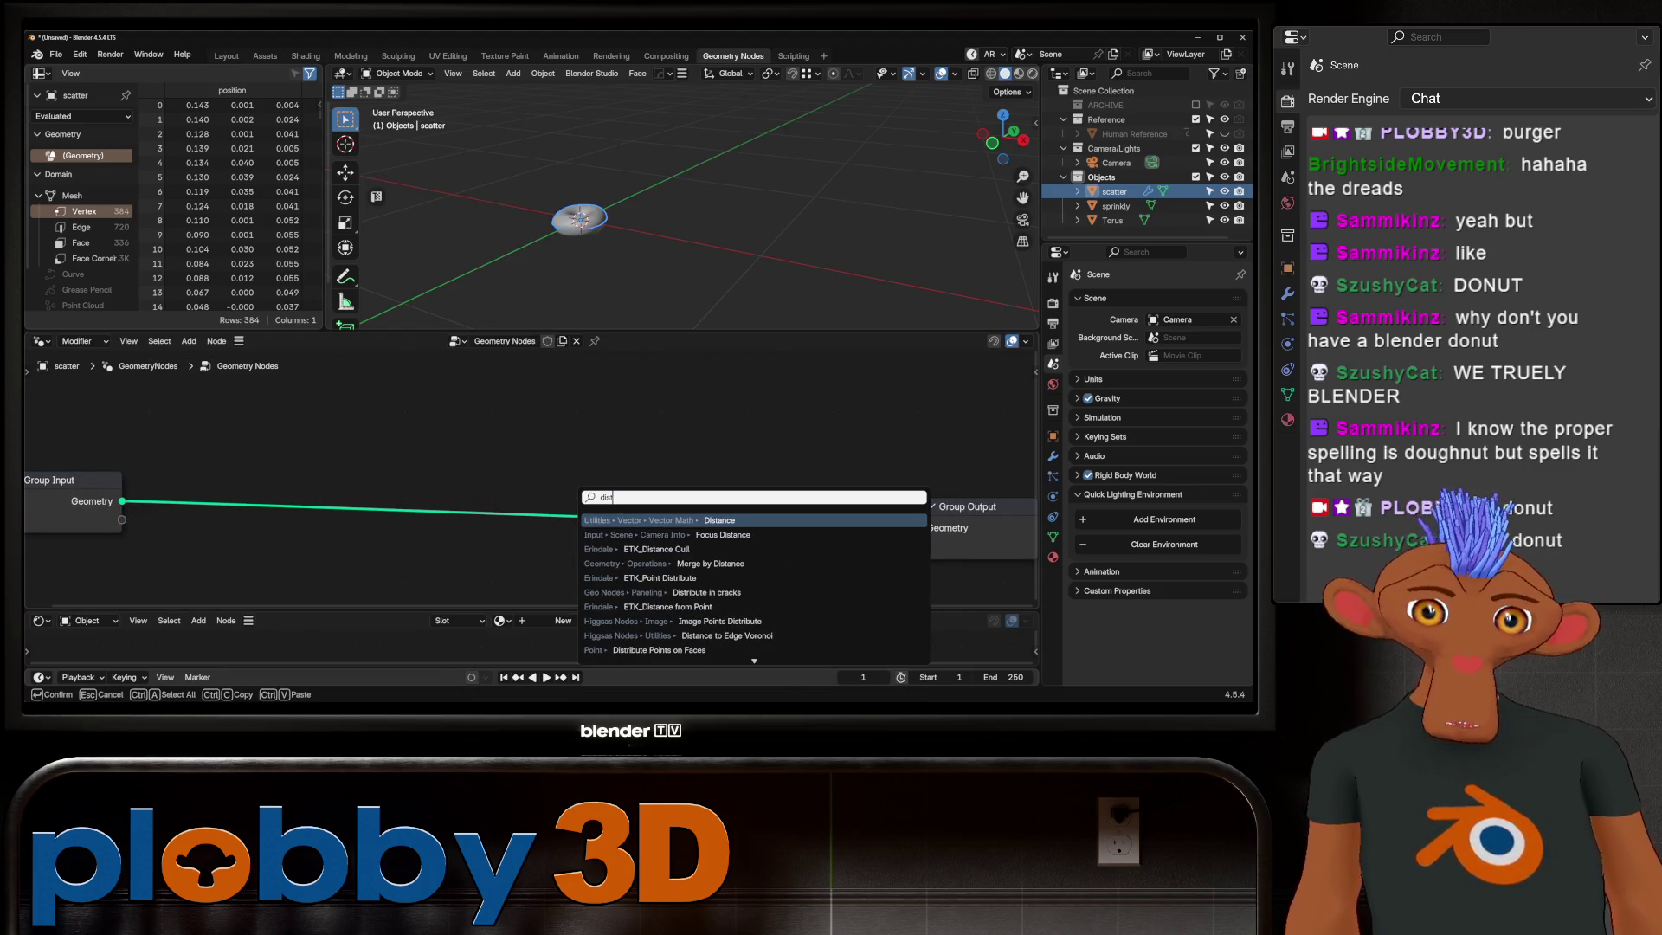
{"action": "type", "text": "ribute"}
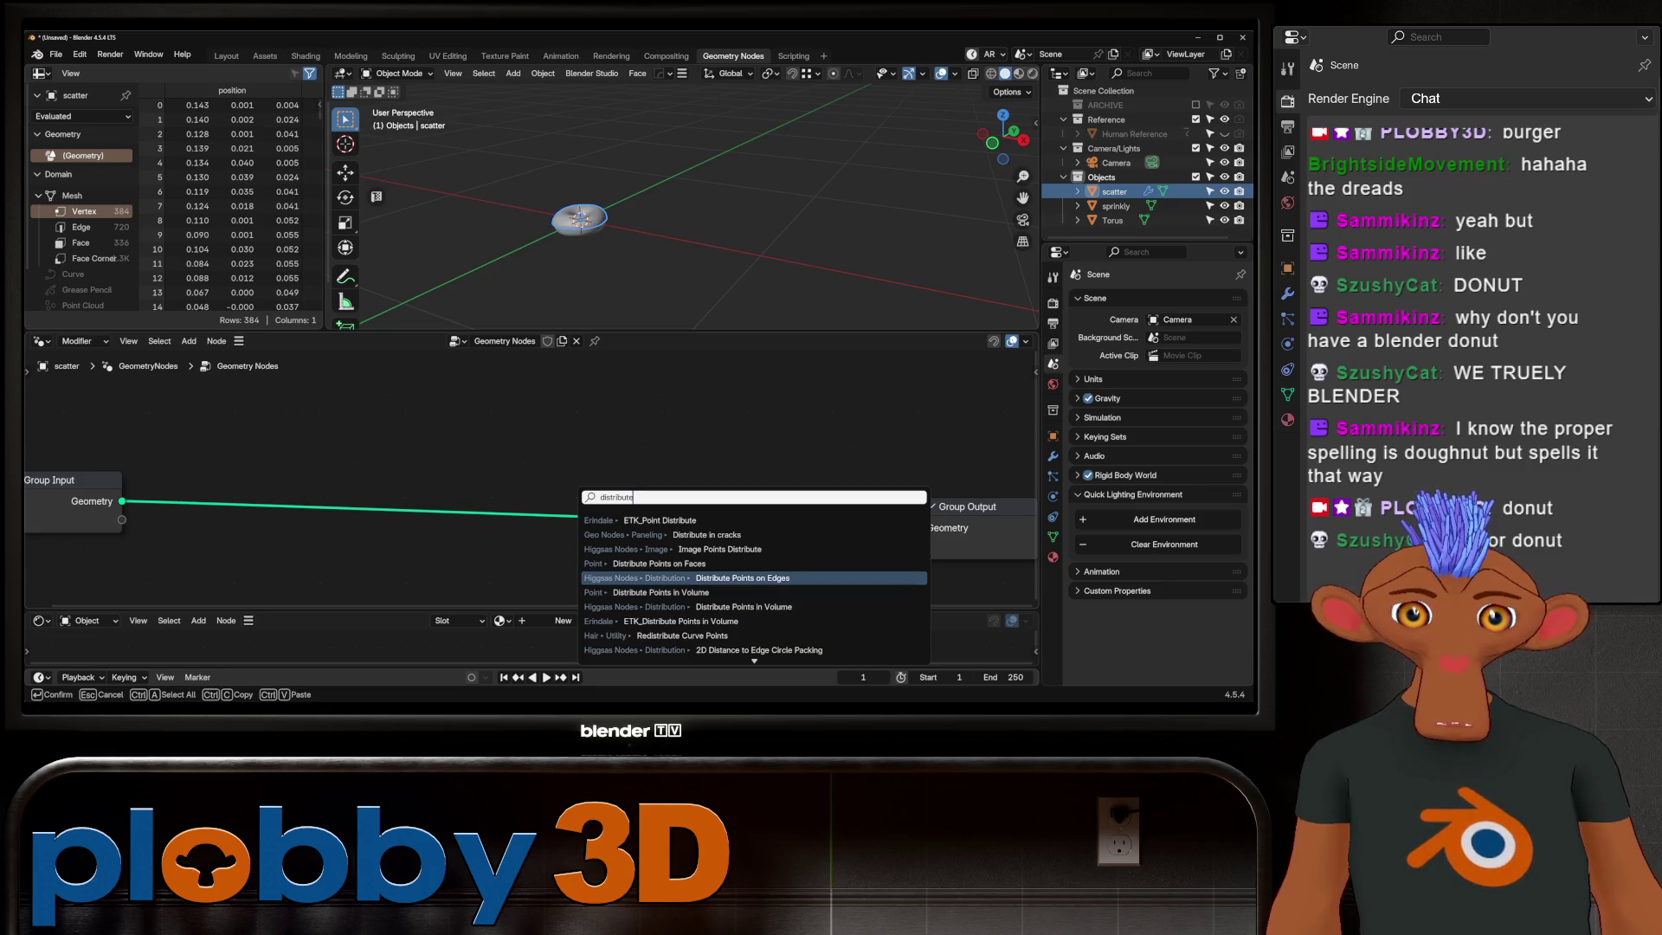
{"action": "type", "text": " face"}
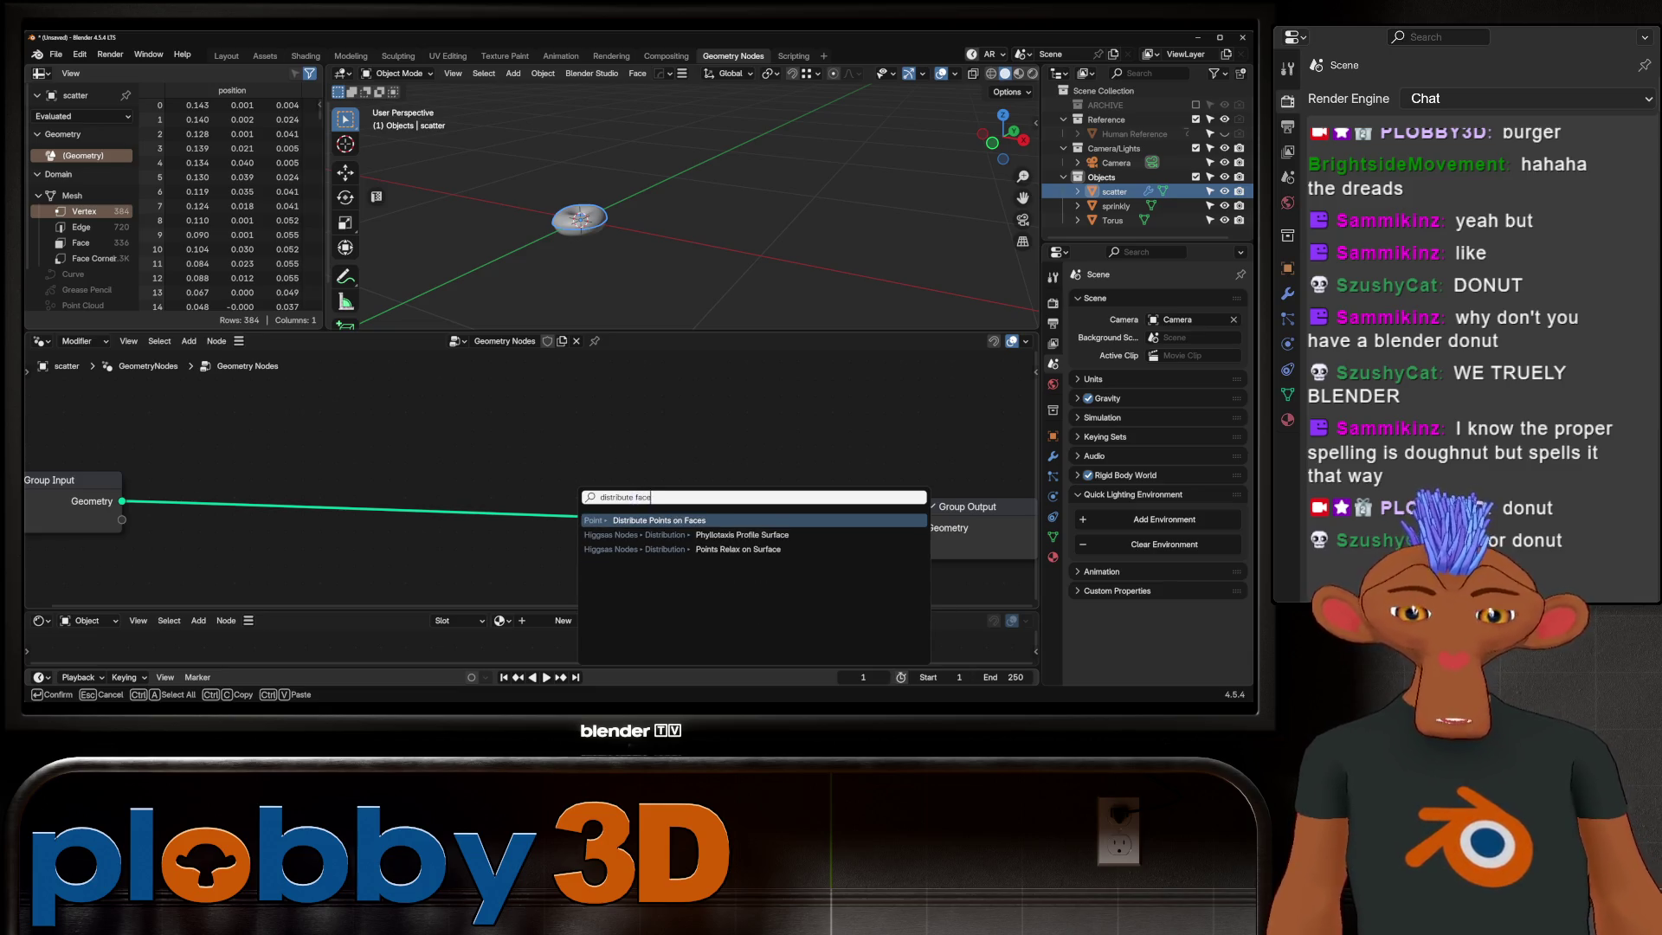
{"action": "key", "text": "Return"}
{"action": "key", "text": "Home"}
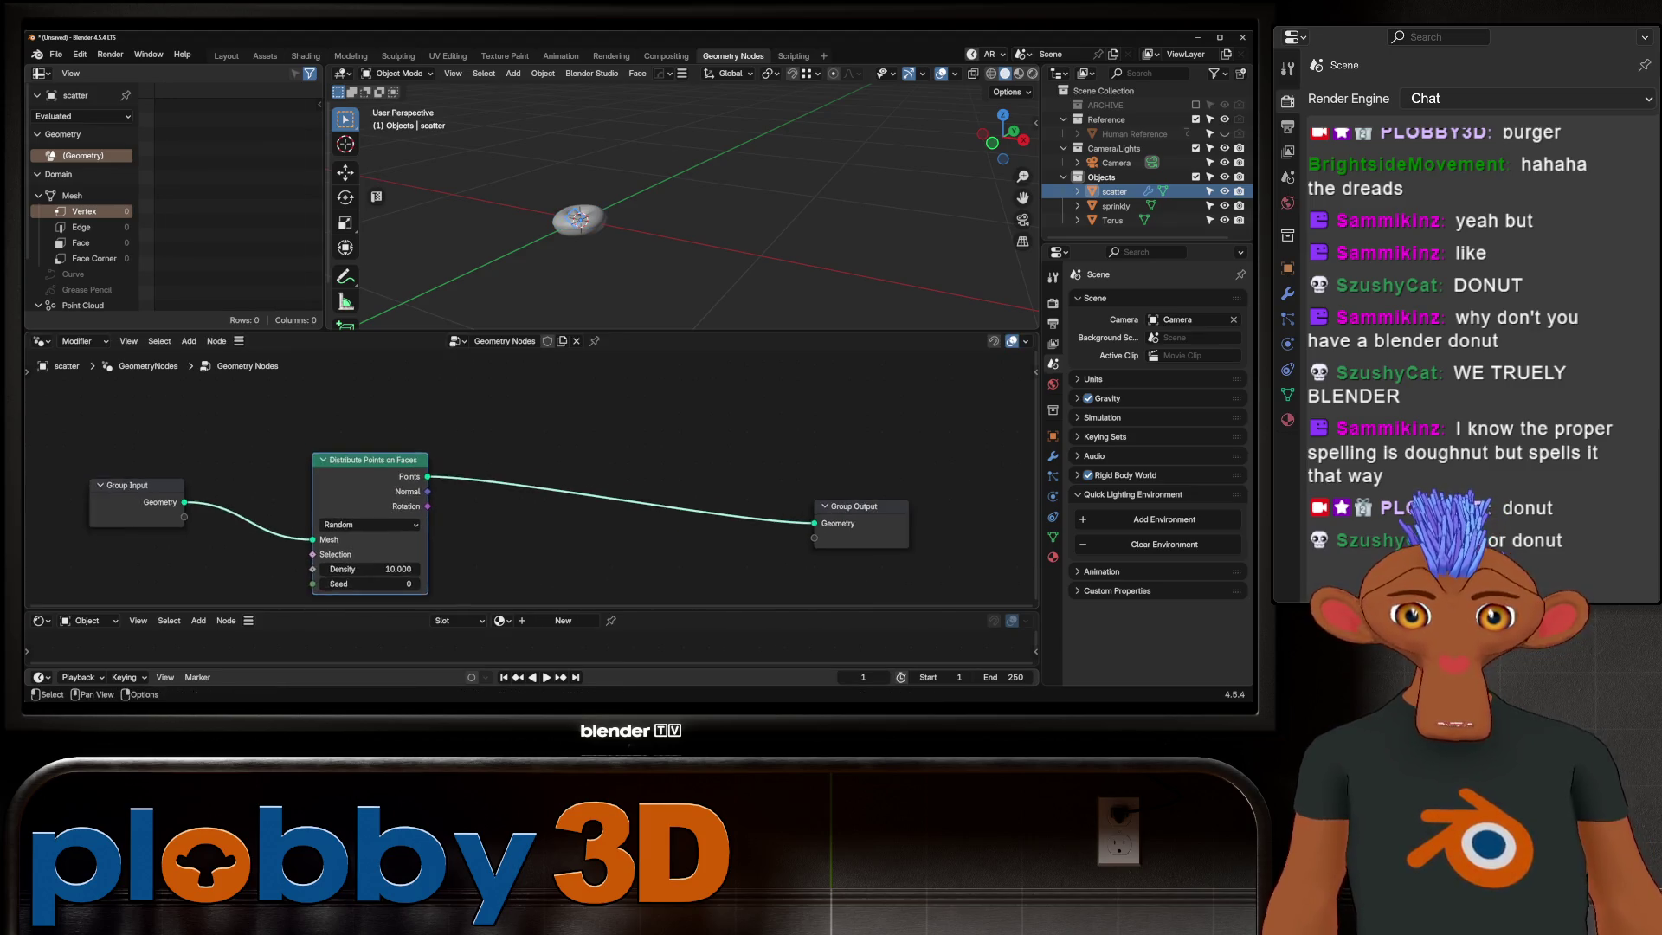
{"action": "scroll", "coordinate": [533, 474], "scroll_direction": "down", "scroll_amount": 1}
{"action": "middle_click_drag", "start_coordinate": [532, 520], "coordinate": [652, 428]}
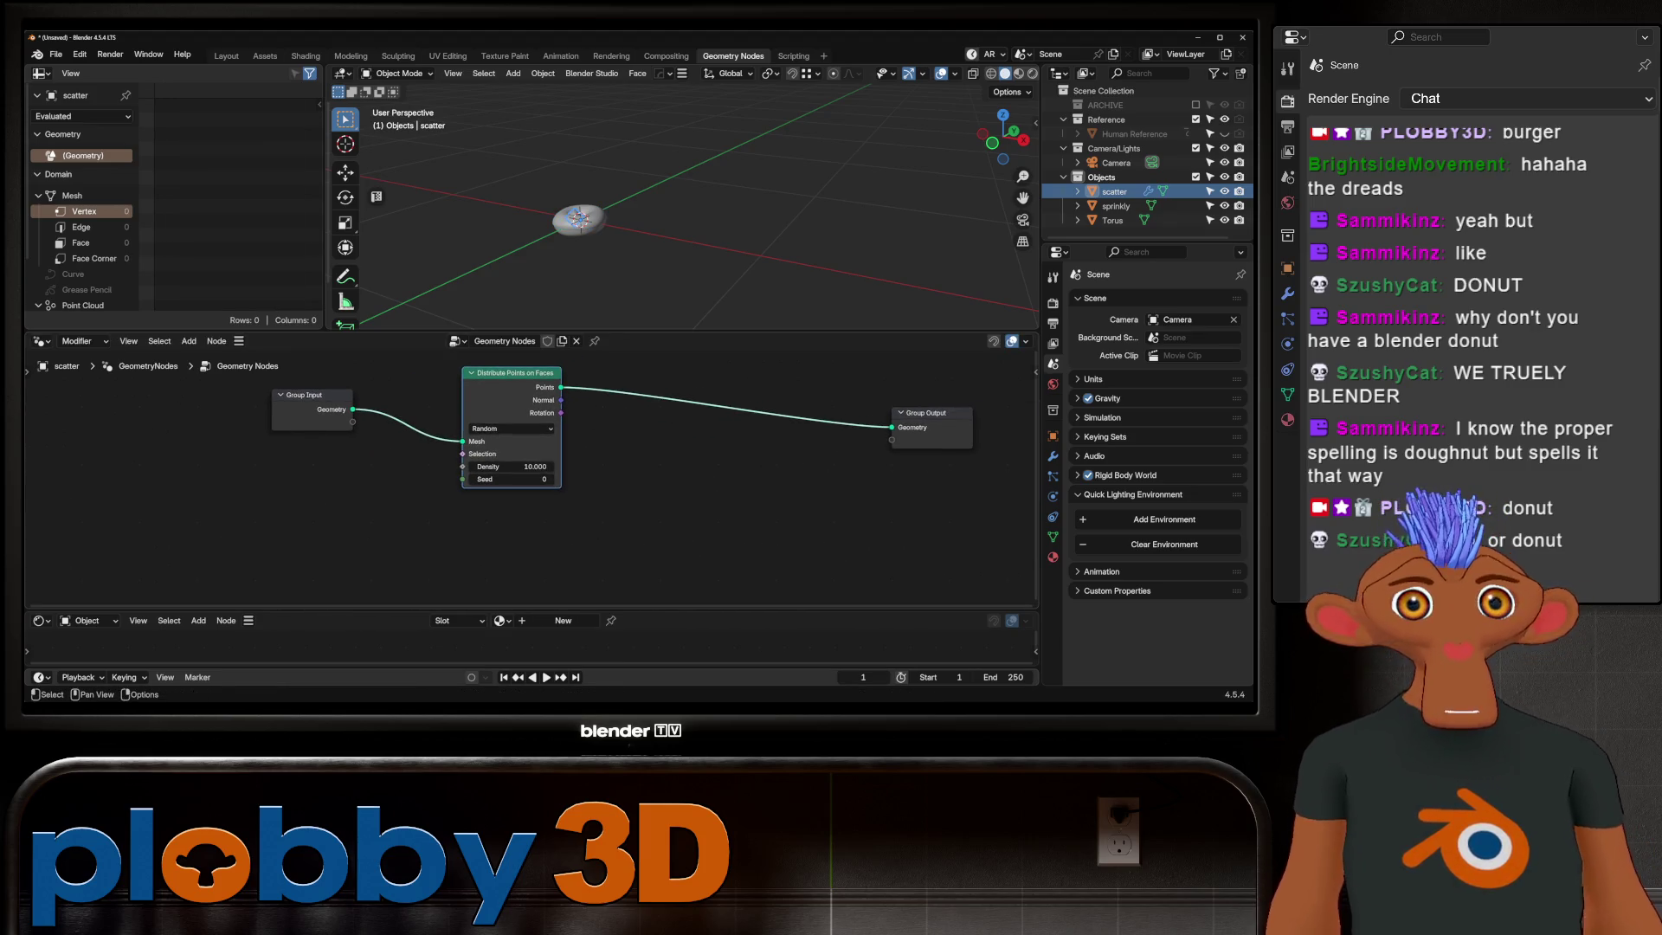
Step: Insert an Instance on Points node, tidy the node layout and drag sprinkly in as an Object Info node
{"action": "key", "text": "shift+a"}
{"action": "type", "text": "insta"}
{"action": "key", "text": "Return"}
{"action": "left_click", "coordinate": [694, 429]}
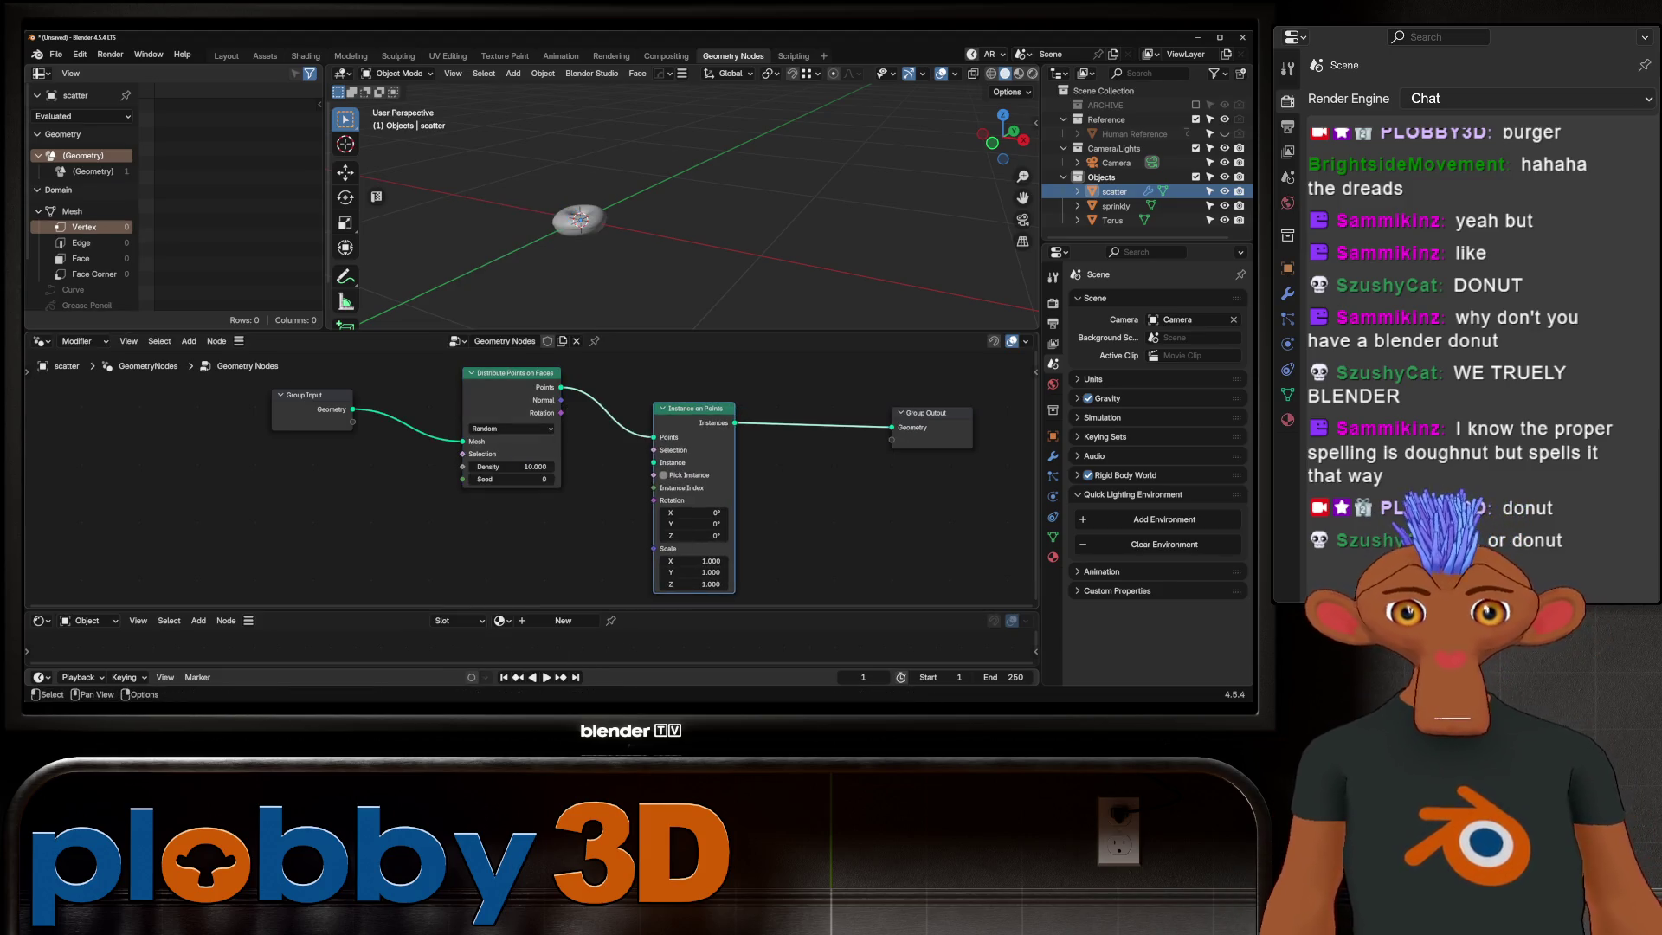
{"action": "scroll", "coordinate": [624, 481], "scroll_direction": "down", "scroll_amount": 2}
{"action": "scroll", "coordinate": [623, 480], "scroll_direction": "down", "scroll_amount": 1}
{"action": "middle_click_drag", "start_coordinate": [520, 494], "coordinate": [624, 494]}
{"action": "left_click_drag", "start_coordinate": [576, 385], "coordinate": [506, 393]}
{"action": "left_click_drag", "start_coordinate": [706, 367], "coordinate": [641, 373]}
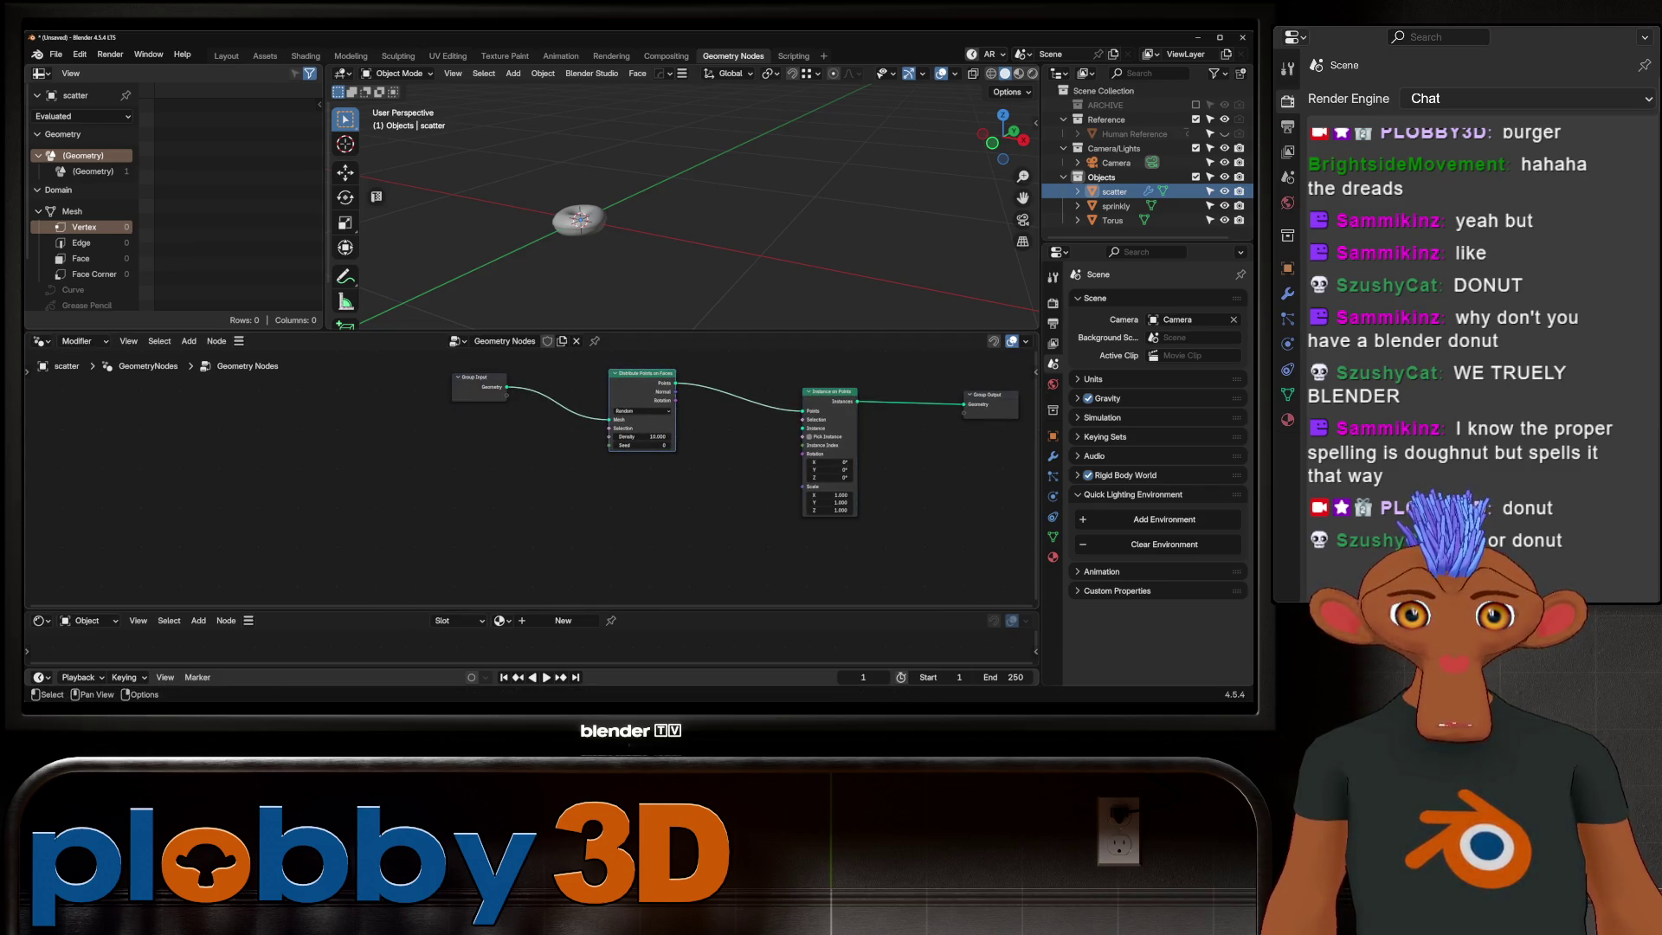
{"action": "left_click_drag", "start_coordinate": [829, 391], "coordinate": [803, 371]}
{"action": "middle_click_drag", "start_coordinate": [727, 493], "coordinate": [545, 481]}
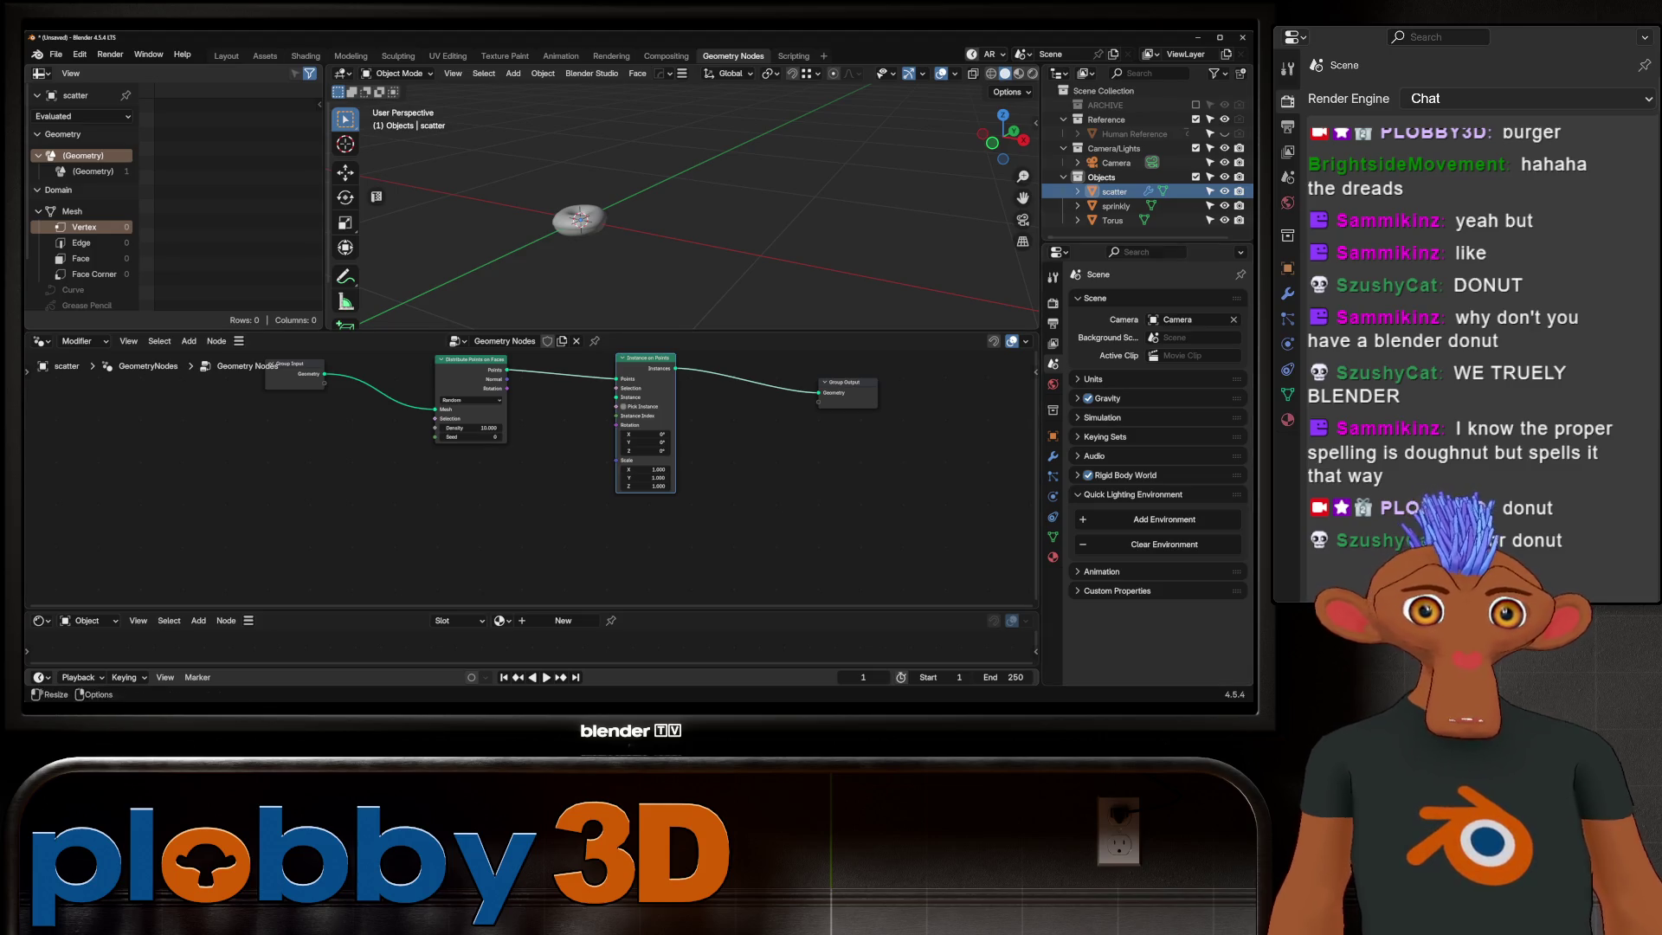
{"action": "mouse_move", "coordinate": [1114, 206]}
{"action": "left_mouse_down"}
{"action": "mouse_move", "coordinate": [435, 578]}
{"action": "mouse_move", "coordinate": [404, 497]}
{"action": "left_mouse_up"}
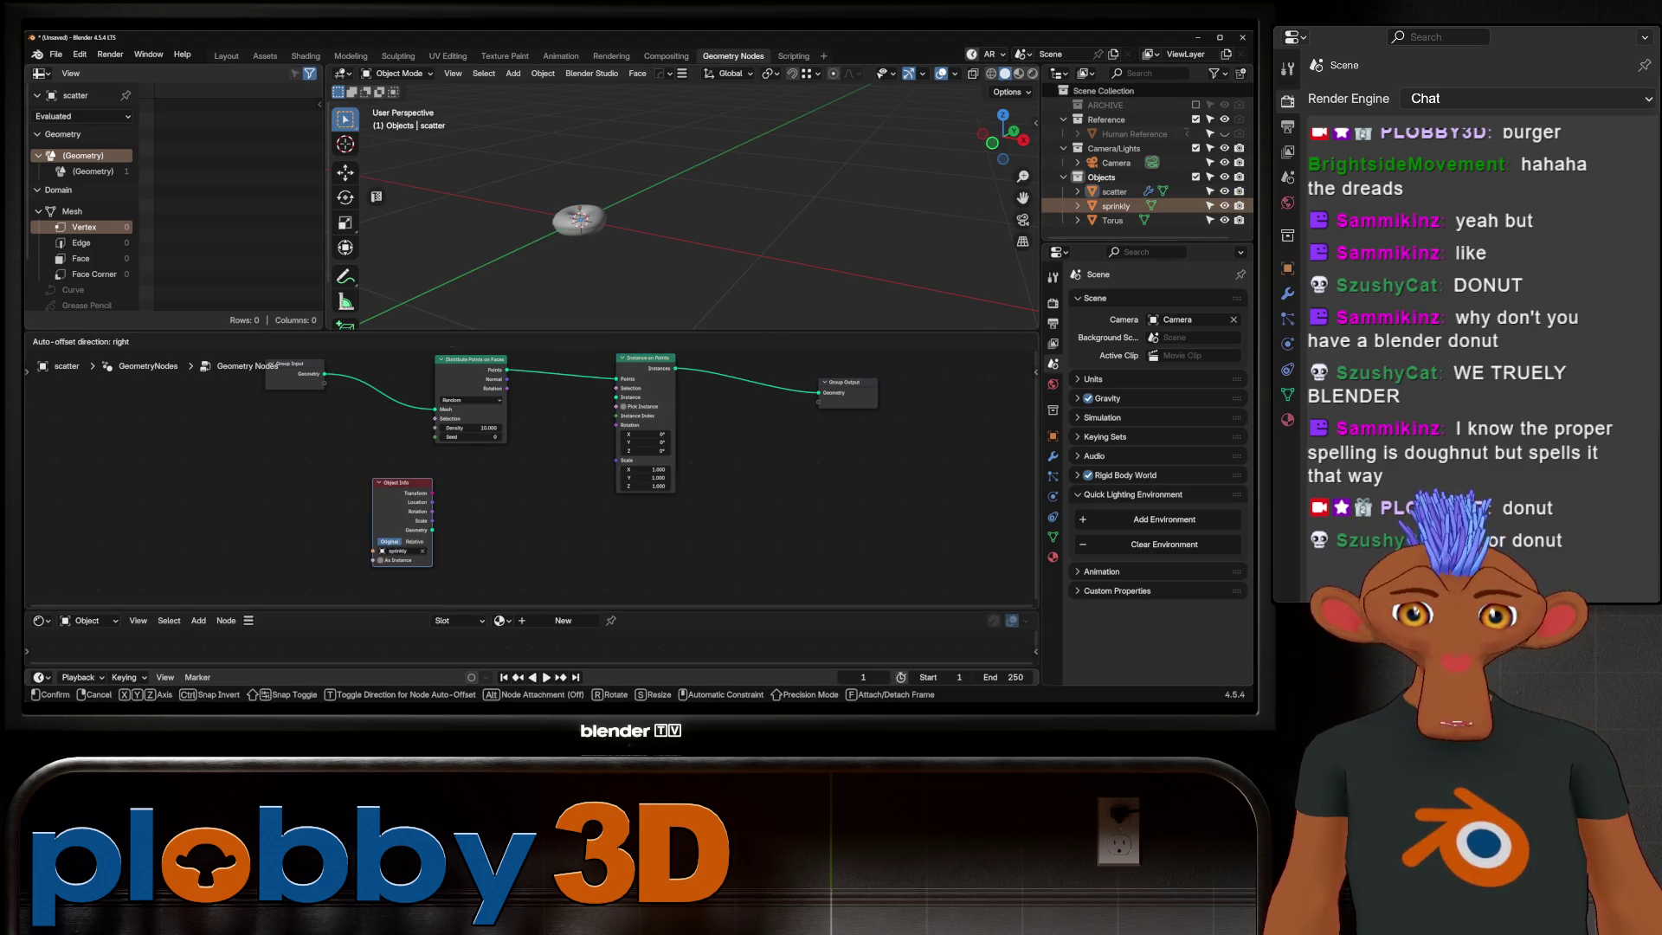
{"action": "scroll", "coordinate": [434, 510], "scroll_direction": "up", "scroll_amount": 2}
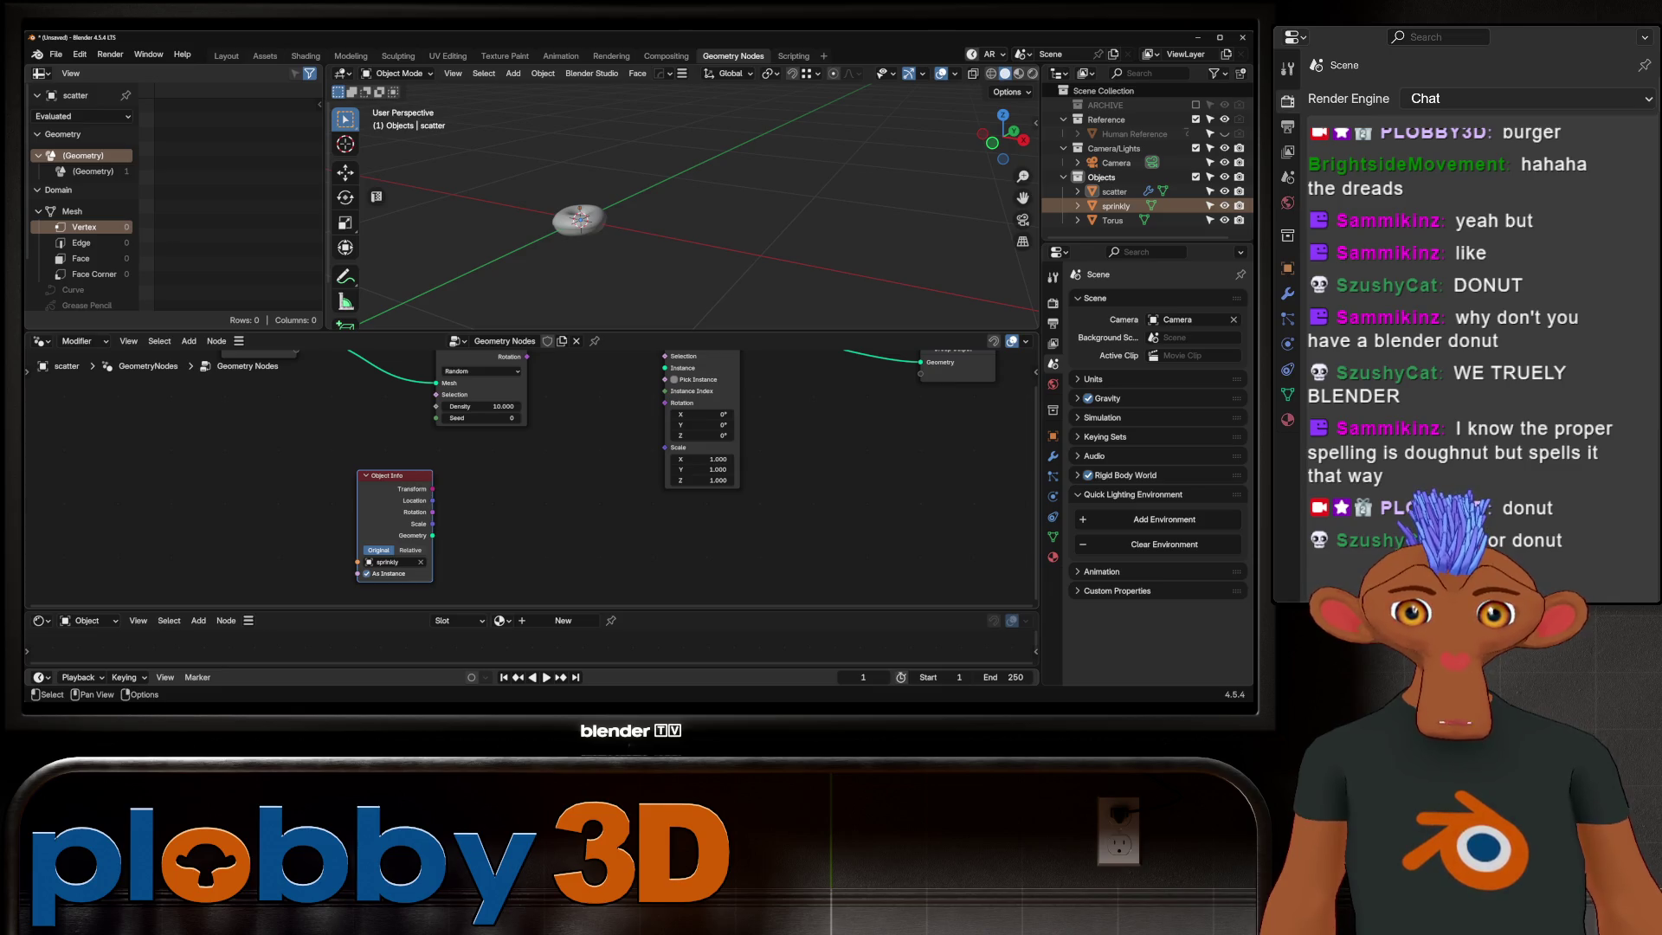
Step: Feed the sprinkly Object Info geometry into the Instance socket and set it to Relative transforms
{"action": "left_click_drag", "start_coordinate": [431, 535], "coordinate": [665, 414]}
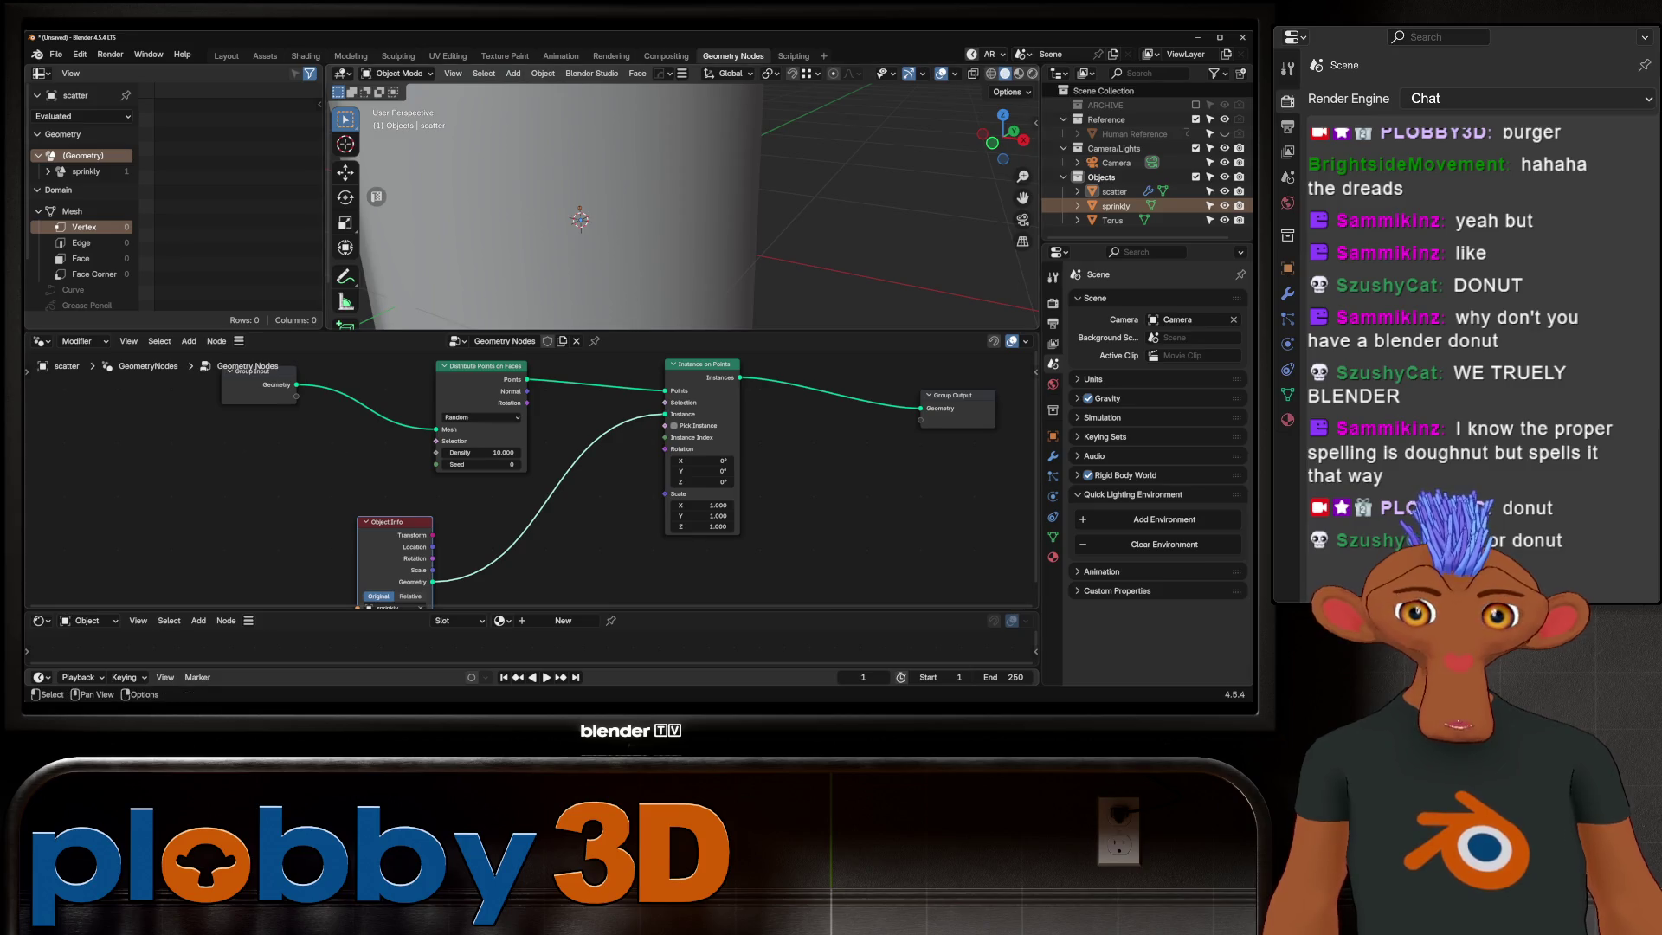
{"action": "scroll", "coordinate": [668, 382], "scroll_direction": "down", "scroll_amount": 1}
{"action": "left_click", "coordinate": [448, 563]}
{"action": "mouse_move", "coordinate": [559, 234]}
{"action": "middle_mouse_down"}
{"action": "mouse_move", "coordinate": [584, 261]}
{"action": "mouse_move", "coordinate": [597, 221]}
{"action": "mouse_move", "coordinate": [675, 221]}
{"action": "mouse_move", "coordinate": [676, 195]}
{"action": "mouse_move", "coordinate": [676, 261]}
{"action": "mouse_move", "coordinate": [636, 233]}
{"action": "middle_mouse_up"}
{"action": "scroll", "coordinate": [618, 196], "scroll_direction": "down", "scroll_amount": 3}
{"action": "scroll", "coordinate": [619, 194], "scroll_direction": "down", "scroll_amount": 3}
{"action": "scroll", "coordinate": [618, 196], "scroll_direction": "down", "scroll_amount": 2}
{"action": "scroll", "coordinate": [676, 221], "scroll_direction": "up", "scroll_amount": 4}
{"action": "scroll", "coordinate": [675, 221], "scroll_direction": "up", "scroll_amount": 4}
{"action": "scroll", "coordinate": [676, 220], "scroll_direction": "up", "scroll_amount": 3}
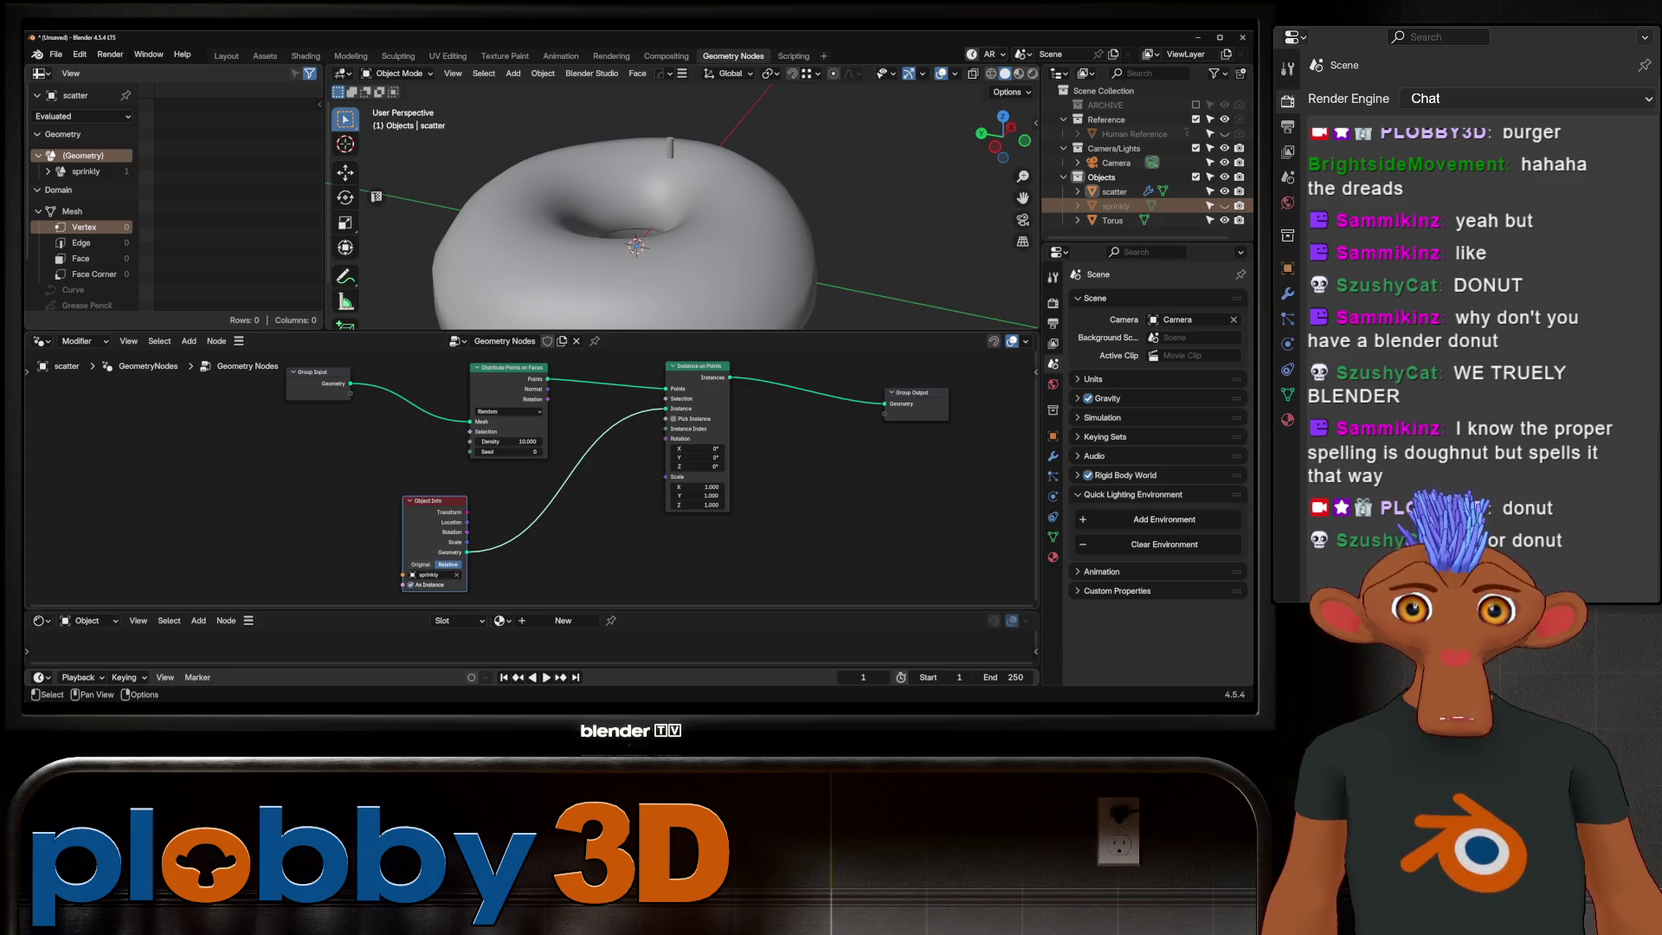
{"action": "left_click", "coordinate": [420, 563]}
{"action": "left_click", "coordinate": [448, 564]}
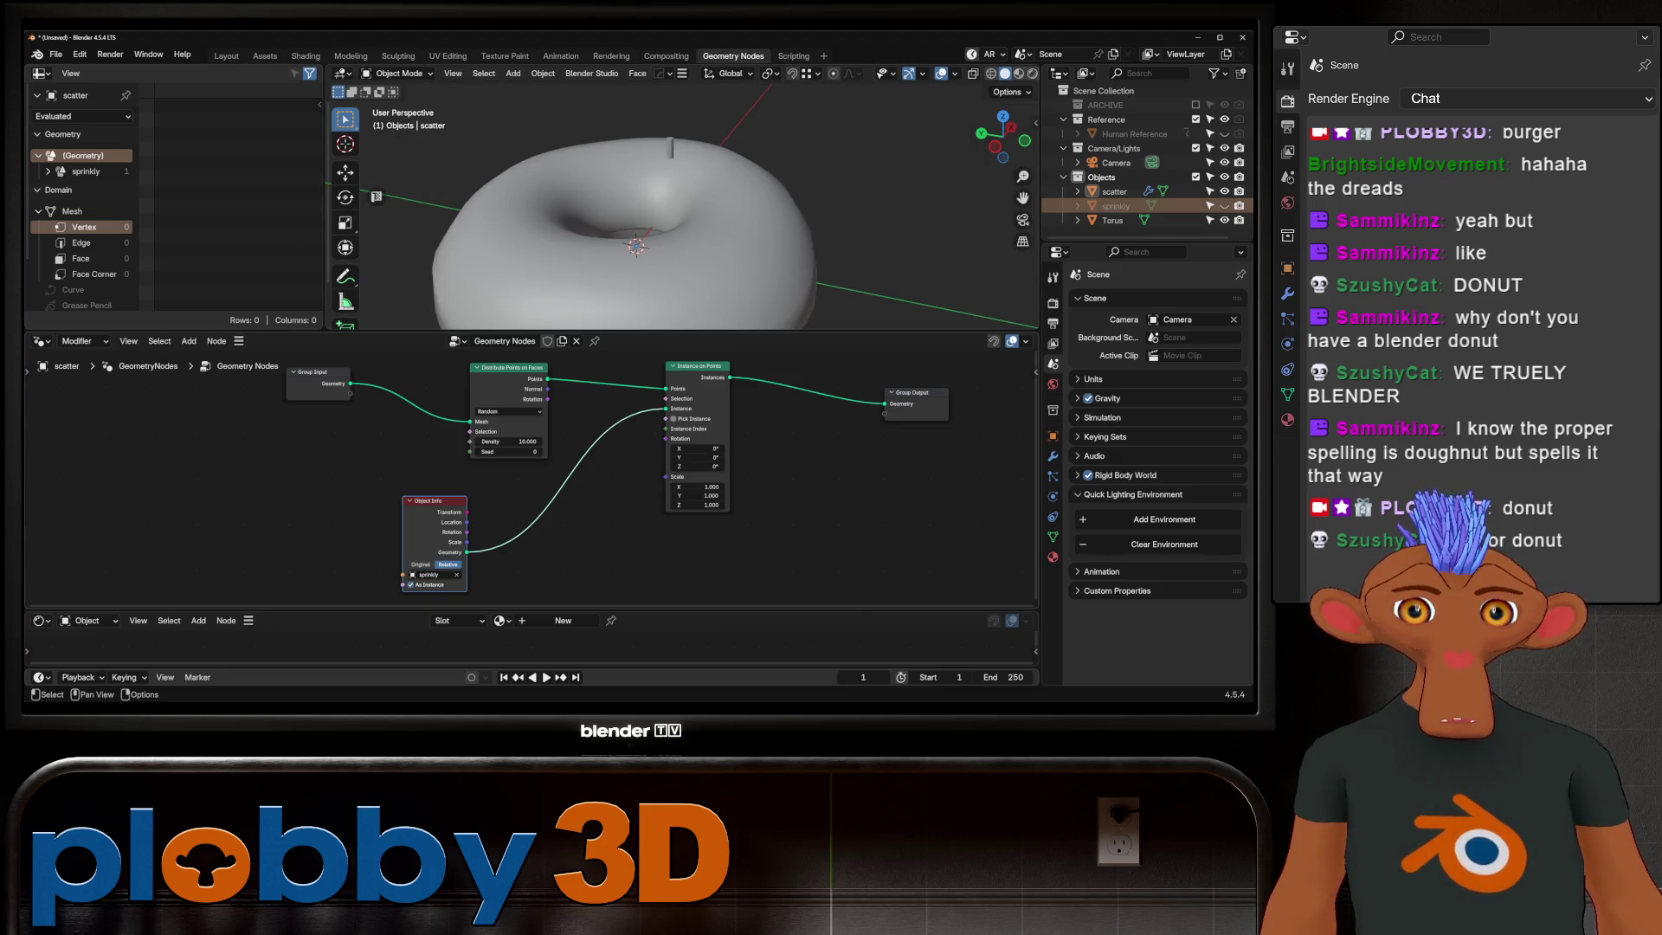
Step: Set Distribute Points on Faces to Poisson Disk and select the Torus object
{"action": "left_click", "coordinate": [506, 410]}
{"action": "left_click", "coordinate": [507, 443]}
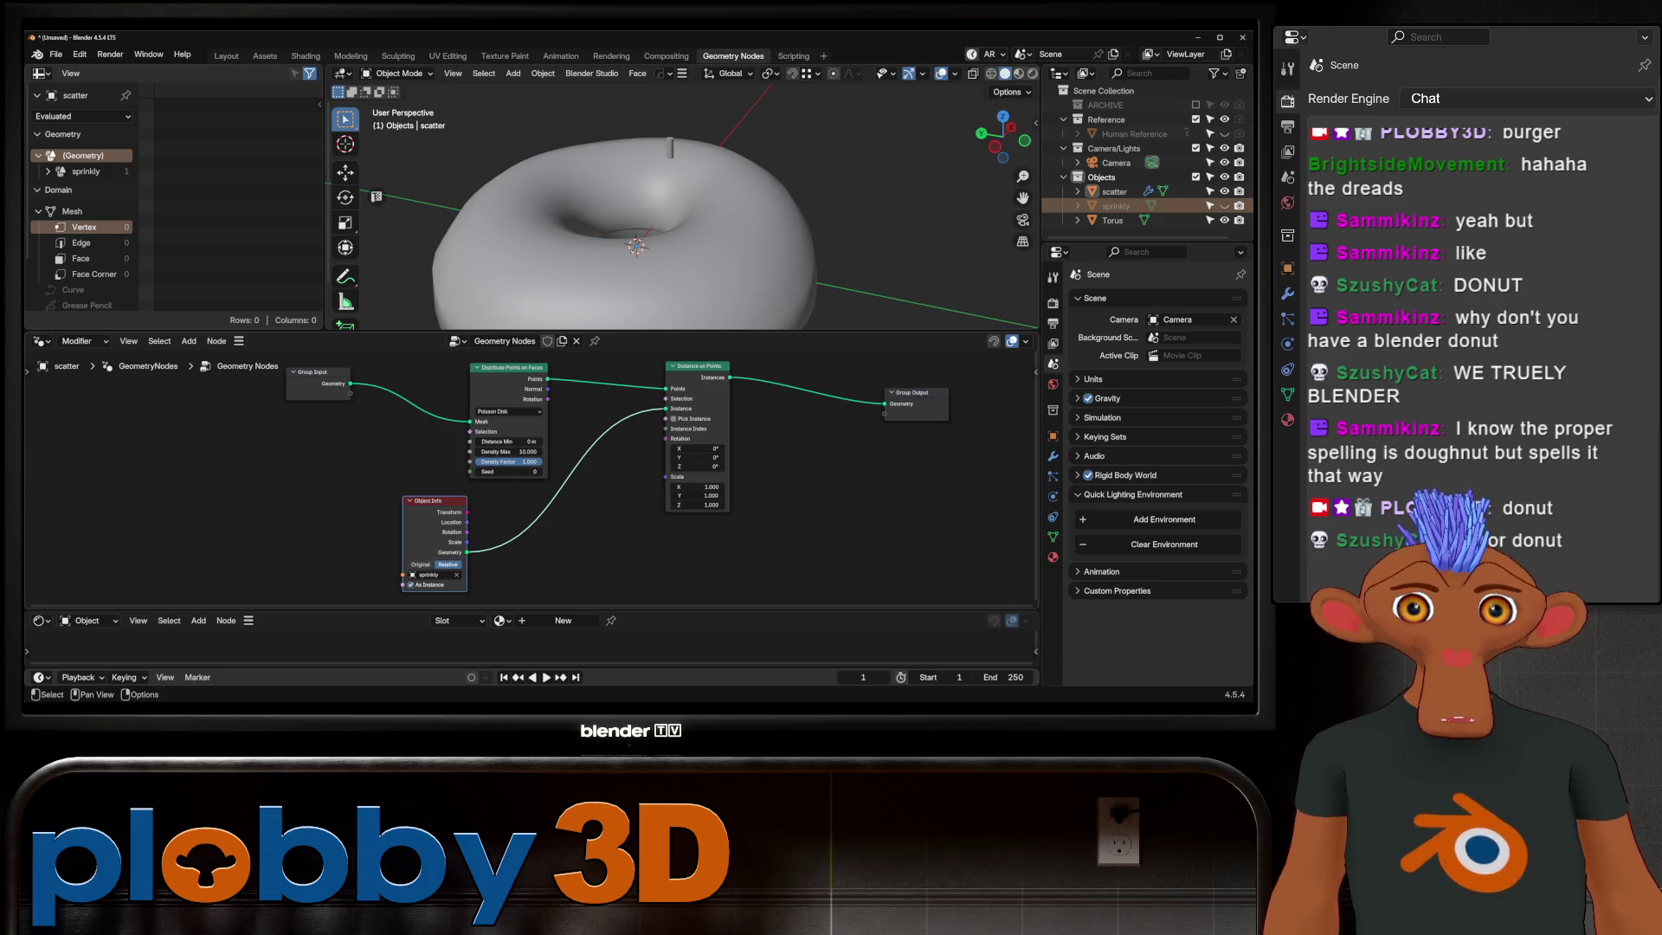
{"action": "left_click", "coordinate": [1112, 220]}
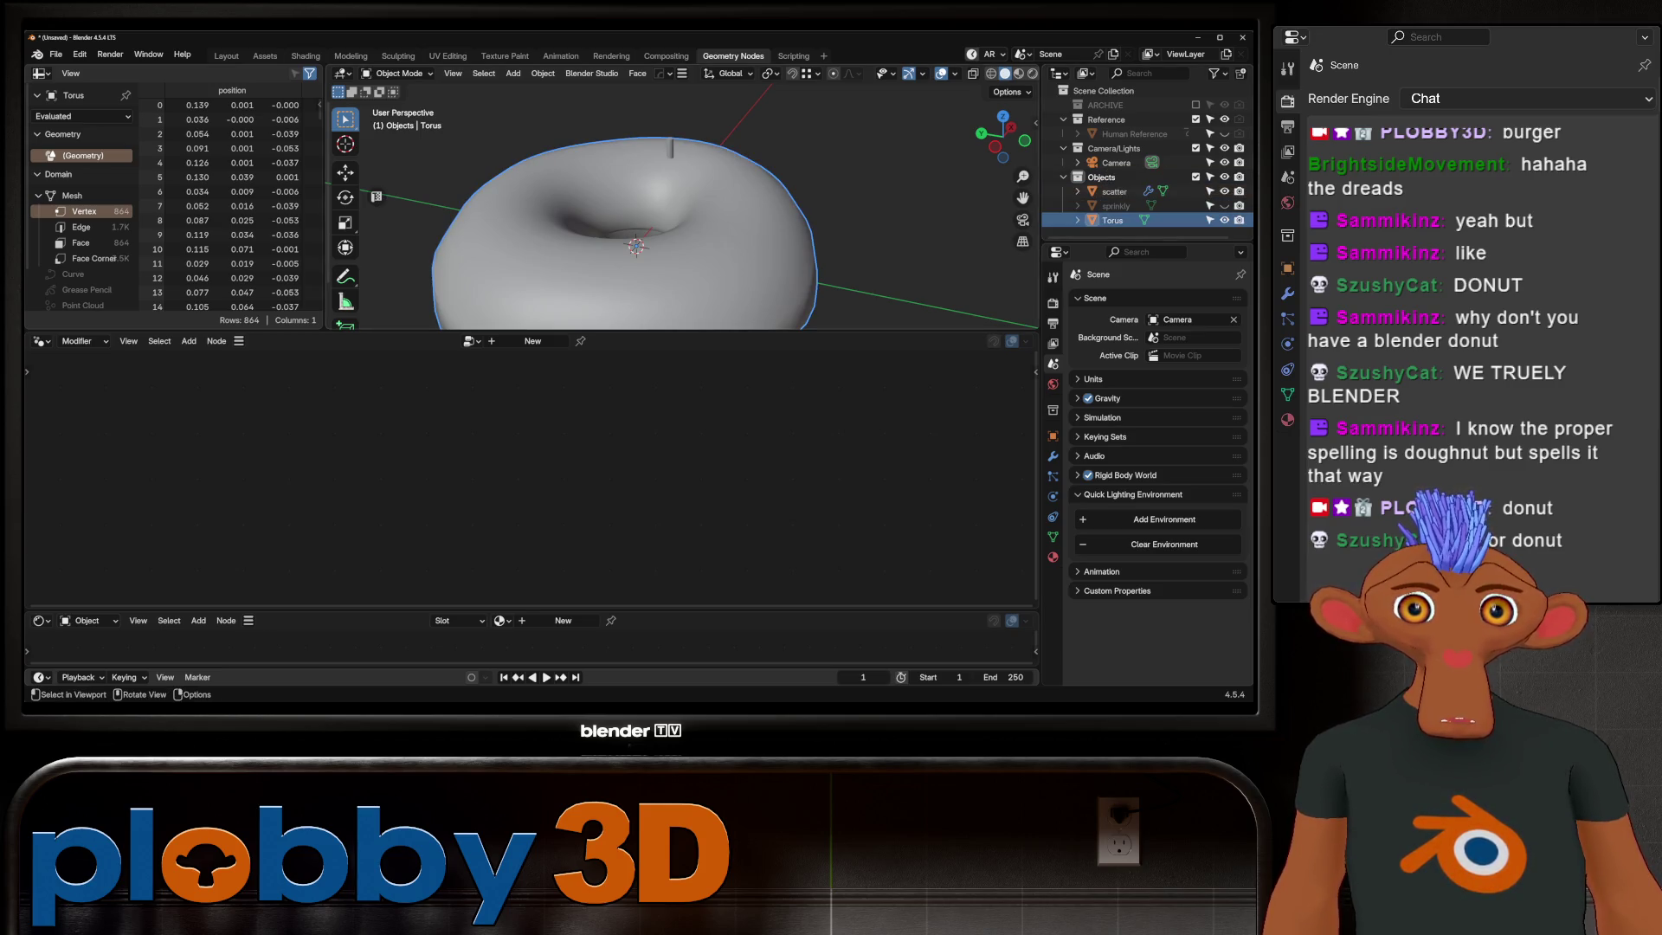
Step: Select scatter, apply its transforms and set its origin via Quick Favorites
{"action": "mouse_move", "coordinate": [671, 150]}
{"action": "middle_mouse_down"}
{"action": "mouse_move", "coordinate": [712, 166]}
{"action": "mouse_move", "coordinate": [715, 215]}
{"action": "middle_mouse_up"}
{"action": "left_click", "coordinate": [1113, 191]}
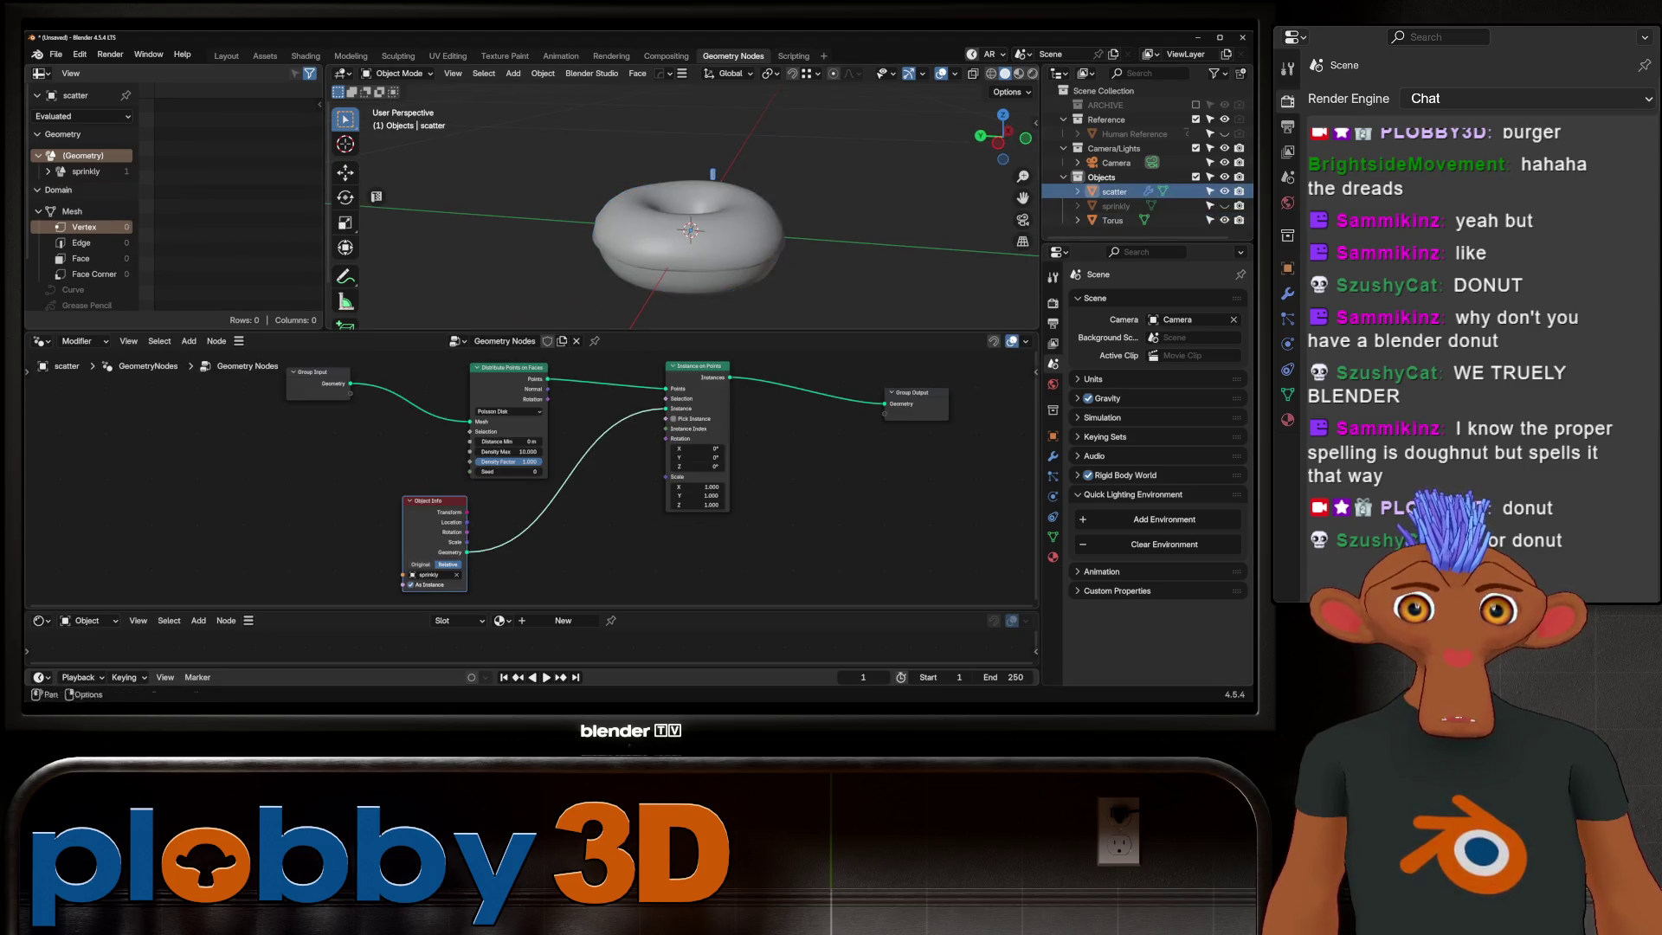
{"action": "scroll", "coordinate": [526, 428], "scroll_direction": "up", "scroll_amount": 1}
{"action": "left_click_drag", "start_coordinate": [390, 405], "coordinate": [308, 394]}
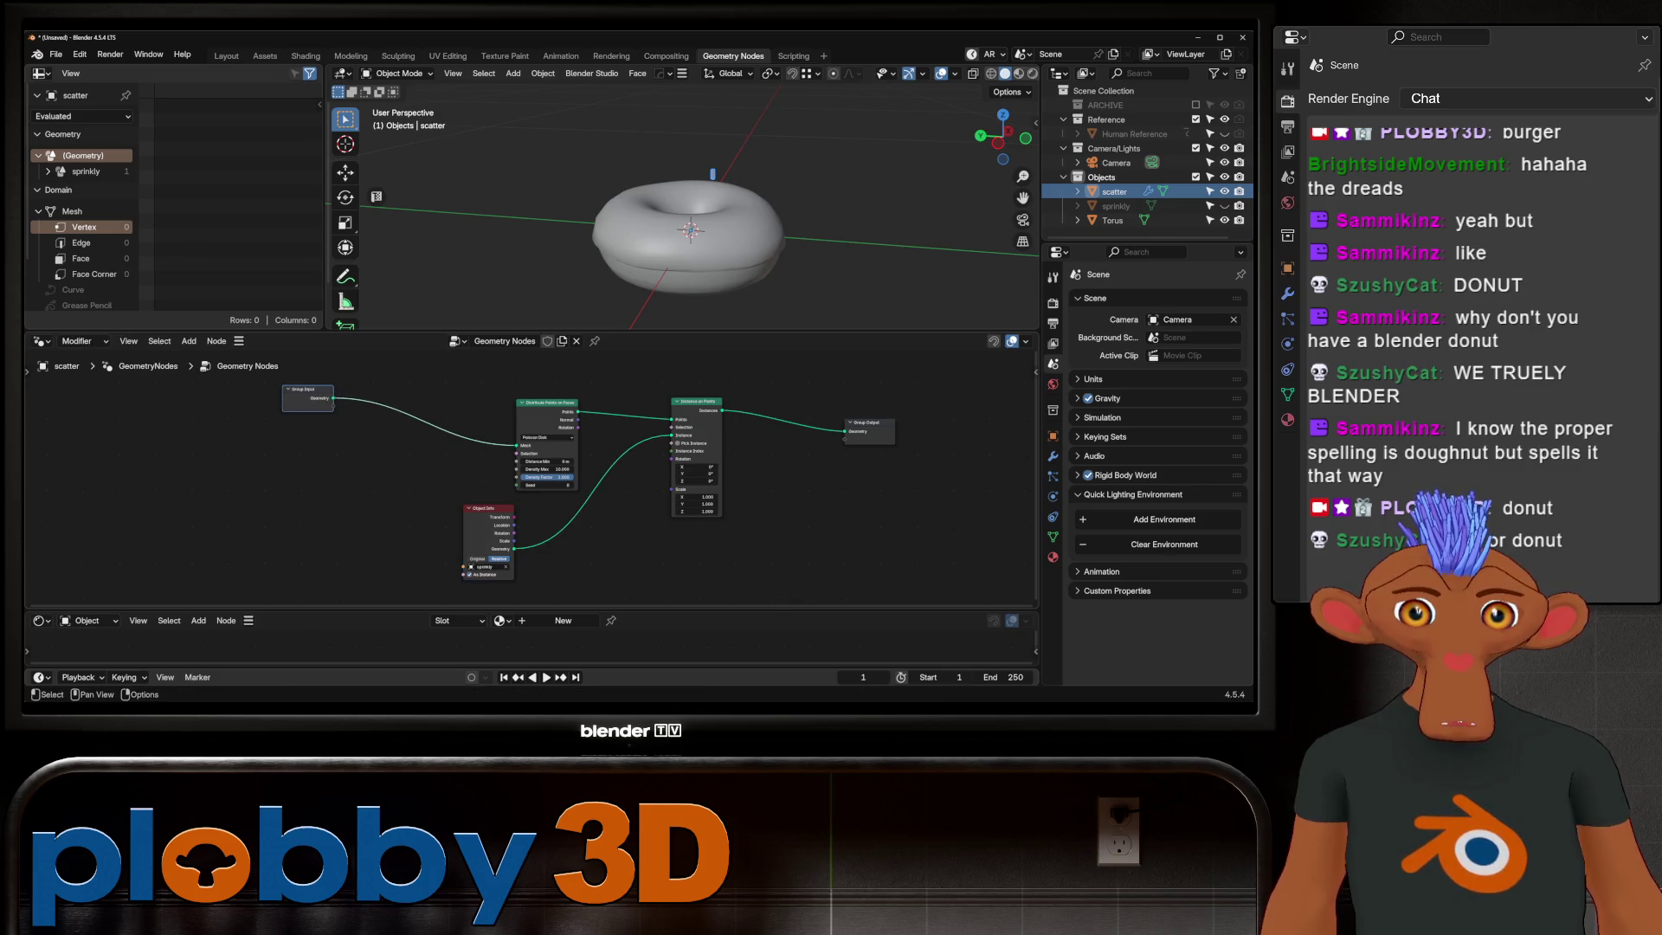
{"action": "scroll", "coordinate": [600, 448], "scroll_direction": "up", "scroll_amount": 2}
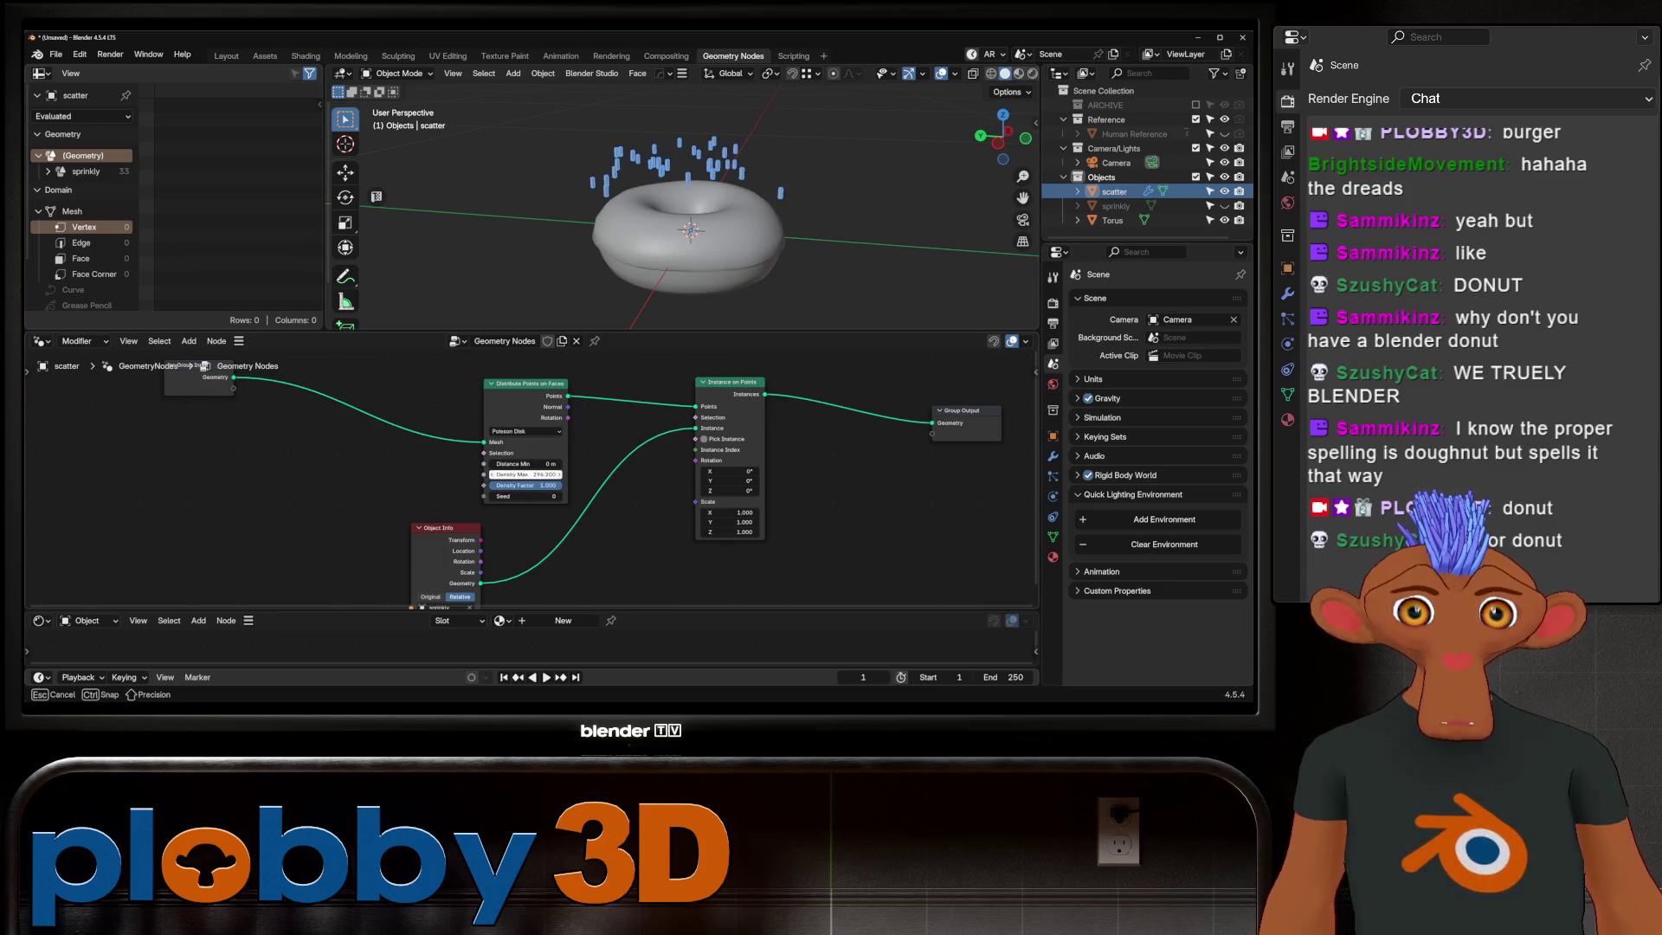
{"action": "key", "text": "ctrl+a"}
{"action": "left_click", "coordinate": [754, 214]}
{"action": "key", "text": "q"}
{"action": "left_click", "coordinate": [729, 237]}
{"action": "mouse_move", "coordinate": [730, 238]}
{"action": "middle_mouse_down"}
{"action": "mouse_move", "coordinate": [779, 195]}
{"action": "mouse_move", "coordinate": [636, 192]}
{"action": "middle_mouse_up"}
Step: Apply scatter's transforms again and switch the Object Info node to Original transforms
{"action": "key", "text": "q"}
{"action": "left_click", "coordinate": [637, 192]}
{"action": "key", "text": "ctrl+a"}
{"action": "left_click", "coordinate": [753, 210]}
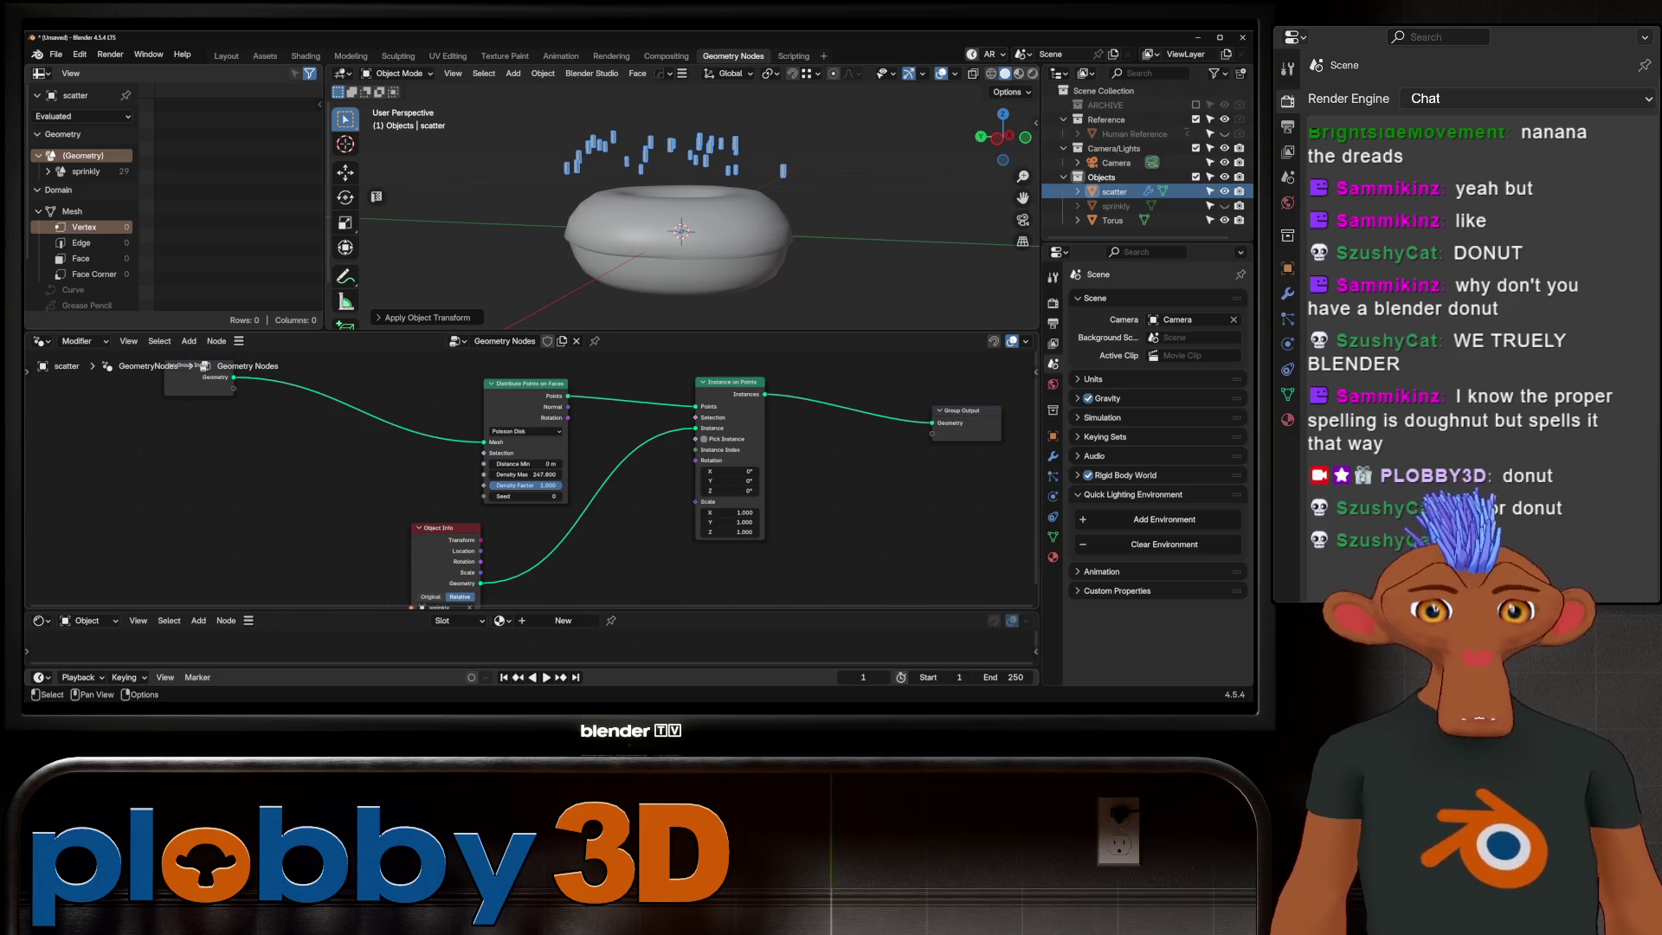
{"action": "scroll", "coordinate": [469, 533], "scroll_direction": "up", "scroll_amount": 2}
{"action": "scroll", "coordinate": [532, 474], "scroll_direction": "down", "scroll_amount": 2}
{"action": "left_click", "coordinate": [474, 494]}
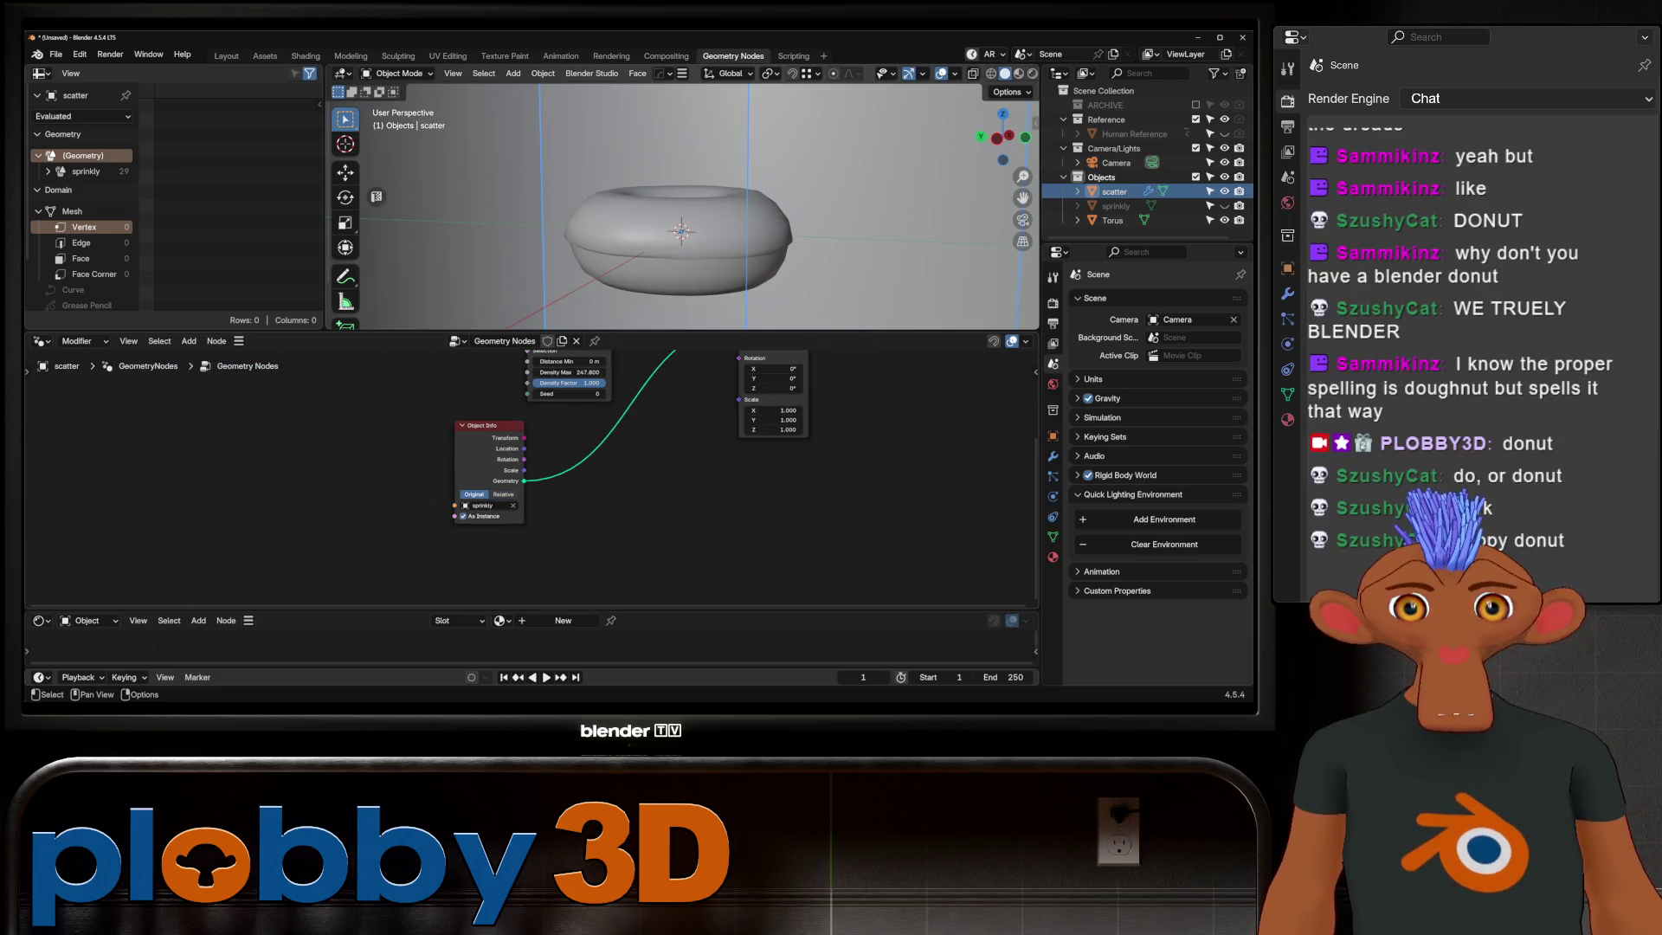
{"action": "scroll", "coordinate": [521, 519], "scroll_direction": "down", "scroll_amount": 1}
{"action": "scroll", "coordinate": [520, 520], "scroll_direction": "down", "scroll_amount": 1}
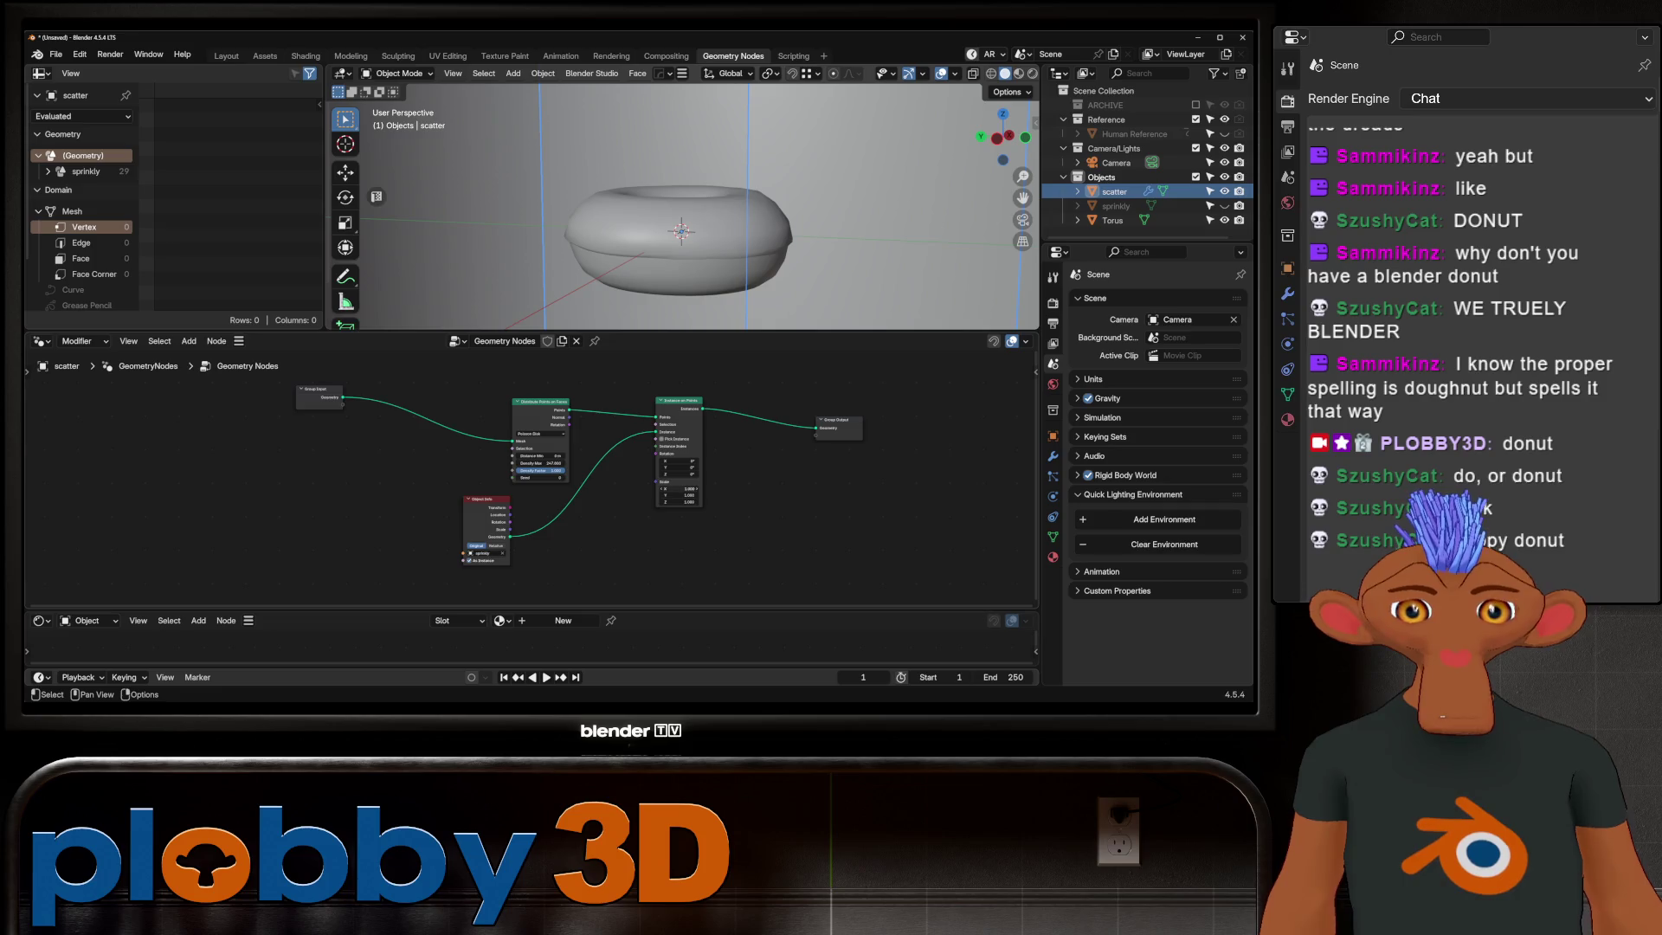
{"action": "key", "text": "shift+a"}
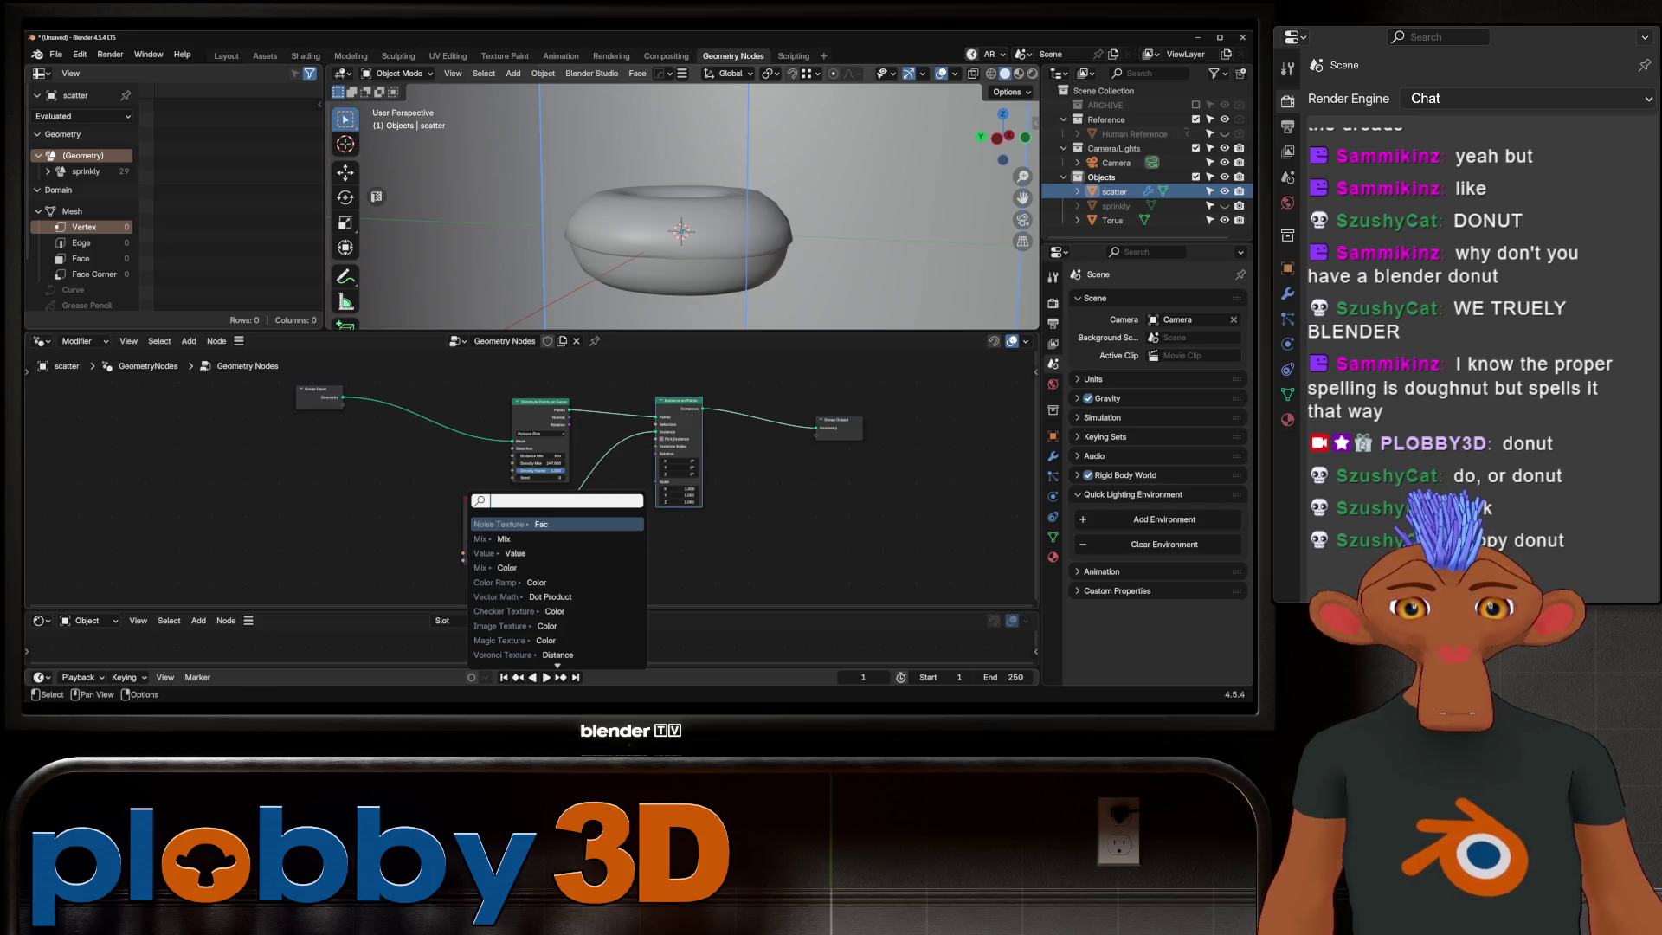
Step: Add a Value node into the instance Scale and apply all transforms to the sprinkly object
{"action": "left_click", "coordinate": [559, 545]}
{"action": "left_click_drag", "start_coordinate": [609, 548], "coordinate": [662, 479]}
{"action": "mouse_move", "coordinate": [586, 551]}
{"action": "left_mouse_down"}
{"action": "mouse_move", "coordinate": [623, 551]}
{"action": "mouse_move", "coordinate": [572, 550]}
{"action": "left_mouse_up"}
{"action": "scroll", "coordinate": [593, 558], "scroll_direction": "up", "scroll_amount": 2}
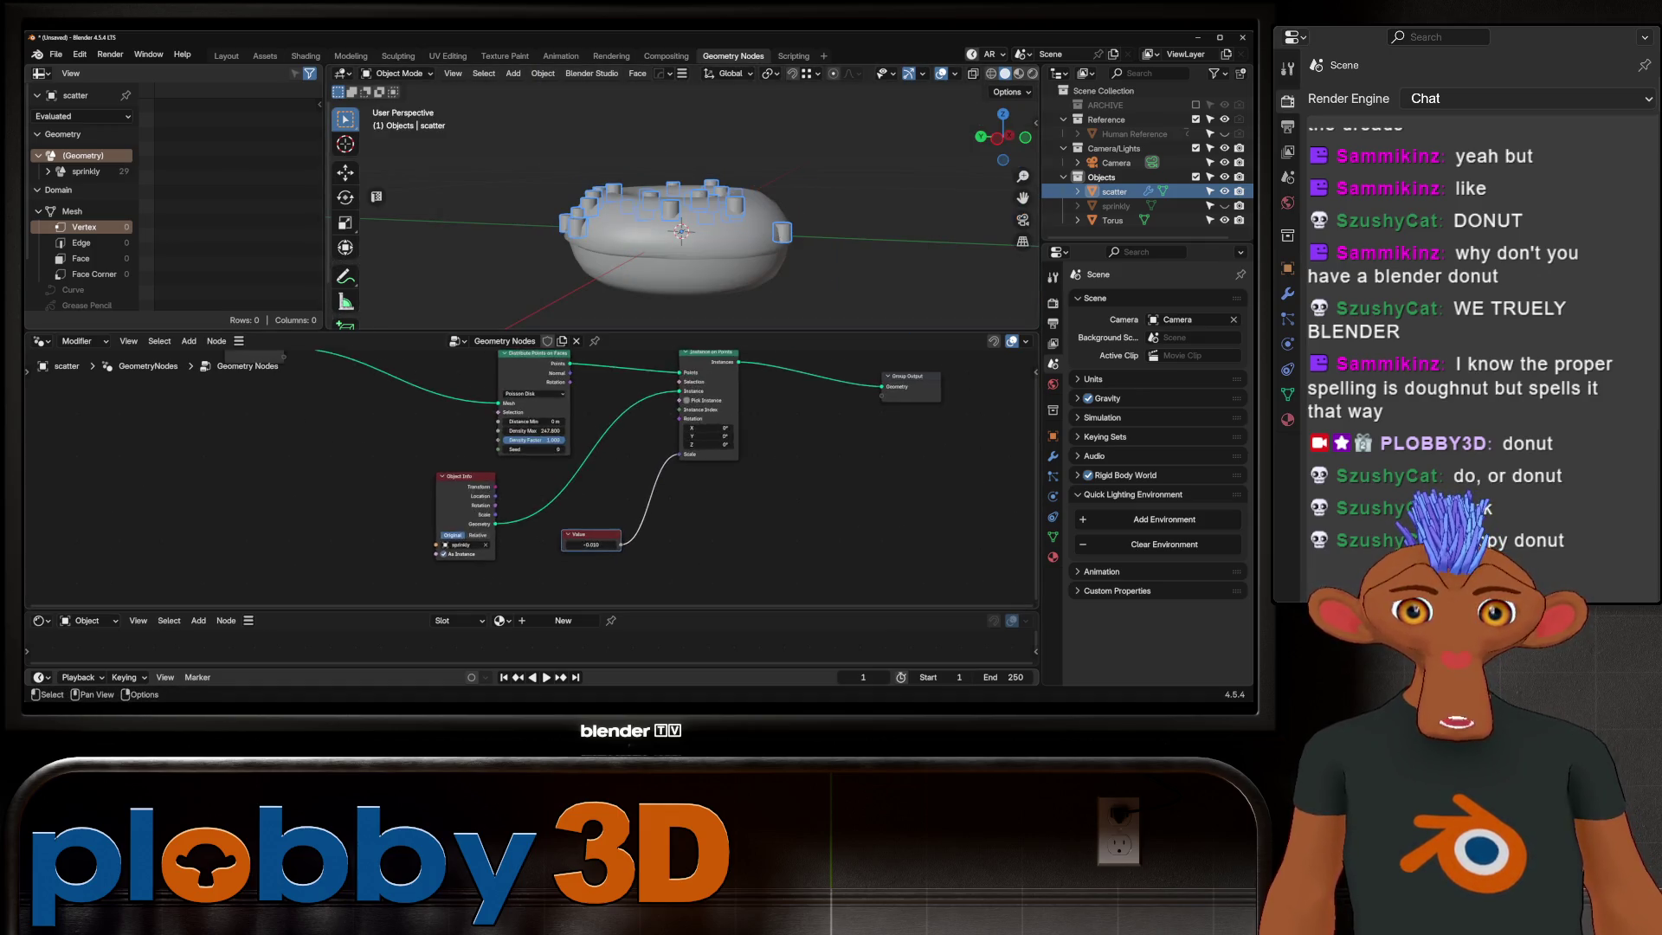
{"action": "scroll", "coordinate": [592, 559], "scroll_direction": "up", "scroll_amount": 2}
{"action": "left_click", "coordinate": [1115, 206]}
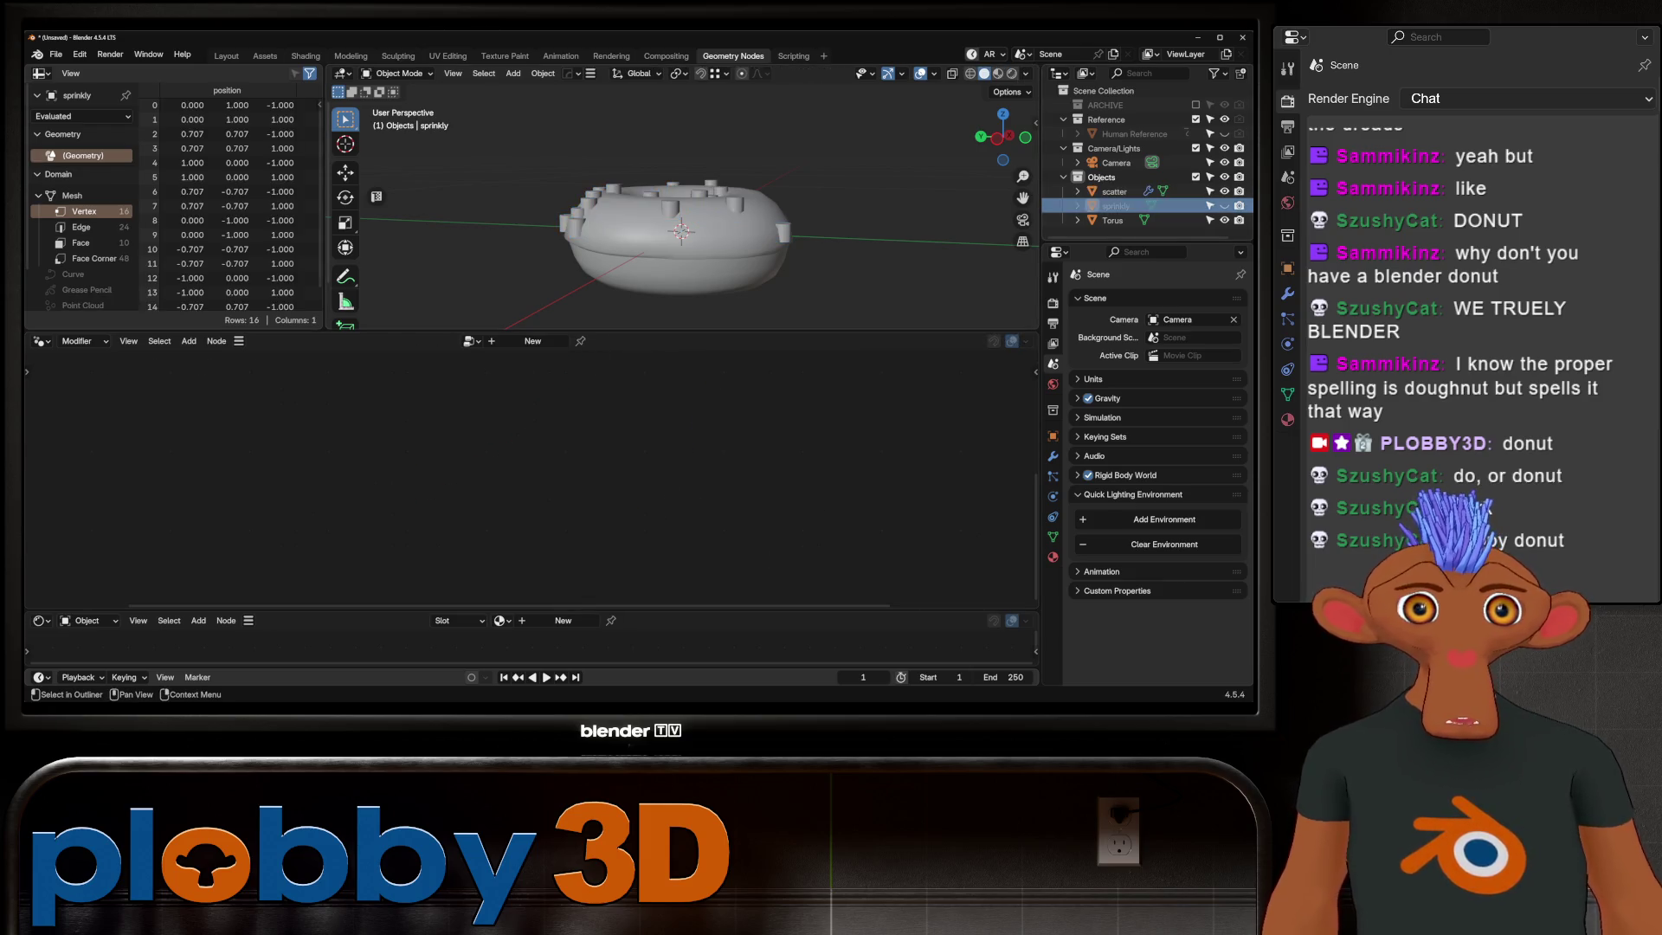
{"action": "key", "text": "ctrl+a"}
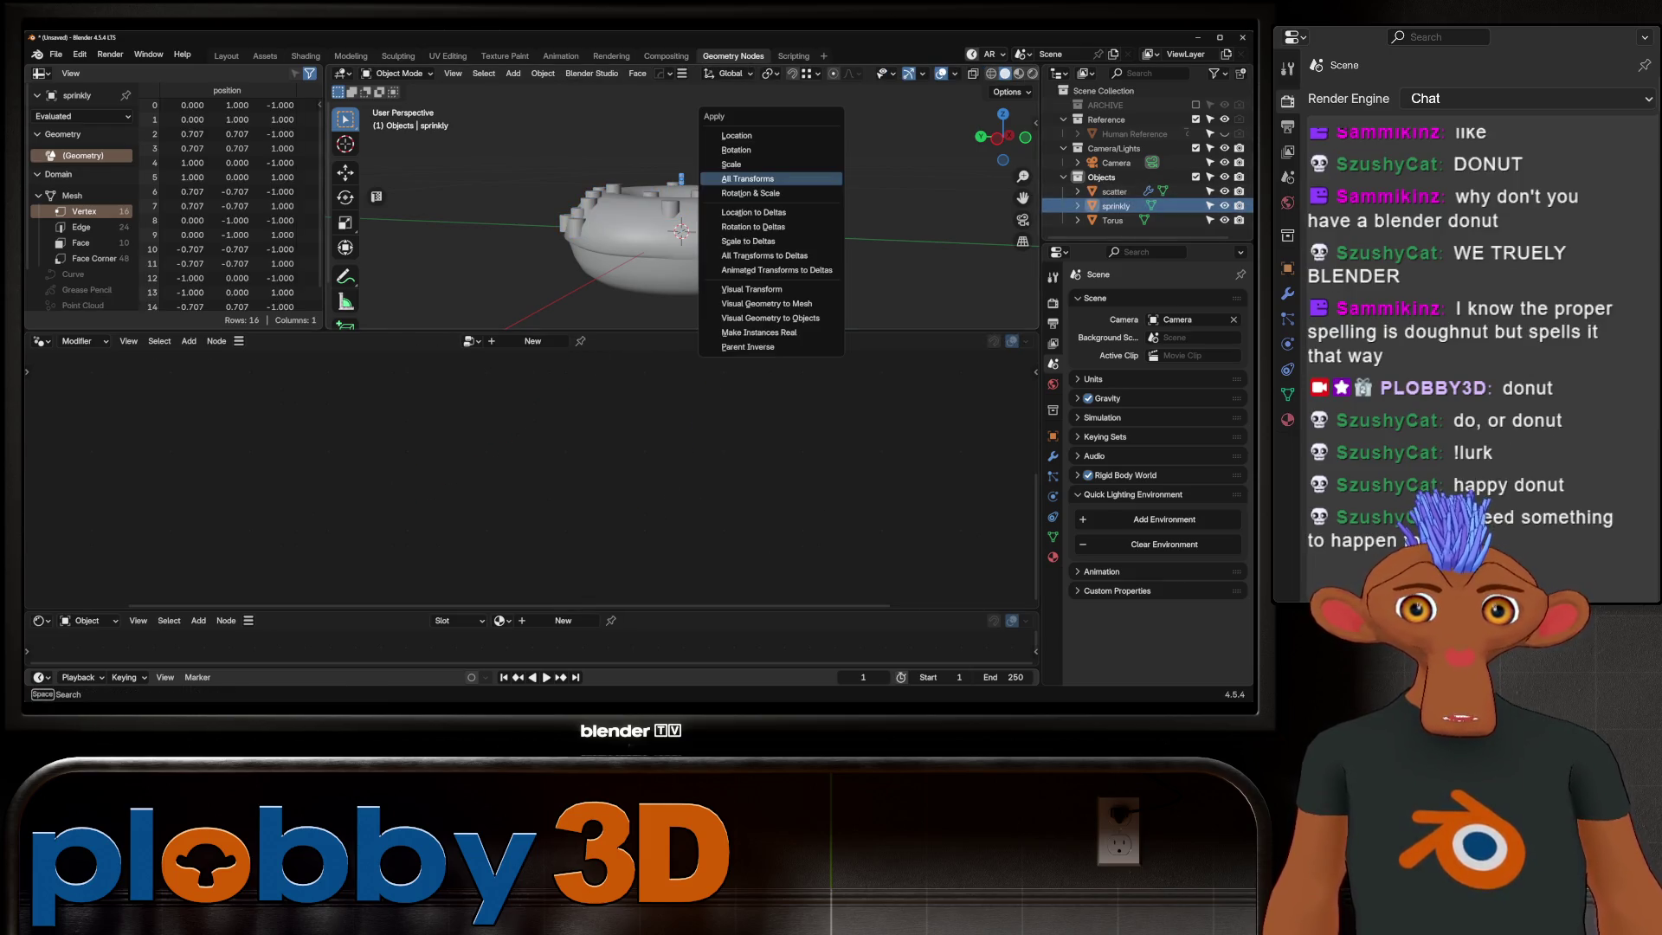
{"action": "left_click", "coordinate": [747, 165]}
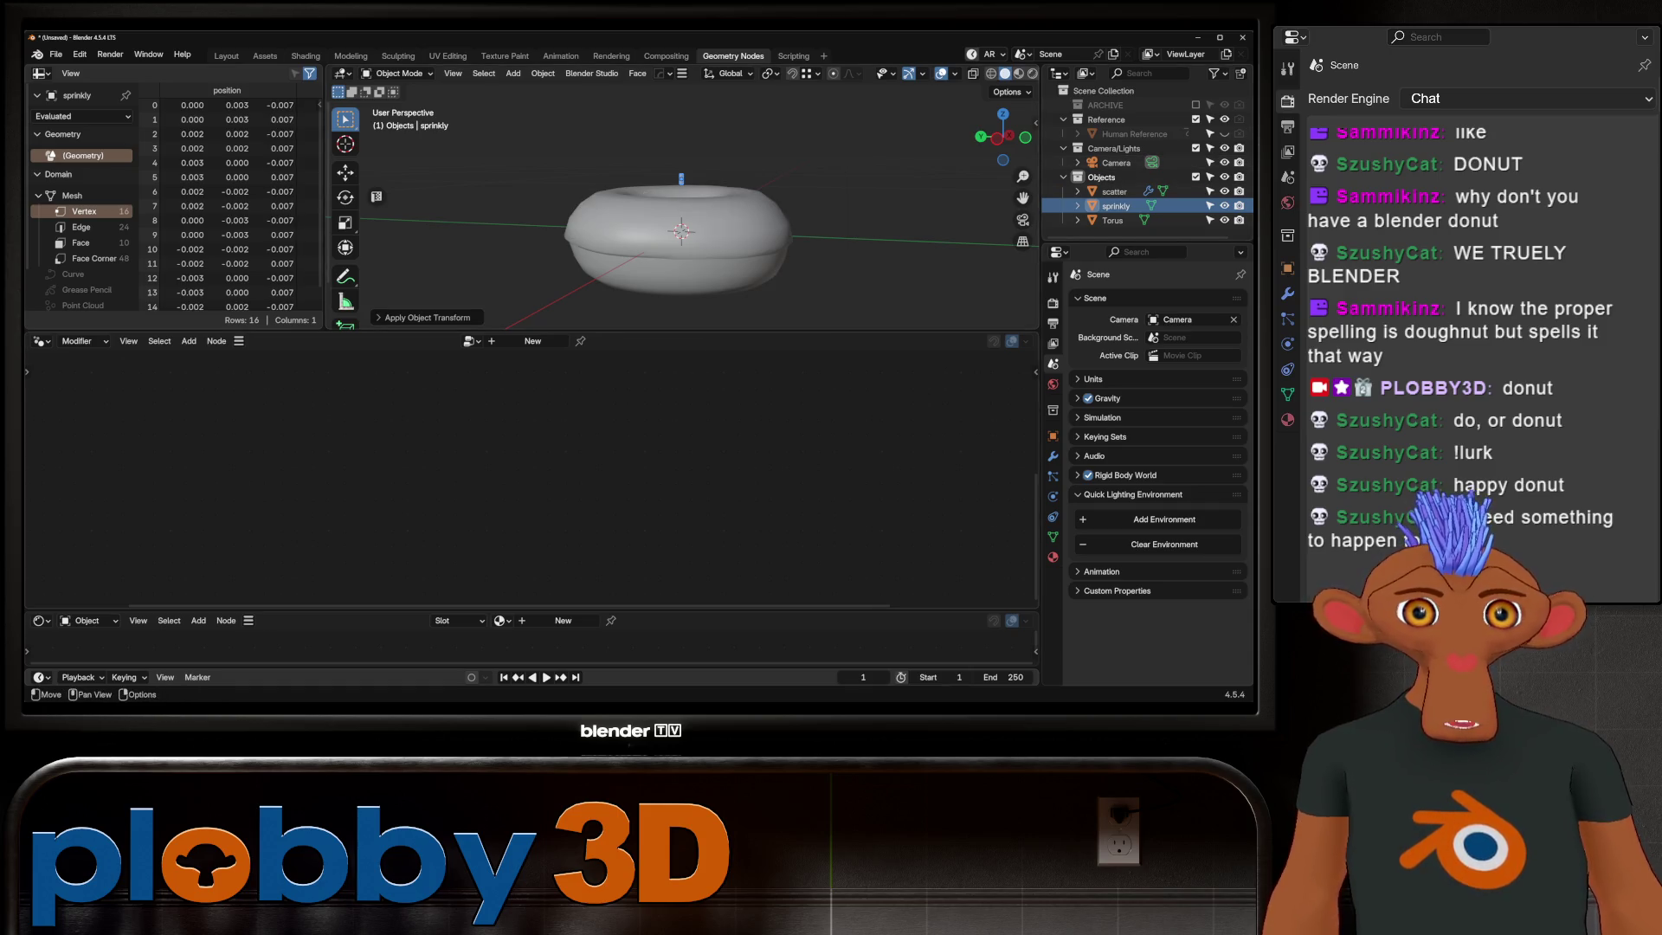
{"action": "key", "text": "ctrl+a"}
{"action": "left_click", "coordinate": [727, 229]}
Step: Back on scatter, set the scale Value to 0.780 with Object Info on Original transforms
{"action": "left_click", "coordinate": [1114, 191]}
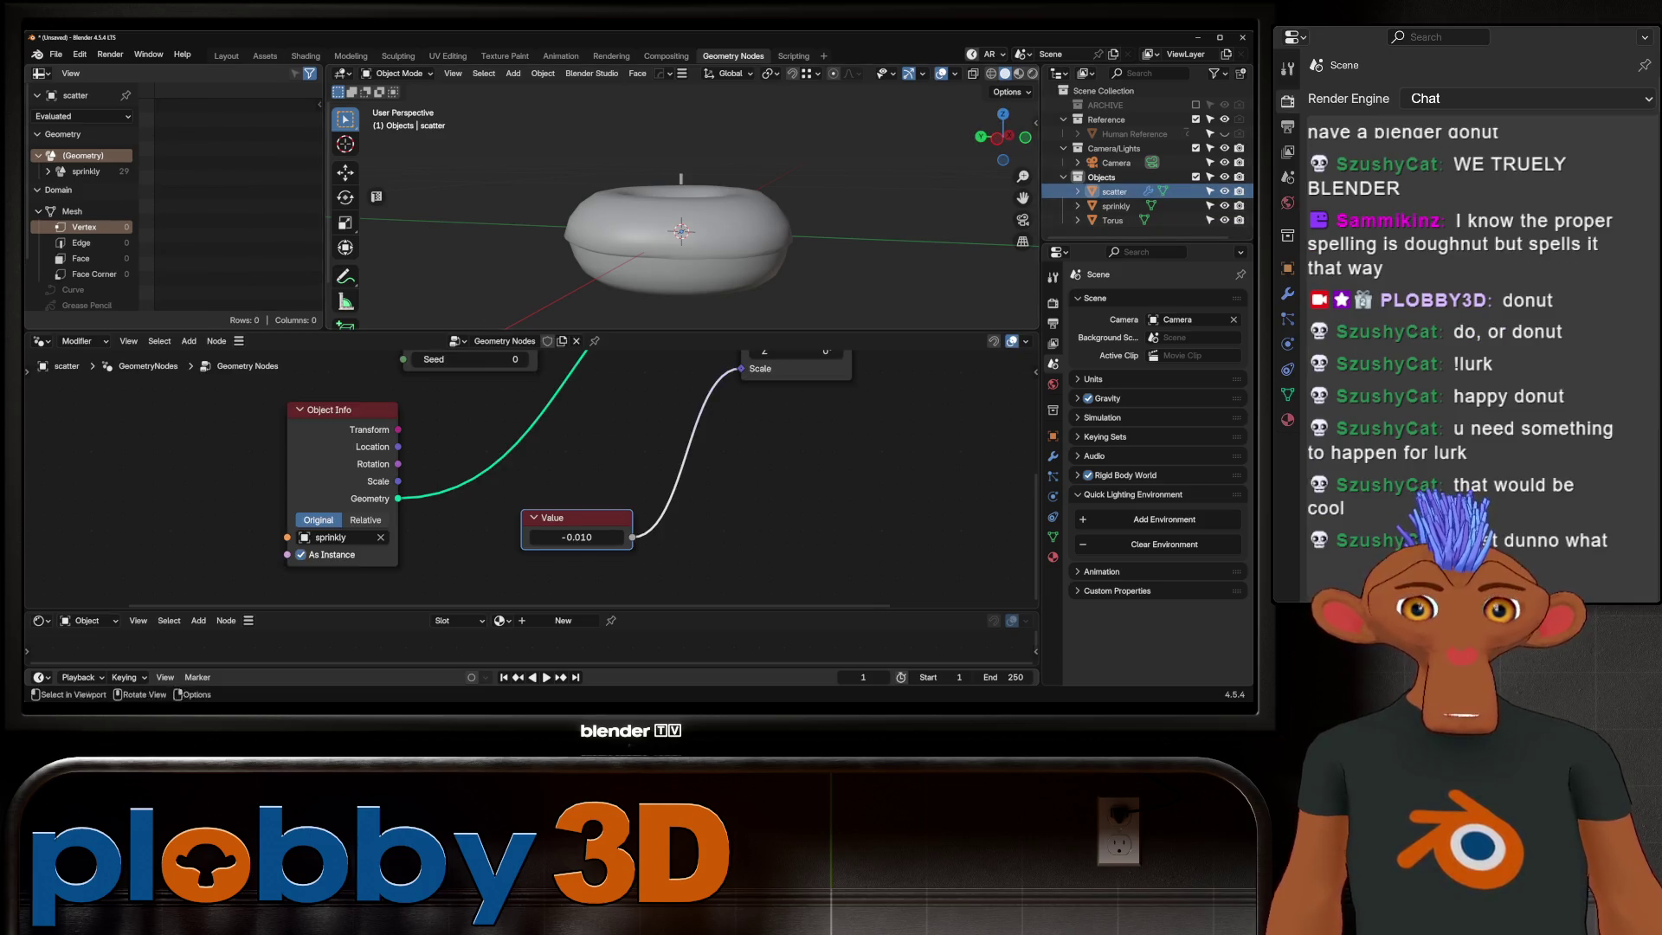
{"action": "mouse_move", "coordinate": [577, 535]}
{"action": "left_mouse_down"}
{"action": "mouse_move", "coordinate": [611, 536]}
{"action": "mouse_move", "coordinate": [545, 536]}
{"action": "left_mouse_up"}
{"action": "middle_click_drag", "start_coordinate": [520, 456], "coordinate": [445, 504]}
{"action": "left_click", "coordinate": [294, 578]}
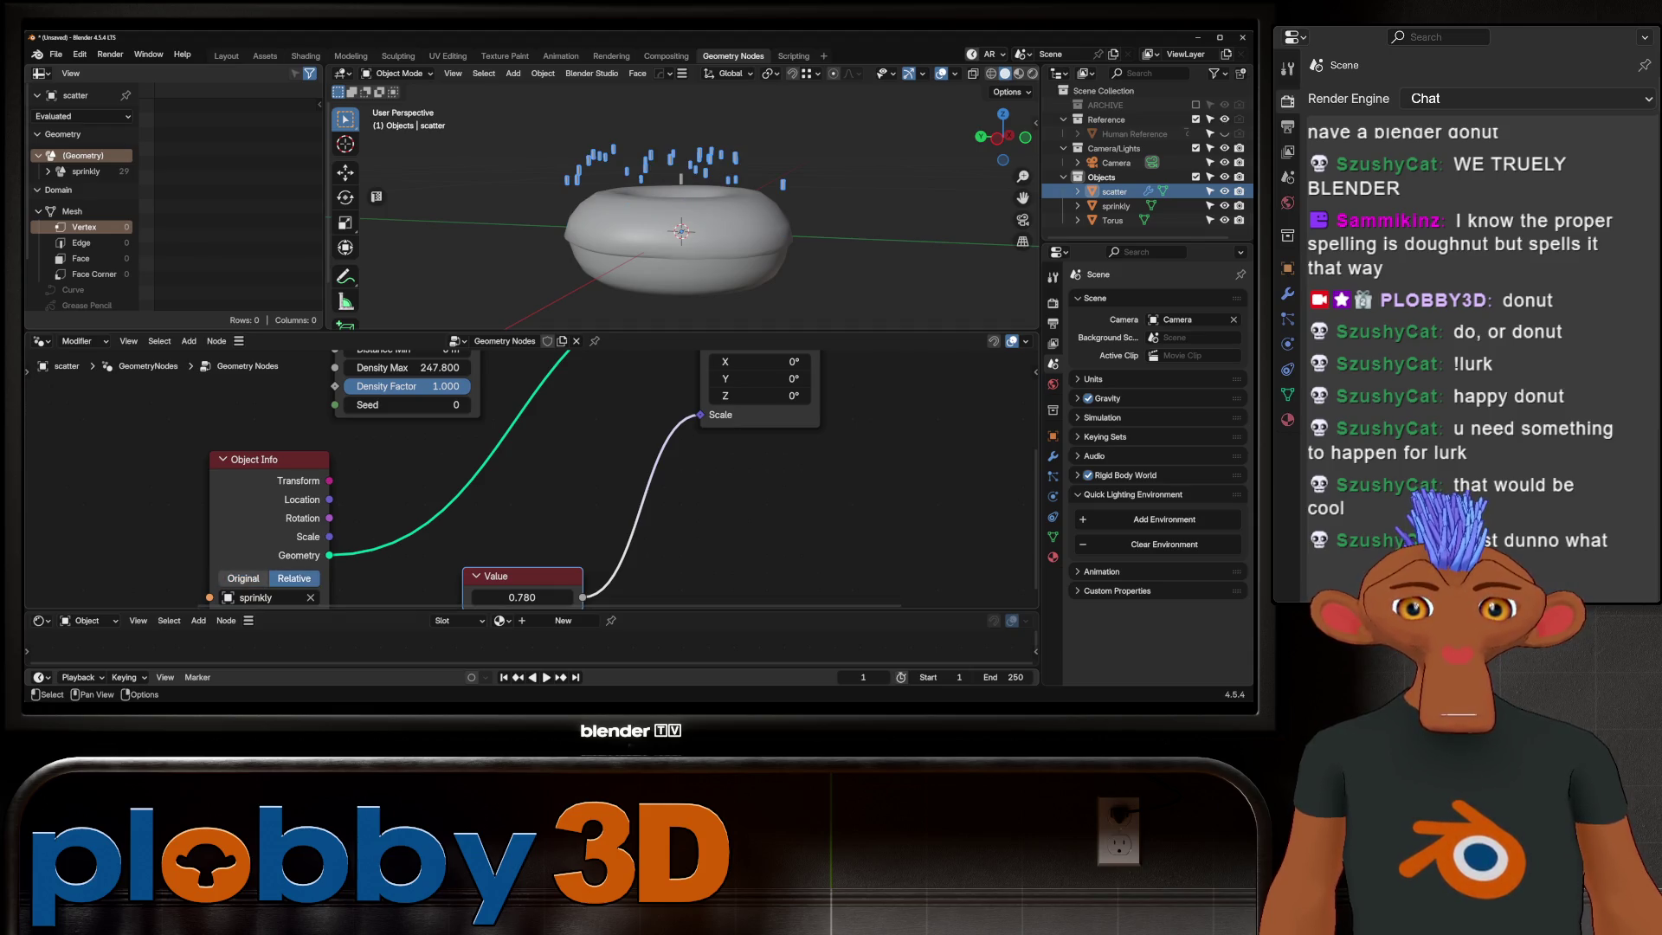
{"action": "left_click", "coordinate": [243, 578]}
{"action": "scroll", "coordinate": [365, 569], "scroll_direction": "down", "scroll_amount": 1}
{"action": "middle_click_drag", "start_coordinate": [676, 247], "coordinate": [702, 227]}
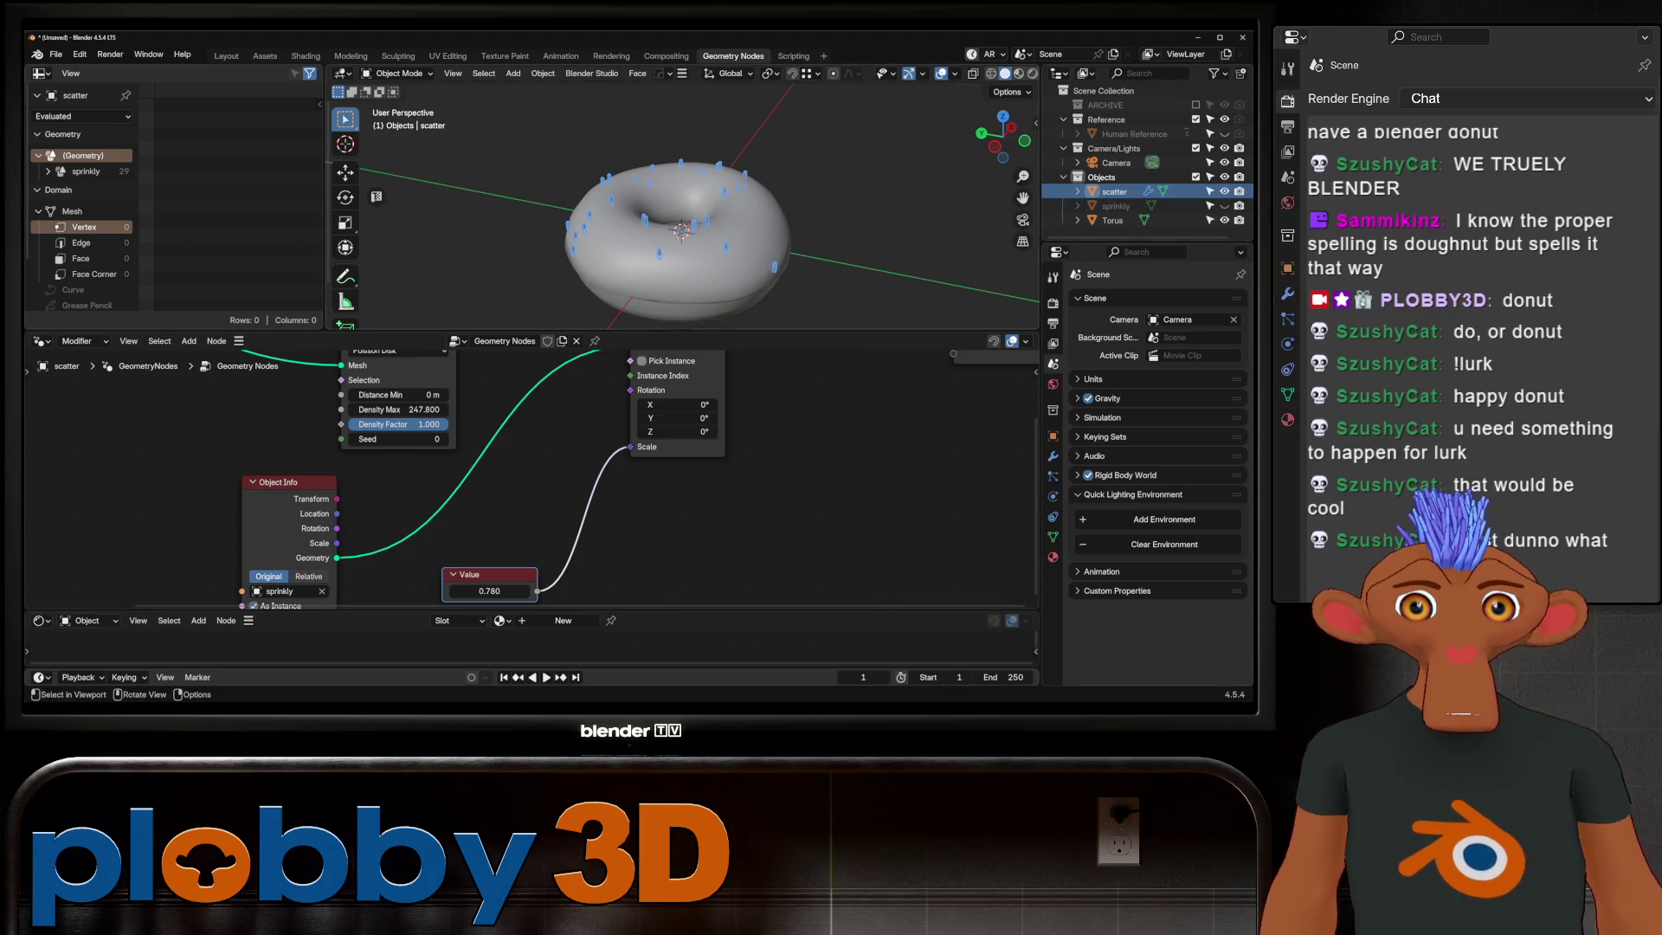
{"action": "scroll", "coordinate": [470, 571], "scroll_direction": "down", "scroll_amount": 2}
{"action": "scroll", "coordinate": [471, 572], "scroll_direction": "down", "scroll_amount": 2}
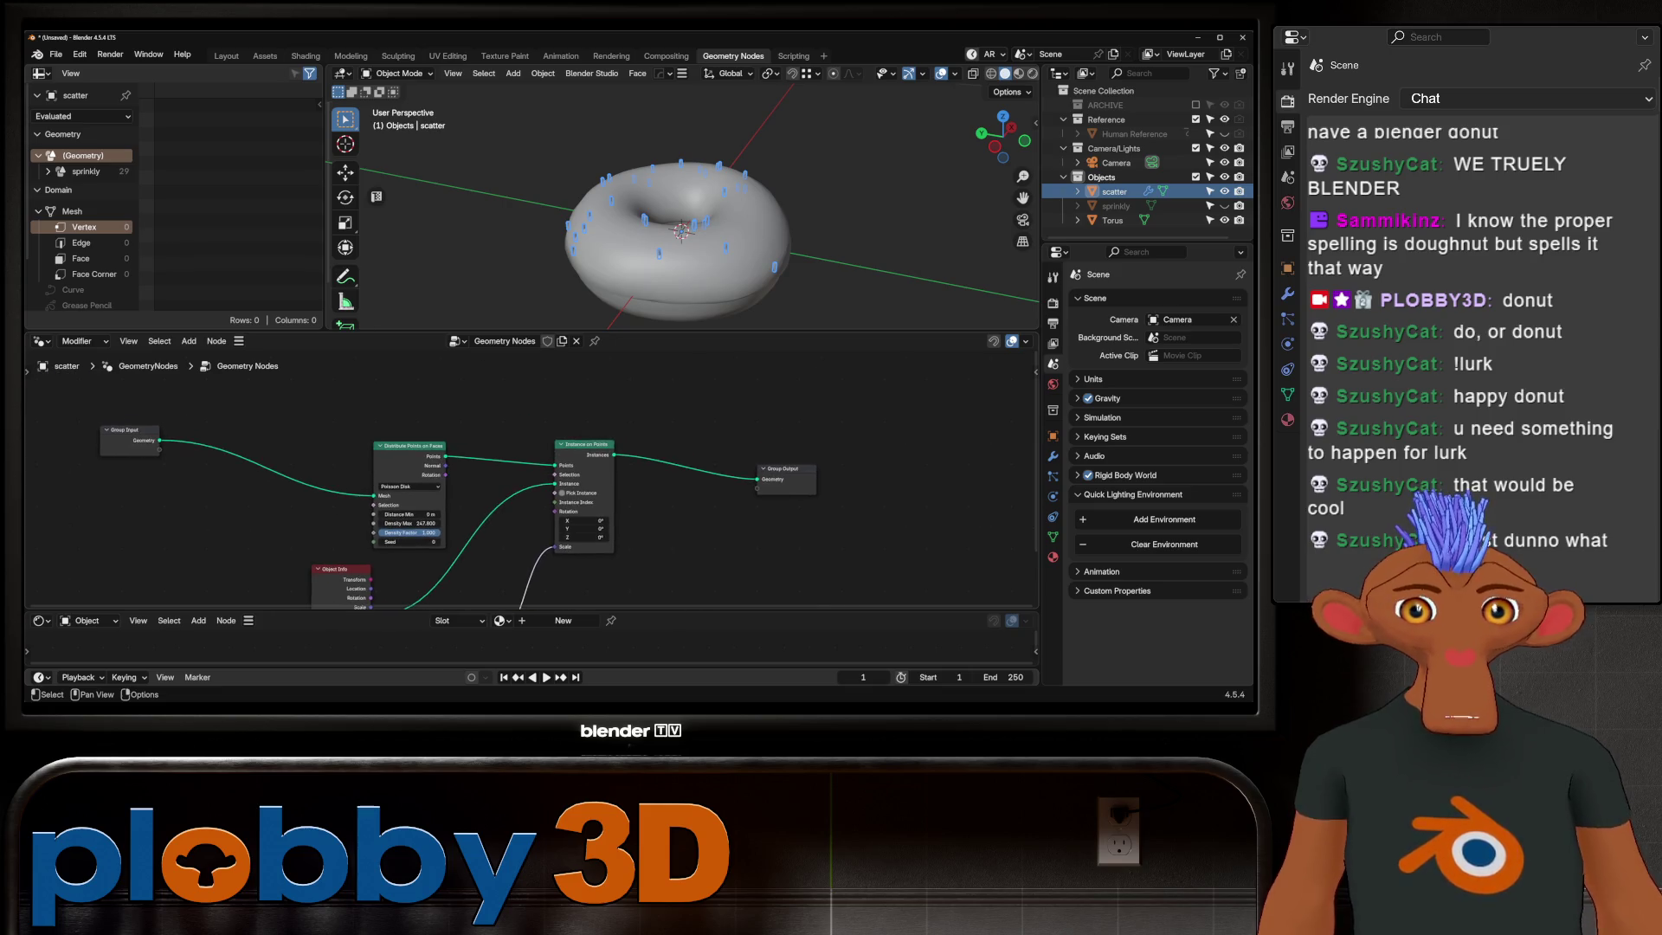
{"action": "scroll", "coordinate": [676, 234], "scroll_direction": "up", "scroll_amount": 3}
{"action": "scroll", "coordinate": [617, 486], "scroll_direction": "up", "scroll_amount": 1}
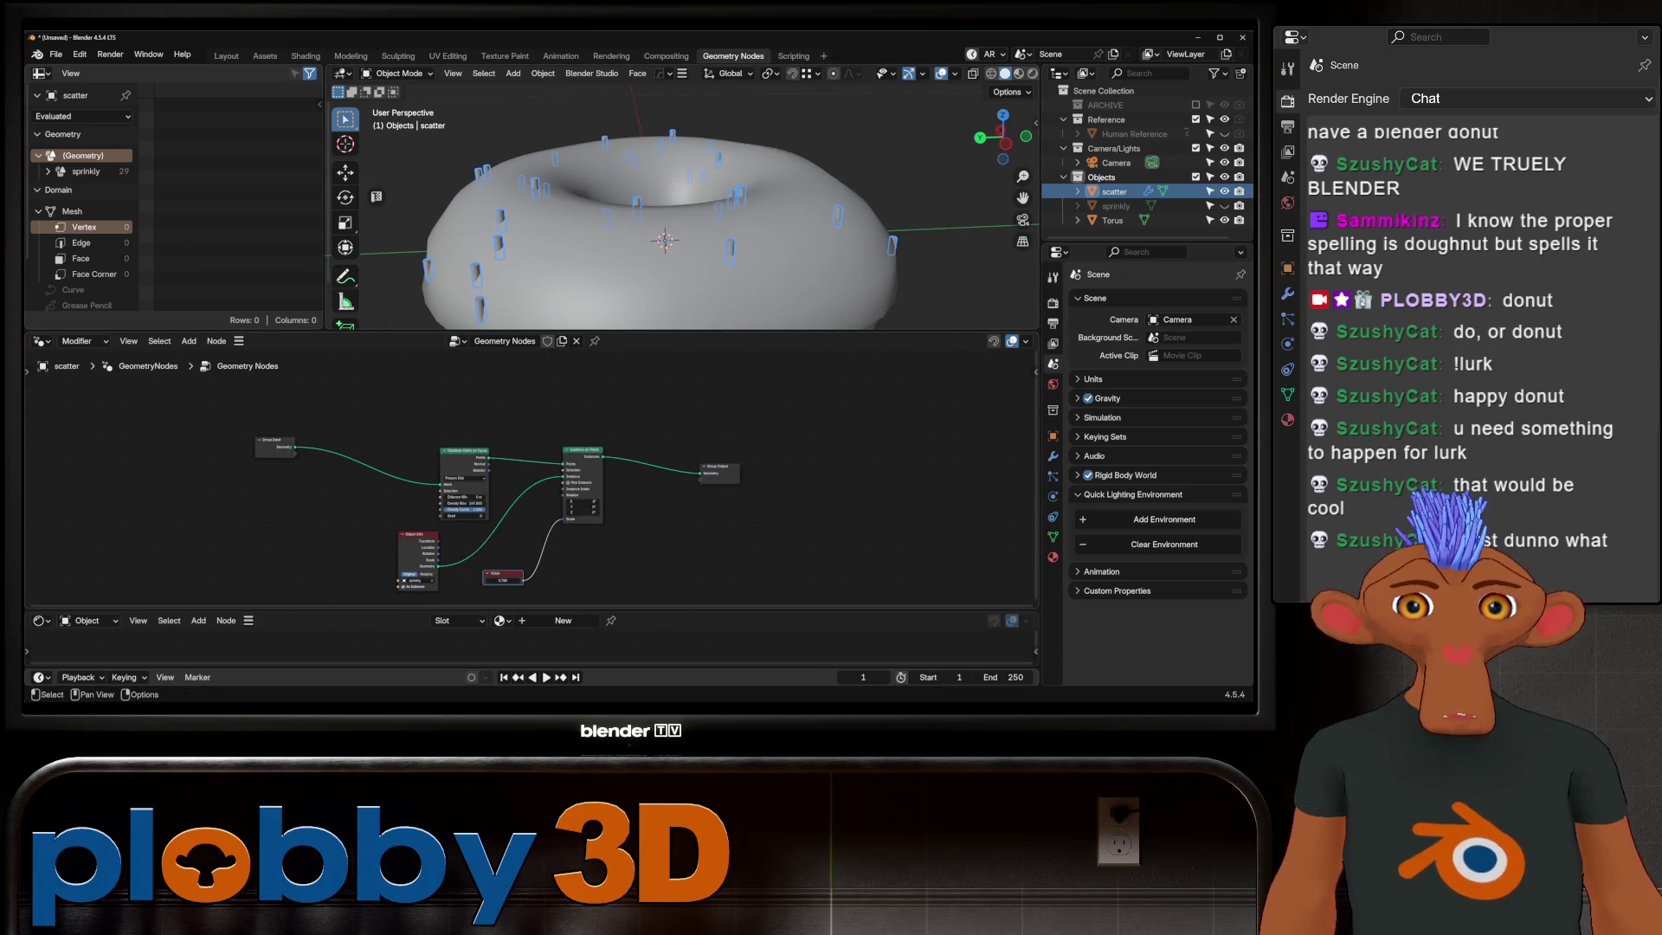
{"action": "key", "text": "shift+a"}
{"action": "type", "text": "alig"}
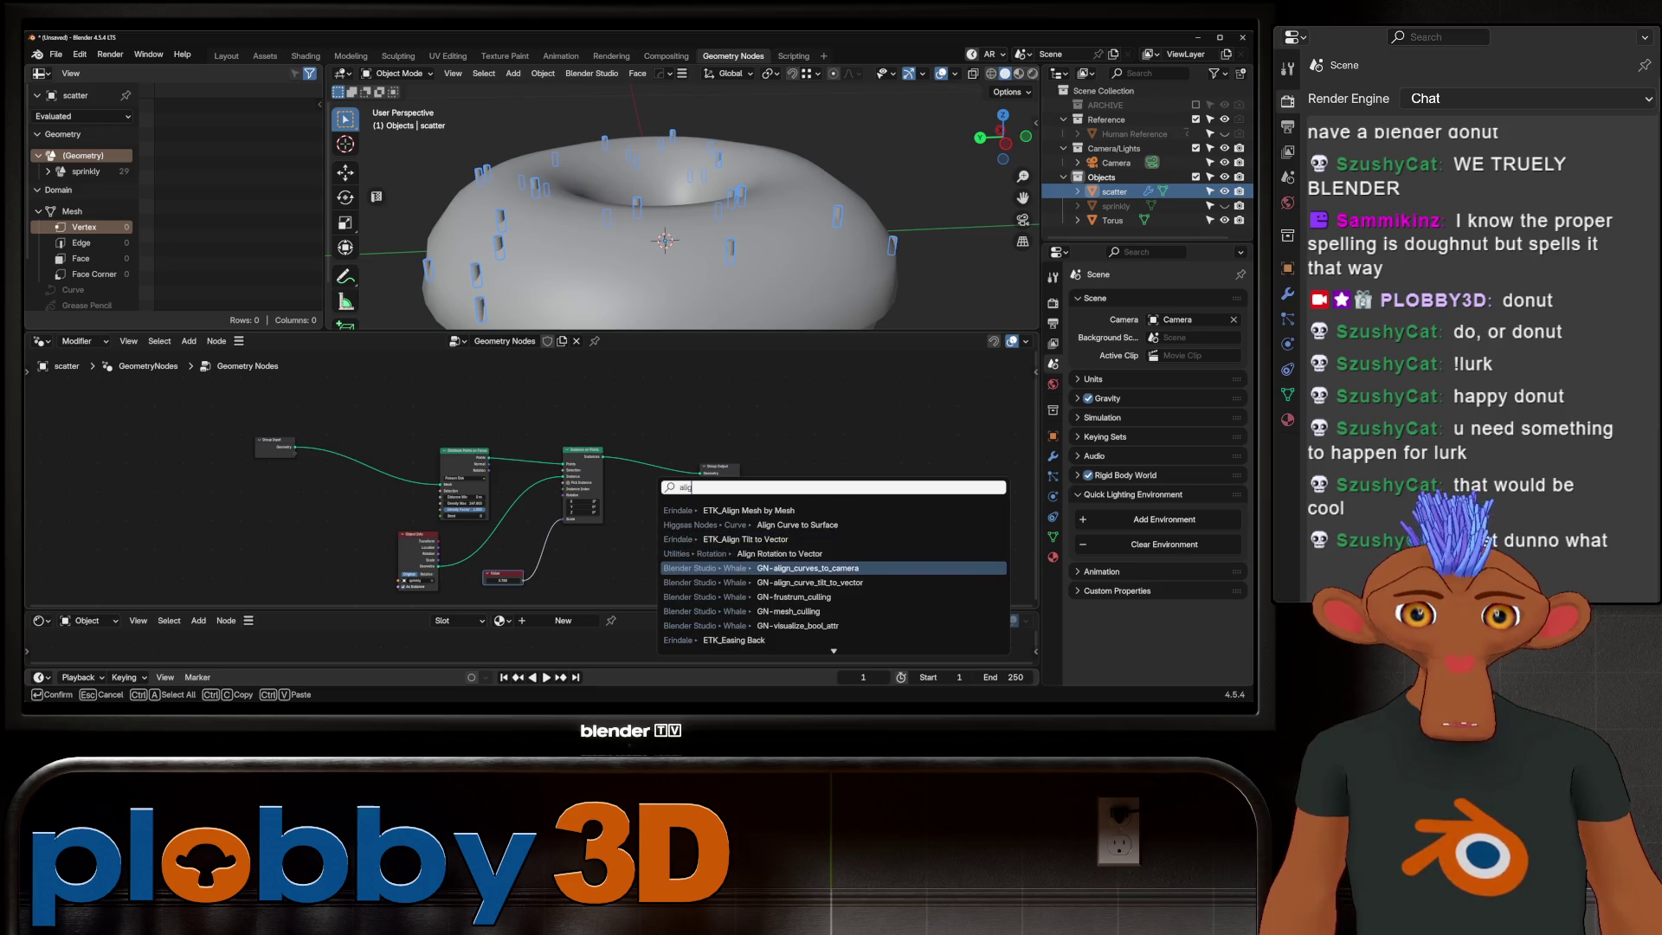
{"action": "type", "text": "n"}
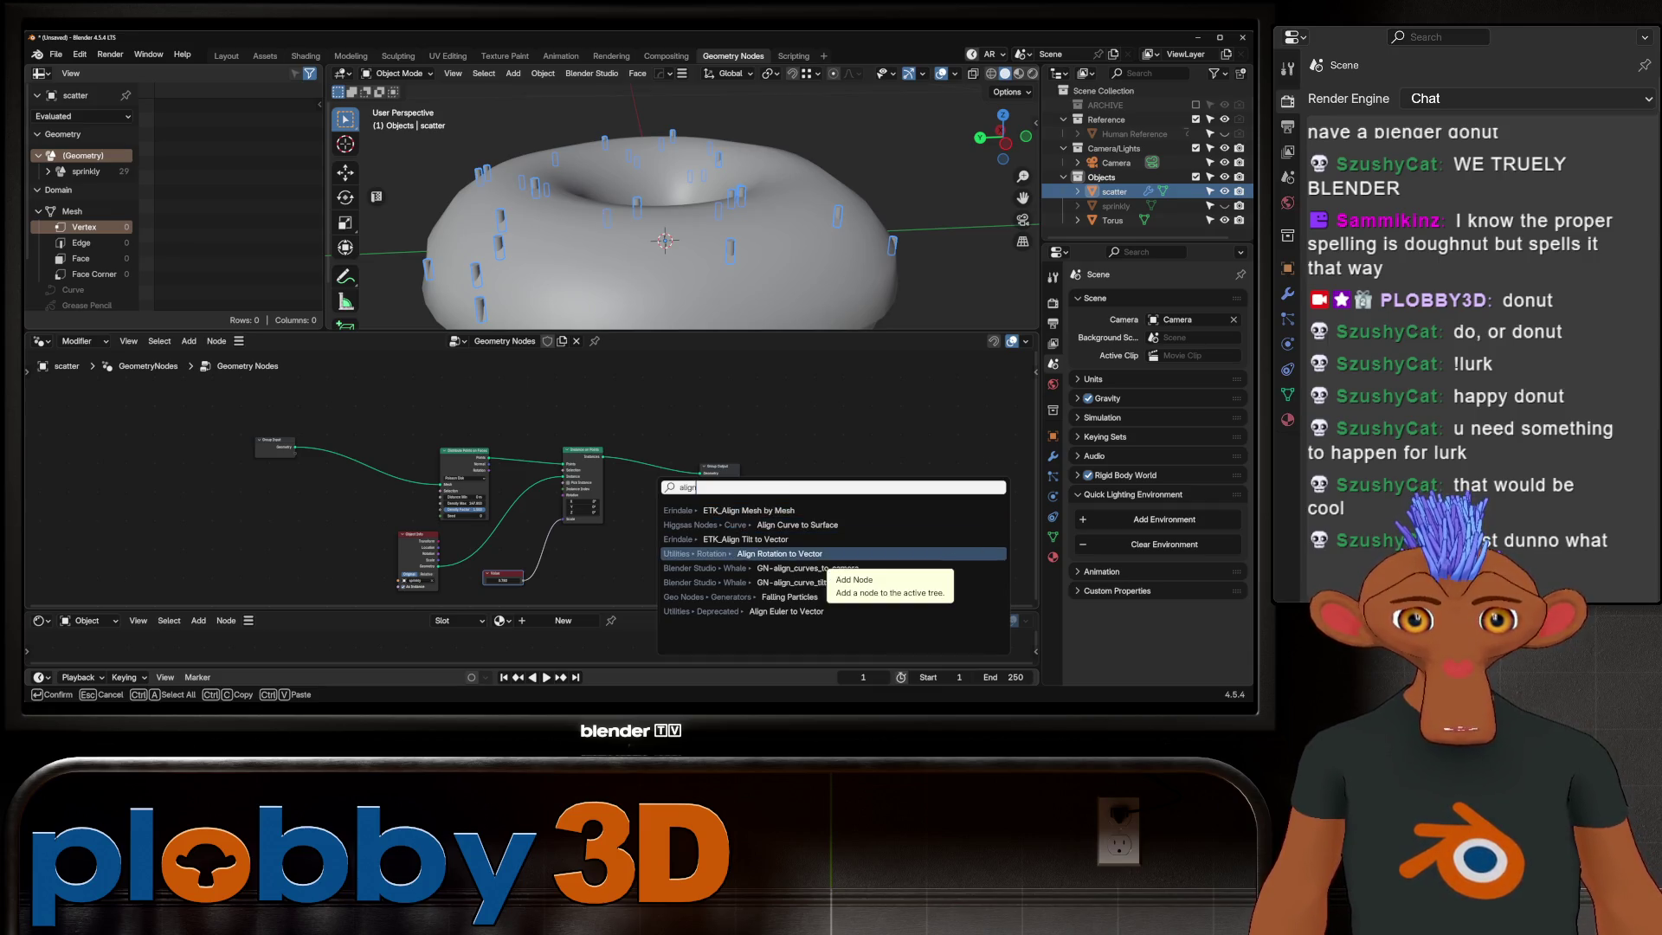
Step: Add an Align Rotation to Vector node and rearrange the tree to fit it in
{"action": "left_click", "coordinate": [728, 553]}
{"action": "left_click", "coordinate": [676, 535]}
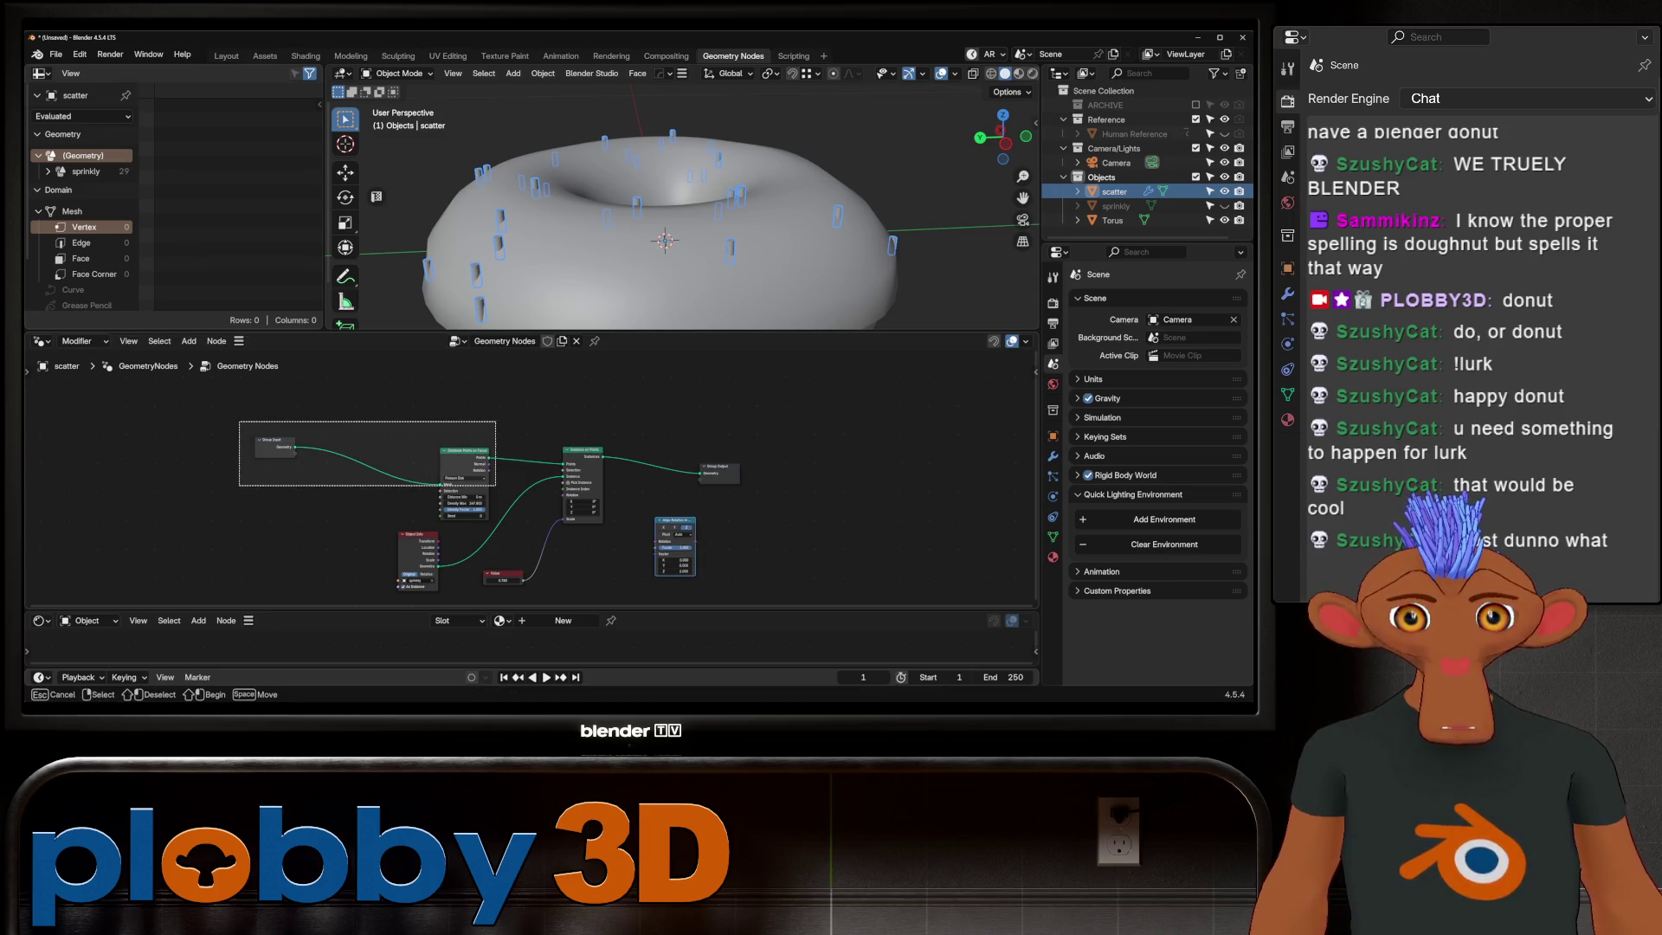
{"action": "key", "text": "h"}
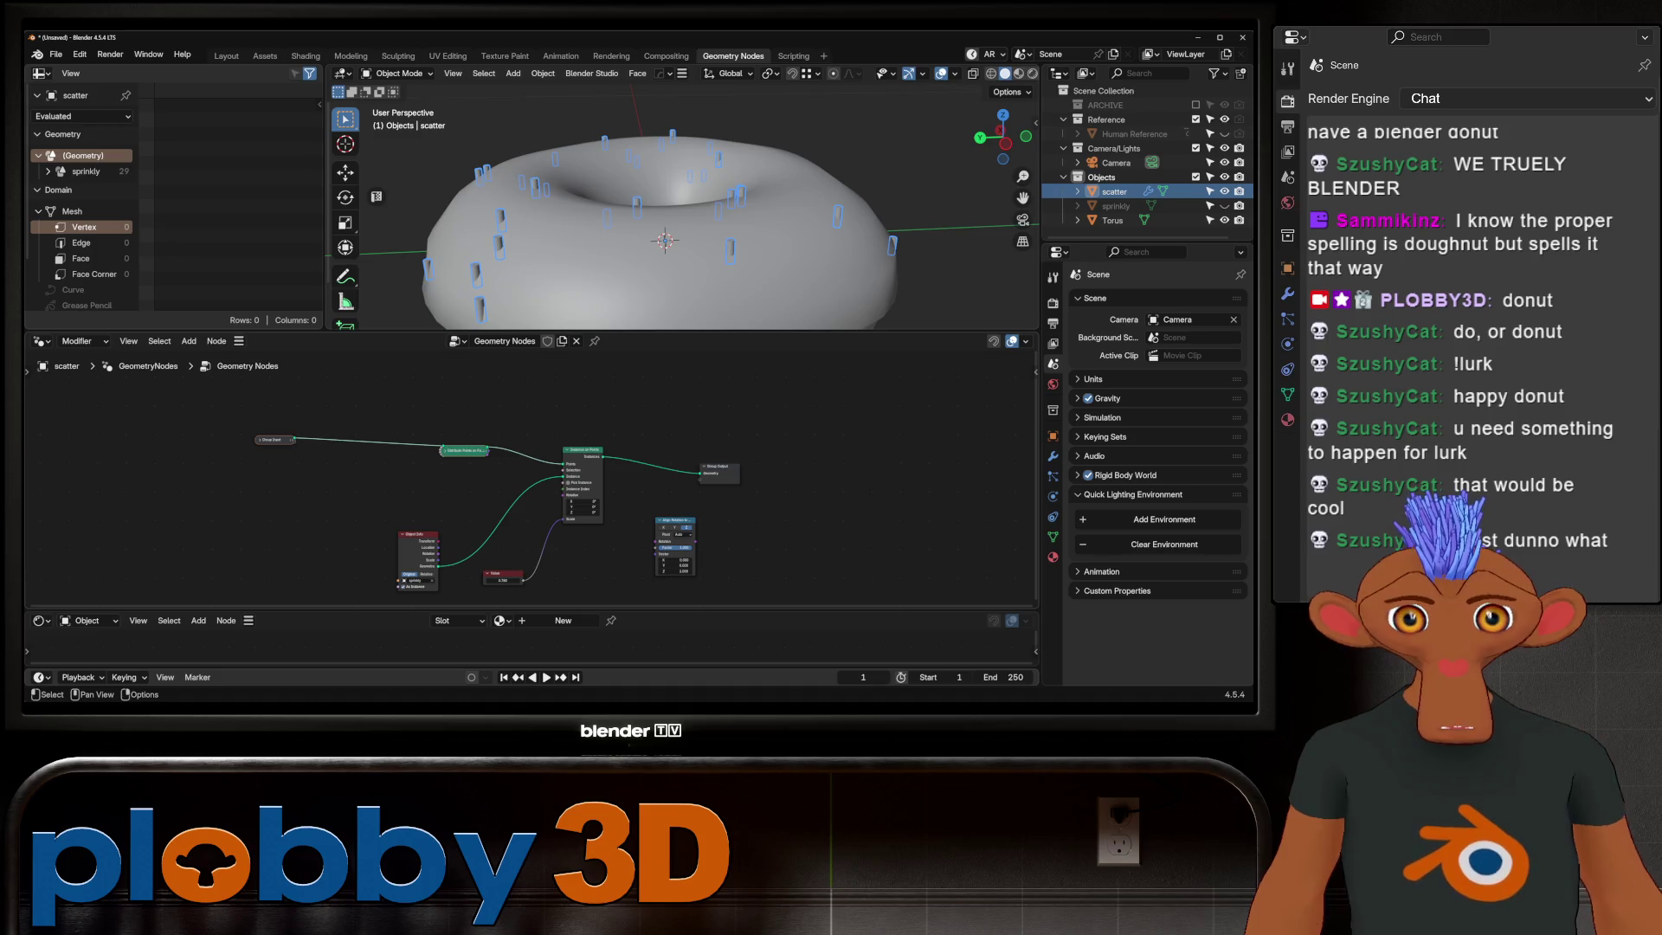
{"action": "key", "text": "h"}
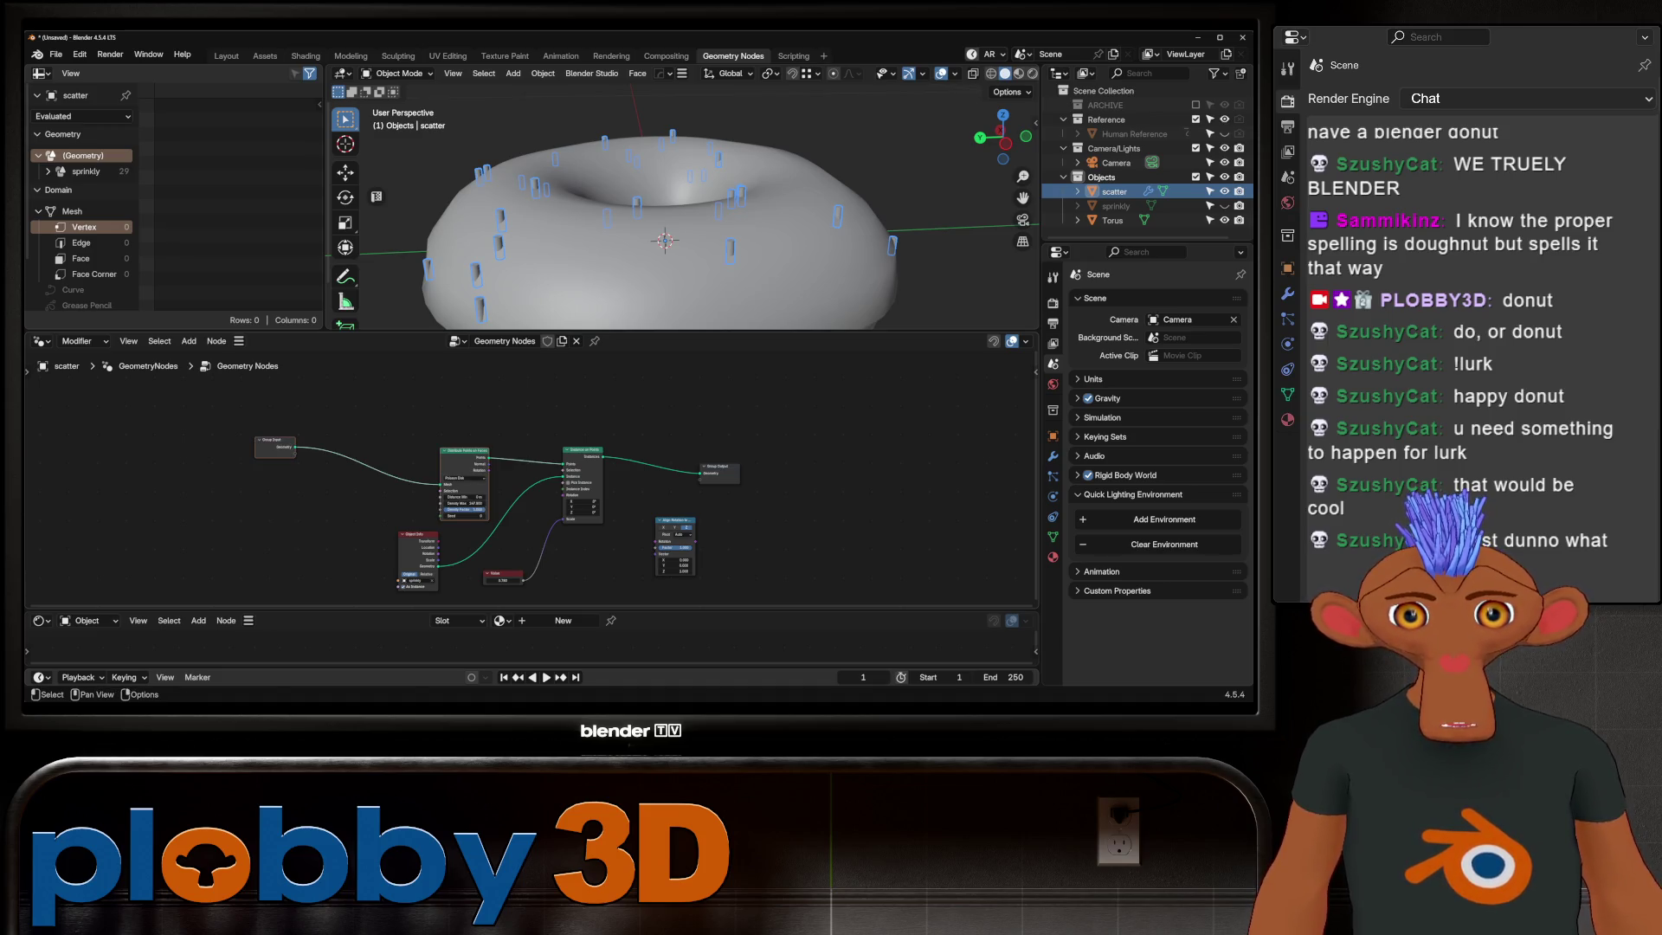
{"action": "key", "text": "g"}
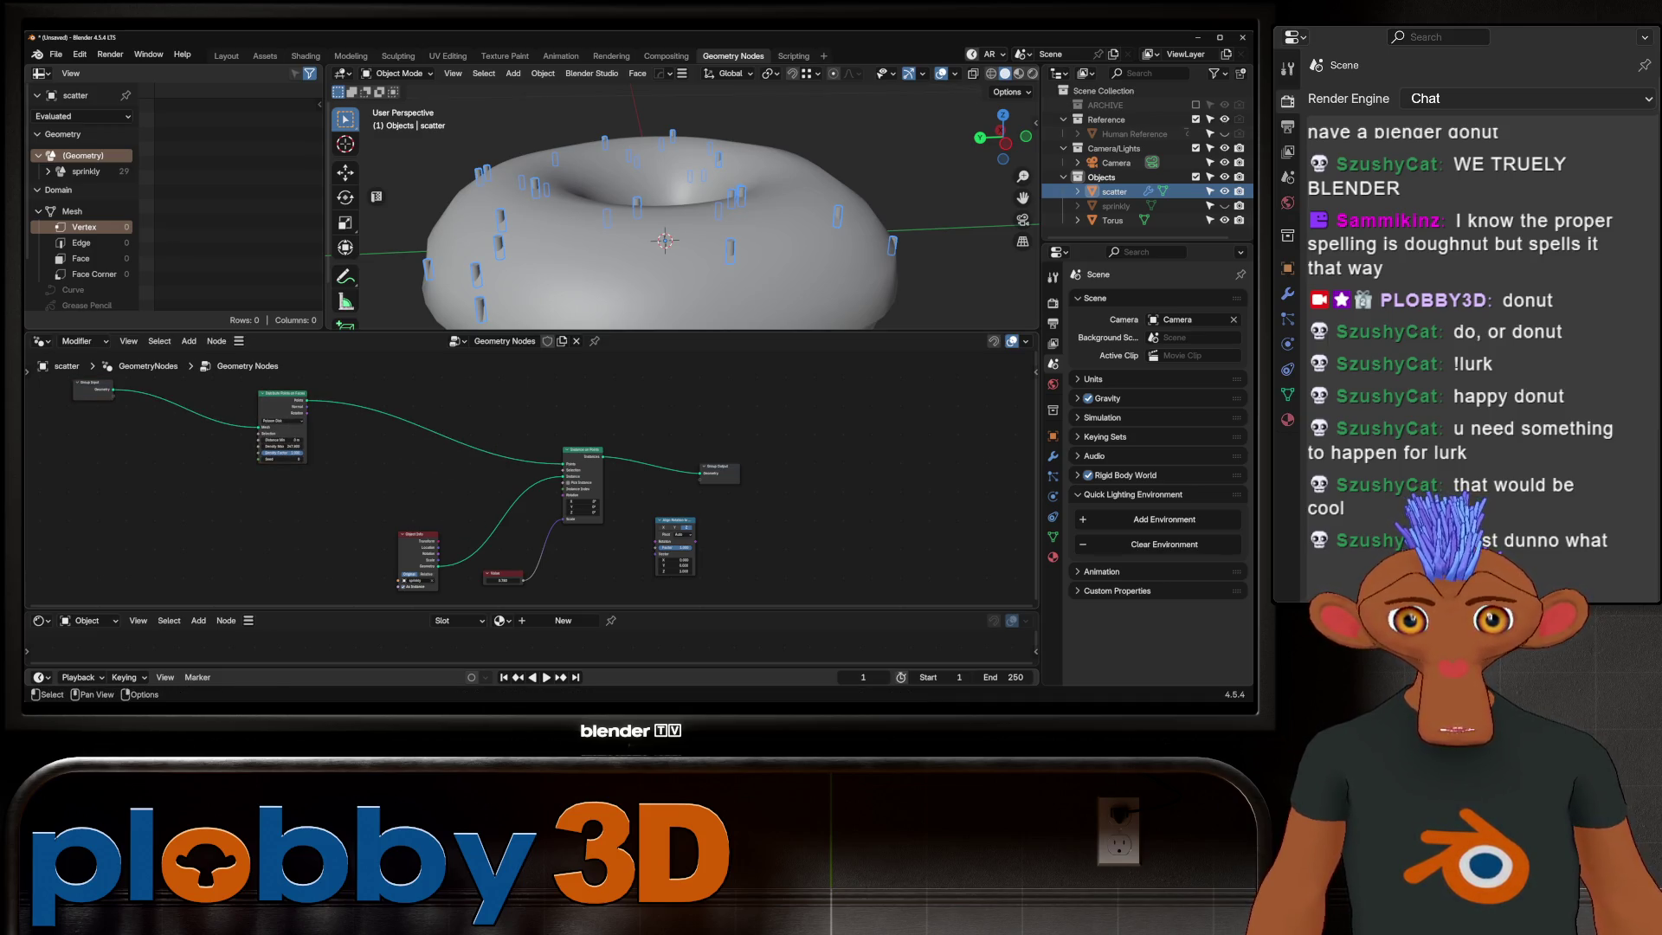
{"action": "mouse_move", "coordinate": [675, 532]}
{"action": "left_mouse_down"}
{"action": "mouse_move", "coordinate": [376, 501]}
{"action": "mouse_move", "coordinate": [383, 474]}
{"action": "left_mouse_up"}
{"action": "scroll", "coordinate": [377, 468], "scroll_direction": "up", "scroll_amount": 2}
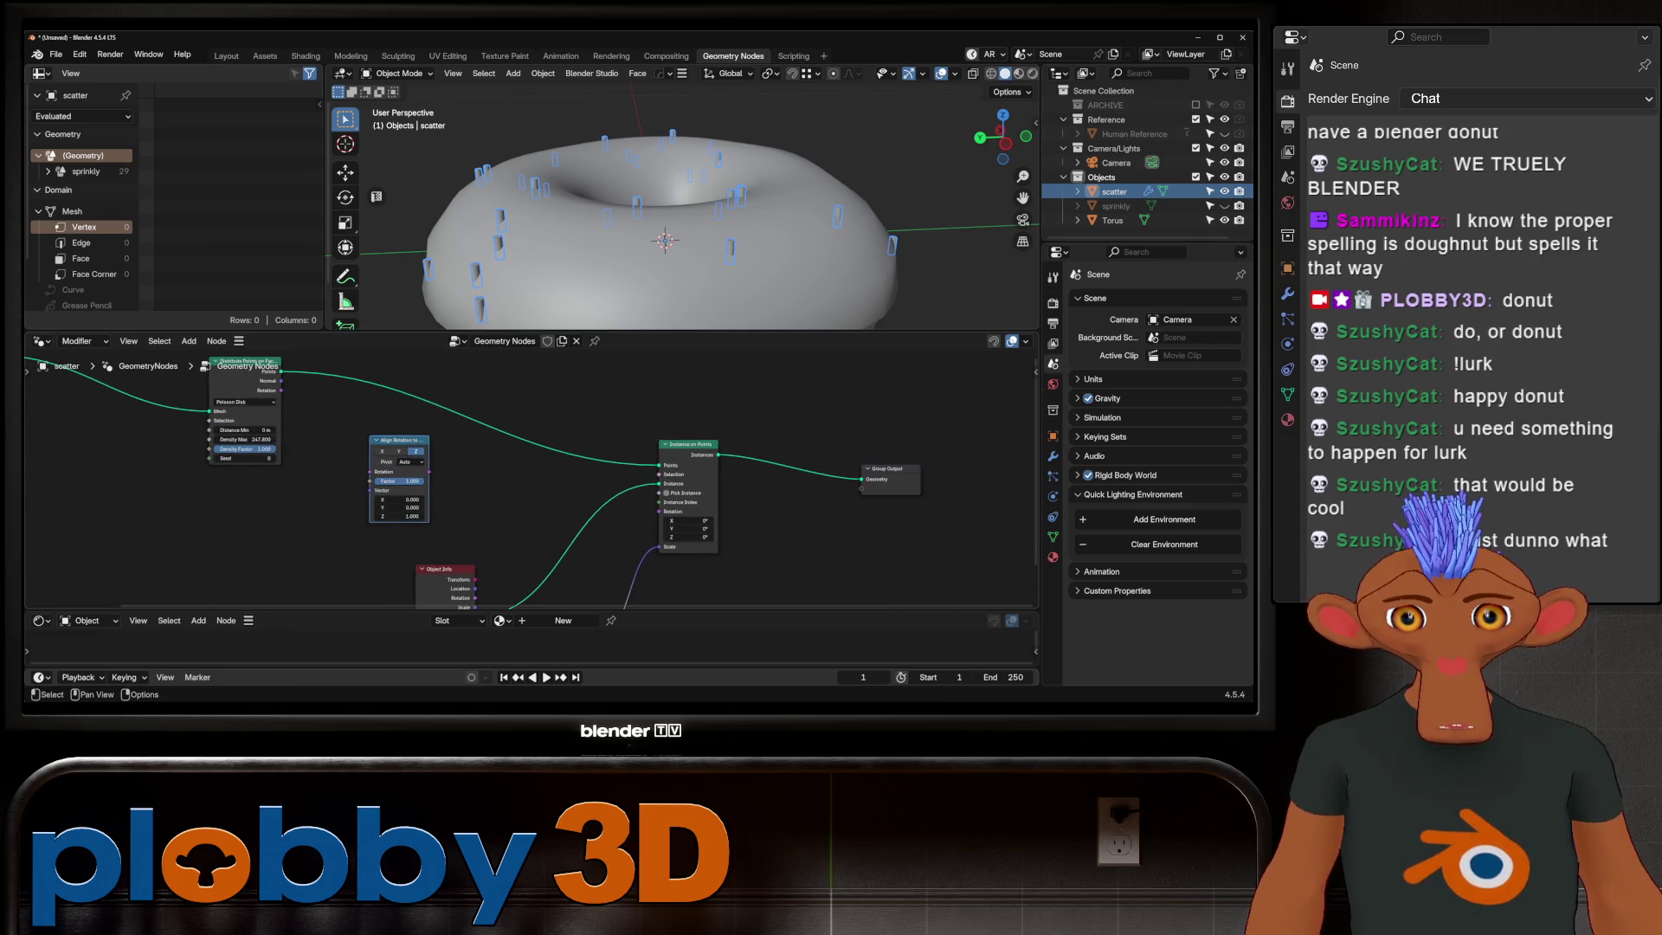
Step: Wire the points' Rotation through Align Rotation to Vector into the instances' Rotation
{"action": "mouse_move", "coordinate": [281, 390]}
{"action": "left_mouse_down"}
{"action": "mouse_move", "coordinate": [372, 470]}
{"action": "mouse_move", "coordinate": [669, 512]}
{"action": "left_mouse_up"}
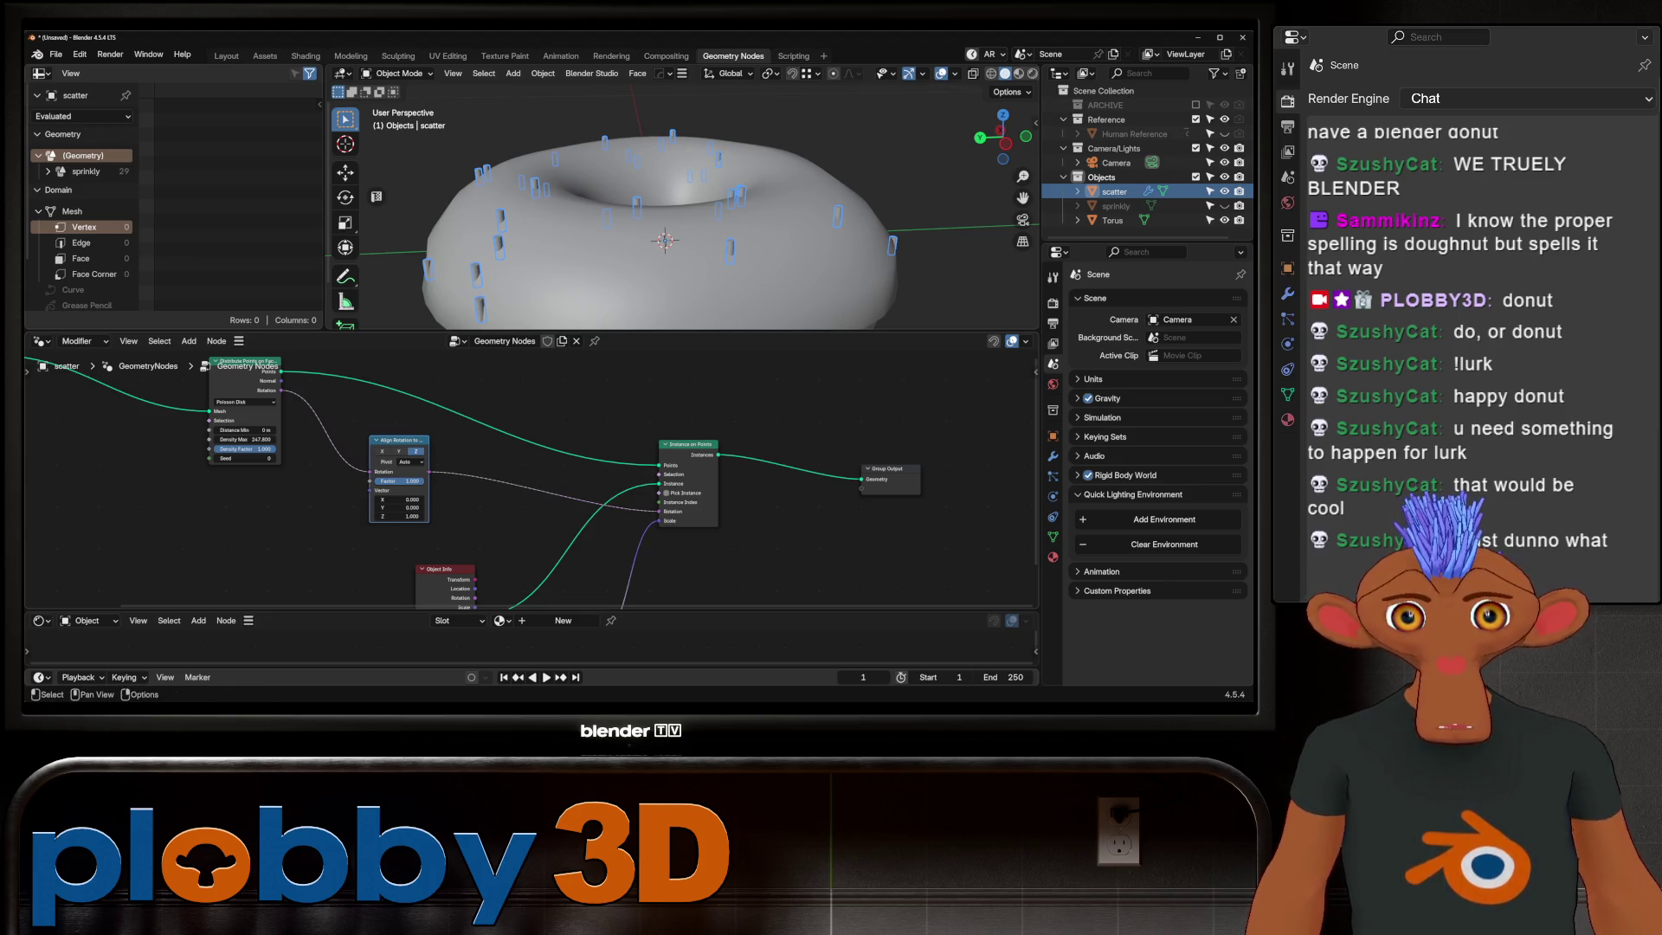
{"action": "mouse_move", "coordinate": [280, 391]}
{"action": "left_mouse_down"}
{"action": "mouse_move", "coordinate": [360, 500]}
{"action": "mouse_move", "coordinate": [373, 490]}
{"action": "left_mouse_up"}
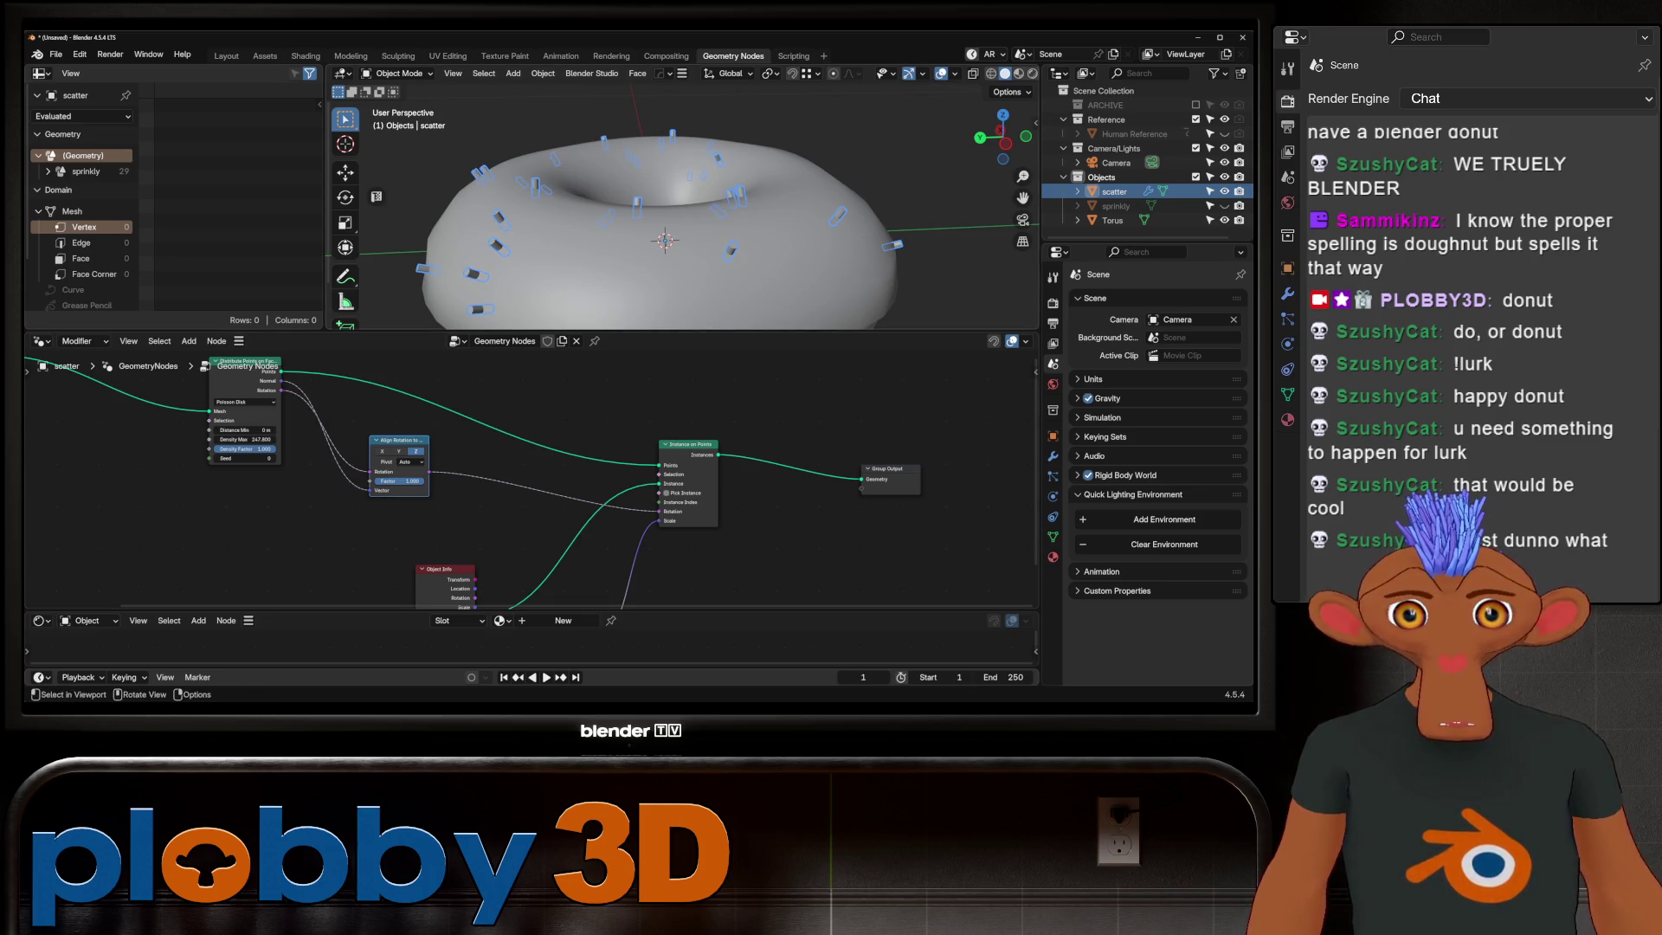
{"action": "middle_click_drag", "start_coordinate": [519, 481], "coordinate": [383, 493]}
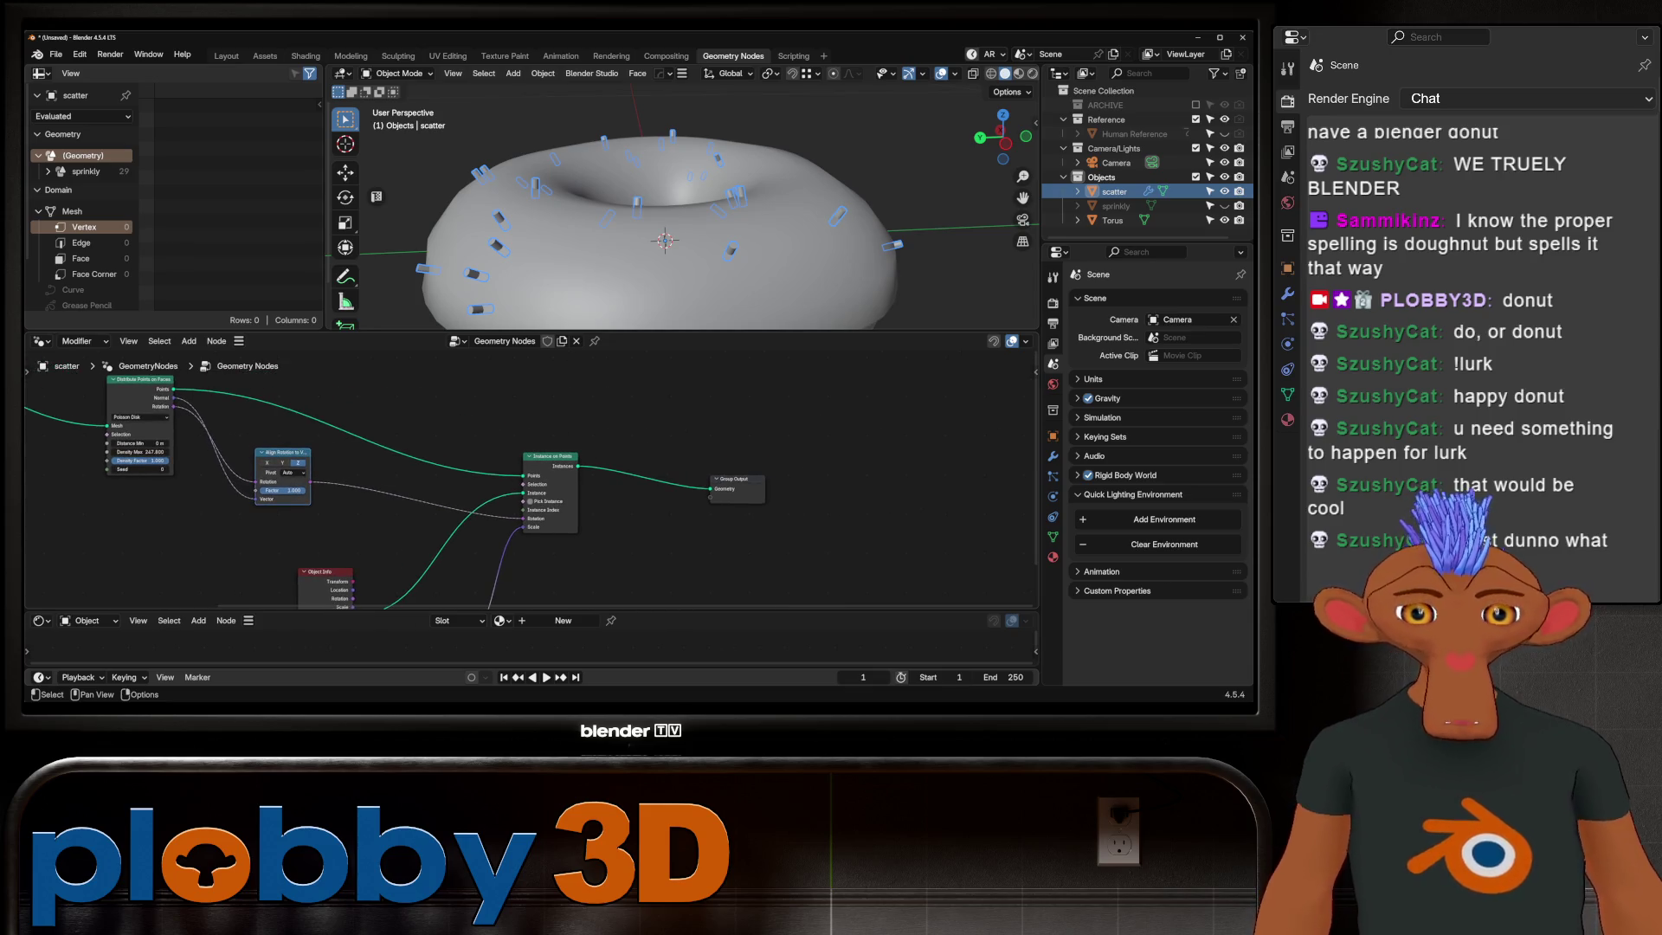
{"action": "key", "text": "shift+a"}
{"action": "type", "text": "rotate"}
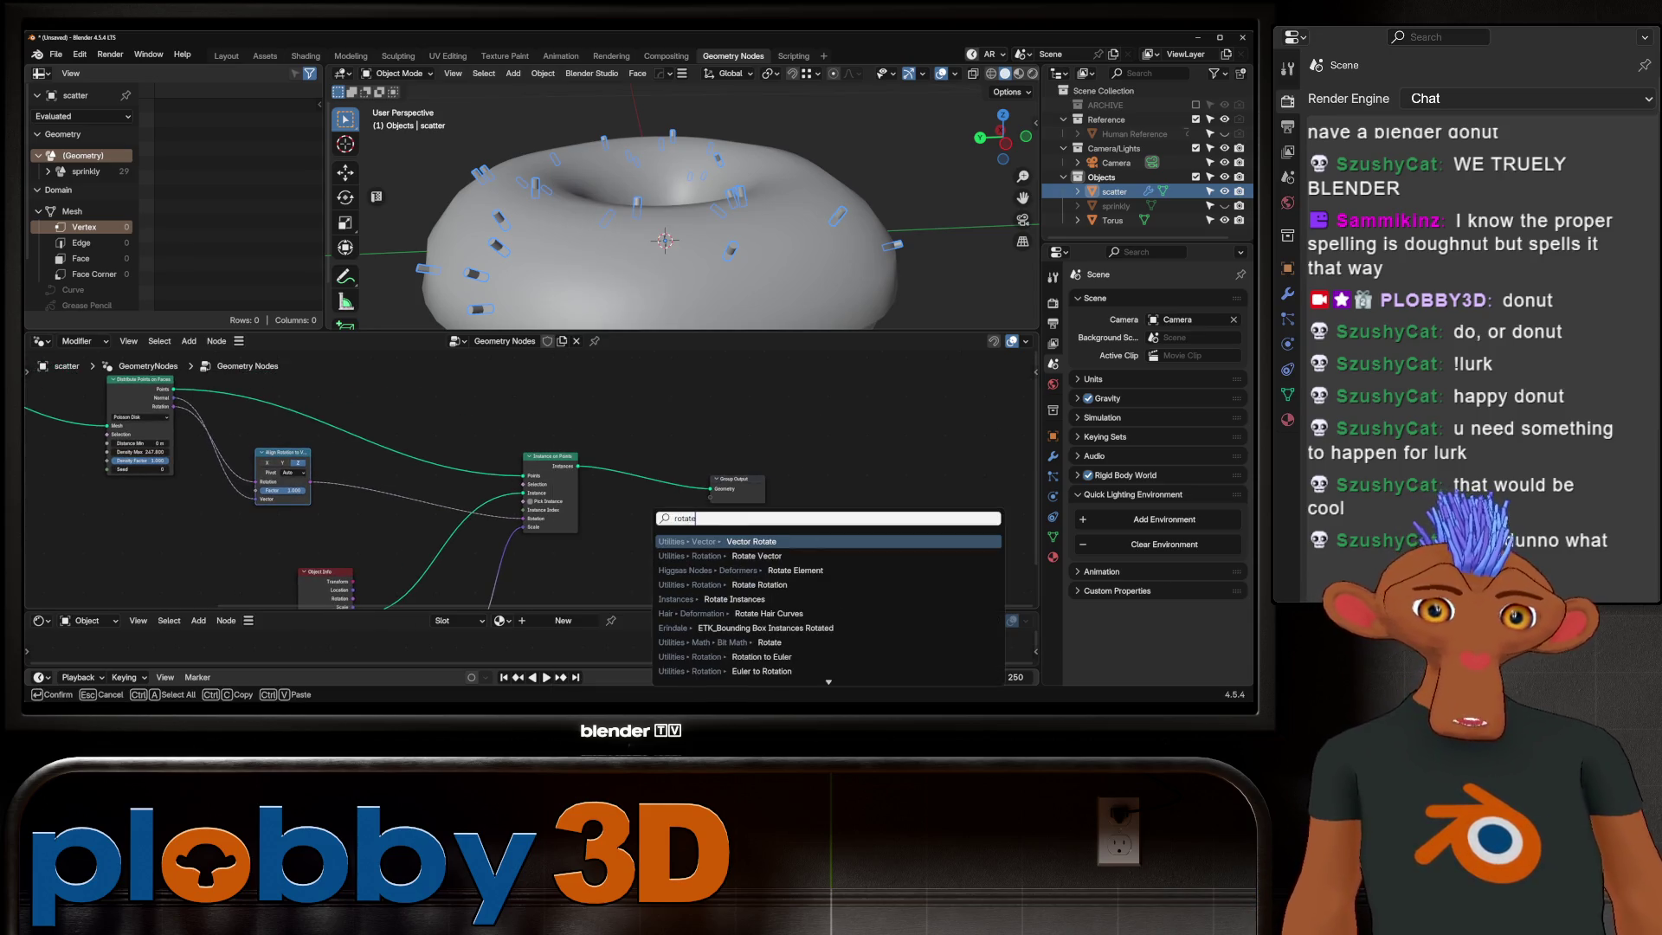
Step: Insert a Rotate Instances node before Group Output and shift the output nodes right
{"action": "key", "text": "Down"}
{"action": "key", "text": "Down"}
{"action": "key", "text": "Down"}
{"action": "key", "text": "Up"}
{"action": "key", "text": "Up"}
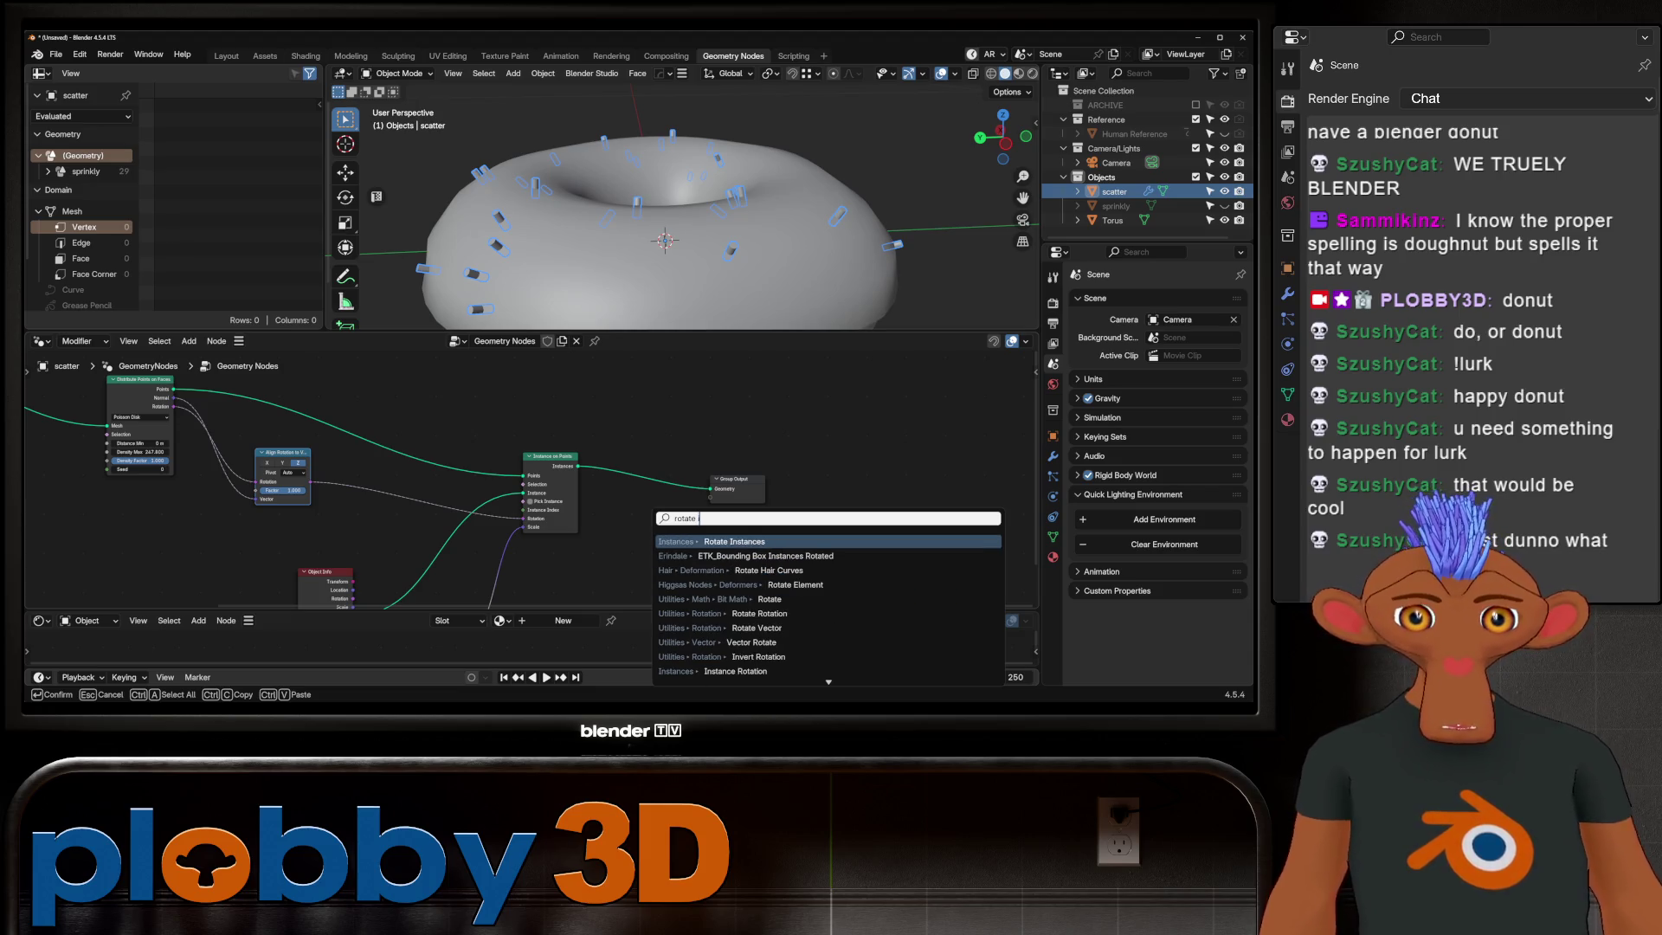
{"action": "key", "text": "Return"}
{"action": "left_click", "coordinate": [642, 481]}
{"action": "scroll", "coordinate": [558, 545], "scroll_direction": "up", "scroll_amount": 2}
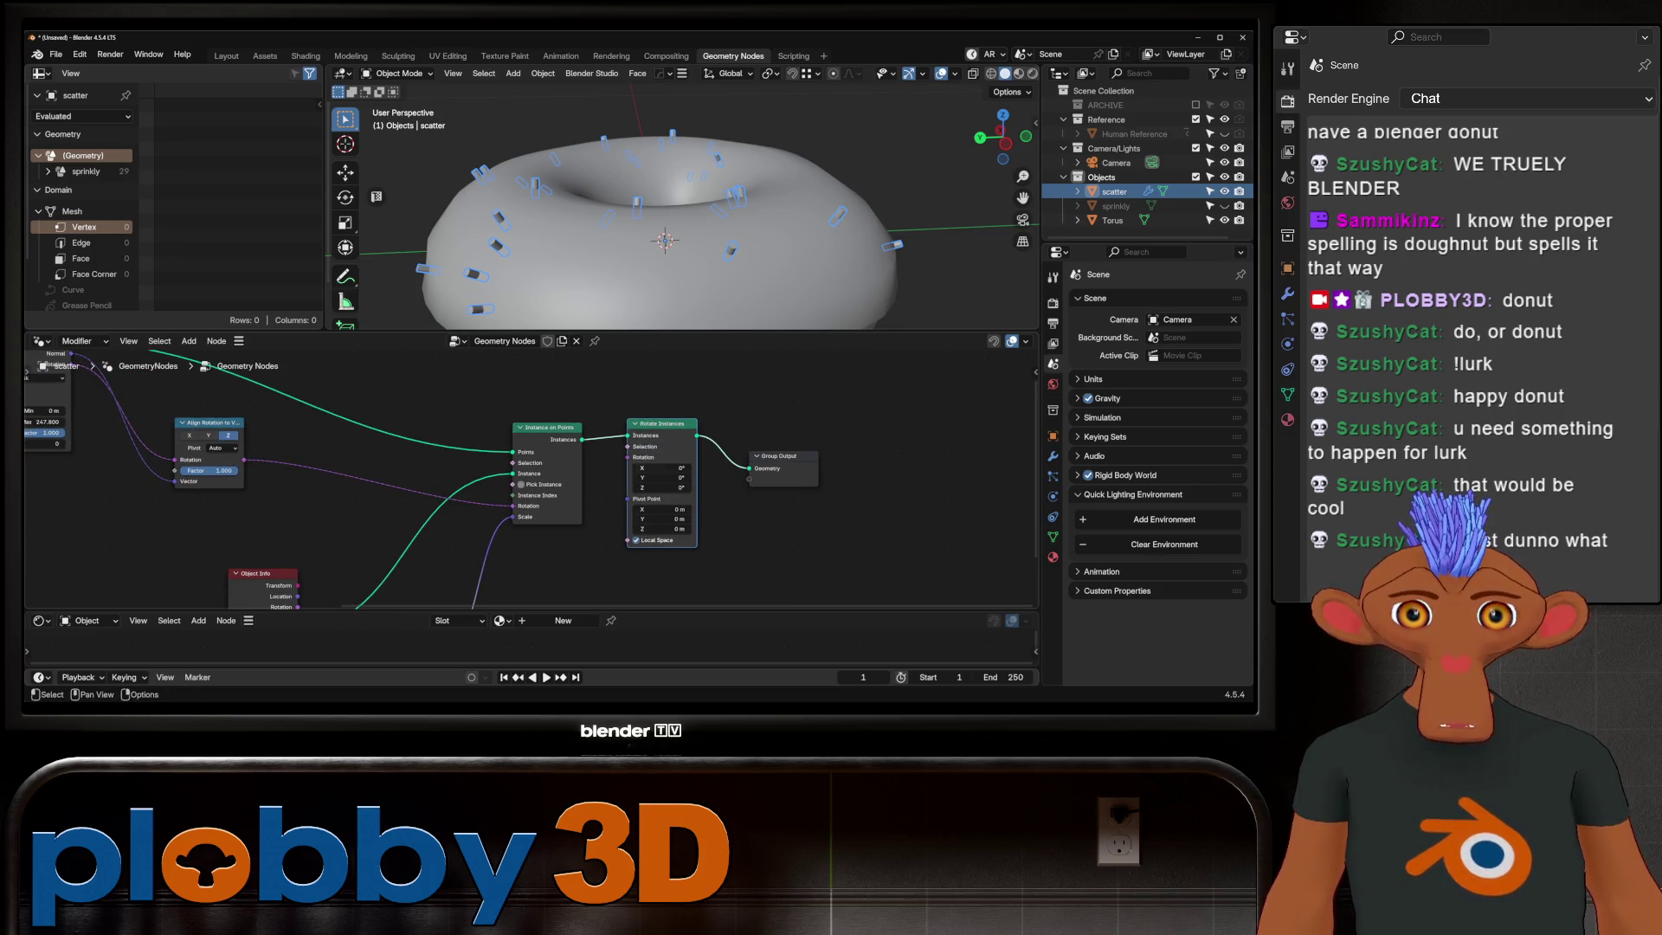
{"action": "scroll", "coordinate": [642, 481], "scroll_direction": "down", "scroll_amount": 1}
{"action": "left_click_drag", "start_coordinate": [873, 592], "coordinate": [673, 400]}
{"action": "key", "text": "h"}
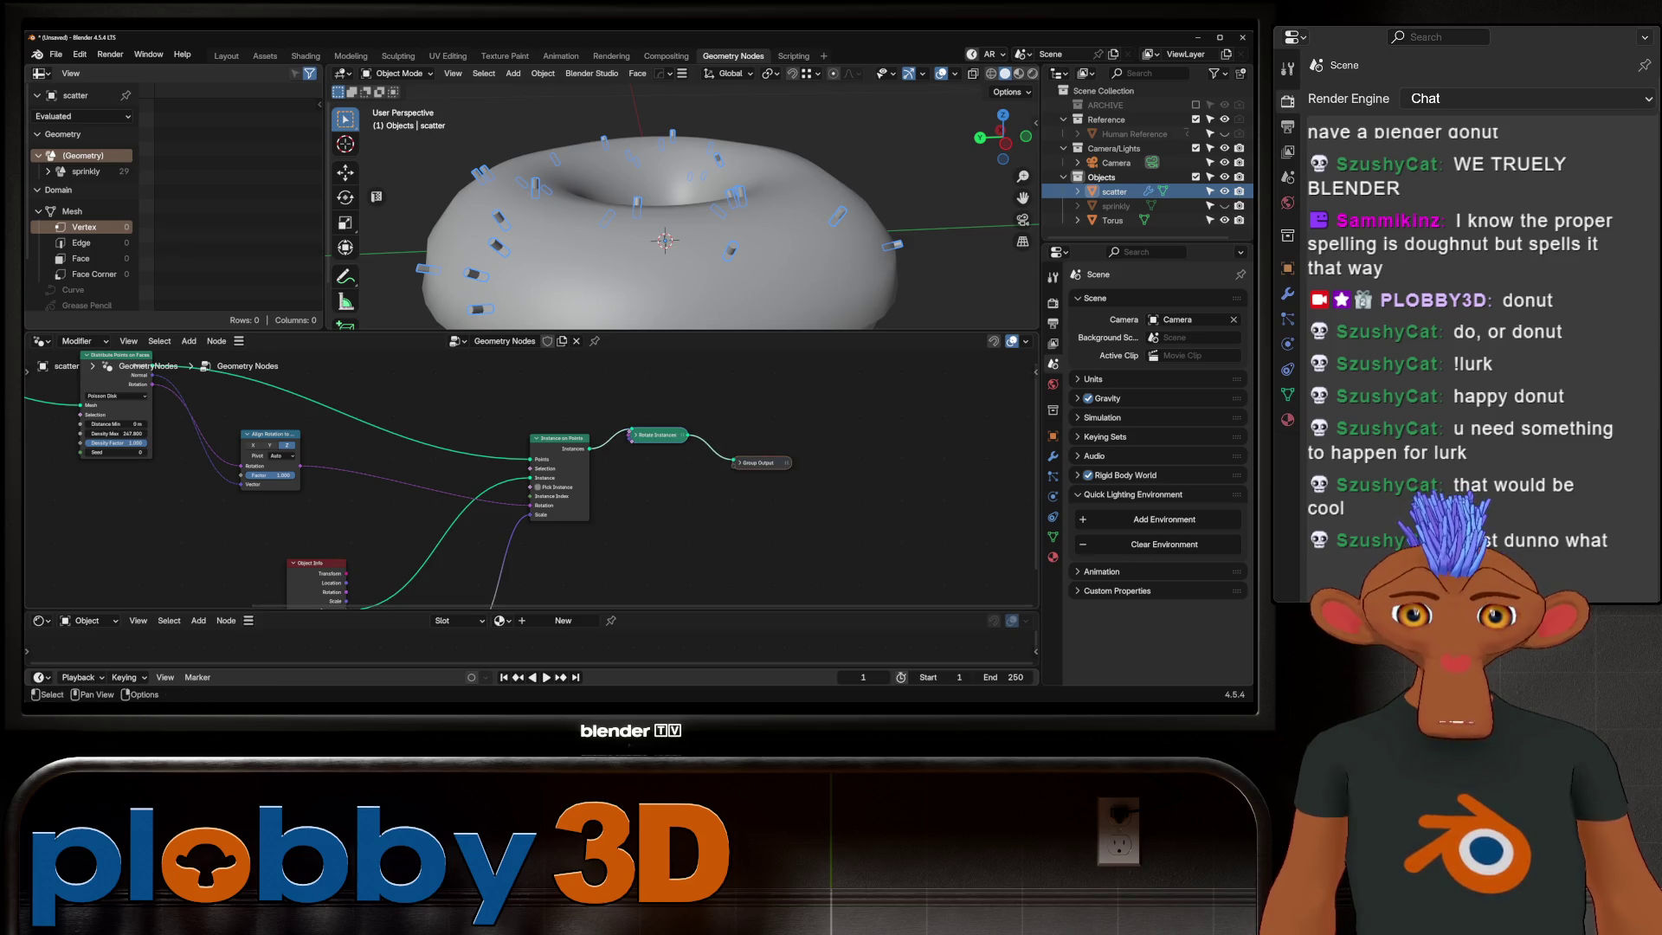
{"action": "key", "text": "ctrl+z"}
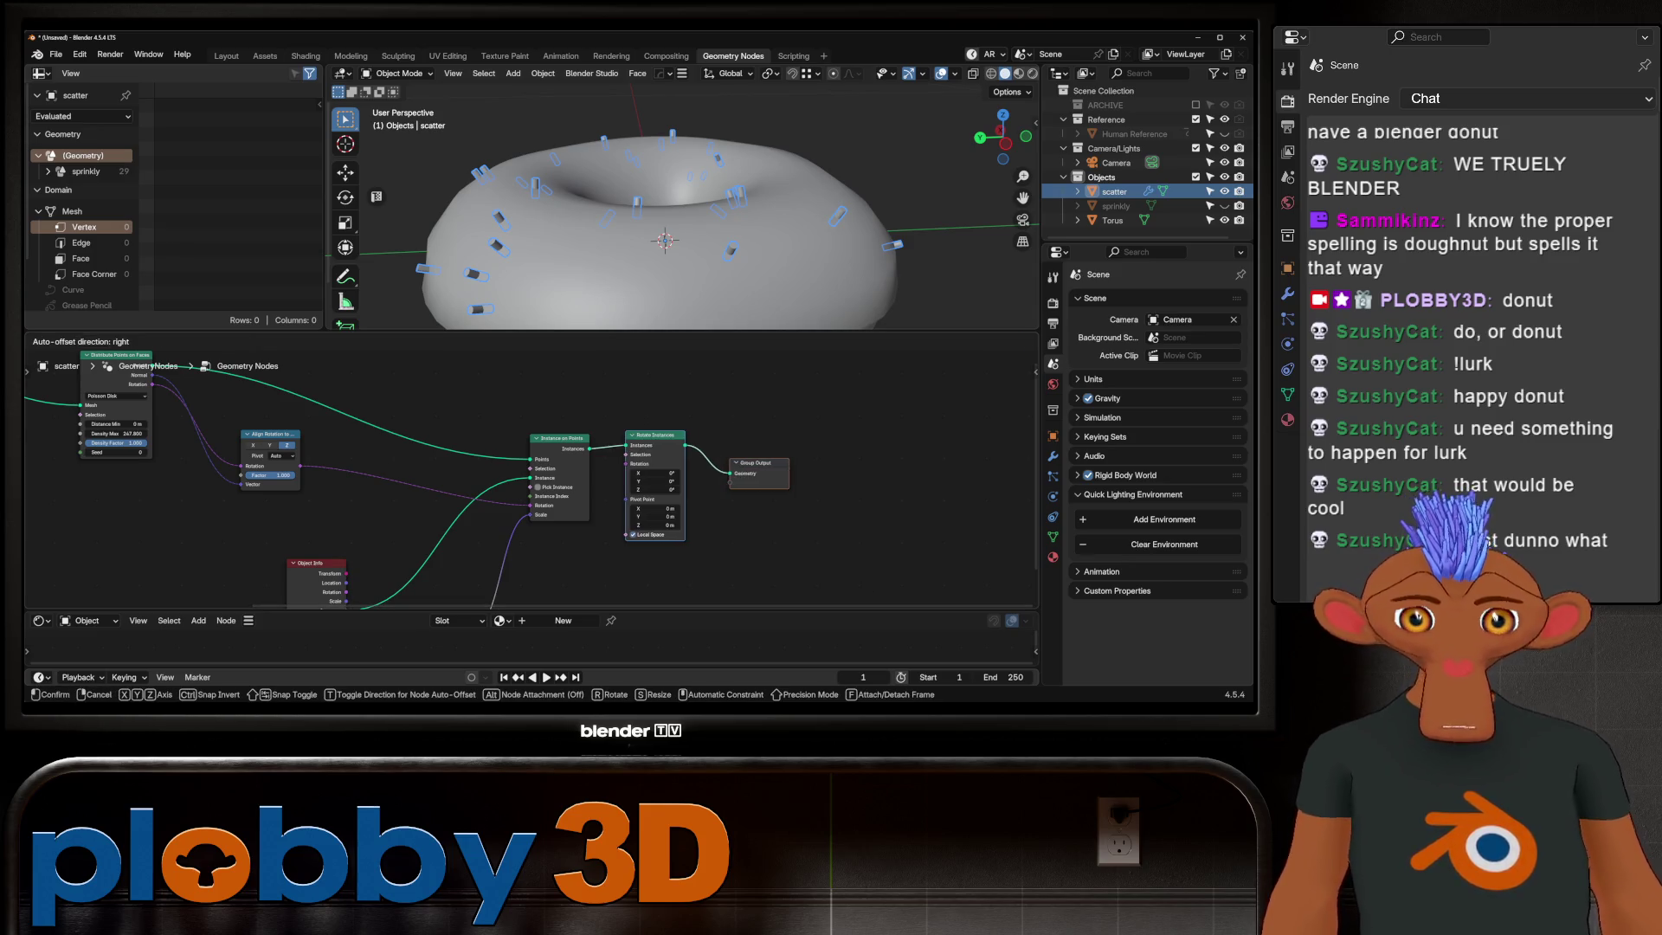
{"action": "left_click_drag", "start_coordinate": [658, 435], "coordinate": [766, 434]}
{"action": "middle_click_drag", "start_coordinate": [650, 520], "coordinate": [538, 495]}
{"action": "scroll", "coordinate": [656, 456], "scroll_direction": "up", "scroll_amount": 1}
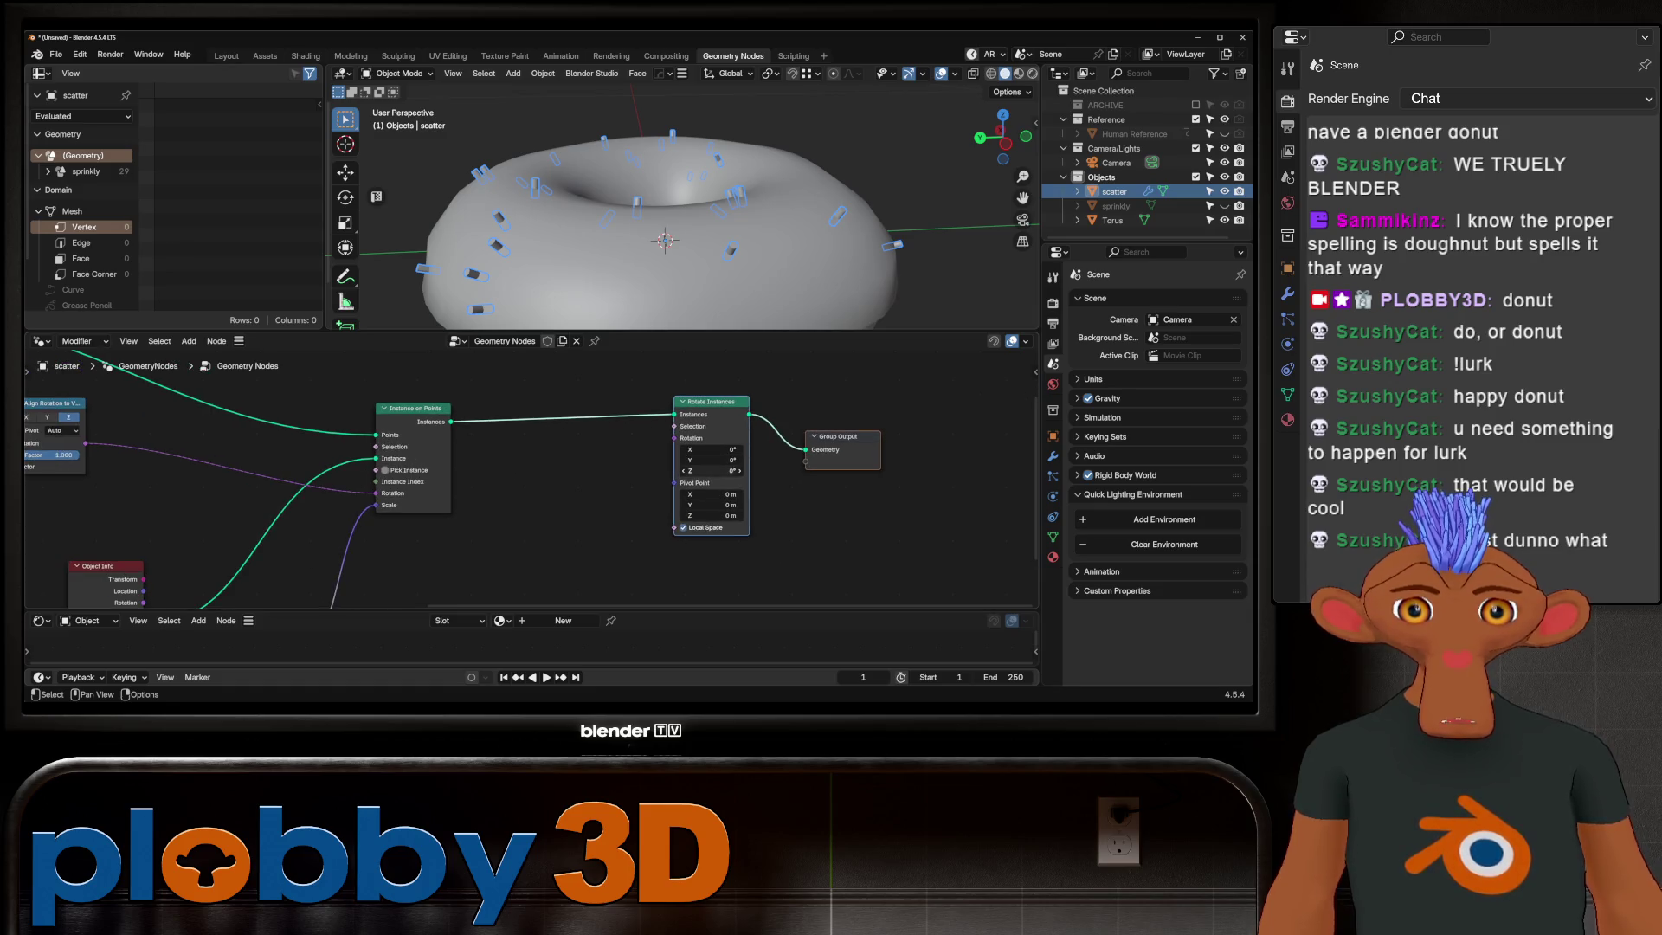
Step: Set Rotate Instances' Y rotation to 90° and add a Separate XYZ node
{"action": "left_click_drag", "start_coordinate": [714, 461], "coordinate": [767, 460]}
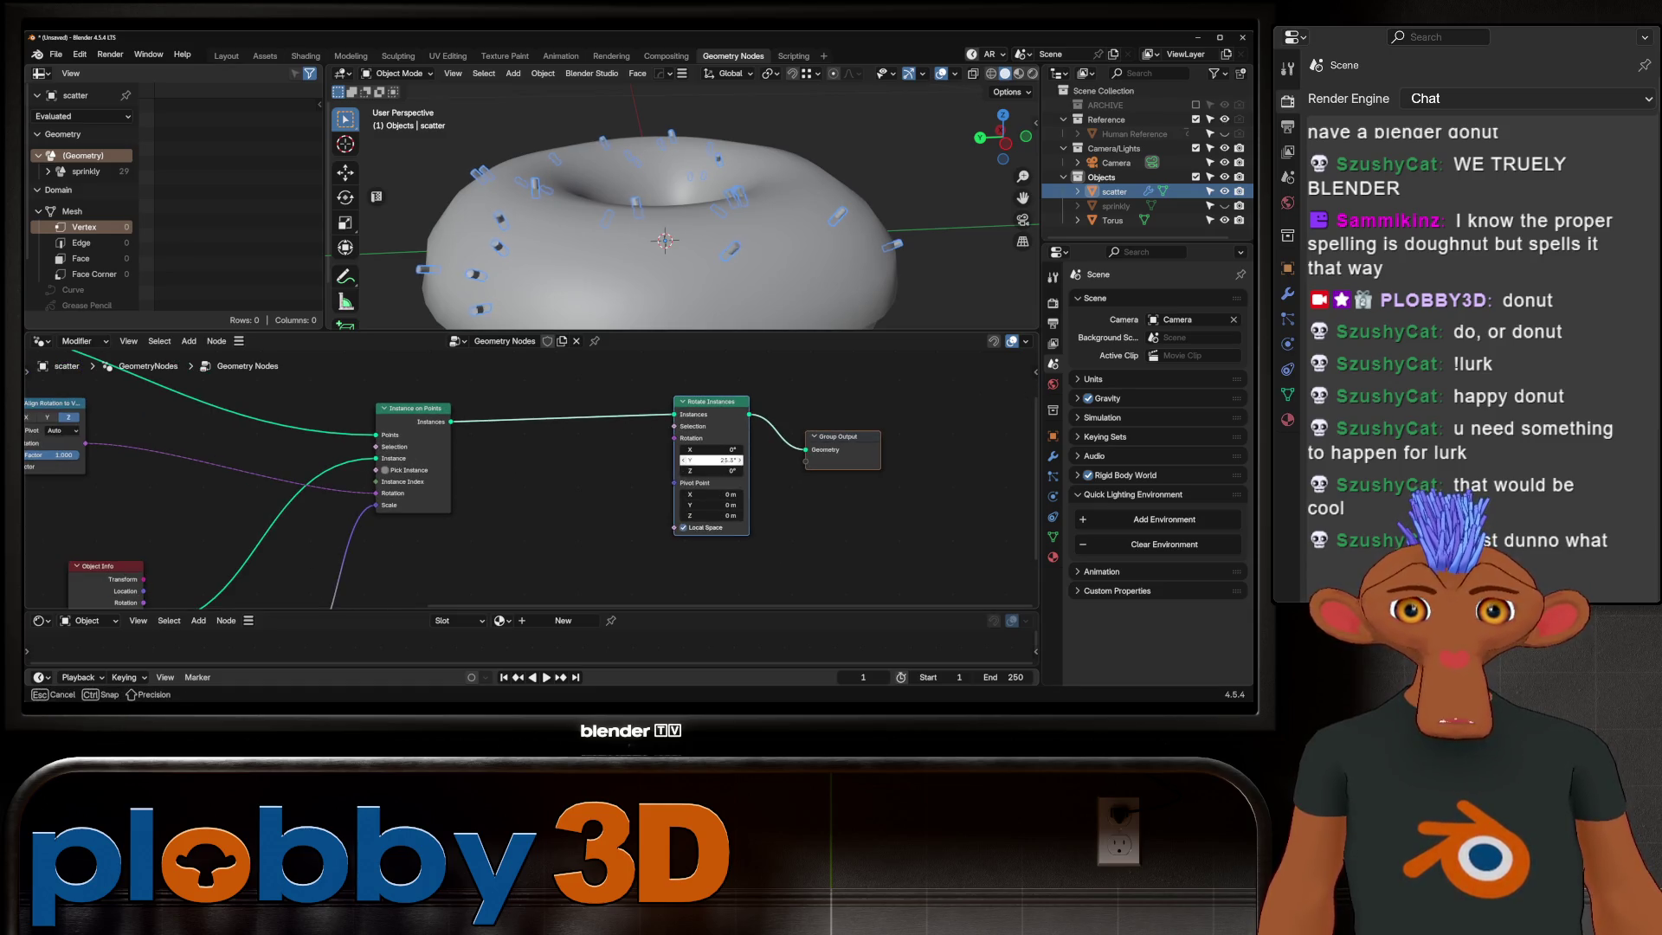
{"action": "left_click", "coordinate": [711, 461]}
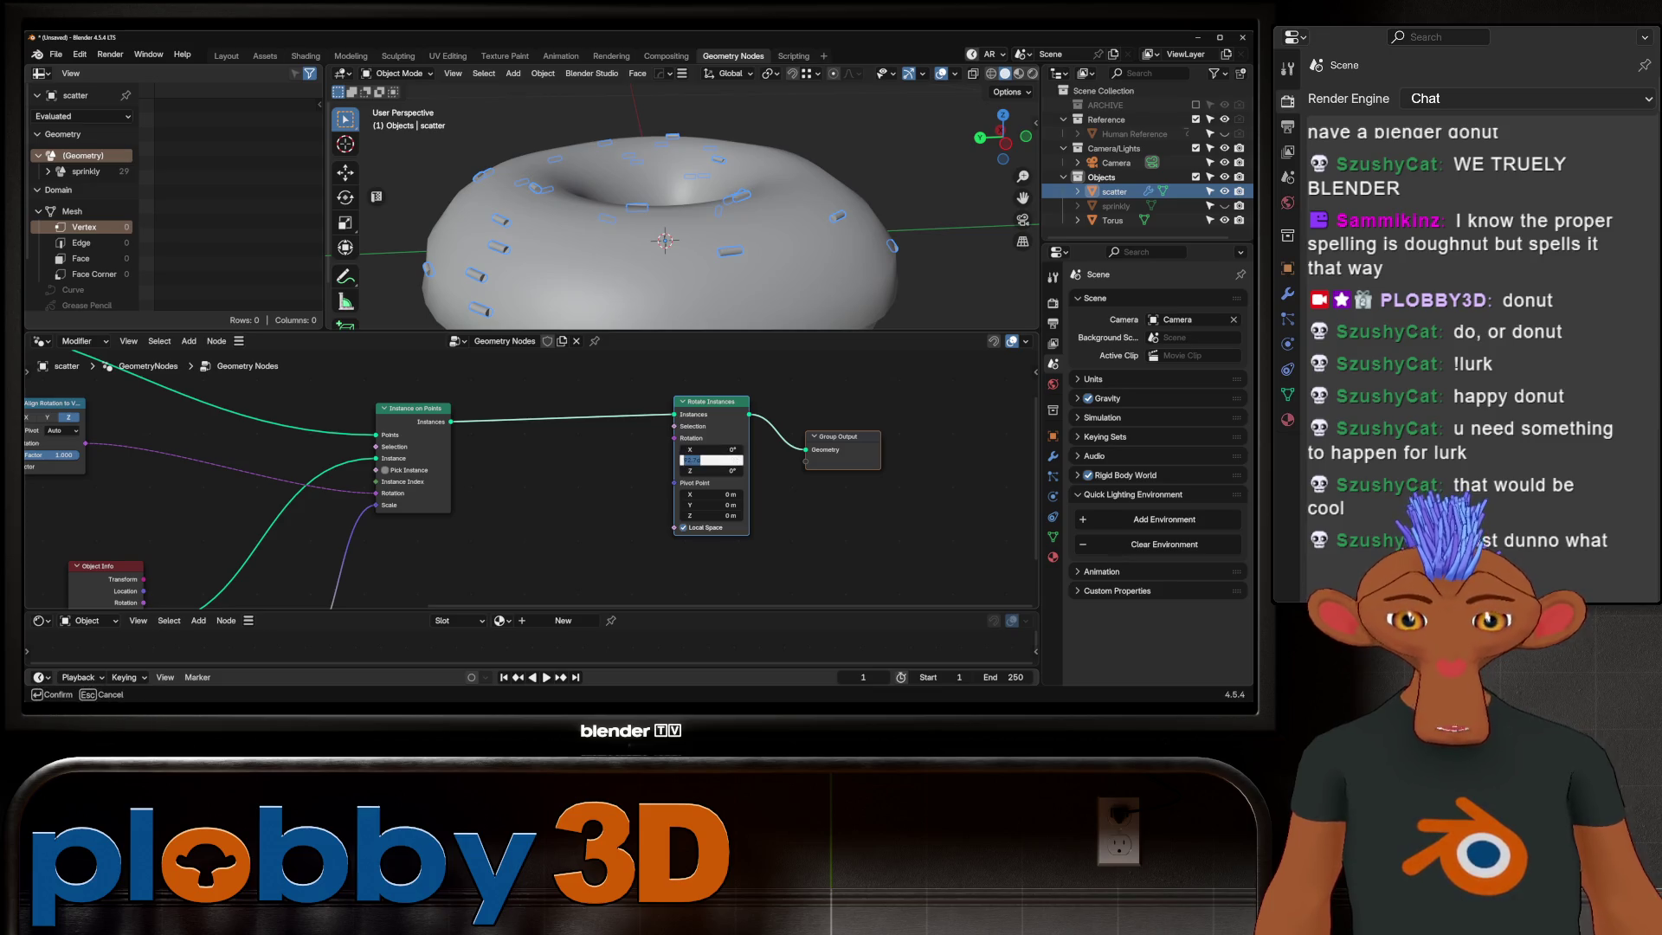
{"action": "type", "text": "90"}
{"action": "key", "text": "Return"}
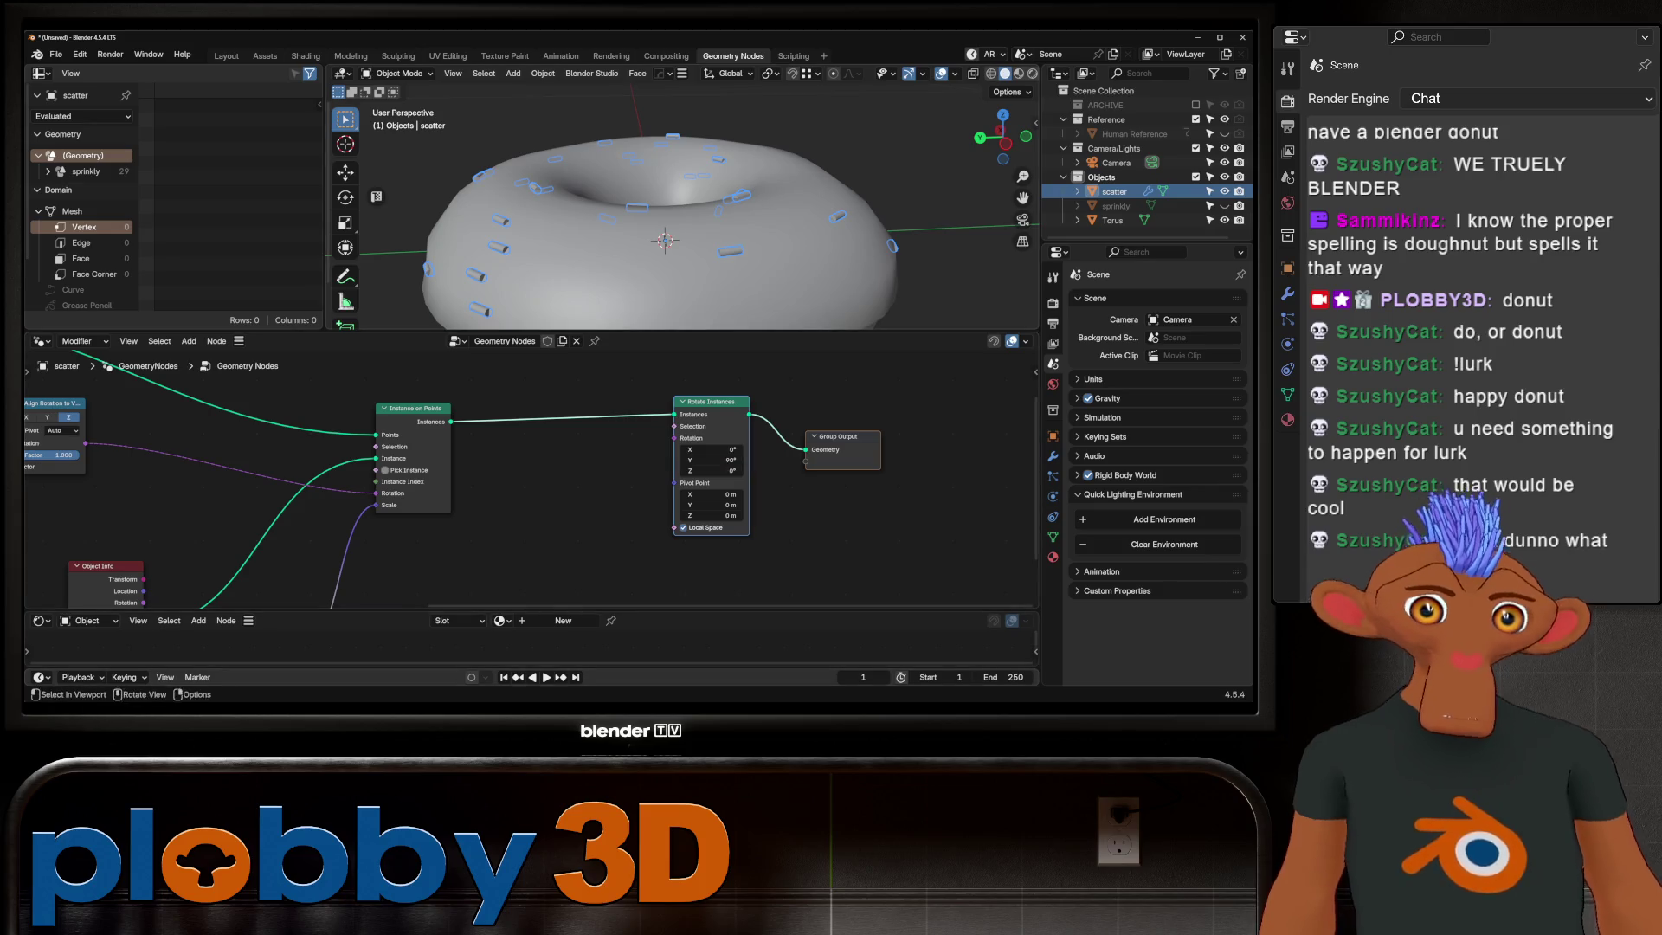
{"action": "middle_click_drag", "start_coordinate": [575, 366], "coordinate": [617, 338]}
{"action": "key", "text": "shift+a"}
{"action": "type", "text": "sep"}
{"action": "left_click", "coordinate": [753, 473]}
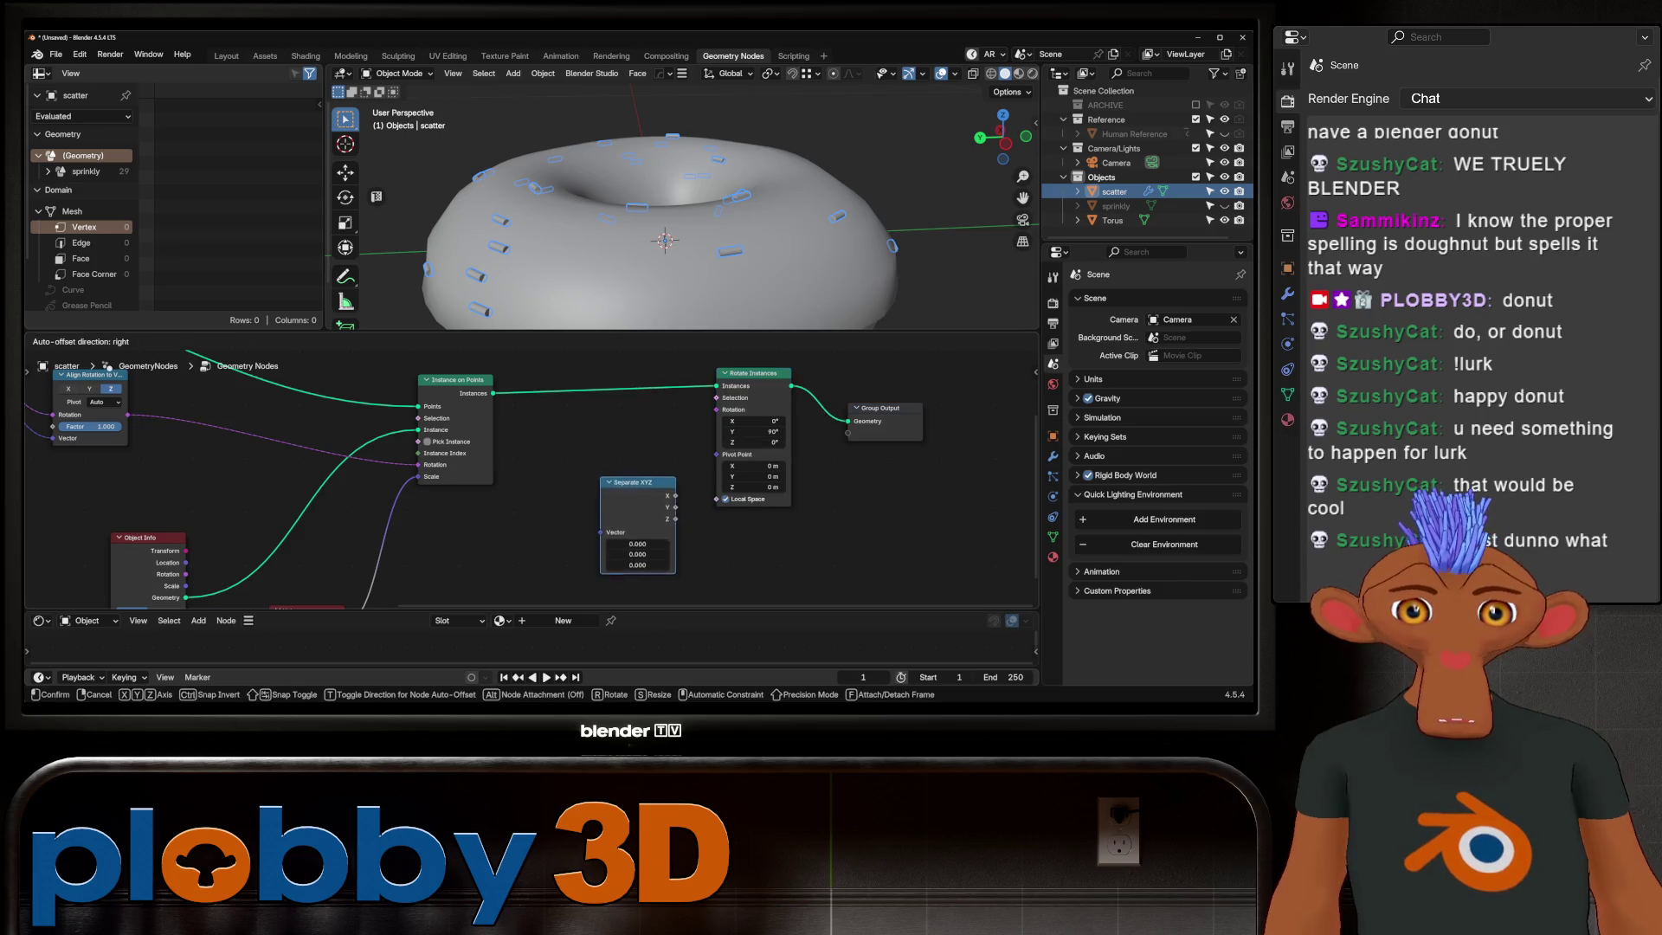
Step: Add a Combine XYZ node to the sprinkle tree and arrange it beside Separate XYZ
{"action": "left_click", "coordinate": [611, 481]}
{"action": "middle_click_drag", "start_coordinate": [610, 494], "coordinate": [485, 456]}
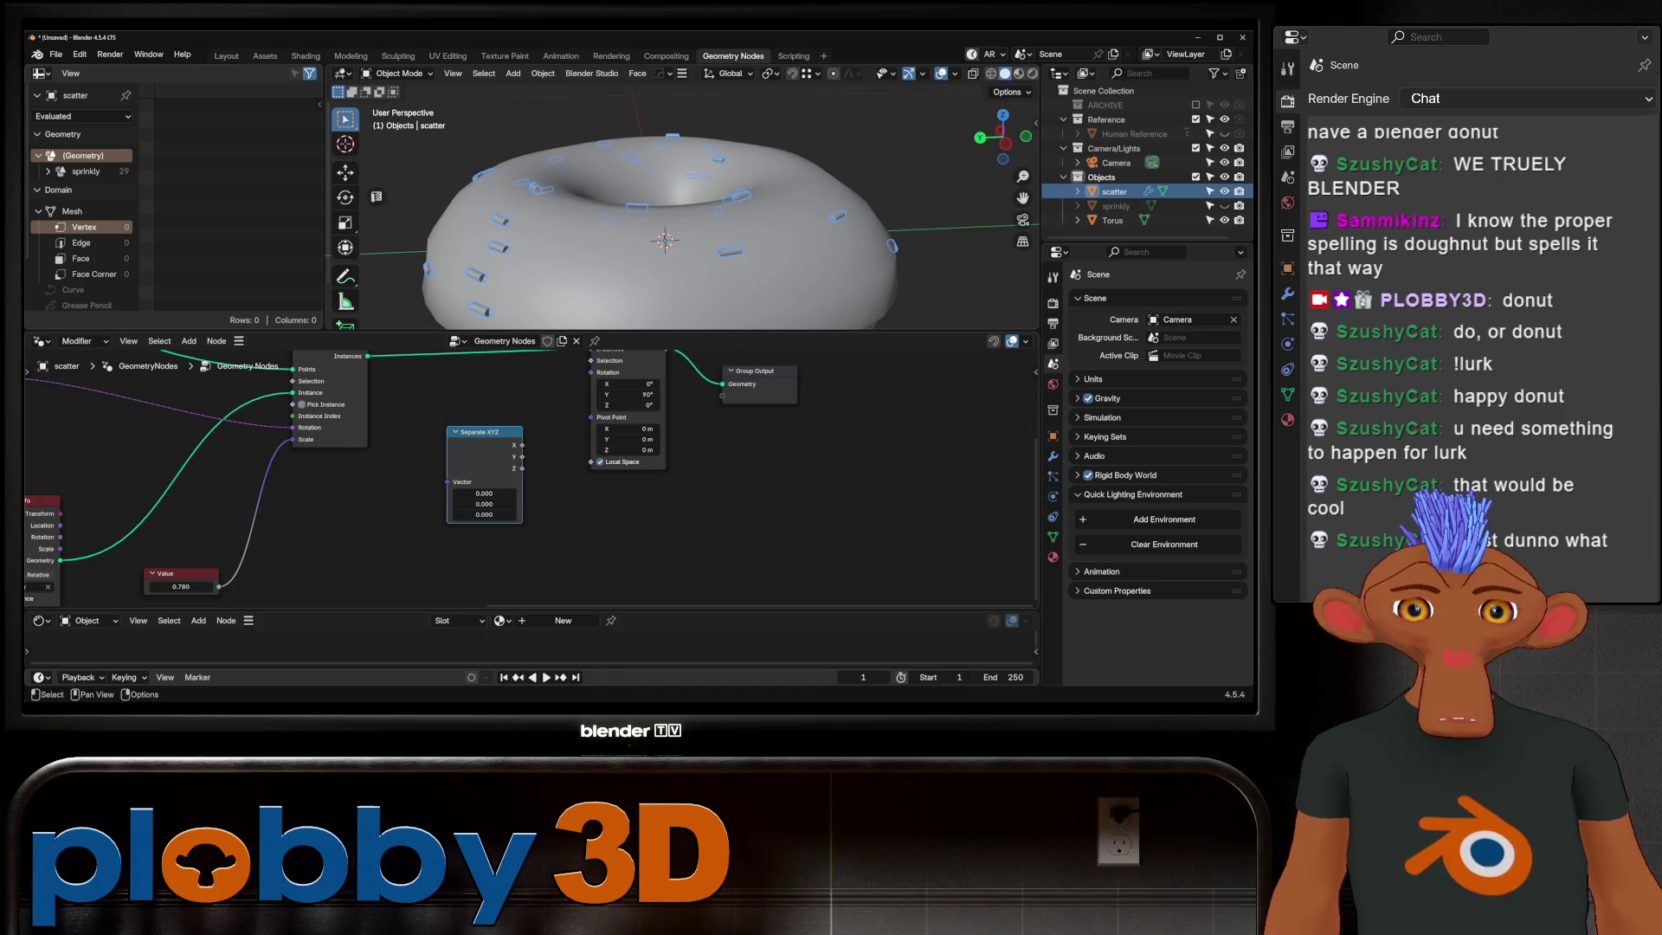
{"action": "key", "text": "shift+a"}
{"action": "type", "text": "comb"}
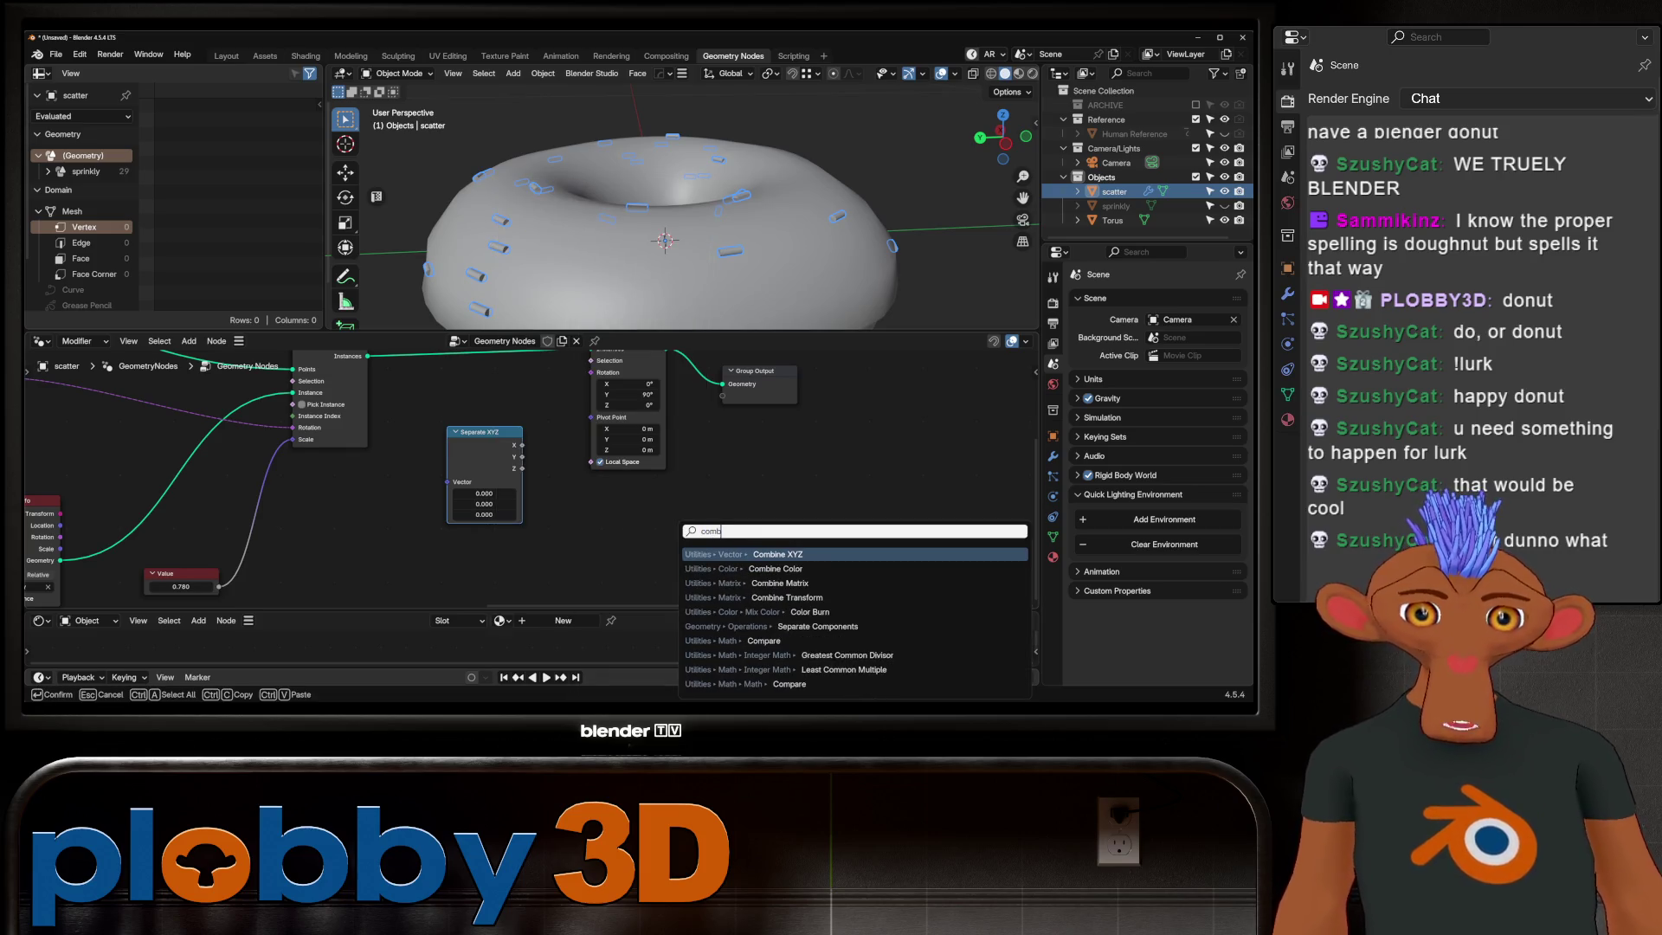
{"action": "key", "text": "Return"}
{"action": "left_click", "coordinate": [409, 527]}
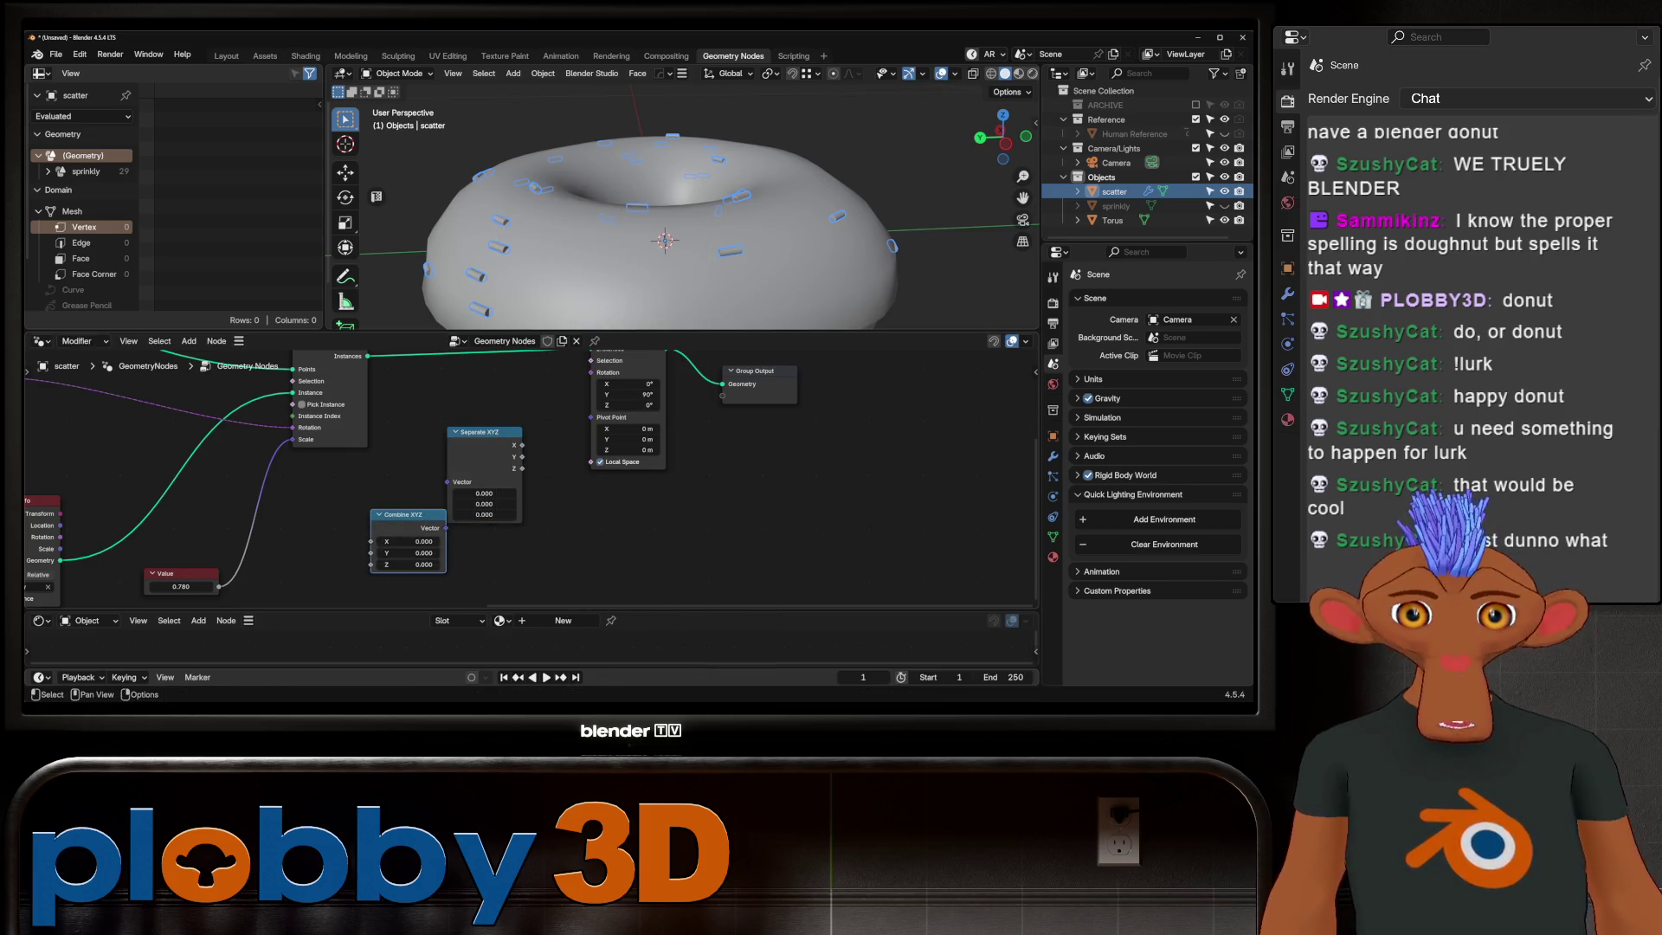
{"action": "left_click_drag", "start_coordinate": [483, 433], "coordinate": [726, 514]}
{"action": "key", "text": "h"}
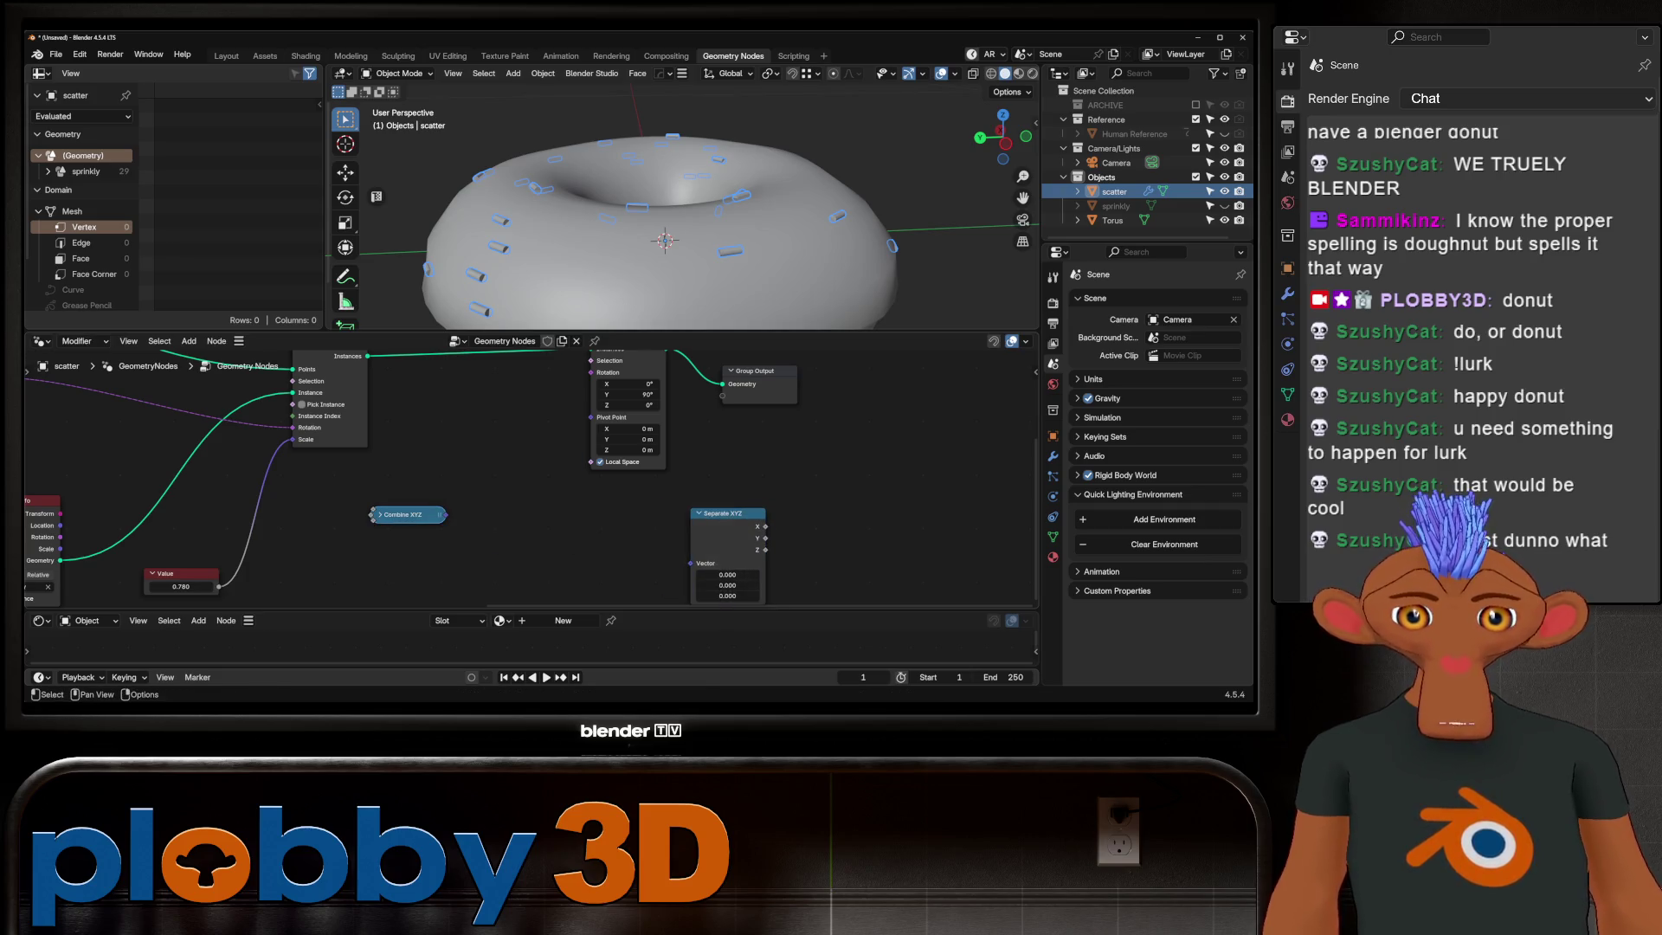
{"action": "key", "text": "h"}
{"action": "left_click_drag", "start_coordinate": [409, 492], "coordinate": [493, 453]}
Step: Add a Random Value node ranging from -360 to 360
{"action": "key", "text": "shift+a"}
{"action": "type", "text": "random"}
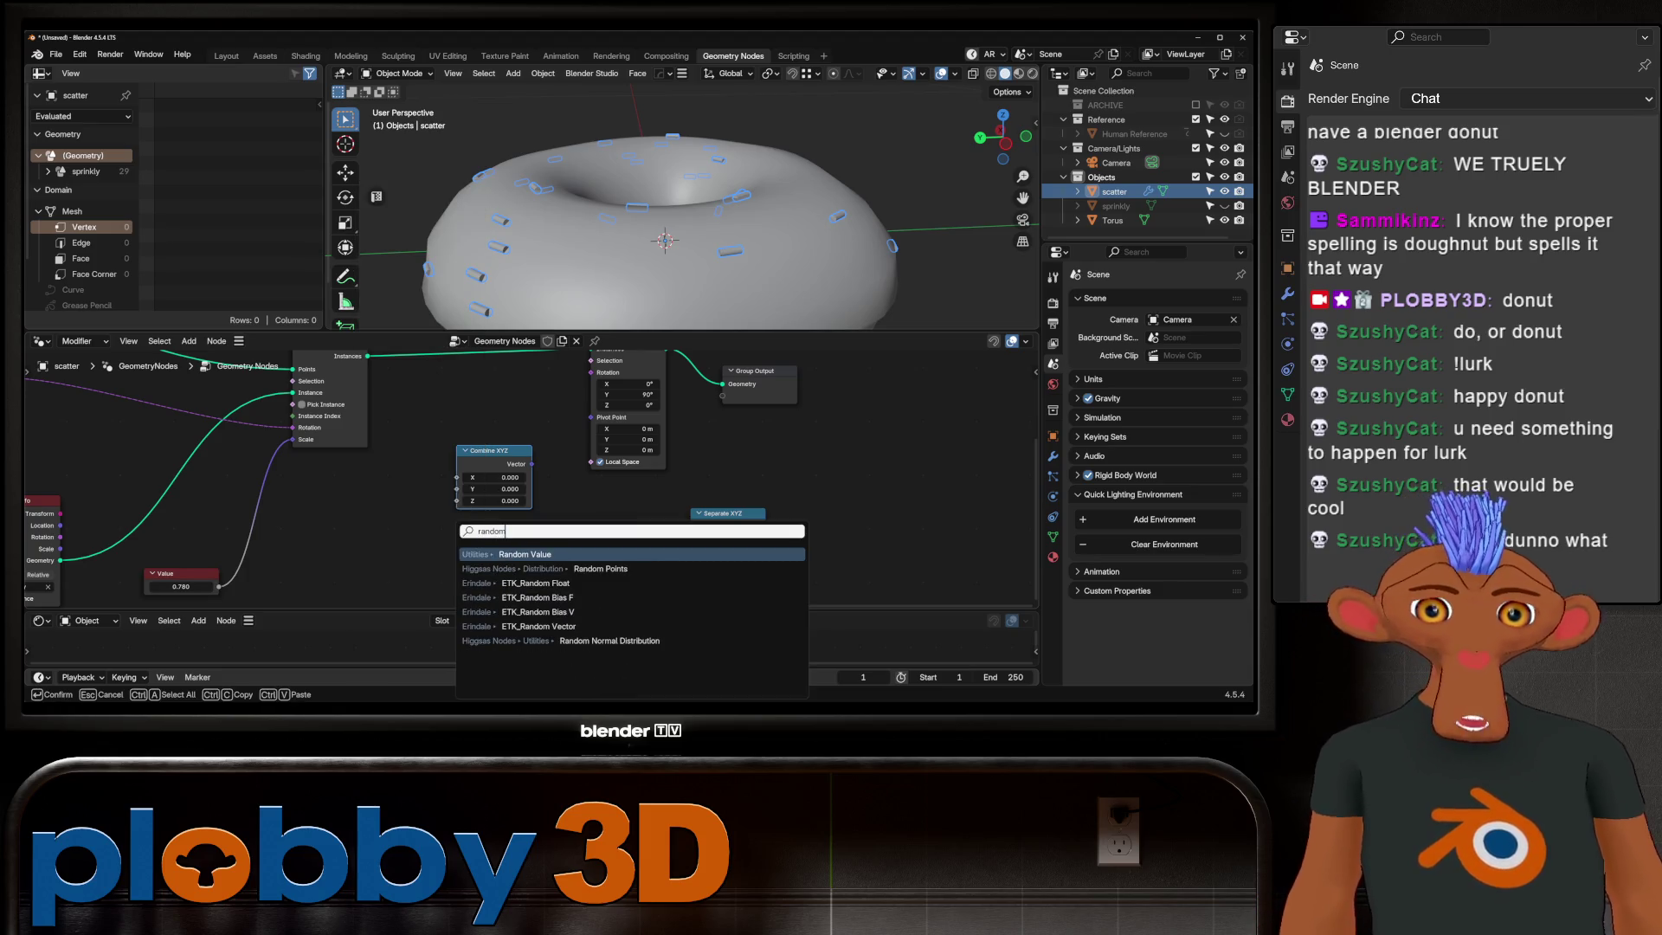
{"action": "key", "text": "Return"}
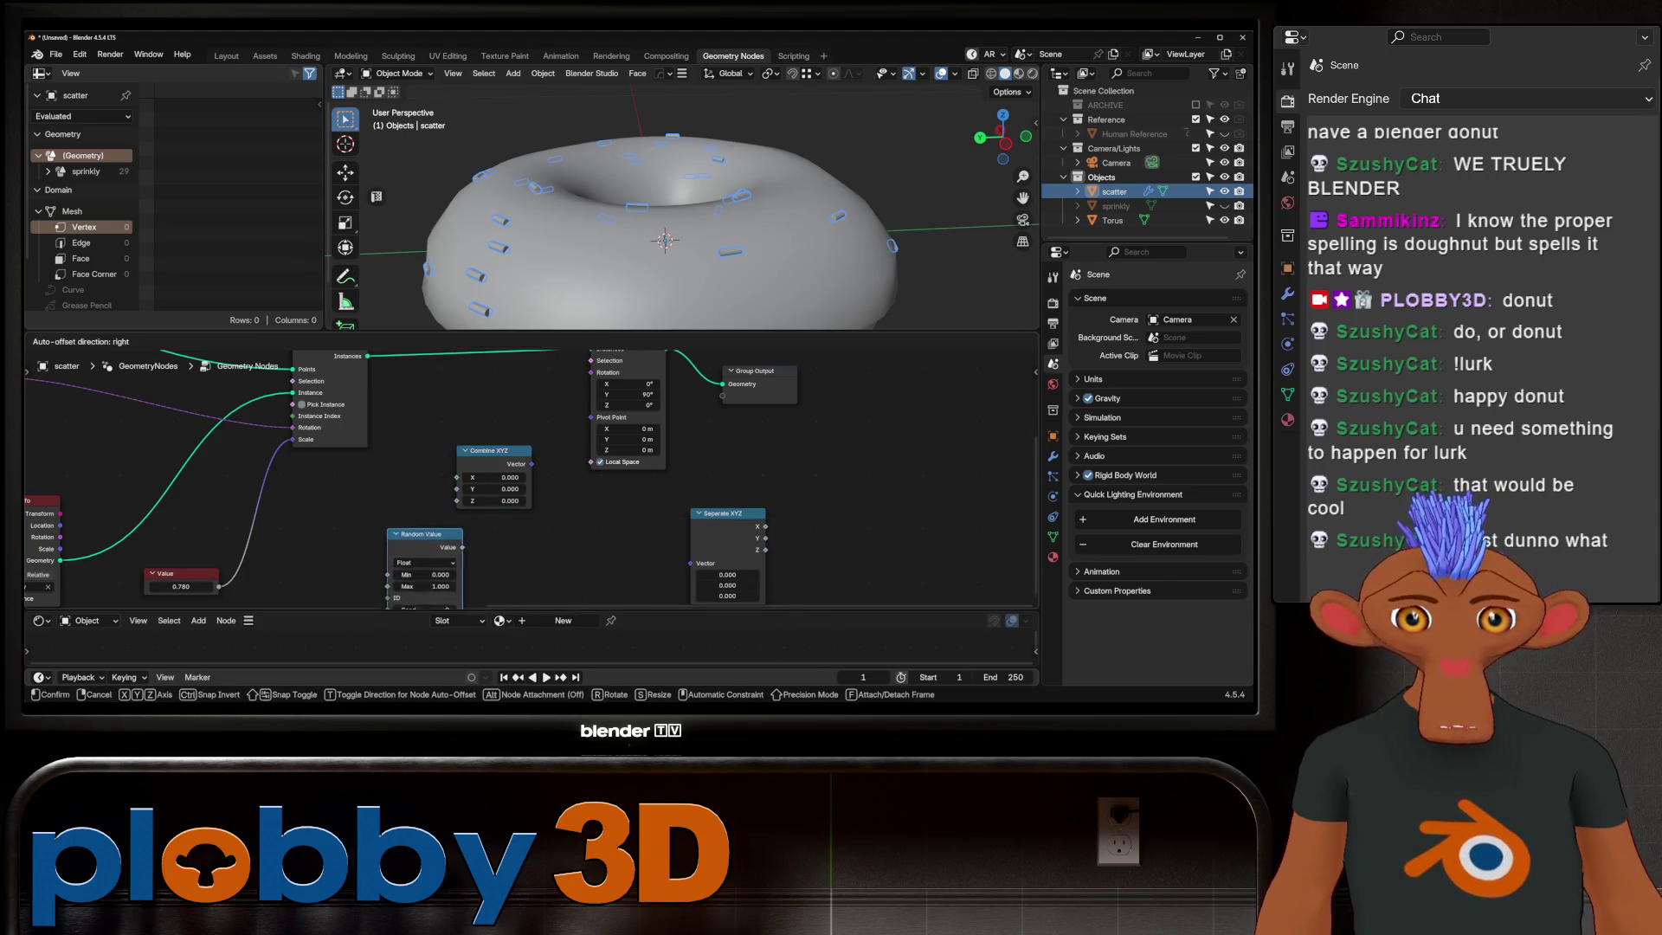
{"action": "left_click", "coordinate": [377, 500]}
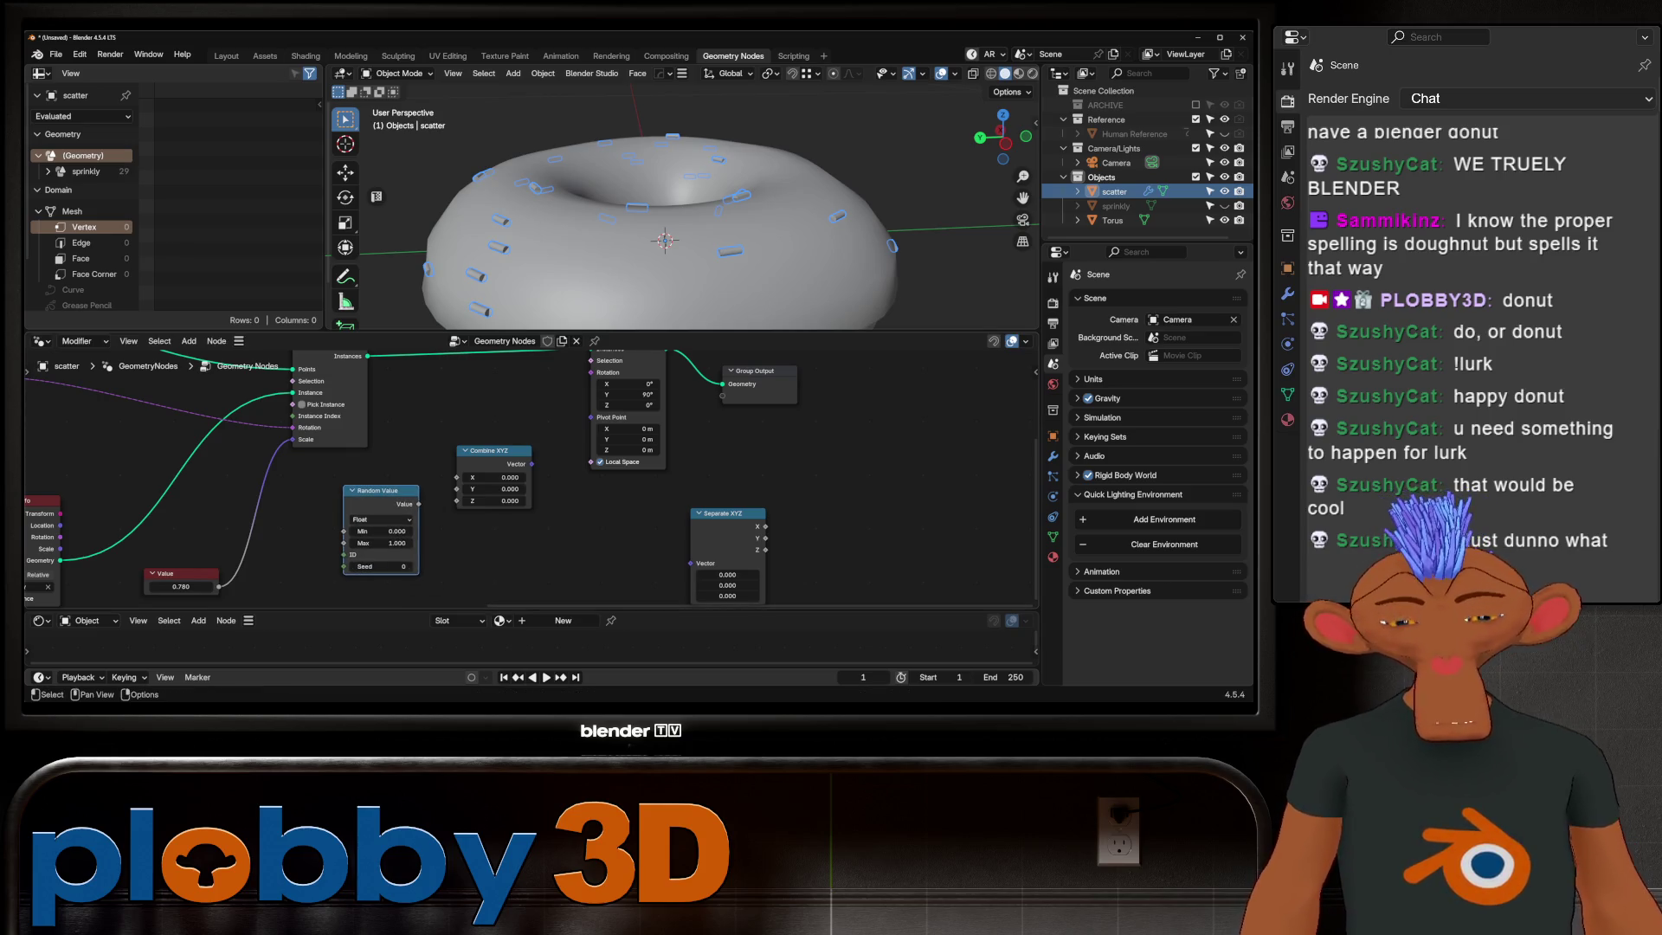
{"action": "scroll", "coordinate": [350, 490], "scroll_direction": "up", "scroll_amount": 2}
{"action": "left_click", "coordinate": [397, 541]}
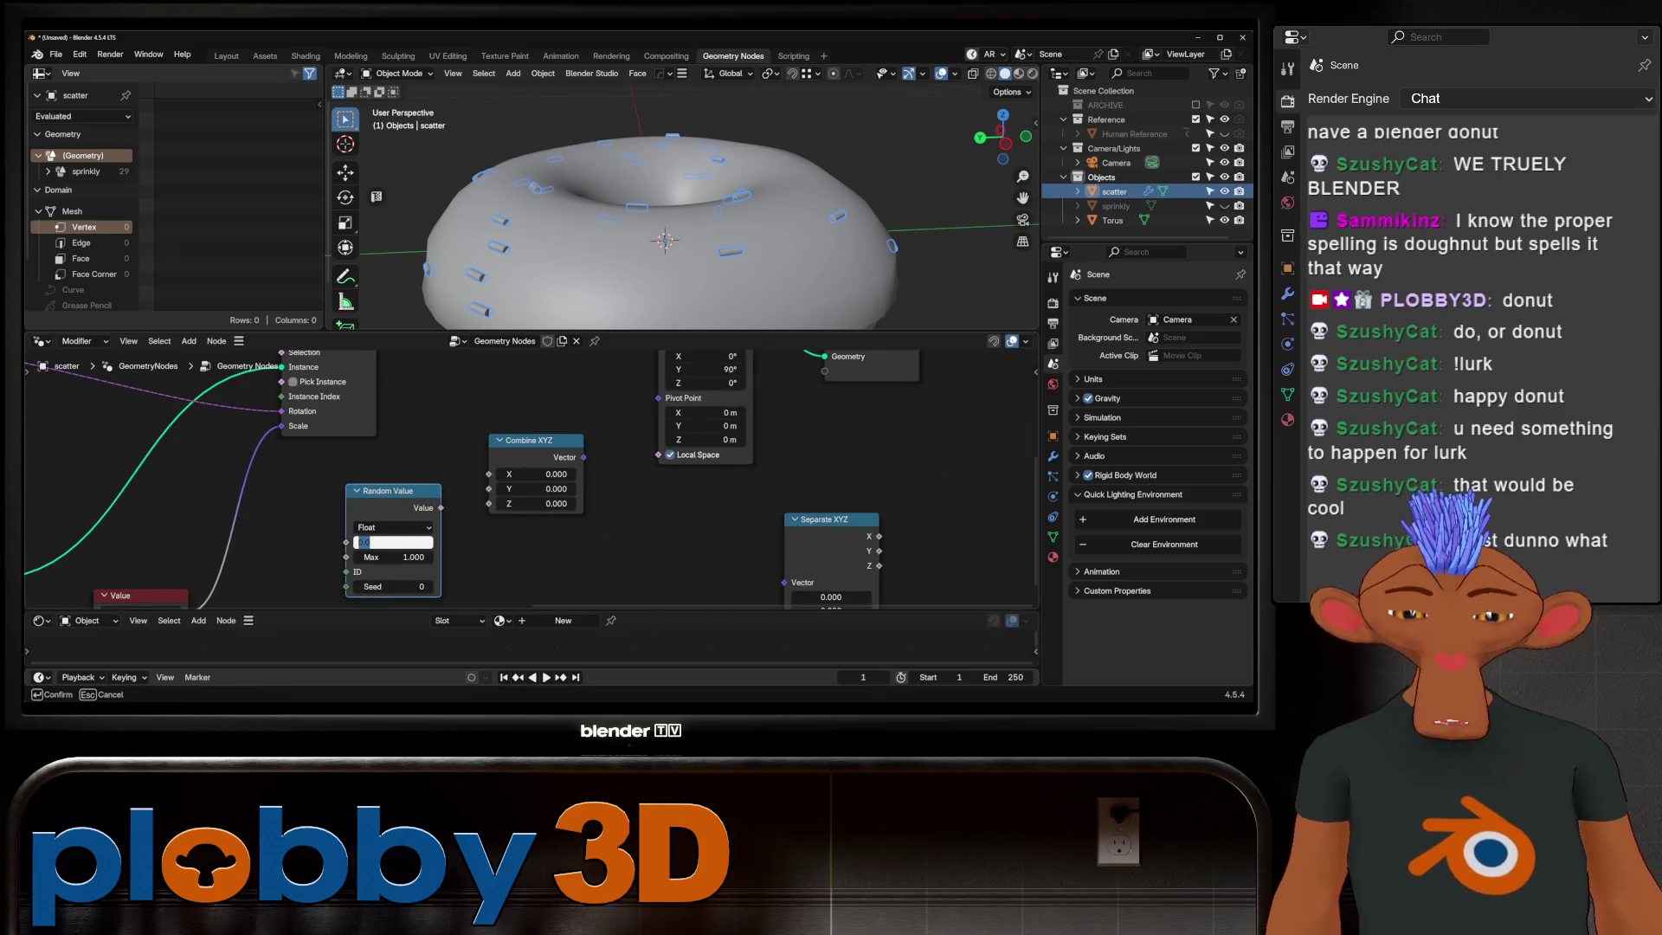
{"action": "type", "text": "-360"}
{"action": "key", "text": "Tab"}
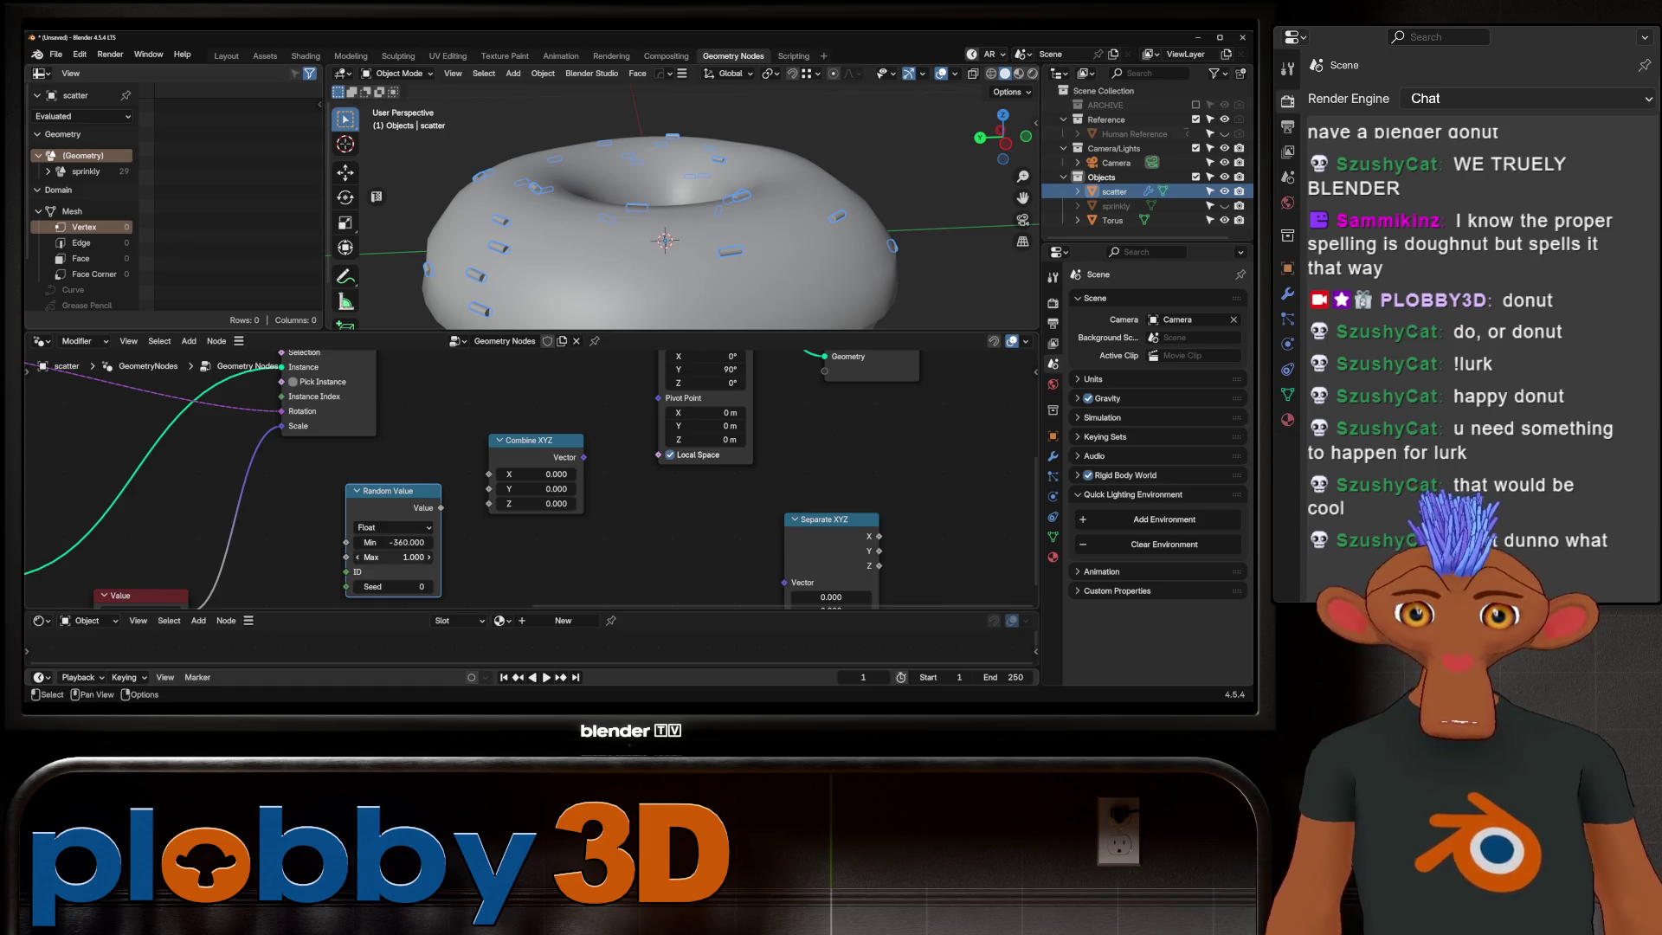
{"action": "type", "text": "360.000"}
{"action": "key", "text": "Return"}
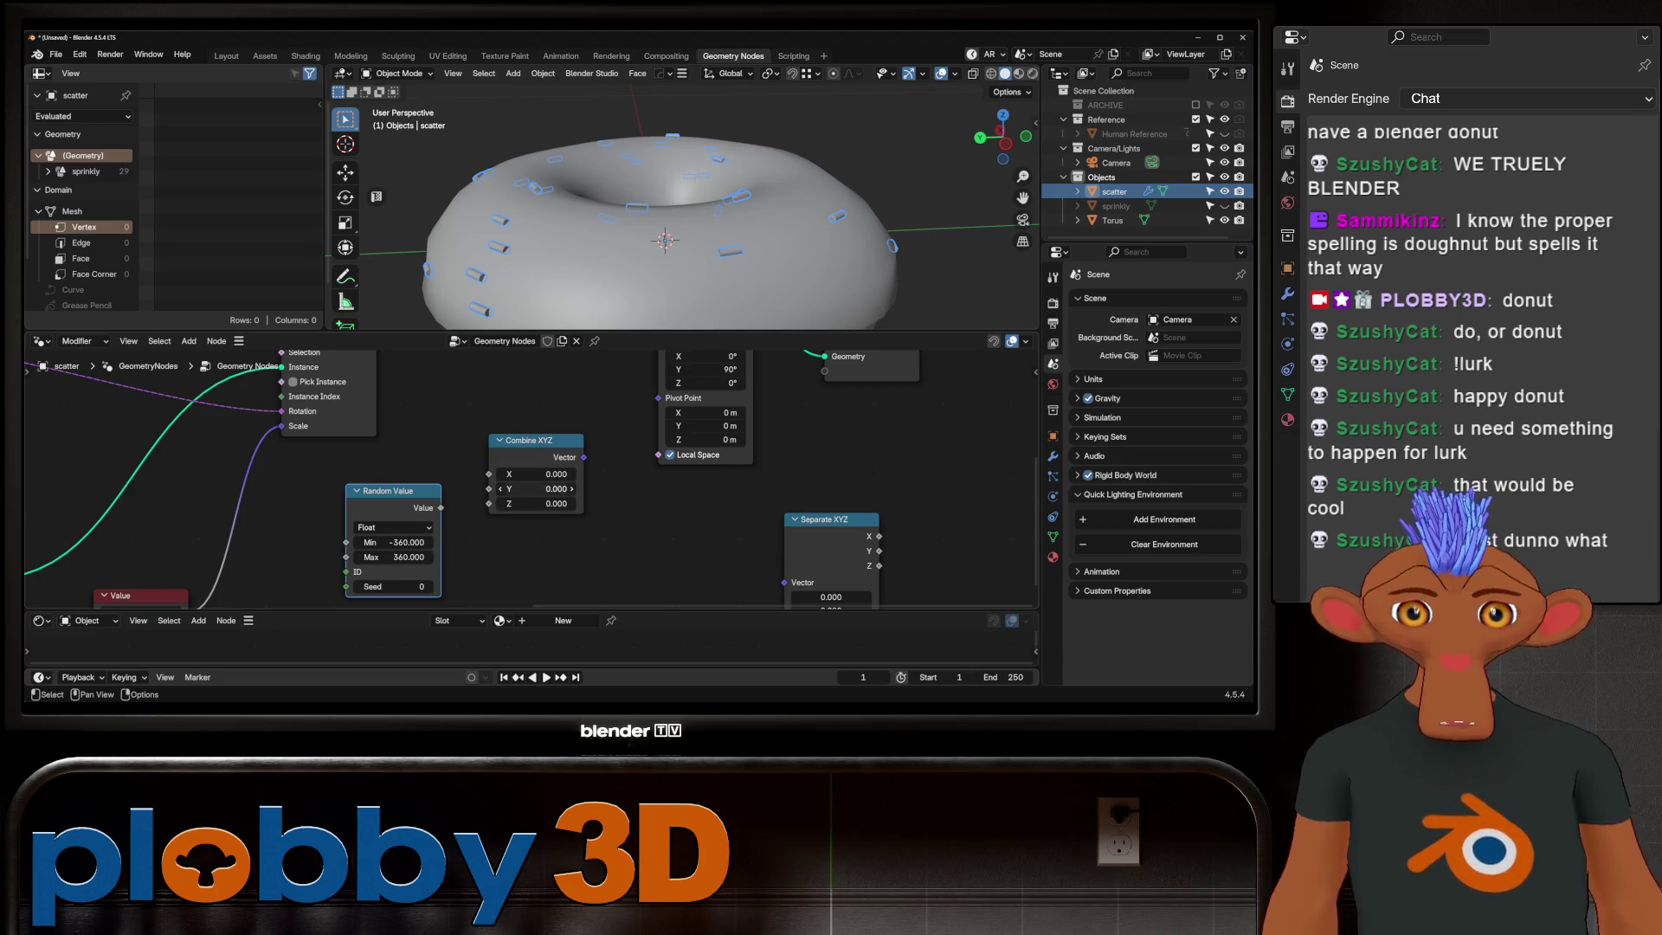
{"action": "scroll", "coordinate": [529, 478], "scroll_direction": "up", "scroll_amount": 1, "text": "shift"}
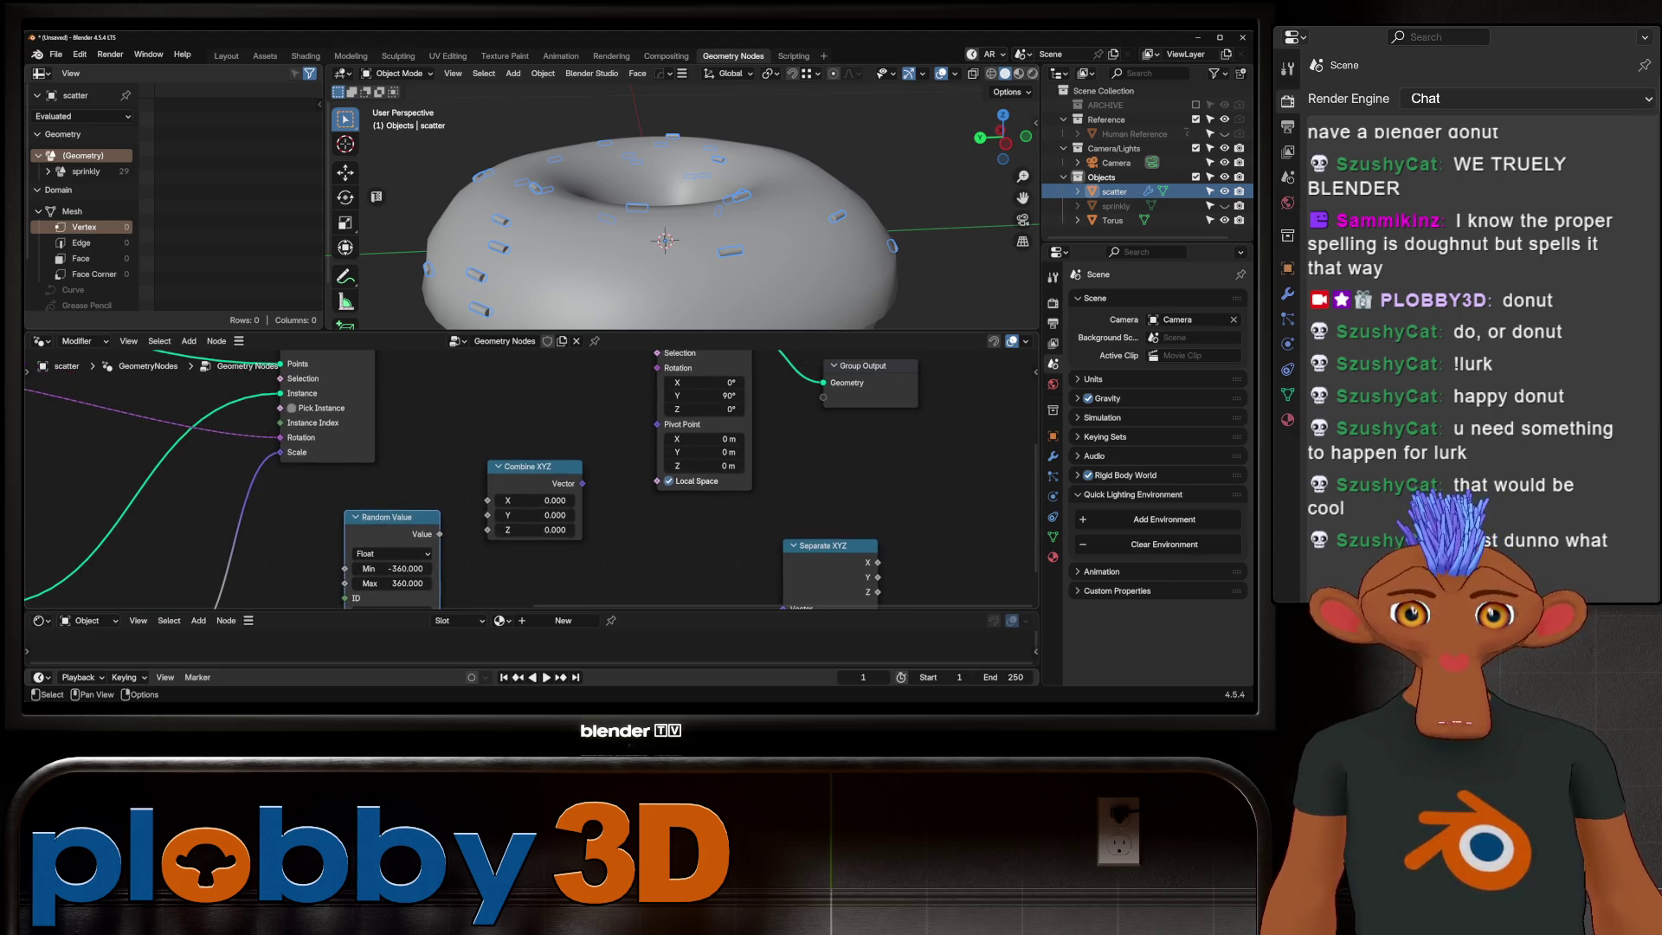
Step: Feed the random value through Combine XYZ into the instance rotation, with Y set to 90
{"action": "left_click_drag", "start_coordinate": [440, 534], "coordinate": [490, 530]}
{"action": "left_click_drag", "start_coordinate": [583, 483], "coordinate": [593, 470]}
{"action": "left_click_drag", "start_coordinate": [655, 373], "coordinate": [657, 457]}
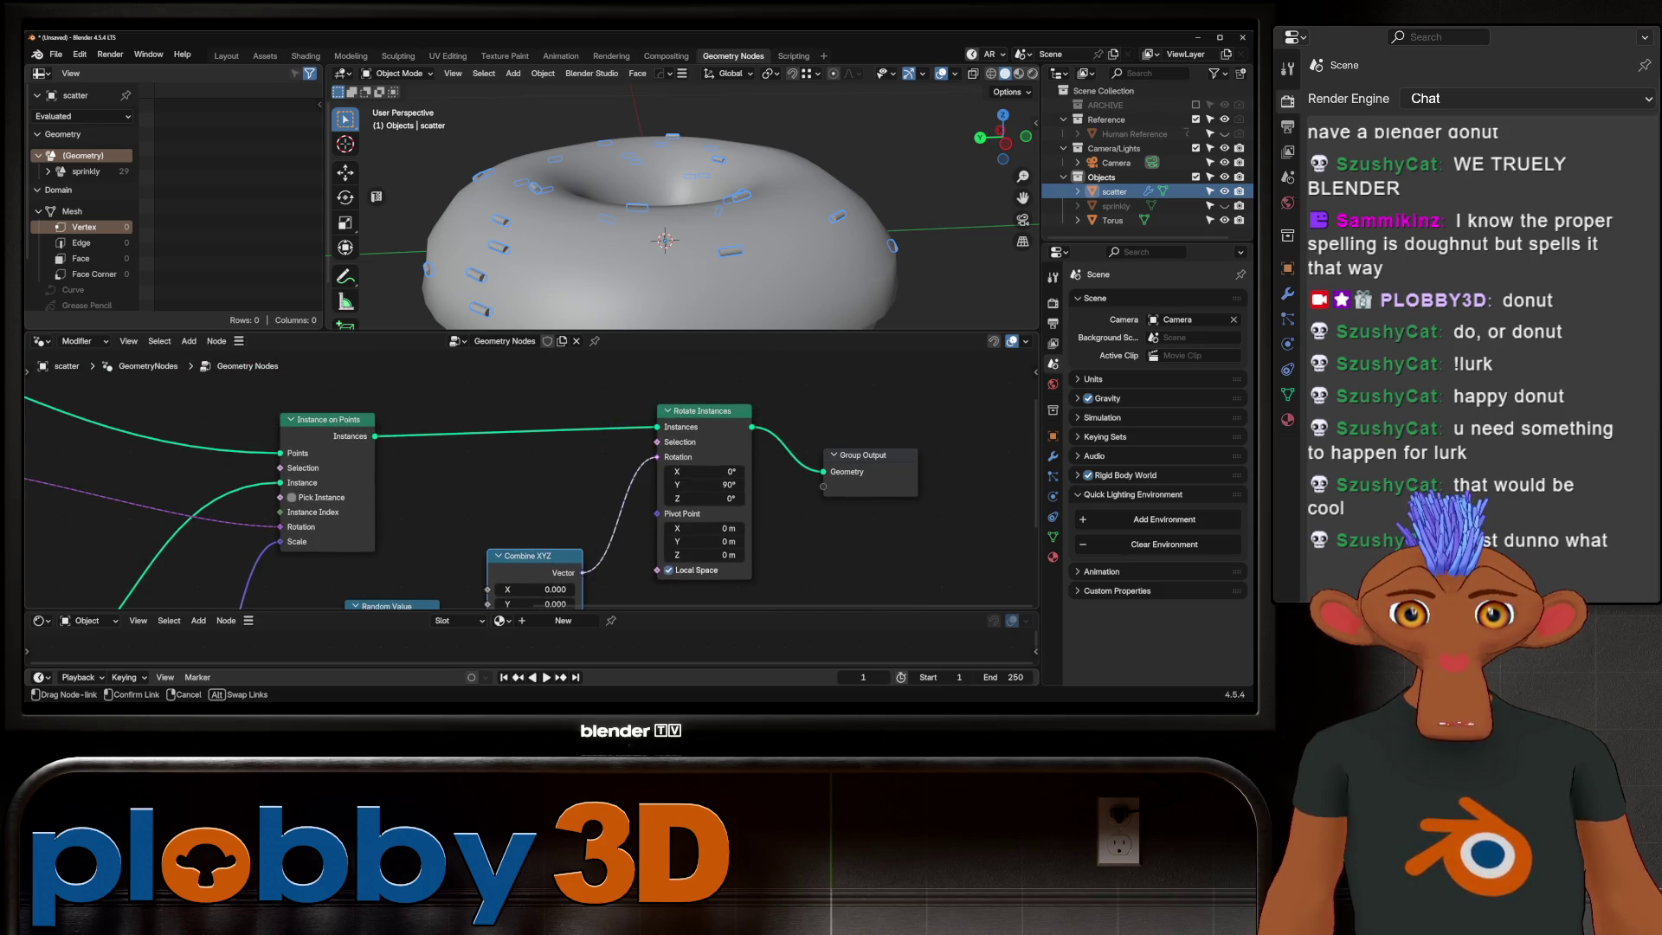
{"action": "left_click_drag", "start_coordinate": [489, 604], "coordinate": [503, 521]}
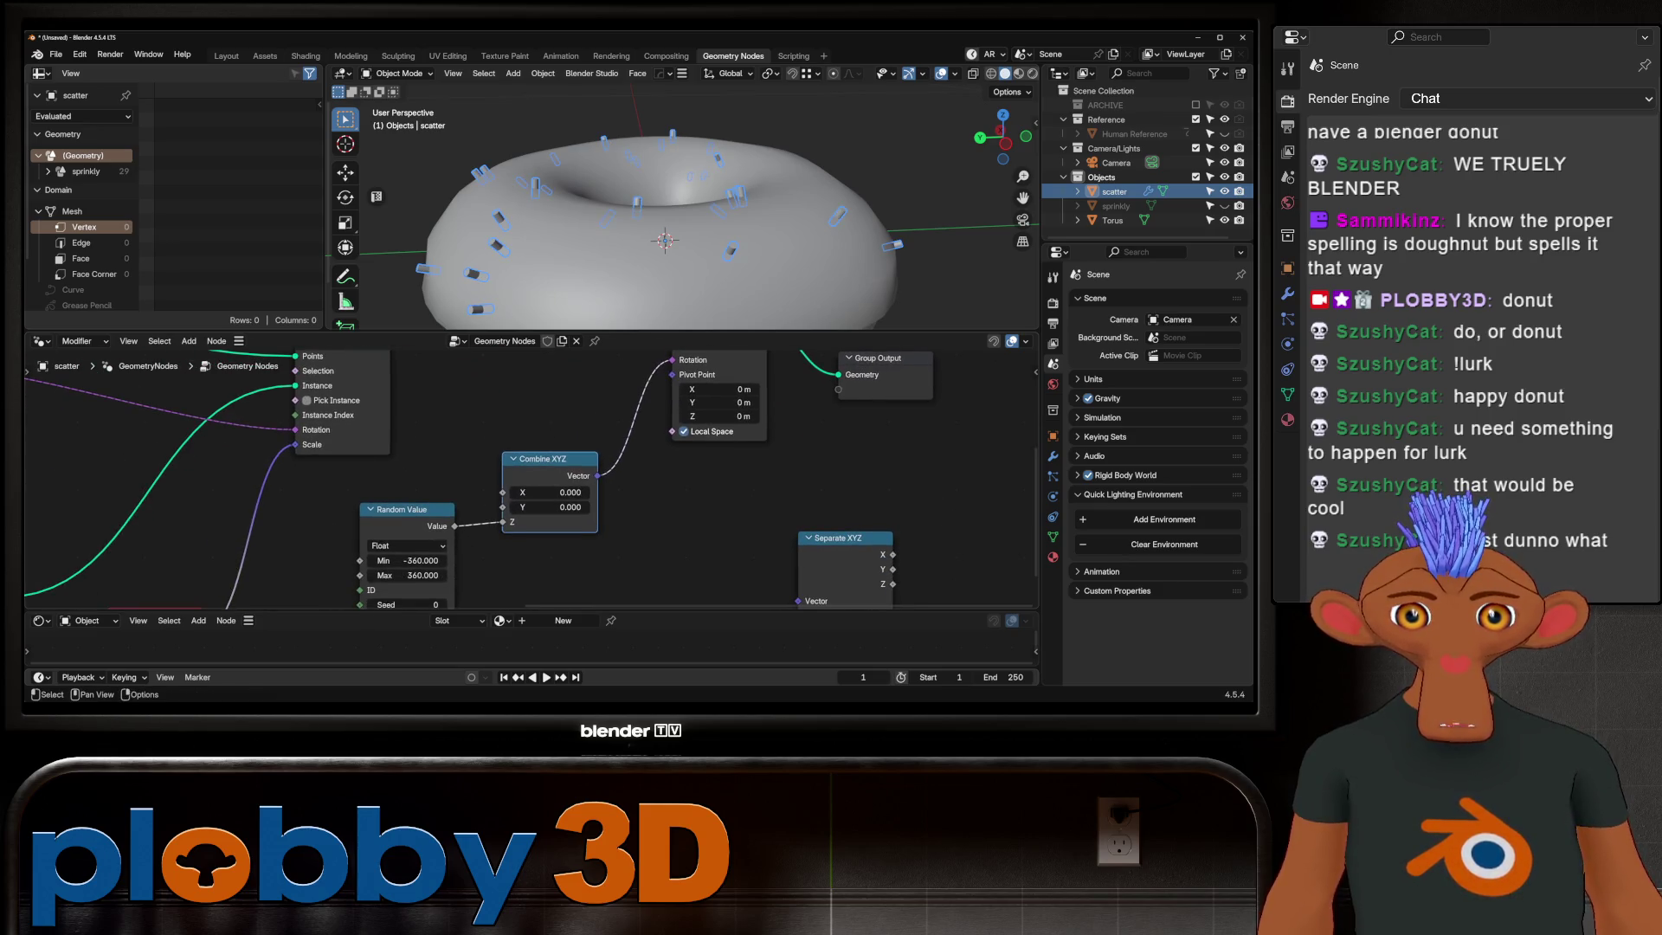
{"action": "left_click_drag", "start_coordinate": [504, 508], "coordinate": [505, 523]}
{"action": "left_click", "coordinate": [551, 506]}
{"action": "type", "text": "90"}
{"action": "key", "text": "Return"}
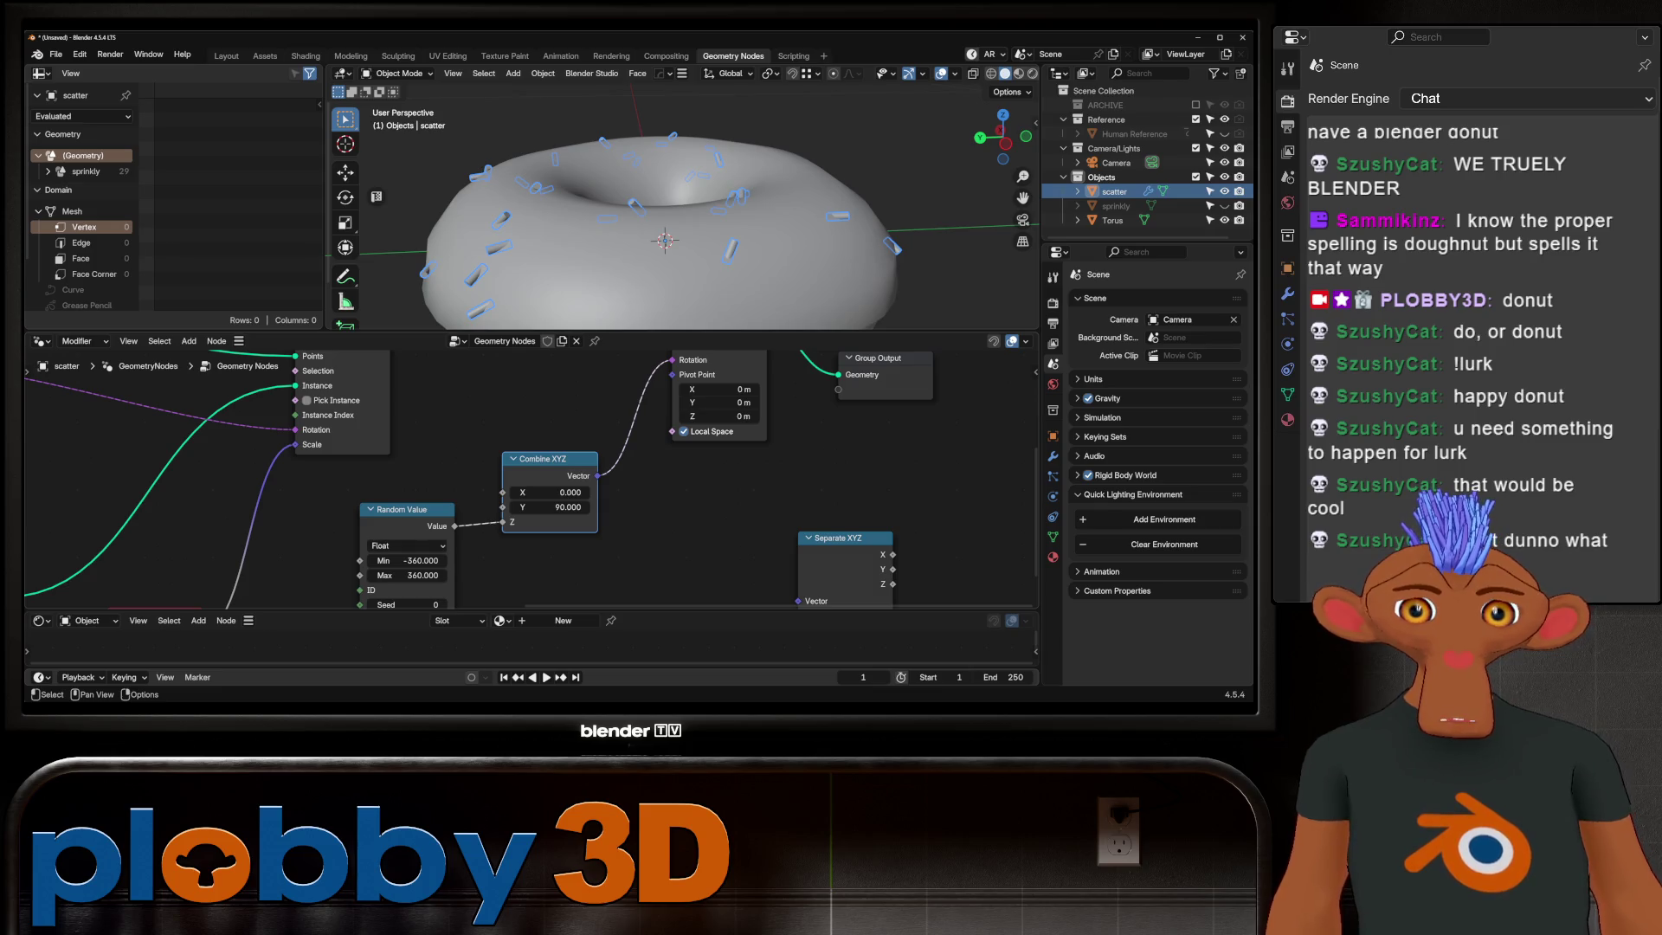
{"action": "left_click_drag", "start_coordinate": [453, 525], "coordinate": [505, 492]}
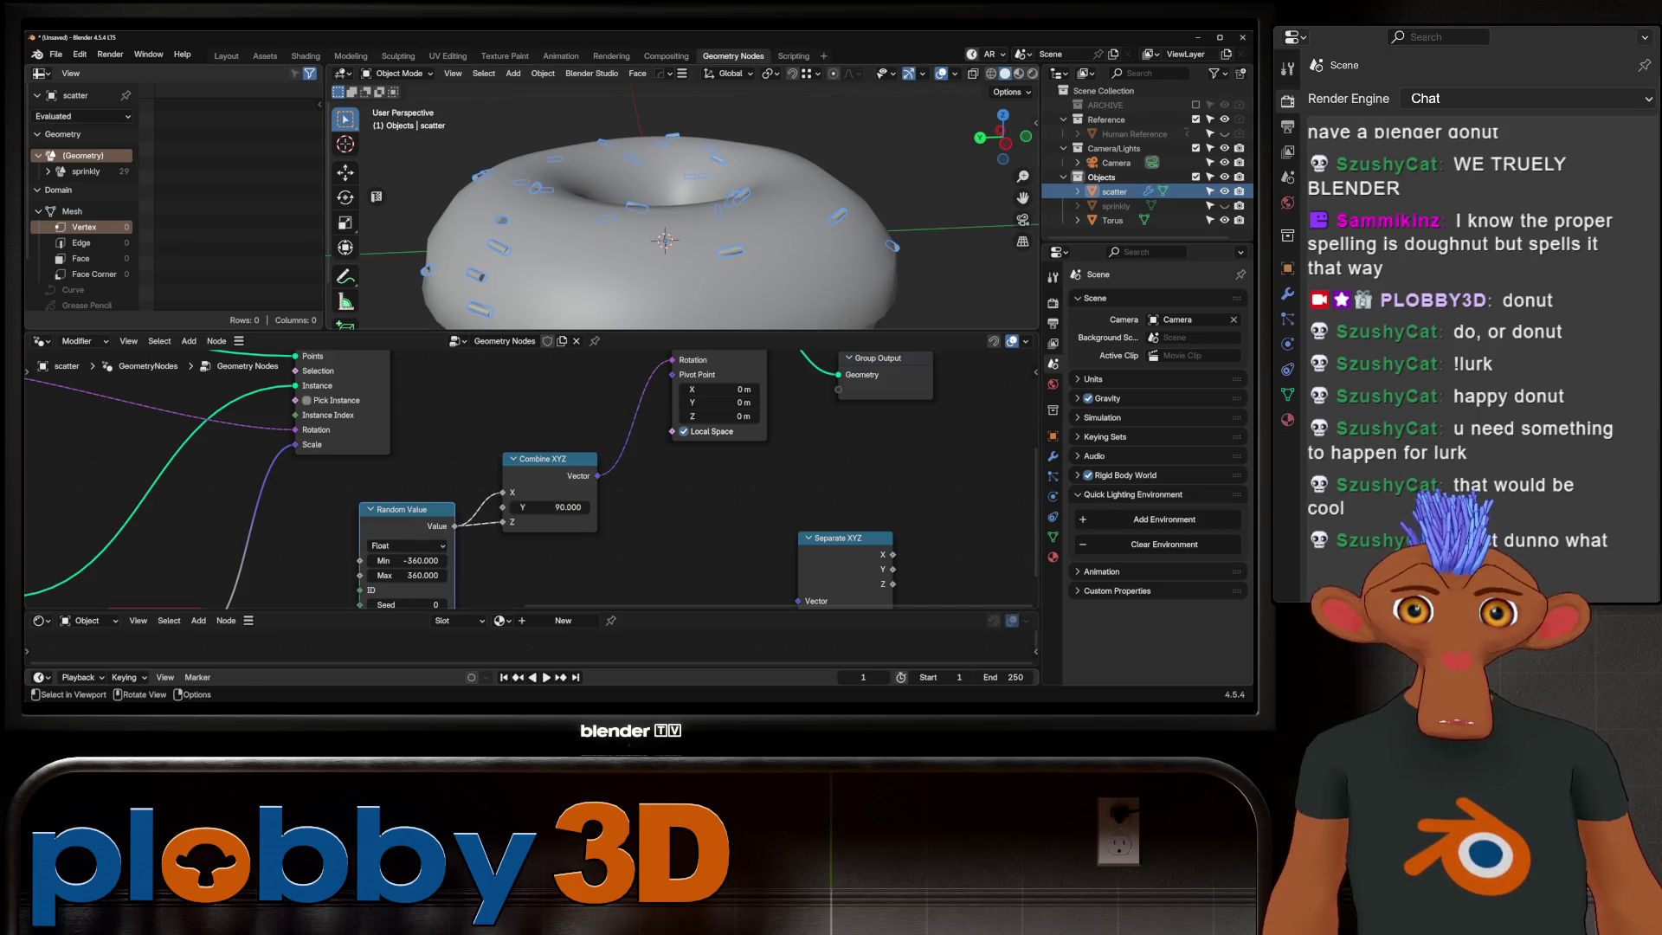
Step: Settle the rotation on X 0, Y 90 and random Z after trying values by eye
{"action": "middle_click_drag", "start_coordinate": [662, 233], "coordinate": [636, 207]}
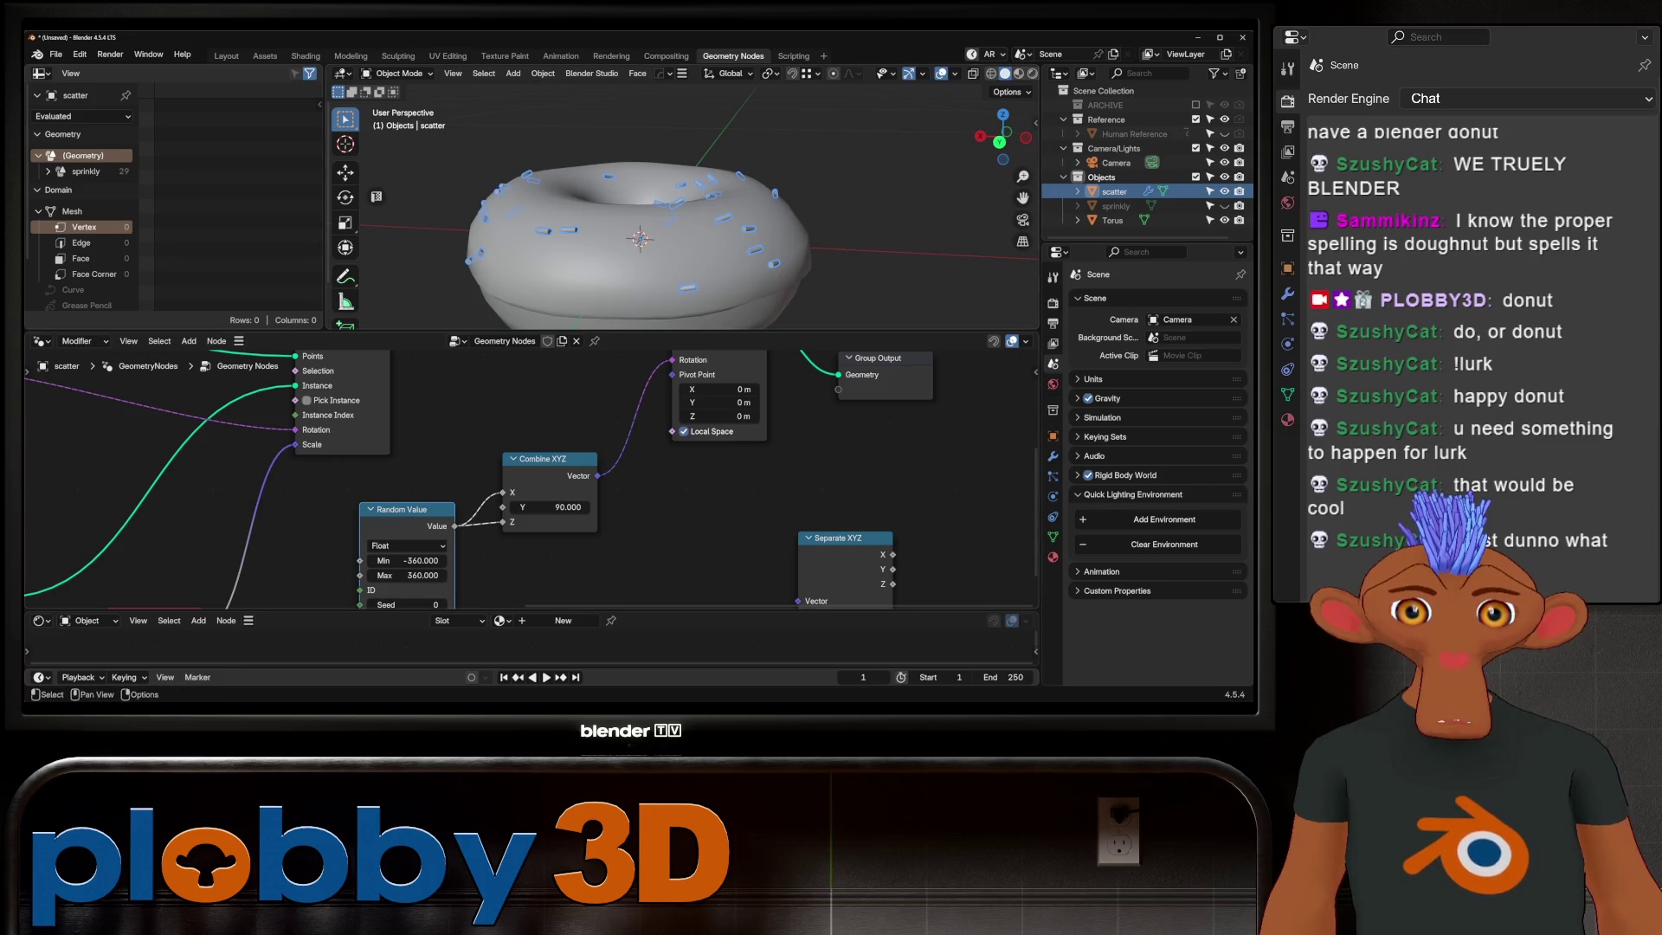
{"action": "mouse_move", "coordinate": [552, 507]}
{"action": "left_mouse_down"}
{"action": "mouse_move", "coordinate": [578, 507]}
{"action": "mouse_move", "coordinate": [551, 506]}
{"action": "left_mouse_up"}
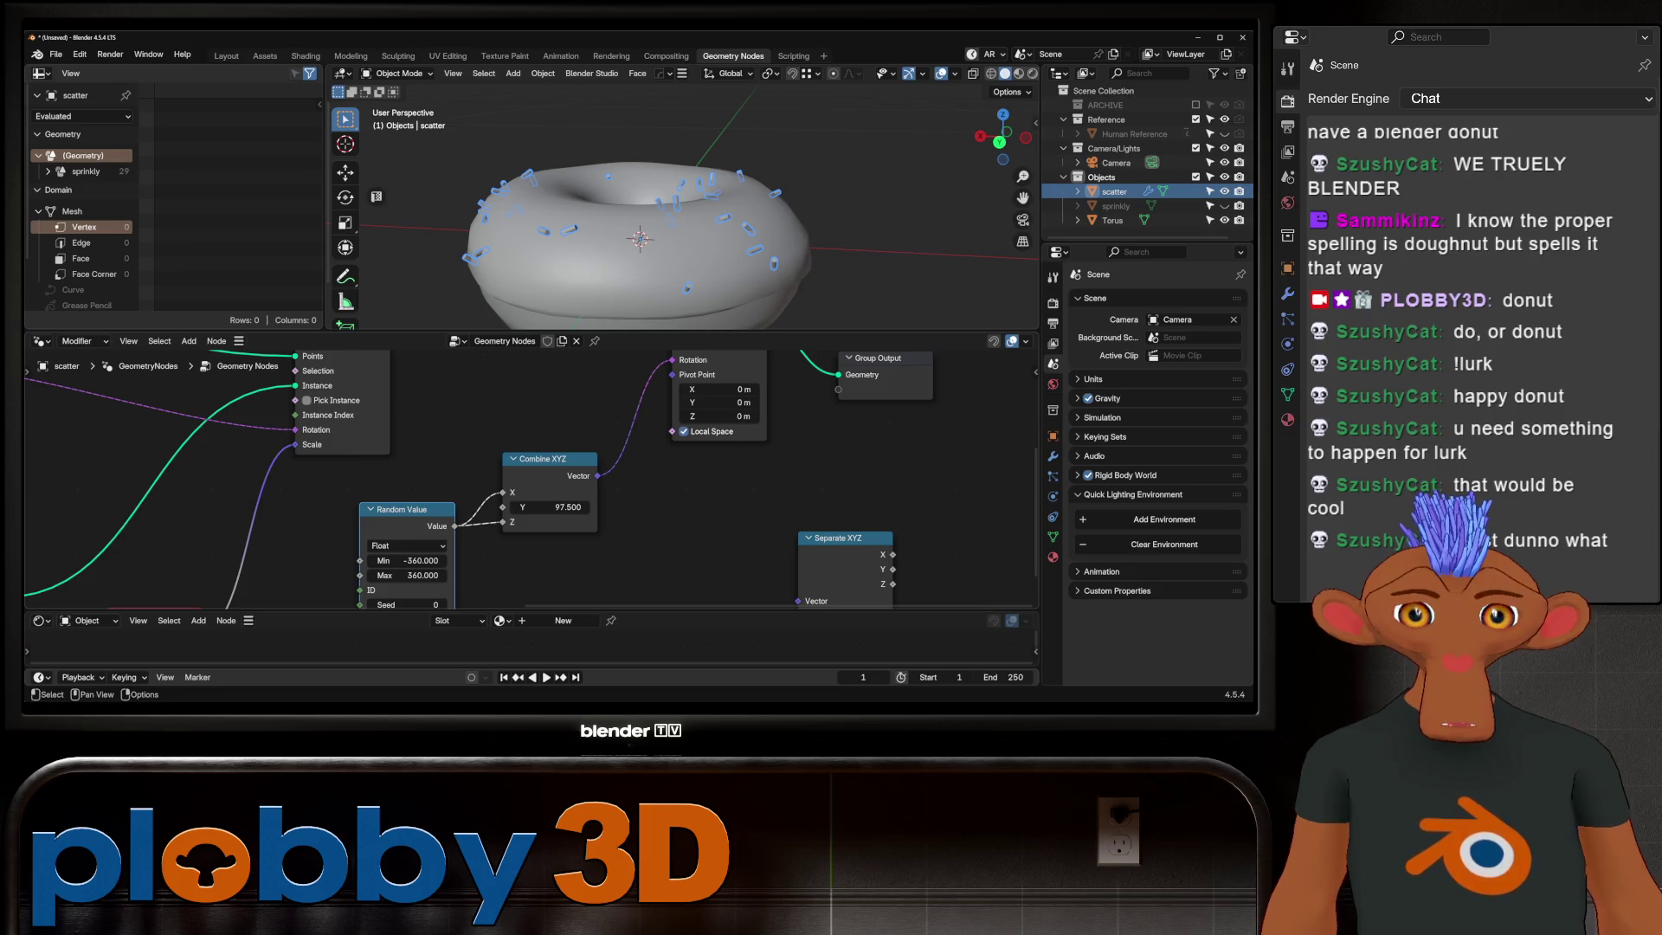
{"action": "mouse_move", "coordinate": [552, 493]}
{"action": "left_mouse_down"}
{"action": "mouse_move", "coordinate": [572, 492]}
{"action": "mouse_move", "coordinate": [539, 492]}
{"action": "mouse_move", "coordinate": [474, 545]}
{"action": "left_mouse_up"}
{"action": "left_click", "coordinate": [552, 492]}
{"action": "type", "text": "0"}
{"action": "key", "text": "Return"}
{"action": "left_click", "coordinate": [553, 506]}
{"action": "key", "text": "Return"}
{"action": "left_click_drag", "start_coordinate": [456, 526], "coordinate": [504, 522]}
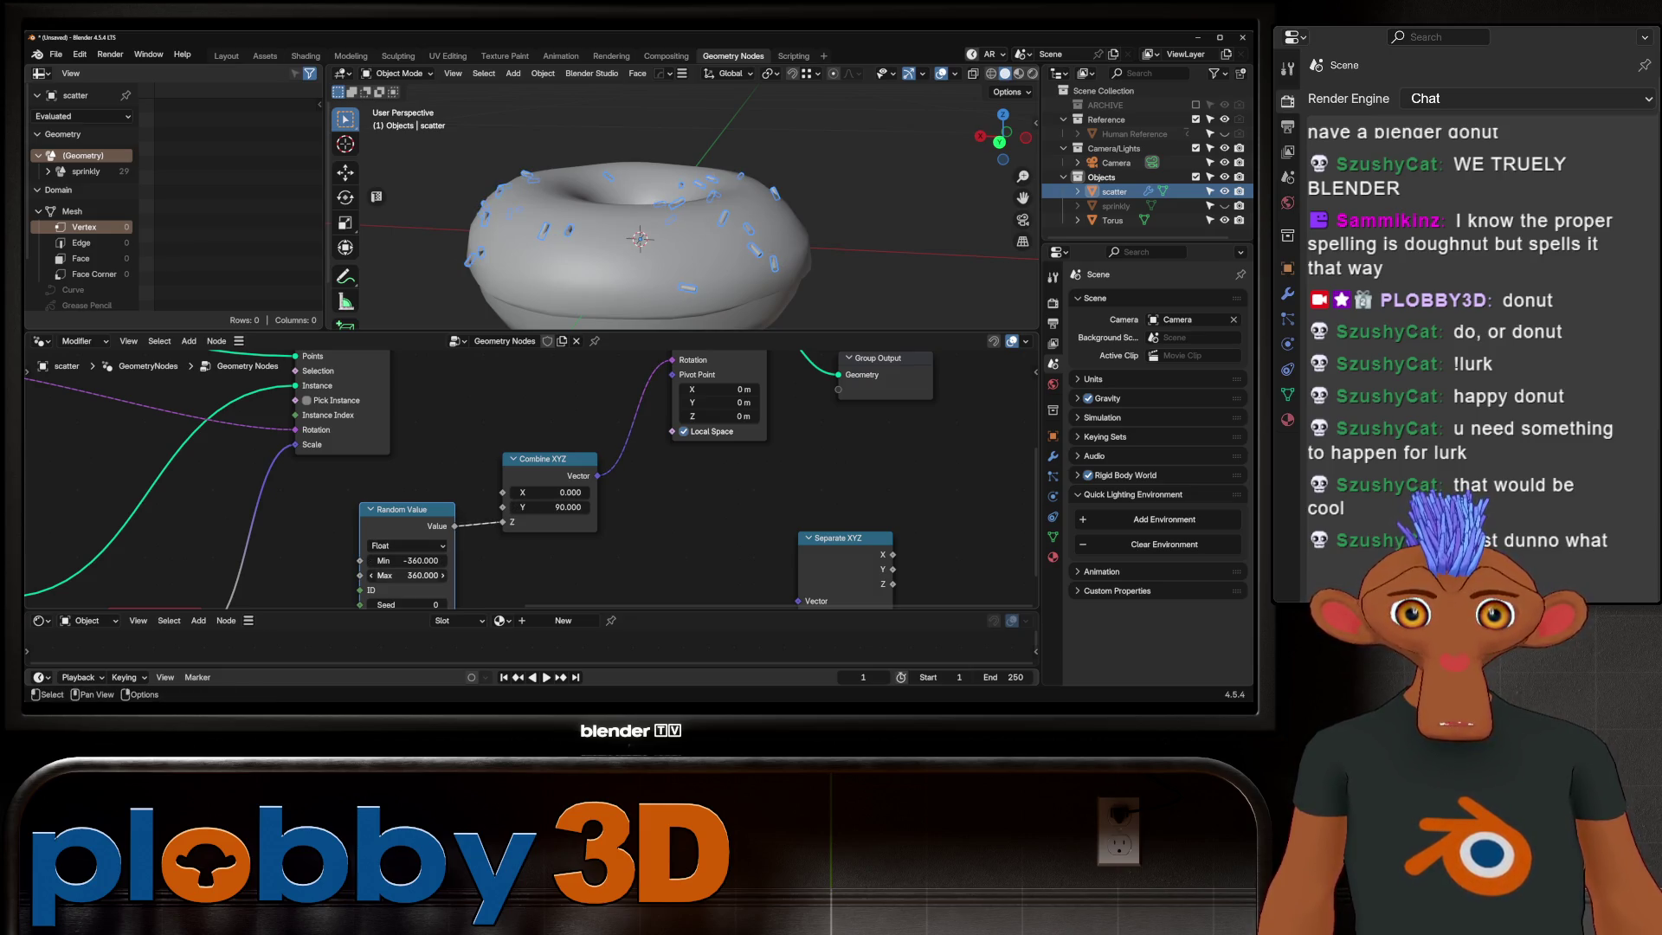
Step: Look under the donut, then put the scatter object's mesh into edit mode with all selected
{"action": "mouse_move", "coordinate": [650, 261]}
{"action": "middle_mouse_down"}
{"action": "mouse_move", "coordinate": [728, 220]}
{"action": "mouse_move", "coordinate": [676, 194]}
{"action": "mouse_move", "coordinate": [375, 195]}
{"action": "middle_mouse_up"}
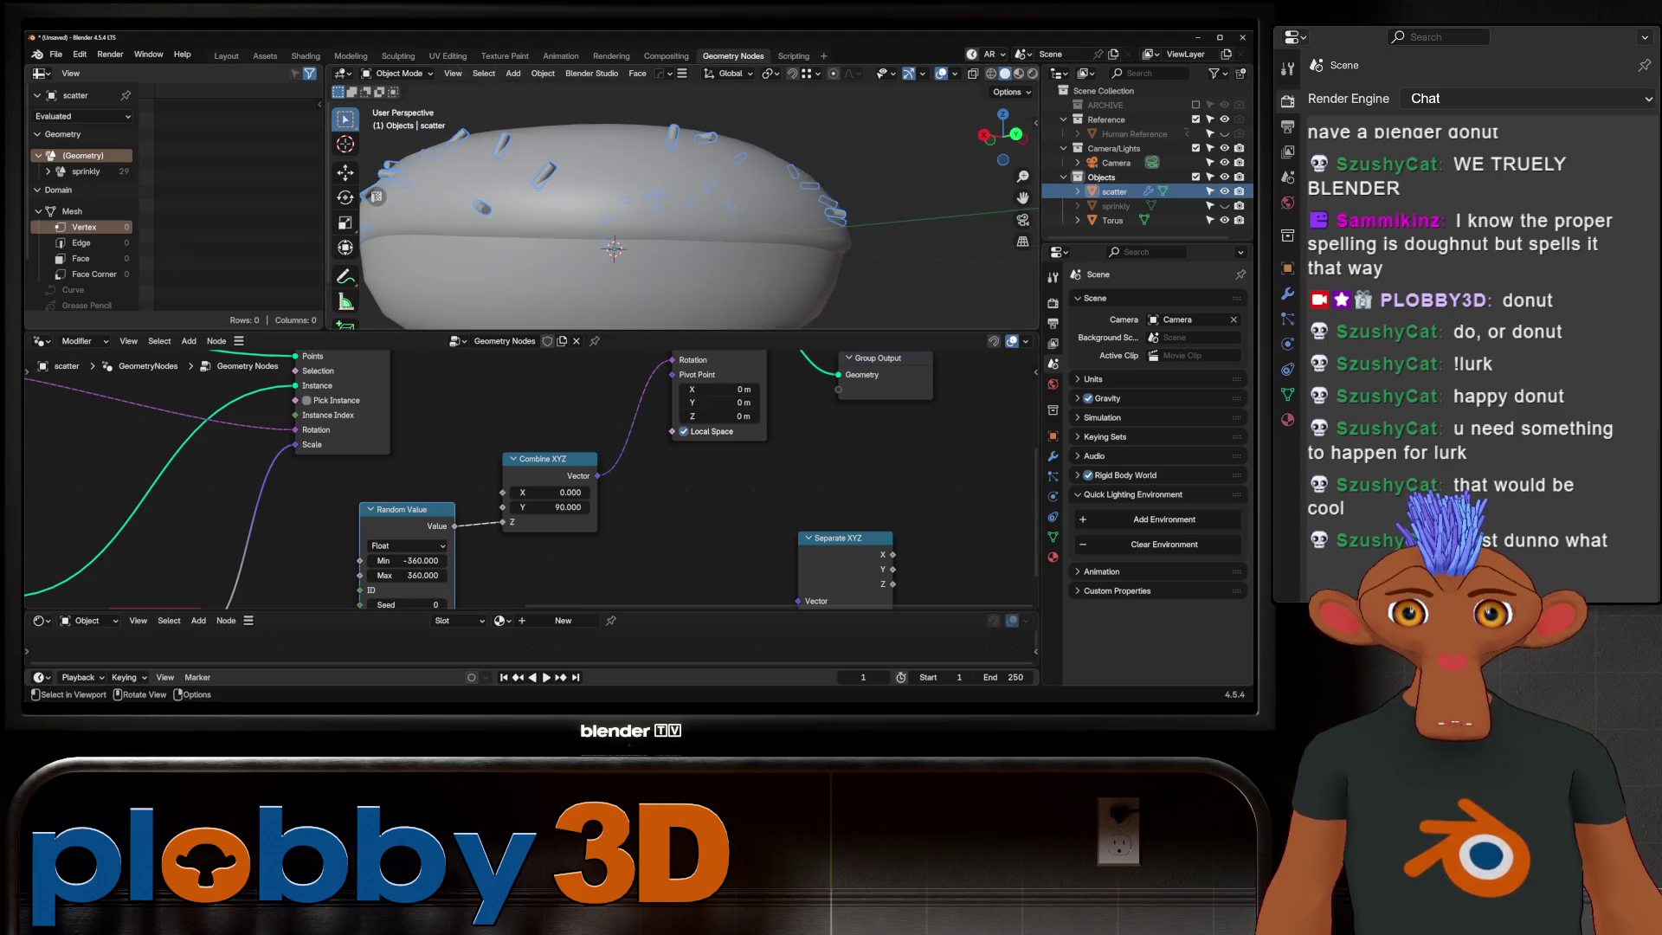
{"action": "scroll", "coordinate": [376, 195], "scroll_direction": "down", "scroll_amount": 4}
{"action": "scroll", "coordinate": [376, 194], "scroll_direction": "down", "scroll_amount": 2}
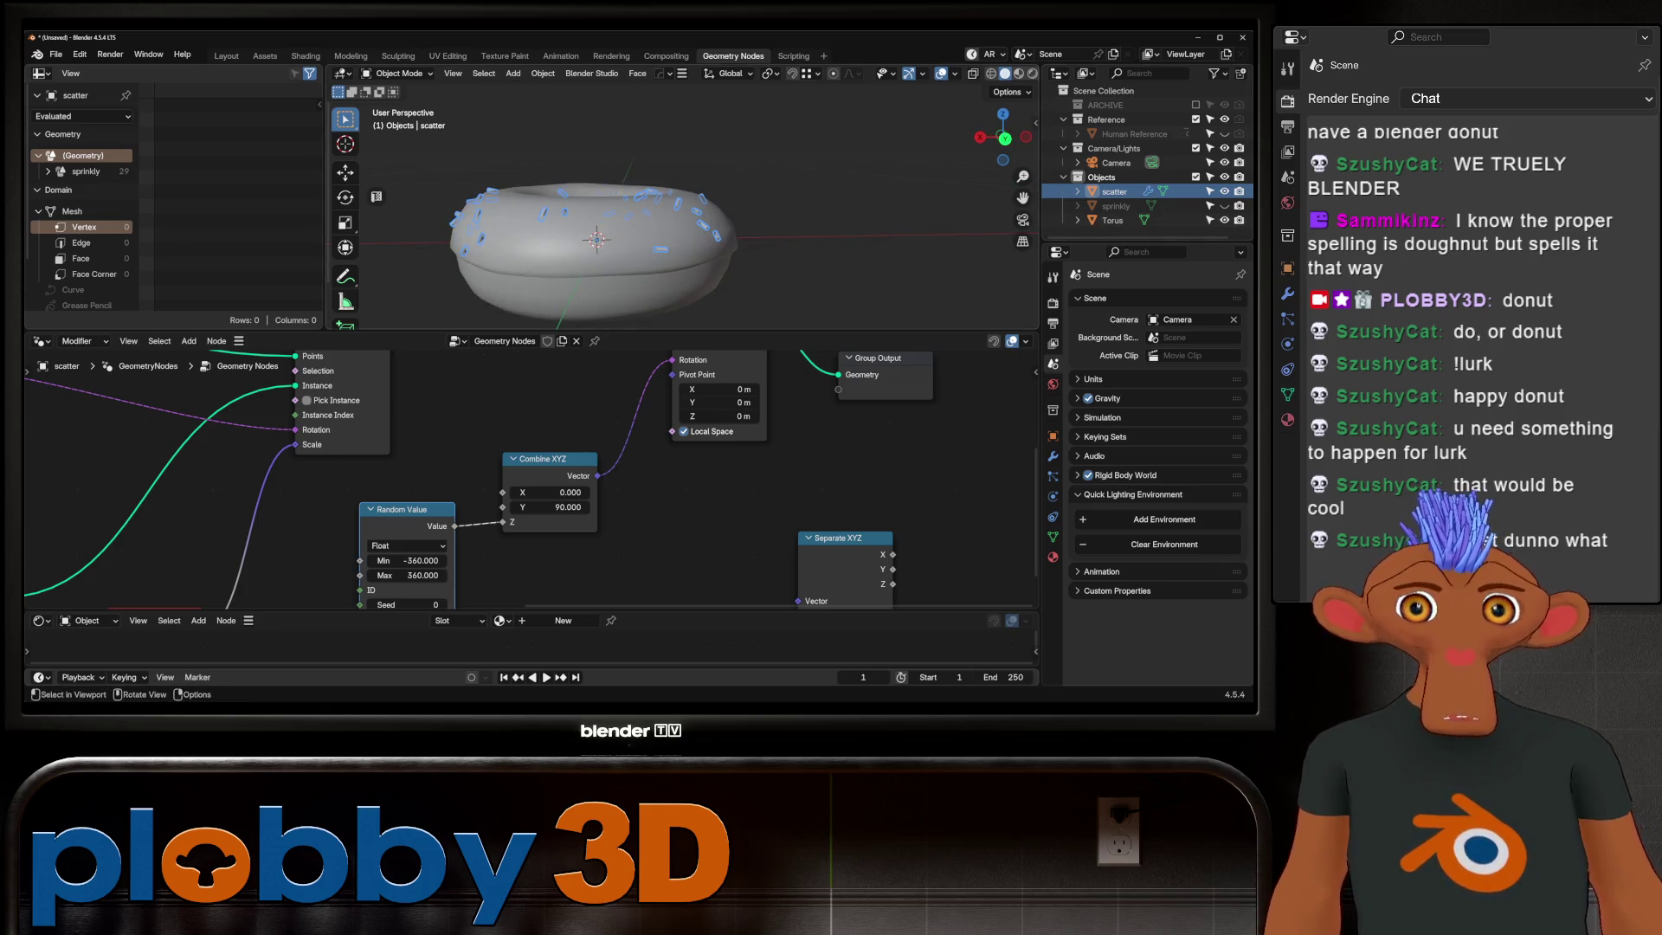
{"action": "key", "text": "Tab"}
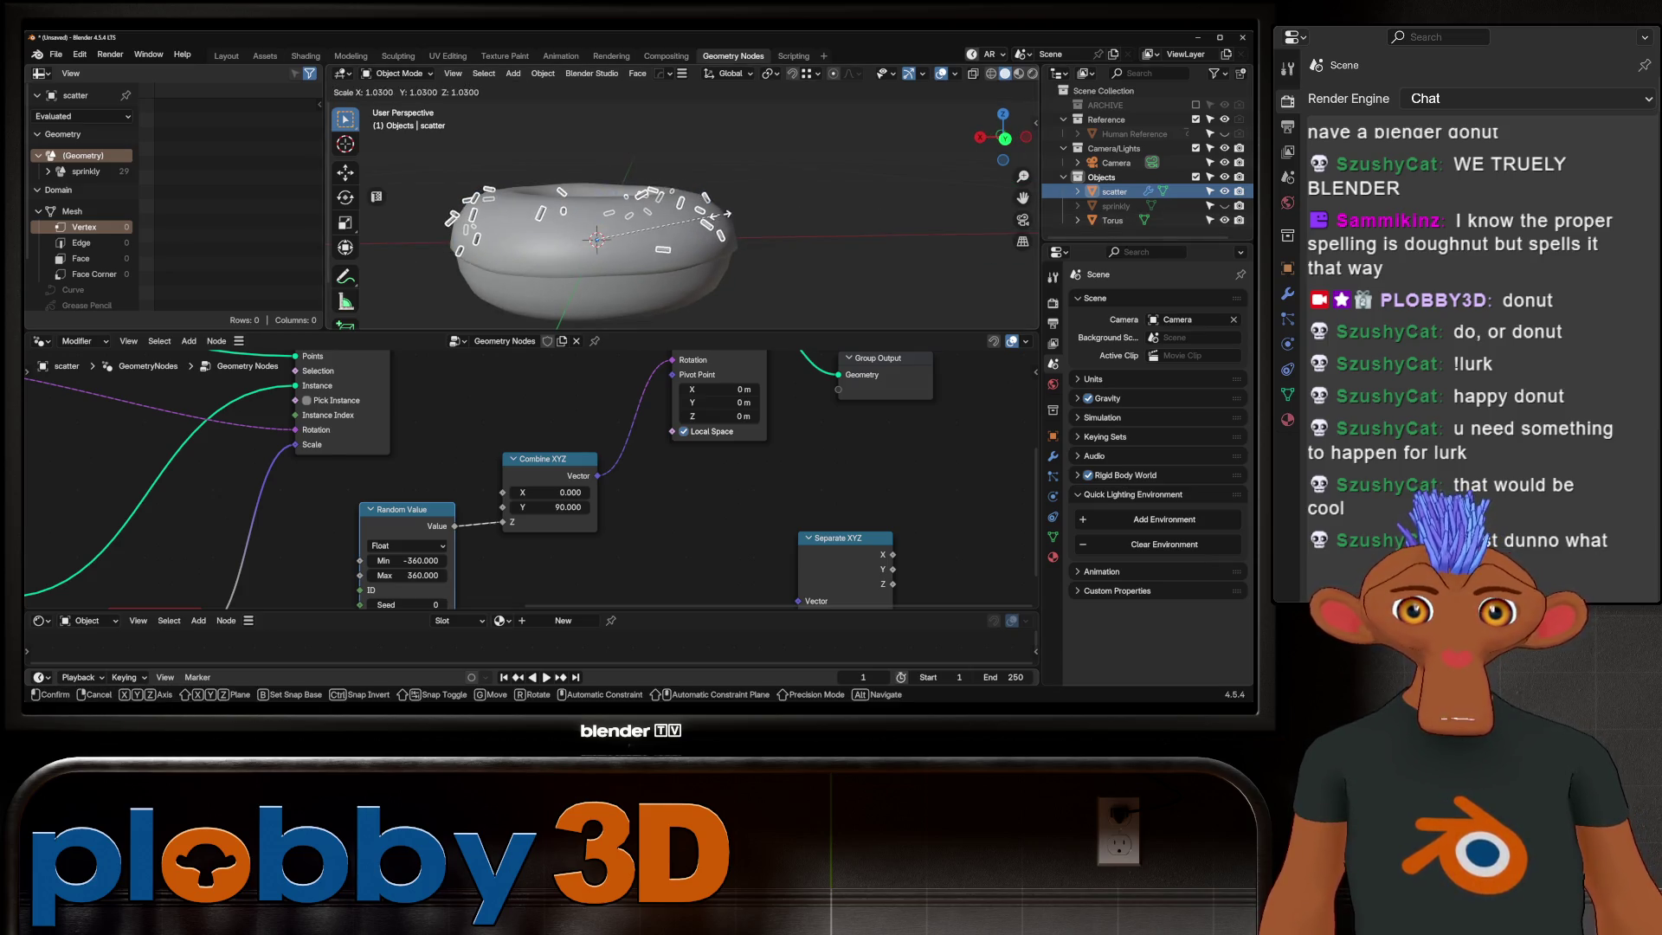
{"action": "key", "text": "a"}
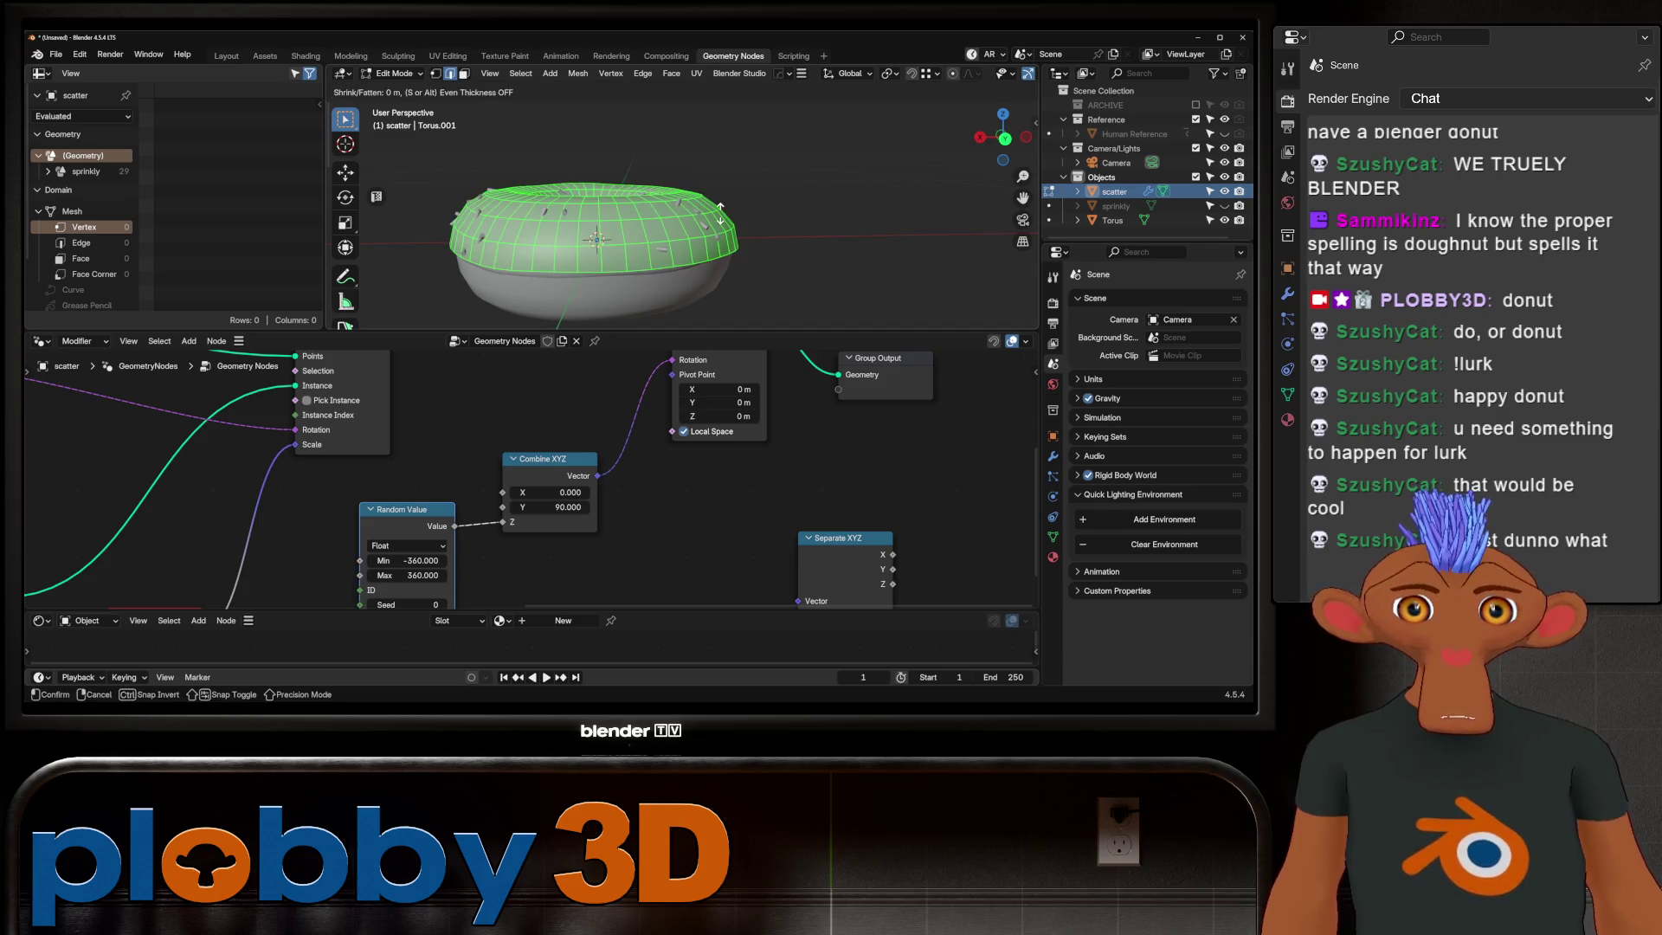
Step: Leave edit mode, deselect the sprinkles and view the donut from the top
{"action": "key", "text": "Tab"}
{"action": "key", "text": "alt+a"}
{"action": "mouse_move", "coordinate": [598, 234]}
{"action": "middle_mouse_down"}
{"action": "mouse_move", "coordinate": [676, 182]}
{"action": "mouse_move", "coordinate": [649, 207]}
{"action": "middle_mouse_up"}
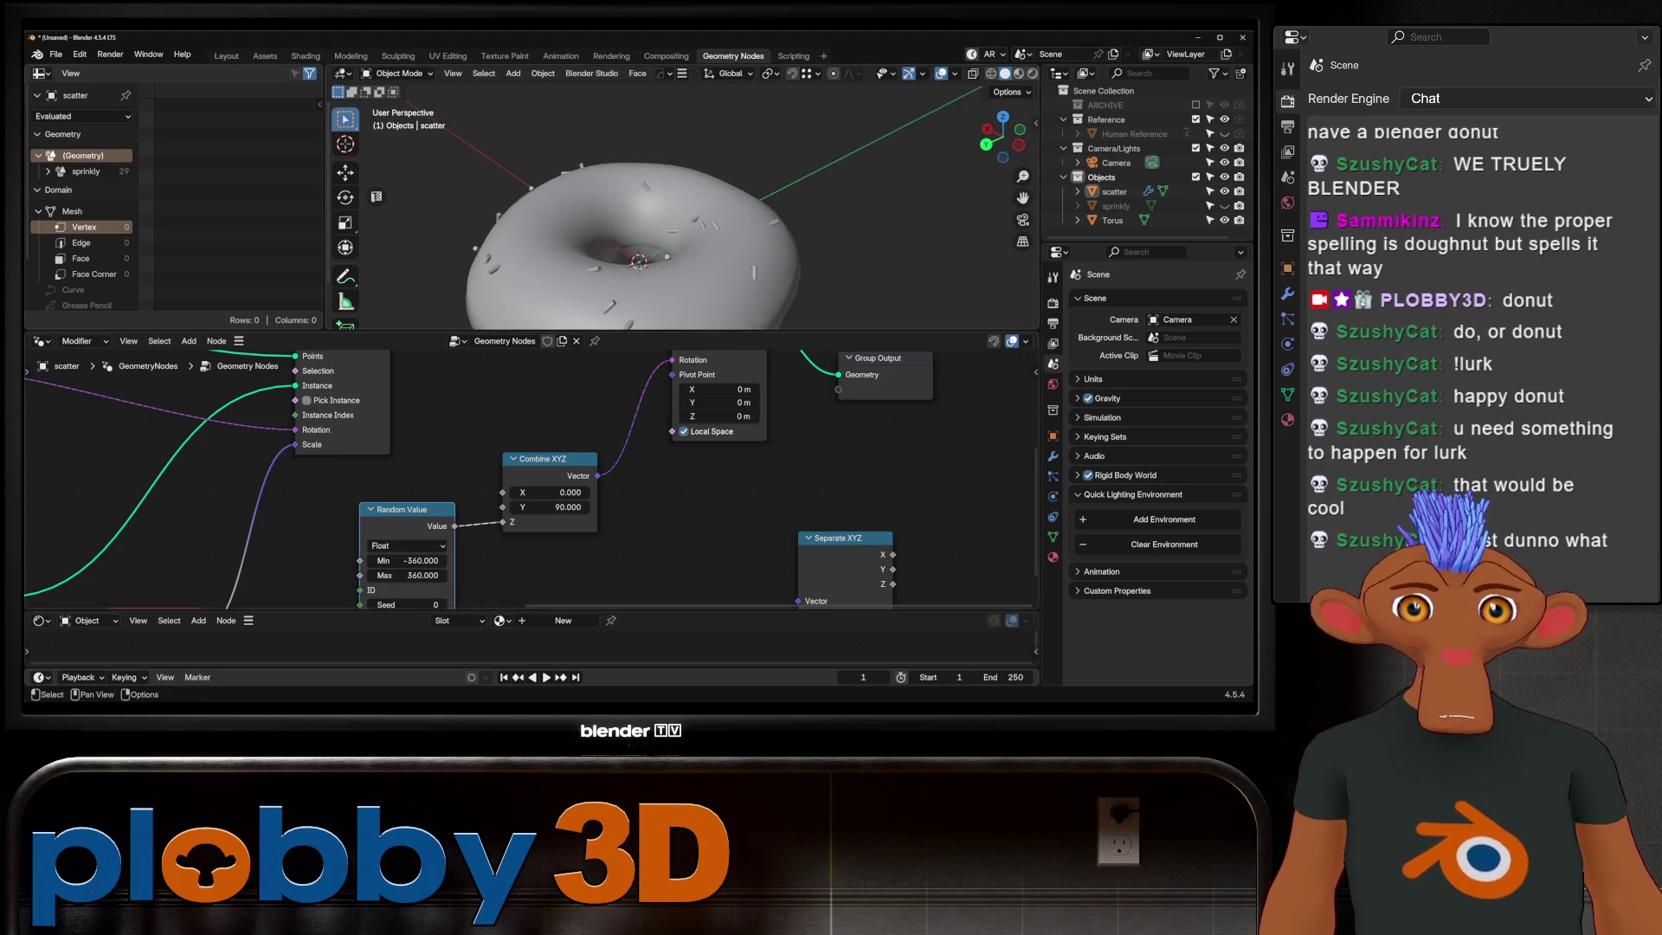
{"action": "scroll", "coordinate": [821, 447], "scroll_direction": "down", "scroll_amount": 4}
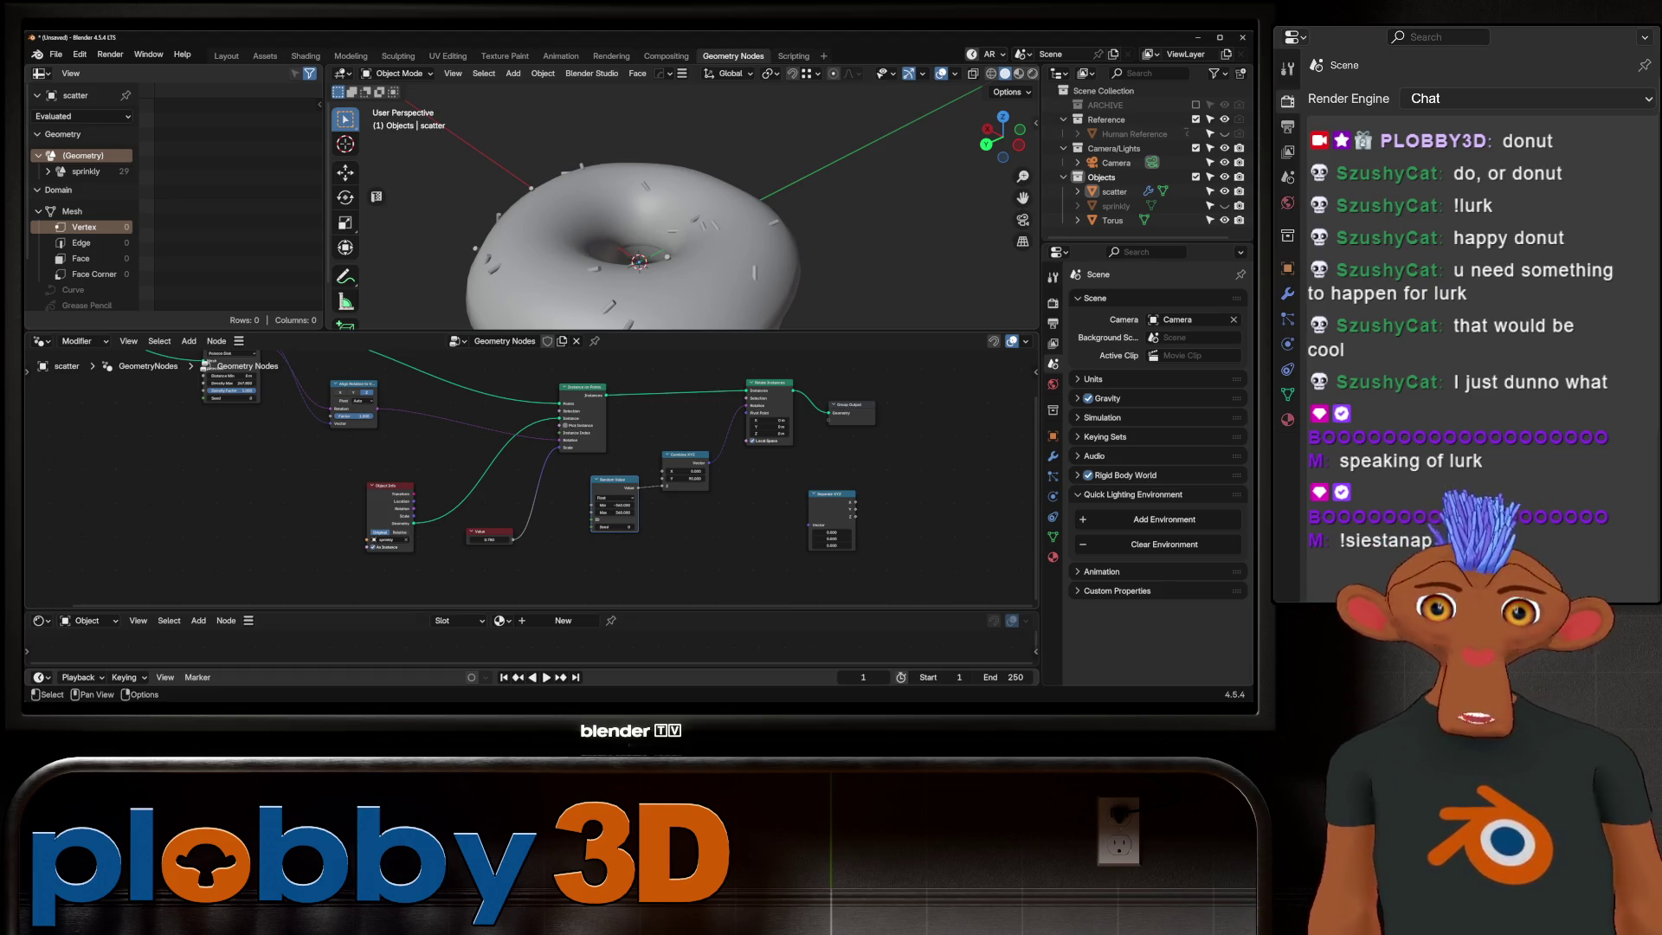
{"action": "scroll", "coordinate": [290, 498], "scroll_direction": "up", "scroll_amount": 1}
{"action": "scroll", "coordinate": [289, 498], "scroll_direction": "up", "scroll_amount": 1}
{"action": "scroll", "coordinate": [289, 499], "scroll_direction": "up", "scroll_amount": 1}
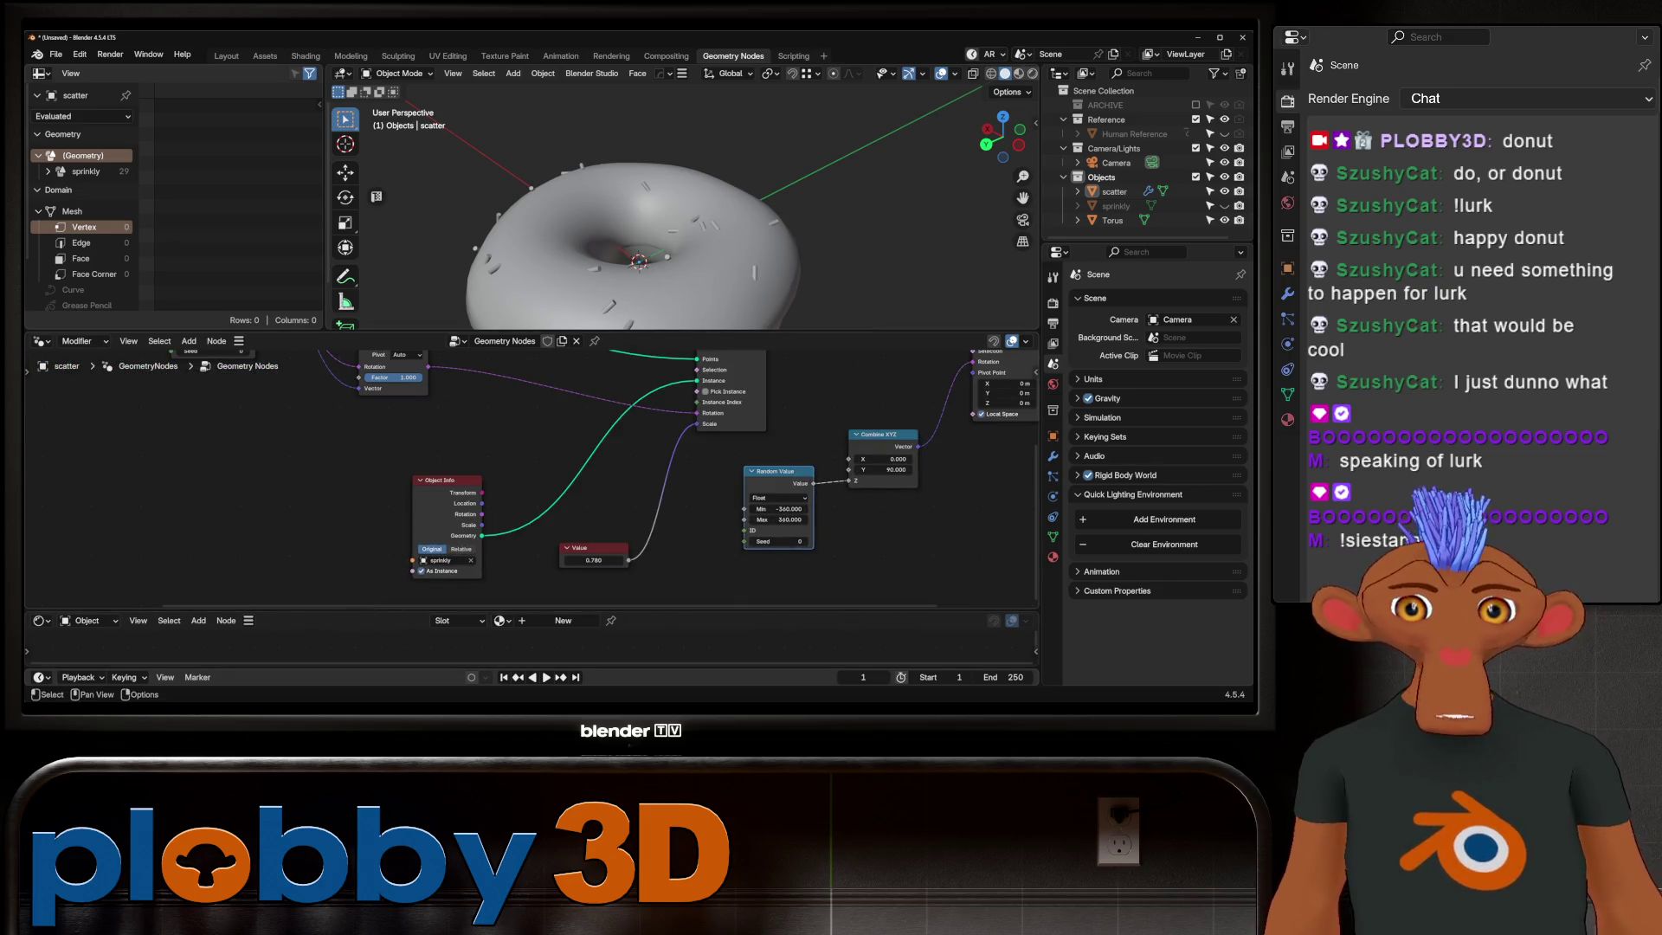
Step: Tidy the node tree, moving Rotate Instances, Random Value and Combine XYZ down and left
{"action": "mouse_move", "coordinate": [532, 473]}
{"action": "middle_mouse_down"}
{"action": "mouse_move", "coordinate": [473, 511]}
{"action": "mouse_move", "coordinate": [403, 521]}
{"action": "middle_mouse_up"}
{"action": "scroll", "coordinate": [473, 511], "scroll_direction": "down", "scroll_amount": 2}
{"action": "left_click_drag", "start_coordinate": [792, 407], "coordinate": [748, 416]}
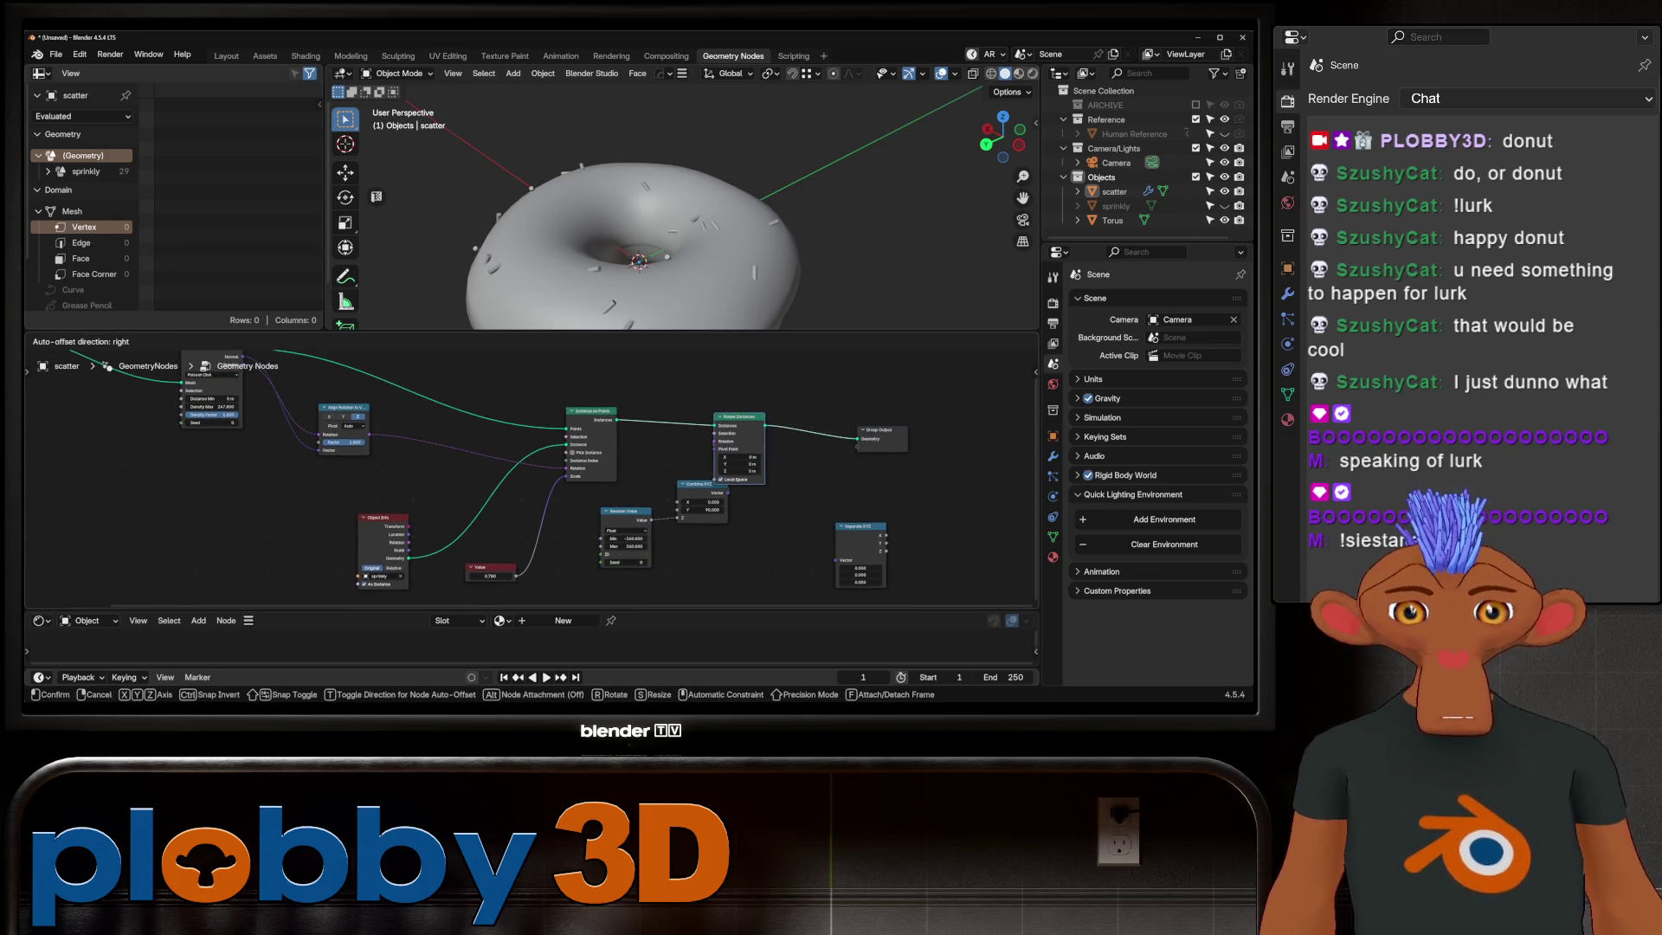
{"action": "left_click_drag", "start_coordinate": [626, 511], "coordinate": [588, 539]}
{"action": "left_click_drag", "start_coordinate": [702, 485], "coordinate": [649, 529]}
{"action": "left_click_drag", "start_coordinate": [747, 416], "coordinate": [660, 422]}
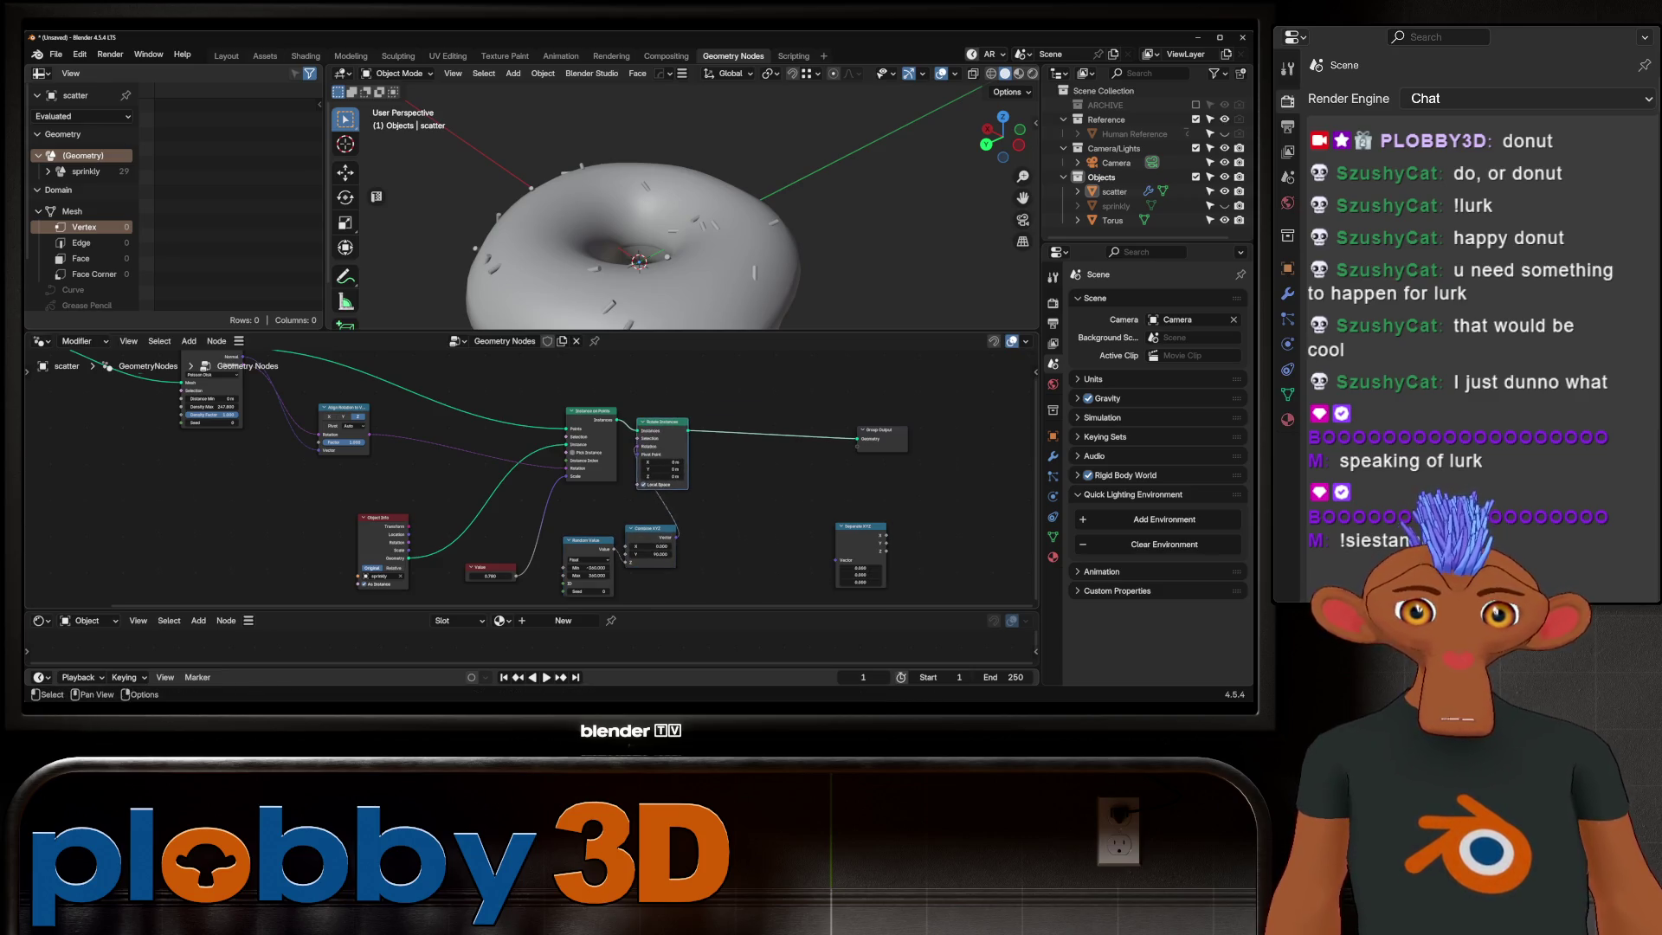
{"action": "middle_click_drag", "start_coordinate": [661, 421], "coordinate": [595, 425]}
{"action": "left_click", "coordinate": [794, 546]}
{"action": "key", "text": "BackSpace"}
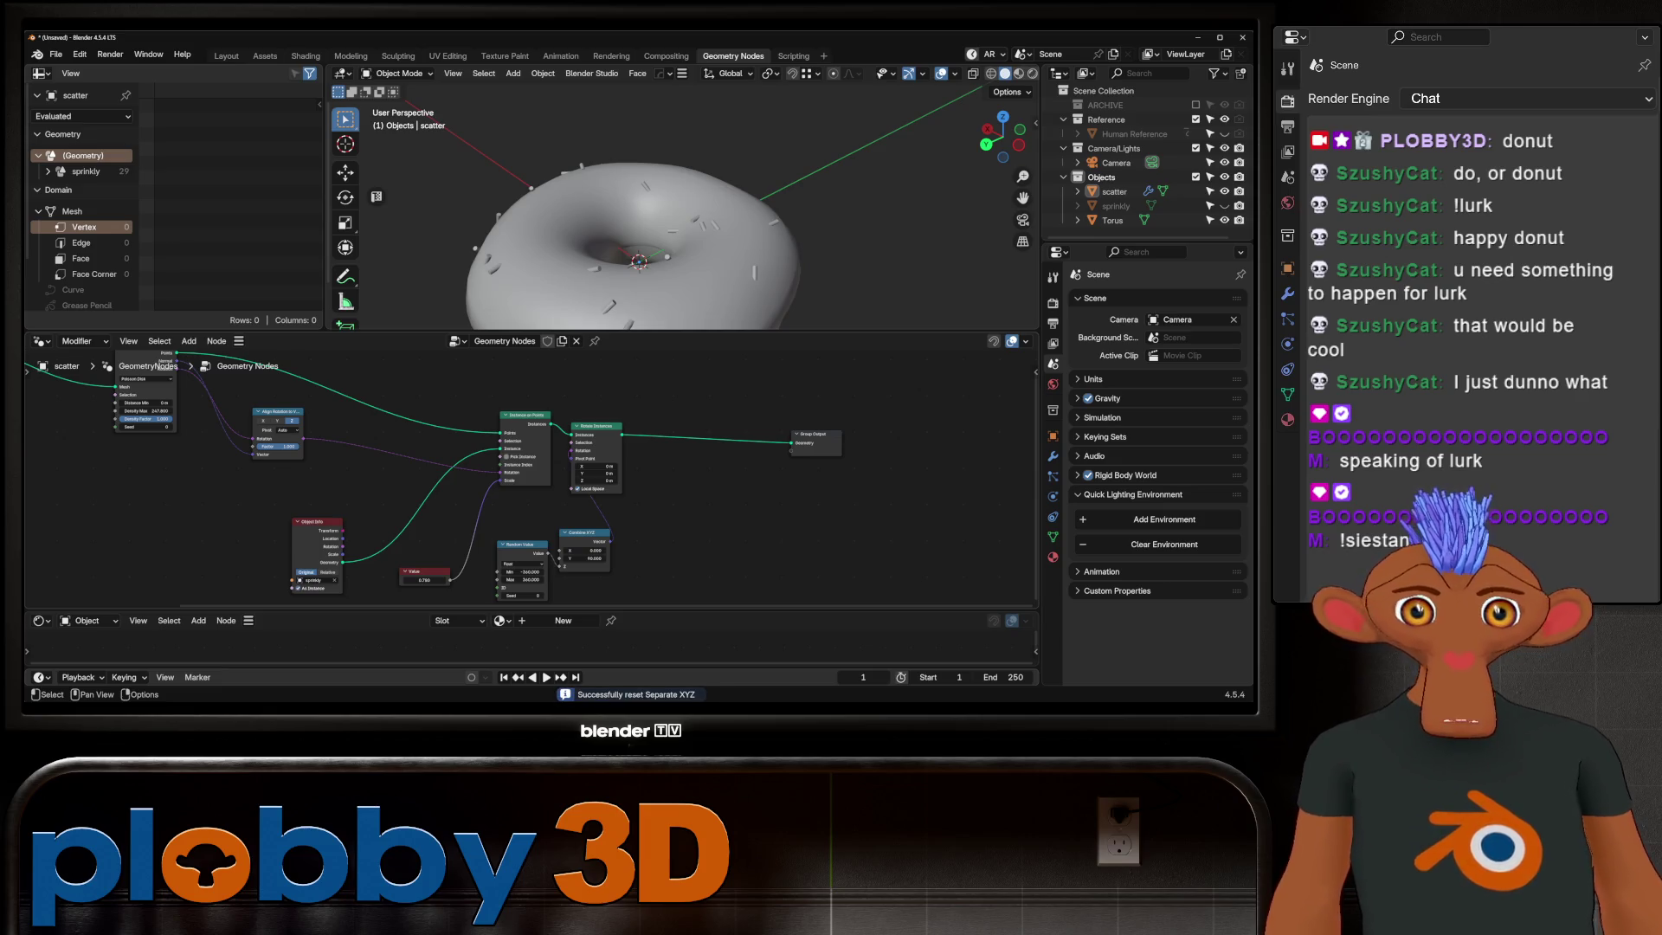
Step: Add a Scale Instances node and a second Random Value node
{"action": "key", "text": "shift+a"}
{"action": "type", "text": "scale inst"}
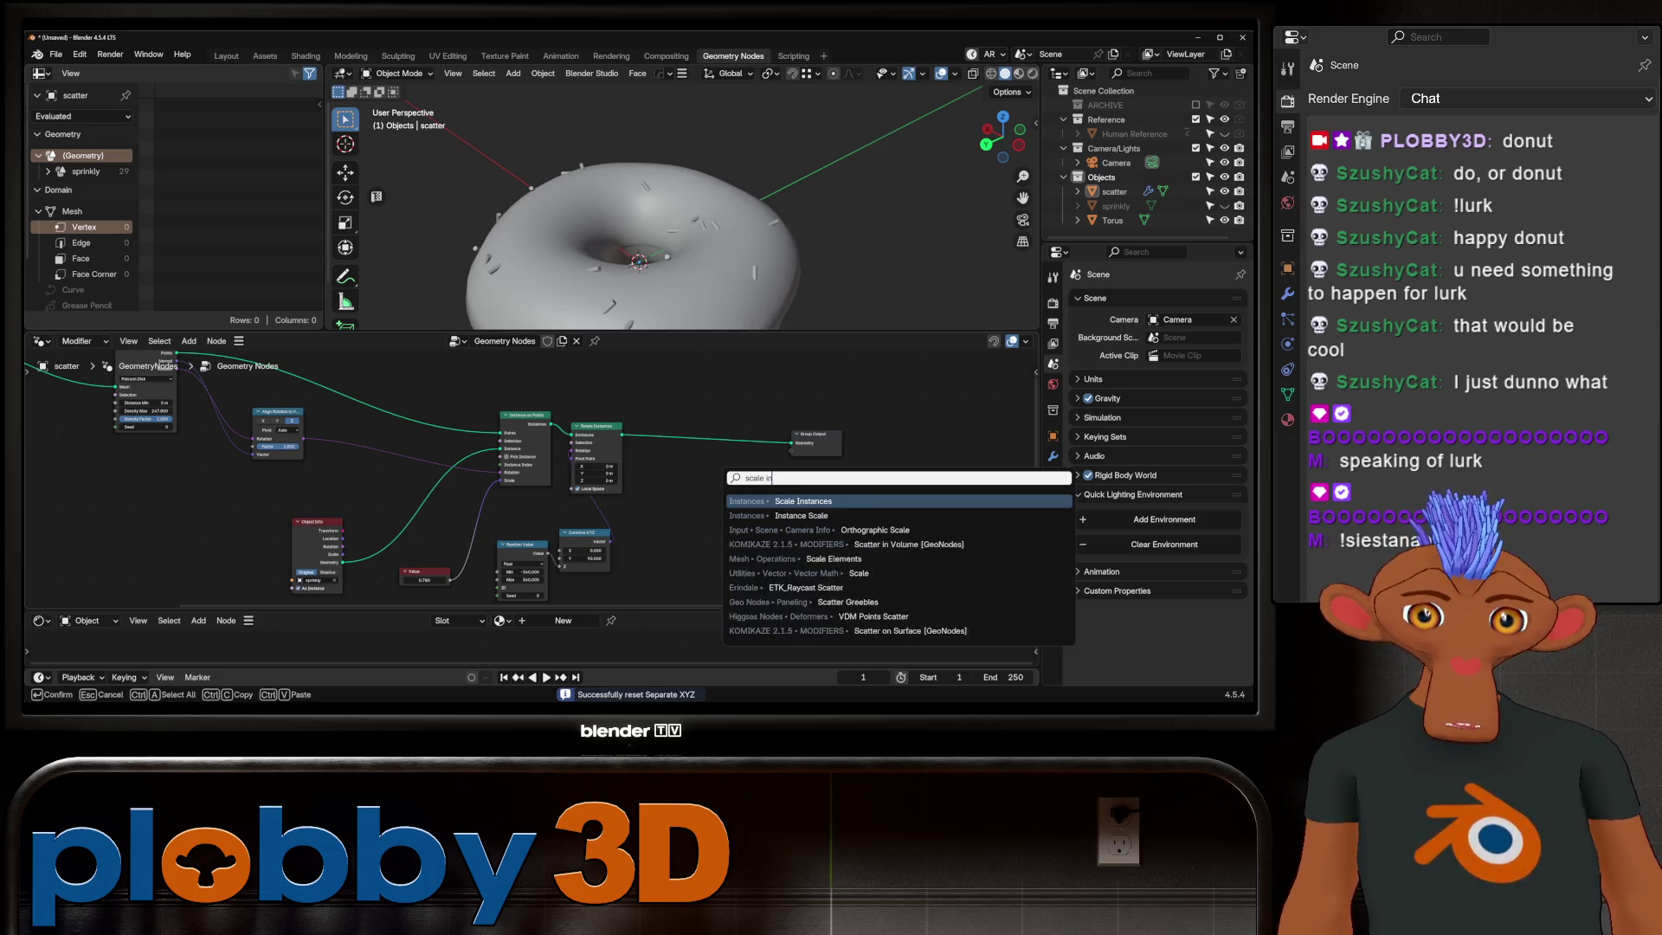
{"action": "key", "text": "Return"}
{"action": "key", "text": "shift+a"}
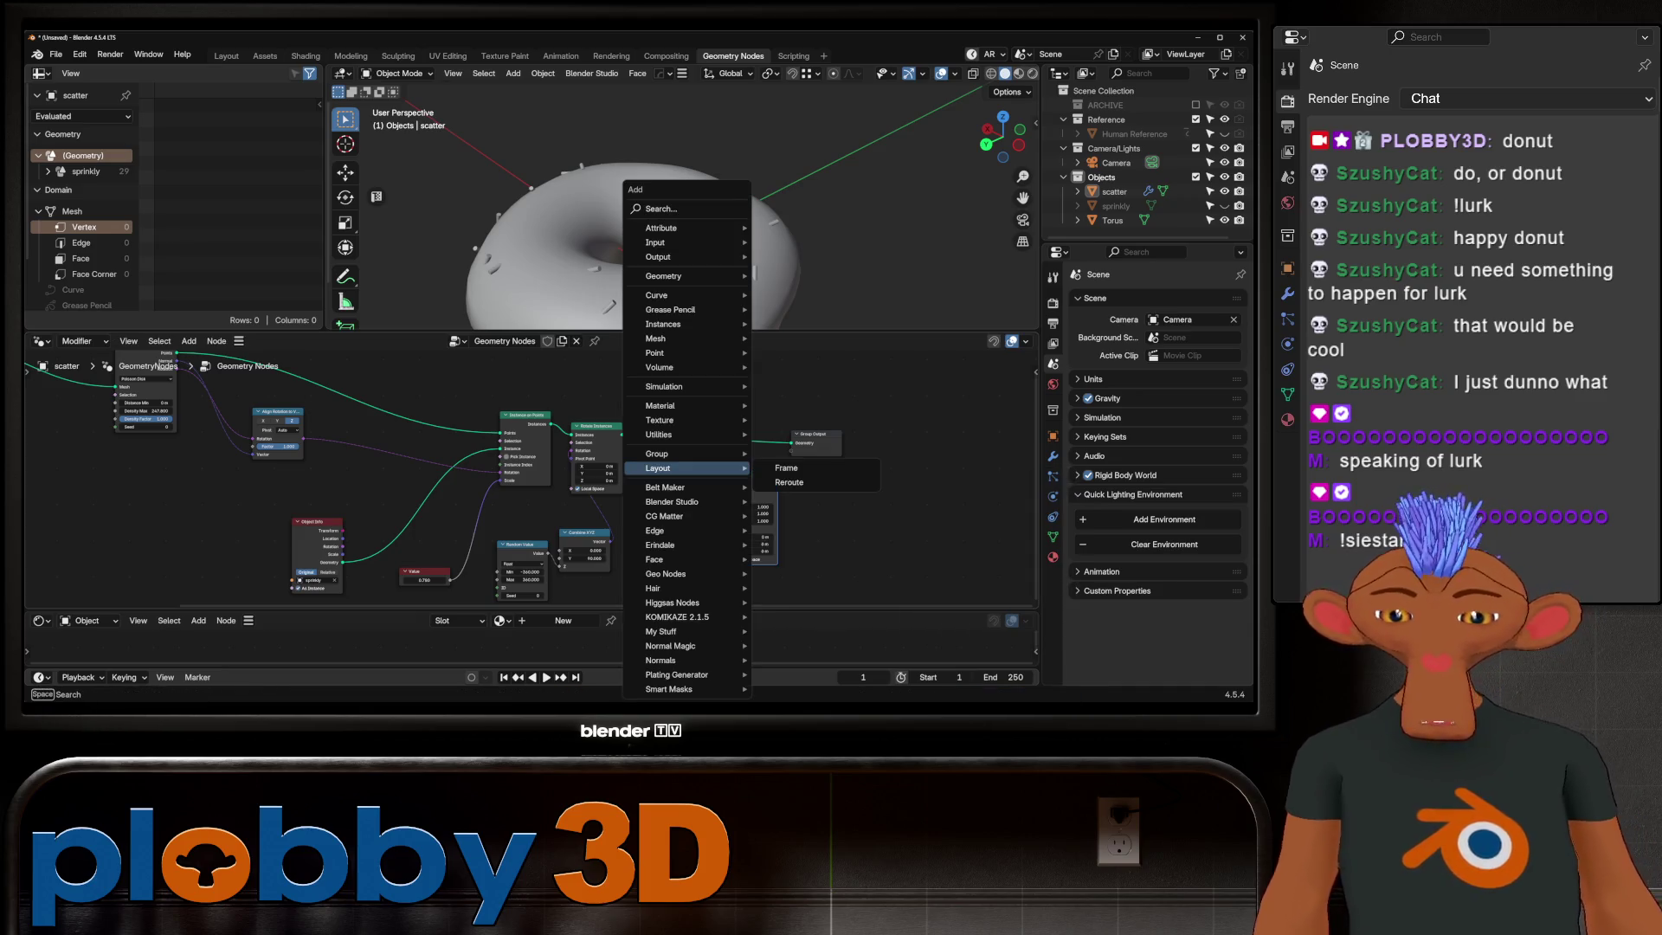
{"action": "type", "text": "random"}
{"action": "key", "text": "Return"}
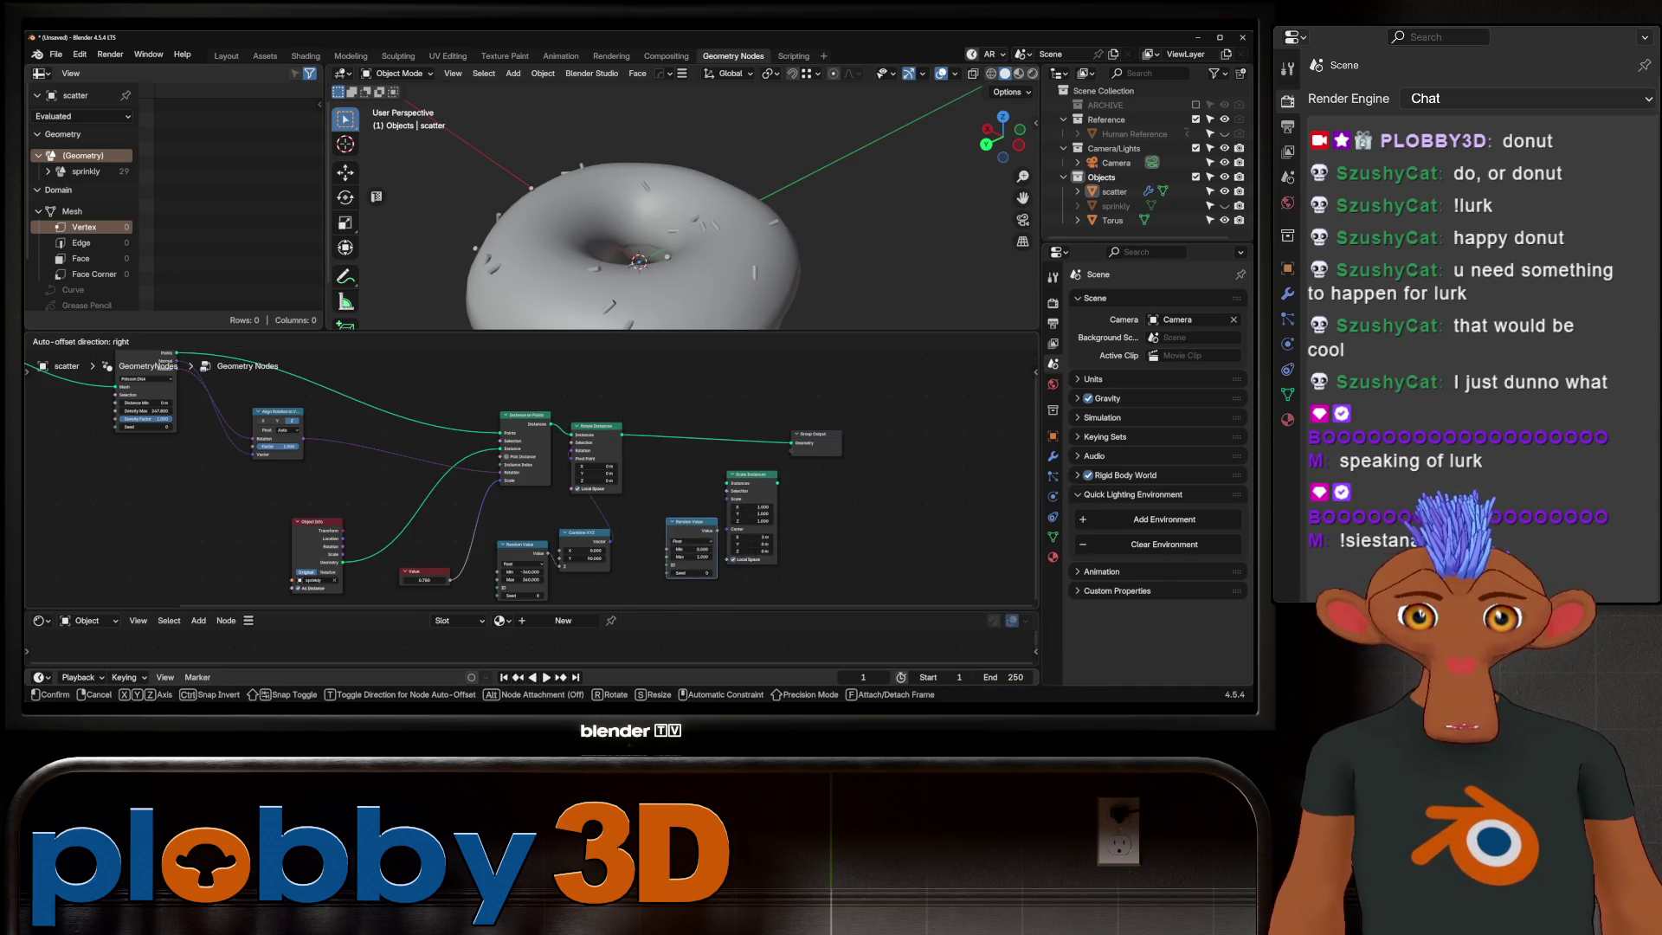
{"action": "left_click", "coordinate": [673, 483]}
{"action": "scroll", "coordinate": [672, 483], "scroll_direction": "up", "scroll_amount": 1}
{"action": "scroll", "coordinate": [672, 483], "scroll_direction": "up", "scroll_amount": 1}
{"action": "scroll", "coordinate": [672, 483], "scroll_direction": "up", "scroll_amount": 1}
{"action": "scroll", "coordinate": [489, 481], "scroll_direction": "down", "scroll_amount": 1}
Step: Duplicate the Combine XYZ node and start searching for another node
{"action": "key", "text": "shift+a"}
{"action": "key", "text": "Escape"}
{"action": "left_click", "coordinate": [526, 478]}
{"action": "key", "text": "shift+d"}
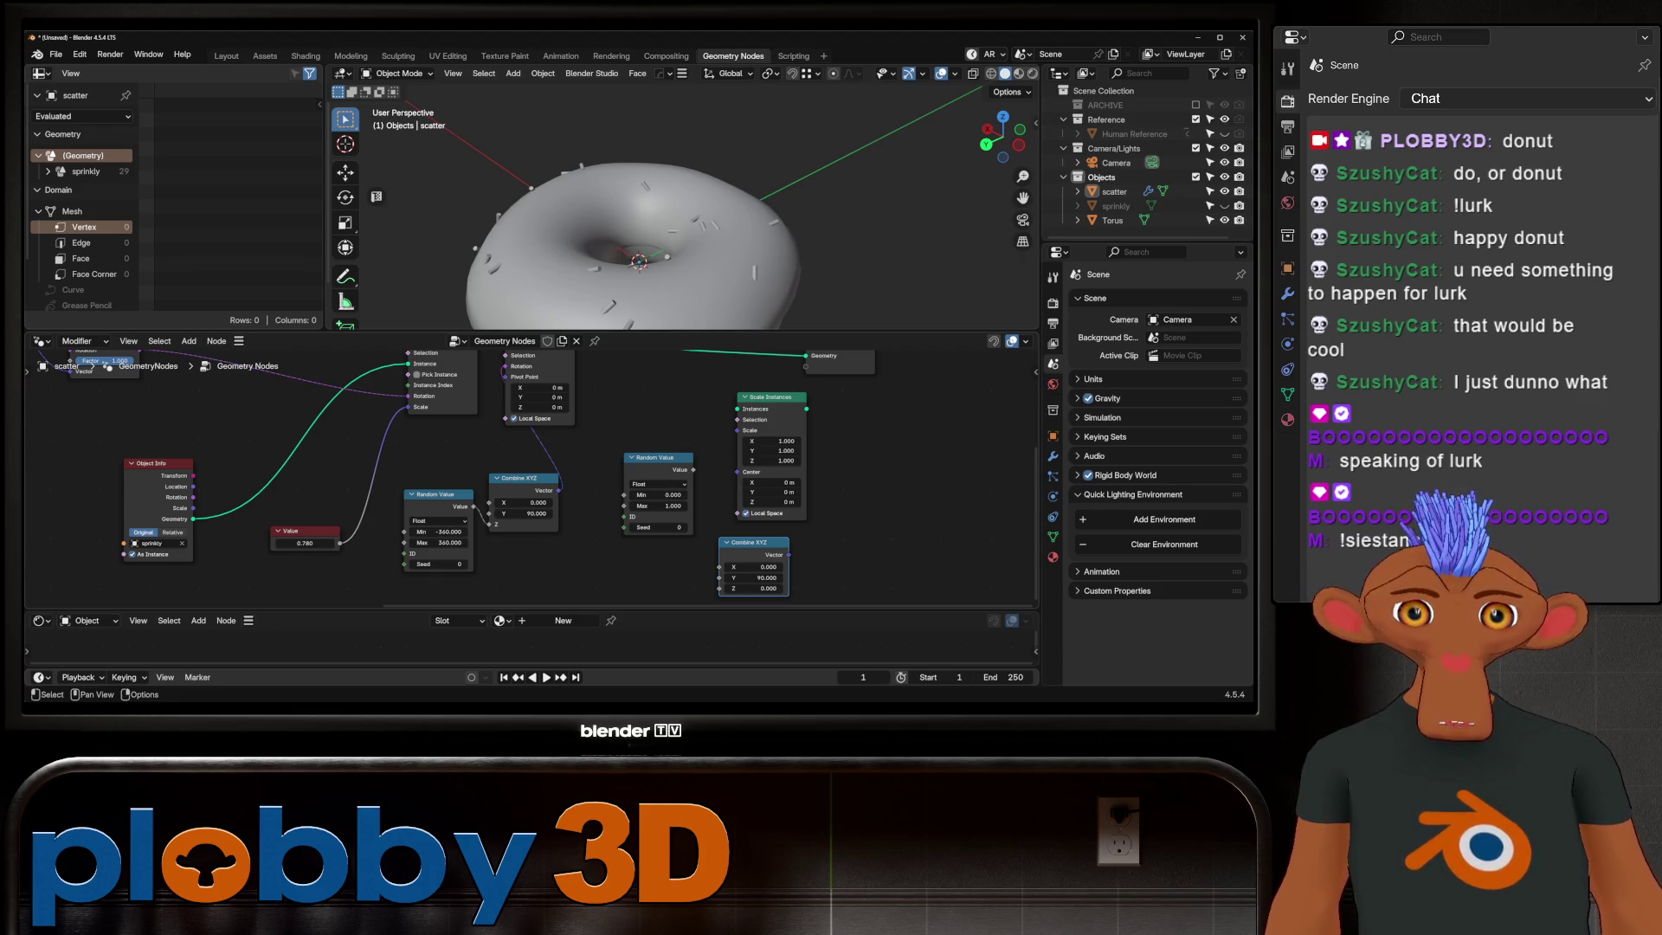
{"action": "key", "text": "shift+a"}
{"action": "type", "text": "random"}
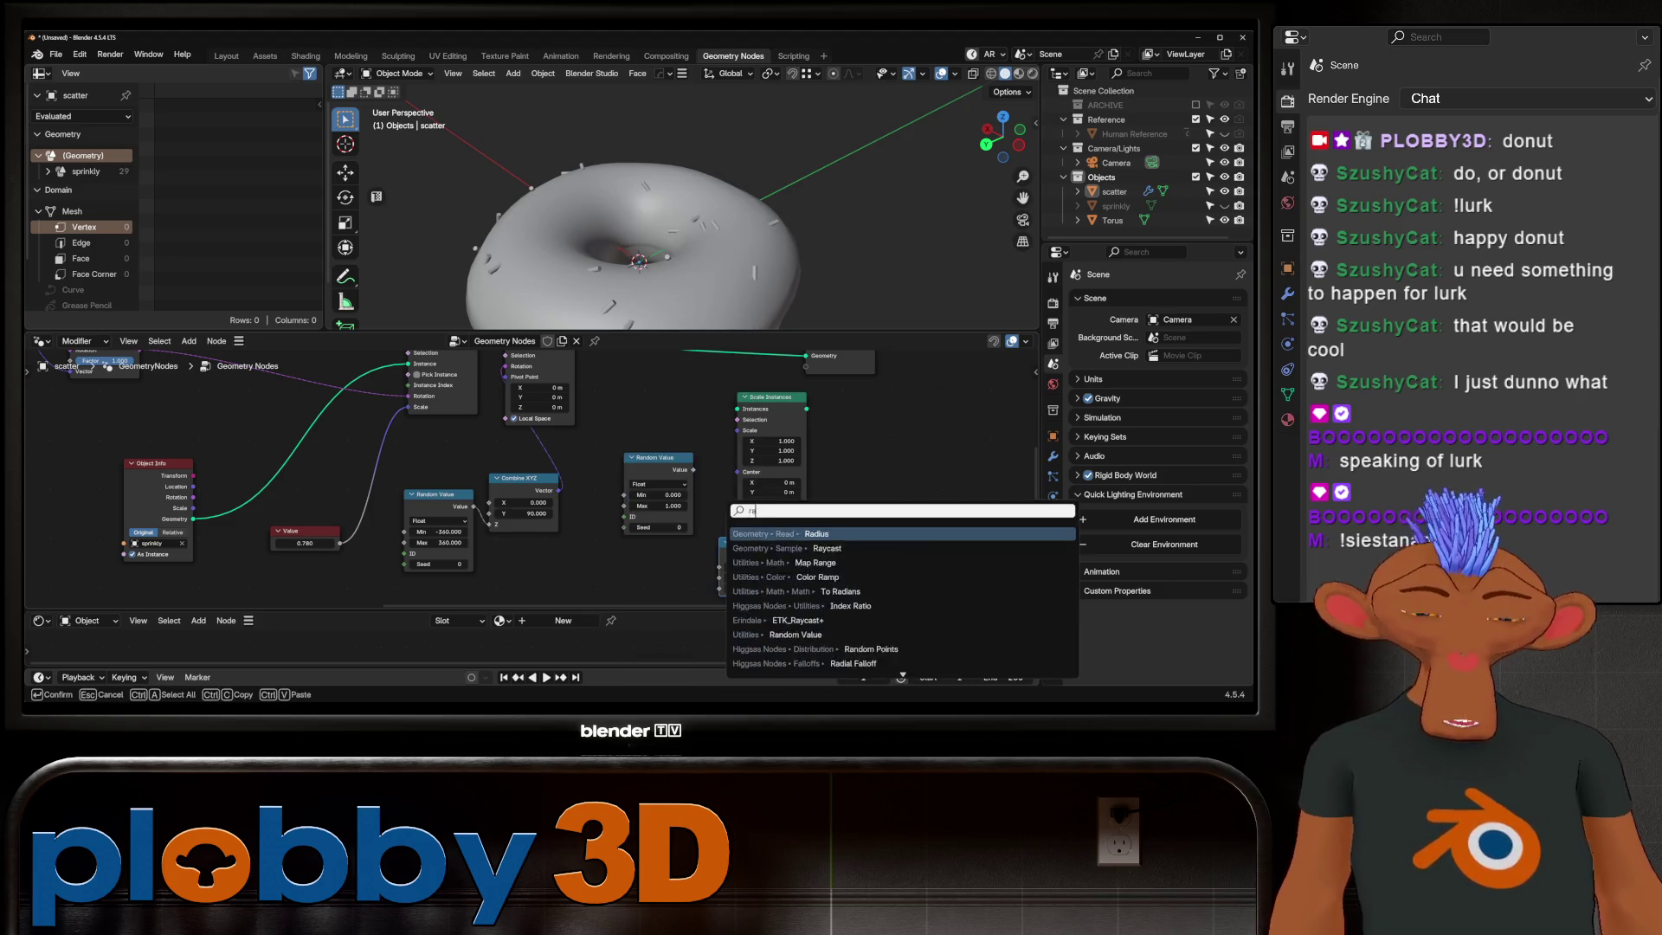
{"action": "key", "text": "BackSpace"}
{"action": "key", "text": "BackSpace"}
{"action": "key", "text": "BackSpace"}
{"action": "key", "text": "BackSpace"}
{"action": "key", "text": "BackSpace"}
{"action": "key", "text": "BackSpace"}
{"action": "type", "text": "map range"}
{"action": "key", "text": "Return"}
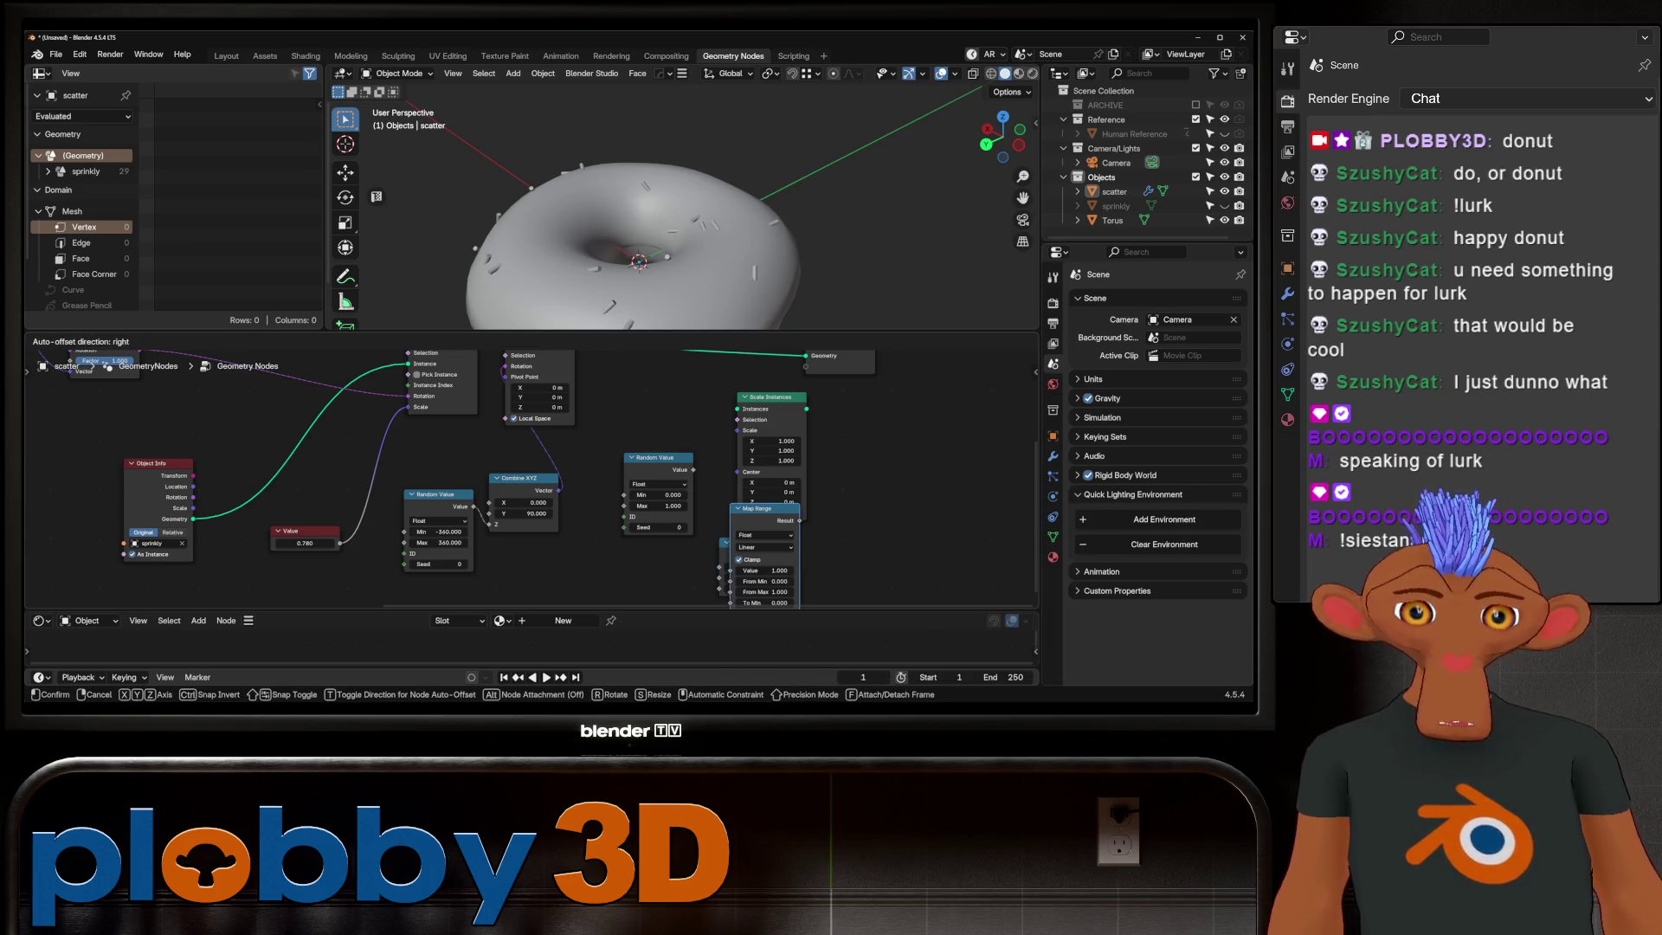
{"action": "key", "text": "Escape"}
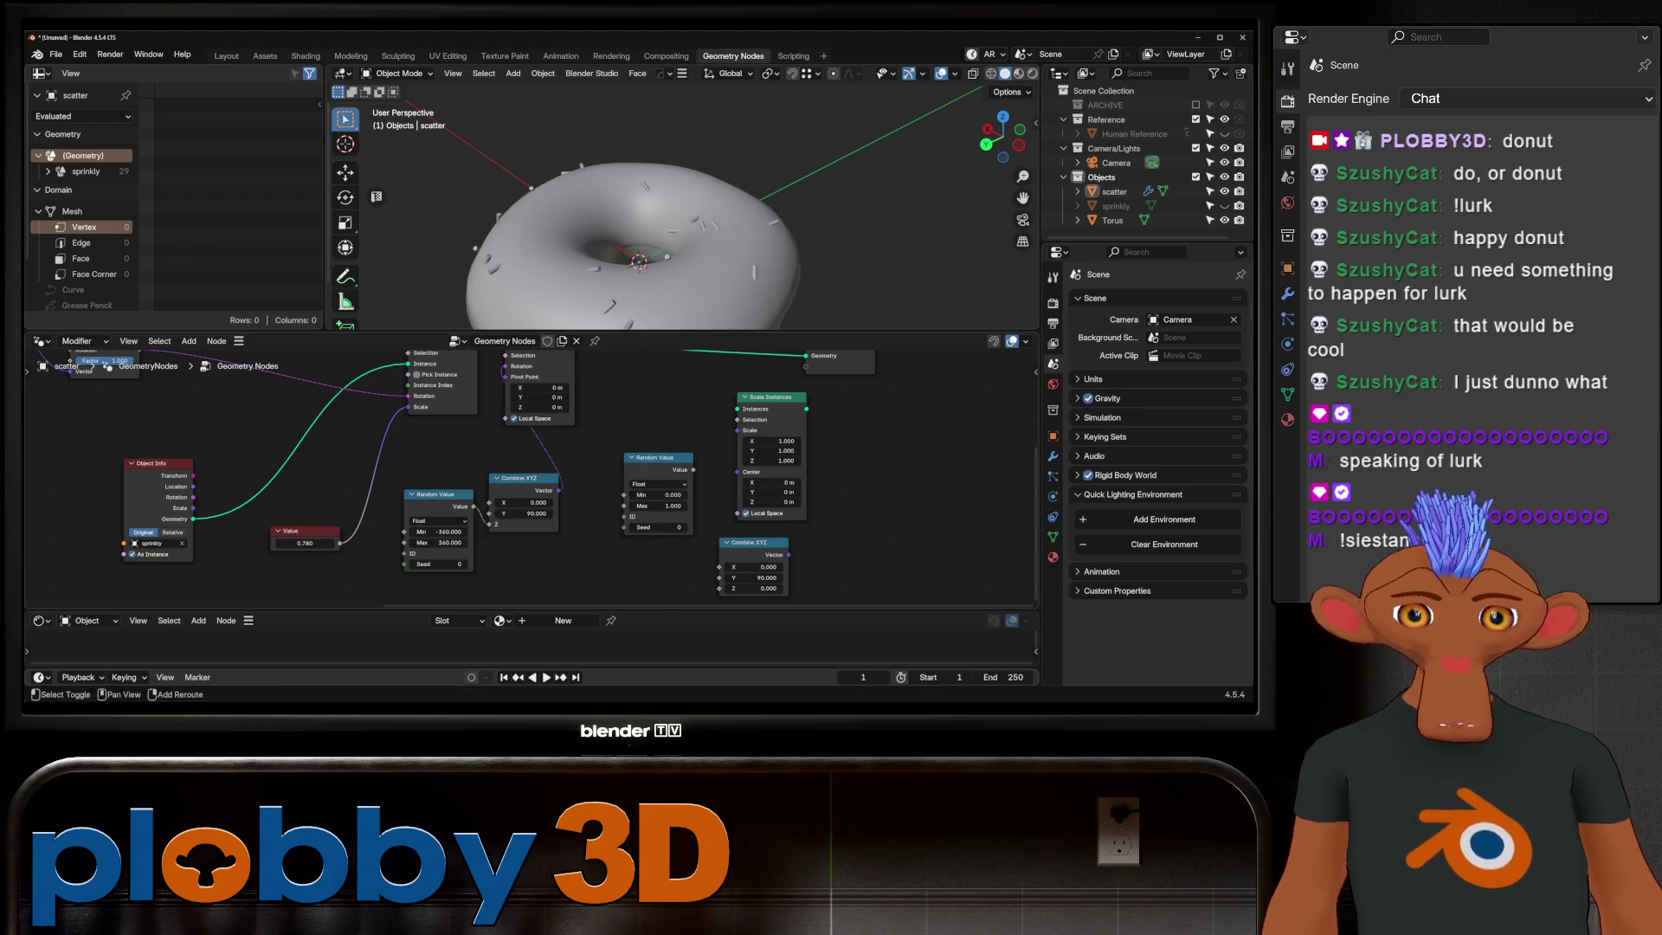
{"action": "key", "text": "shift+a"}
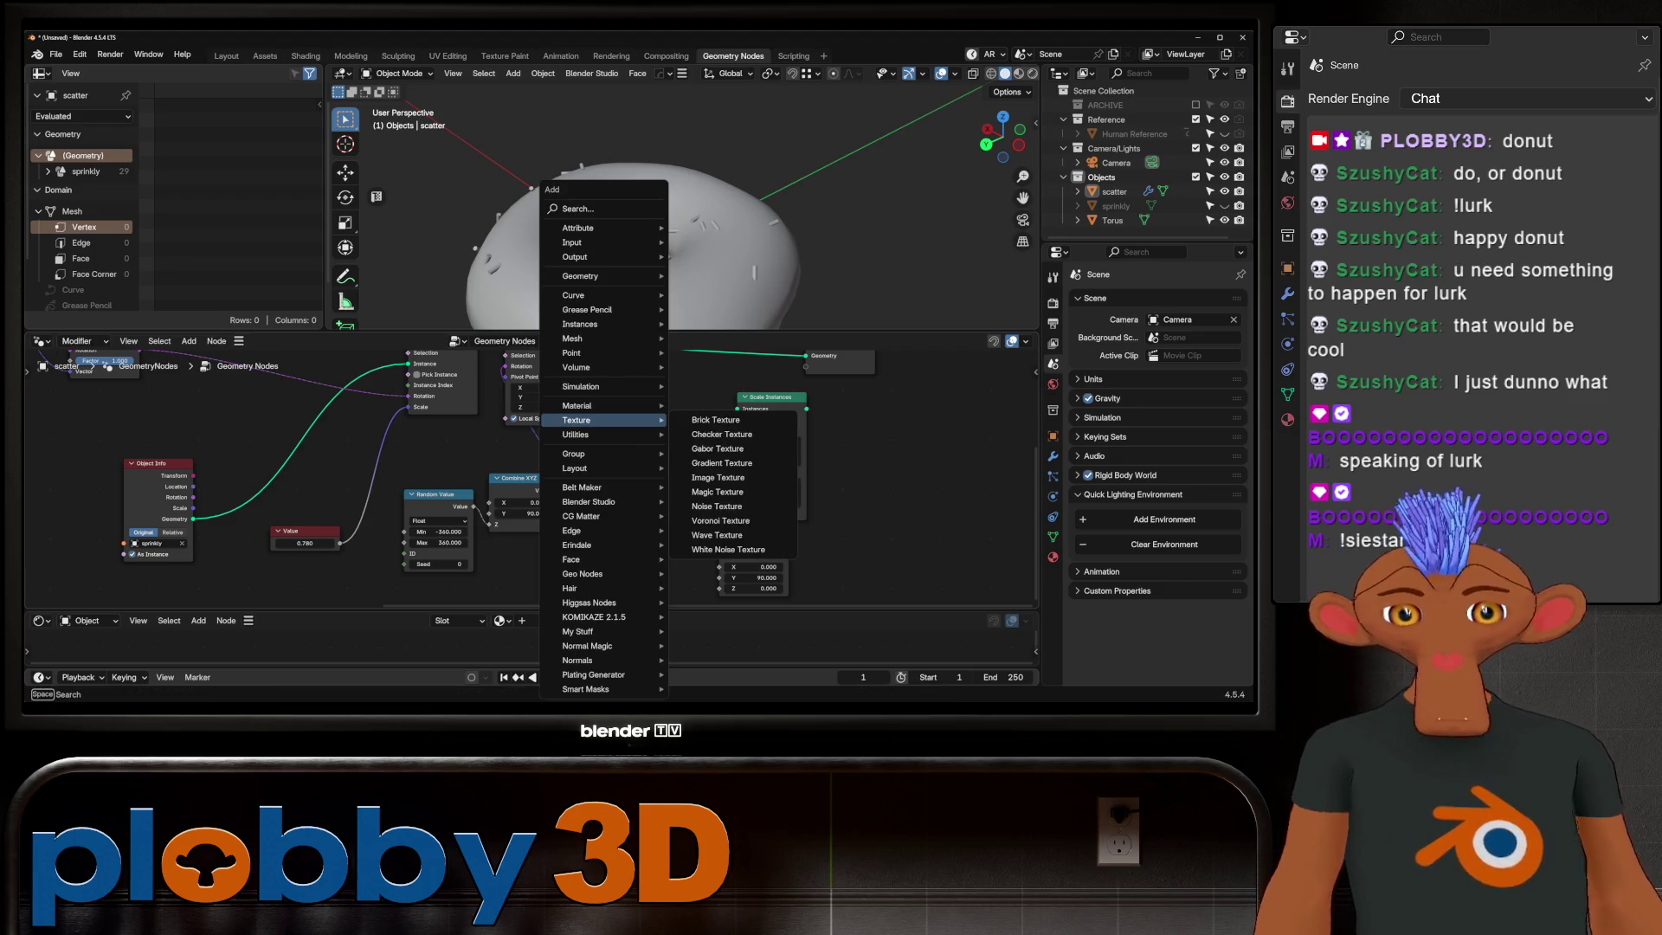
{"action": "type", "text": "range"}
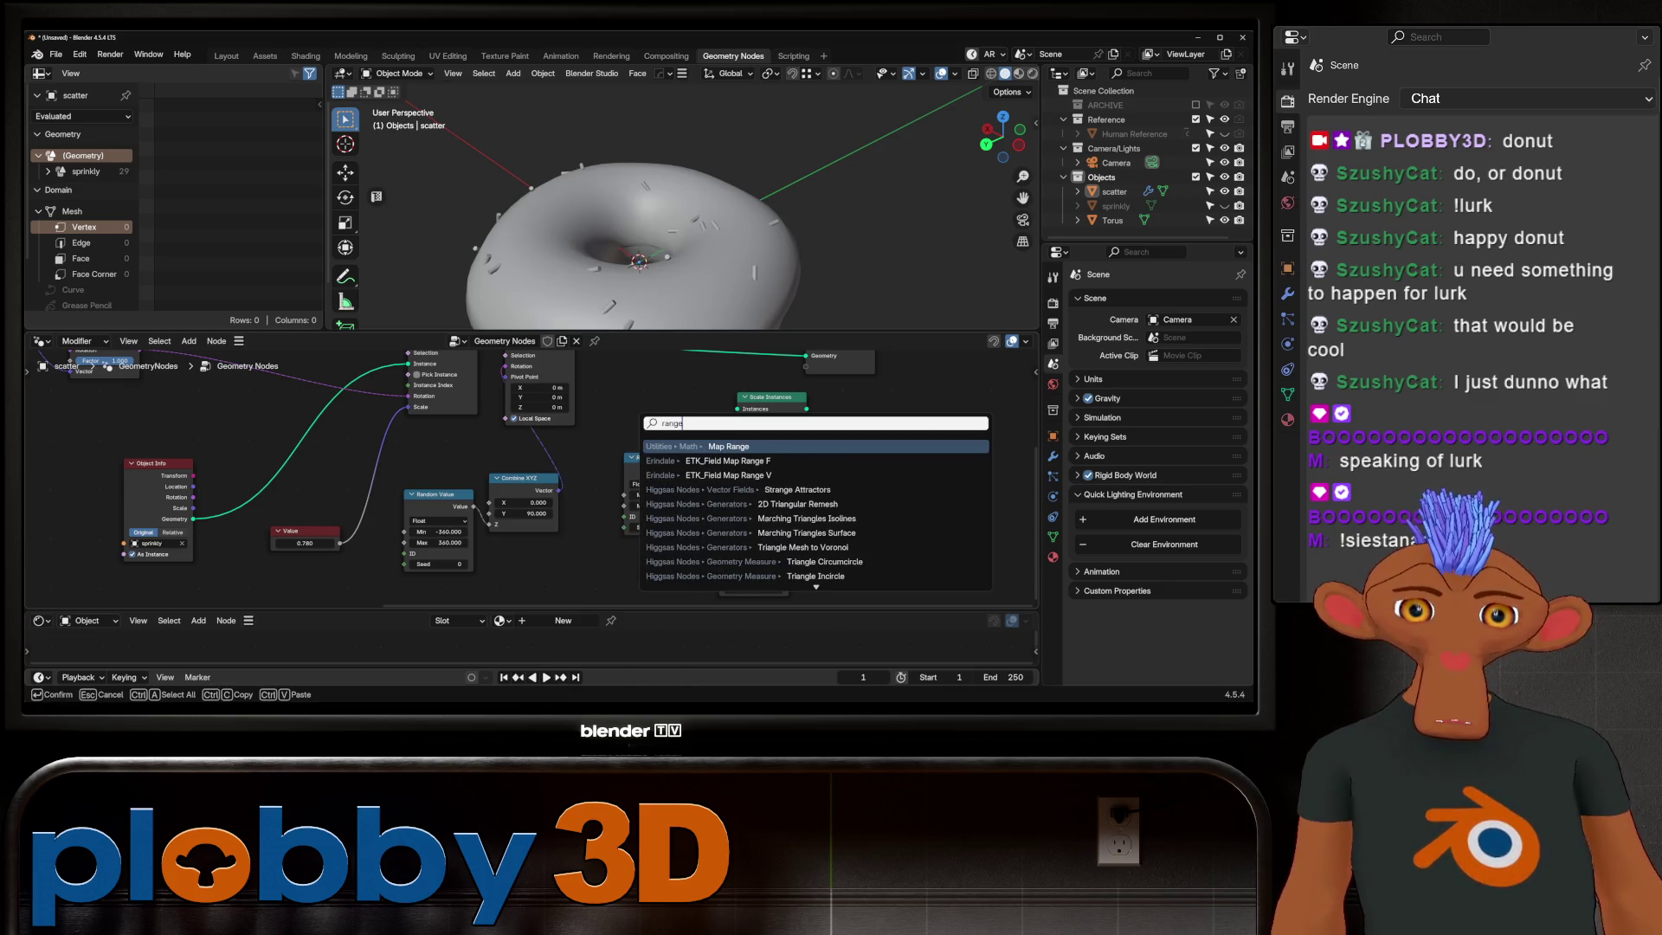
{"action": "key", "text": "Down"}
{"action": "key", "text": "Down"}
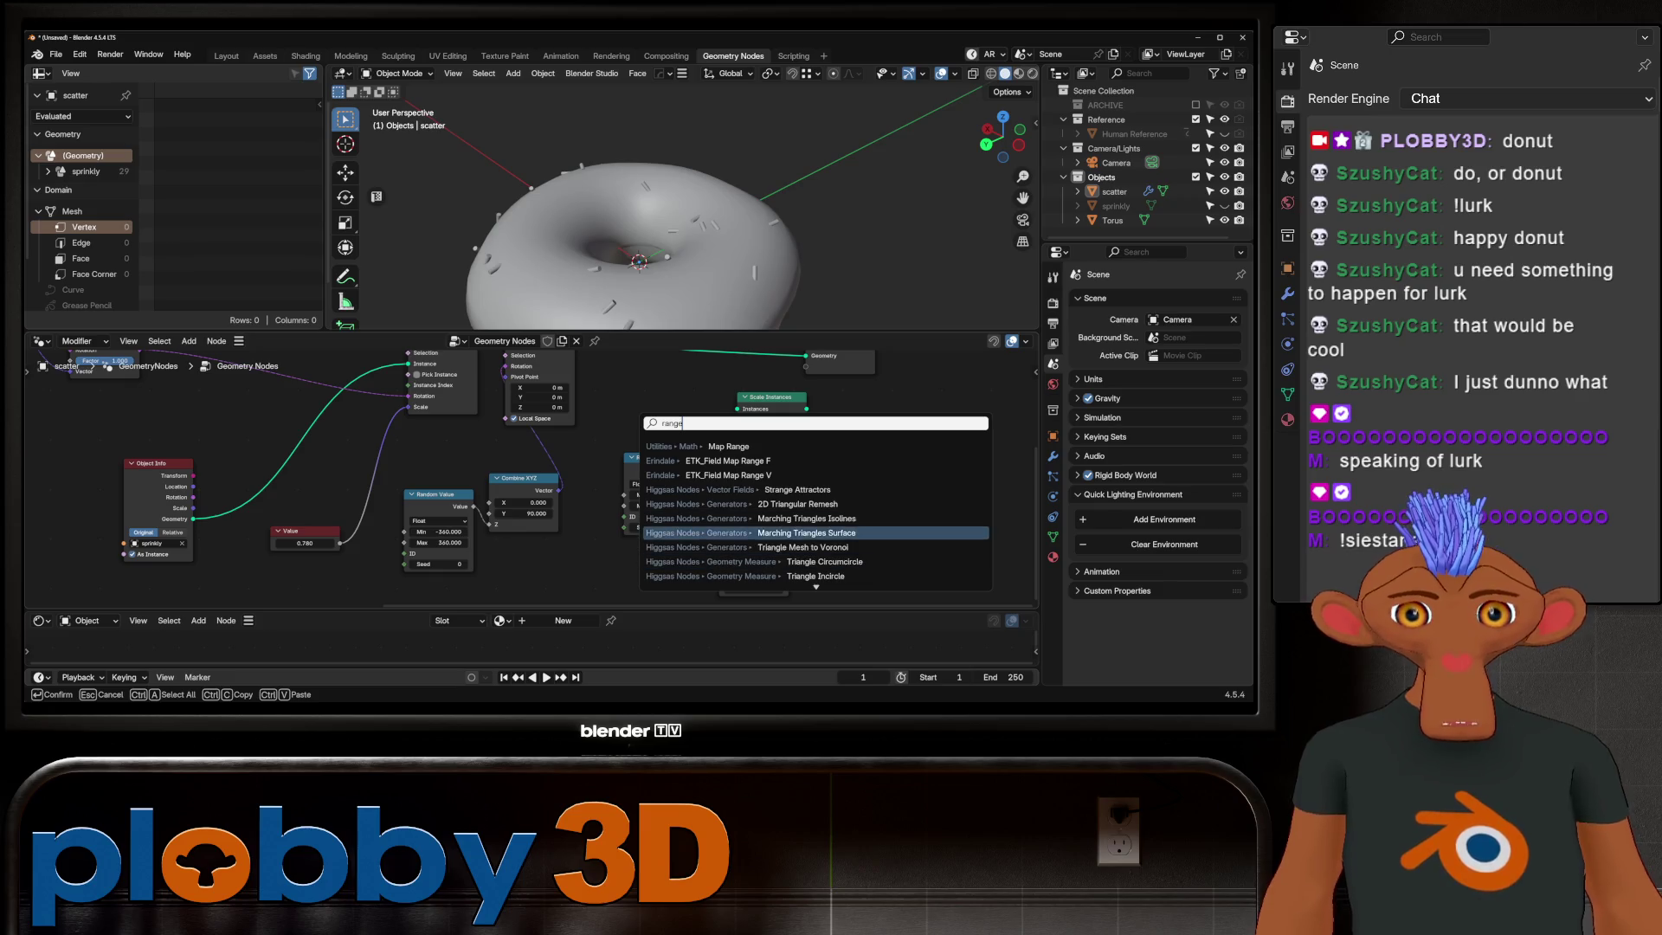
{"action": "key", "text": "Down"}
{"action": "key", "text": "Down"}
{"action": "key", "text": "Down"}
{"action": "key", "text": "Down"}
{"action": "key", "text": "Down"}
{"action": "key", "text": "Down"}
{"action": "key", "text": "Down"}
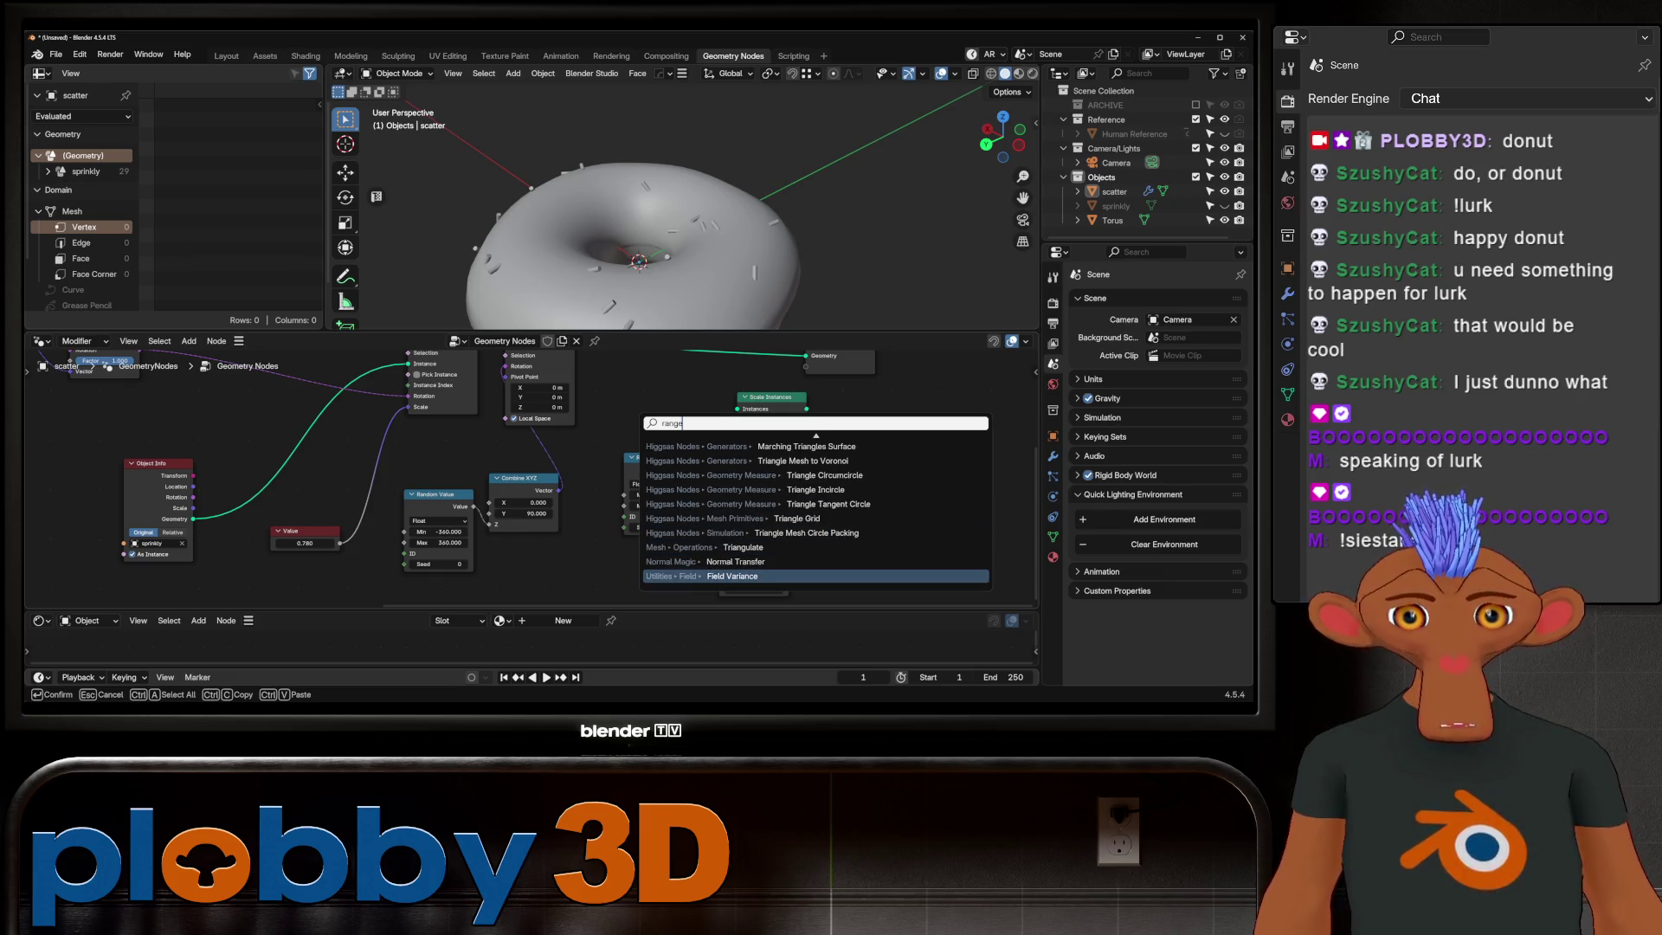
{"action": "key", "text": "Escape"}
{"action": "scroll", "coordinate": [663, 526], "scroll_direction": "up", "scroll_amount": 3}
{"action": "middle_click_drag", "start_coordinate": [664, 526], "coordinate": [624, 559]}
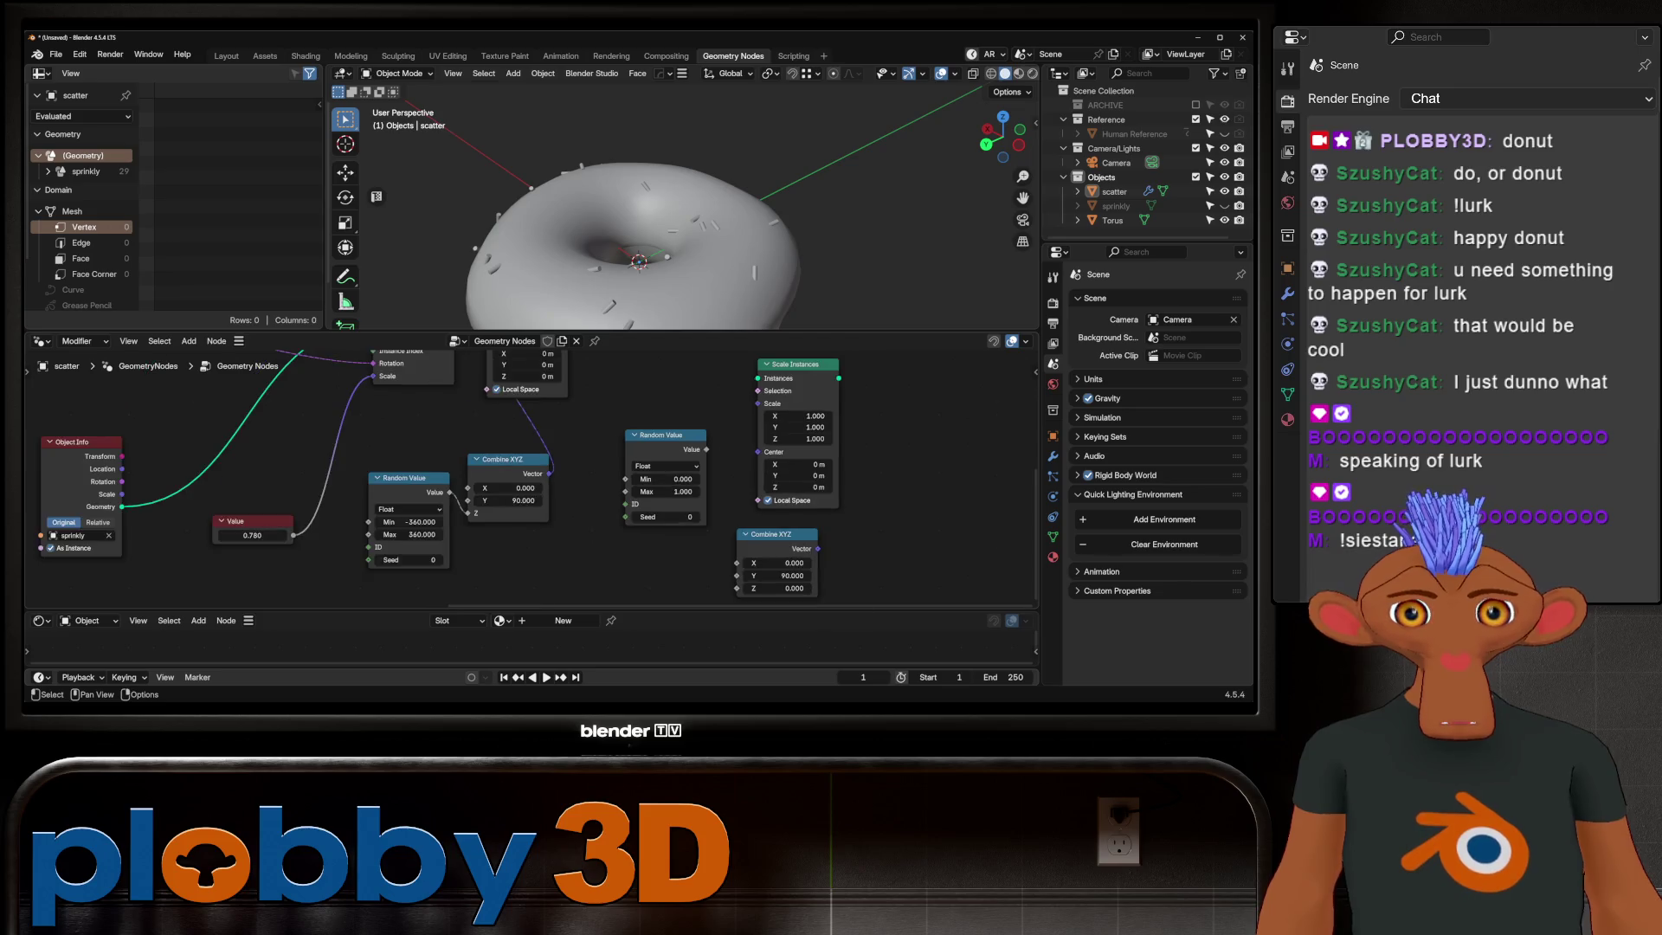
{"action": "scroll", "coordinate": [623, 559], "scroll_direction": "down", "scroll_amount": 1}
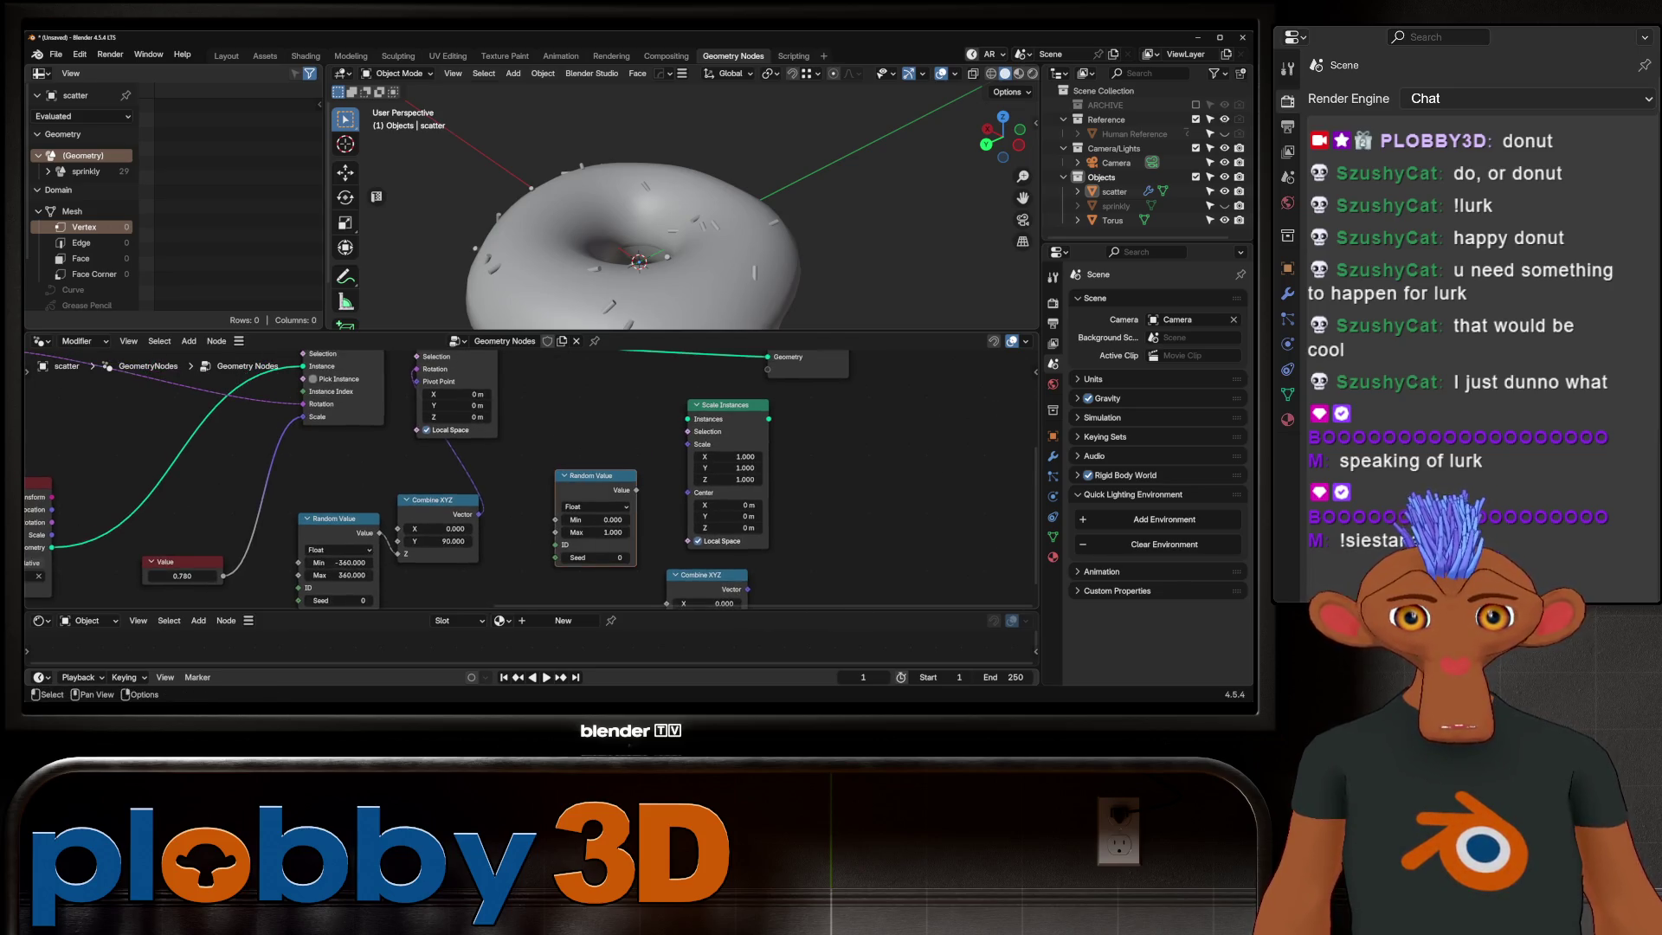
Step: Make the new Random Value a vector type and rearrange it with the Combine XYZ nodes
{"action": "left_click_drag", "start_coordinate": [594, 476], "coordinate": [543, 500]}
{"action": "left_click", "coordinate": [543, 530]}
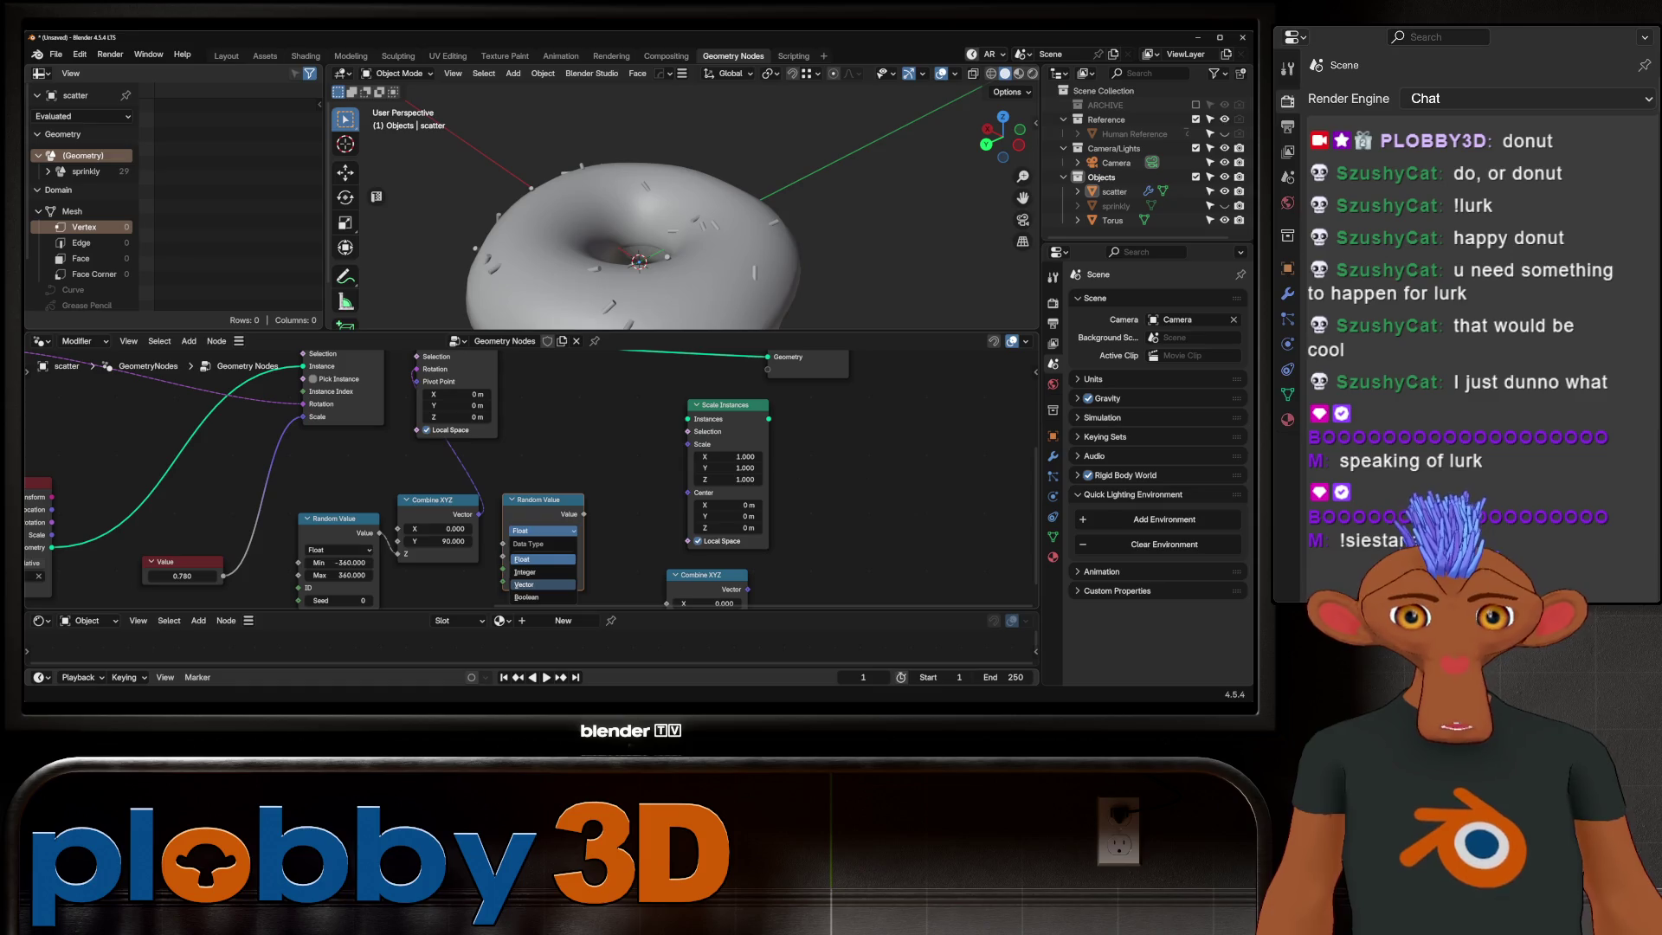
{"action": "left_click", "coordinate": [524, 585]}
{"action": "mouse_move", "coordinate": [543, 500]}
{"action": "left_mouse_down"}
{"action": "mouse_move", "coordinate": [595, 425]}
{"action": "mouse_move", "coordinate": [574, 417]}
{"action": "left_mouse_up"}
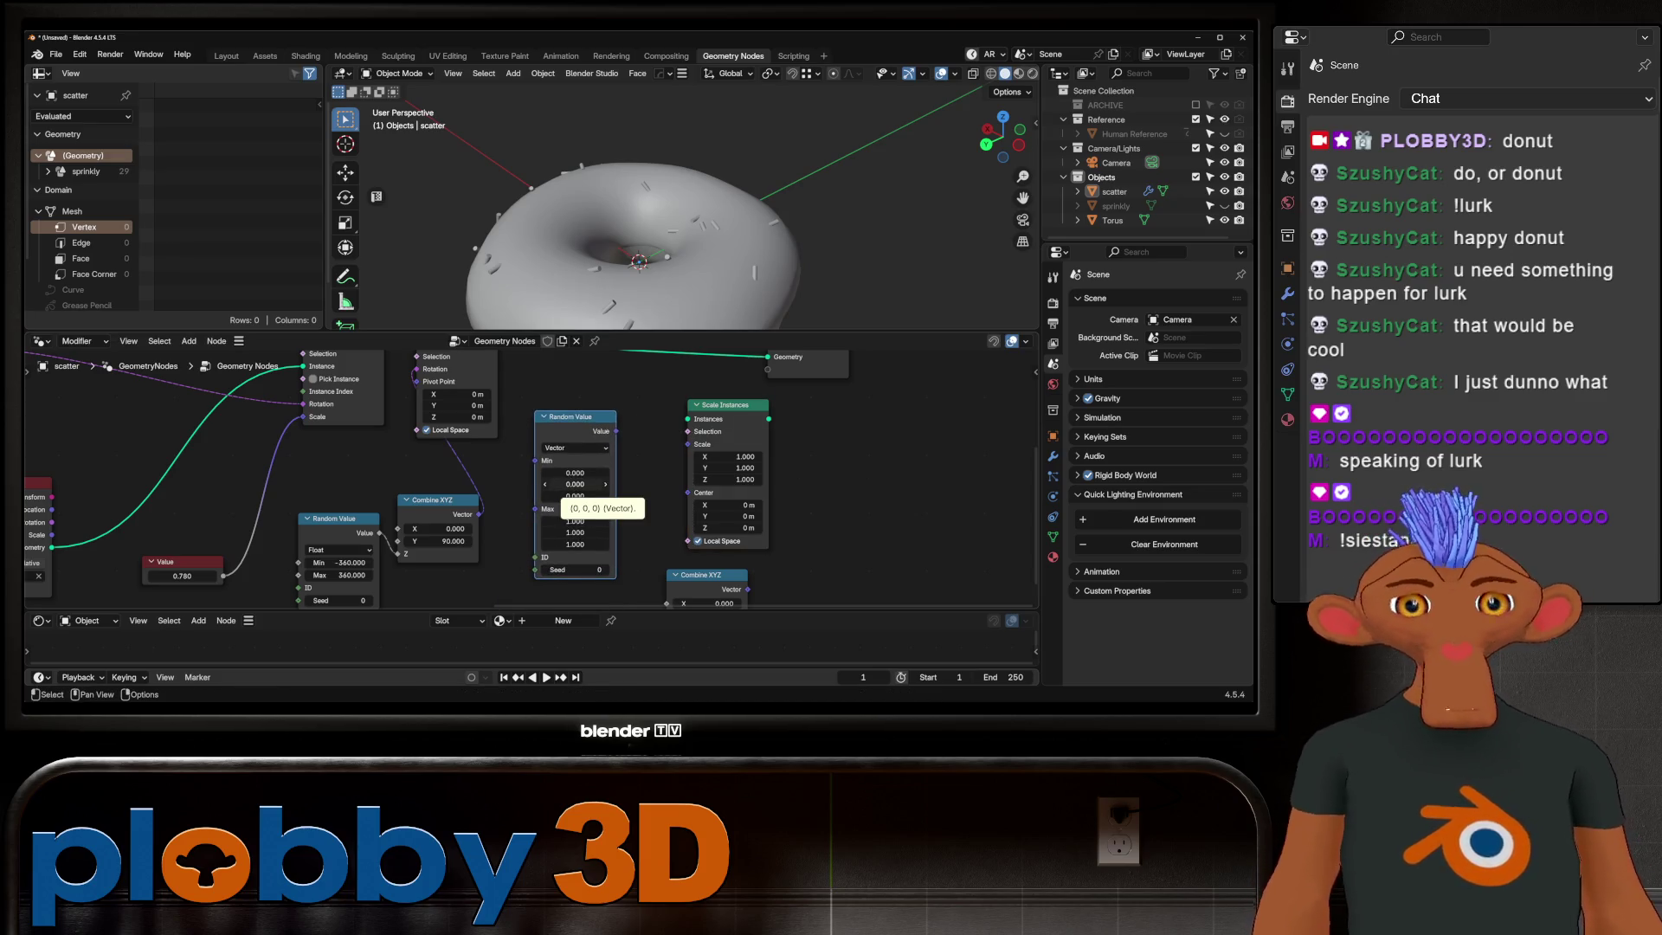
{"action": "scroll", "coordinate": [519, 480], "scroll_direction": "down", "scroll_amount": 2}
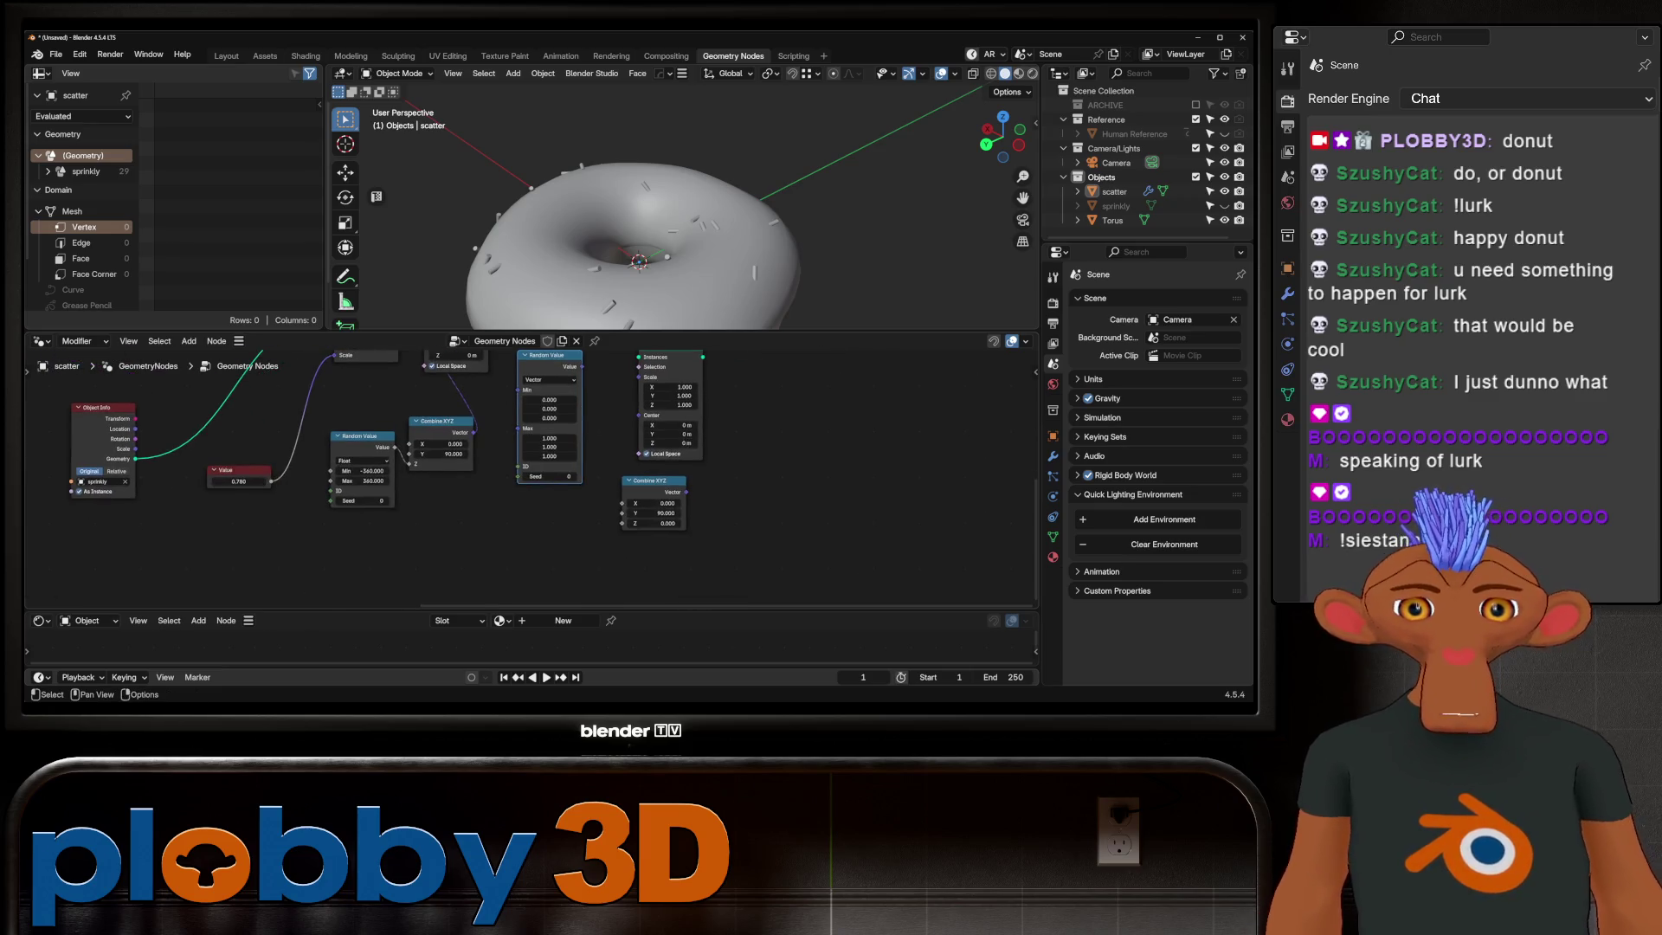
{"action": "left_click_drag", "start_coordinate": [653, 483], "coordinate": [491, 579]}
{"action": "scroll", "coordinate": [491, 580], "scroll_direction": "up", "scroll_amount": 1}
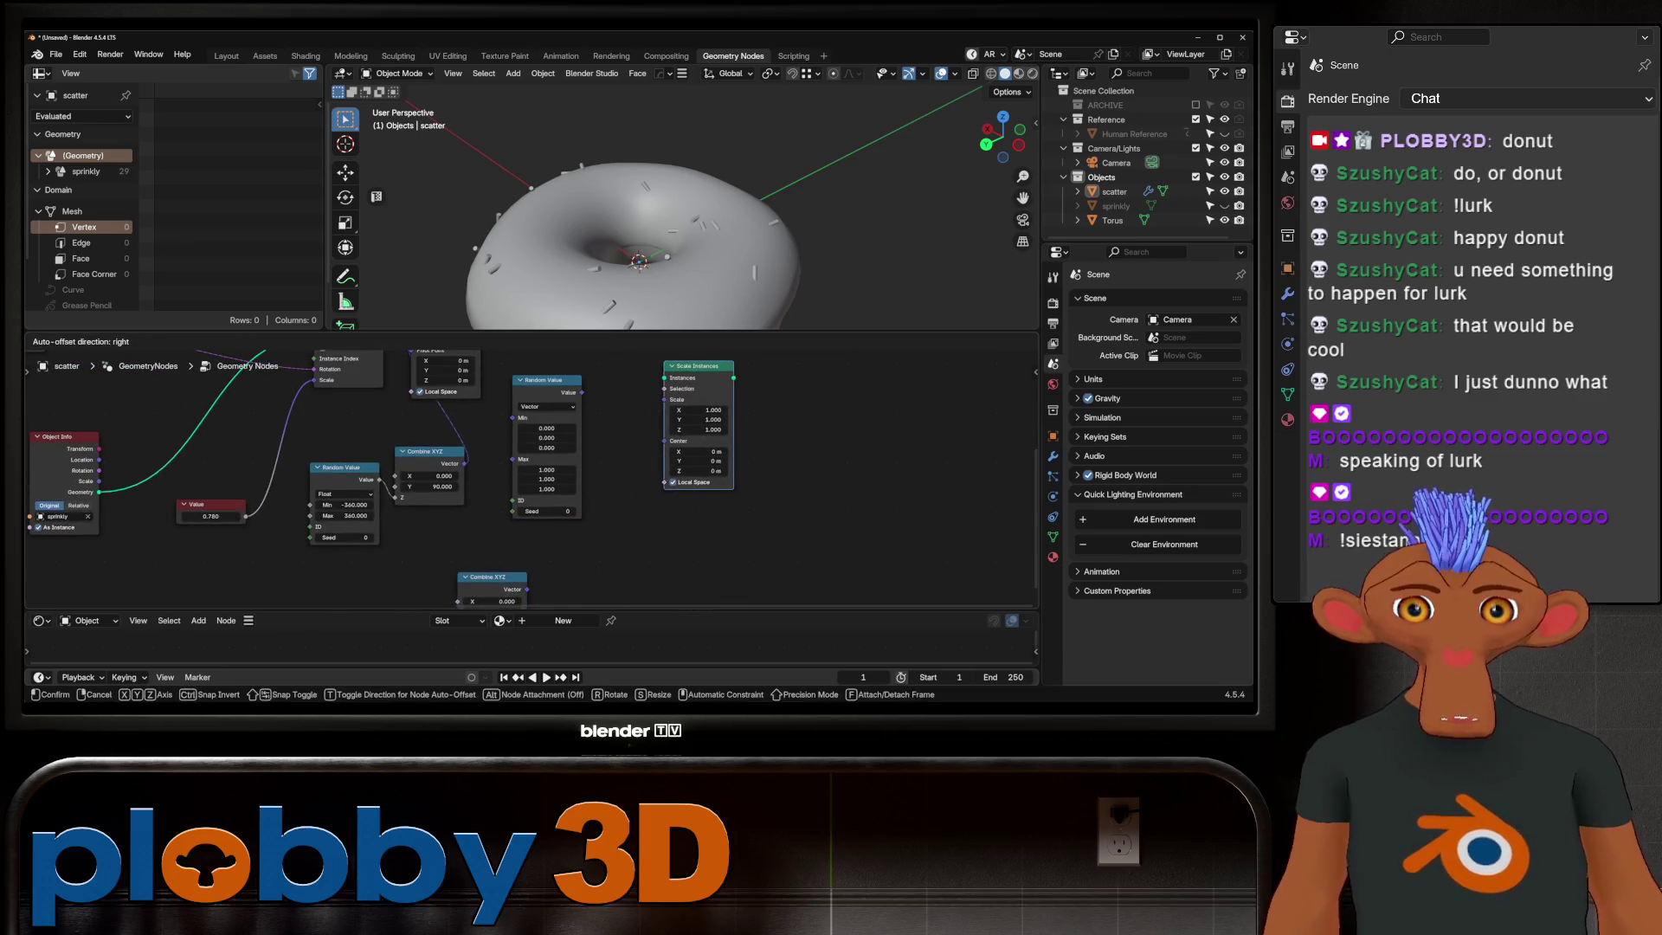
{"action": "middle_click_drag", "start_coordinate": [519, 468], "coordinate": [525, 509]}
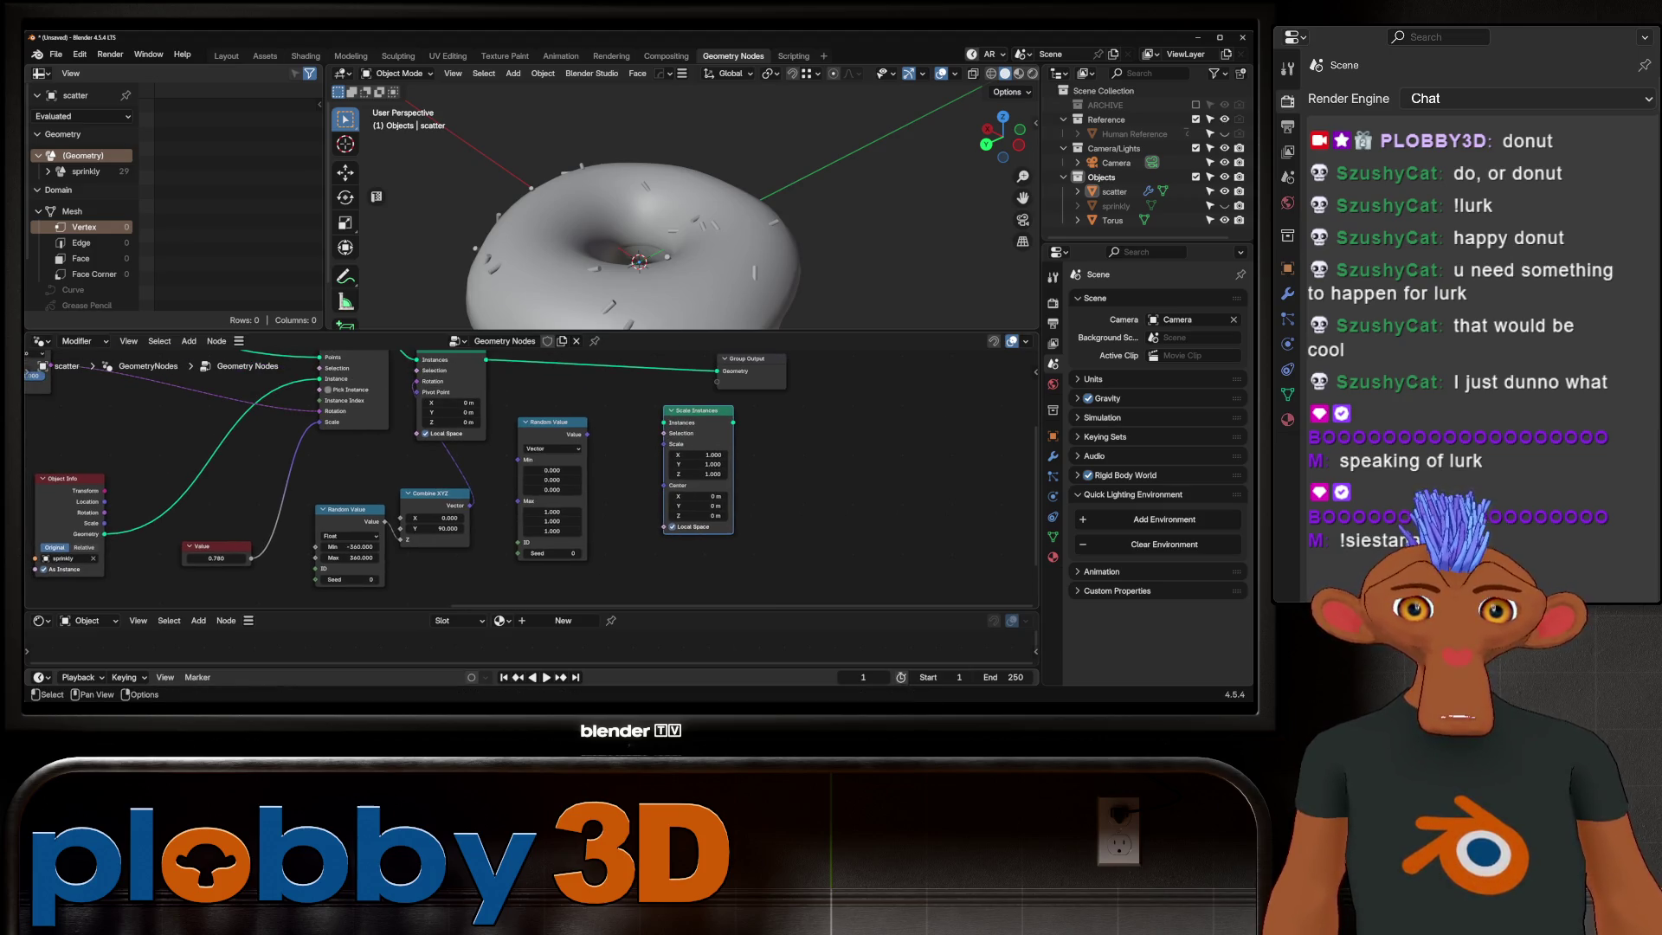
{"action": "scroll", "coordinate": [533, 469], "scroll_direction": "down", "scroll_amount": 2}
{"action": "key", "text": "shift+d"}
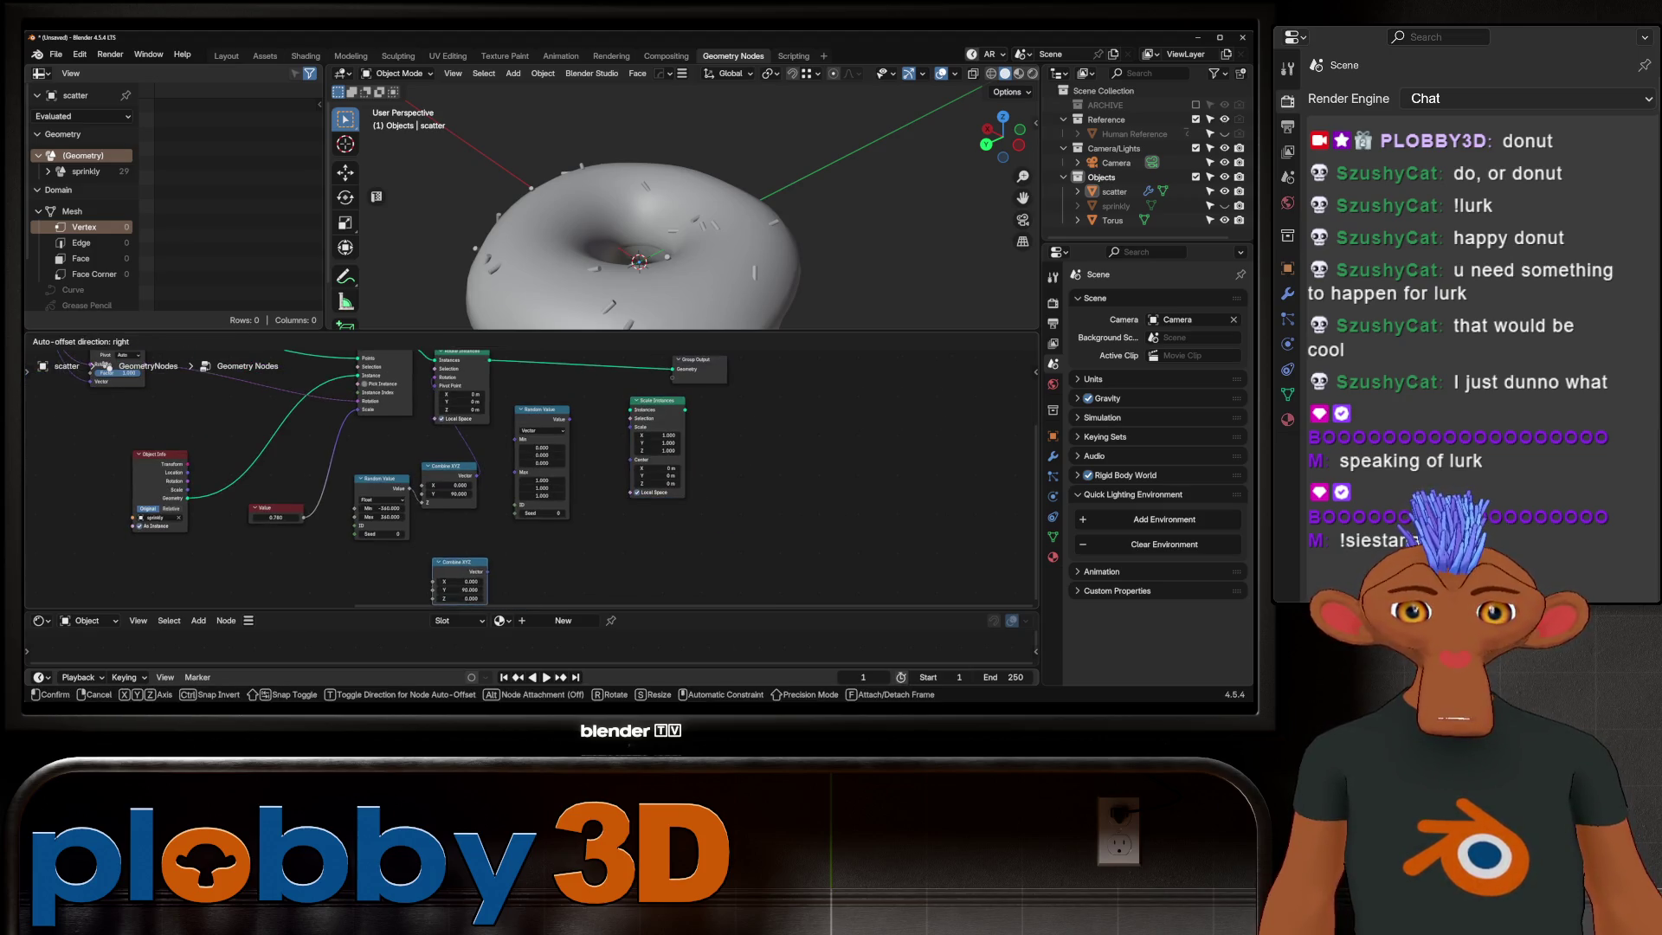
{"action": "scroll", "coordinate": [496, 532], "scroll_direction": "up", "scroll_amount": 1}
{"action": "middle_click_drag", "start_coordinate": [498, 532], "coordinate": [444, 537]}
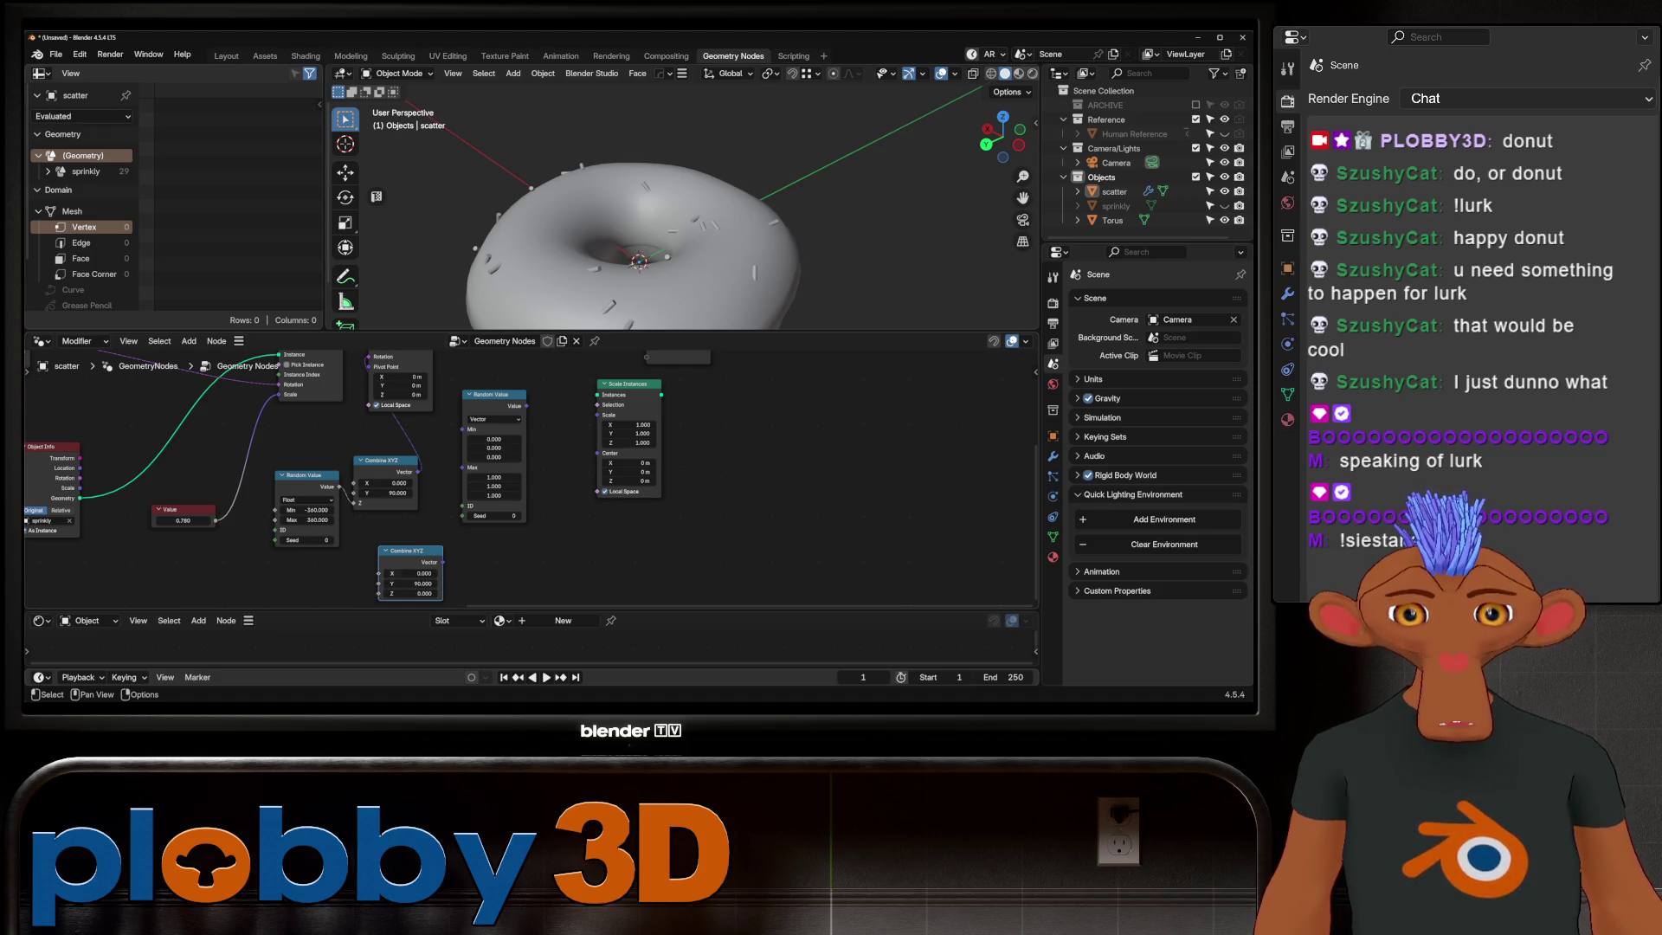
{"action": "left_click", "coordinate": [409, 584]}
{"action": "key", "text": "Escape"}
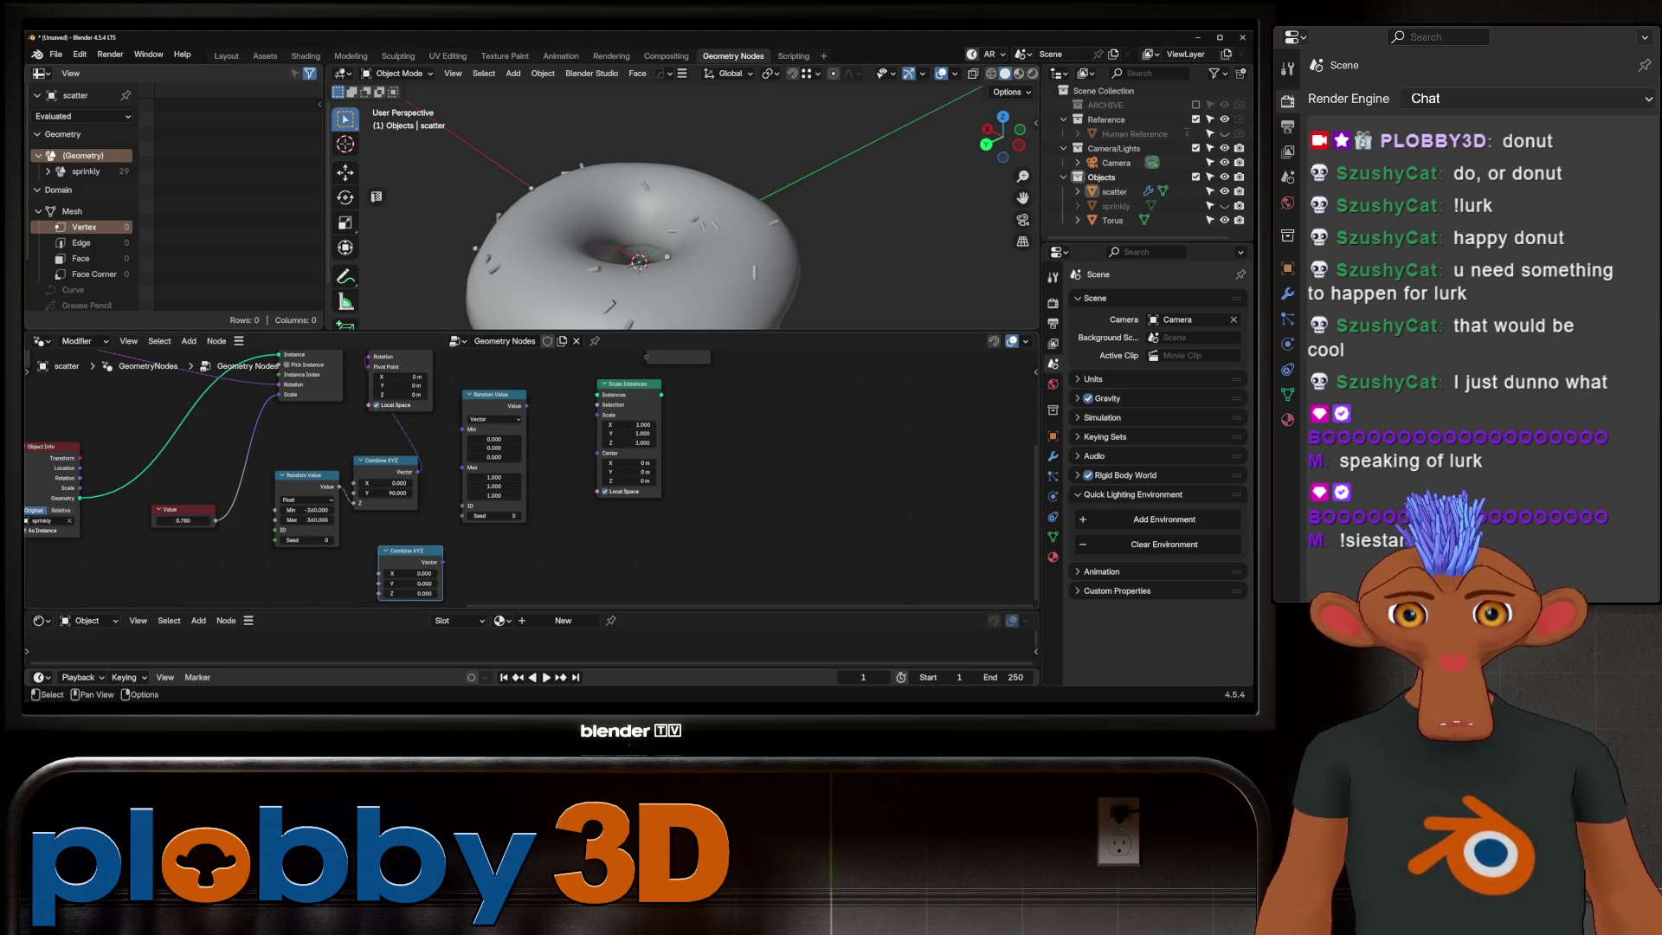
{"action": "scroll", "coordinate": [521, 438], "scroll_direction": "up", "scroll_amount": 2}
Step: Set the random scale to 0.7–1.2, link it to Scale and insert Scale Instances before Group Output
{"action": "left_click_drag", "start_coordinate": [478, 438], "coordinate": [478, 519]}
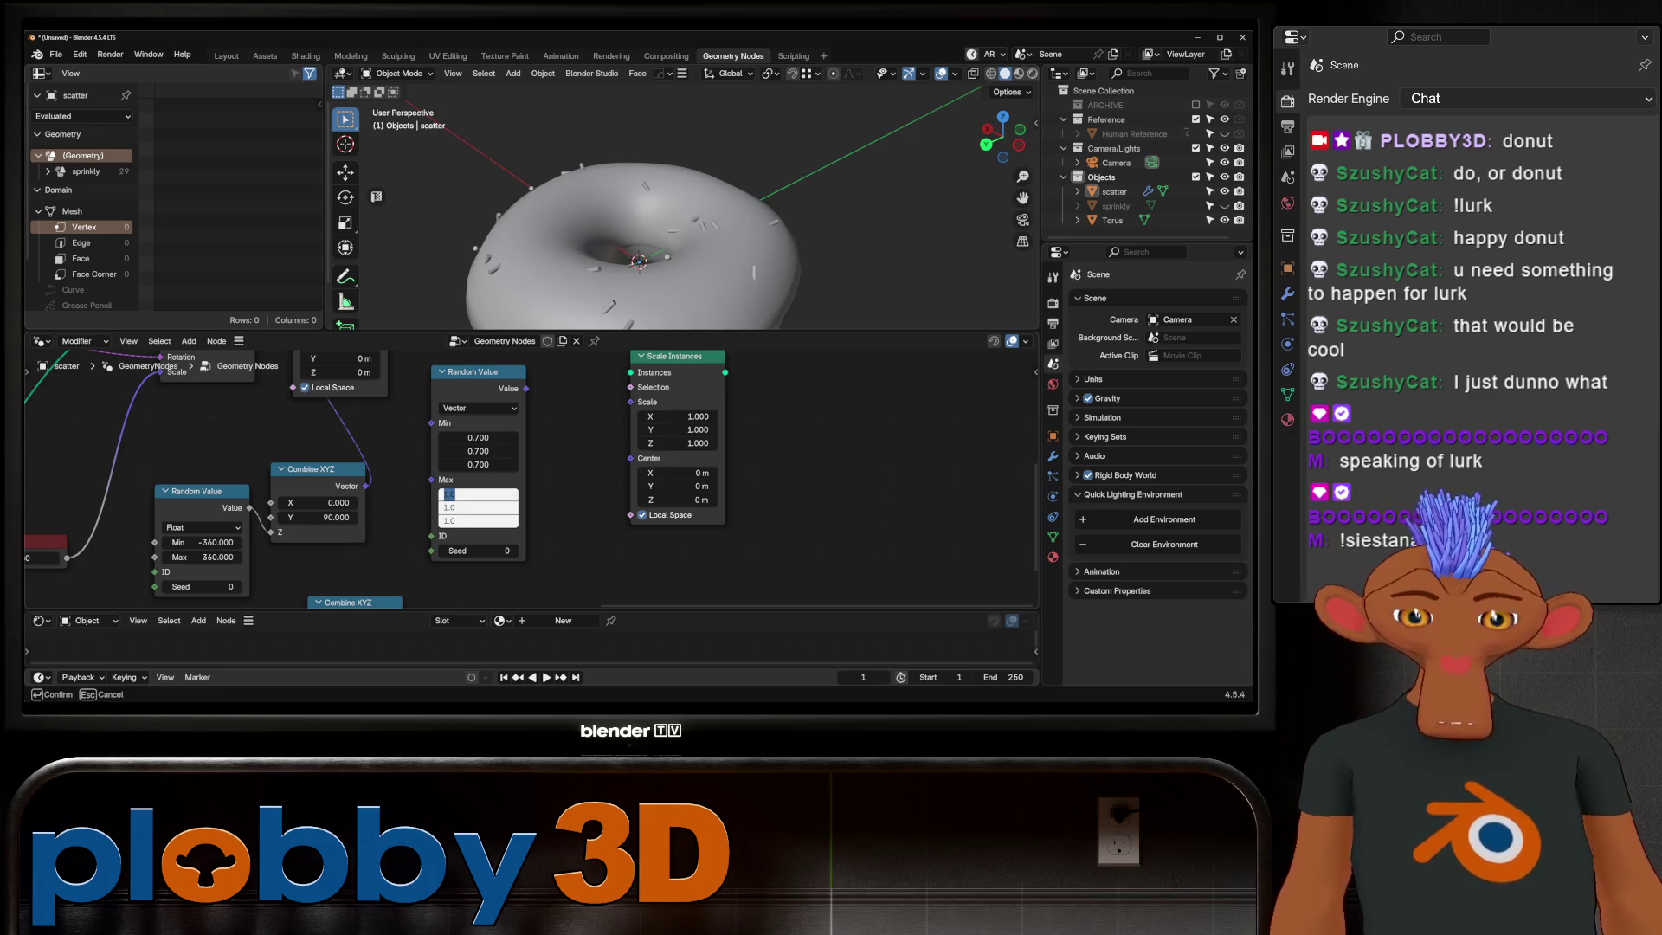
{"action": "type", "text": "1.3"}
{"action": "key", "text": "Return"}
{"action": "left_click_drag", "start_coordinate": [524, 387], "coordinate": [631, 401]}
{"action": "scroll", "coordinate": [520, 481], "scroll_direction": "down", "scroll_amount": 2}
{"action": "middle_click_drag", "start_coordinate": [519, 429], "coordinate": [520, 533], "text": "shift"}
{"action": "left_click_drag", "start_coordinate": [609, 473], "coordinate": [552, 423]}
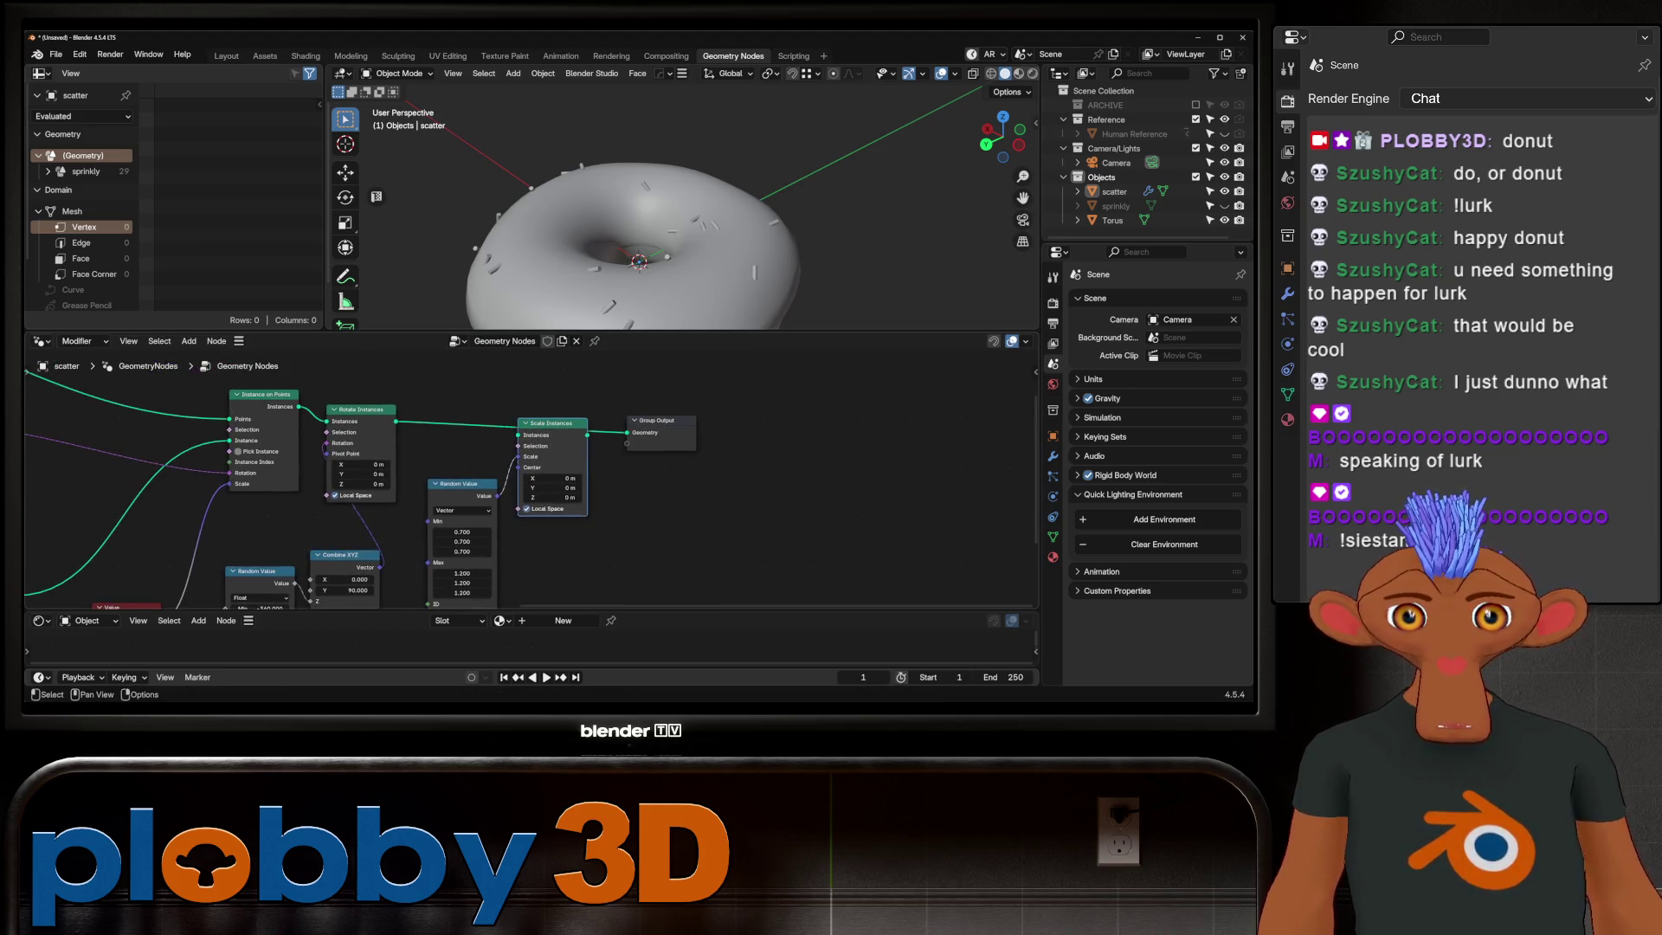
Step: Check the donut from below, then raise the Density Max in Distribute Points on Faces
{"action": "left_click_drag", "start_coordinate": [519, 433], "coordinate": [520, 434]}
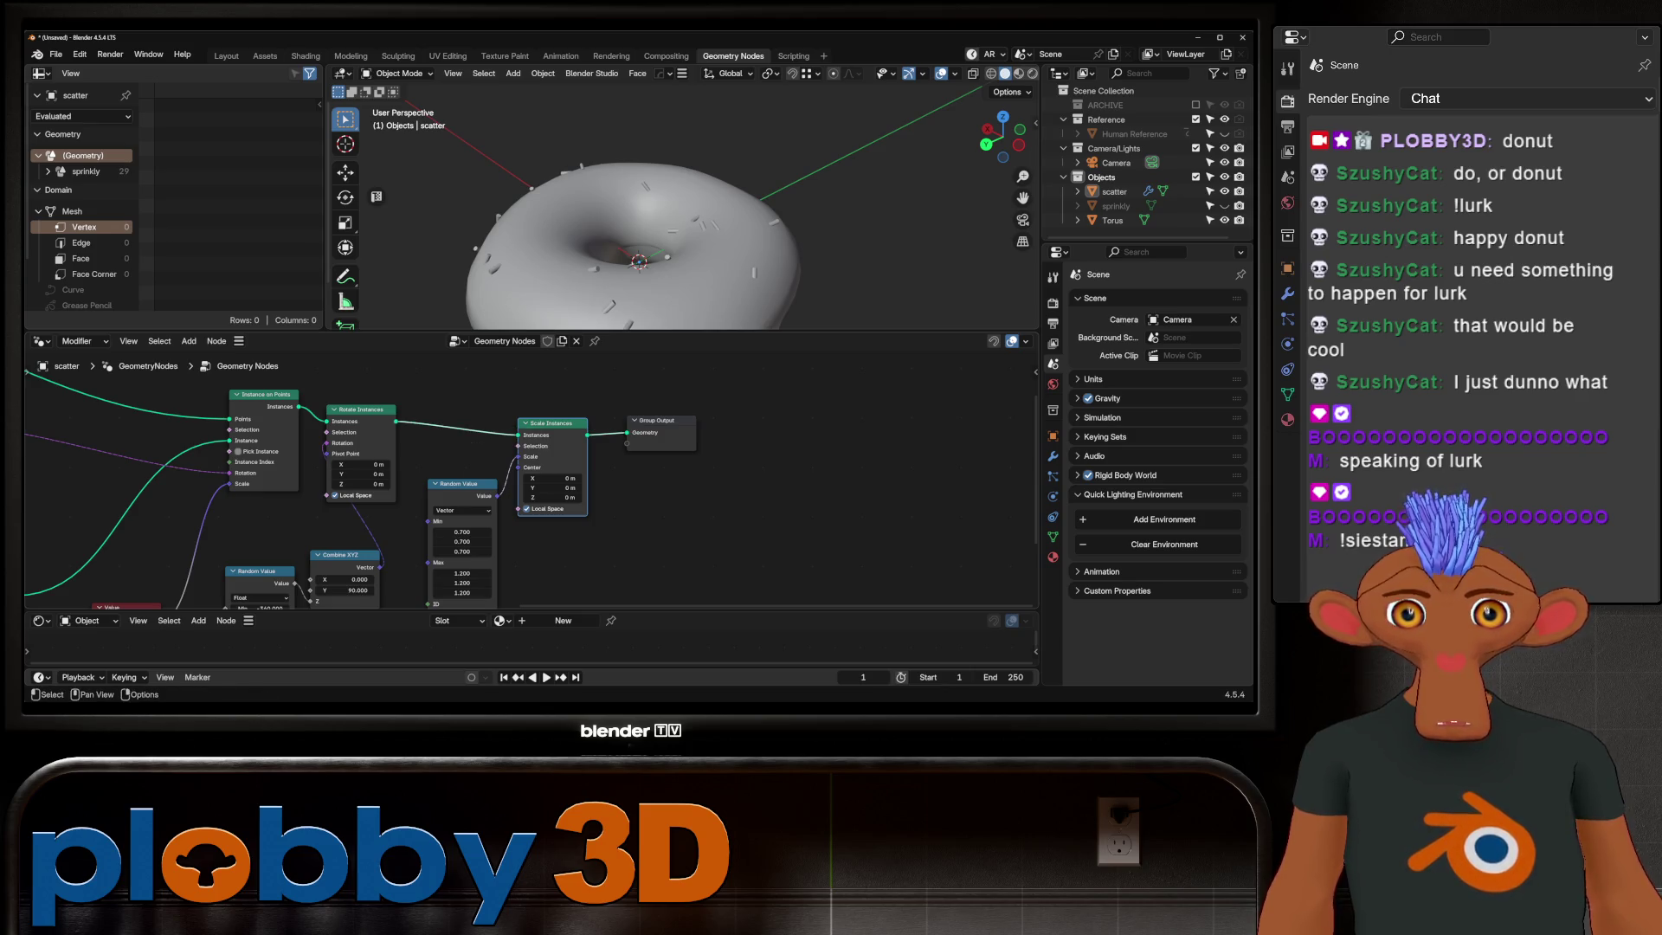
{"action": "middle_click_drag", "start_coordinate": [675, 221], "coordinate": [571, 261]}
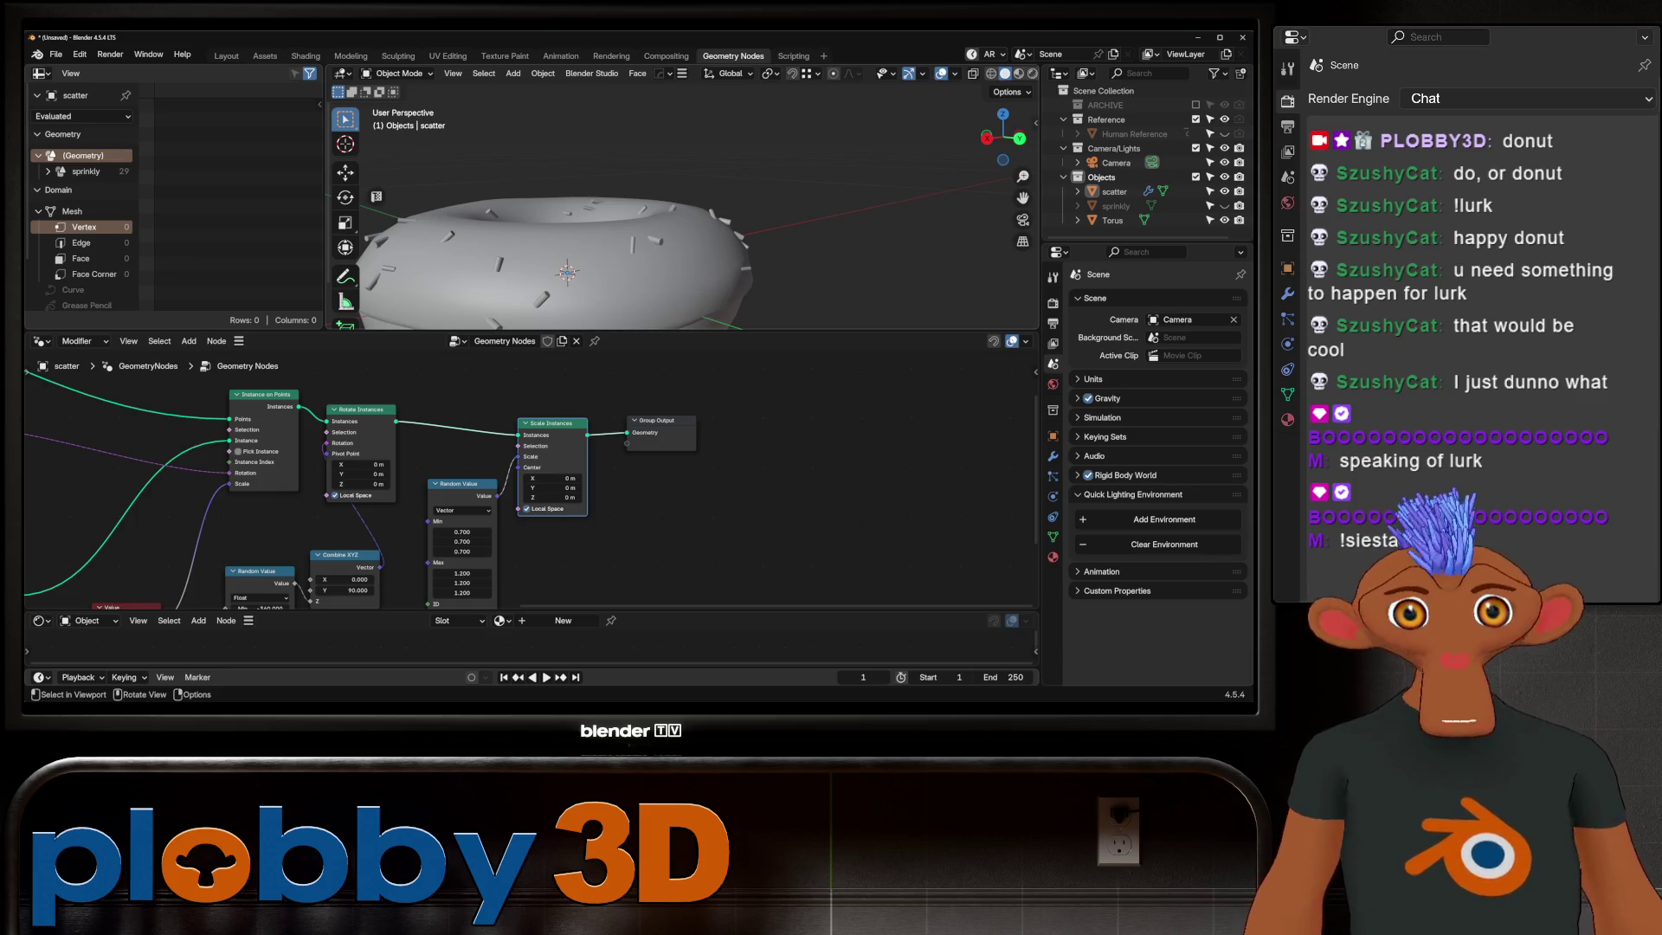
{"action": "middle_click_drag", "start_coordinate": [389, 481], "coordinate": [841, 503]}
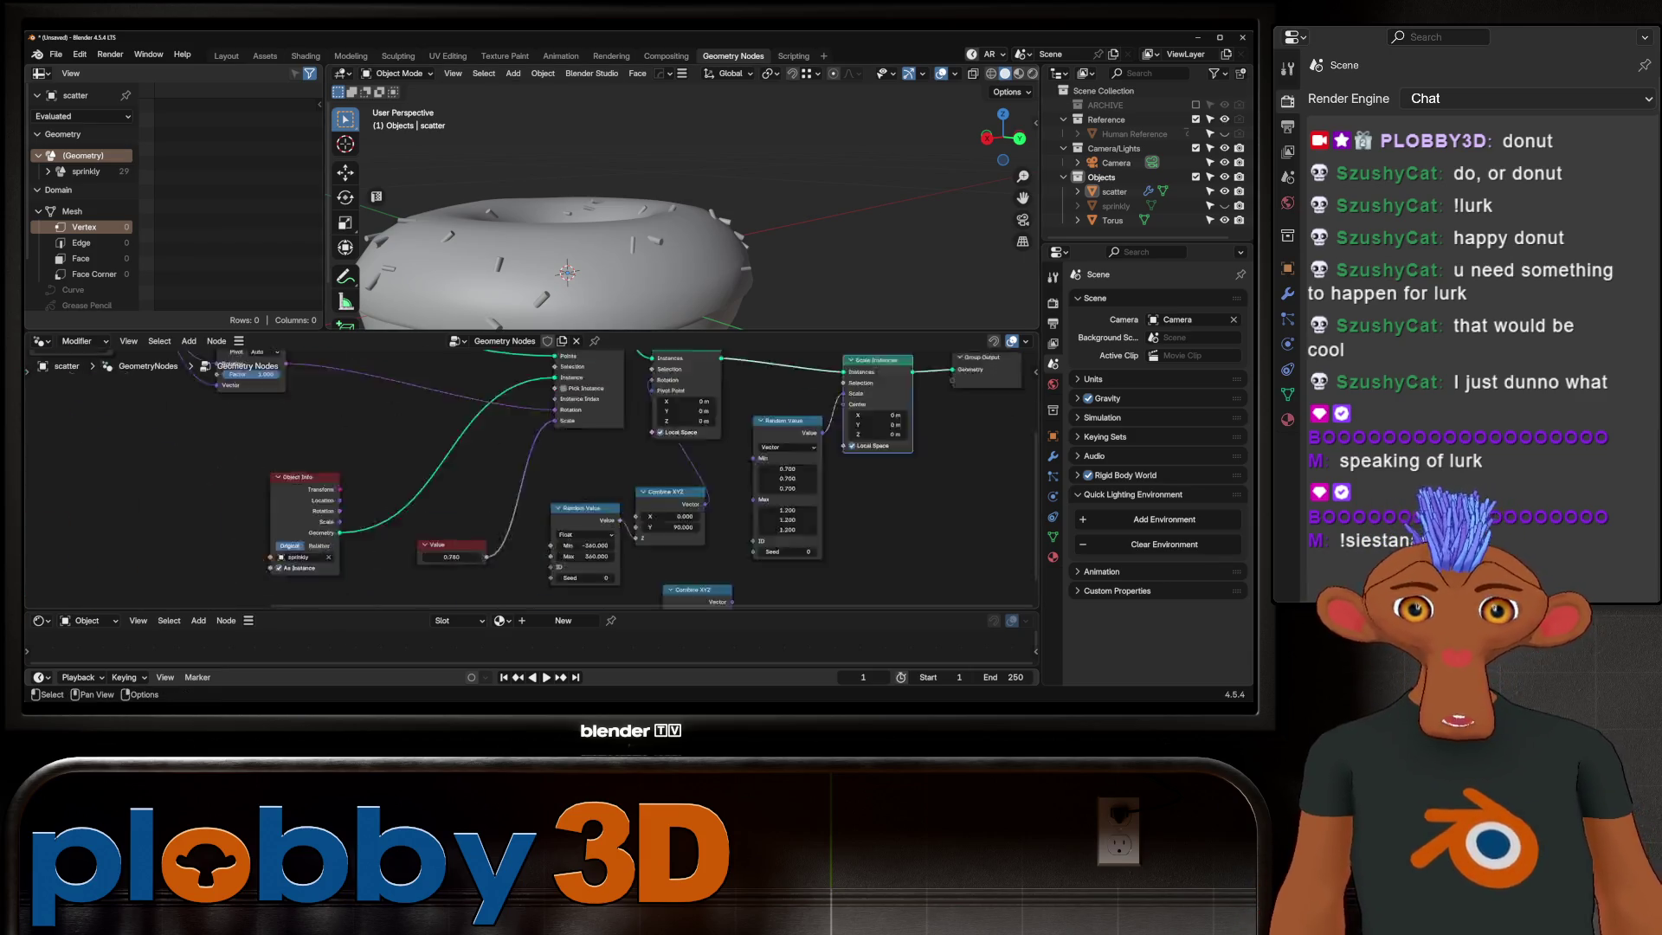
{"action": "middle_click_drag", "start_coordinate": [520, 481], "coordinate": [659, 571]}
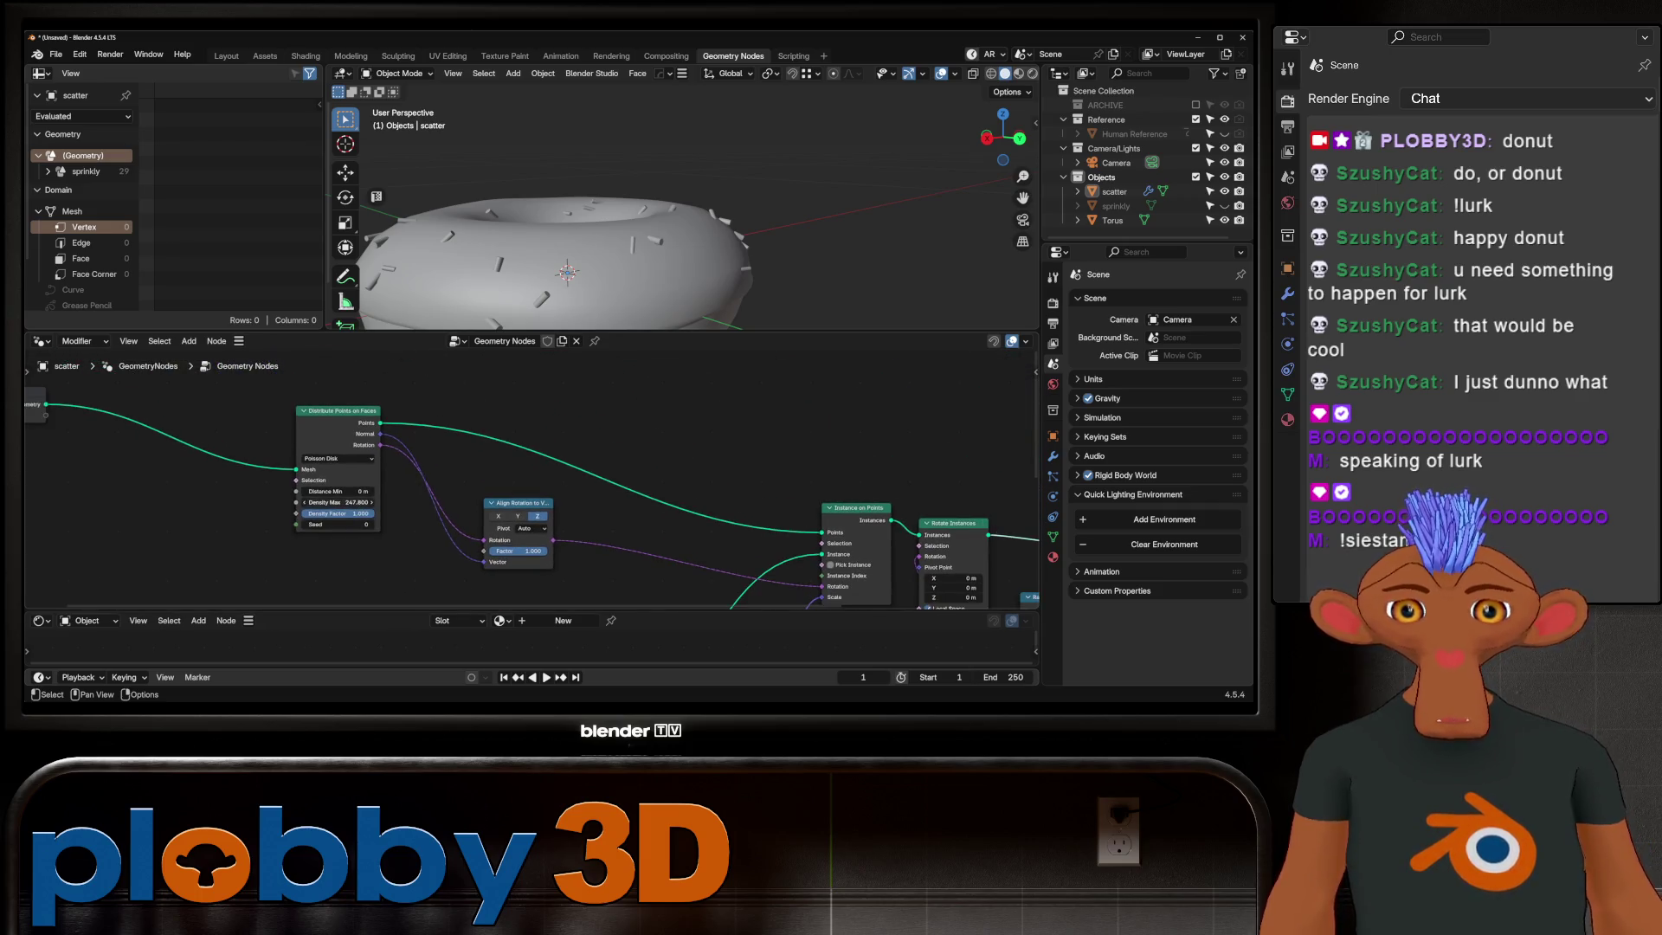
{"action": "mouse_move", "coordinate": [335, 501]}
{"action": "left_mouse_down"}
{"action": "mouse_move", "coordinate": [416, 502]}
{"action": "mouse_move", "coordinate": [350, 491]}
{"action": "left_mouse_up"}
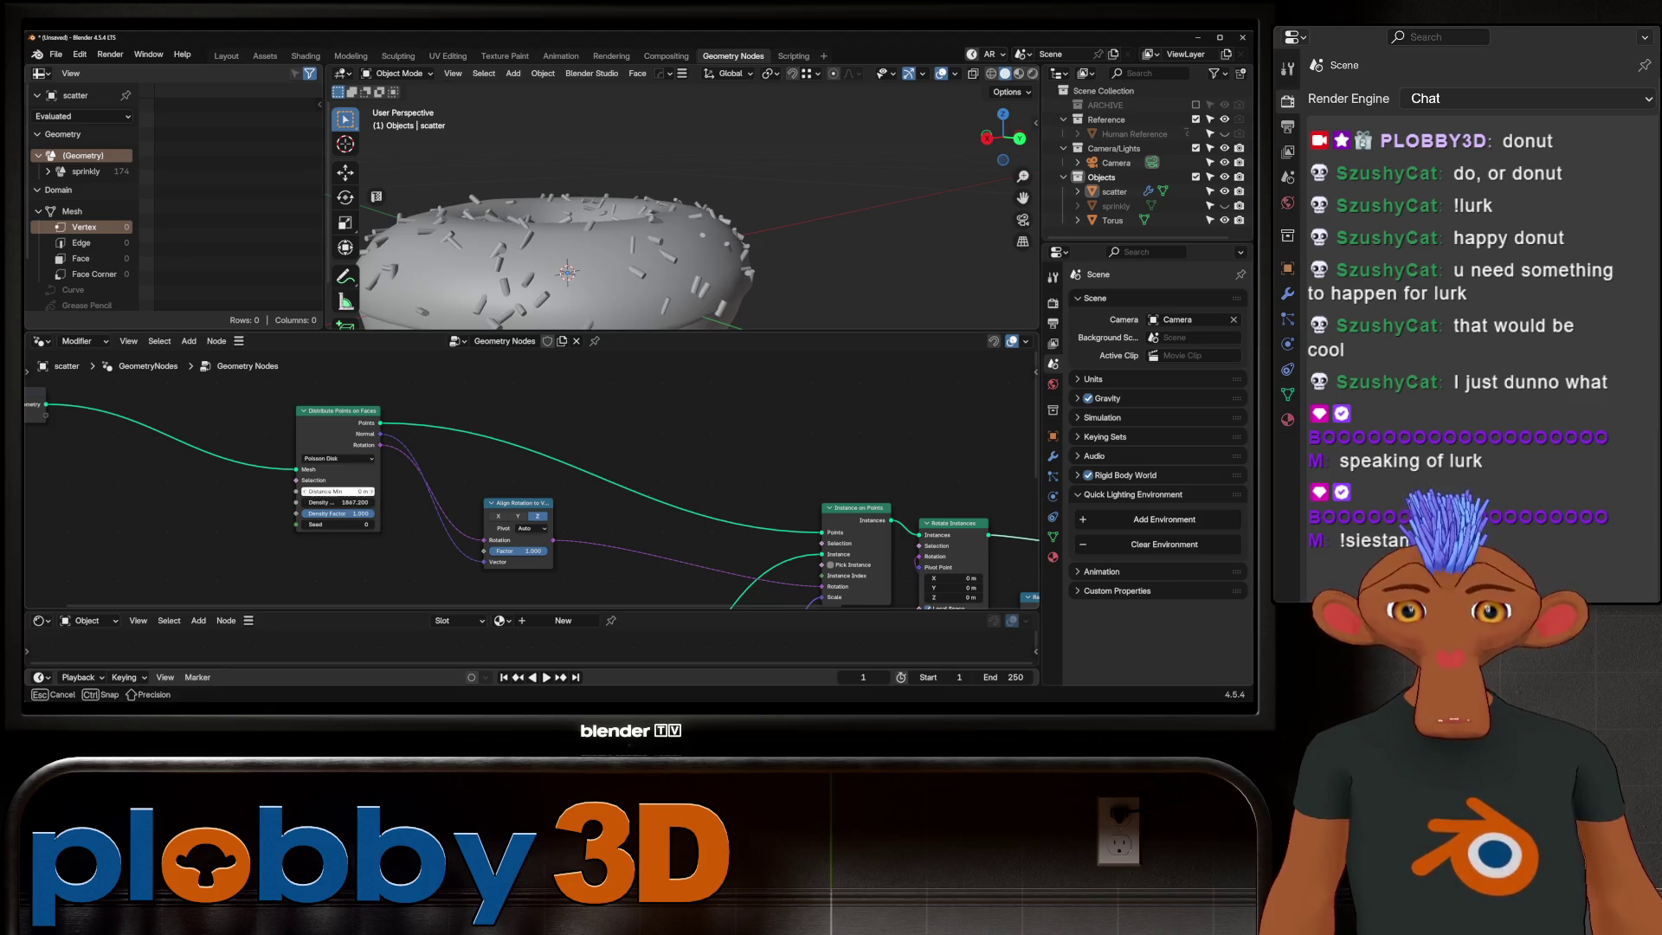
Step: Set the minimum sprinkle spacing to 0.01 m and inspect the result around the donut
{"action": "left_click", "coordinate": [336, 491]}
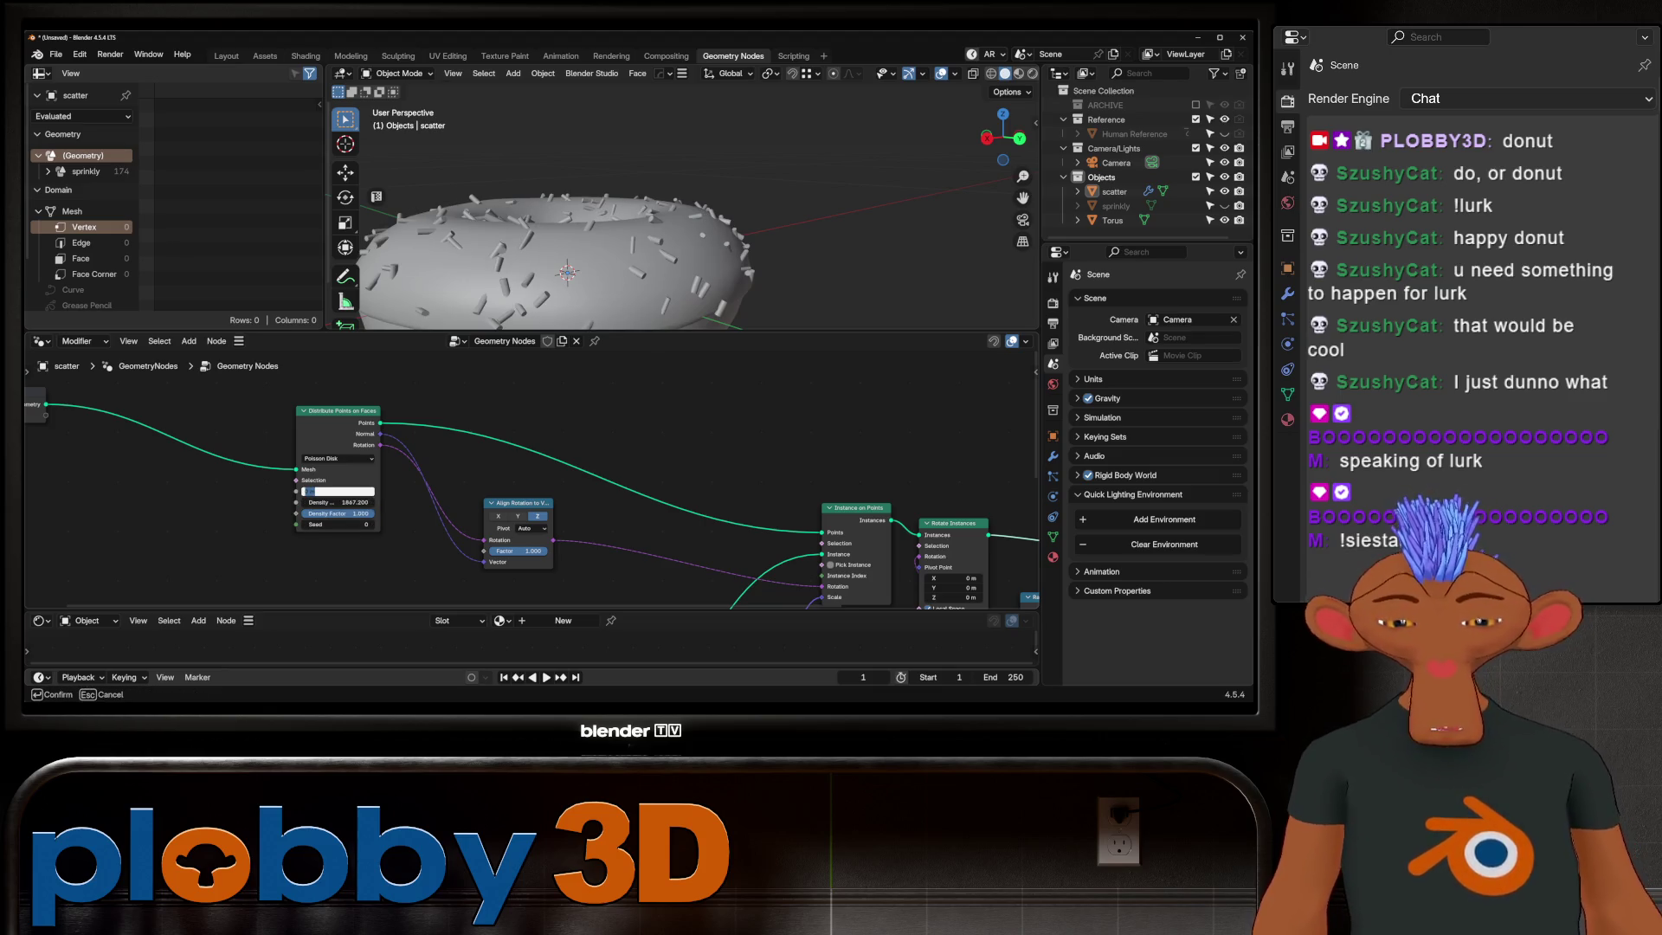
{"action": "key", "text": "Return"}
{"action": "left_click", "coordinate": [335, 491]}
{"action": "key", "text": "Return"}
{"action": "middle_click_drag", "start_coordinate": [571, 259], "coordinate": [636, 221]}
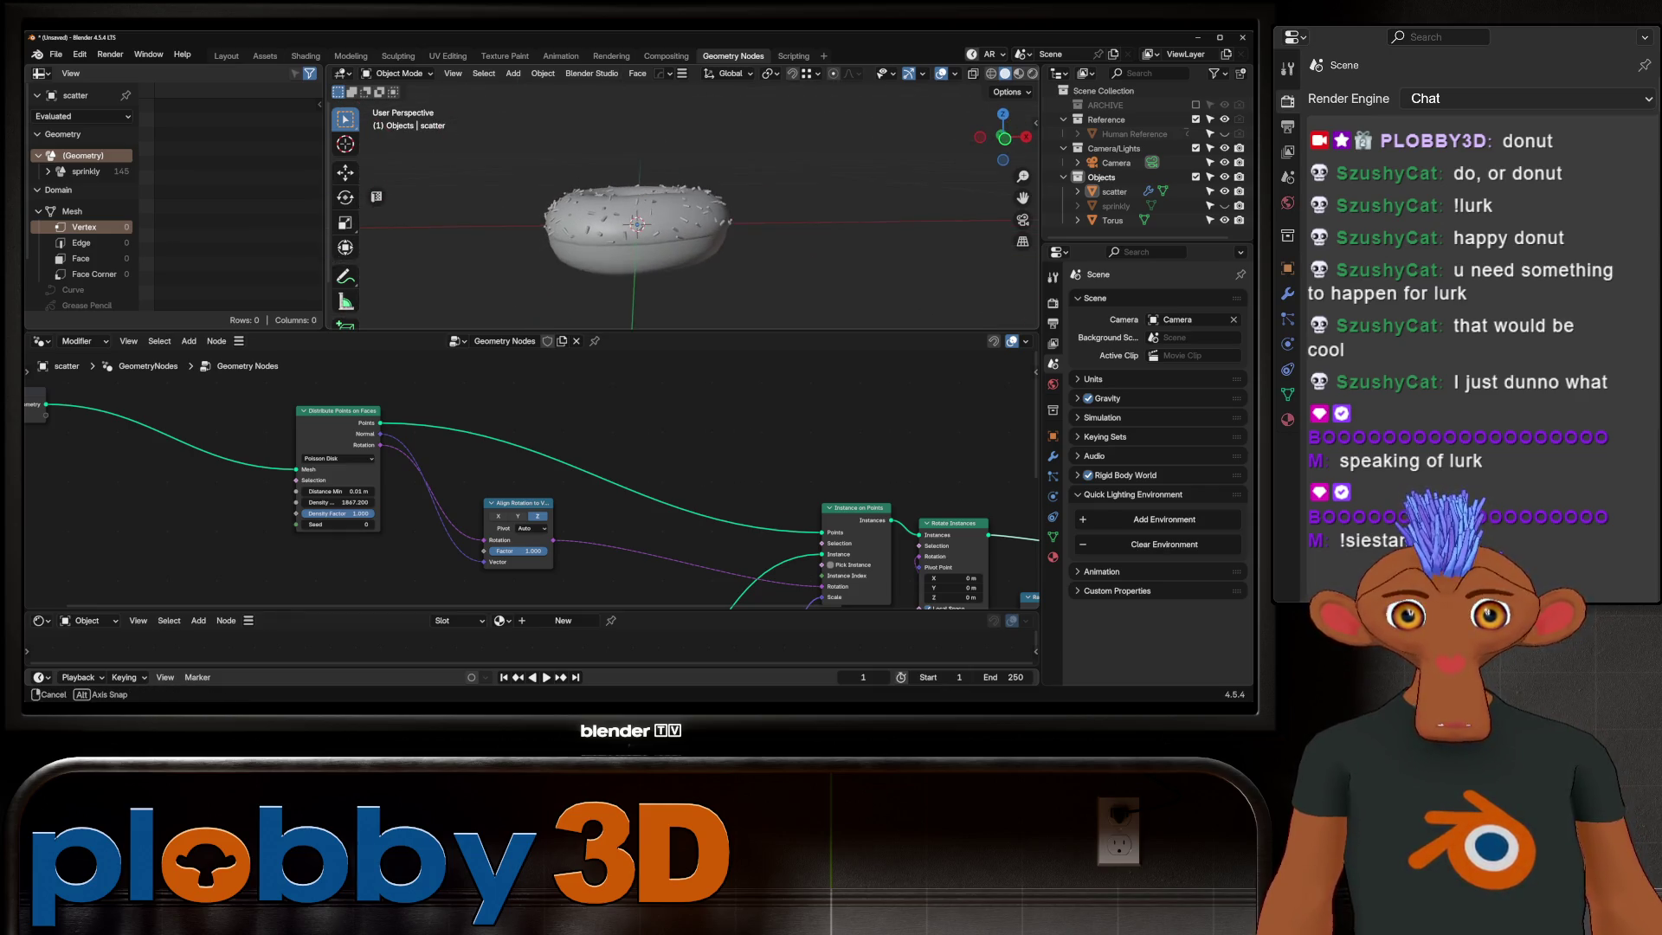
{"action": "mouse_move", "coordinate": [636, 221]}
{"action": "middle_mouse_down"}
{"action": "mouse_move", "coordinate": [727, 248]}
{"action": "mouse_move", "coordinate": [636, 247]}
{"action": "middle_mouse_up"}
{"action": "middle_click_drag", "start_coordinate": [779, 572], "coordinate": [436, 362]}
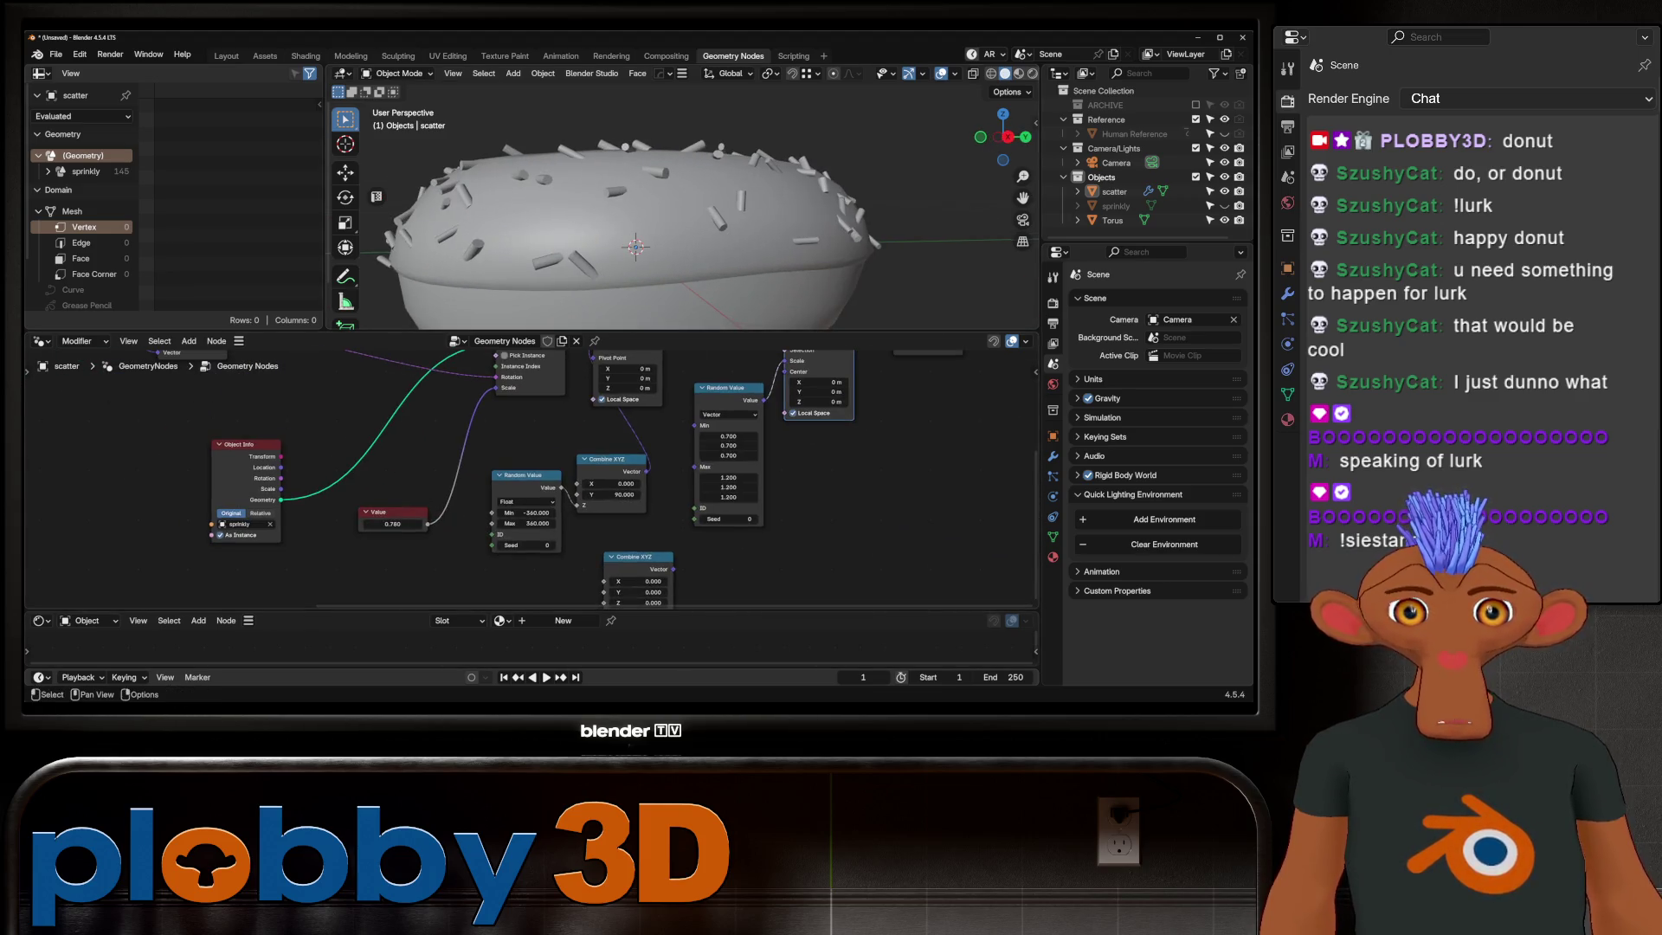
Step: Raise the random scale minimum to 0.8 and check the donut from above and the side
{"action": "mouse_move", "coordinate": [729, 436]}
{"action": "left_mouse_down"}
{"action": "mouse_move", "coordinate": [729, 488]}
{"action": "mouse_move", "coordinate": [735, 436]}
{"action": "mouse_move", "coordinate": [728, 455]}
{"action": "left_mouse_up"}
{"action": "key", "text": "Return"}
{"action": "type", "text": "0.8"}
{"action": "key", "text": "Return"}
{"action": "mouse_move", "coordinate": [637, 248]}
{"action": "middle_mouse_down"}
{"action": "mouse_move", "coordinate": [604, 185]}
{"action": "mouse_move", "coordinate": [600, 222]}
{"action": "mouse_move", "coordinate": [624, 233]}
{"action": "middle_mouse_up"}
{"action": "scroll", "coordinate": [623, 234], "scroll_direction": "up", "scroll_amount": 3}
{"action": "scroll", "coordinate": [636, 241], "scroll_direction": "down", "scroll_amount": 2}
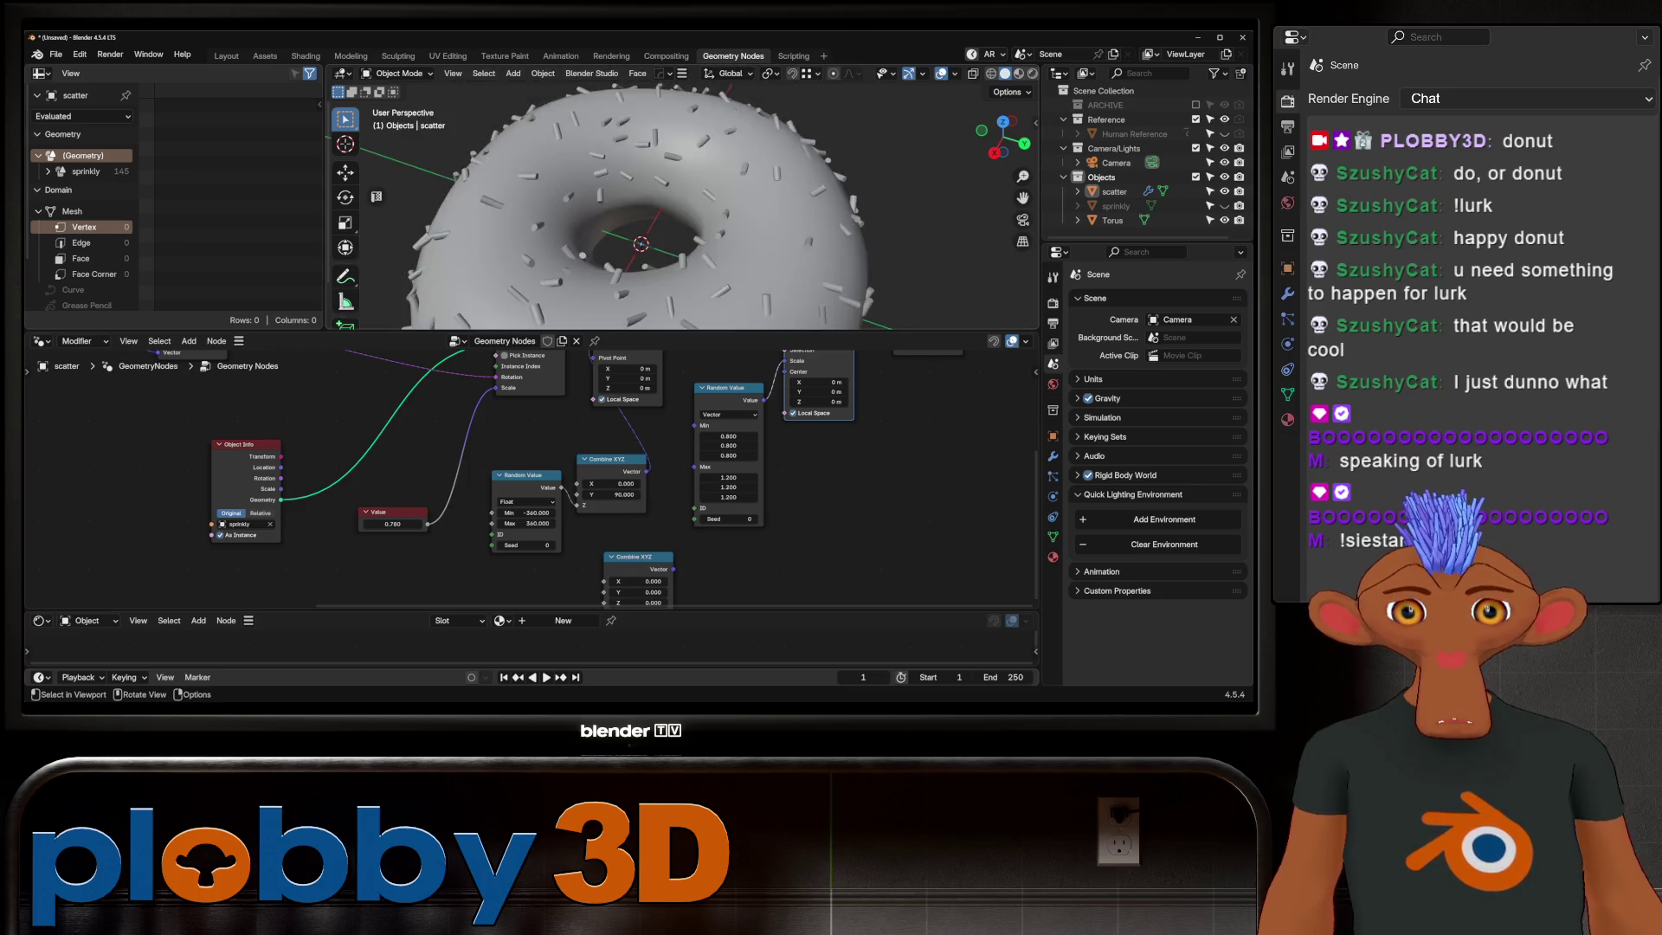
{"action": "scroll", "coordinate": [637, 241], "scroll_direction": "down", "scroll_amount": 4}
{"action": "middle_click_drag", "start_coordinate": [637, 240], "coordinate": [636, 221]}
{"action": "scroll", "coordinate": [637, 221], "scroll_direction": "up", "scroll_amount": 3}
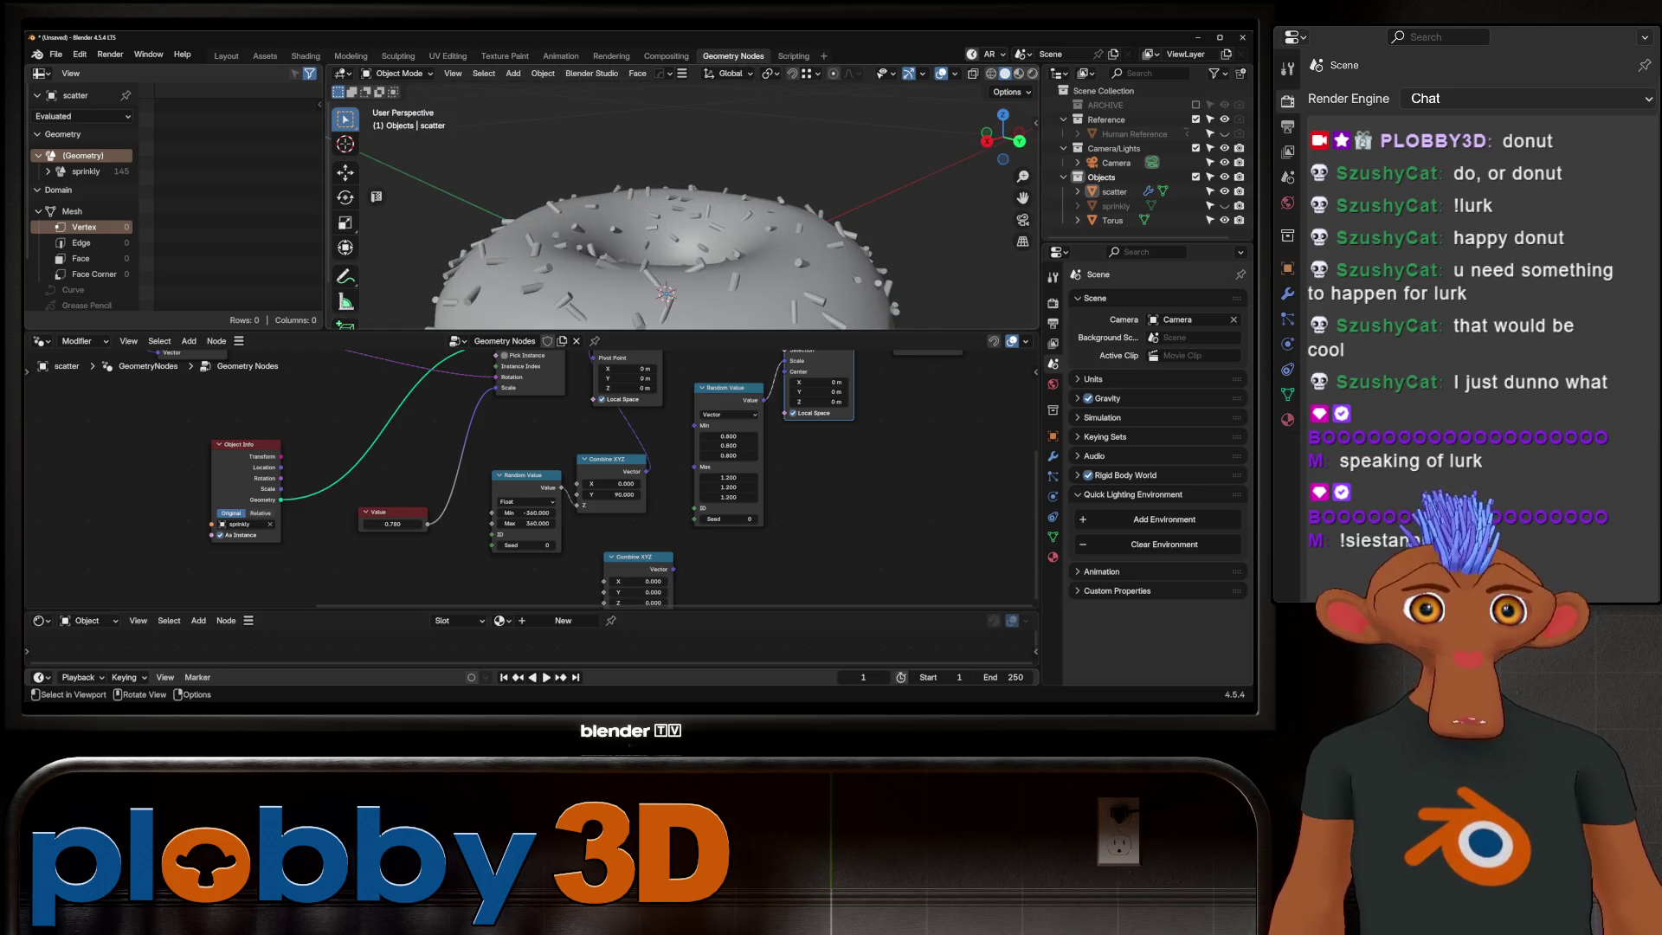
Step: Fatten the whole sprinkly mesh with Alt+S and return to object mode
{"action": "left_click", "coordinate": [1114, 205]}
{"action": "key", "text": "Tab"}
{"action": "key", "text": "a"}
{"action": "key", "text": "alt+s"}
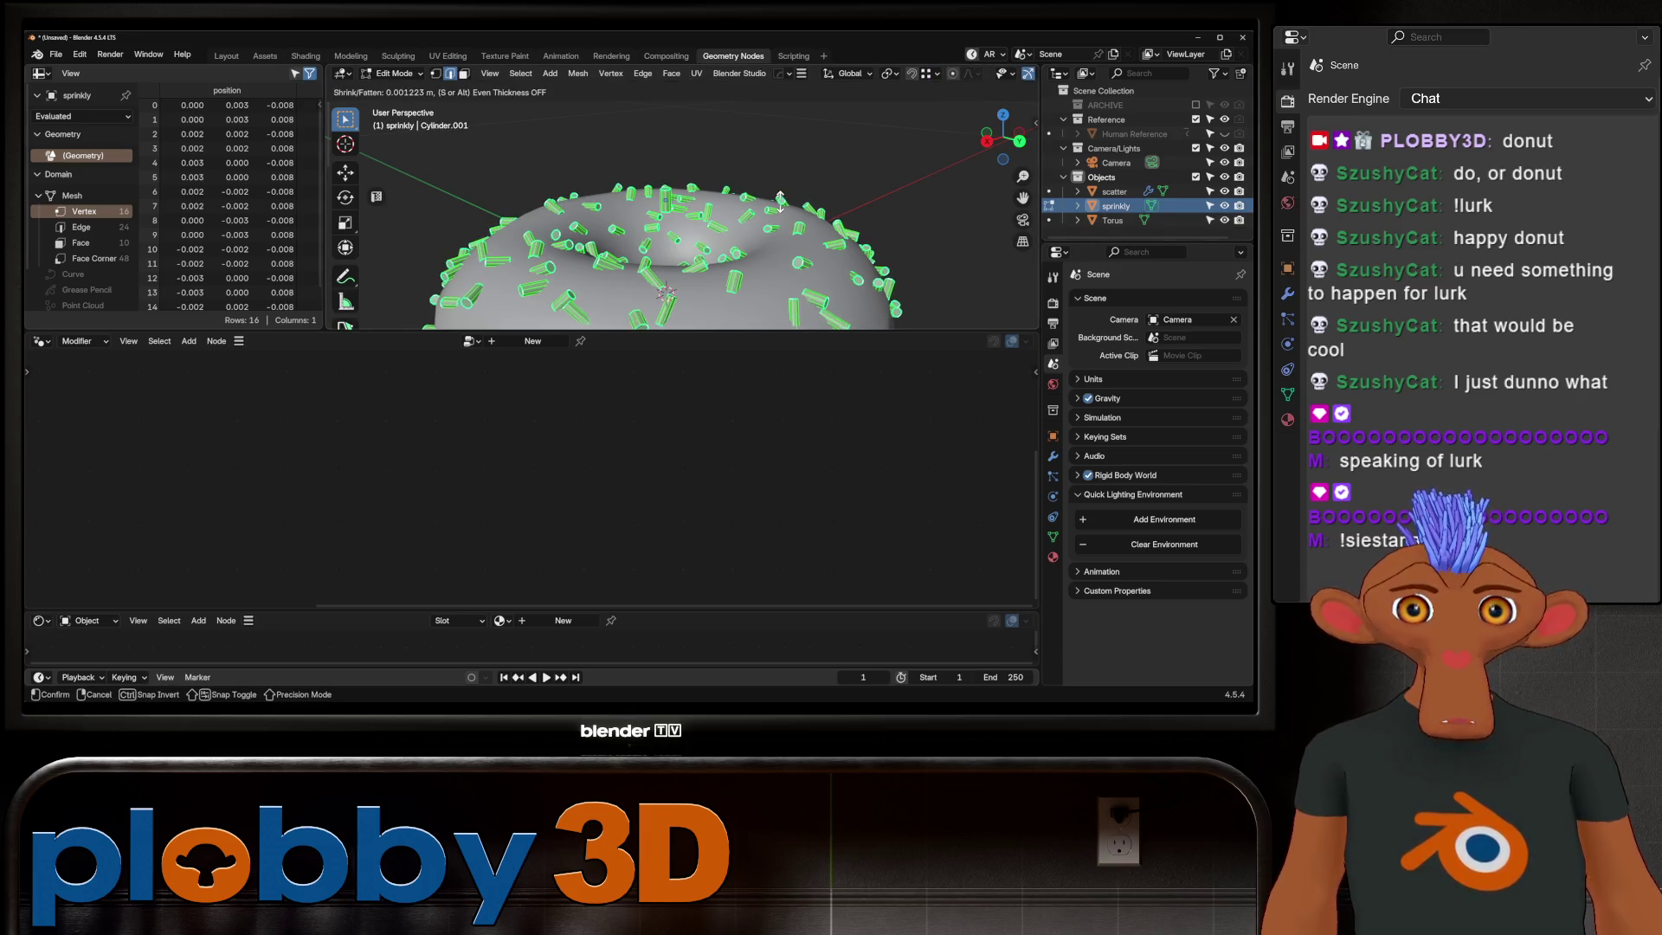
{"action": "key", "text": "Return"}
{"action": "key", "text": "Tab"}
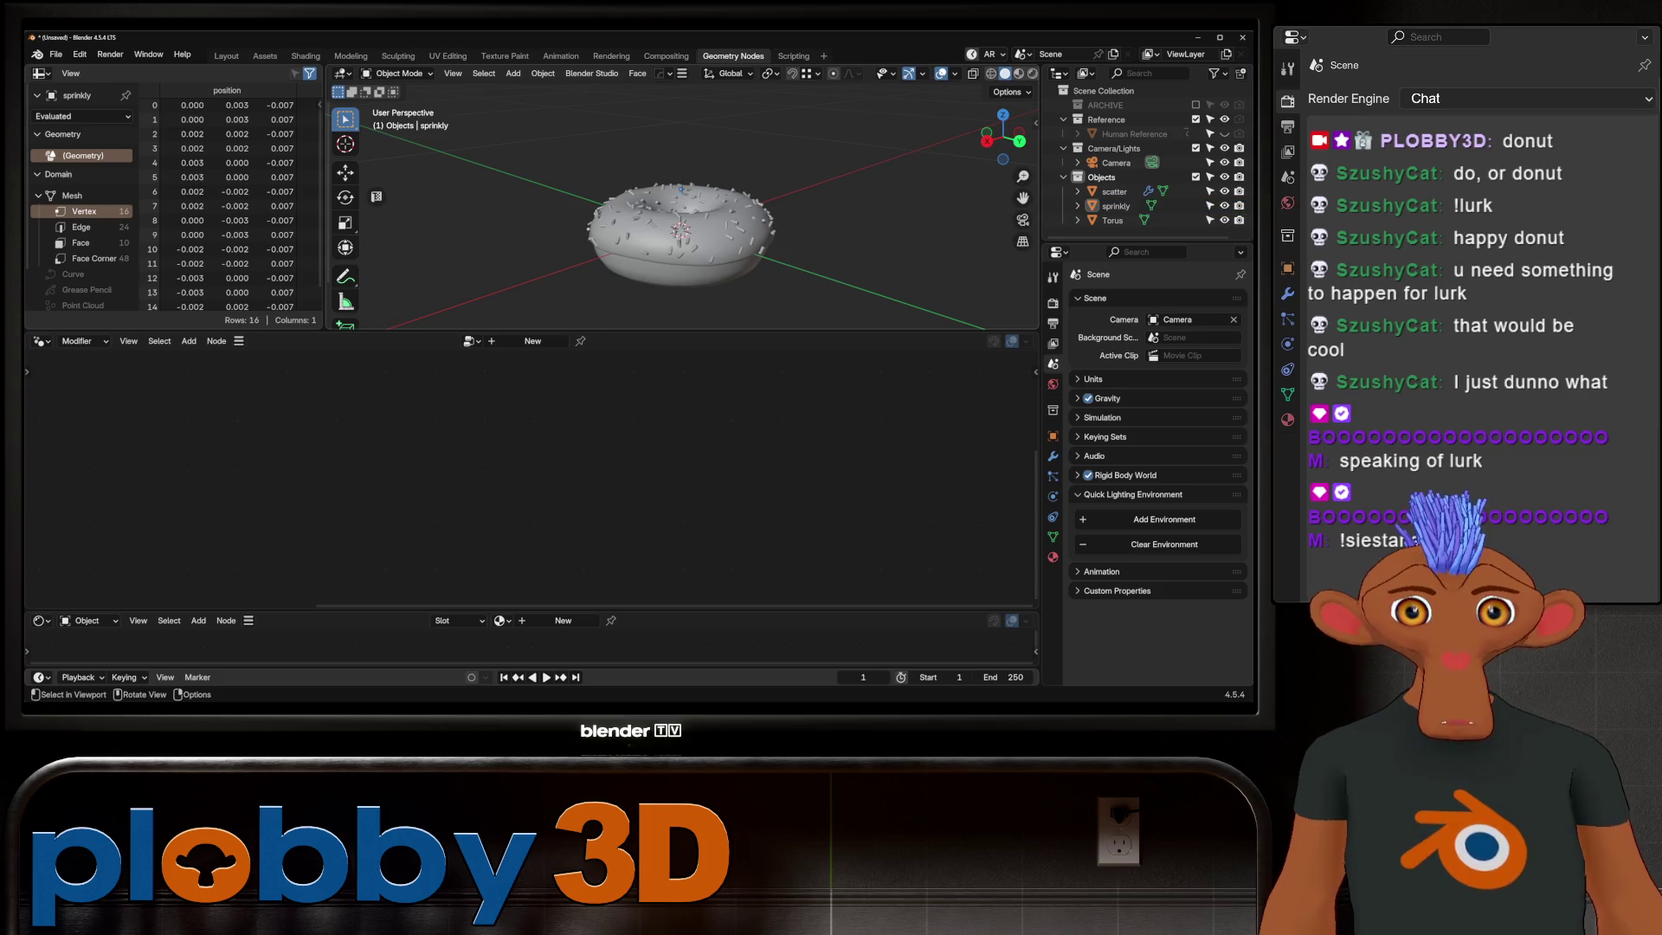
Step: Review the donut, torus and scatter objects from several angles, then start saving the file
{"action": "middle_click_drag", "start_coordinate": [663, 292], "coordinate": [613, 322]}
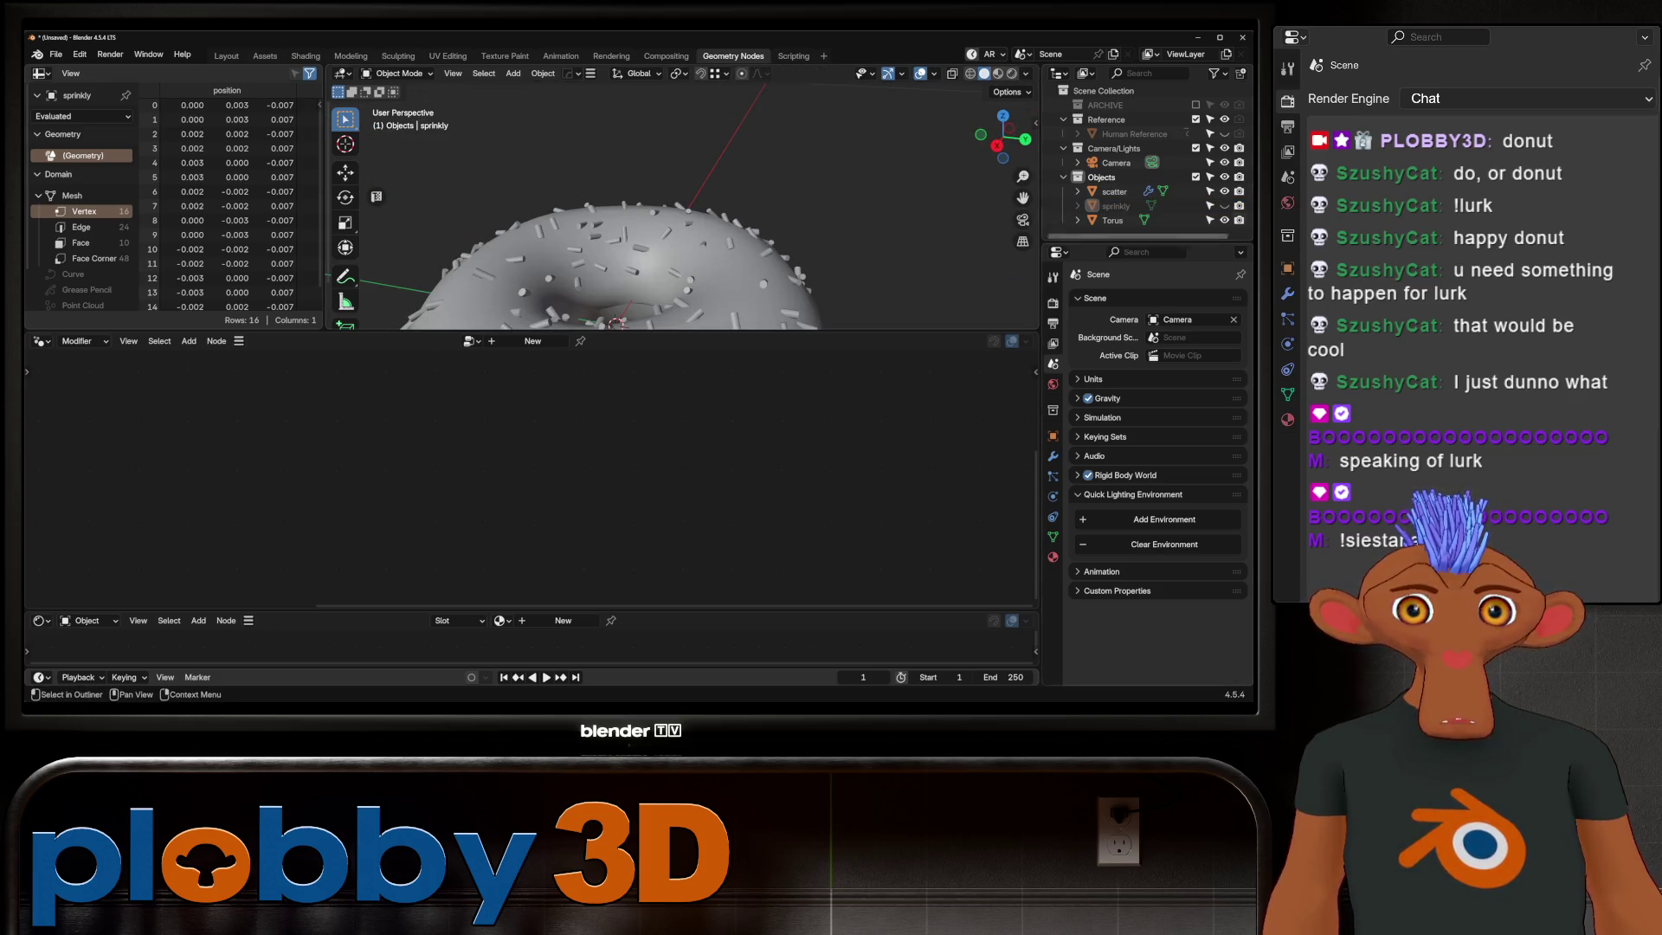
{"action": "middle_click_drag", "start_coordinate": [676, 260], "coordinate": [676, 221]}
{"action": "scroll", "coordinate": [676, 222], "scroll_direction": "down", "scroll_amount": 3}
{"action": "scroll", "coordinate": [675, 222], "scroll_direction": "up", "scroll_amount": 4}
{"action": "left_click", "coordinate": [1112, 220]}
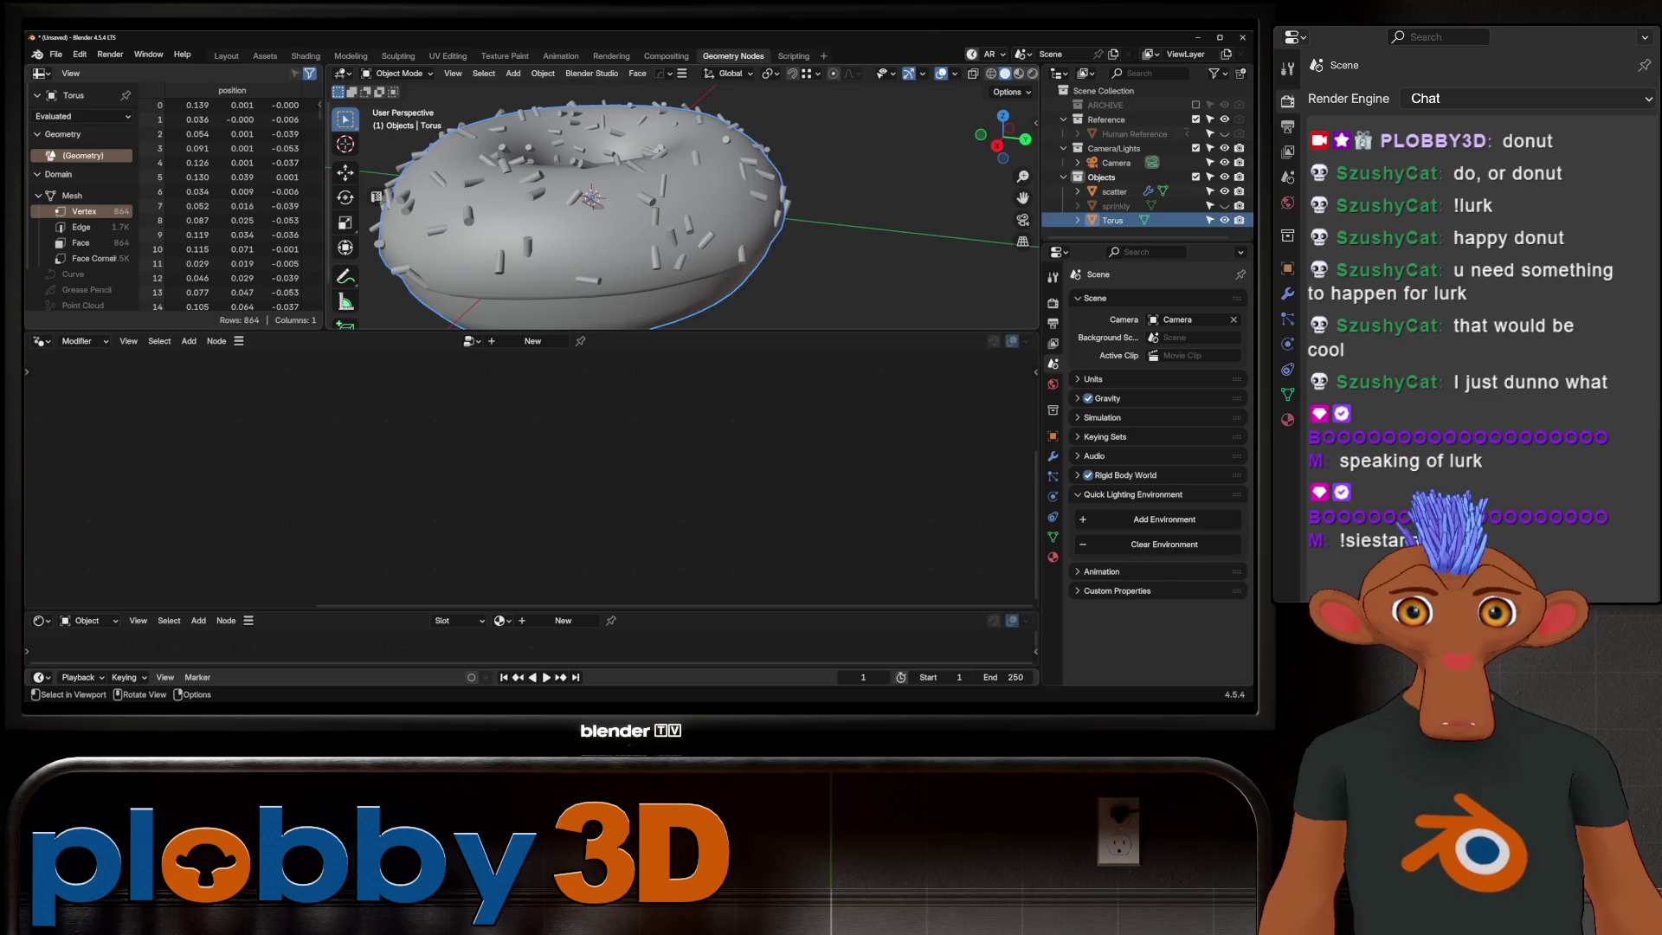
{"action": "scroll", "coordinate": [682, 202], "scroll_direction": "up", "scroll_amount": 8}
{"action": "scroll", "coordinate": [682, 201], "scroll_direction": "down", "scroll_amount": 5}
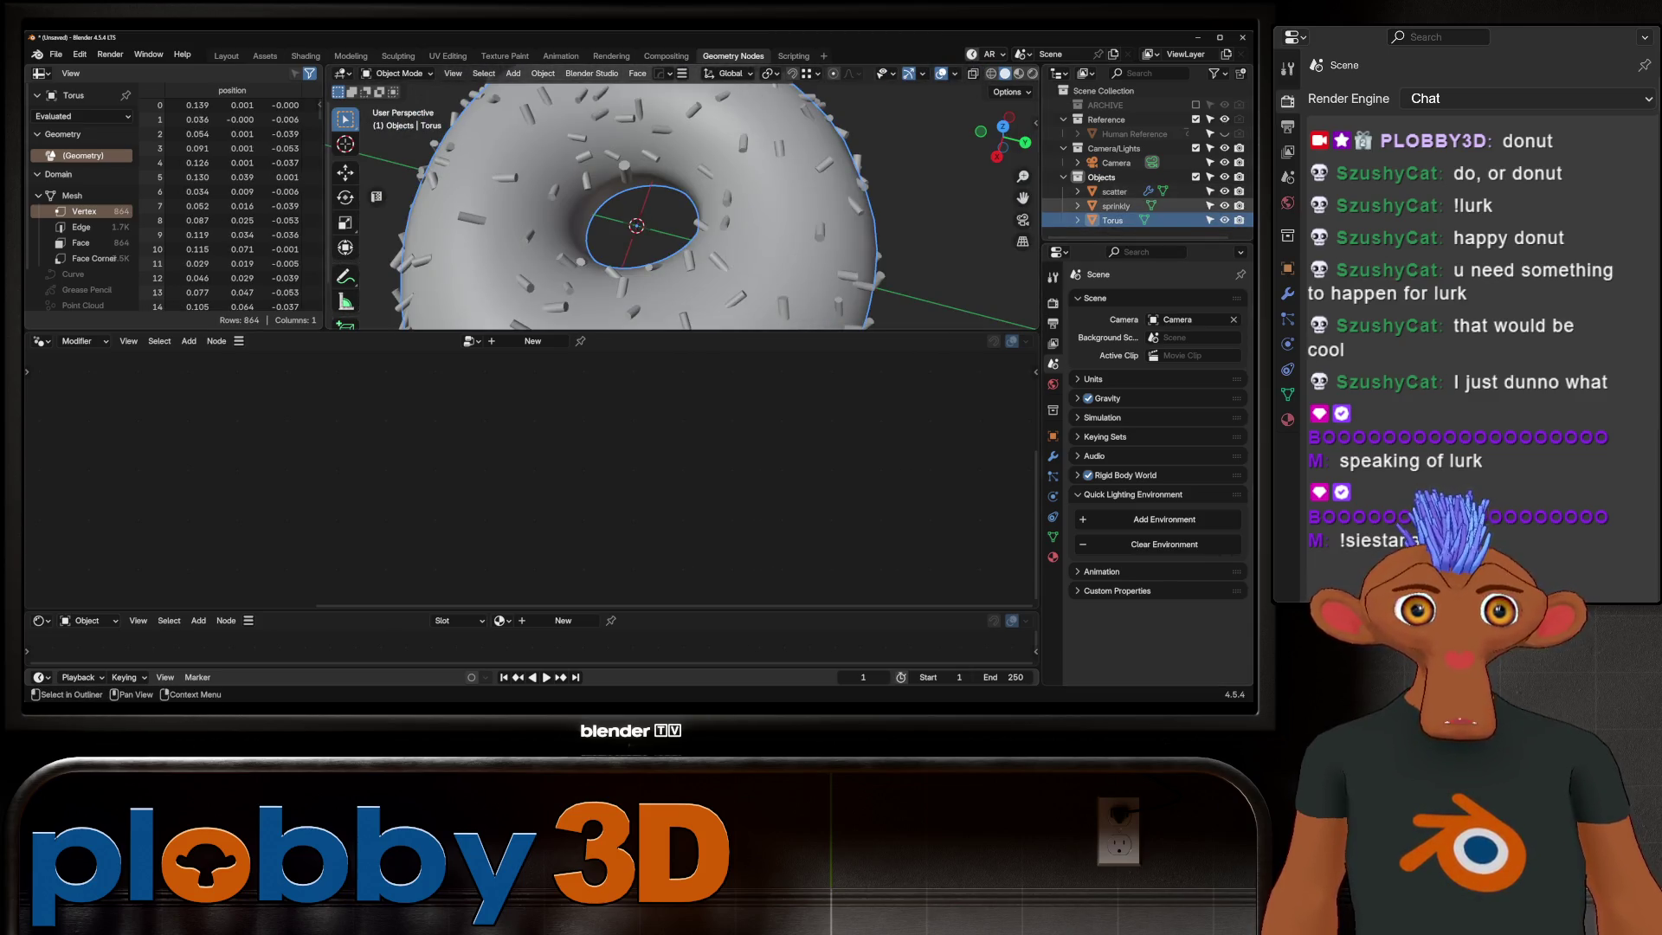
{"action": "left_click", "coordinate": [1114, 205]}
{"action": "scroll", "coordinate": [676, 221], "scroll_direction": "down", "scroll_amount": 5}
{"action": "middle_click_drag", "start_coordinate": [675, 220], "coordinate": [676, 195]}
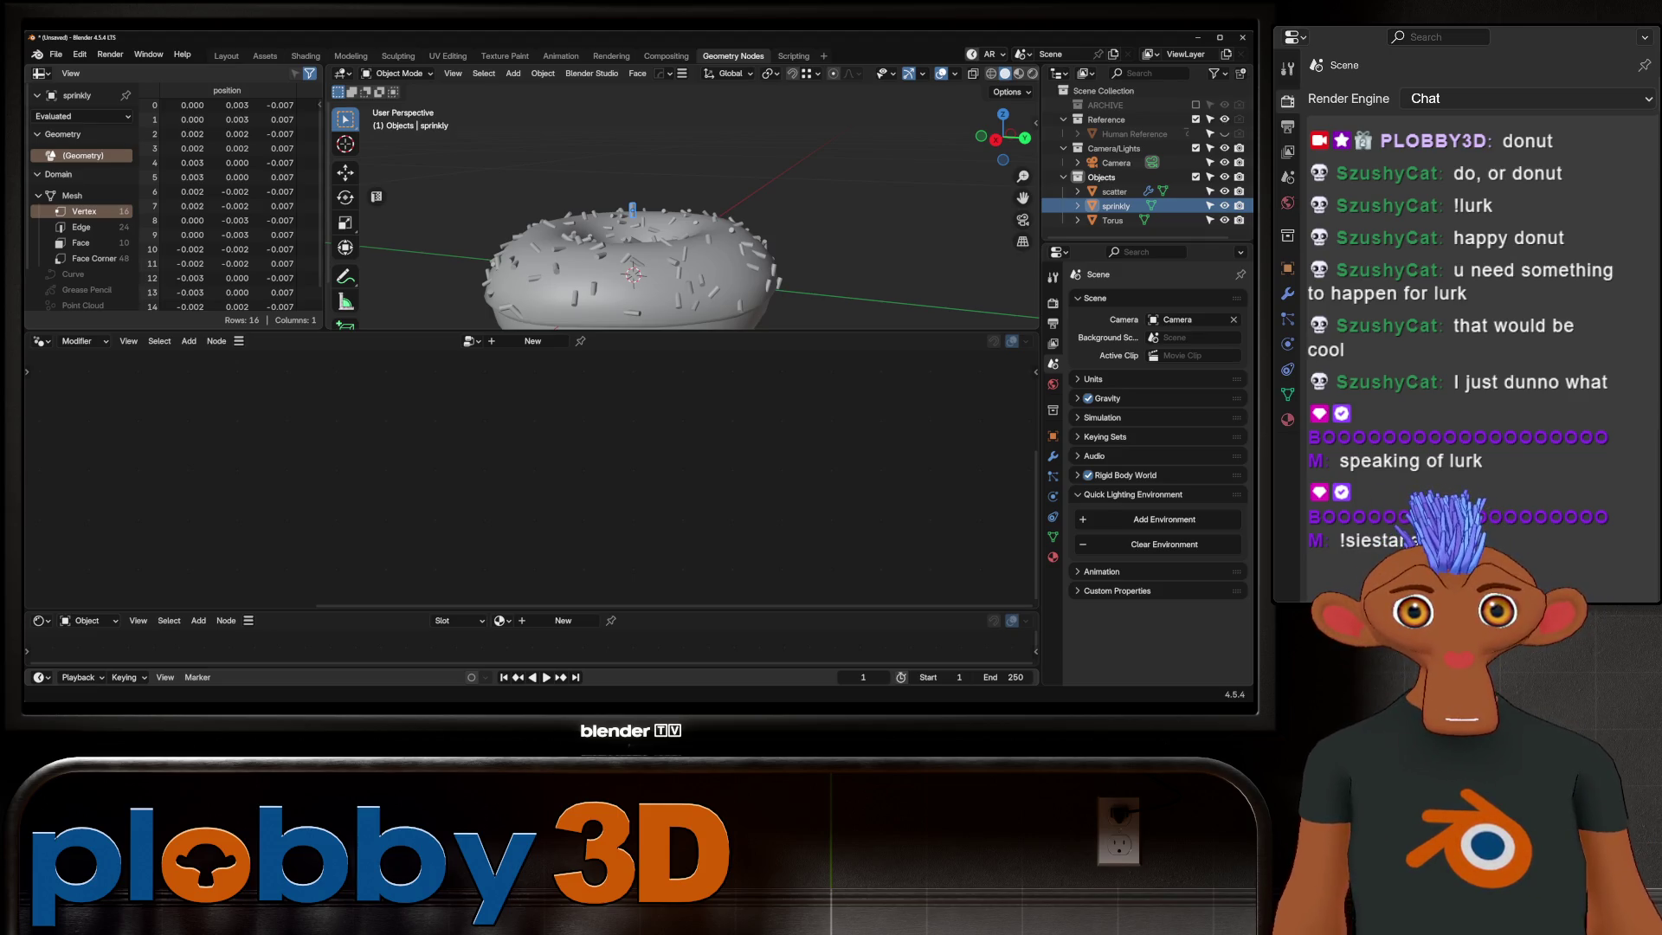
{"action": "mouse_move", "coordinate": [675, 221]}
{"action": "middle_mouse_down"}
{"action": "mouse_move", "coordinate": [676, 261]}
{"action": "mouse_move", "coordinate": [676, 169]}
{"action": "mouse_move", "coordinate": [675, 208]}
{"action": "middle_mouse_up"}
{"action": "left_click", "coordinate": [675, 221]}
{"action": "scroll", "coordinate": [675, 221], "scroll_direction": "up", "scroll_amount": 3}
{"action": "scroll", "coordinate": [675, 220], "scroll_direction": "up", "scroll_amount": 2}
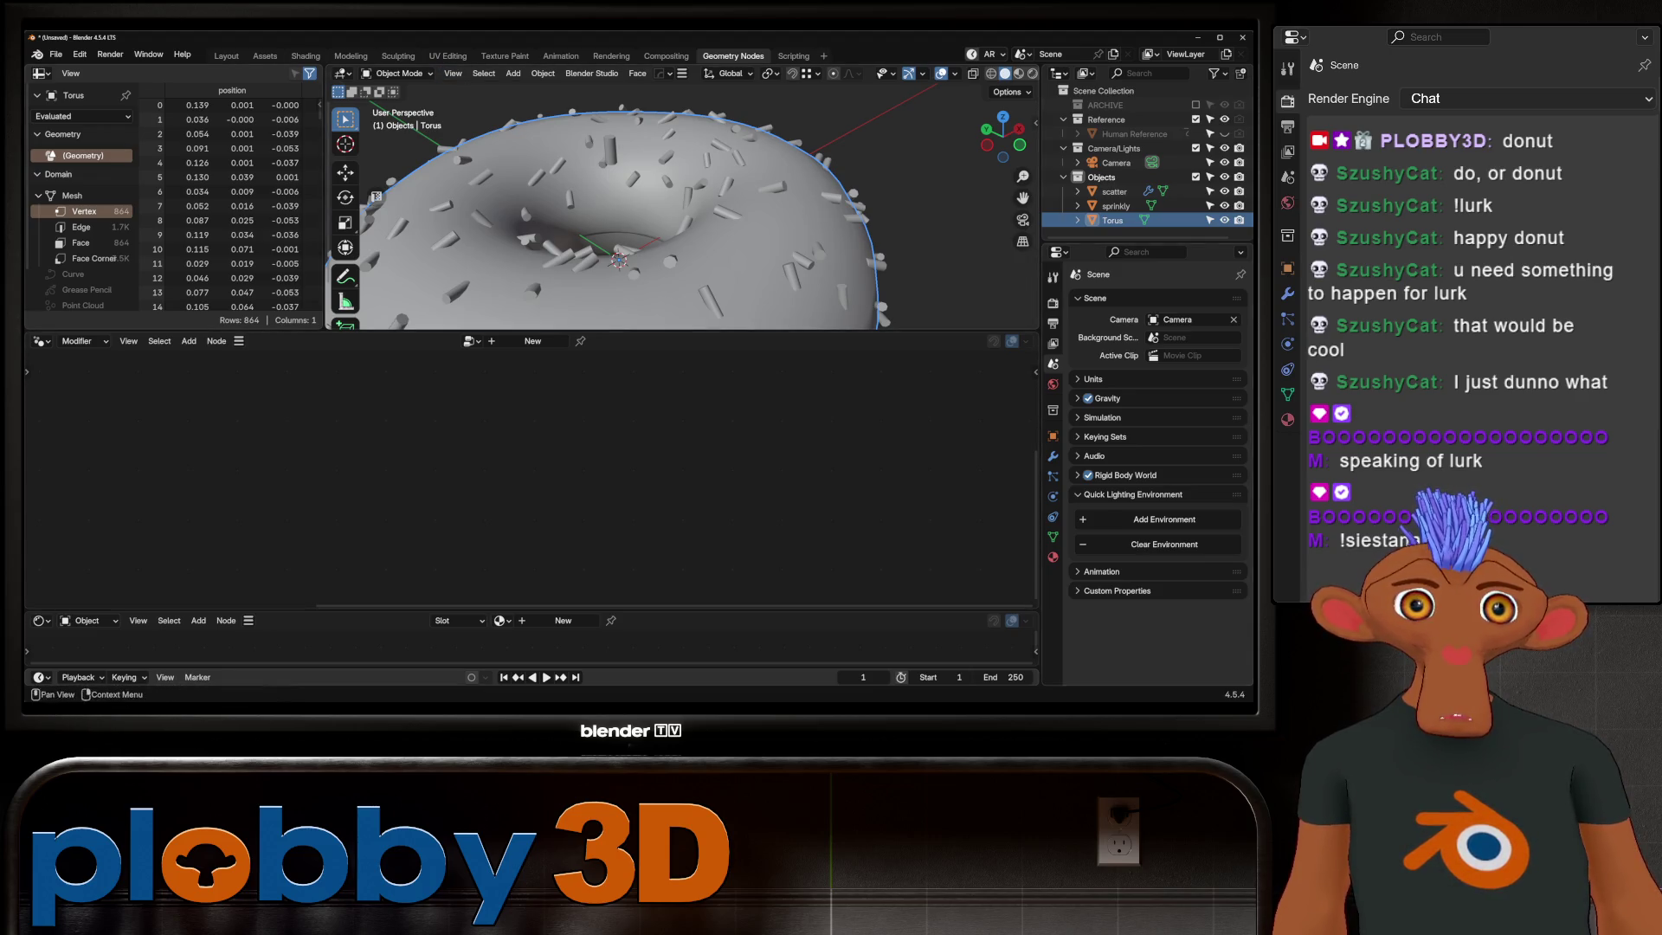
{"action": "key", "text": "Up"}
{"action": "key", "text": "Up"}
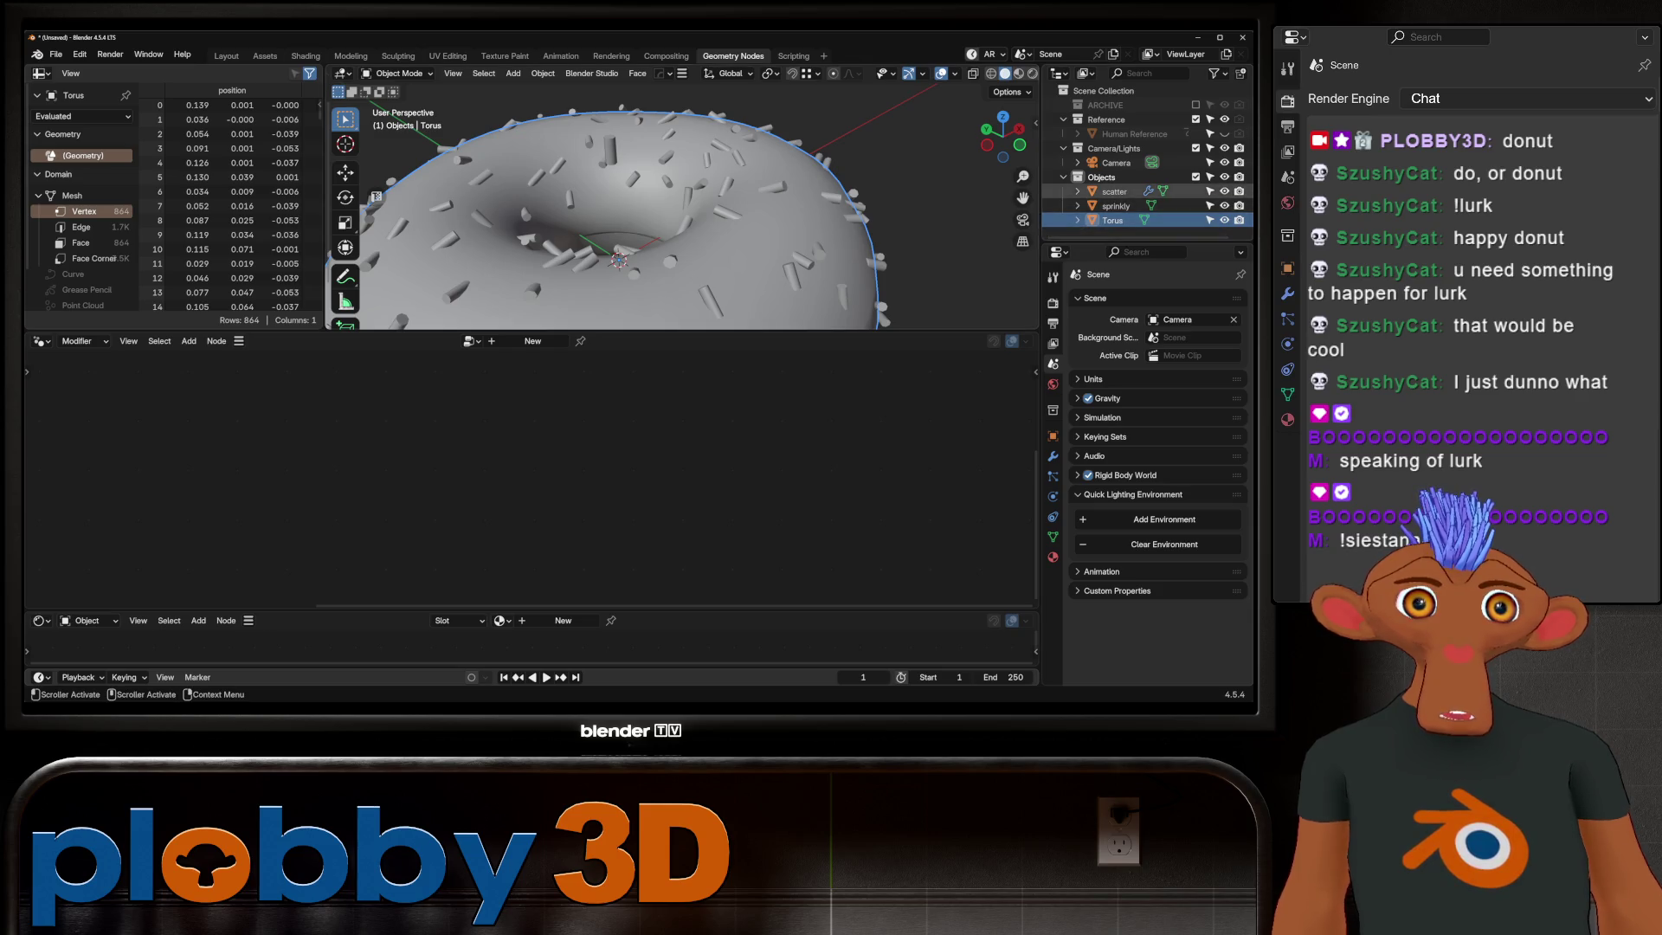
{"action": "key", "text": "ctrl+s"}
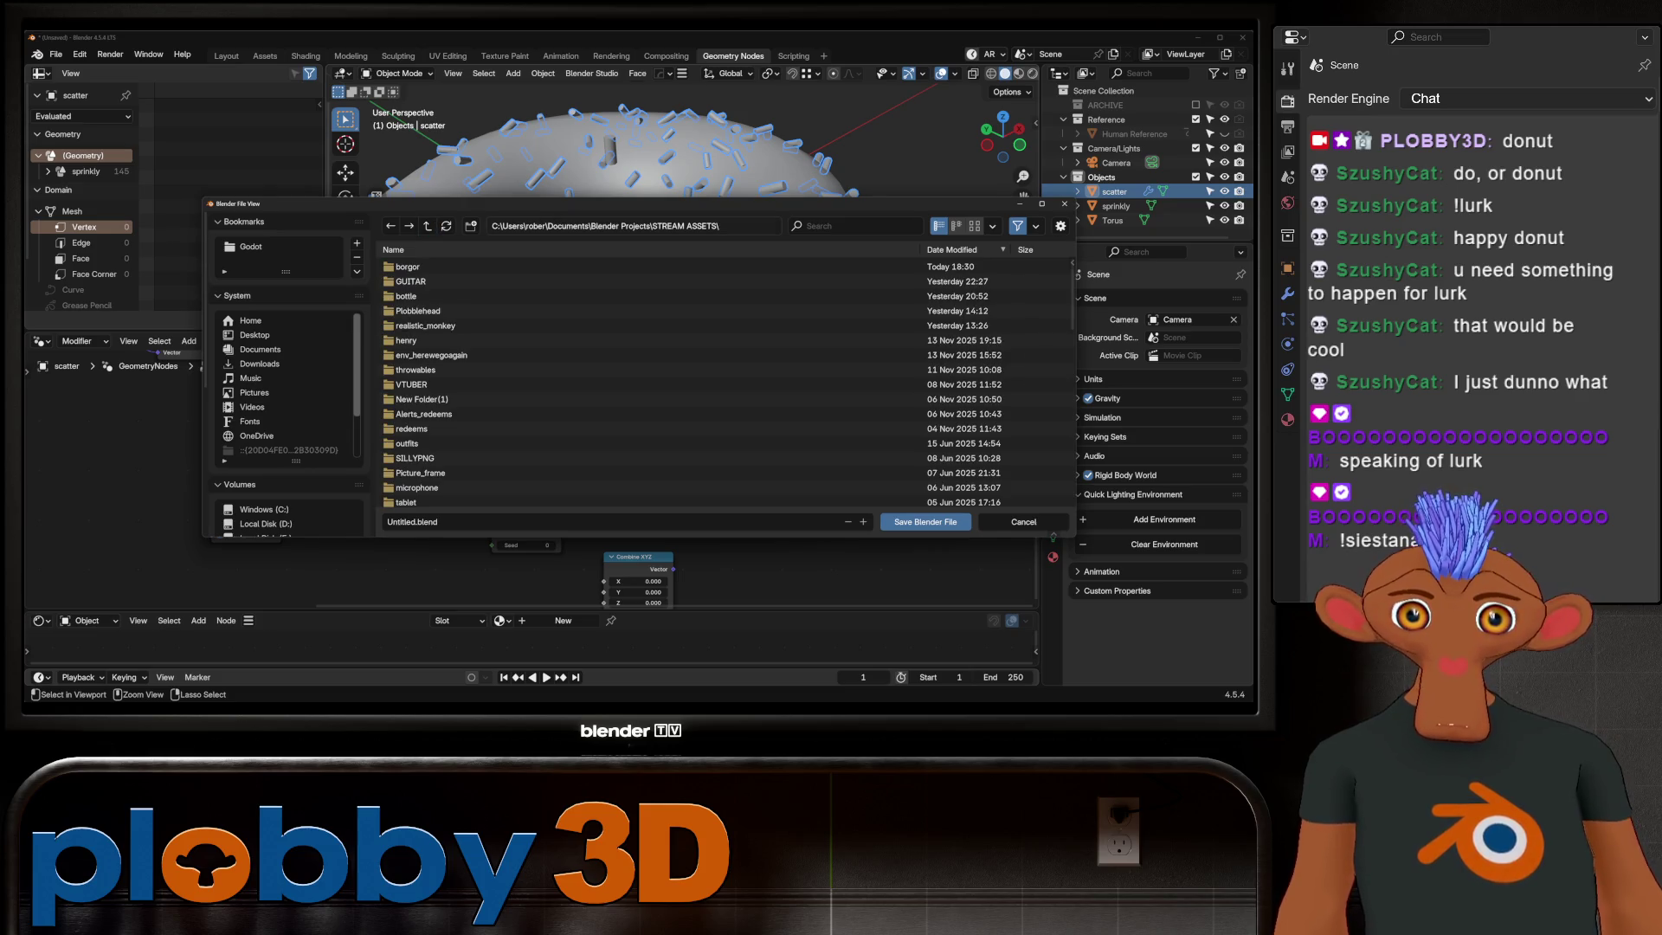
{"action": "type", "text": "donutthi"}
{"action": "type", "text": "donuth"}
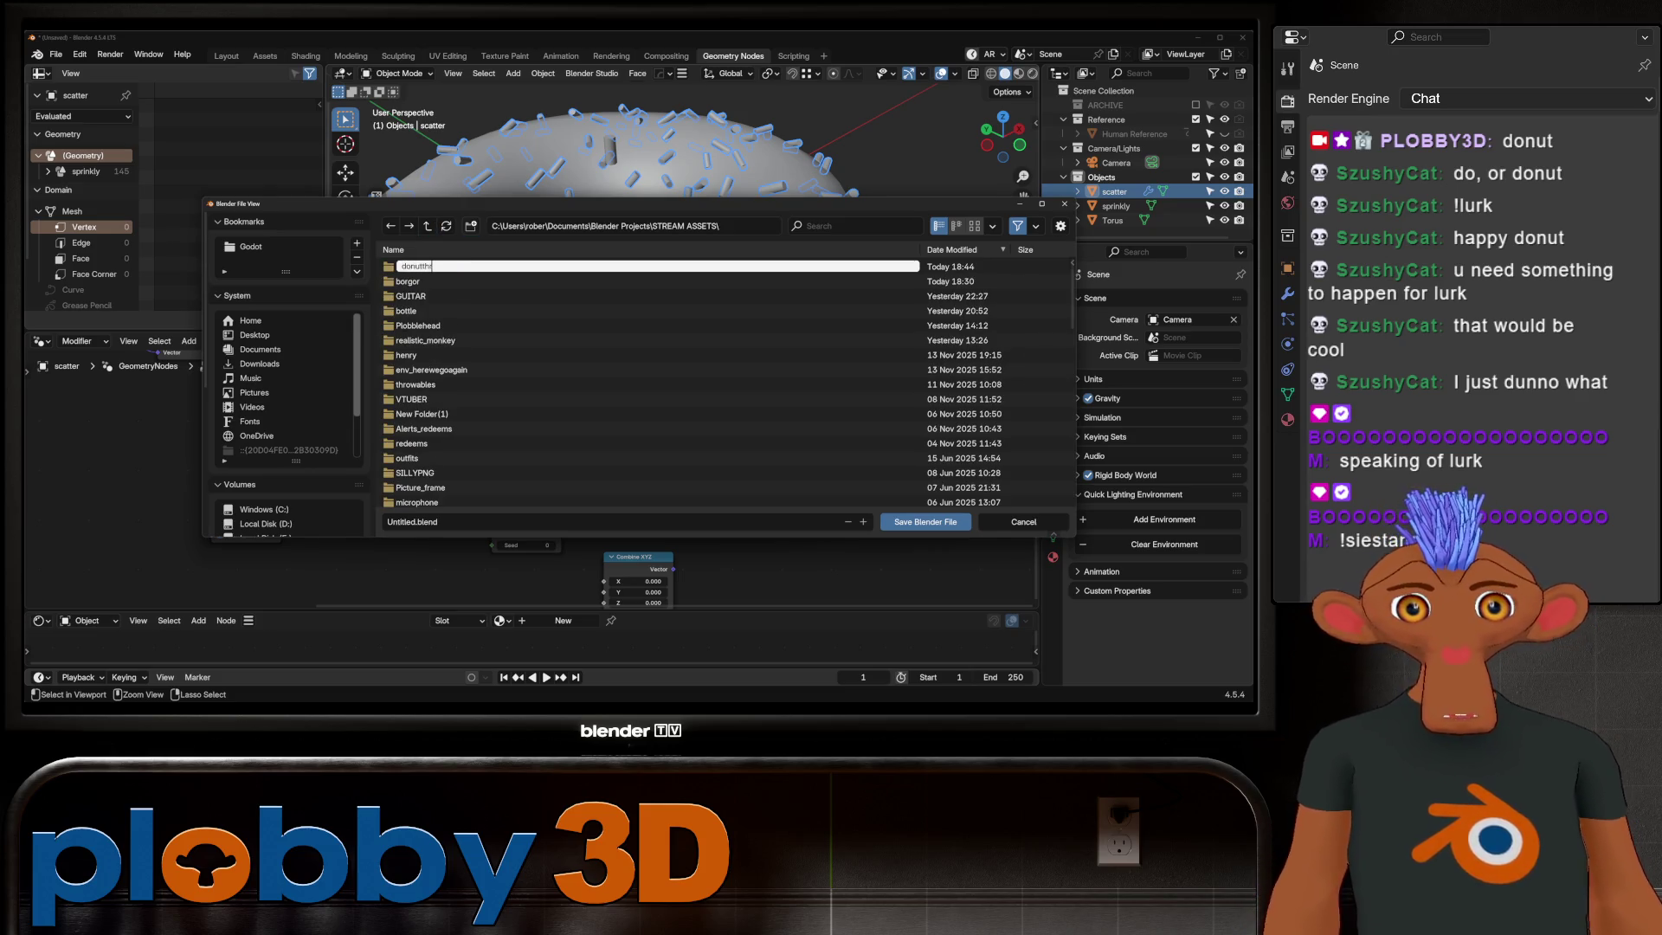
{"action": "type", "text": "row"}
Step: Save the scene as donut.blend inside a new donutthrow folder
{"action": "key", "text": "Return"}
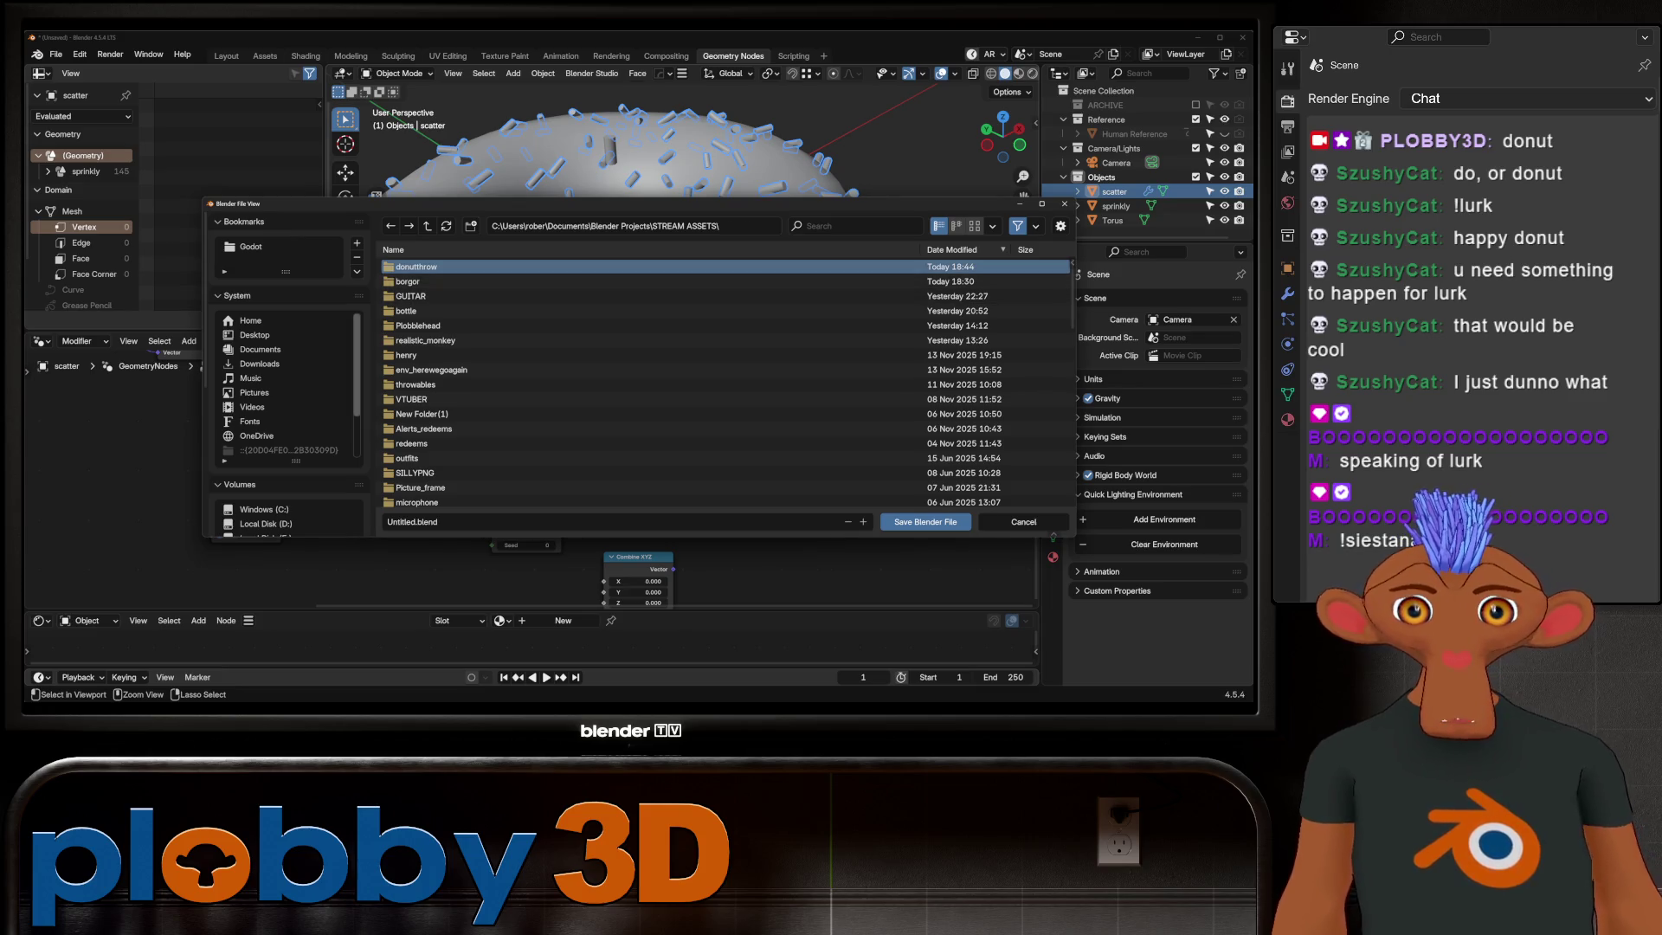
{"action": "double_click", "coordinate": [415, 266]}
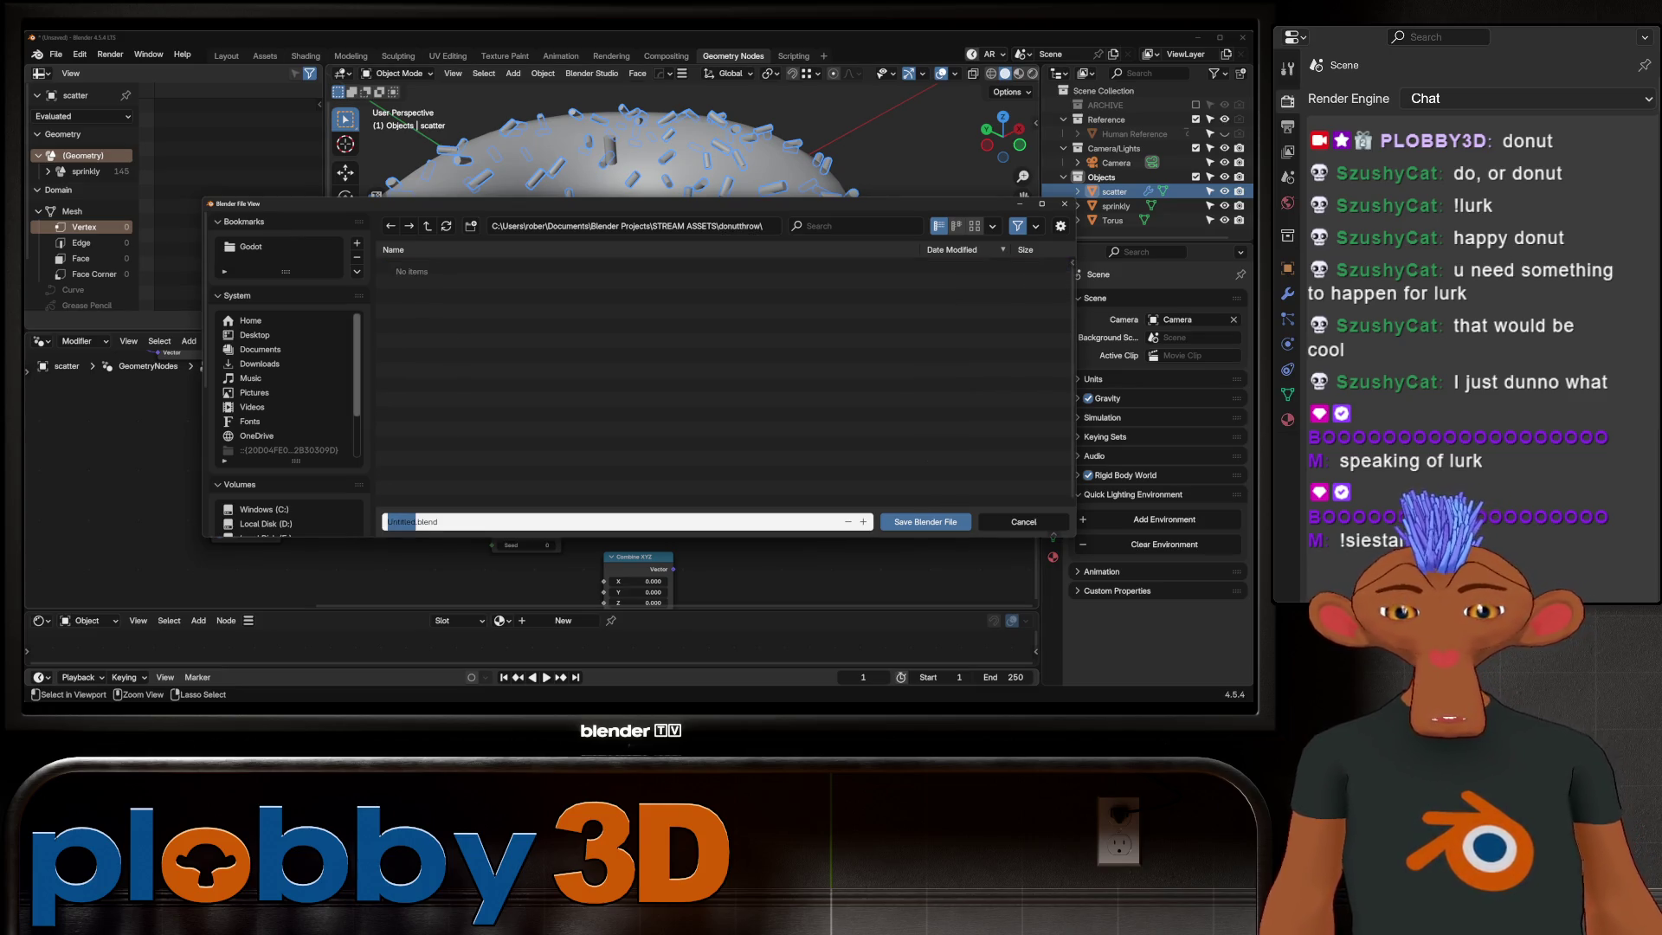
{"action": "type", "text": "donu"}
{"action": "key", "text": "Return"}
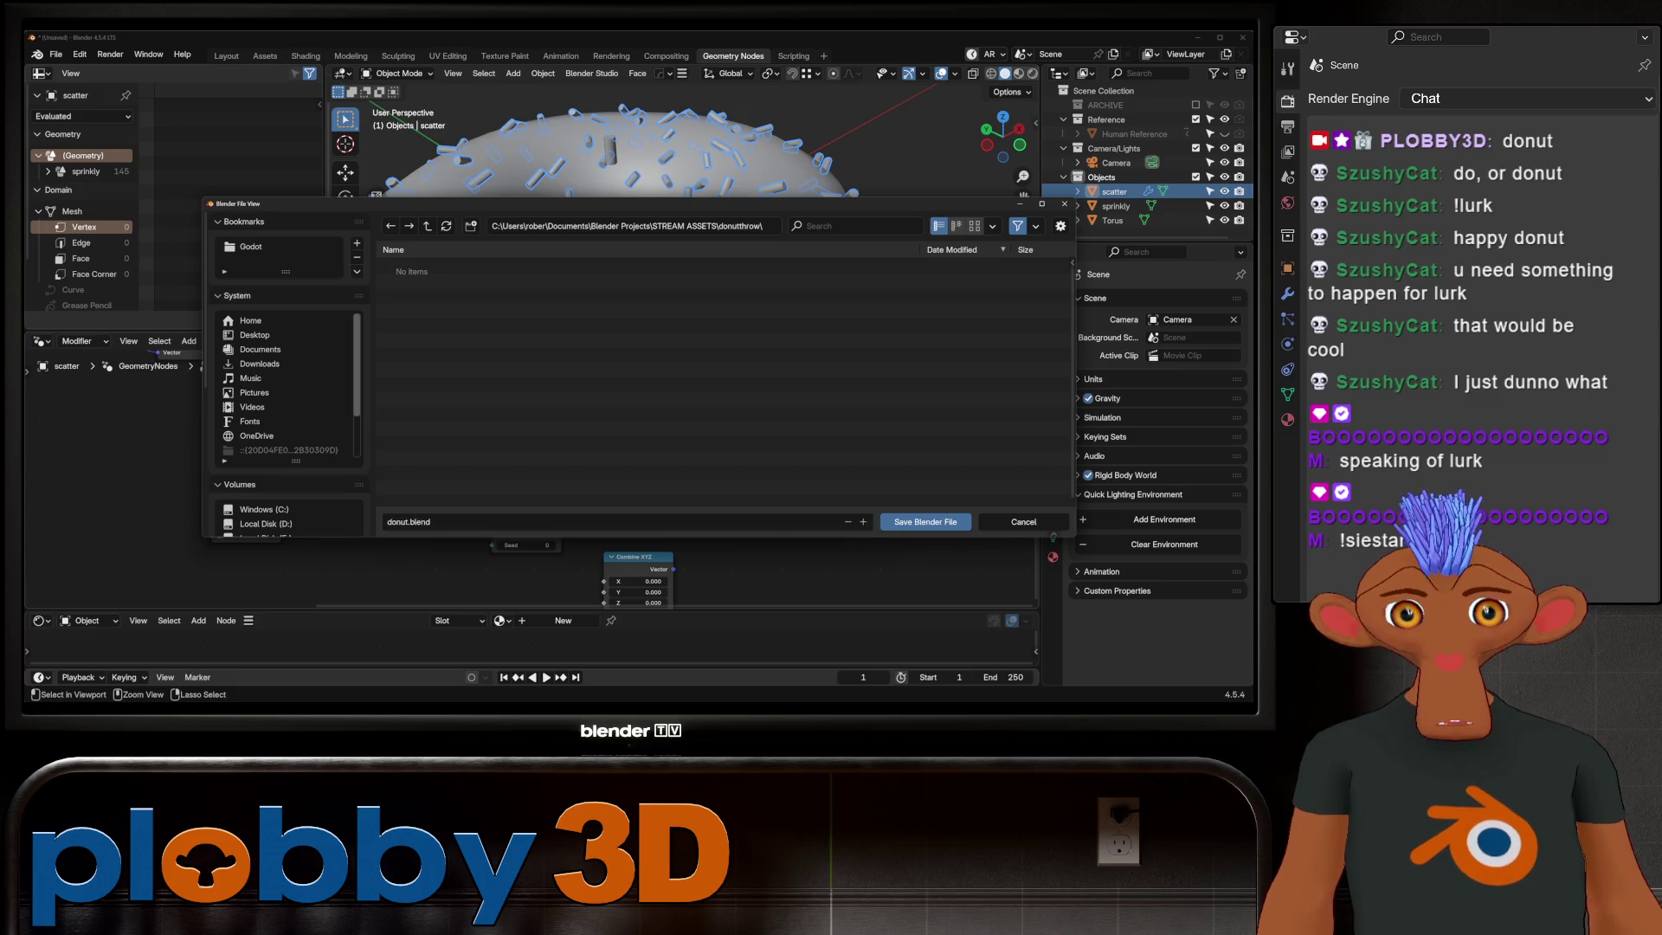
{"action": "scroll", "coordinate": [636, 247], "scroll_direction": "down", "scroll_amount": 3}
Step: Save an incremental copy as donut1.blend and select the donut torus
{"action": "mouse_move", "coordinate": [650, 220]}
{"action": "middle_mouse_down"}
{"action": "mouse_move", "coordinate": [656, 260]}
{"action": "mouse_move", "coordinate": [637, 182]}
{"action": "mouse_move", "coordinate": [682, 221]}
{"action": "mouse_move", "coordinate": [610, 208]}
{"action": "middle_mouse_up"}
{"action": "key", "text": "ctrl+alt+s"}
{"action": "scroll", "coordinate": [636, 221], "scroll_direction": "up", "scroll_amount": 2}
{"action": "scroll", "coordinate": [681, 196], "scroll_direction": "up", "scroll_amount": 3}
{"action": "scroll", "coordinate": [597, 221], "scroll_direction": "down", "scroll_amount": 3}
{"action": "left_click", "coordinate": [610, 208]}
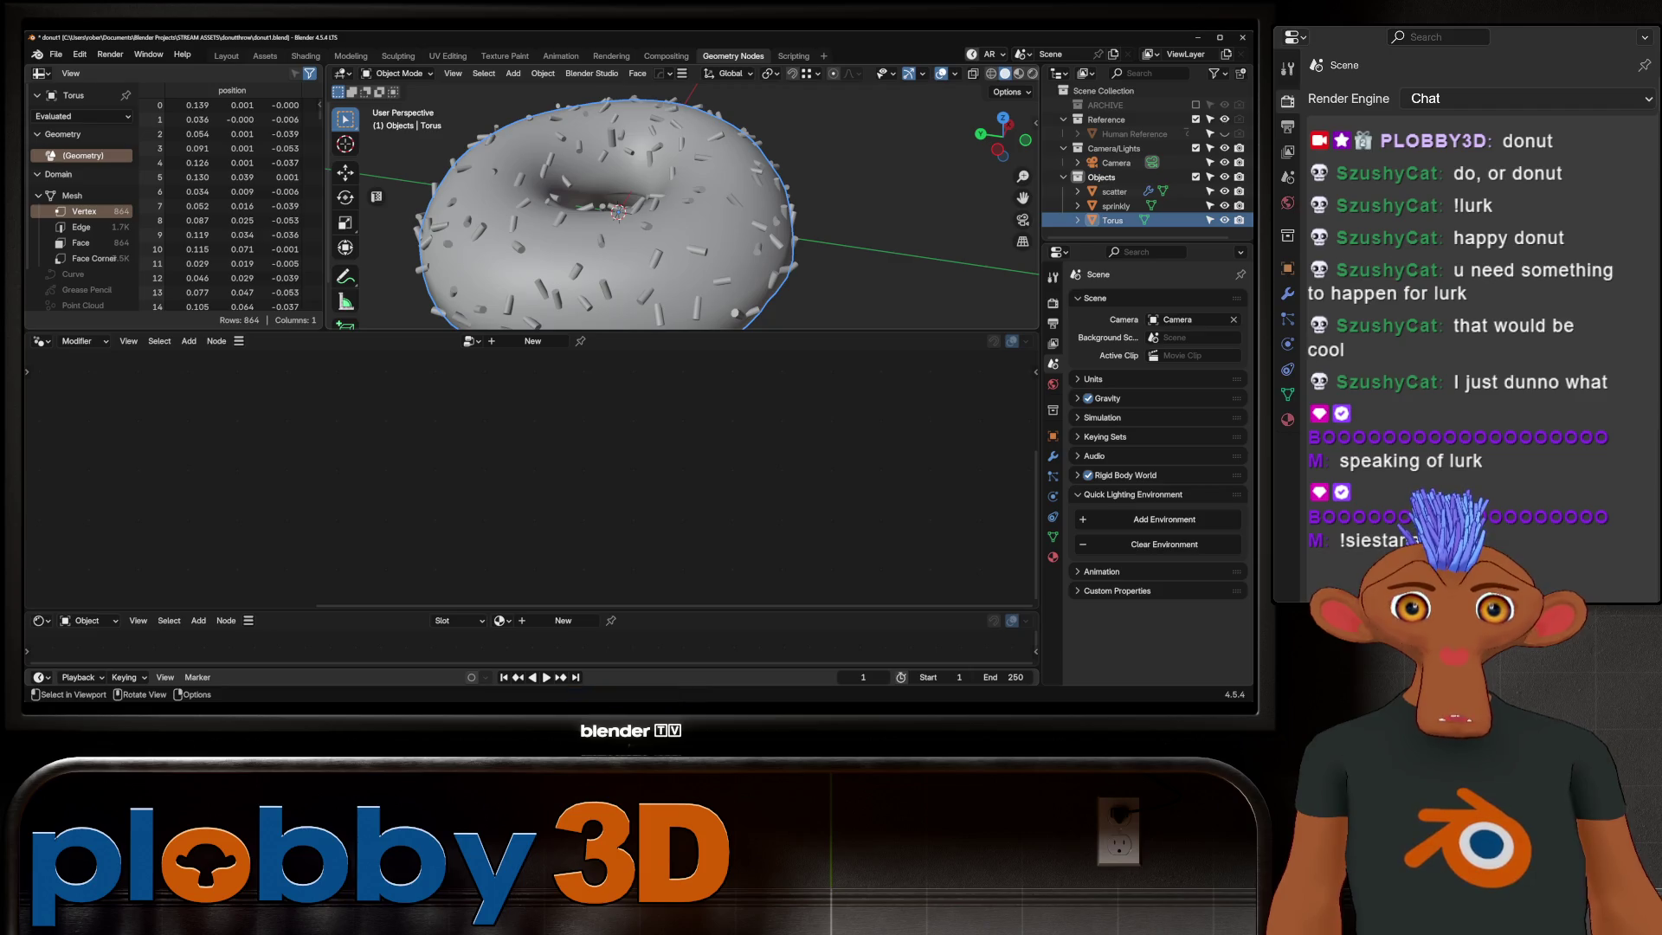
Step: Insert a Realize Instances node before Group Output and show scatter's modifier settings
{"action": "left_click", "coordinate": [610, 208]}
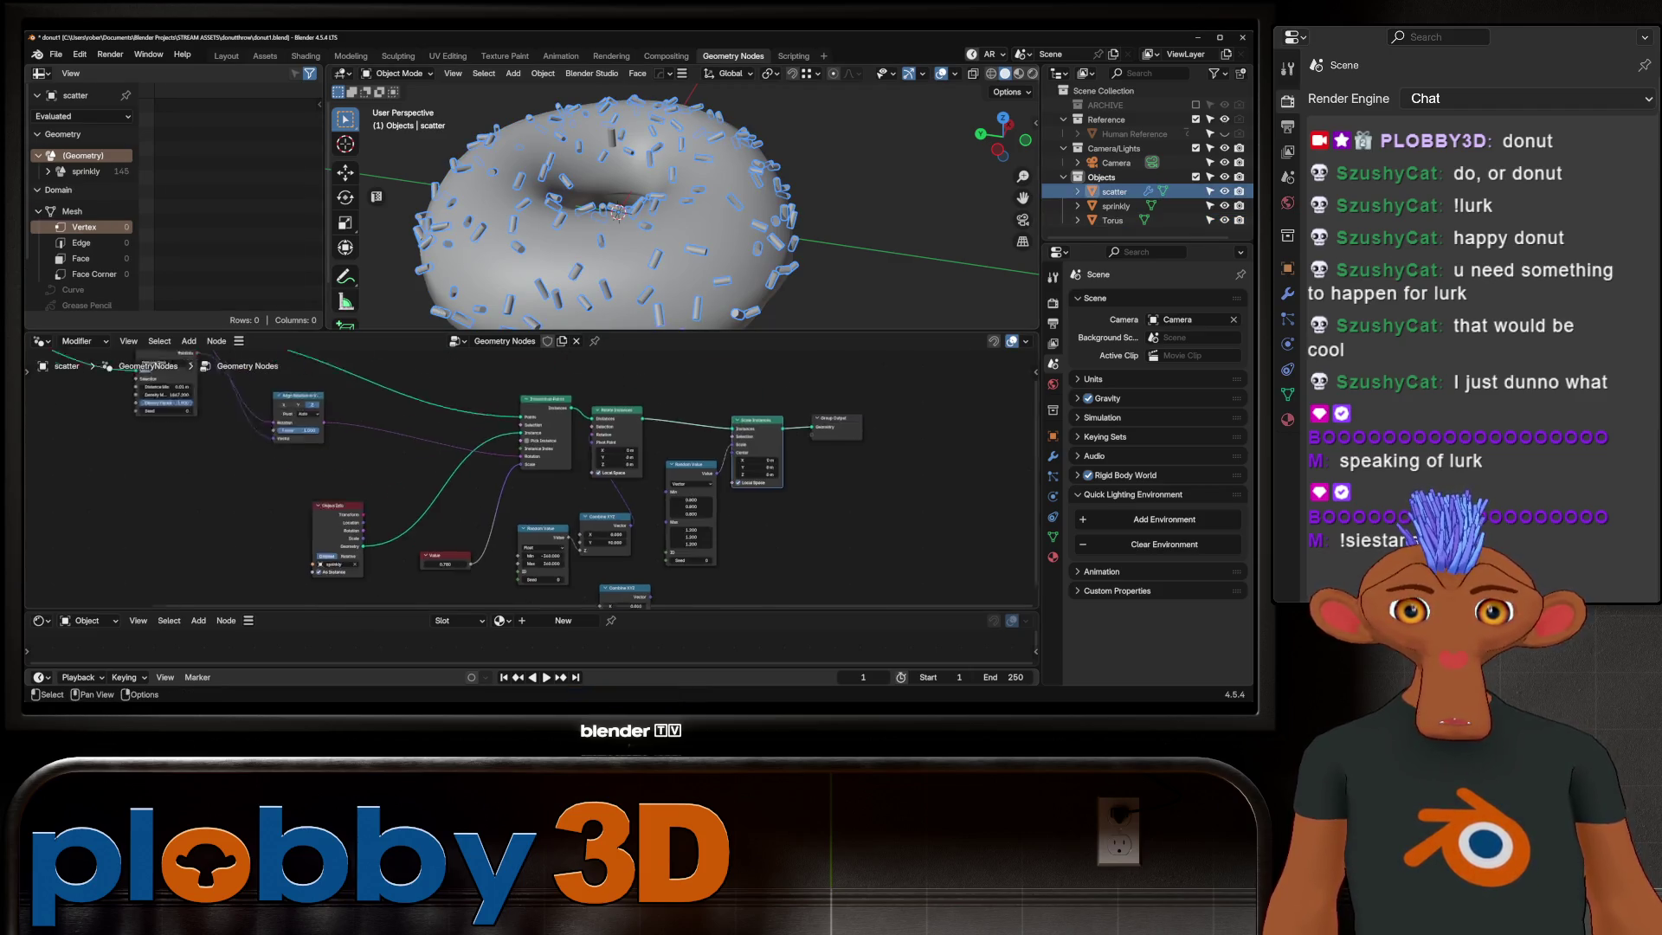
{"action": "middle_click_drag", "start_coordinate": [481, 467], "coordinate": [520, 494]}
{"action": "scroll", "coordinate": [540, 467], "scroll_direction": "down", "scroll_amount": 1}
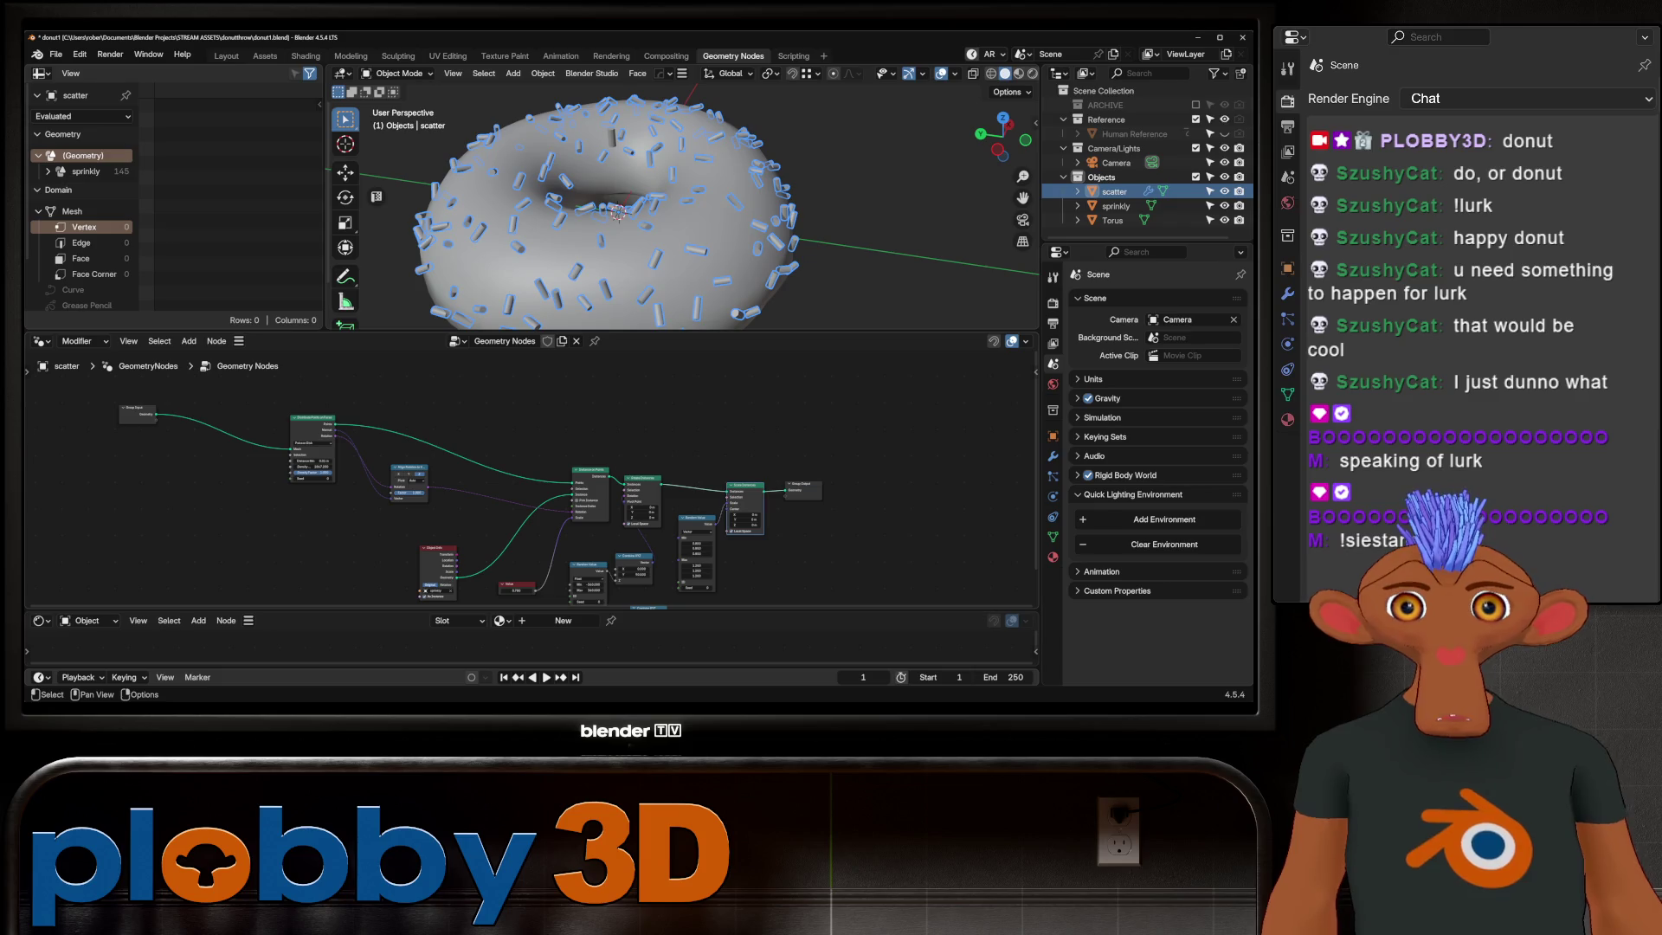
{"action": "scroll", "coordinate": [545, 494], "scroll_direction": "up", "scroll_amount": 2}
{"action": "middle_click_drag", "start_coordinate": [676, 519], "coordinate": [520, 506]}
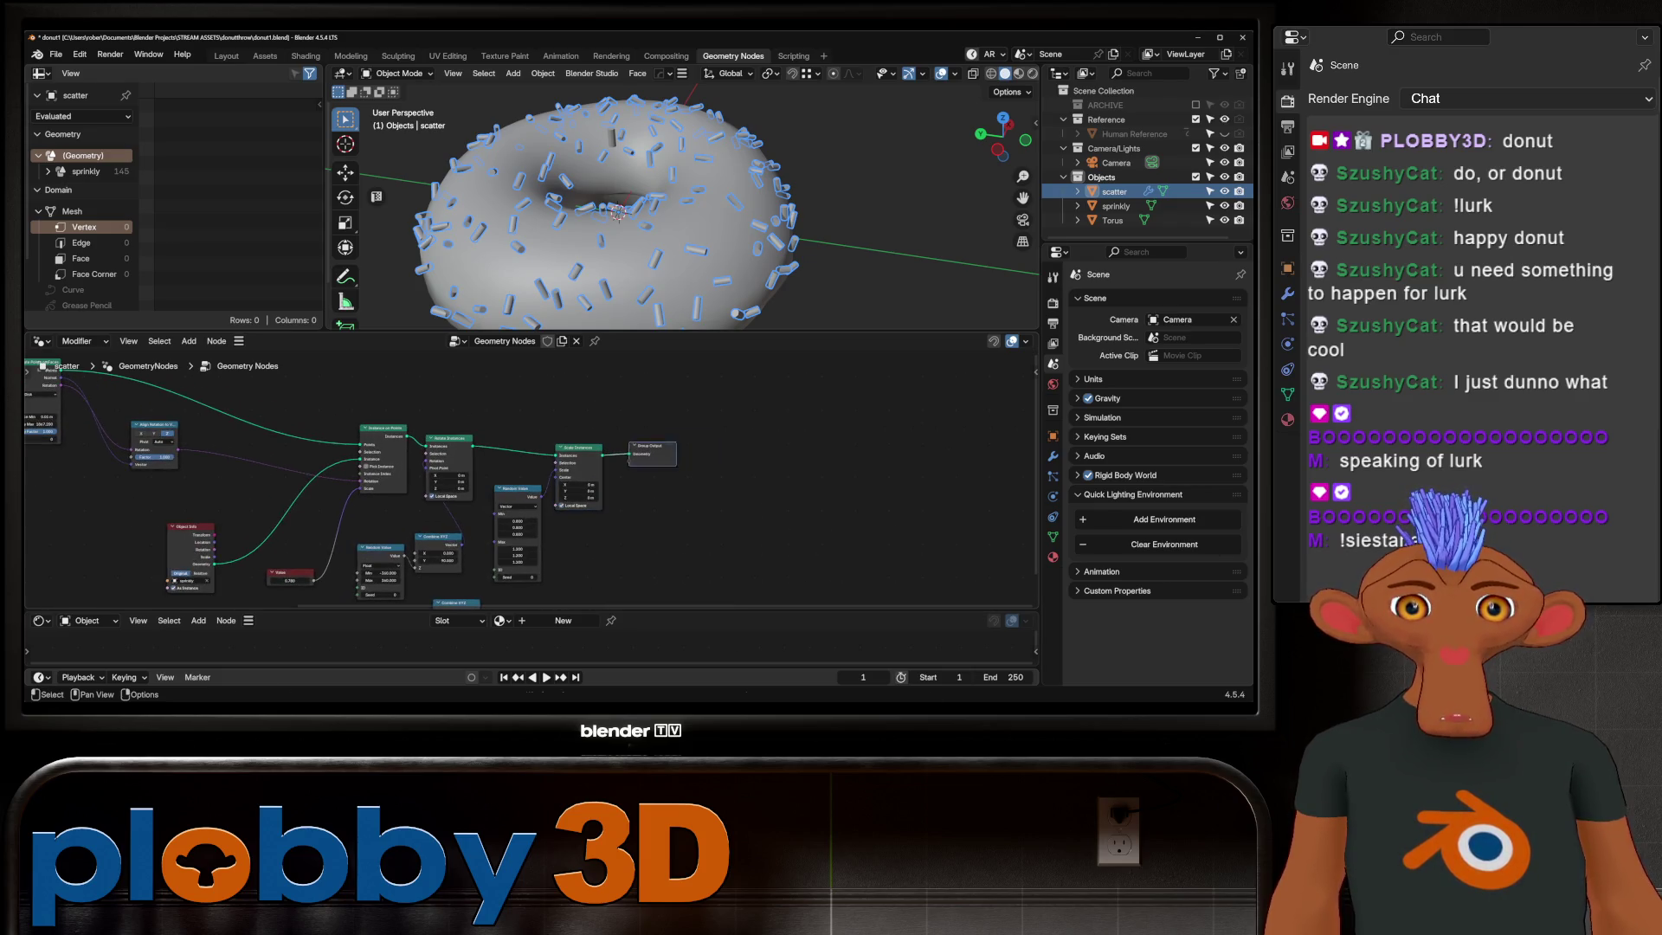
{"action": "key", "text": "shift+a"}
{"action": "type", "text": "realize"}
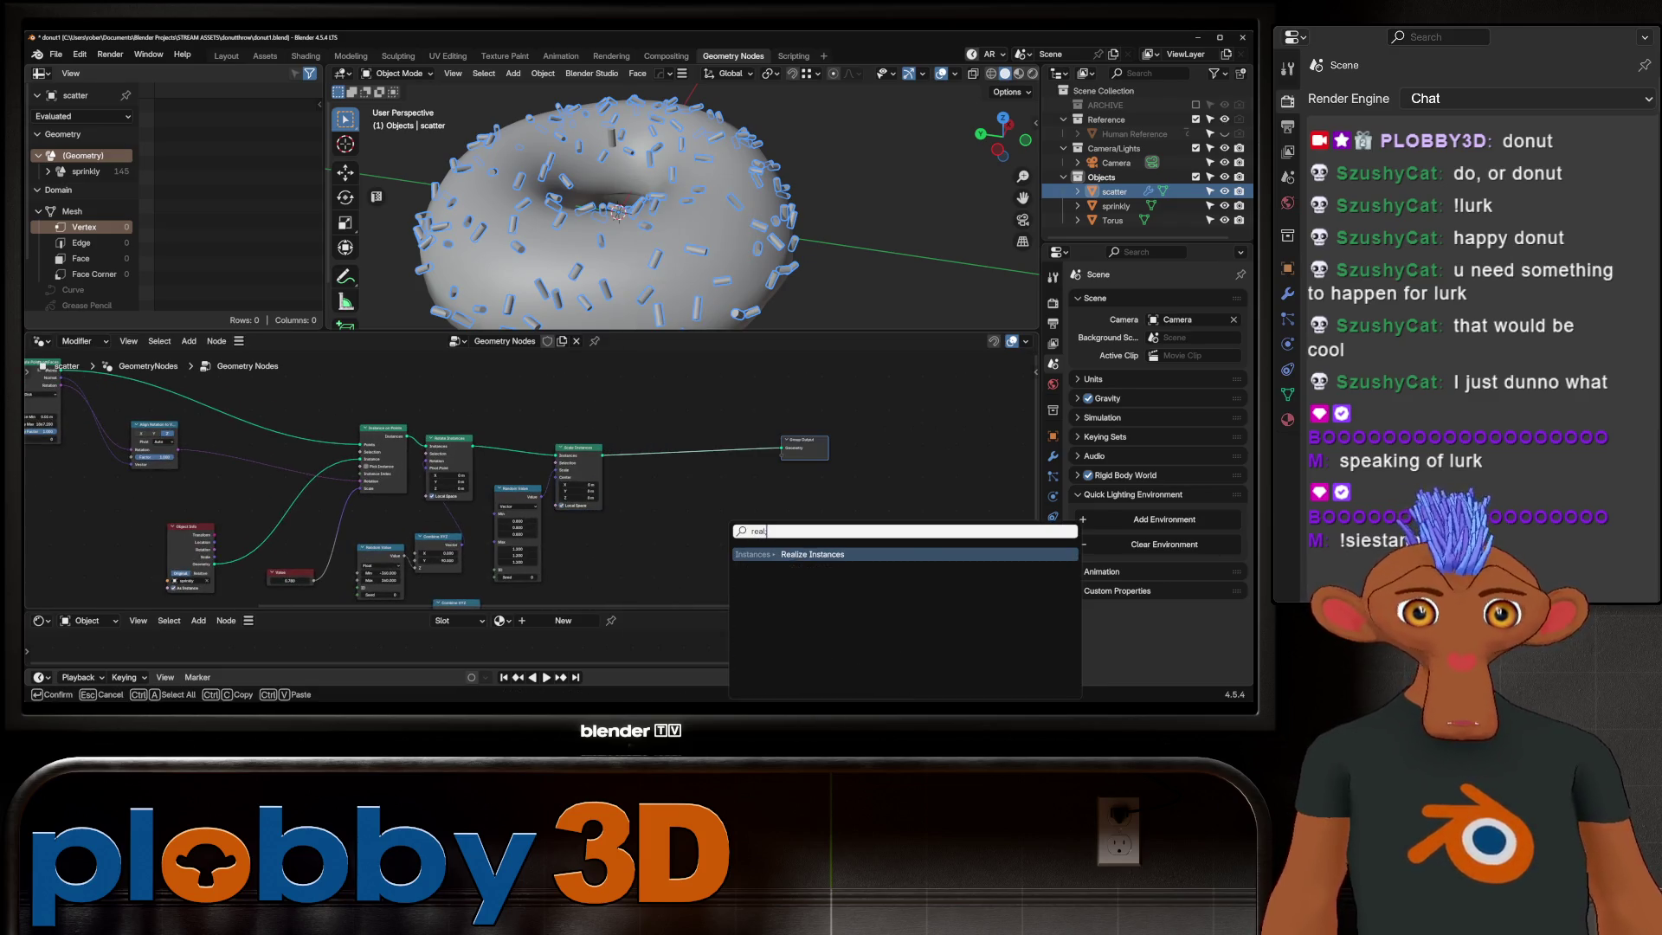
{"action": "key", "text": "Return"}
{"action": "left_click", "coordinate": [694, 457]}
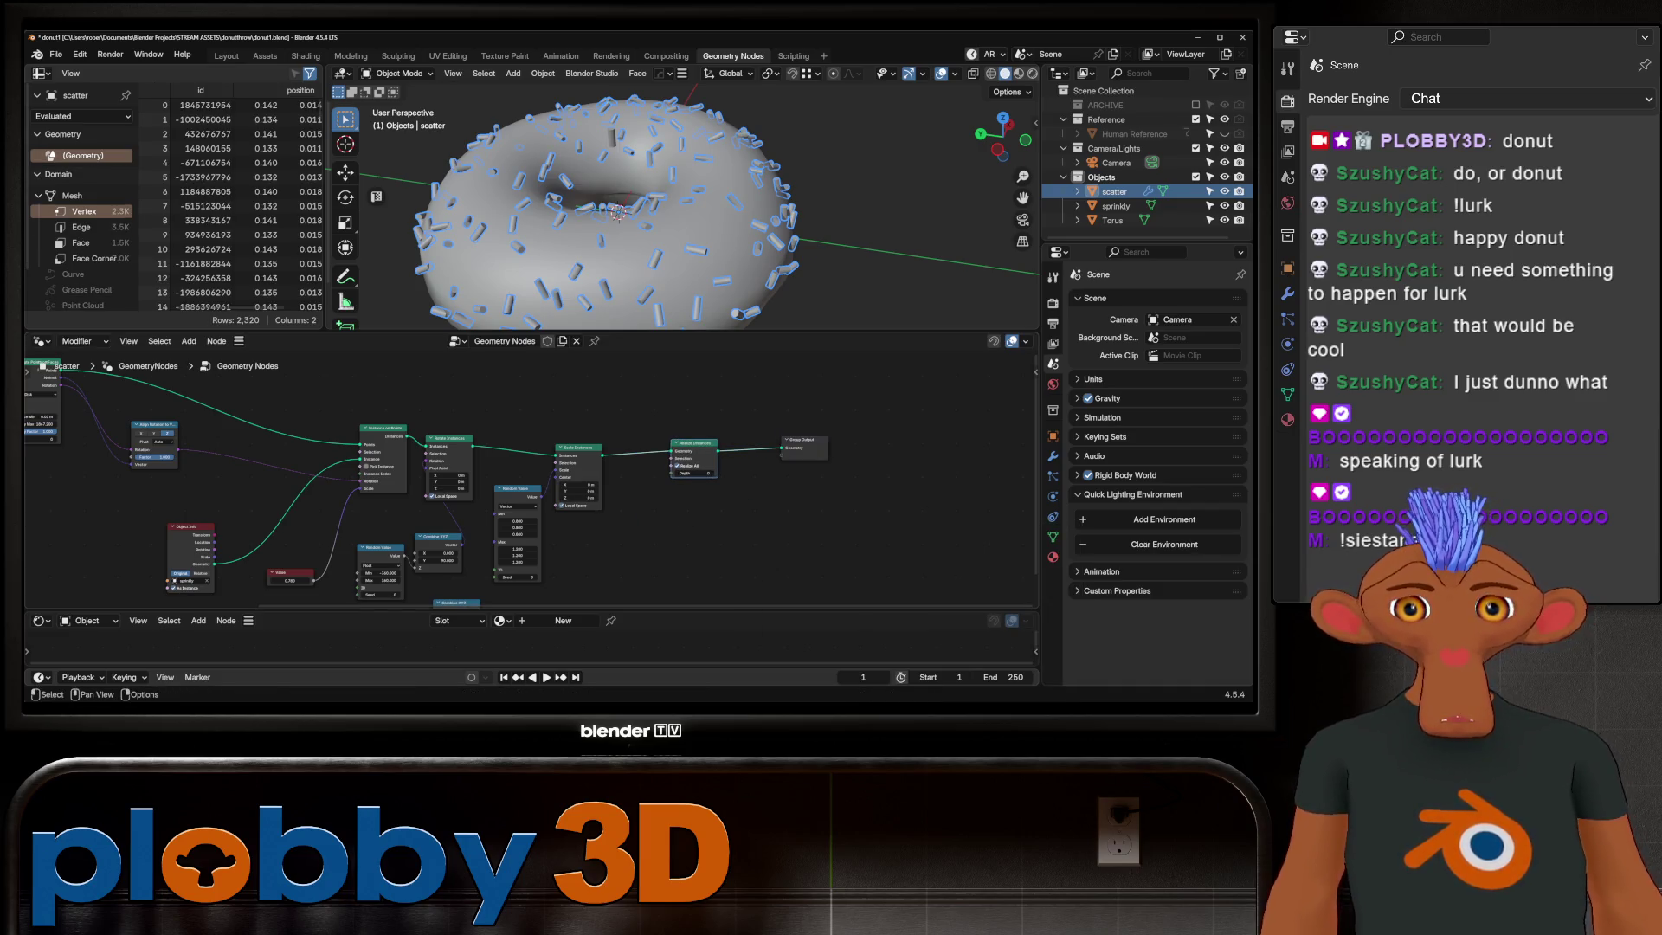
{"action": "left_click", "coordinate": [1052, 456]}
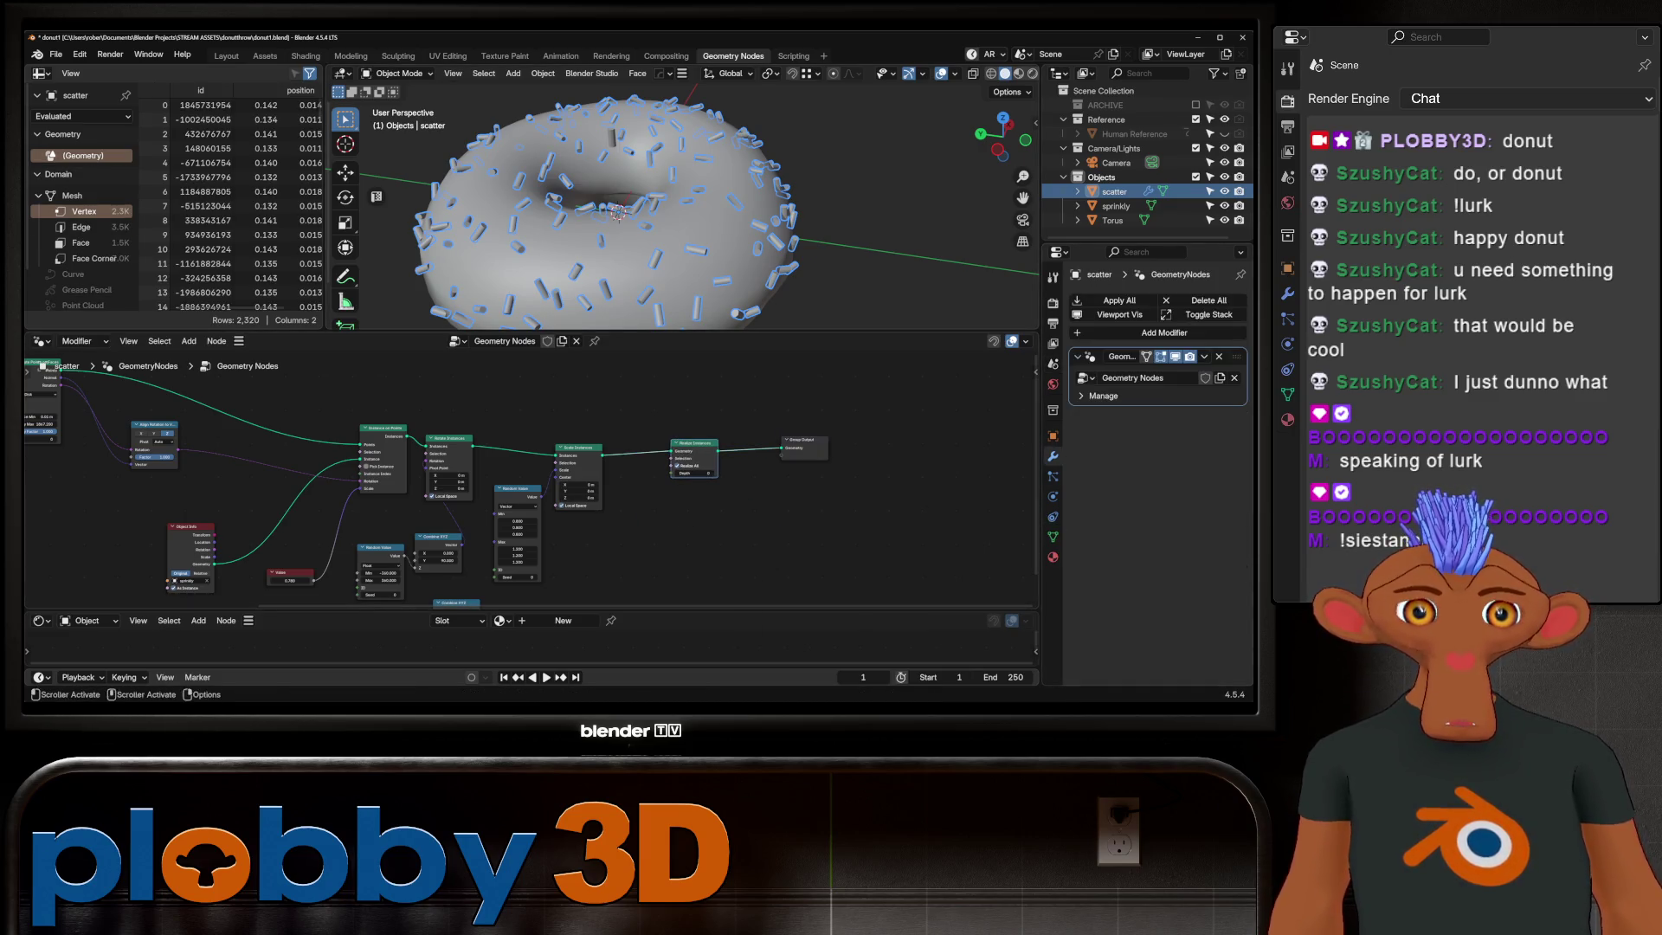
Step: Apply all modifiers on scatter in the Layout workspace and delete the original sprinkly object
{"action": "key", "text": "ctrl+Page_Down"}
{"action": "key", "text": "ctrl+Page_Down"}
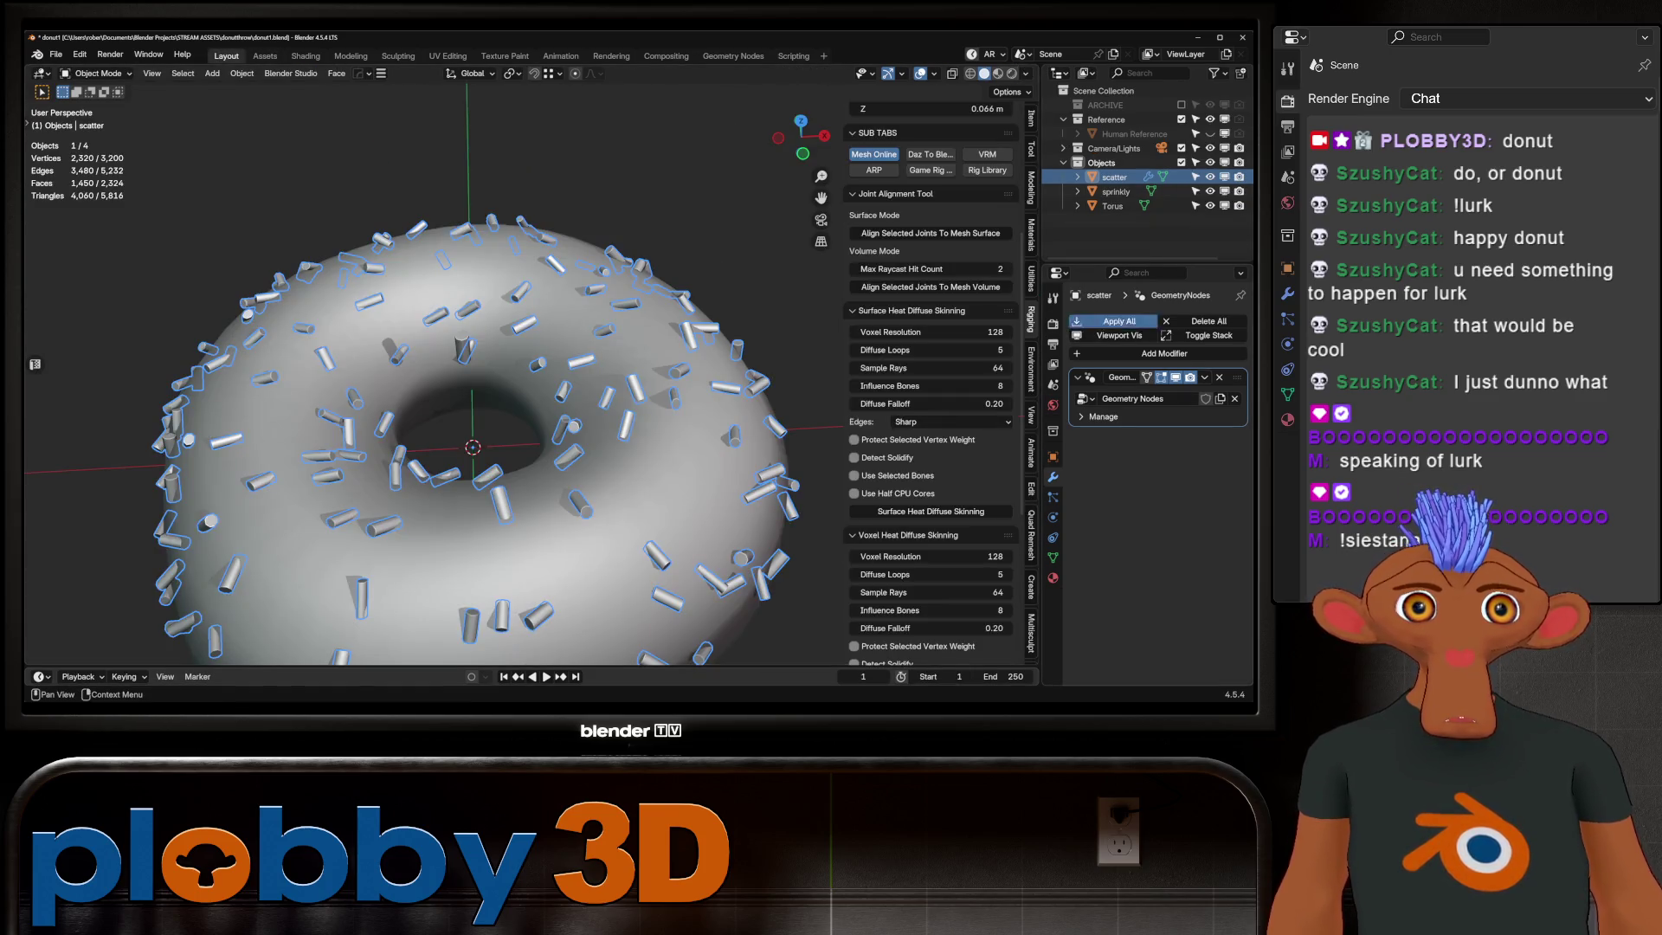
{"action": "left_click", "coordinate": [1120, 321]}
{"action": "scroll", "coordinate": [474, 448], "scroll_direction": "down", "scroll_amount": 3}
{"action": "key", "text": "g"}
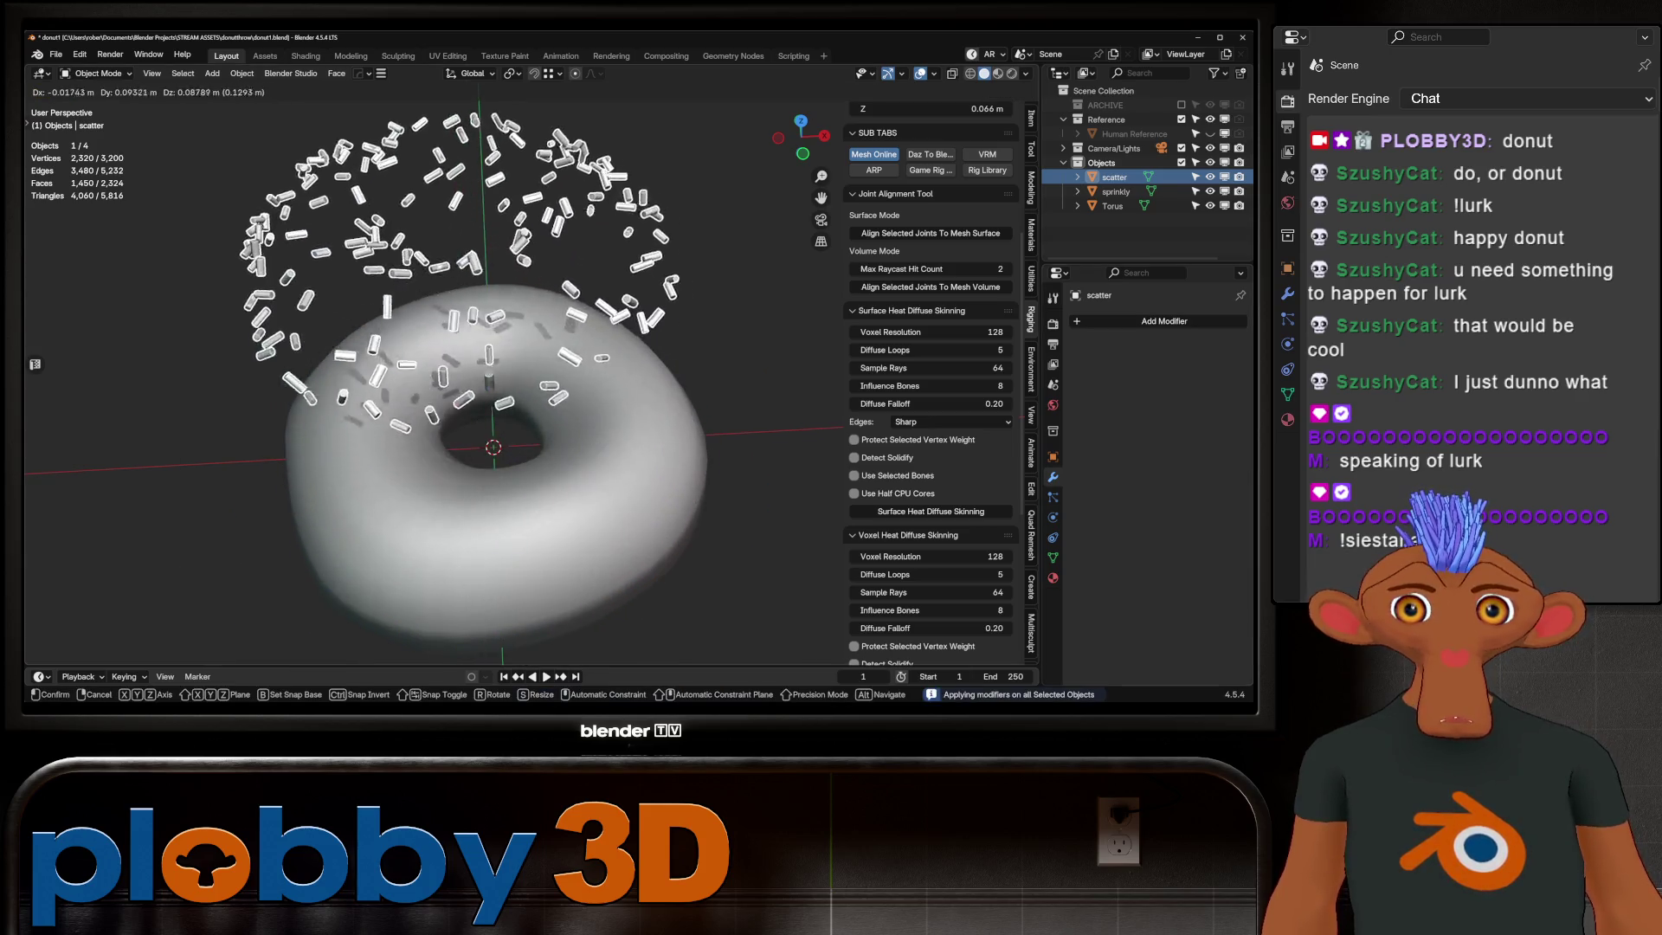
{"action": "key", "text": "Escape"}
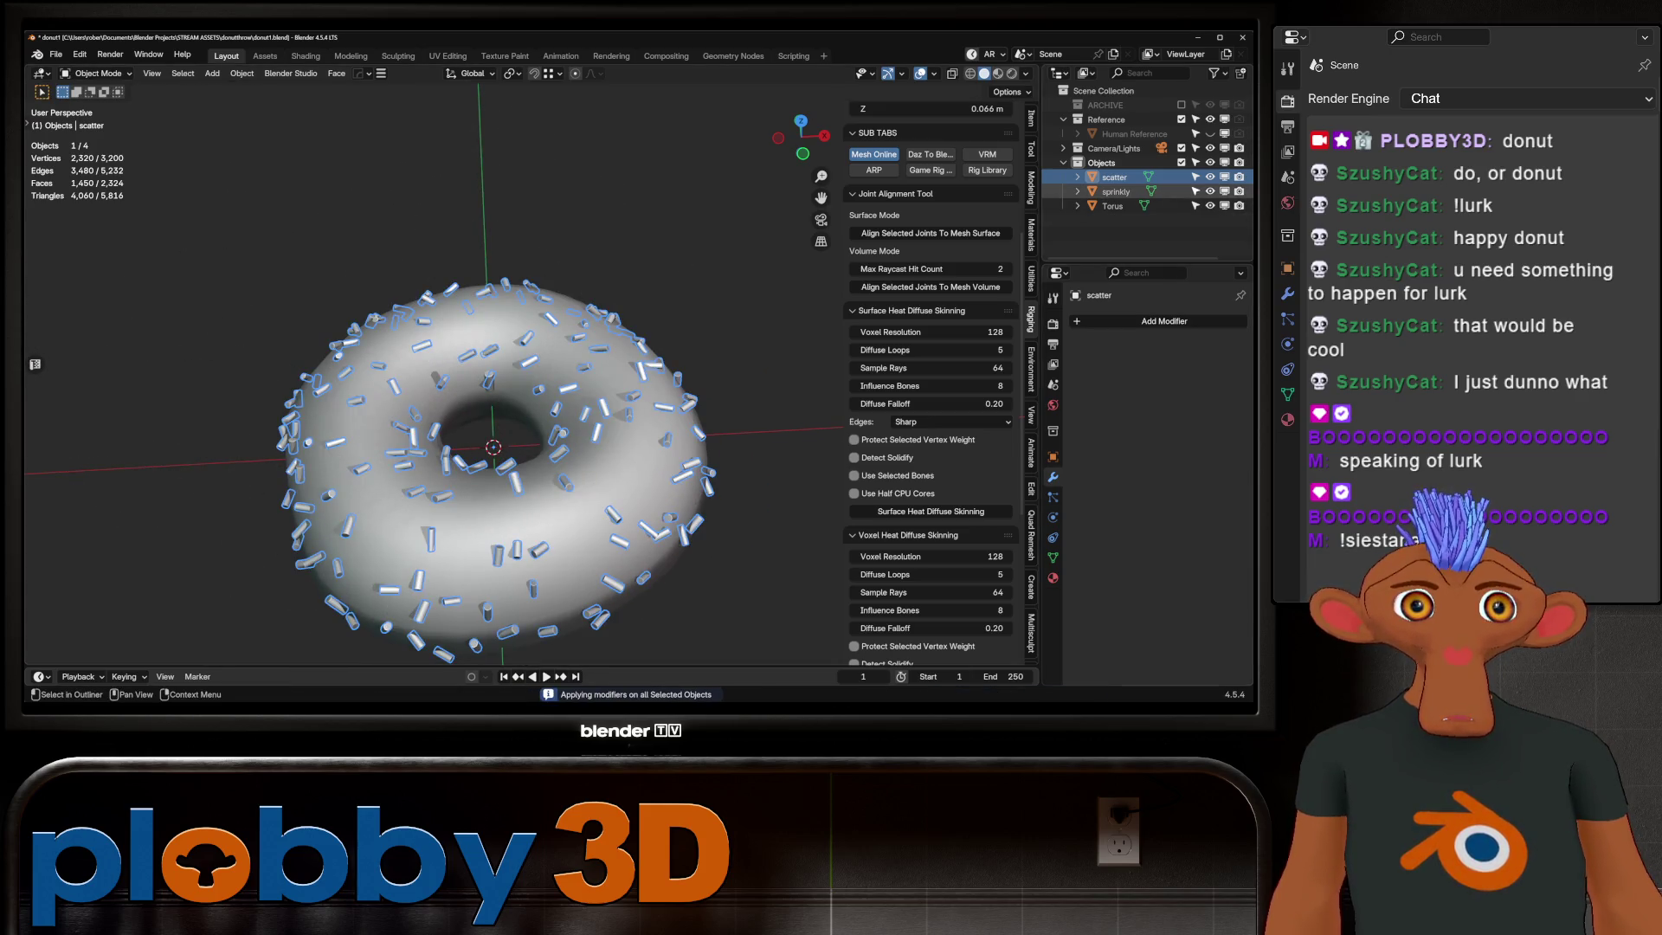
{"action": "left_click", "coordinate": [1114, 191]}
{"action": "key", "text": "x"}
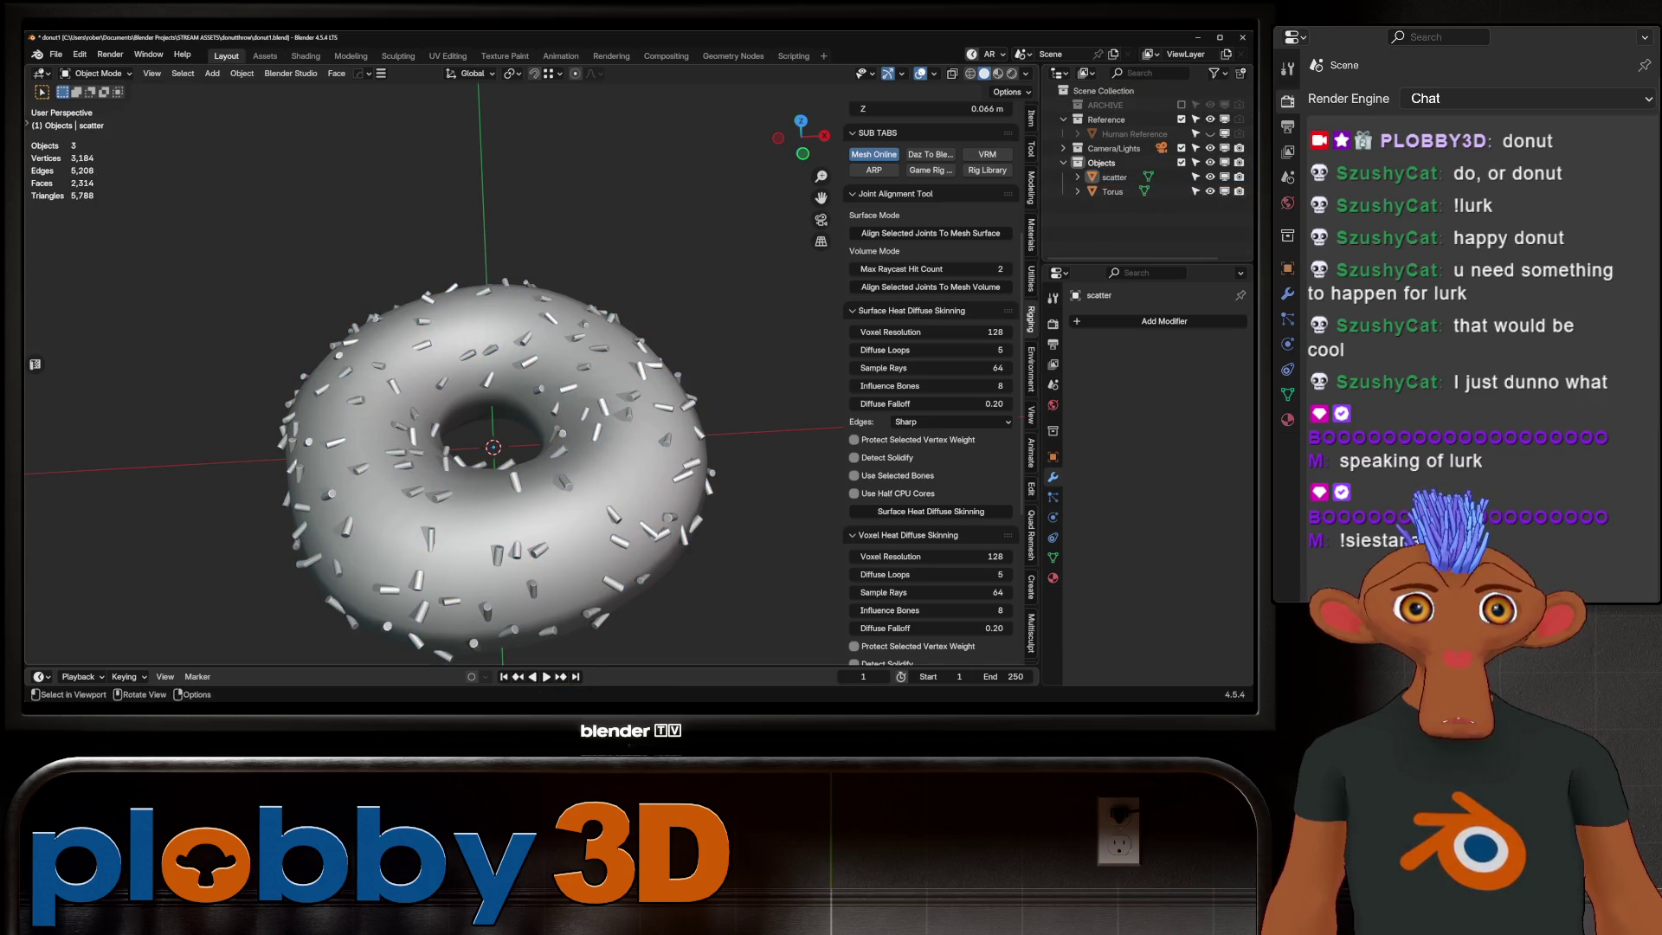
Step: Select the scatter object and enter edit mode with the whole sprinkle mesh selected
{"action": "middle_click_drag", "start_coordinate": [520, 390], "coordinate": [546, 324]}
{"action": "middle_click_drag", "start_coordinate": [489, 439], "coordinate": [563, 460]}
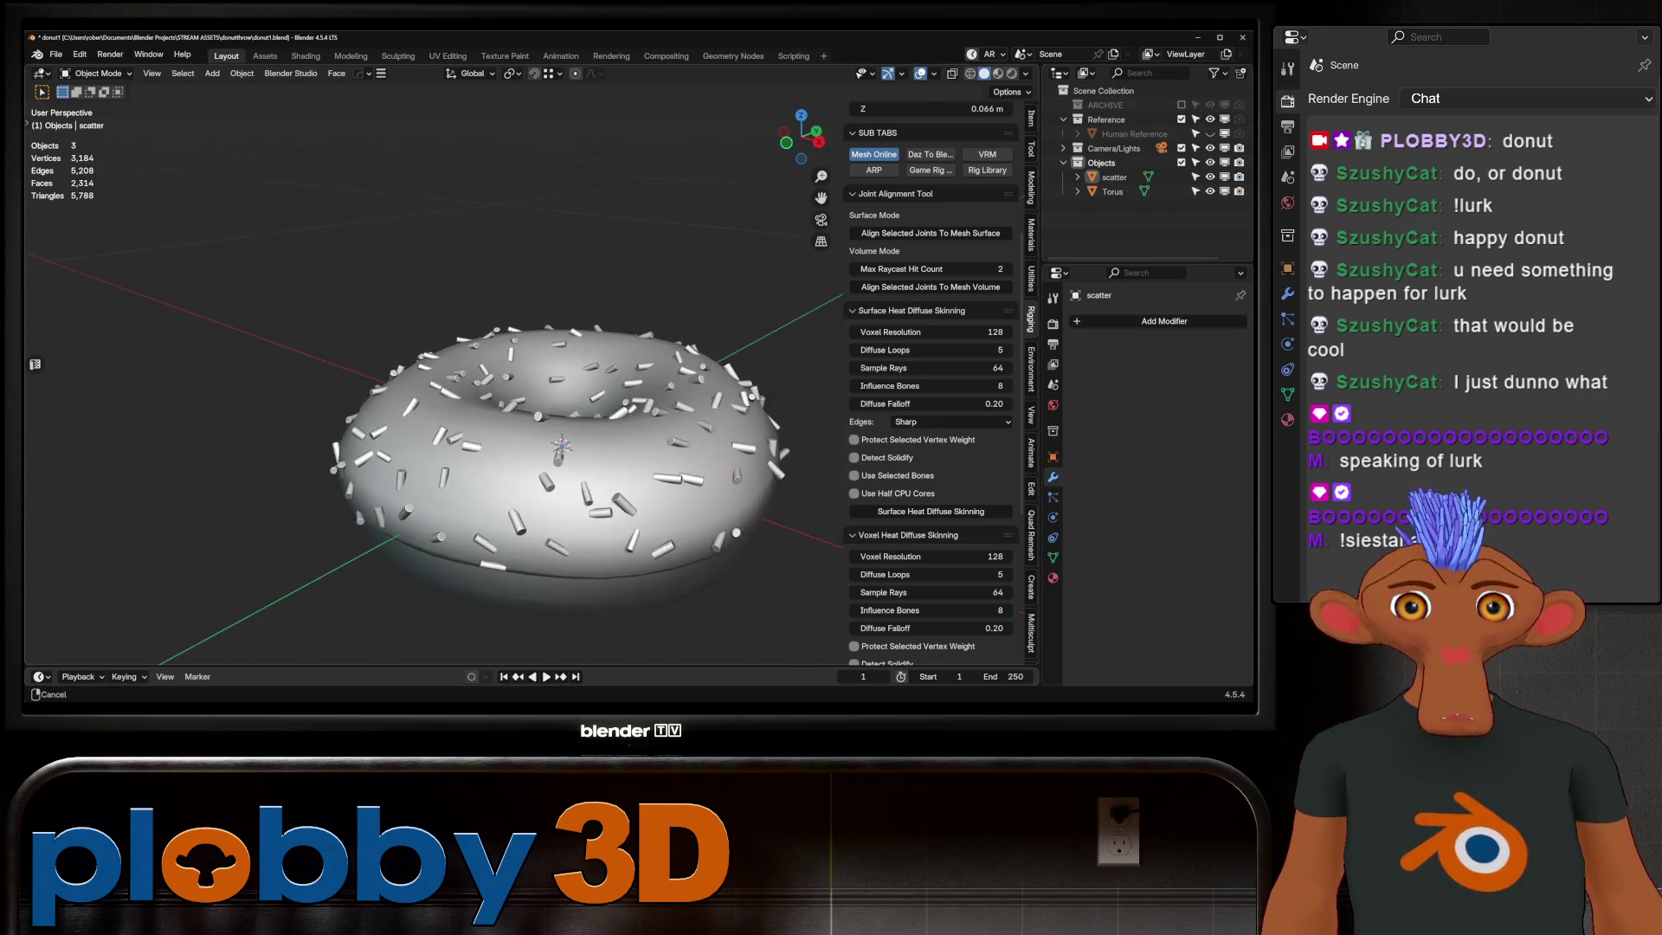
{"action": "scroll", "coordinate": [564, 462], "scroll_direction": "up", "scroll_amount": 2}
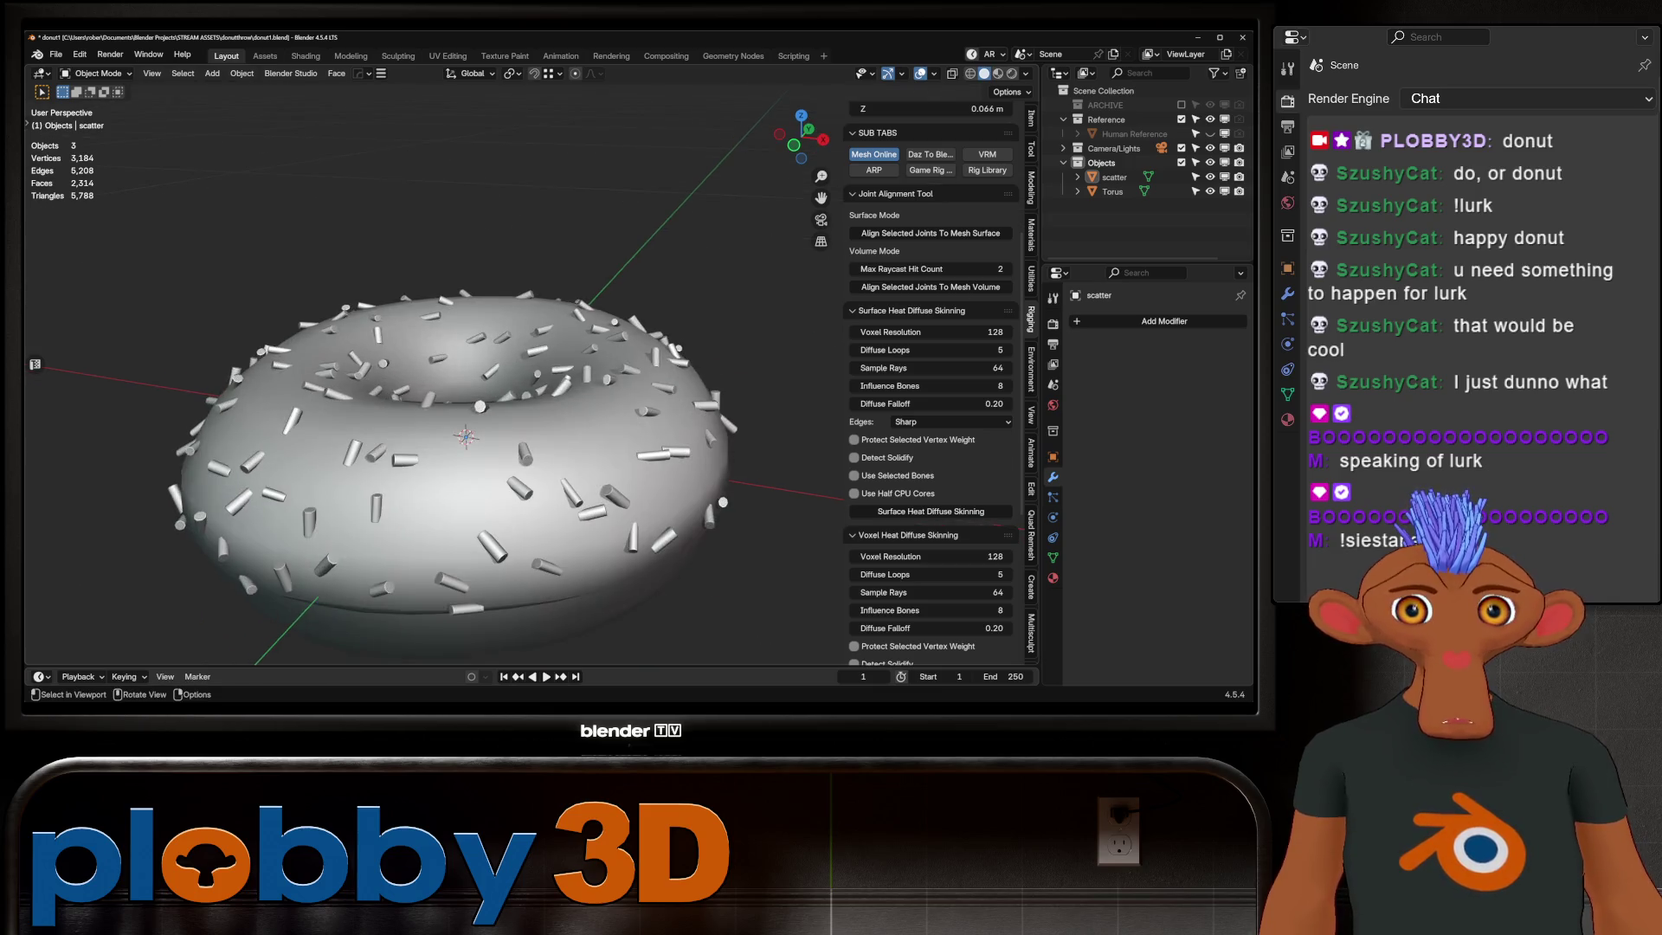
{"action": "scroll", "coordinate": [565, 462], "scroll_direction": "up", "scroll_amount": 2}
{"action": "scroll", "coordinate": [566, 461], "scroll_direction": "up", "scroll_amount": 2}
{"action": "left_click", "coordinate": [564, 422]}
{"action": "scroll", "coordinate": [565, 461], "scroll_direction": "down", "scroll_amount": 2}
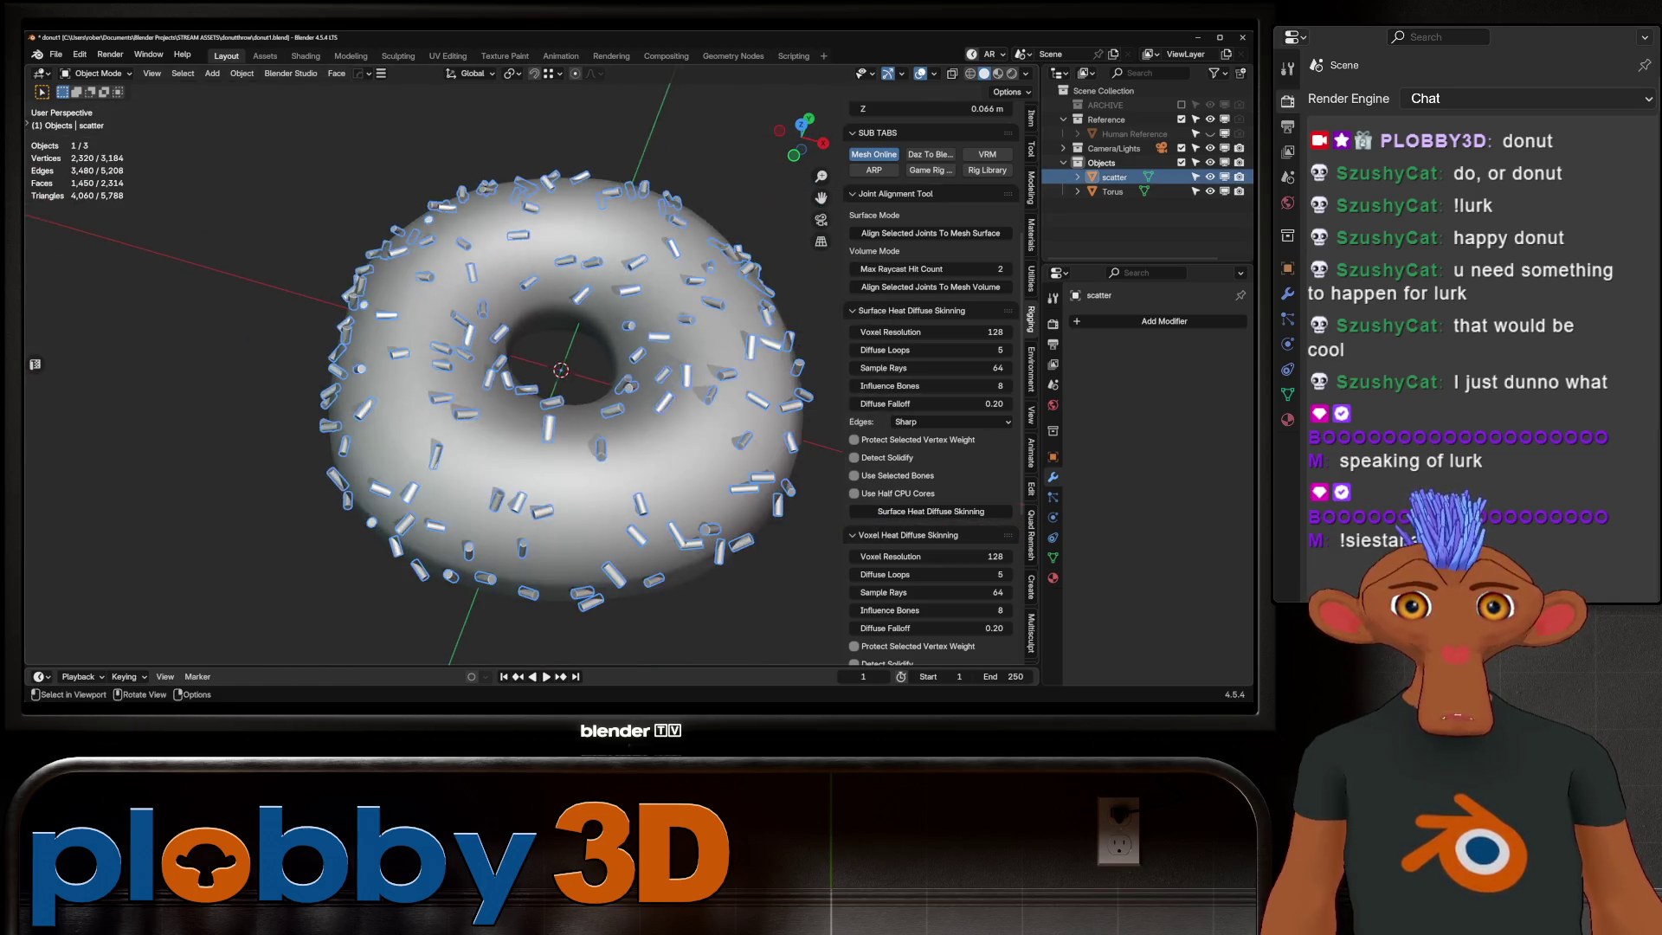
{"action": "key", "text": "Tab"}
{"action": "mouse_move", "coordinate": [565, 462]}
{"action": "middle_mouse_down"}
{"action": "mouse_move", "coordinate": [566, 391]}
{"action": "mouse_move", "coordinate": [566, 495]}
{"action": "middle_mouse_up"}
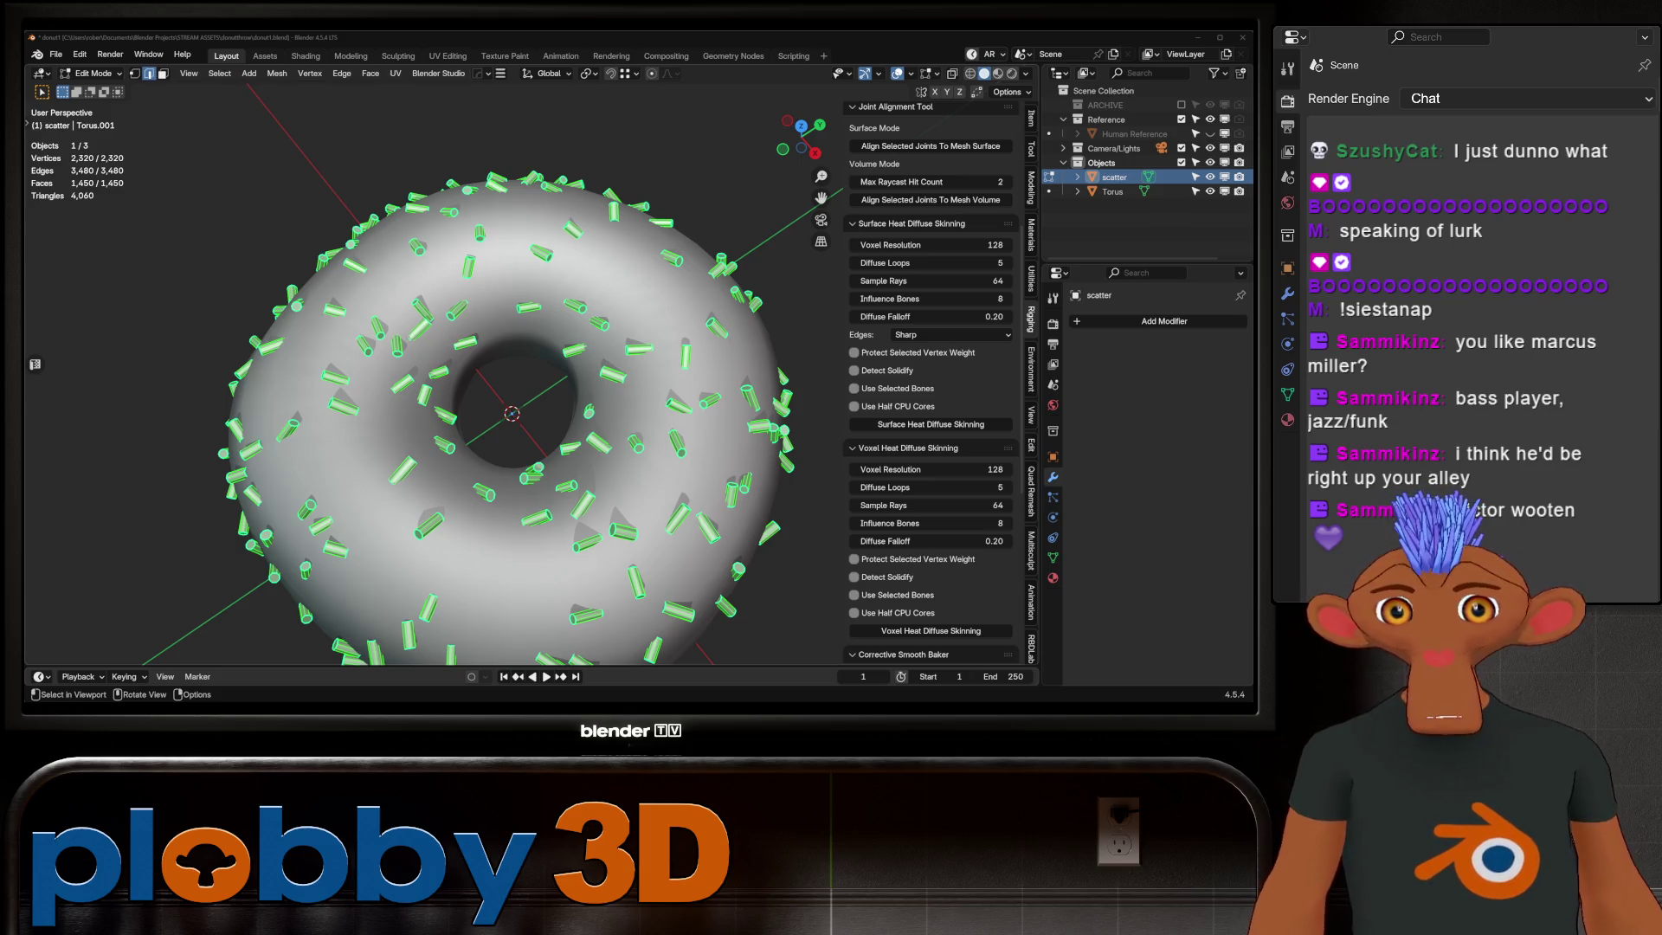
{"action": "scroll", "coordinate": [511, 414], "scroll_direction": "up", "scroll_amount": 3}
Step: Glance at the UV menu, then switch to the UV Editing workspace for the sprinkle mesh
{"action": "middle_click_drag", "start_coordinate": [512, 467], "coordinate": [512, 338]}
{"action": "scroll", "coordinate": [433, 377], "scroll_direction": "down", "scroll_amount": 5}
{"action": "scroll", "coordinate": [434, 377], "scroll_direction": "up", "scroll_amount": 5}
{"action": "scroll", "coordinate": [434, 376], "scroll_direction": "up", "scroll_amount": 2}
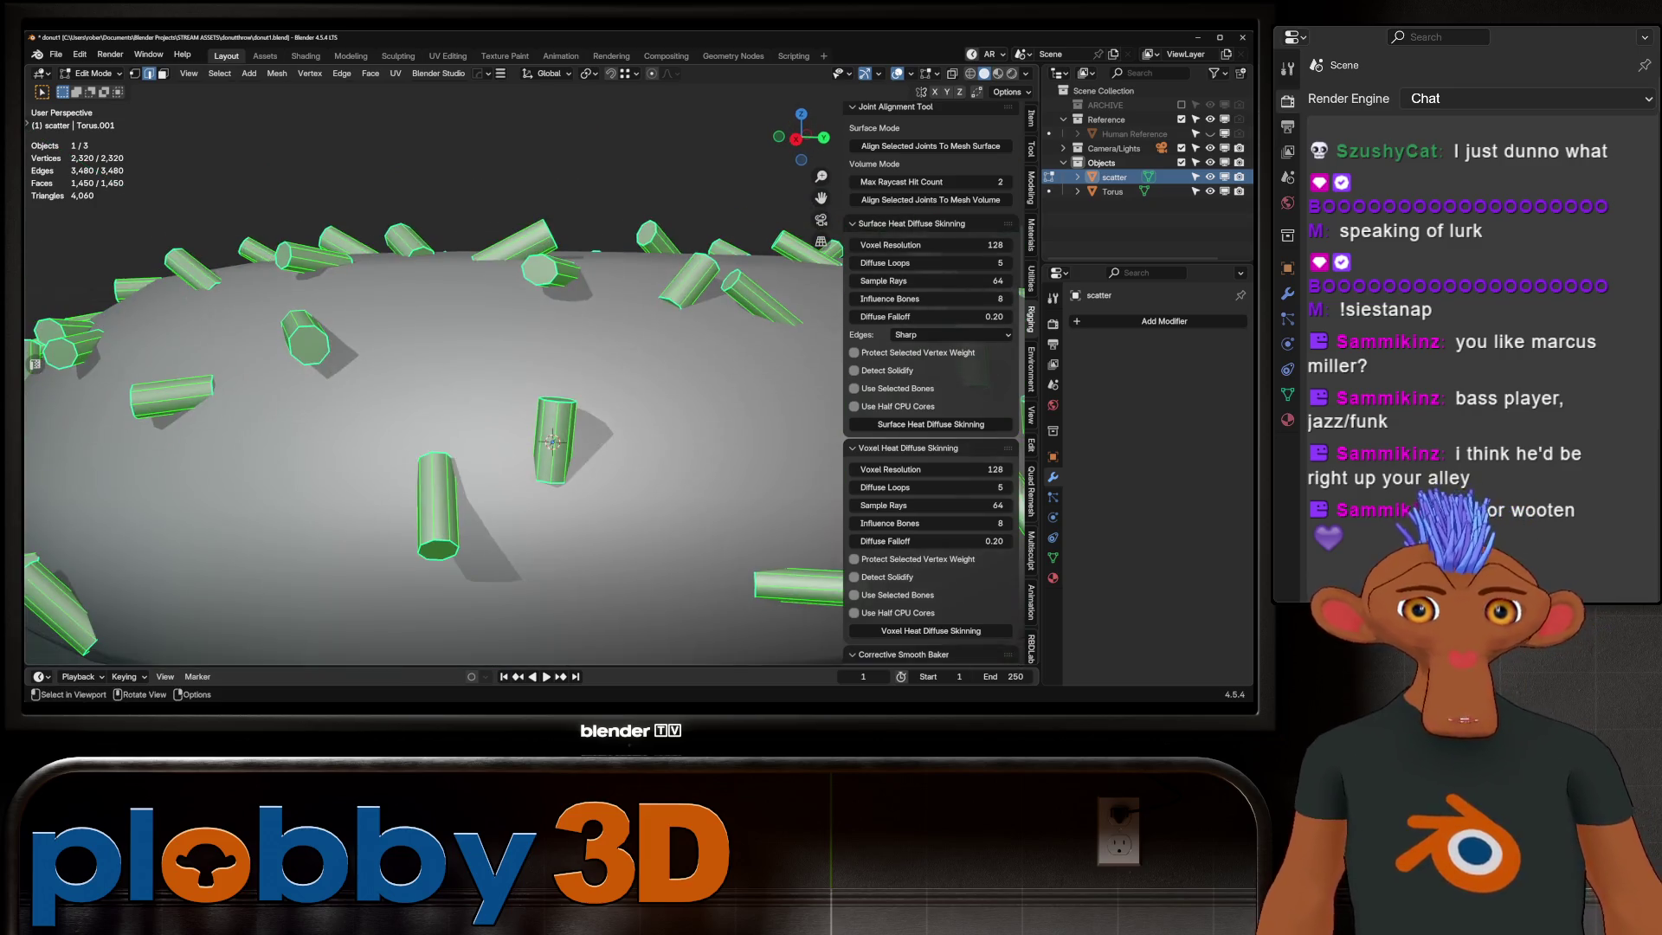
{"action": "scroll", "coordinate": [435, 378], "scroll_direction": "down", "scroll_amount": 4}
{"action": "middle_click_drag", "start_coordinate": [434, 338], "coordinate": [435, 428]}
{"action": "scroll", "coordinate": [435, 377], "scroll_direction": "up", "scroll_amount": 2}
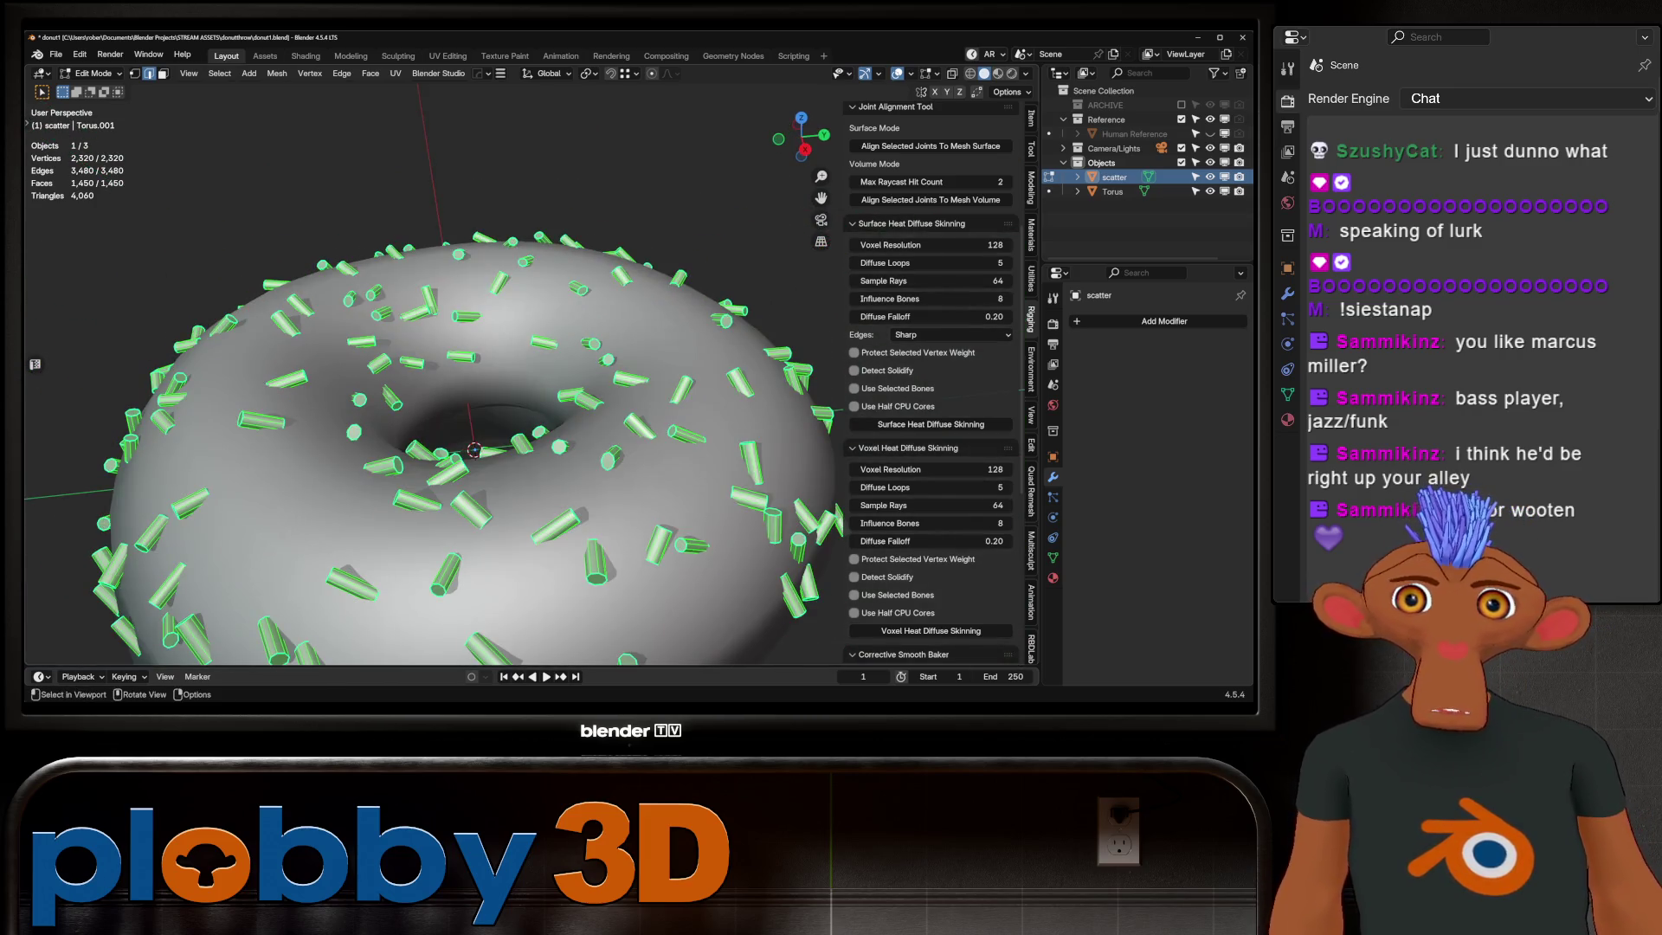
{"action": "left_click", "coordinate": [395, 72]}
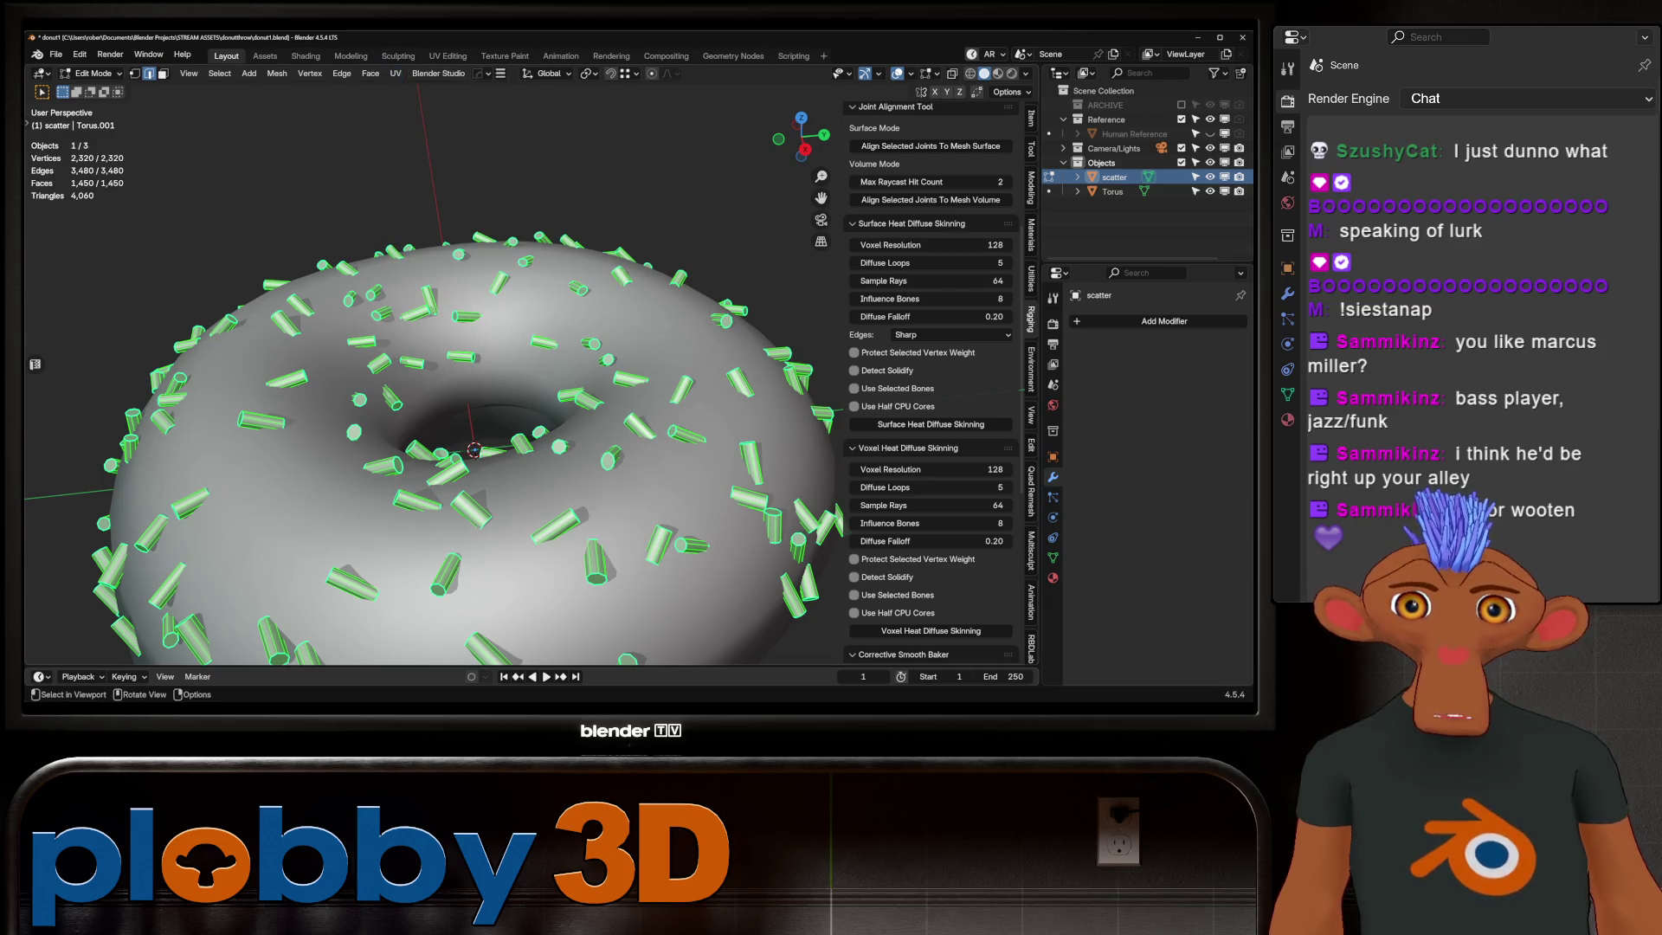
{"action": "left_click", "coordinate": [396, 73]}
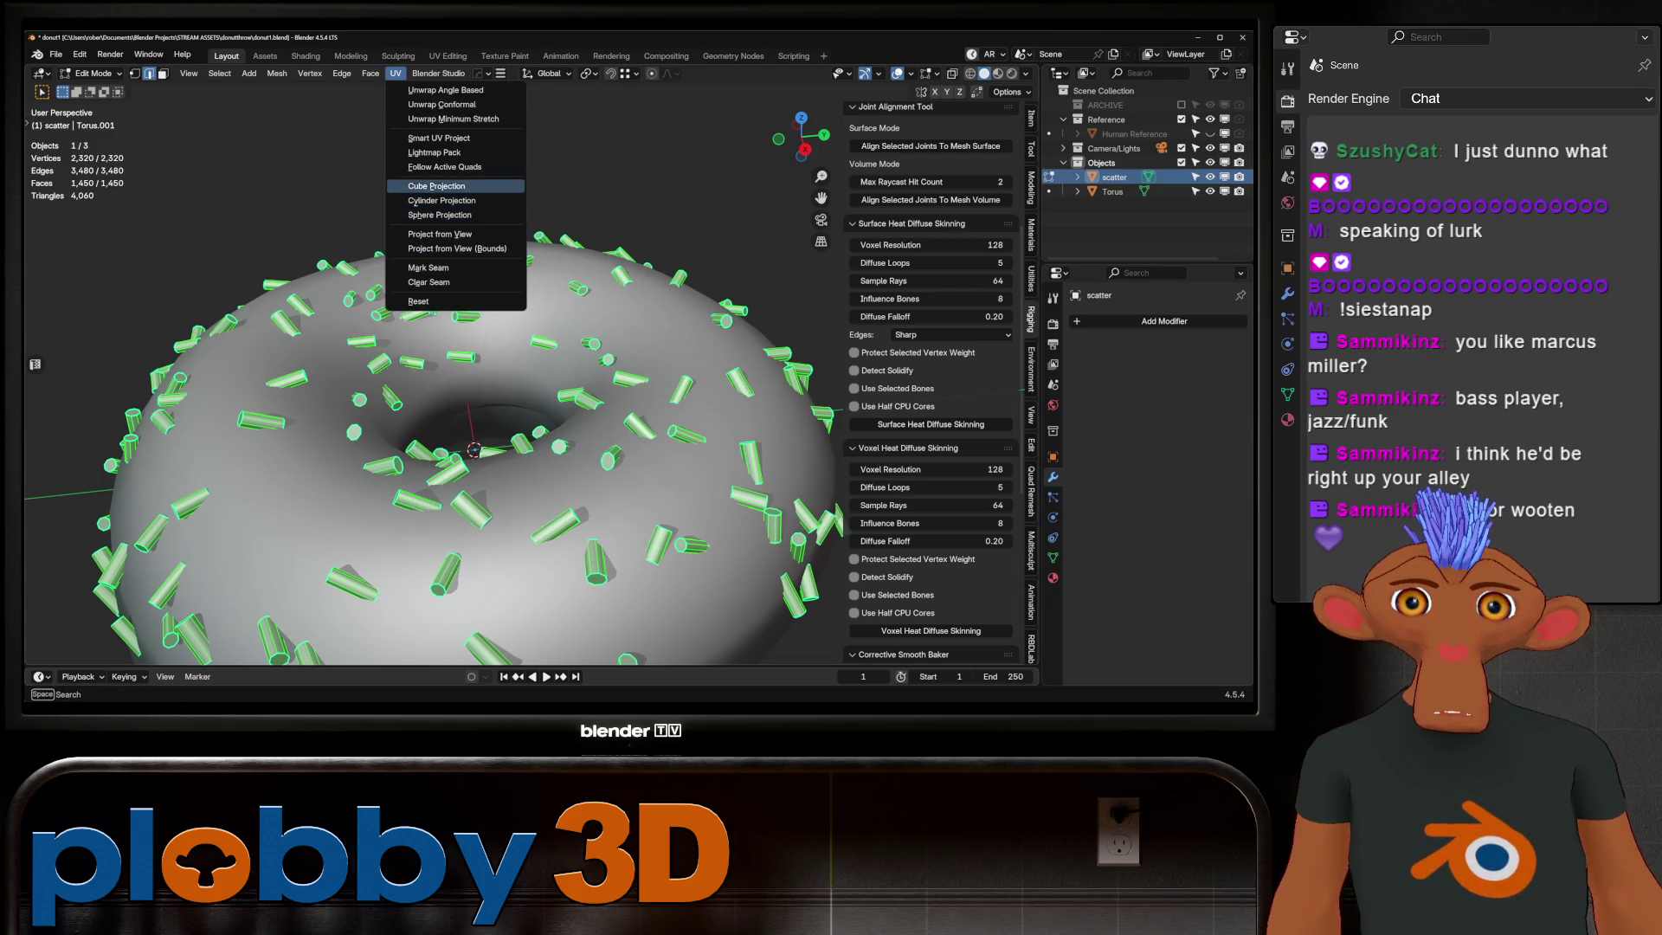
{"action": "left_click", "coordinate": [446, 89]}
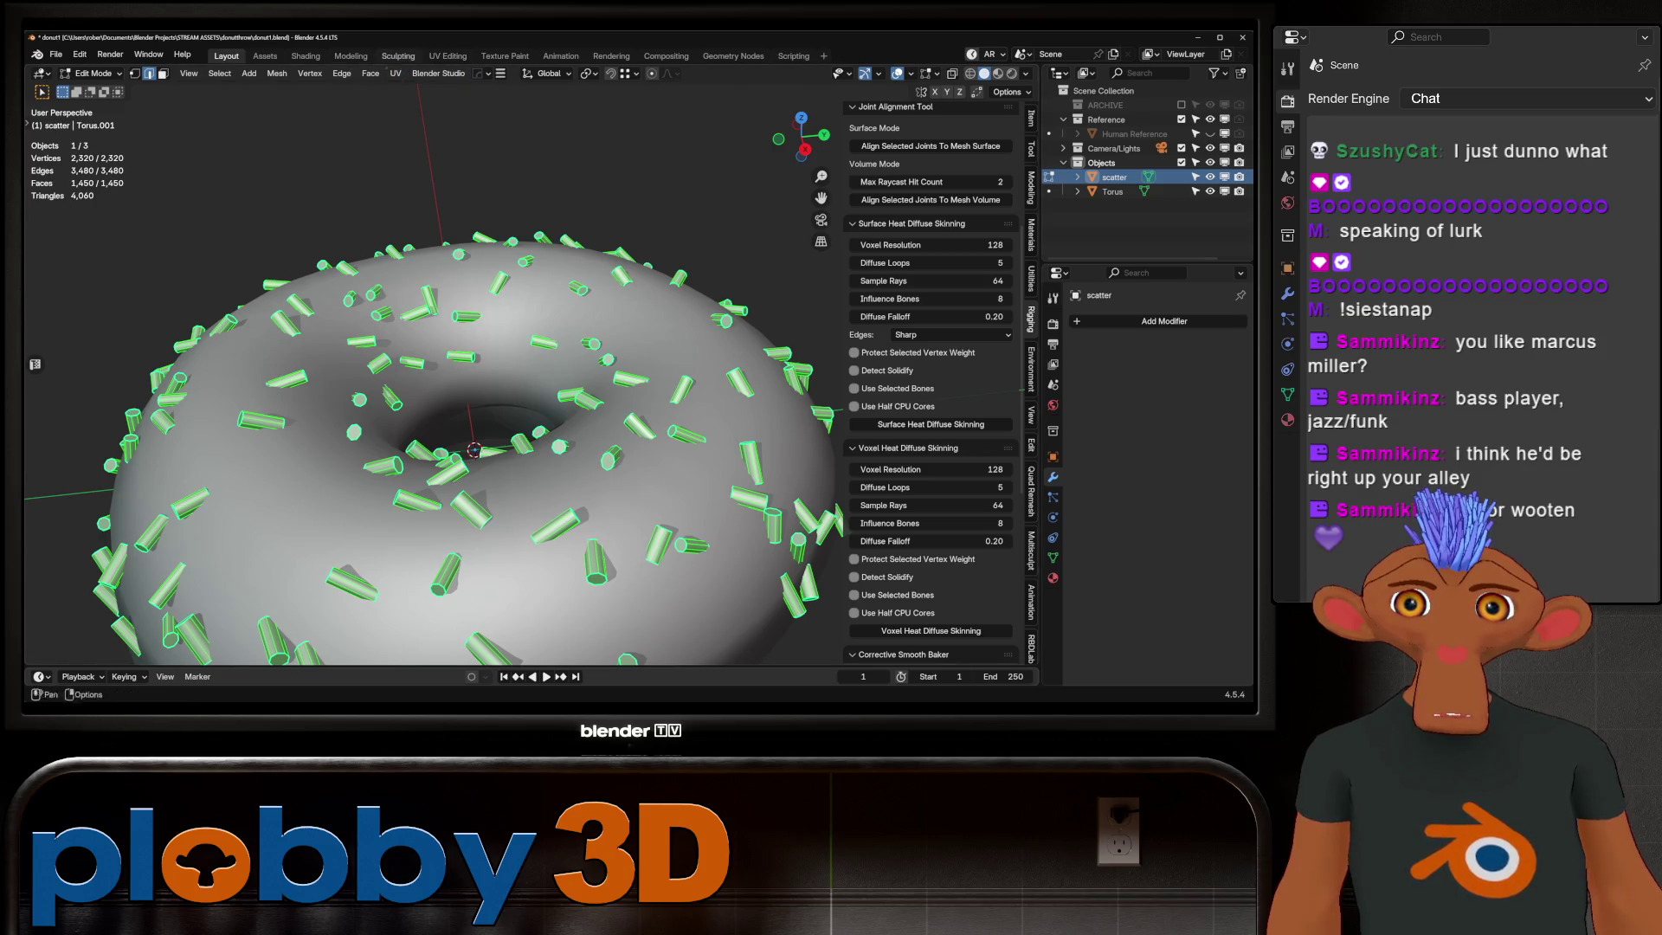
{"action": "left_click", "coordinate": [446, 55]}
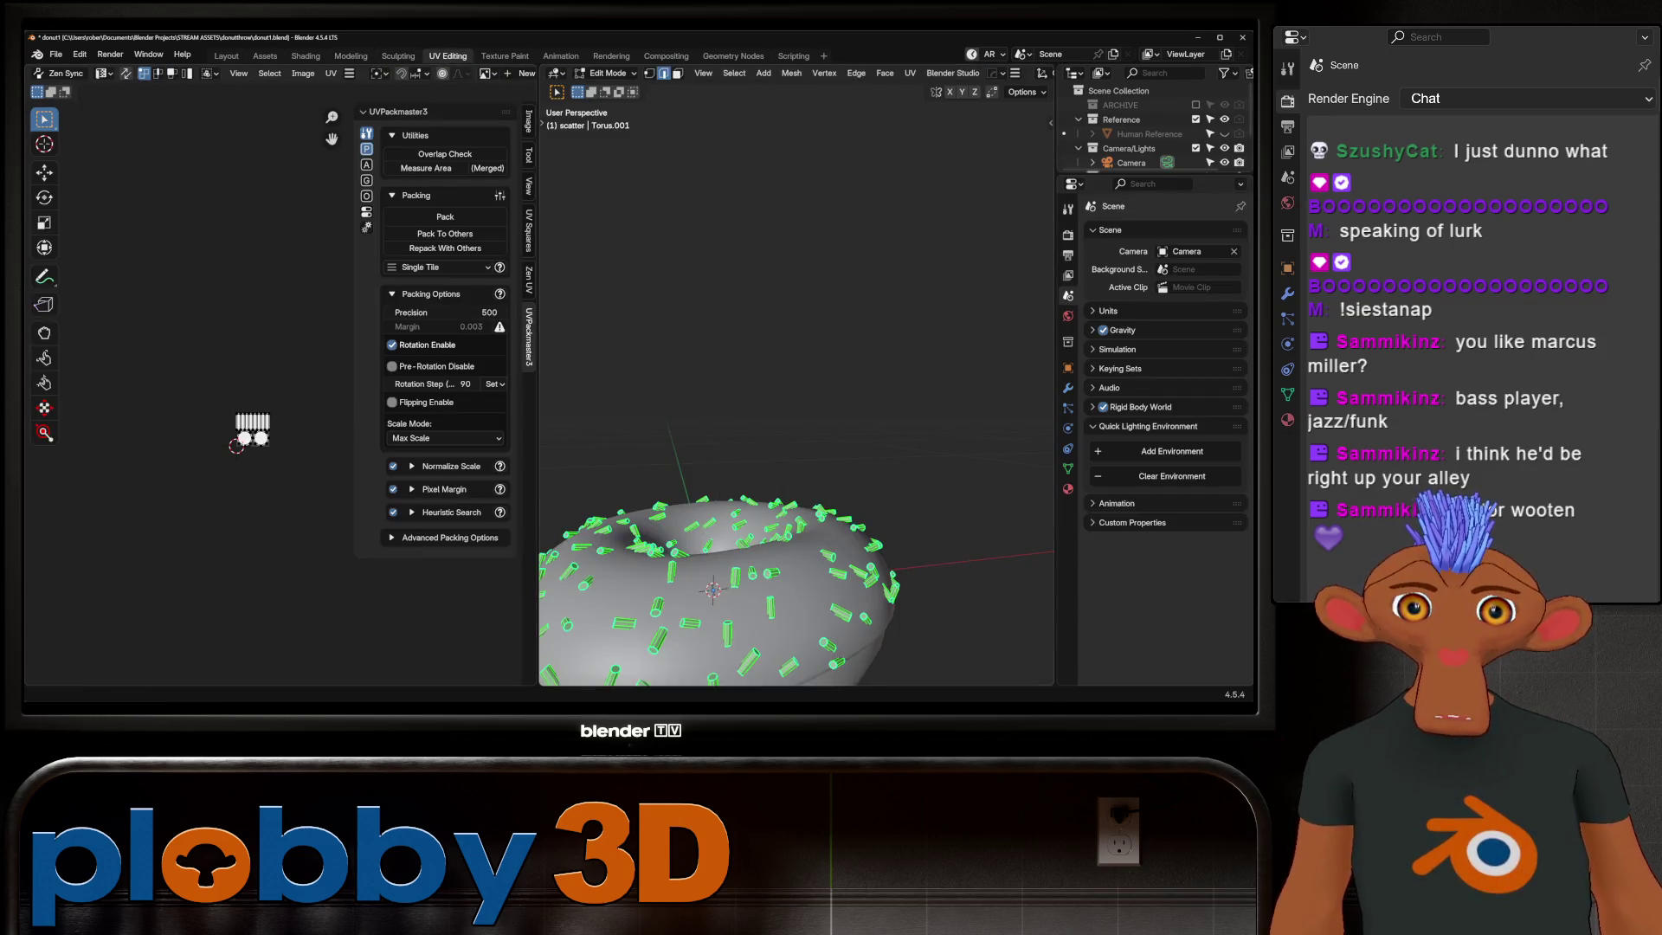
{"action": "scroll", "coordinate": [796, 558], "scroll_direction": "up", "scroll_amount": 3}
Step: Revert a first failed unwrap, then select all and mark seams from the sprinkles' UV islands
{"action": "middle_click_drag", "start_coordinate": [795, 559], "coordinate": [796, 520]}
{"action": "scroll", "coordinate": [256, 417], "scroll_direction": "up", "scroll_amount": 6}
{"action": "scroll", "coordinate": [255, 416], "scroll_direction": "up", "scroll_amount": 4}
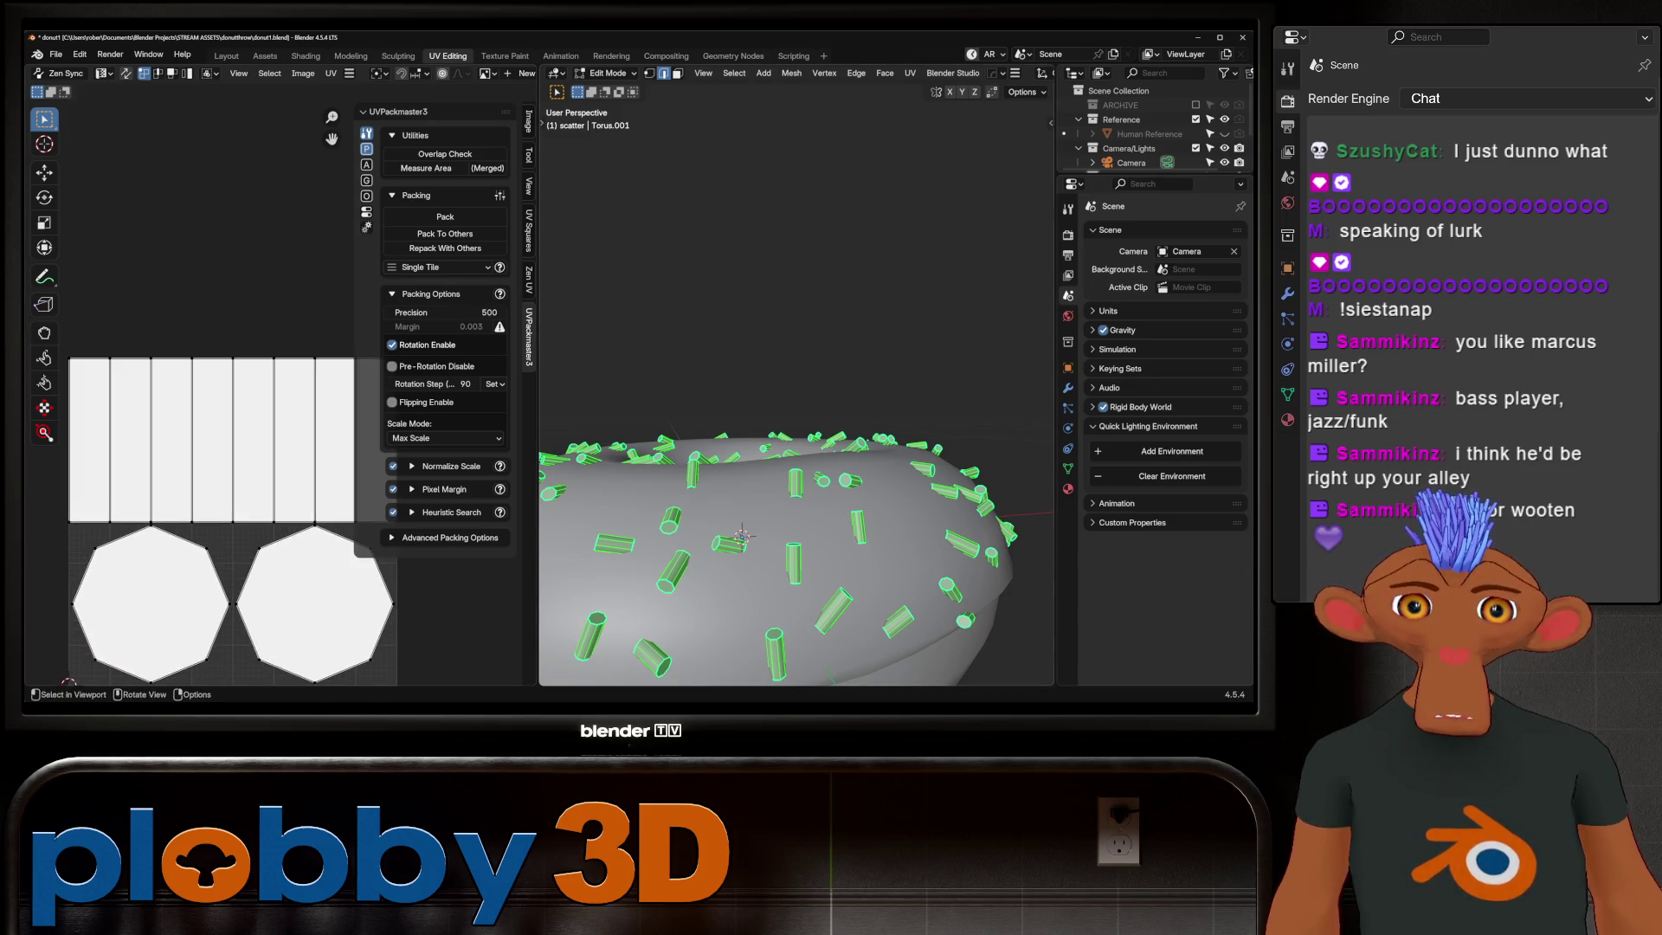
{"action": "key", "text": "u"}
{"action": "left_click", "coordinate": [795, 308]}
{"action": "key", "text": "ctrl+z"}
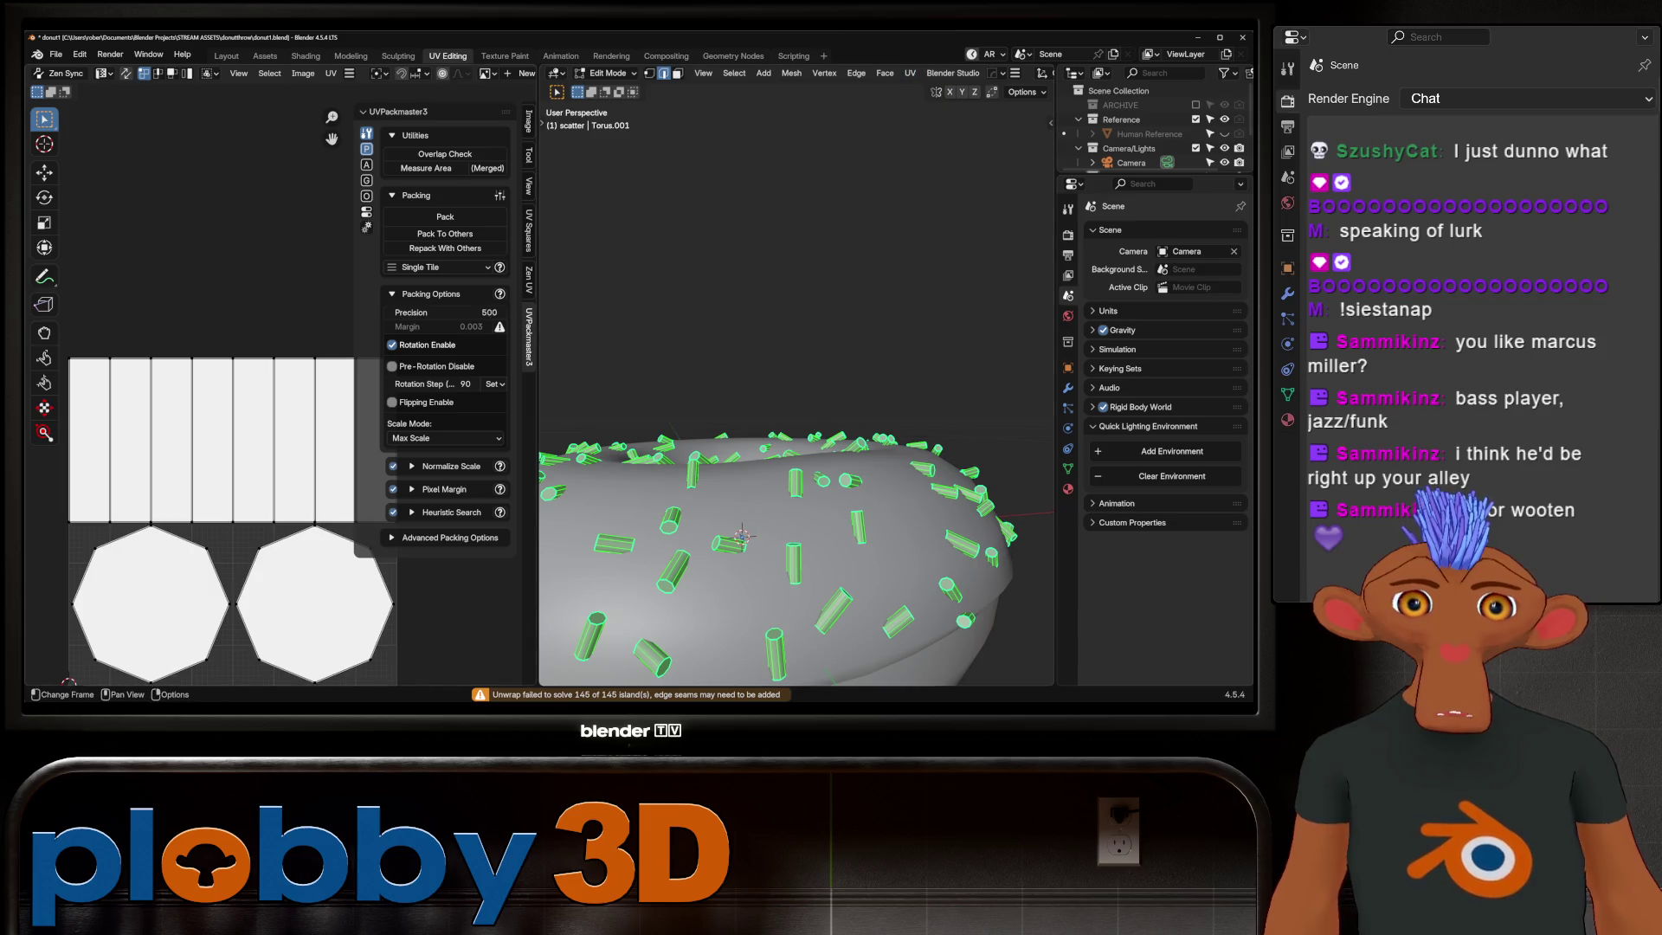
{"action": "key", "text": "a"}
{"action": "left_click", "coordinate": [331, 75]}
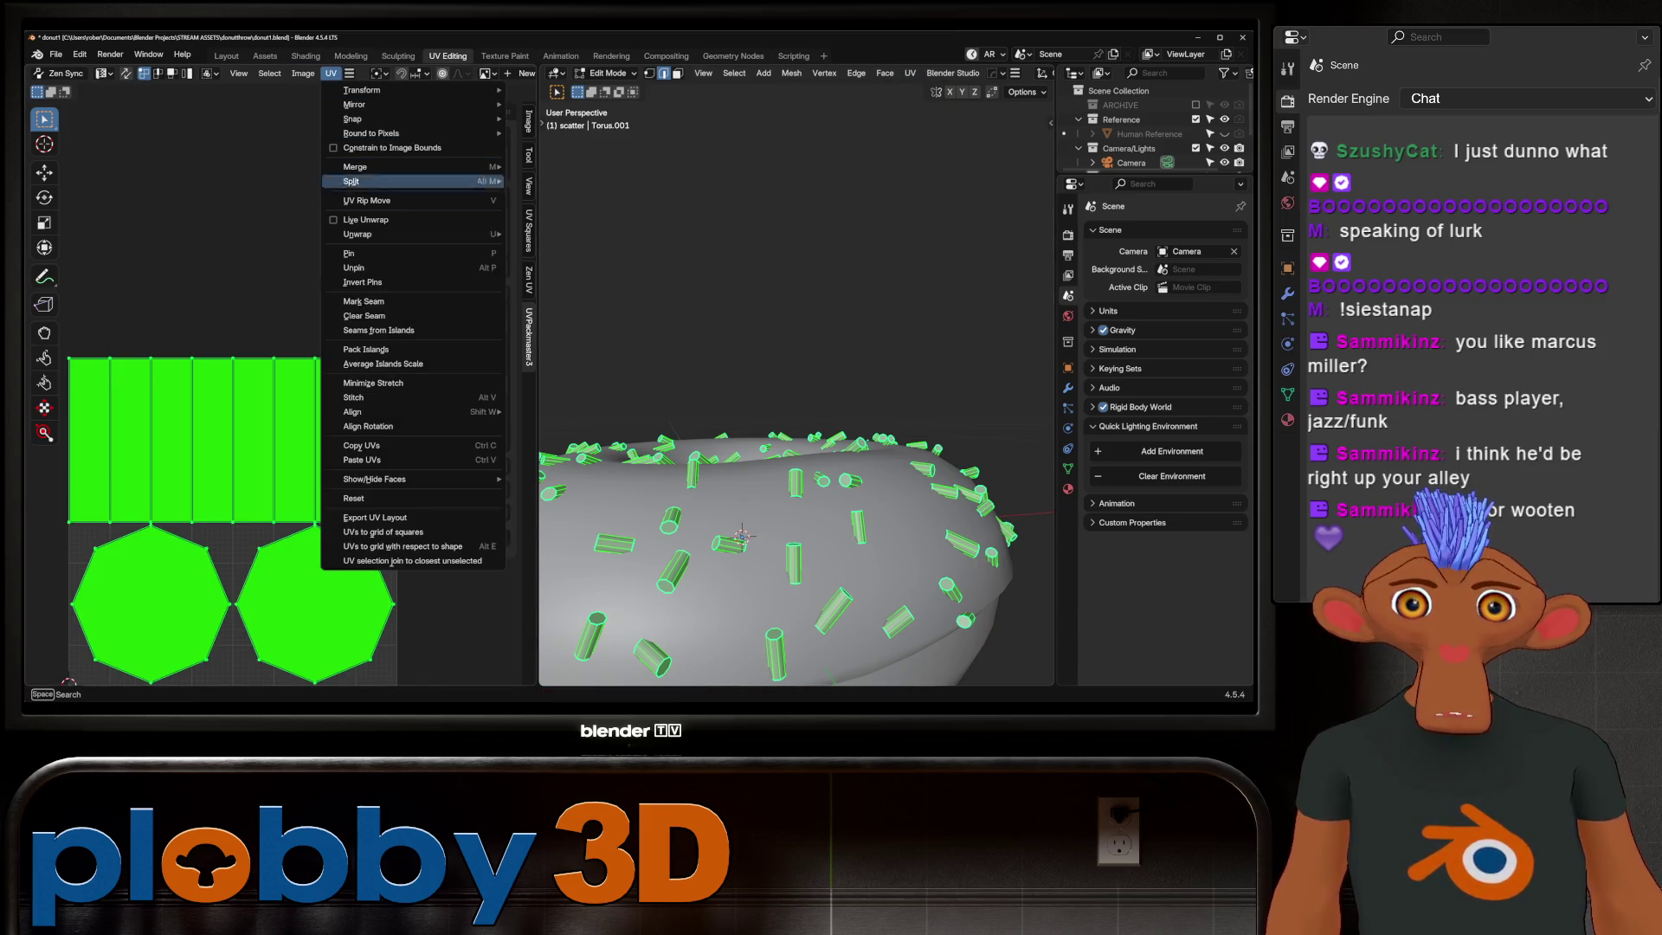
{"action": "left_click", "coordinate": [390, 317]}
Step: Reselect all sprinkle geometry and unwrap it along the new seams into many small islands
{"action": "middle_click_drag", "start_coordinate": [779, 455], "coordinate": [780, 546]}
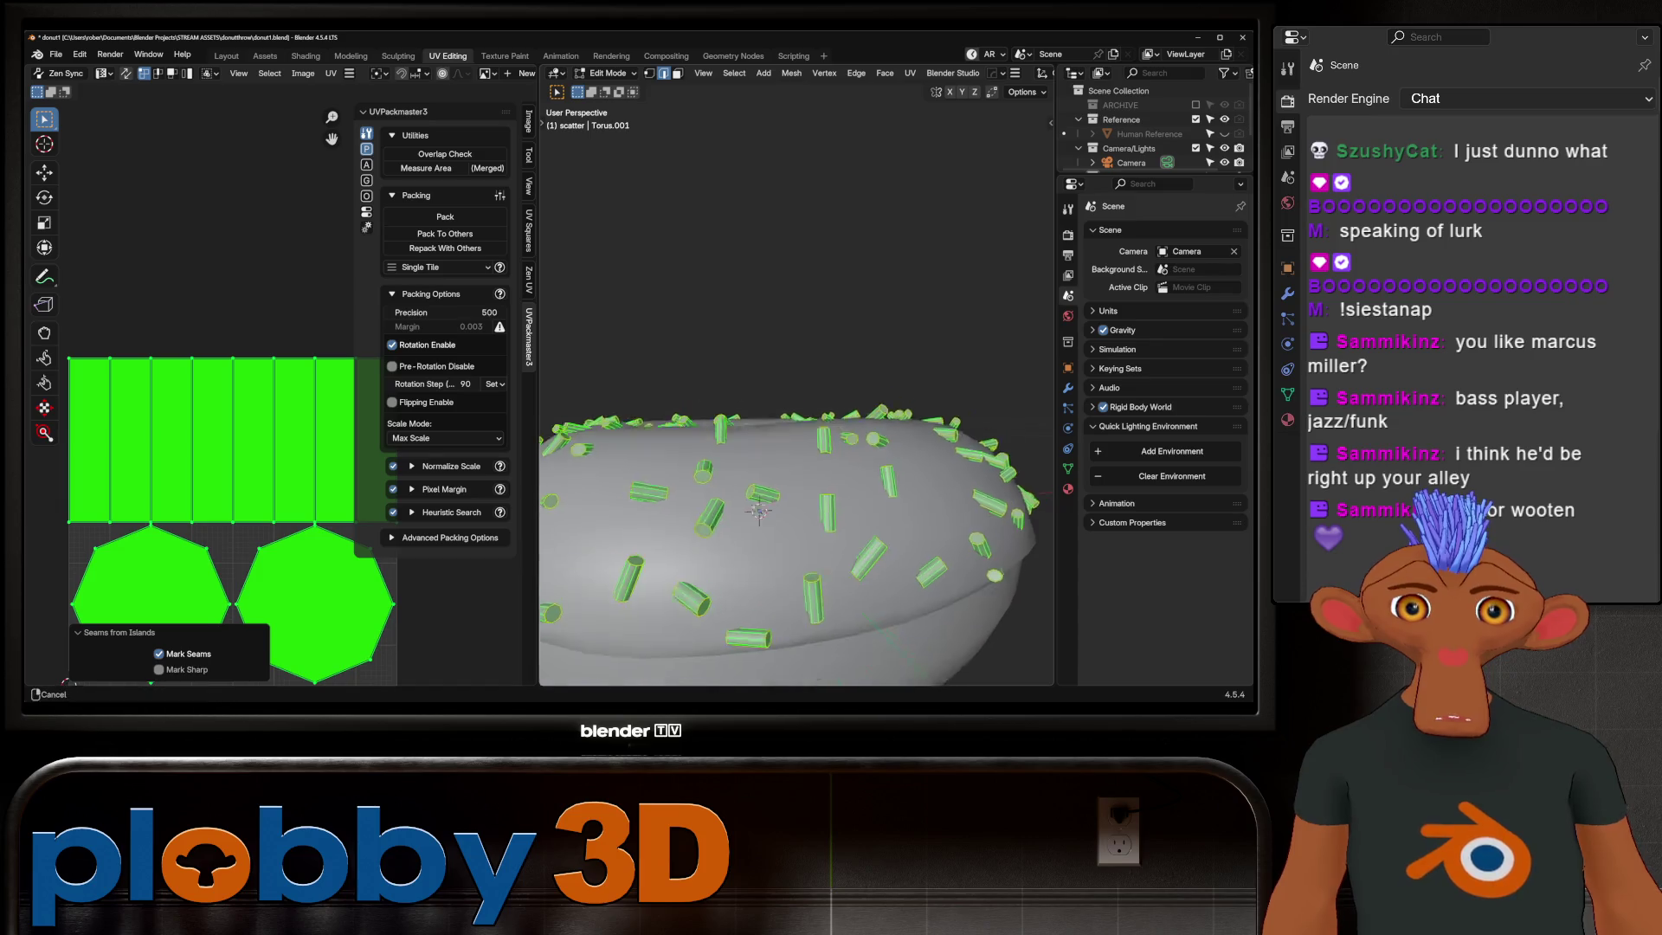
{"action": "key", "text": "alt+a"}
{"action": "key", "text": "a"}
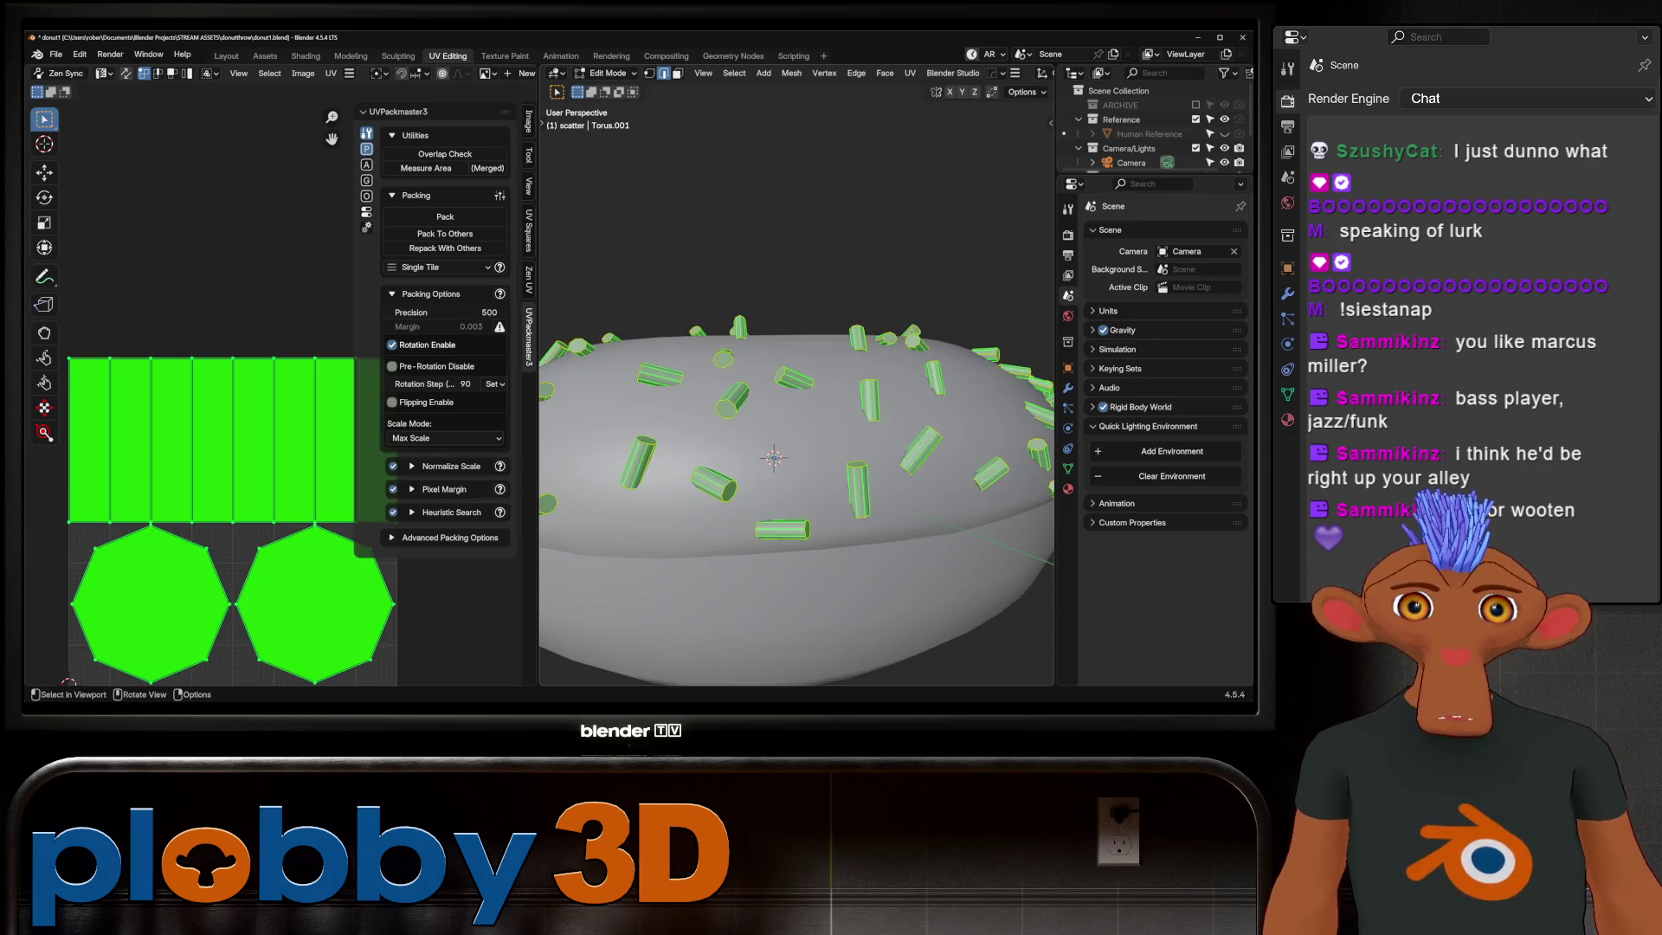
{"action": "key", "text": "u"}
{"action": "left_click", "coordinate": [796, 323]}
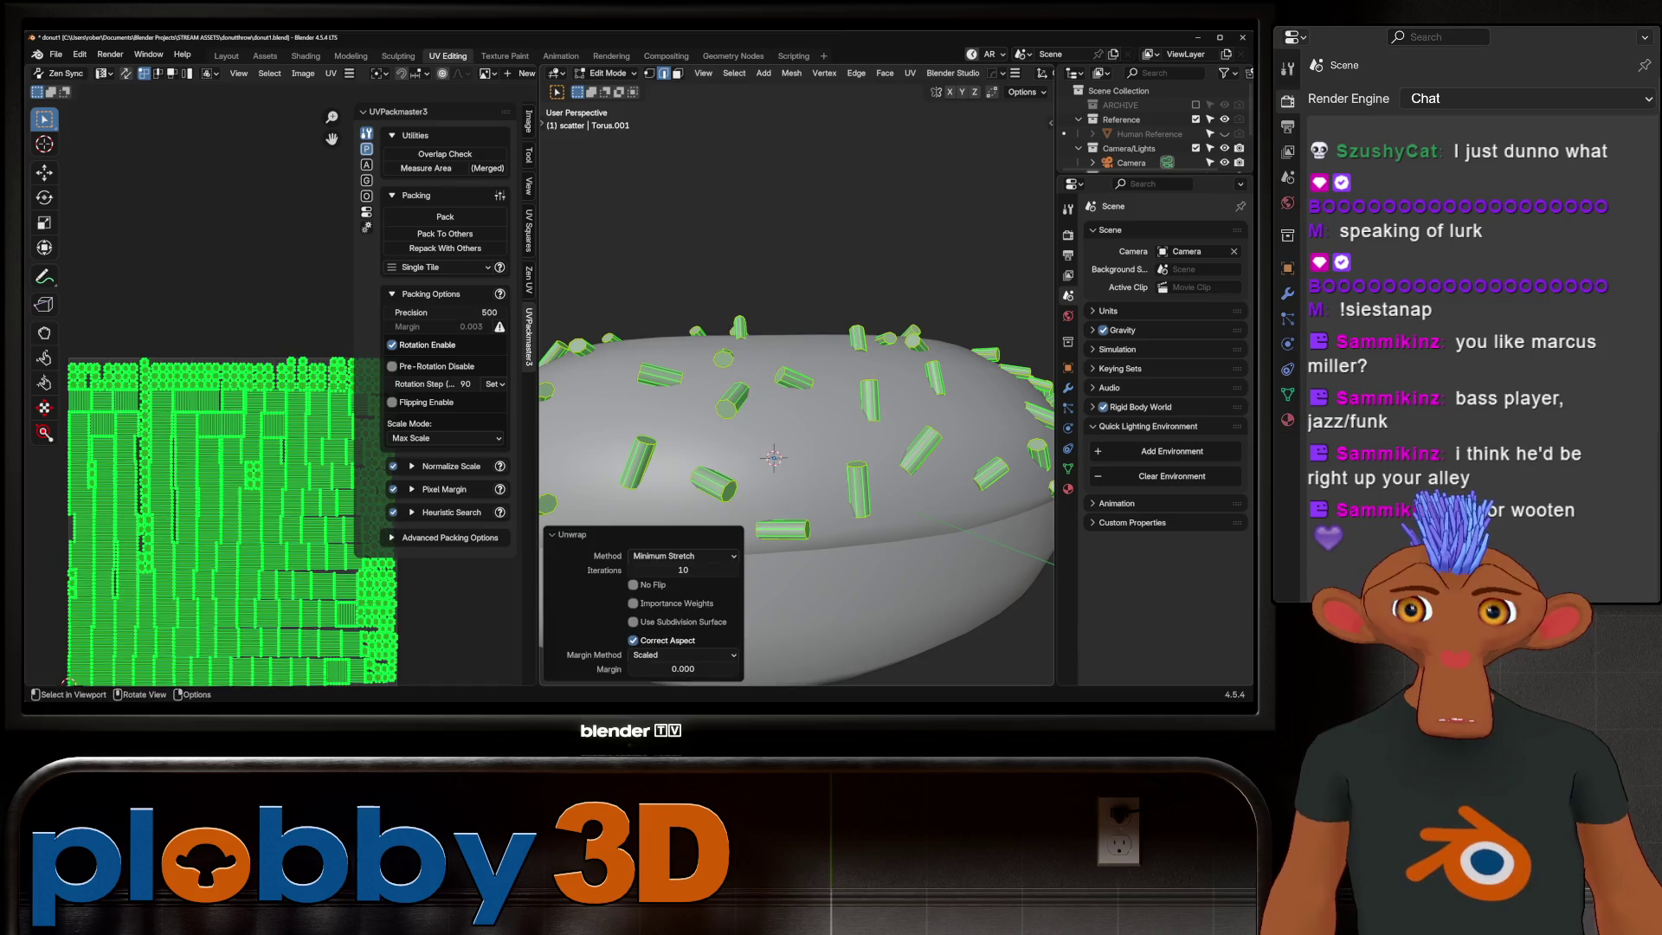
Step: Leave edit mode and return to the Layout workspace with the sprinkled donut in view
{"action": "key", "text": "Tab"}
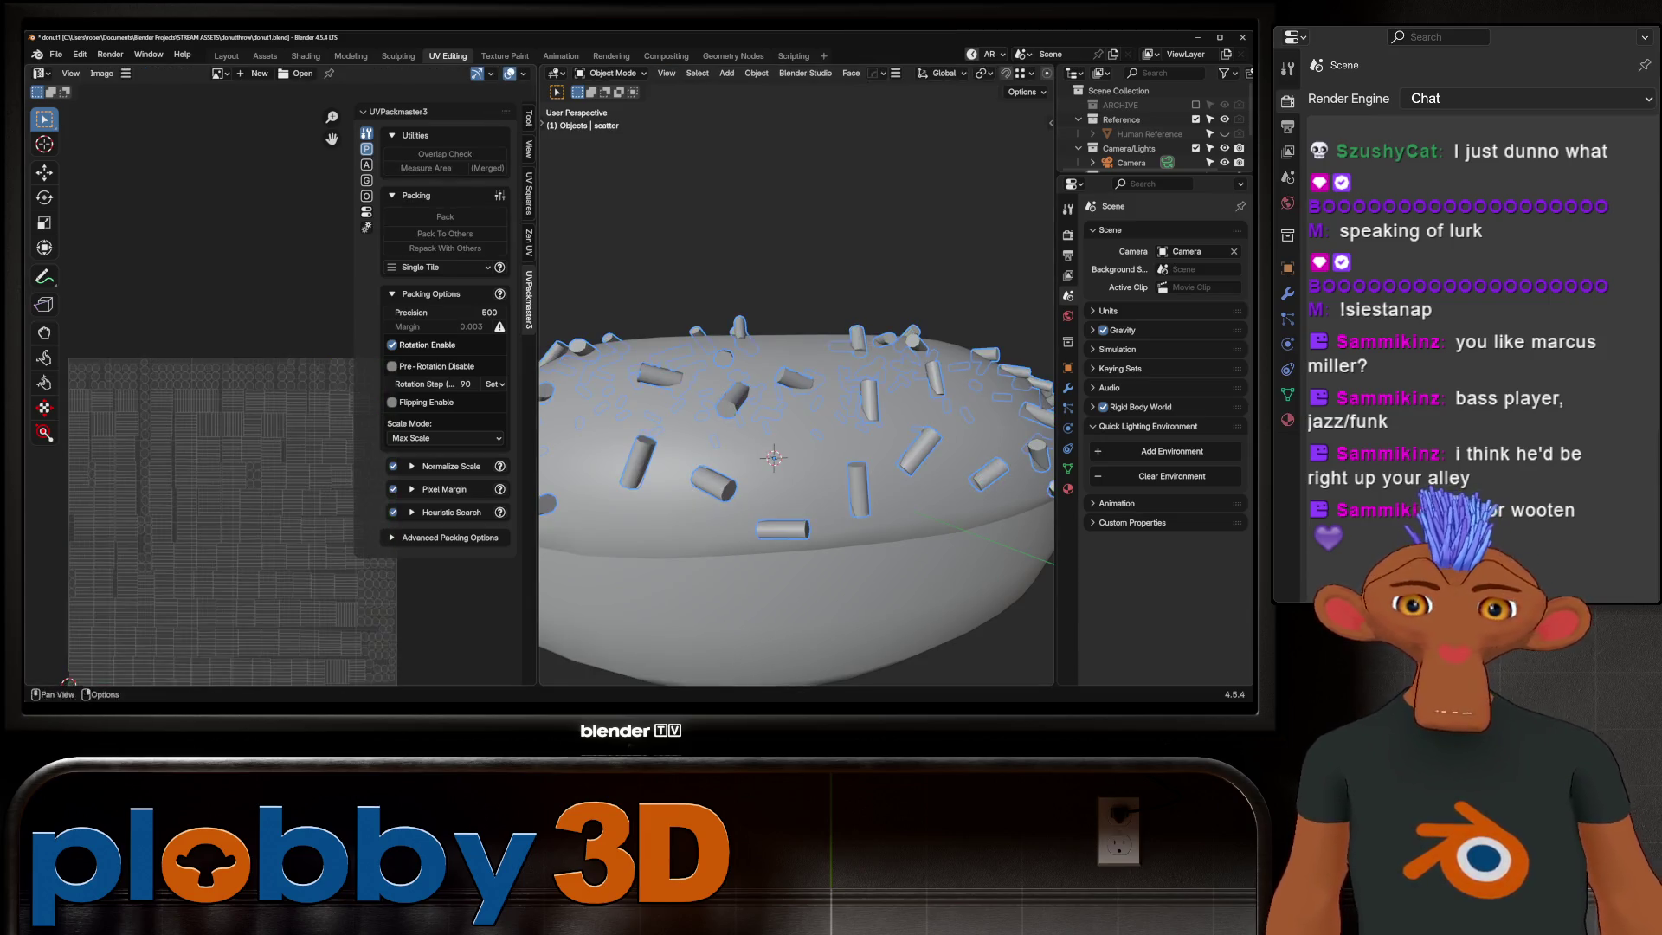
{"action": "scroll", "coordinate": [795, 455], "scroll_direction": "down", "scroll_amount": 3}
{"action": "middle_click_drag", "start_coordinate": [795, 455], "coordinate": [796, 545]}
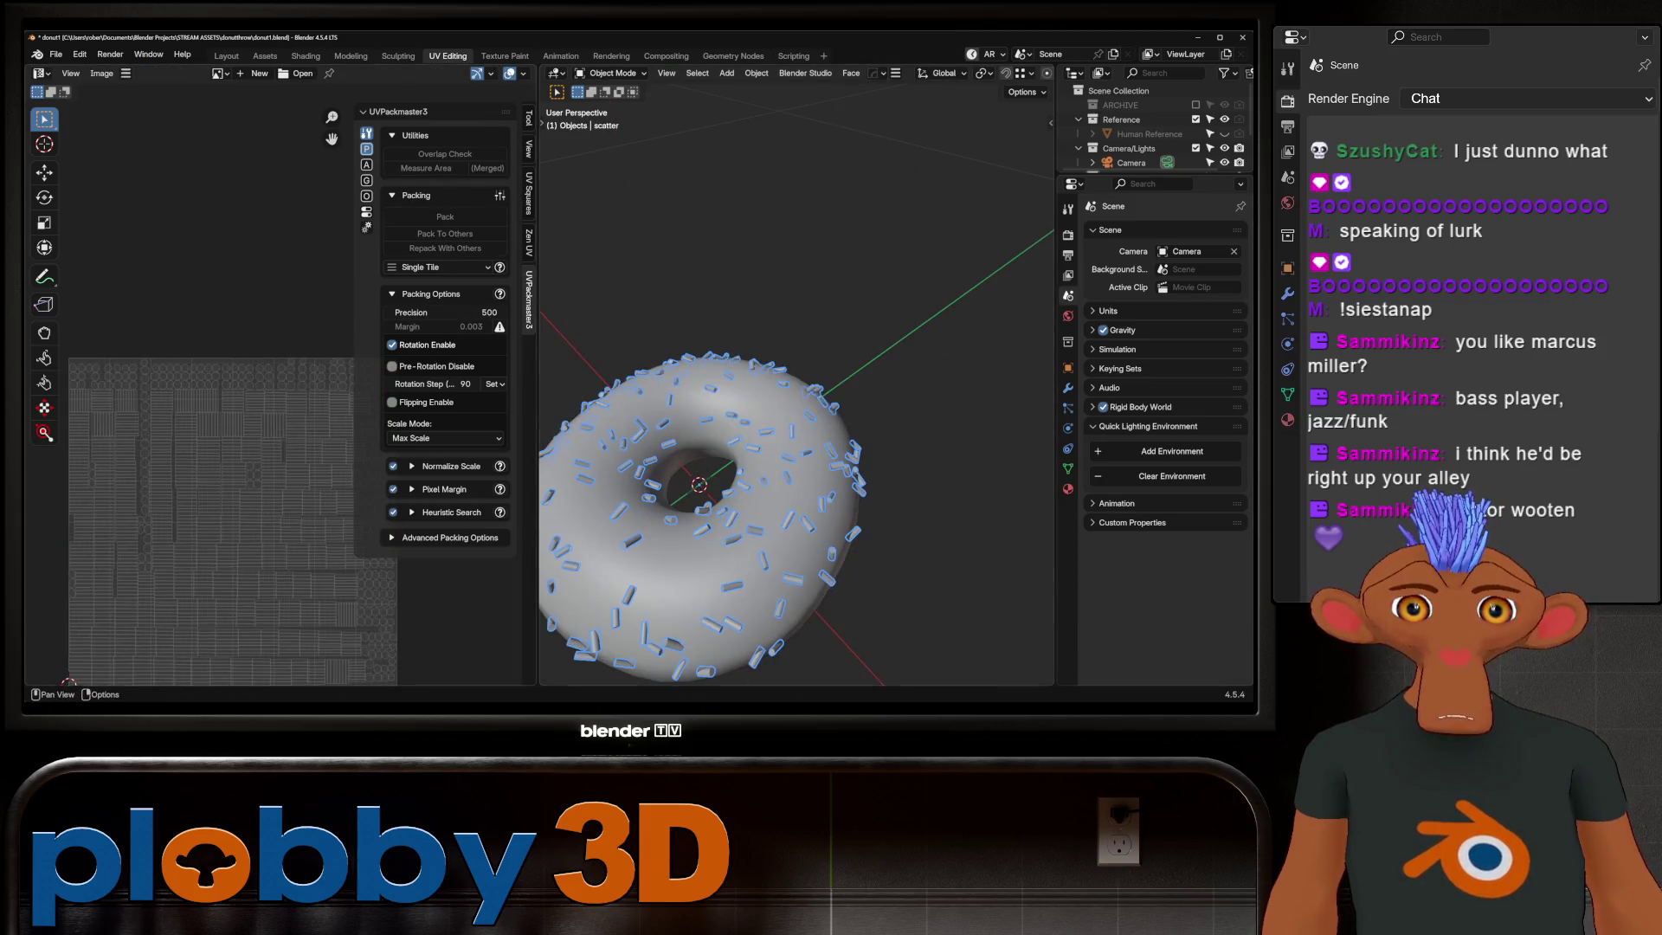
{"action": "middle_click_drag", "start_coordinate": [796, 454], "coordinate": [831, 389]}
{"action": "left_click", "coordinate": [226, 55]}
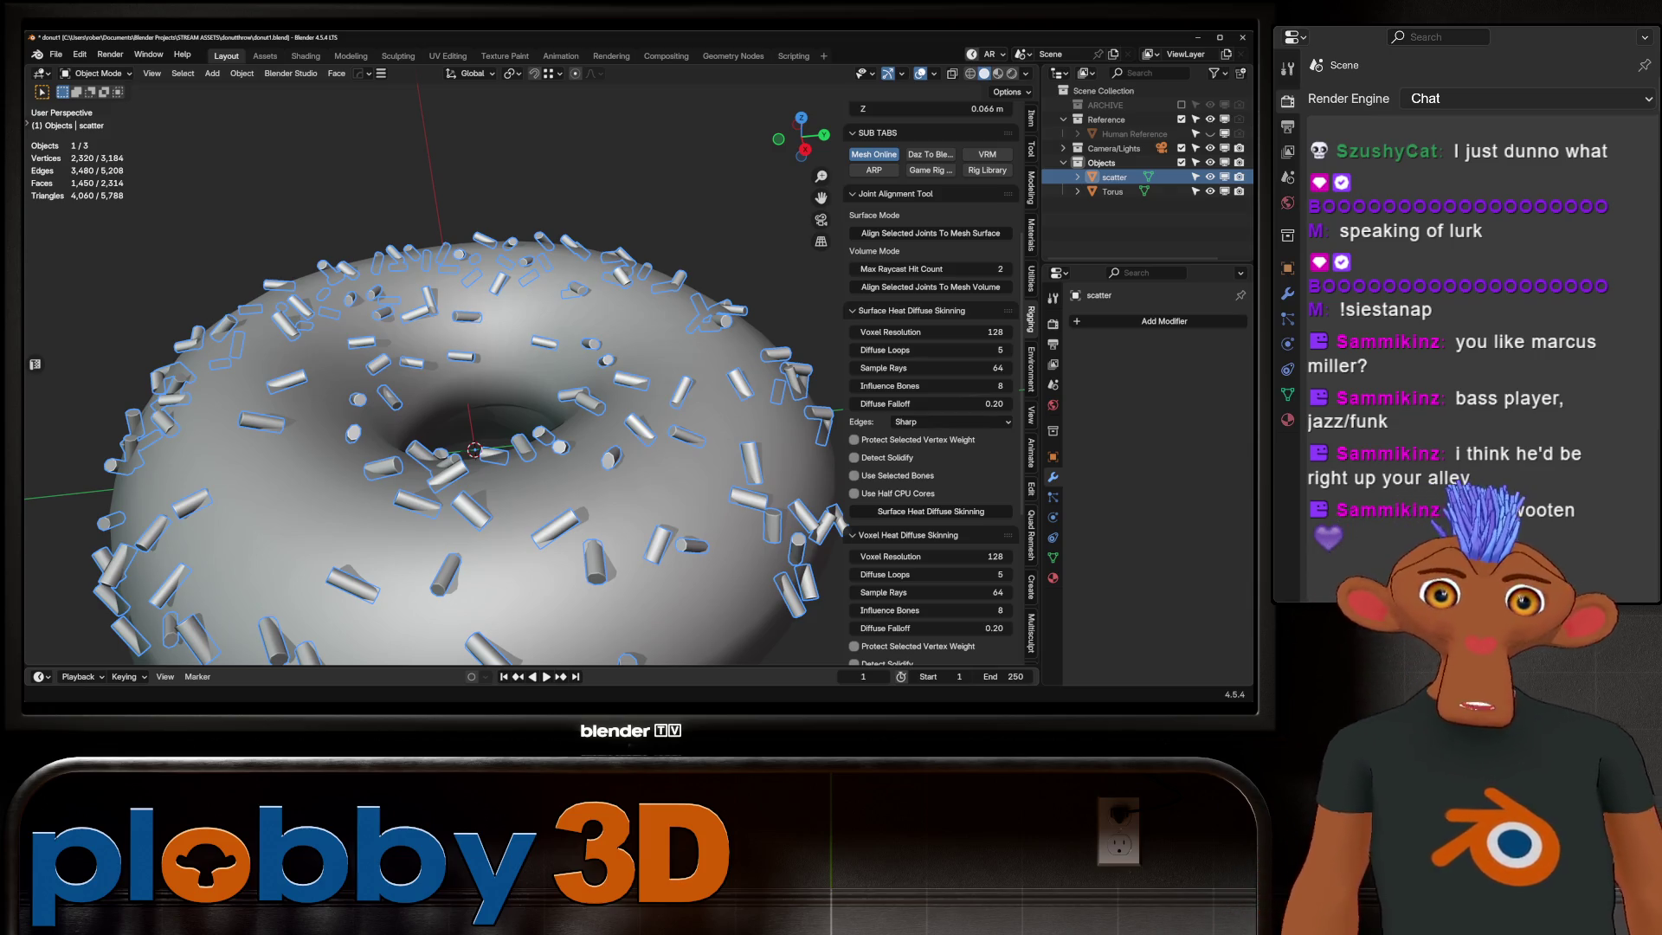
{"action": "scroll", "coordinate": [437, 396], "scroll_direction": "up", "scroll_amount": 3}
Step: Rename the scatter object to 'sprinkles' in the Outliner and move to the Shading workspace
{"action": "mouse_move", "coordinate": [438, 397]}
{"action": "middle_mouse_down"}
{"action": "mouse_move", "coordinate": [442, 493]}
{"action": "mouse_move", "coordinate": [448, 389]}
{"action": "middle_mouse_up"}
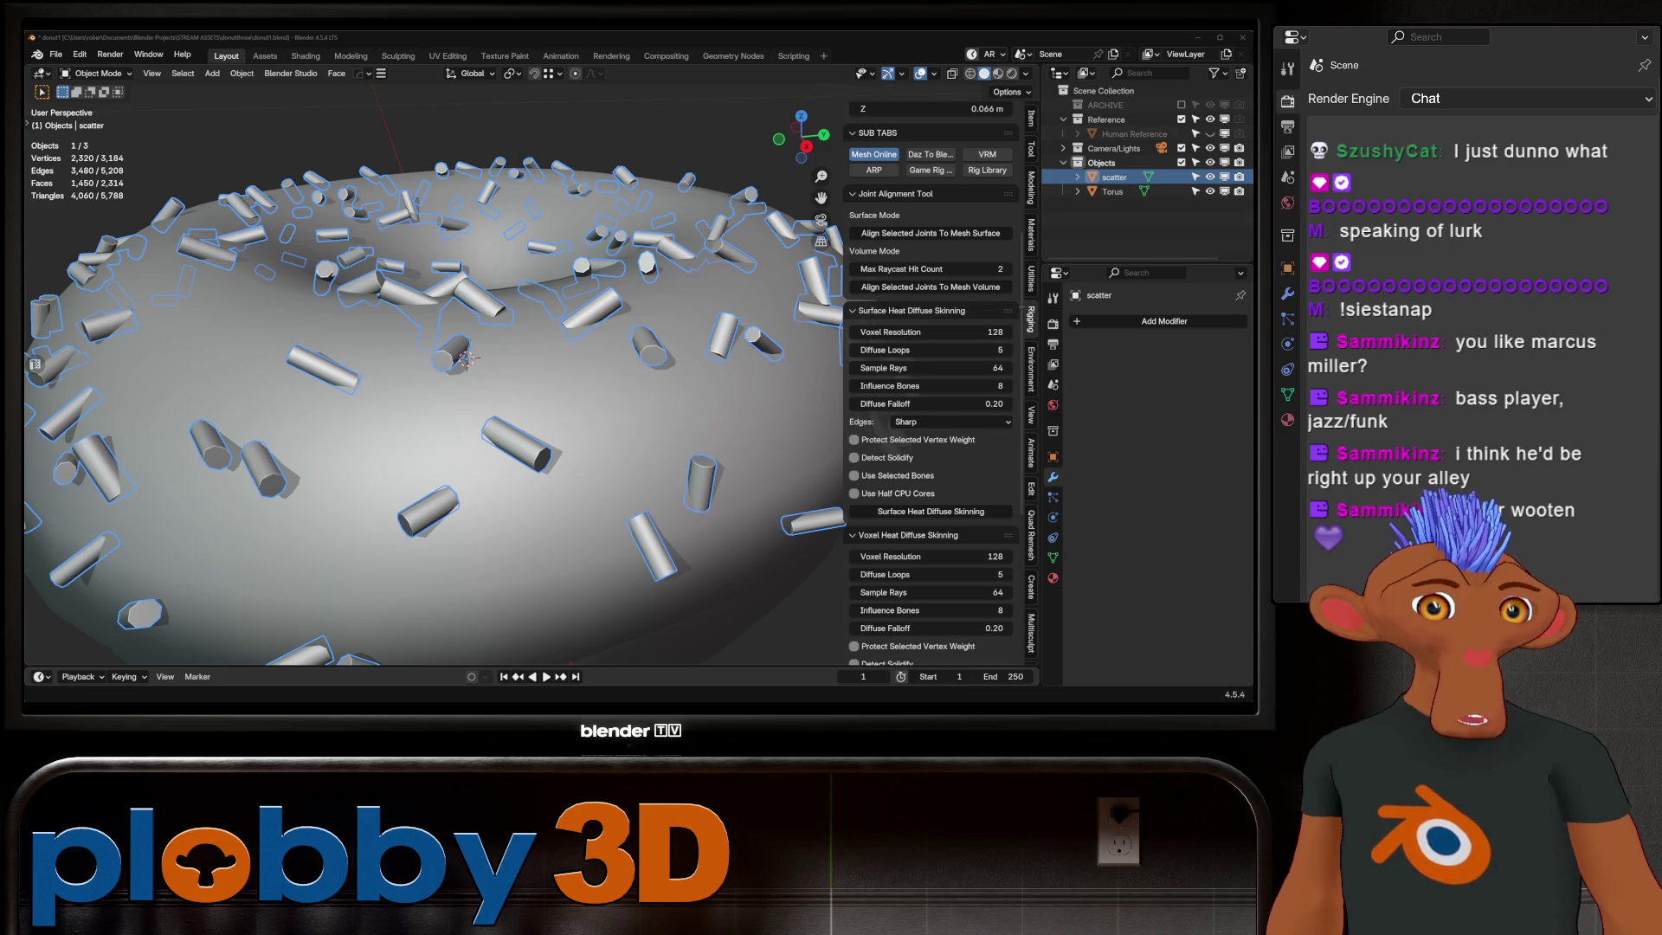
{"action": "scroll", "coordinate": [442, 390], "scroll_direction": "down", "scroll_amount": 5}
{"action": "middle_click_drag", "start_coordinate": [441, 390], "coordinate": [449, 456]}
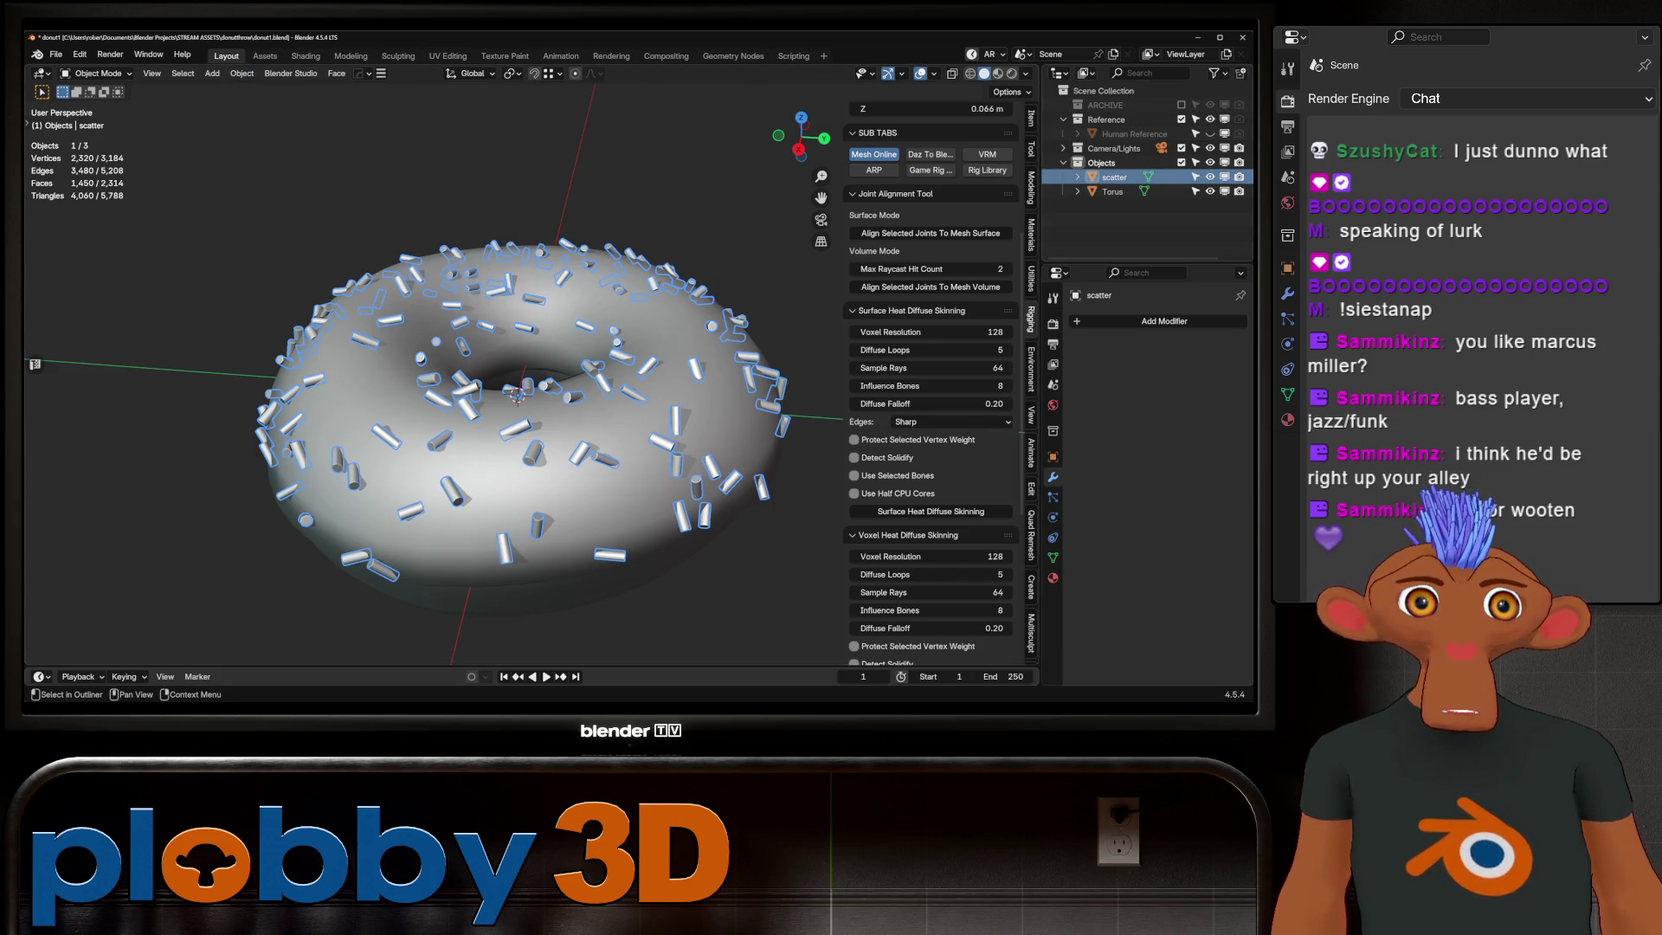
{"action": "double_click", "coordinate": [1114, 178]}
{"action": "type", "text": "sprink"}
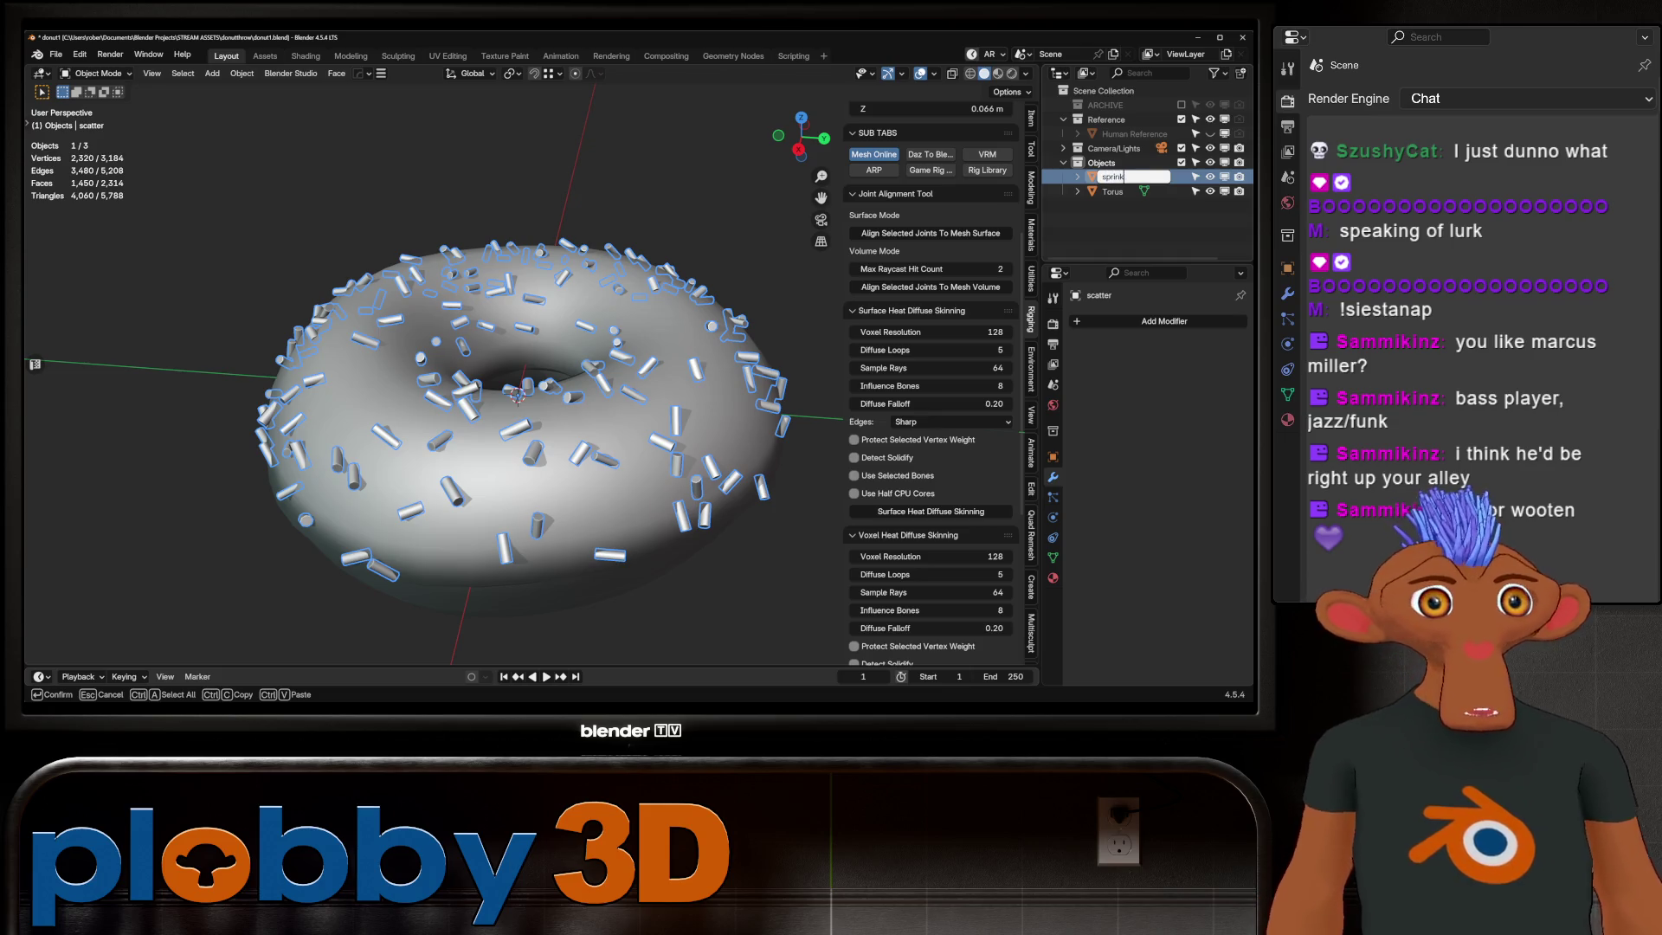
{"action": "type", "text": "les"}
{"action": "key", "text": "Return"}
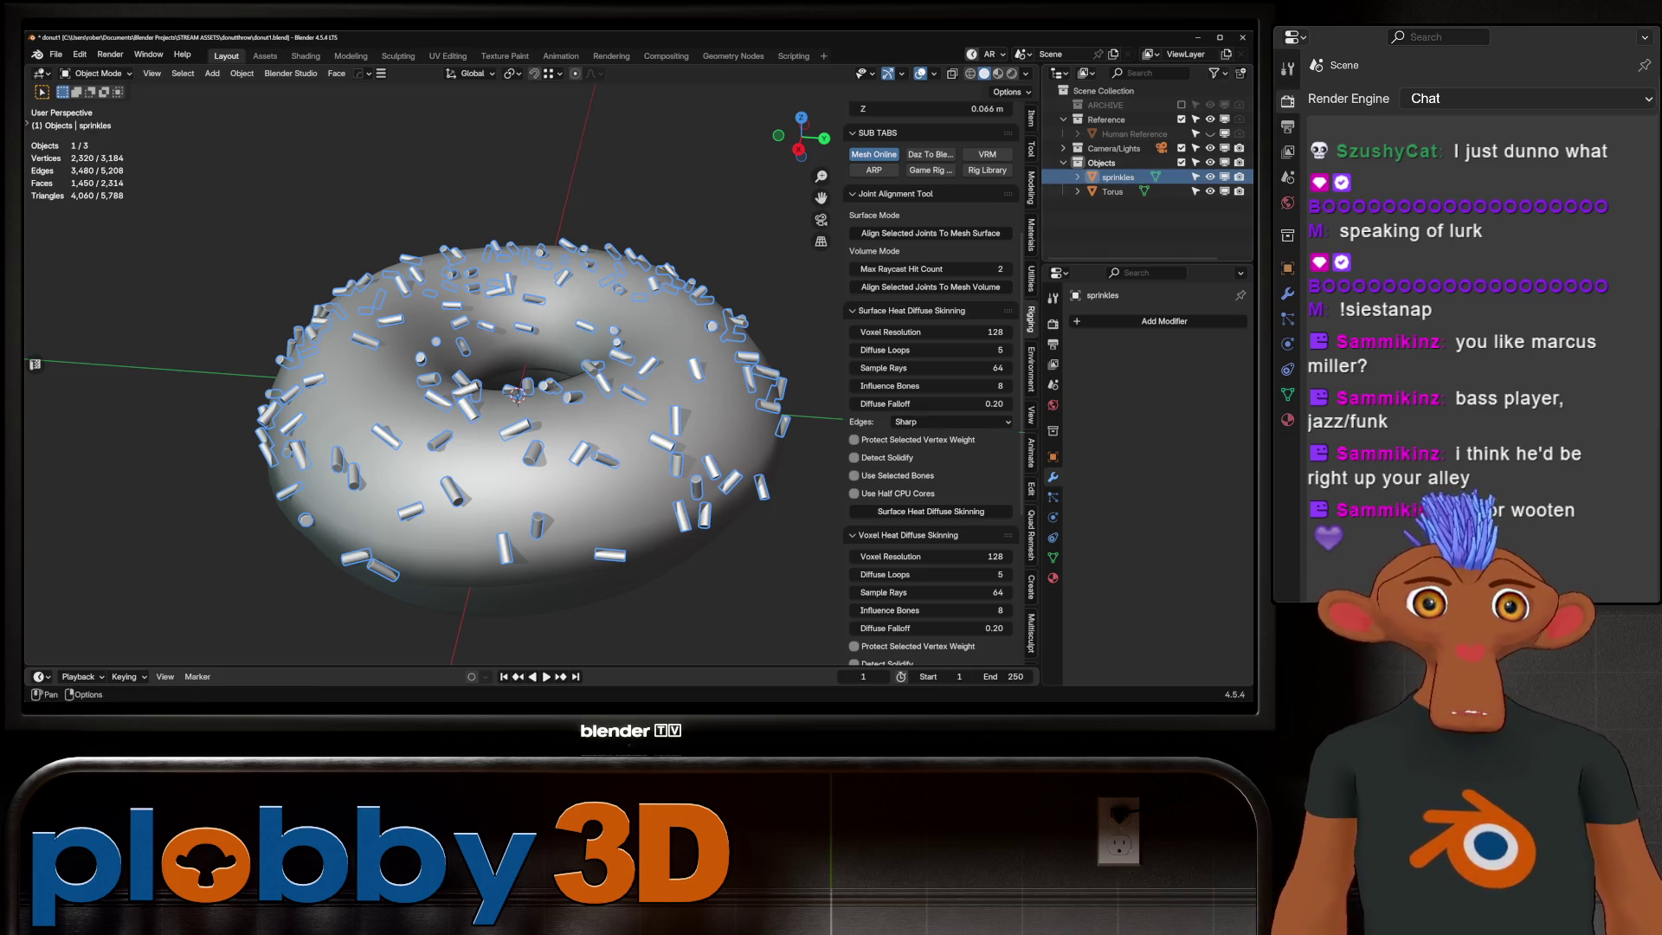
{"action": "left_click", "coordinate": [306, 56]}
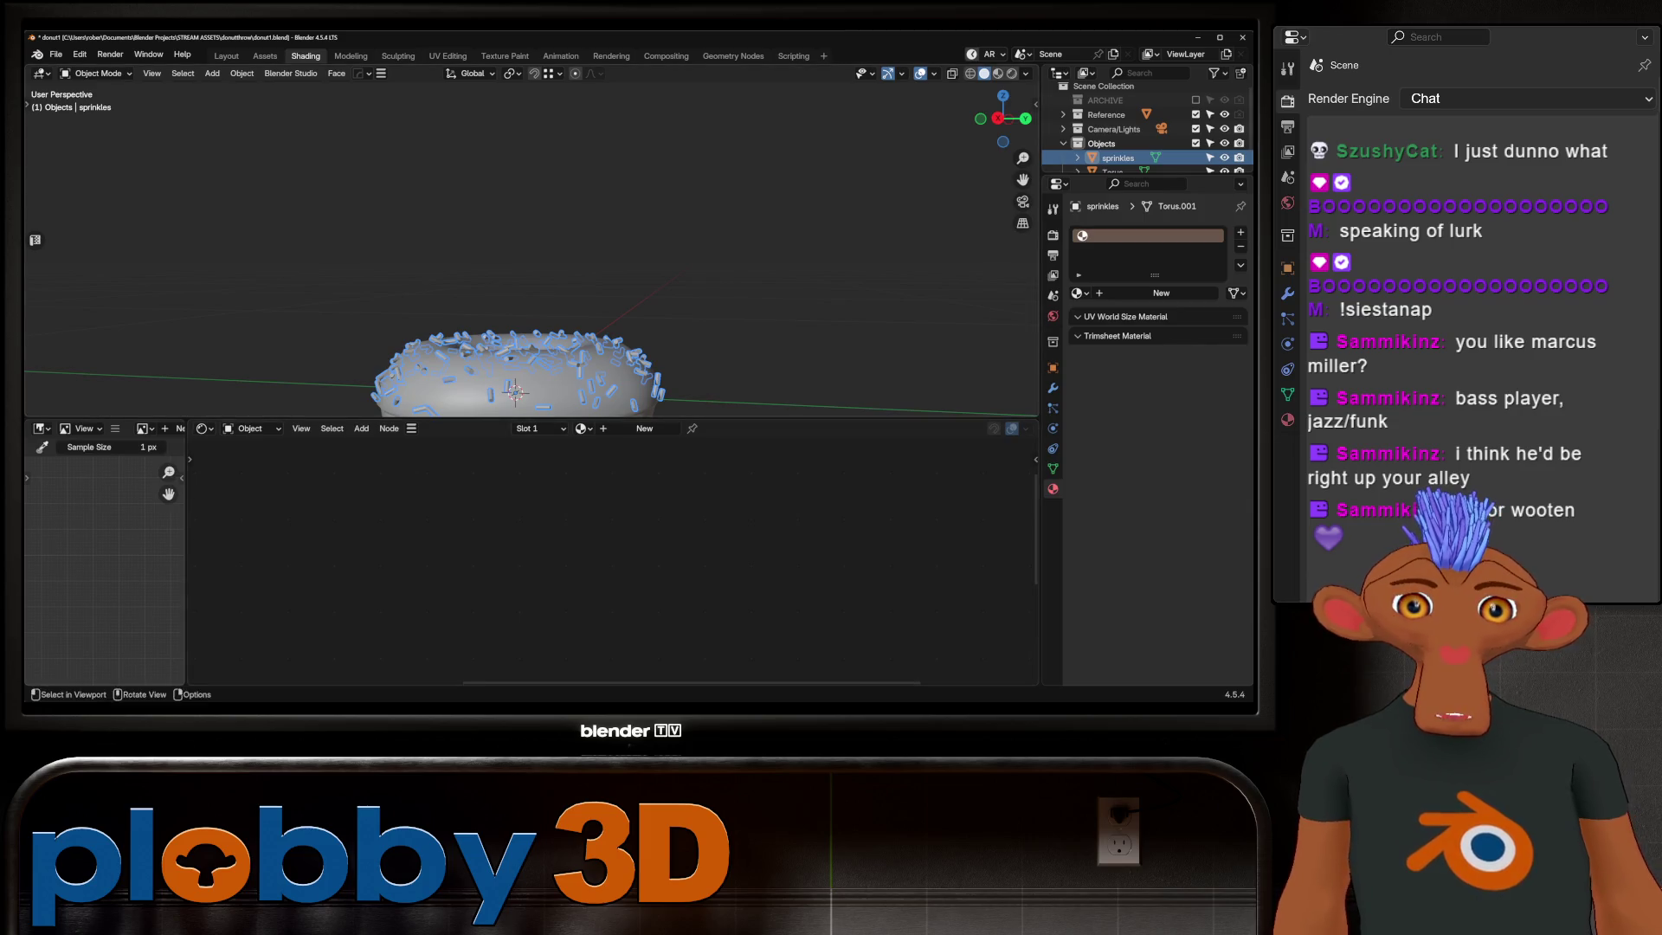
Step: Create a new material for the sprinkles and switch the viewport to rendered preview
{"action": "middle_click_drag", "start_coordinate": [519, 195], "coordinate": [547, 298]}
{"action": "left_click", "coordinate": [1161, 291]}
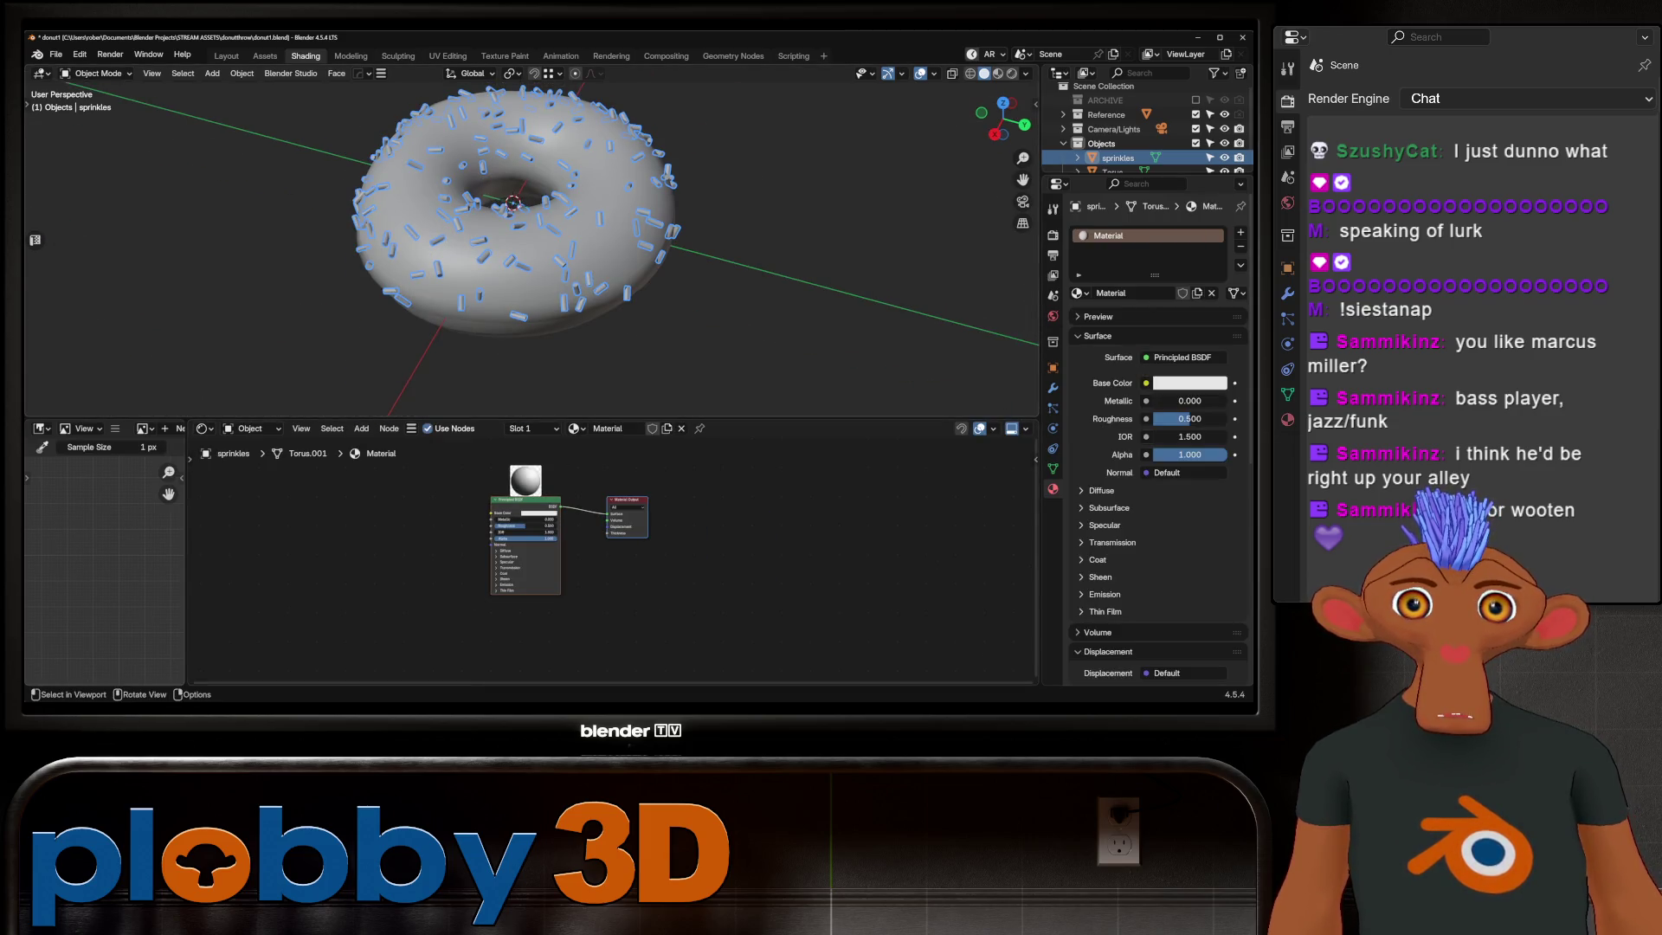
{"action": "left_click", "coordinate": [996, 72]}
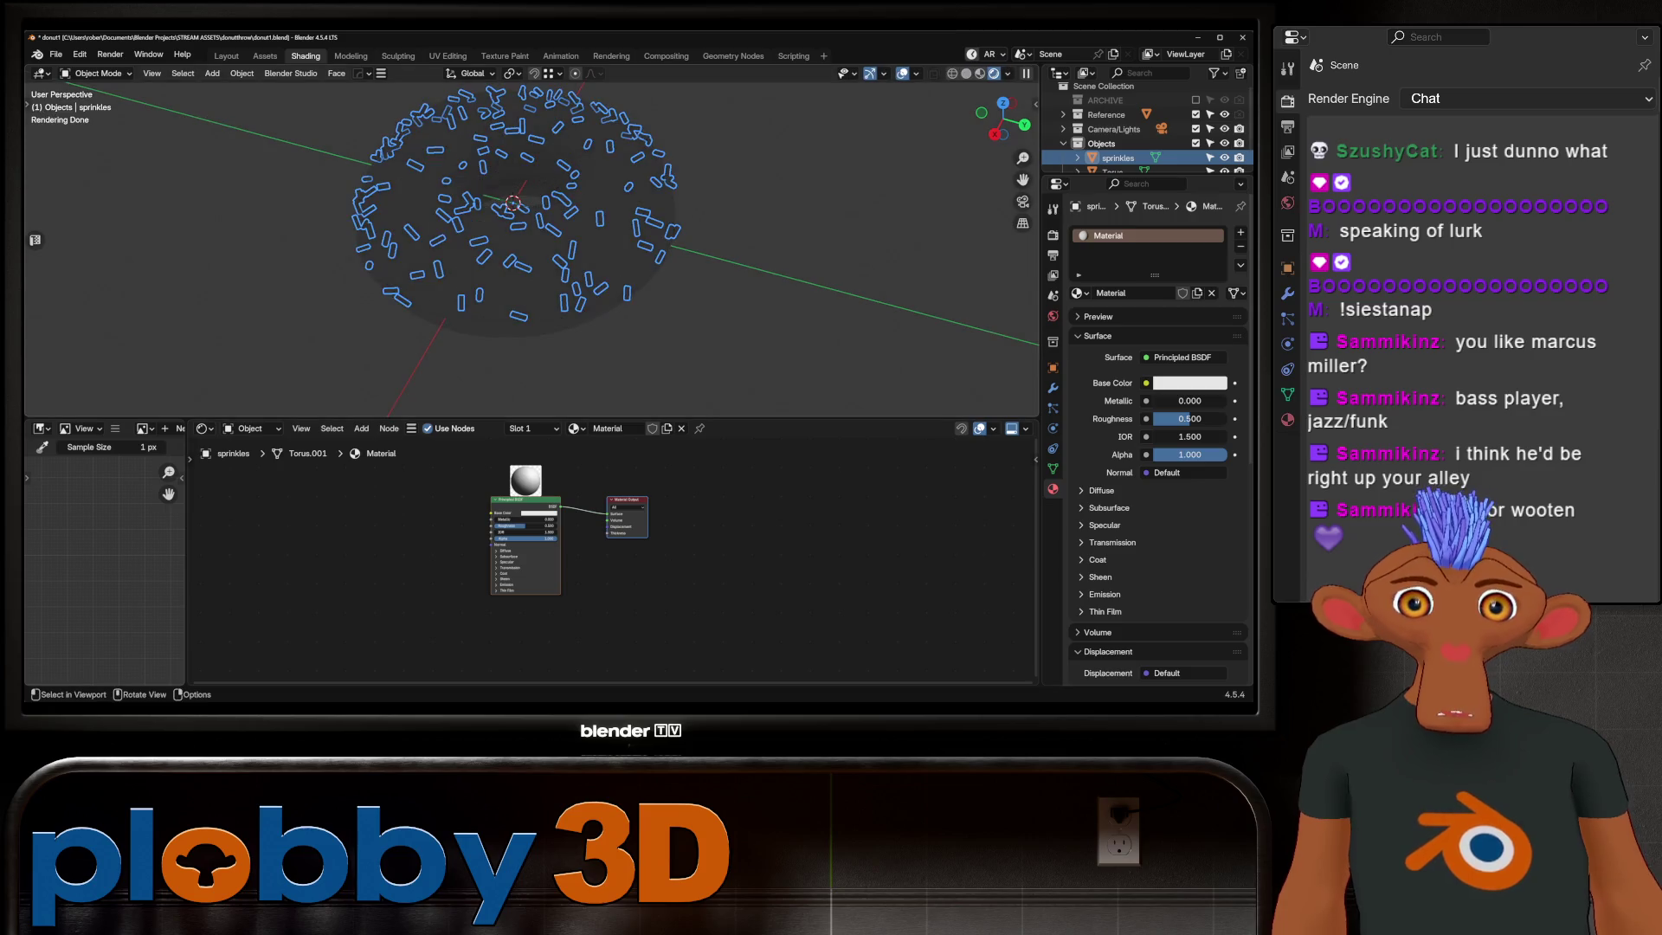
Step: Add an area light, raise it along the Z axis, then reselect the sprinkles
{"action": "key", "text": "shift+a"}
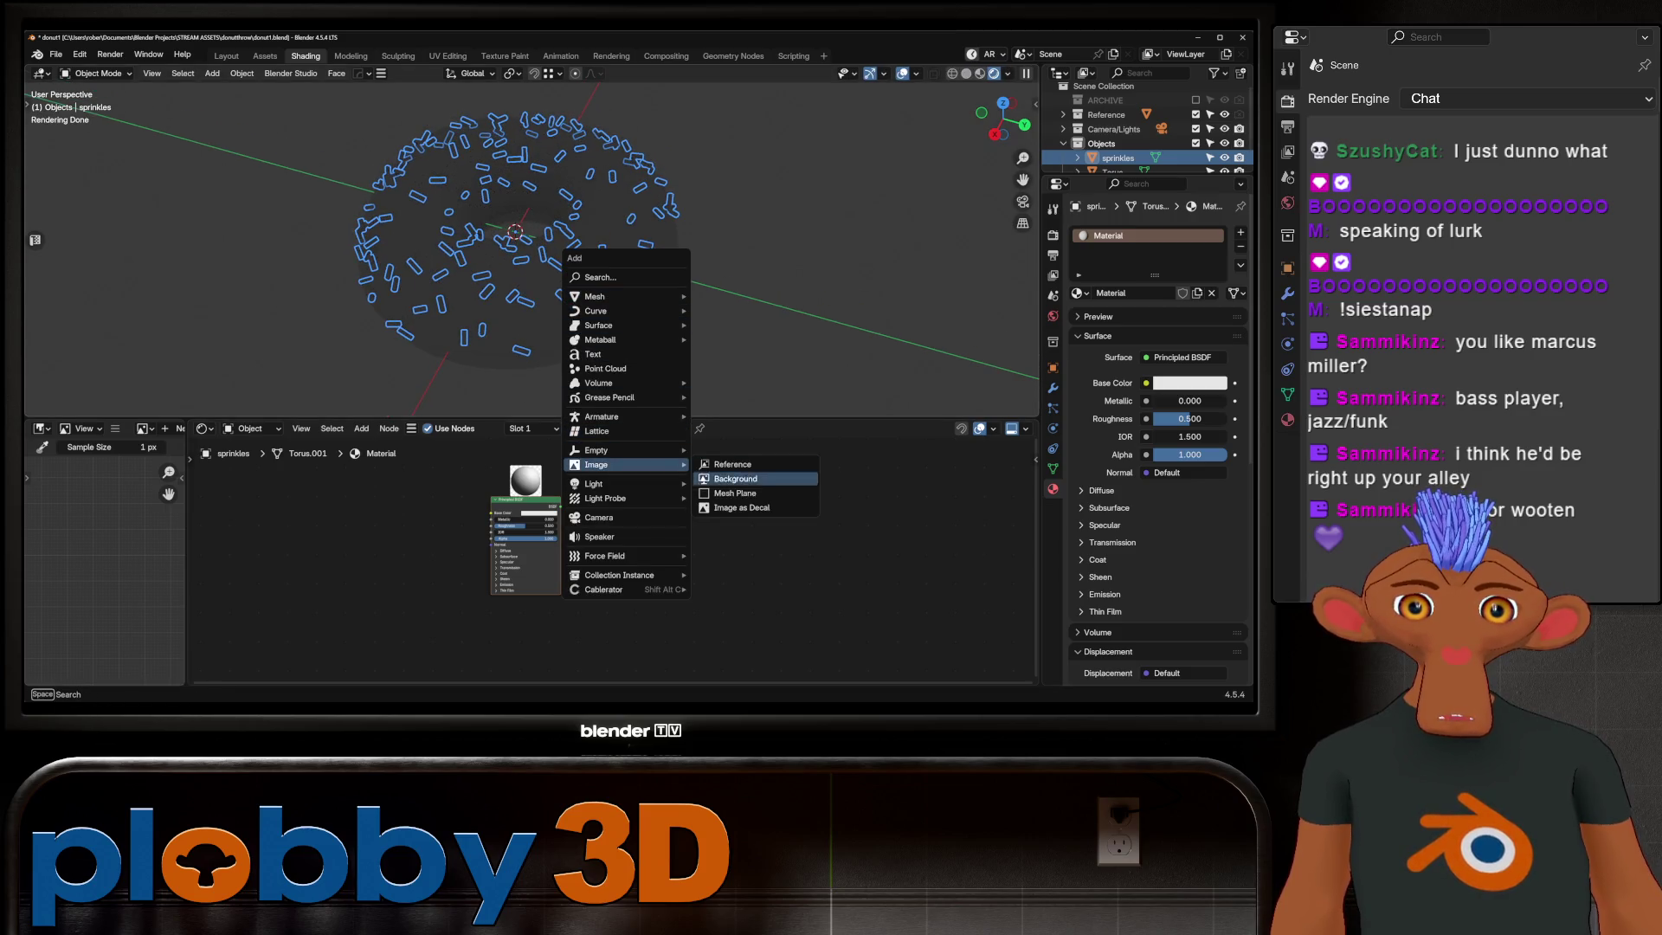
{"action": "left_click", "coordinate": [727, 530]}
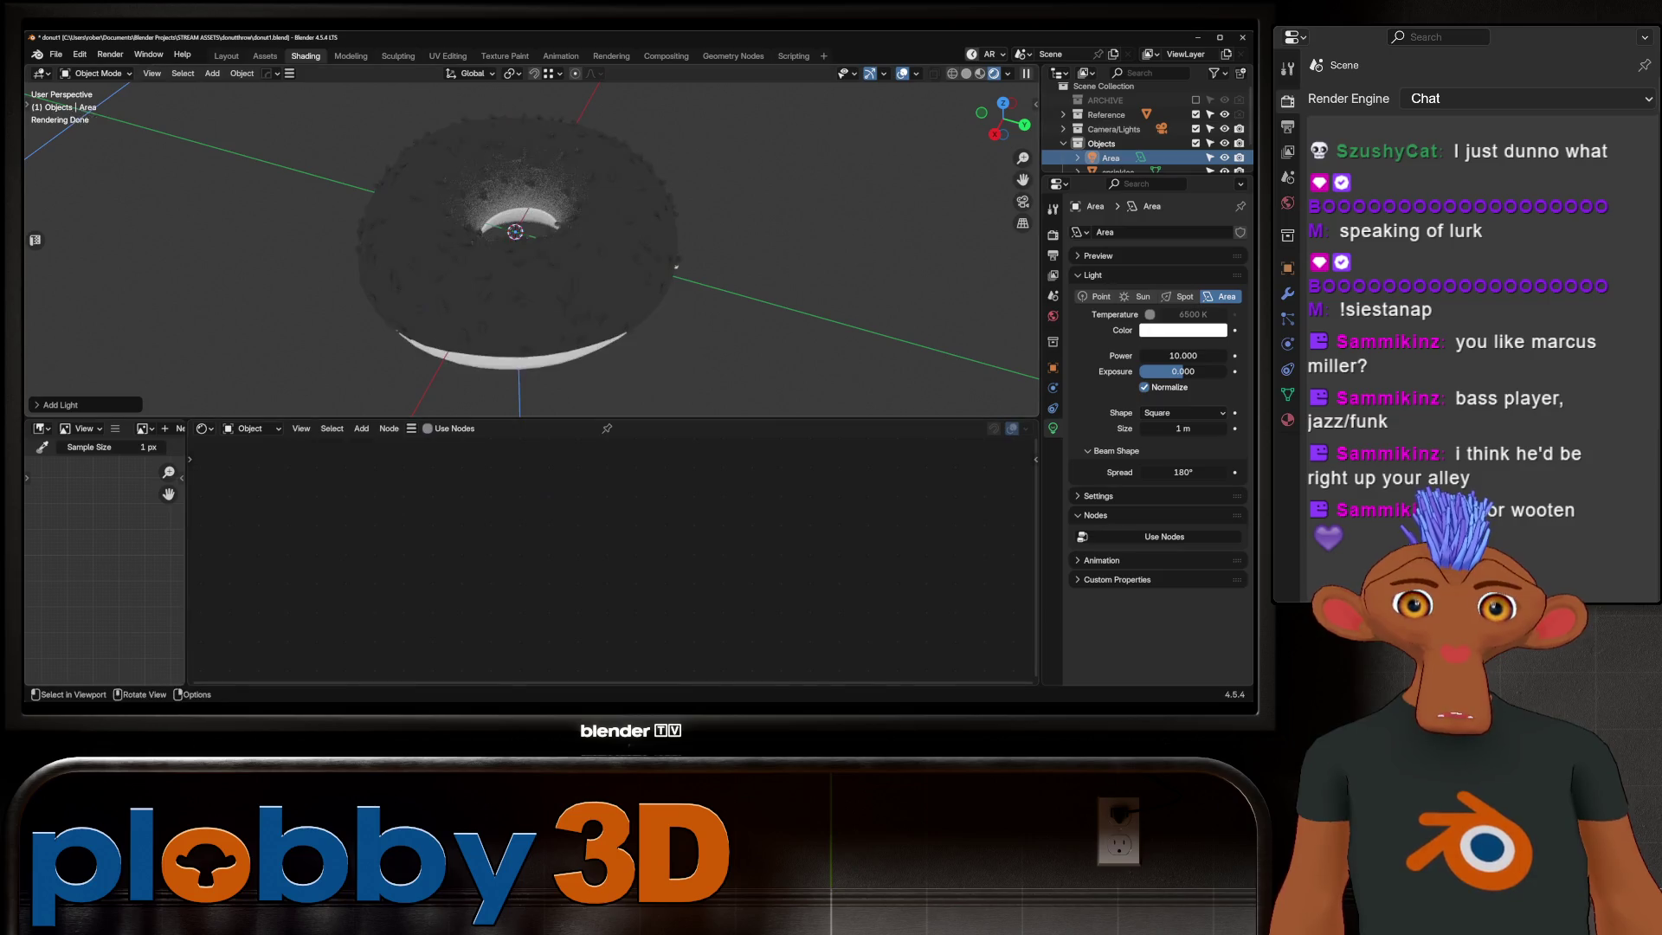
{"action": "key", "text": "g"}
{"action": "key", "text": "z"}
{"action": "key", "text": "Return"}
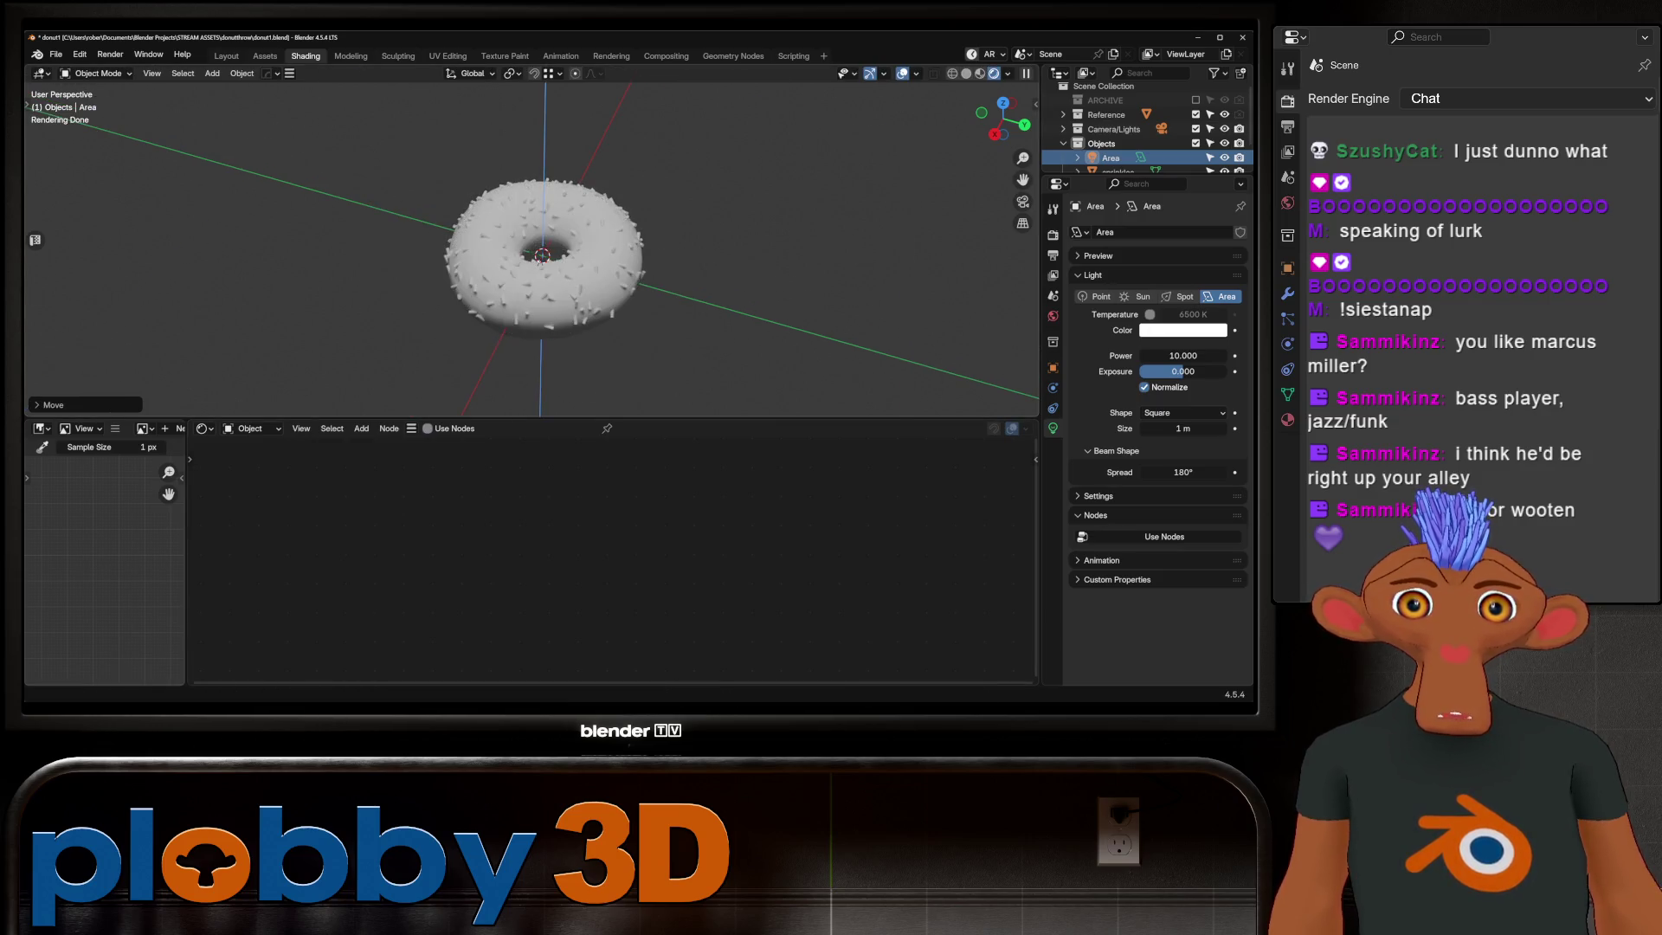
{"action": "scroll", "coordinate": [520, 261], "scroll_direction": "up", "scroll_amount": 4}
{"action": "scroll", "coordinate": [493, 274], "scroll_direction": "up", "scroll_amount": 2}
{"action": "left_click", "coordinate": [428, 181]}
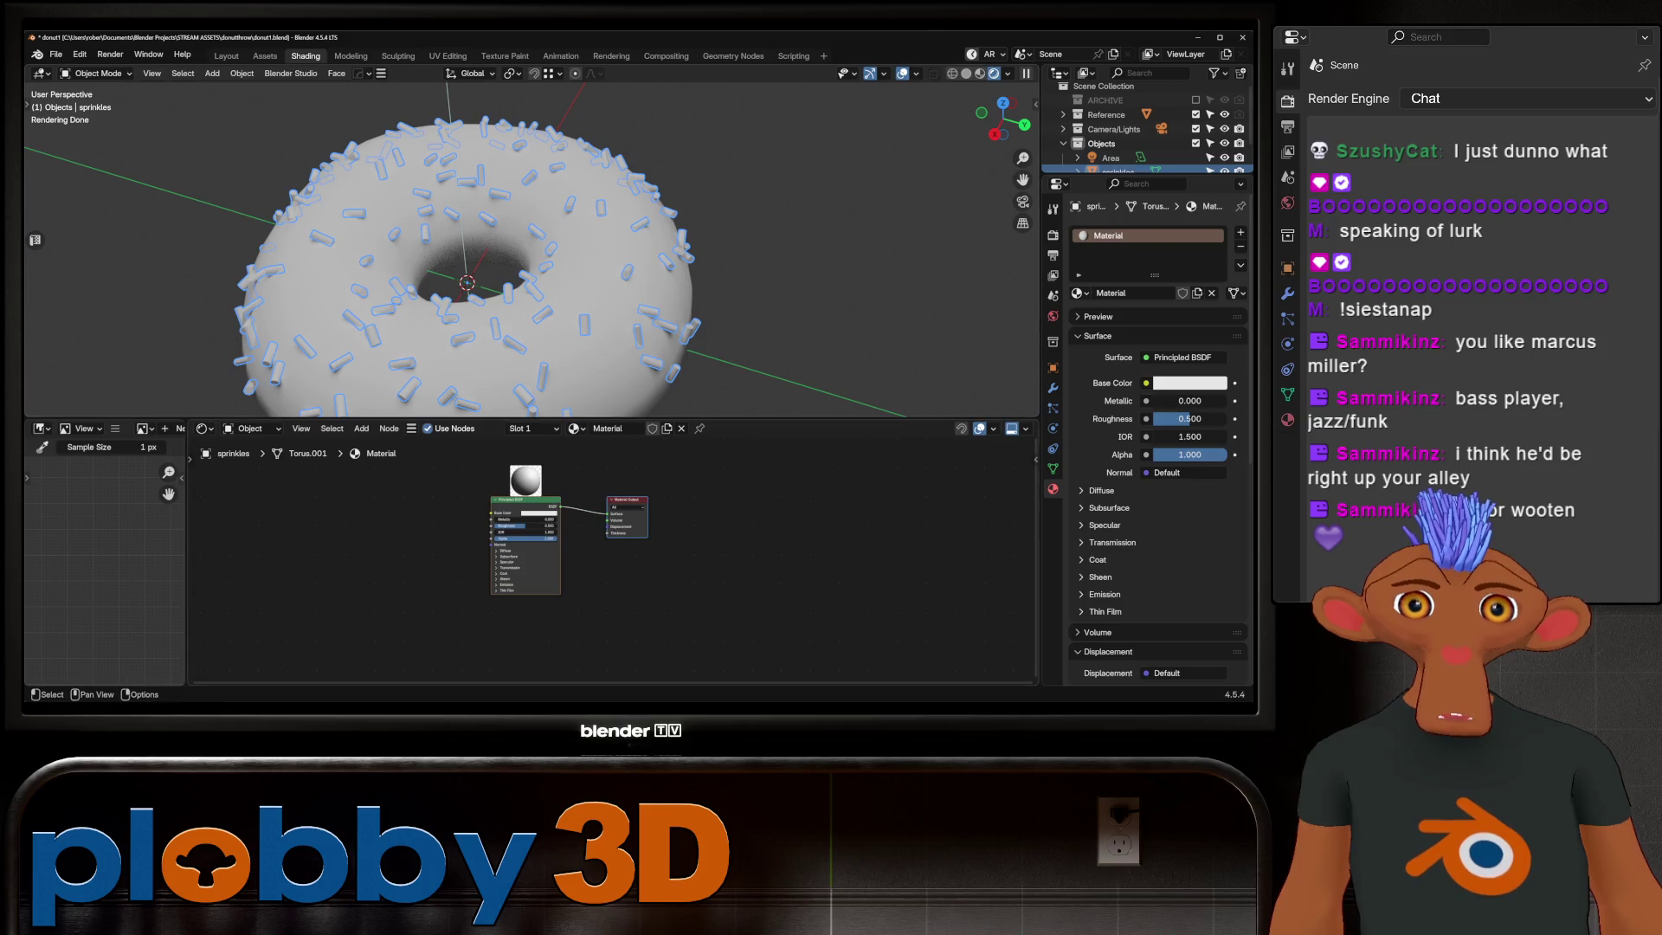
Step: Link a new Color Ramp node into the sprinkles material's Base Color input
{"action": "middle_click_drag", "start_coordinate": [584, 533], "coordinate": [805, 545]}
{"action": "scroll", "coordinate": [545, 550], "scroll_direction": "up", "scroll_amount": 1}
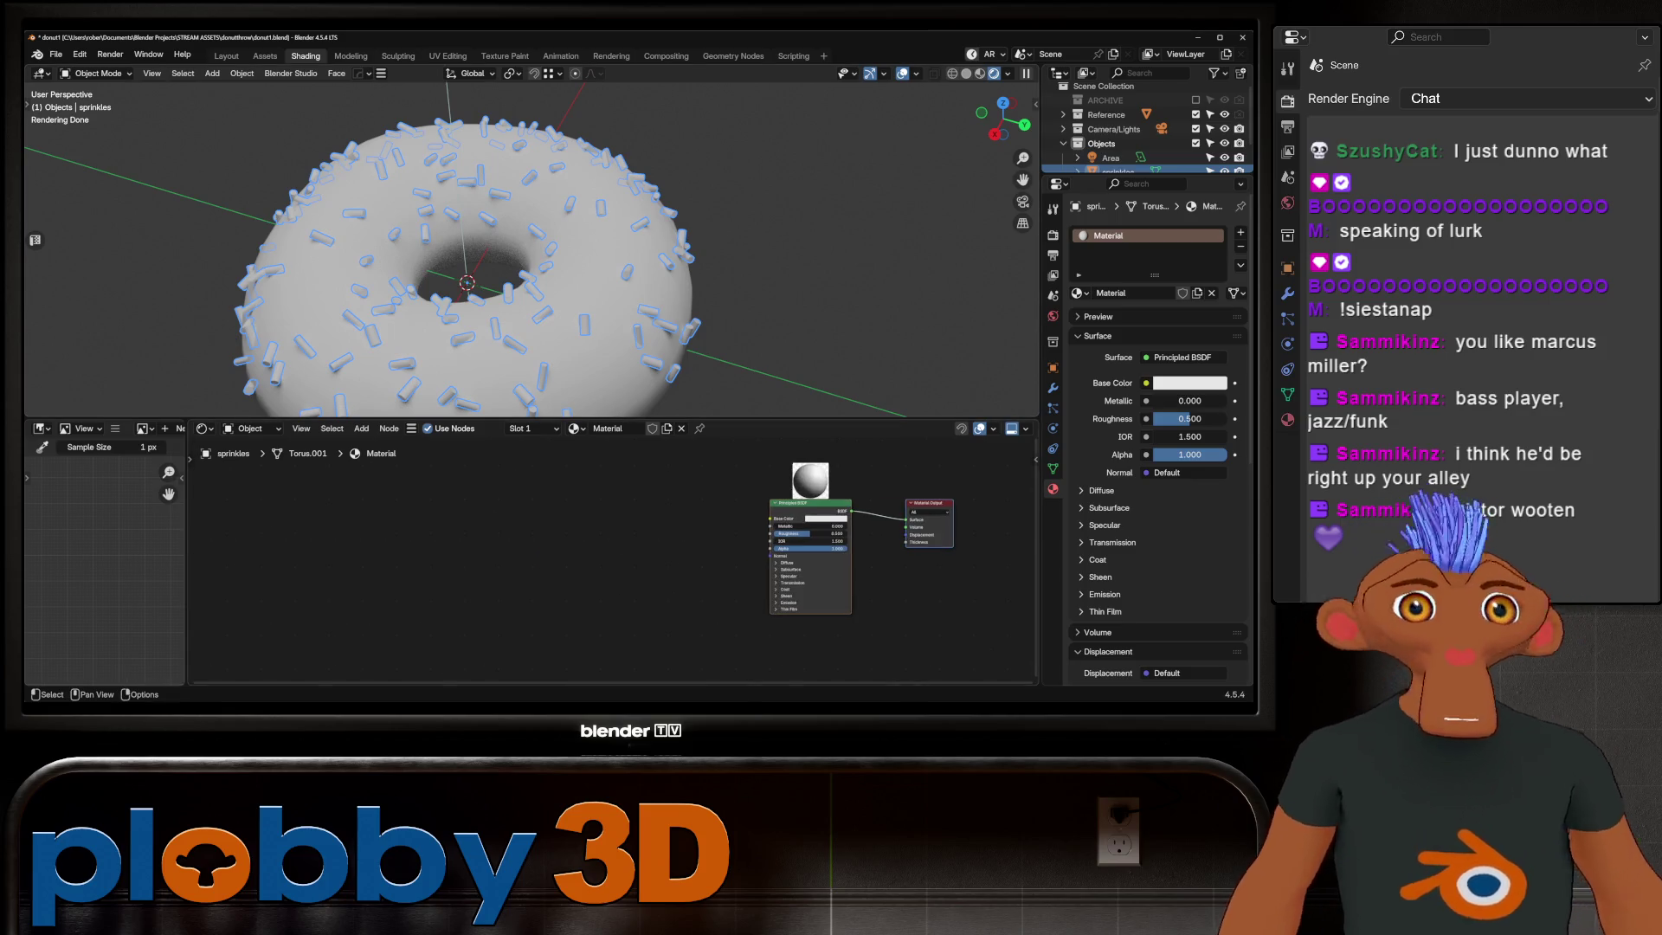
{"action": "left_click_drag", "start_coordinate": [774, 519], "coordinate": [404, 533]}
{"action": "type", "text": "color ramp"}
{"action": "key", "text": "Return"}
{"action": "left_click", "coordinate": [593, 484]}
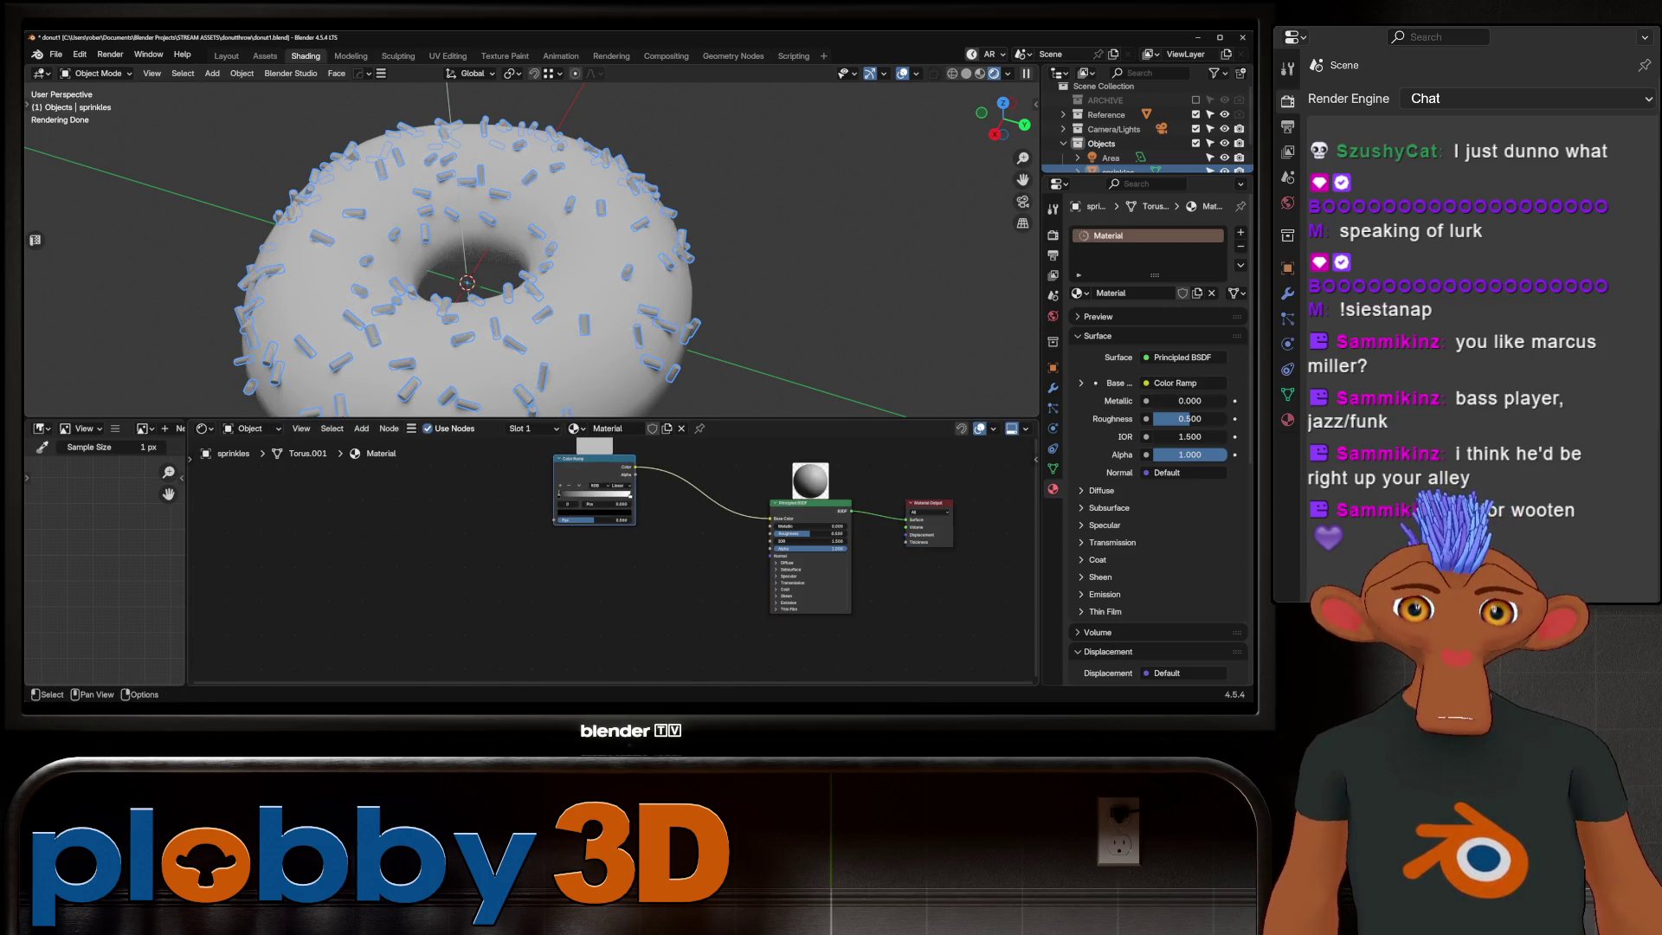
{"action": "scroll", "coordinate": [591, 545], "scroll_direction": "up", "scroll_amount": 3}
Step: Give the ramp three stops coloured pink, green and orange
{"action": "left_click", "coordinate": [659, 572]}
{"action": "mouse_move", "coordinate": [562, 541]}
{"action": "left_mouse_down"}
{"action": "mouse_move", "coordinate": [650, 554]}
{"action": "mouse_move", "coordinate": [638, 541]}
{"action": "left_mouse_up"}
{"action": "left_click", "coordinate": [600, 603]}
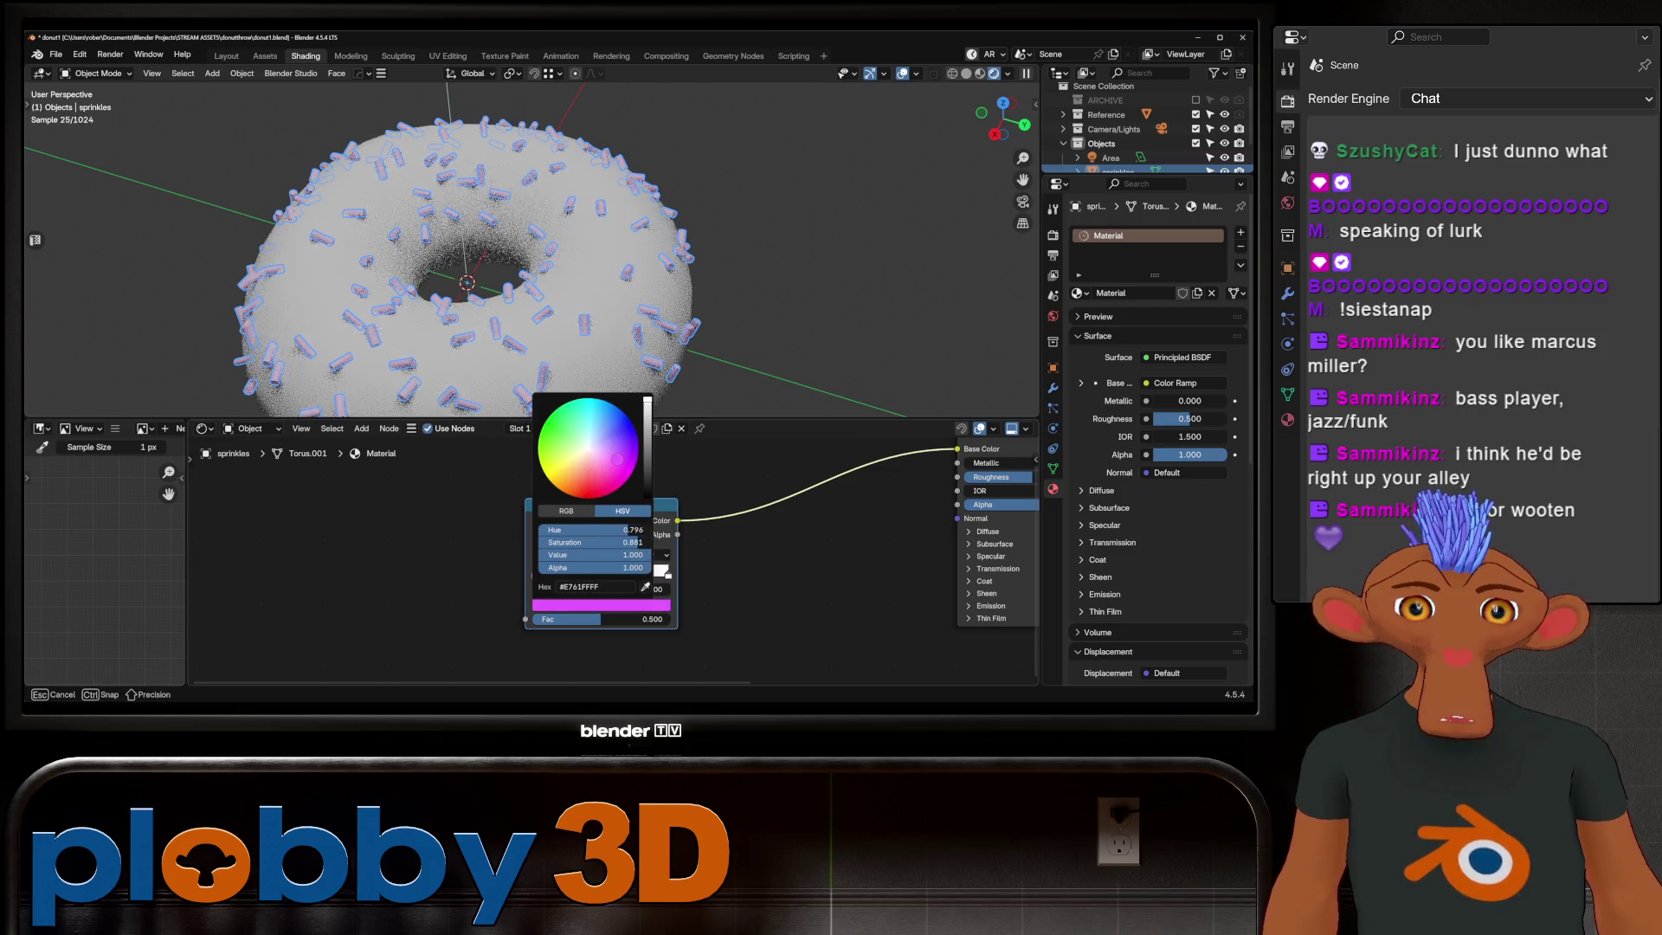
{"action": "left_click_drag", "start_coordinate": [633, 541], "coordinate": [636, 541]}
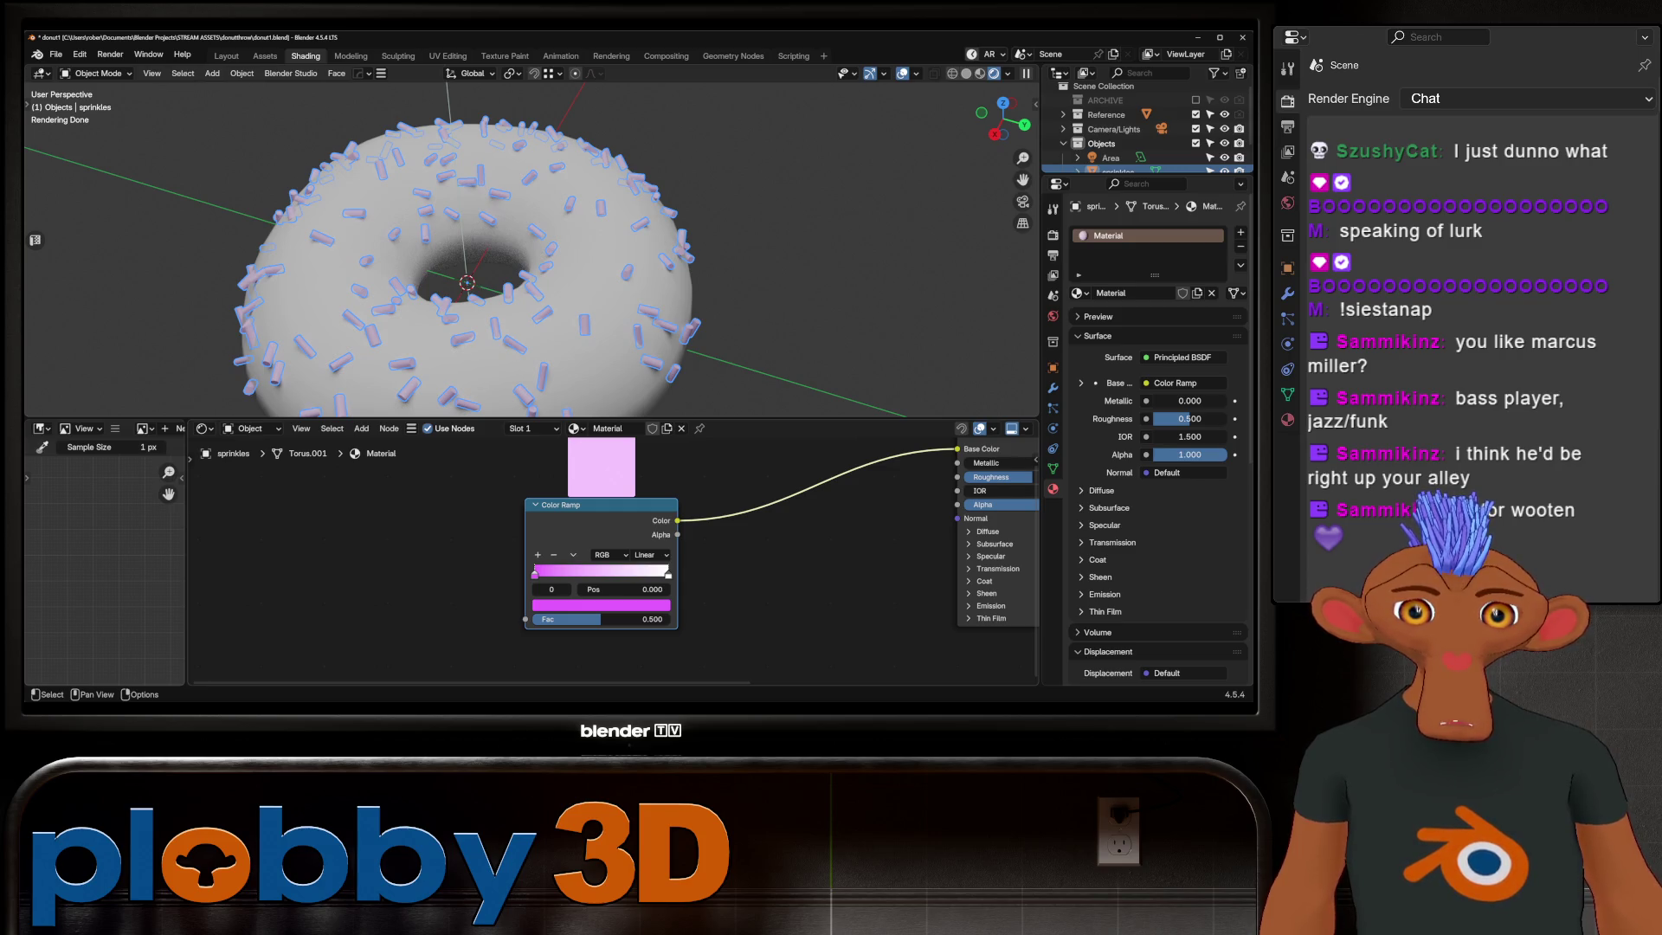
{"action": "left_click", "coordinate": [538, 555]}
{"action": "left_click", "coordinate": [599, 604]}
{"action": "left_click_drag", "start_coordinate": [600, 529], "coordinate": [573, 530]}
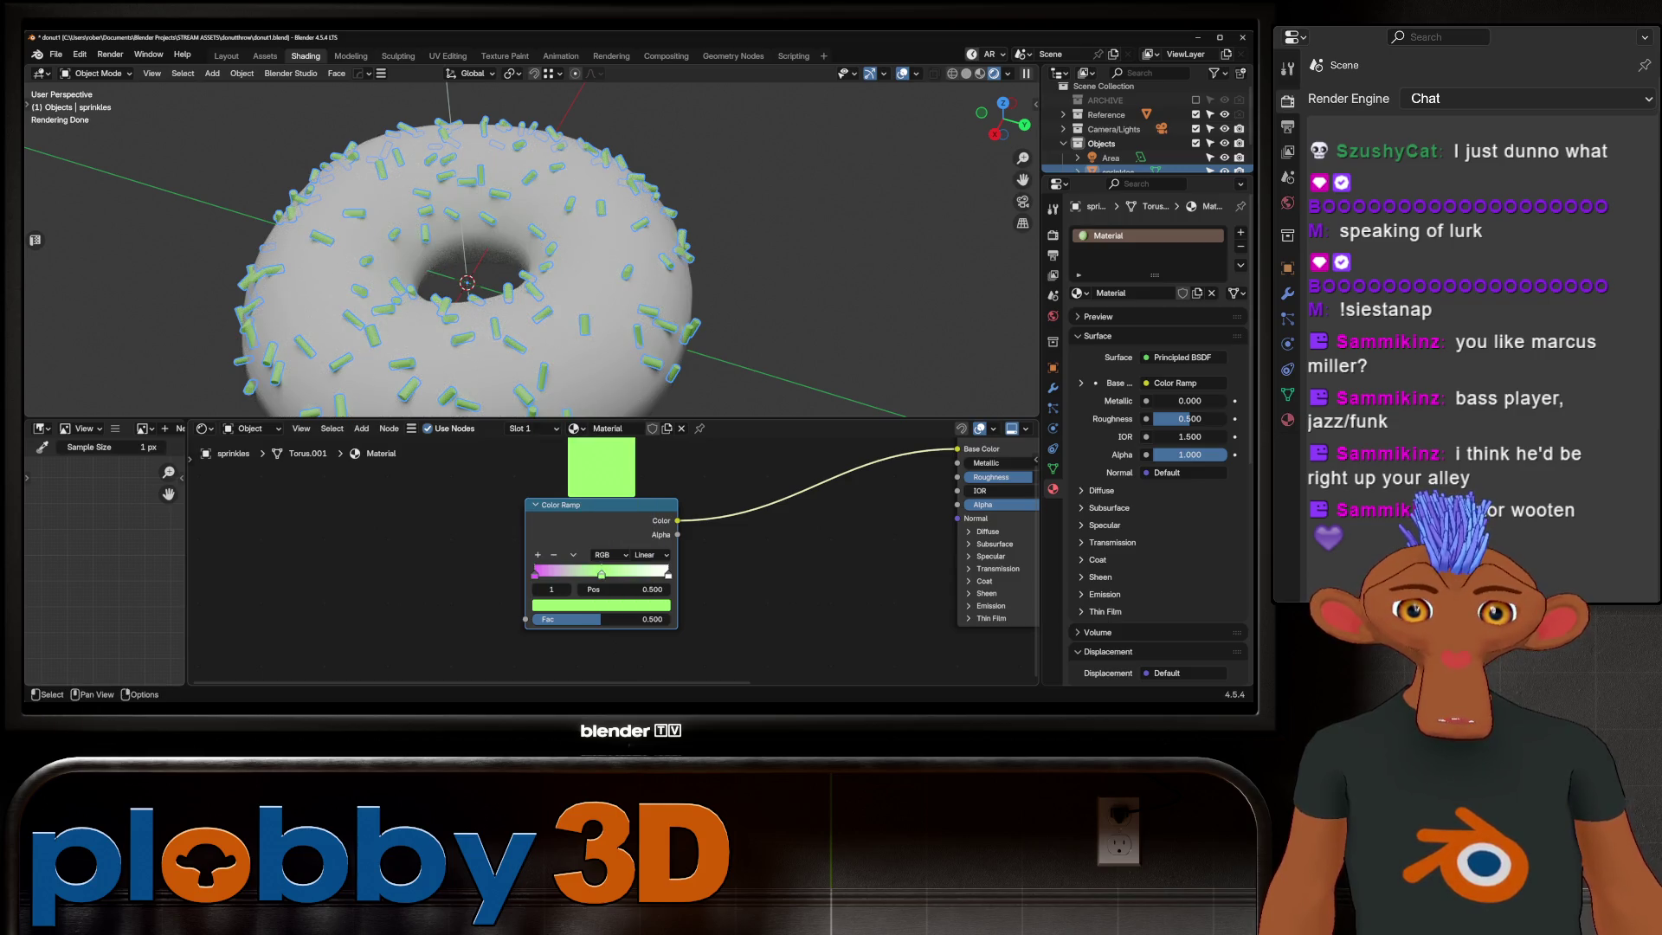
{"action": "left_click", "coordinate": [538, 554]}
{"action": "left_click", "coordinate": [599, 605]}
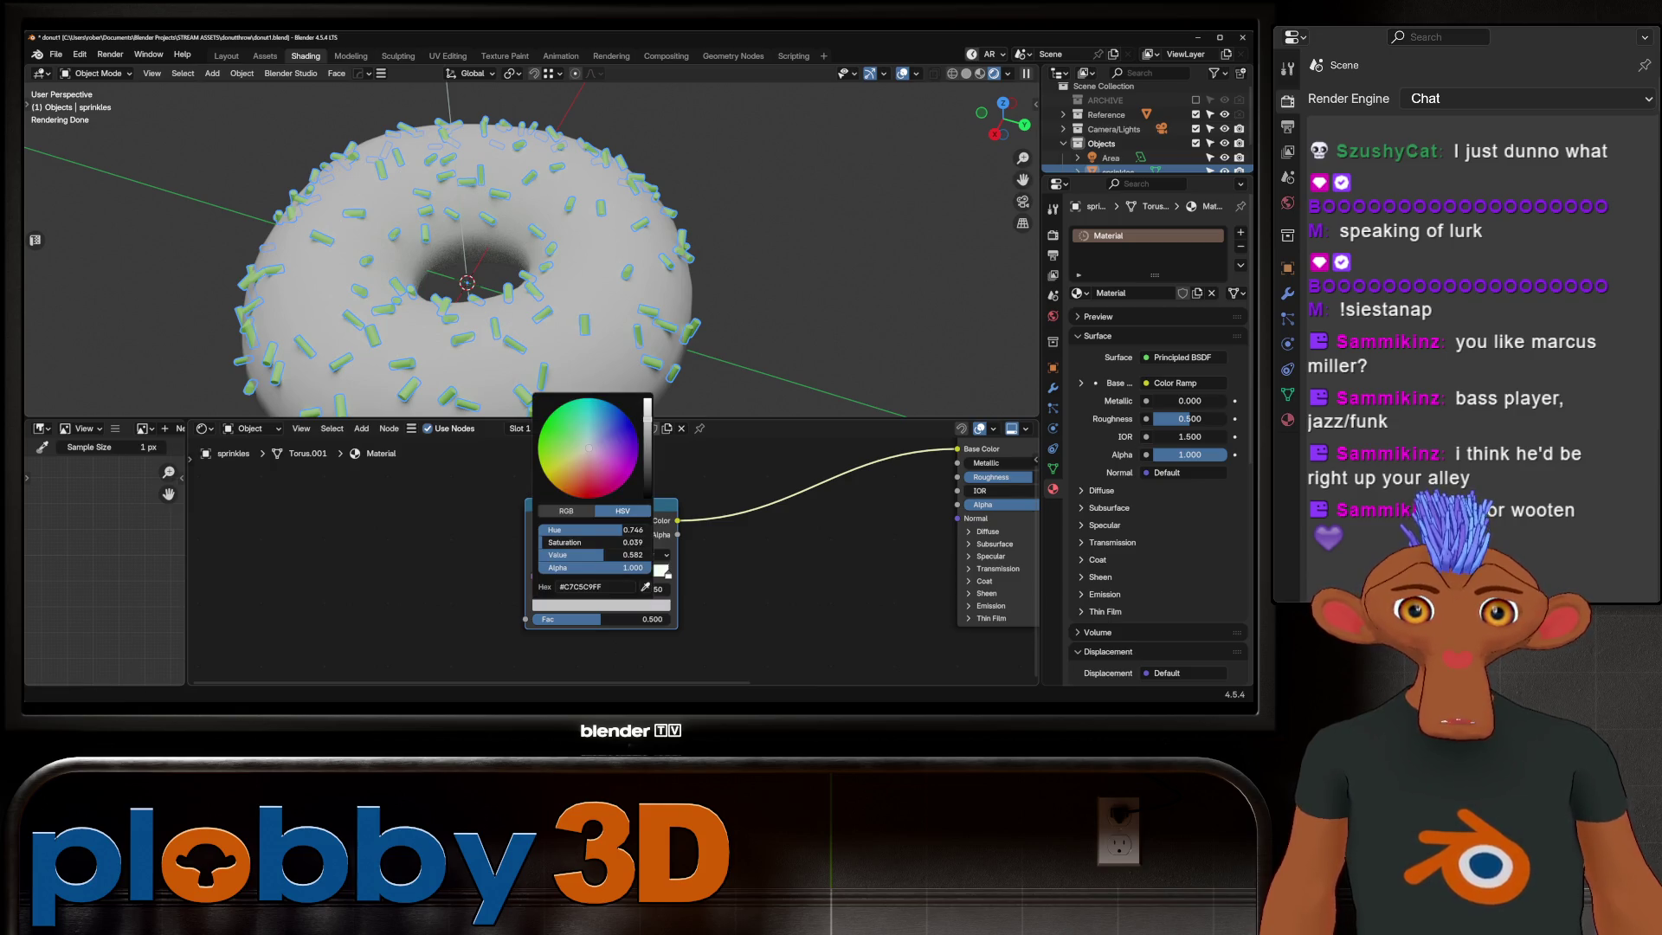
{"action": "mouse_move", "coordinate": [623, 530]}
{"action": "left_mouse_down"}
{"action": "mouse_move", "coordinate": [541, 530]}
{"action": "mouse_move", "coordinate": [637, 542]}
{"action": "mouse_move", "coordinate": [590, 542]}
{"action": "left_mouse_up"}
Step: Distribute the stops evenly, set interpolation to Constant, and place the active stop at 0.250
{"action": "left_click", "coordinate": [572, 555]}
{"action": "left_click", "coordinate": [611, 596]}
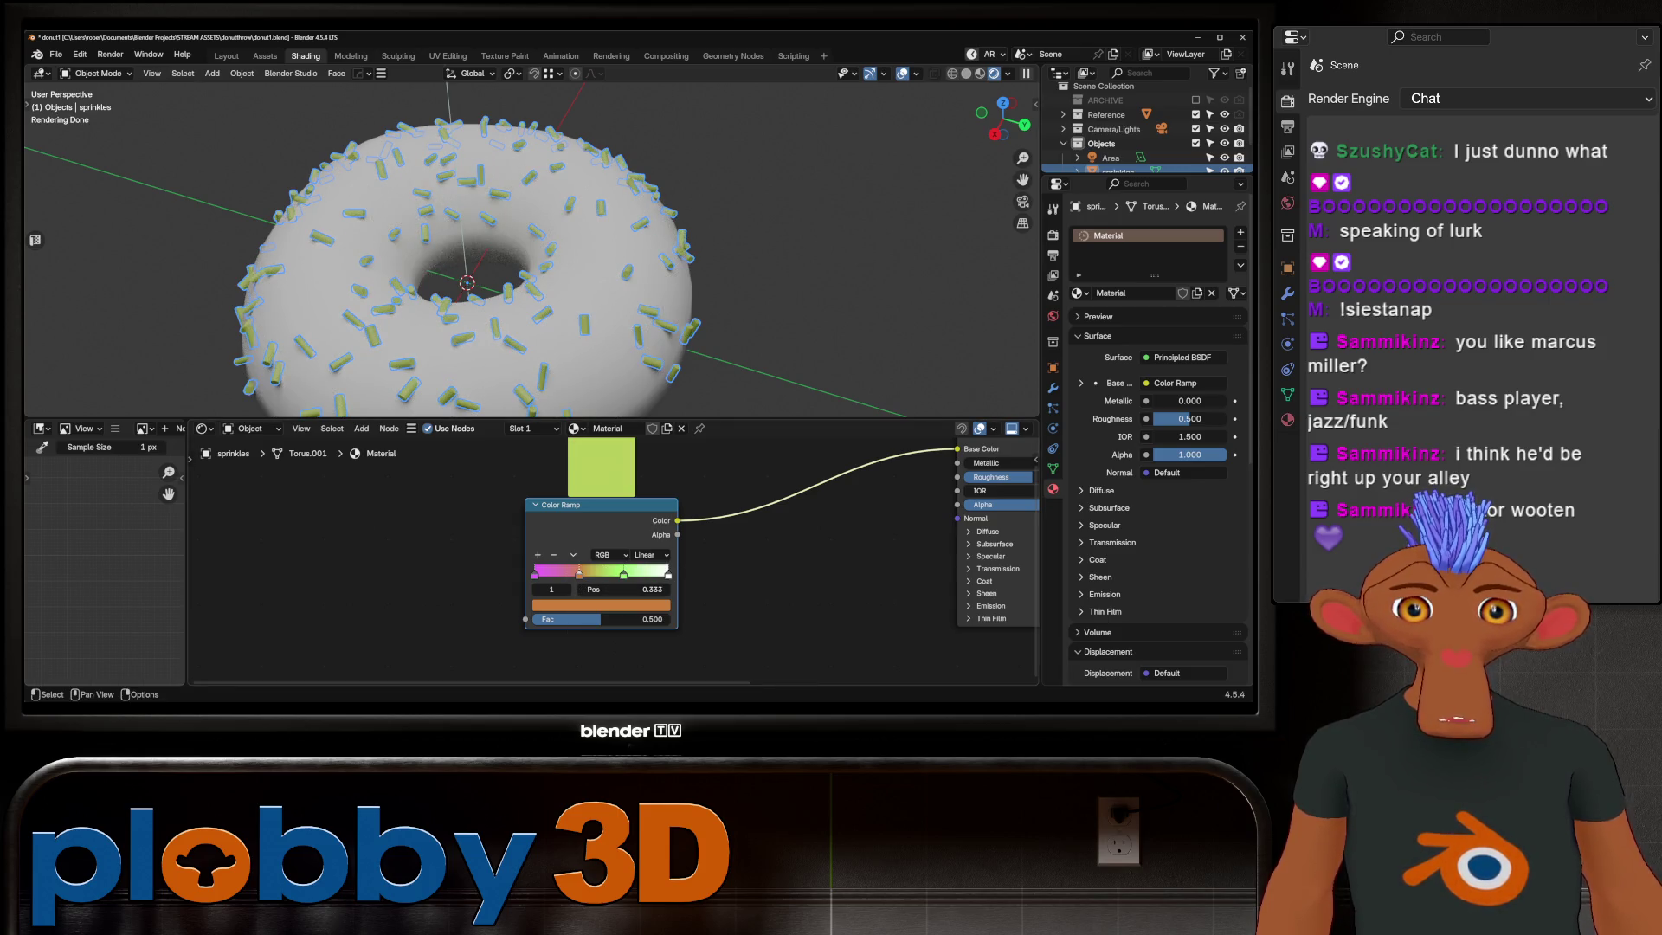
{"action": "left_click", "coordinate": [647, 554]}
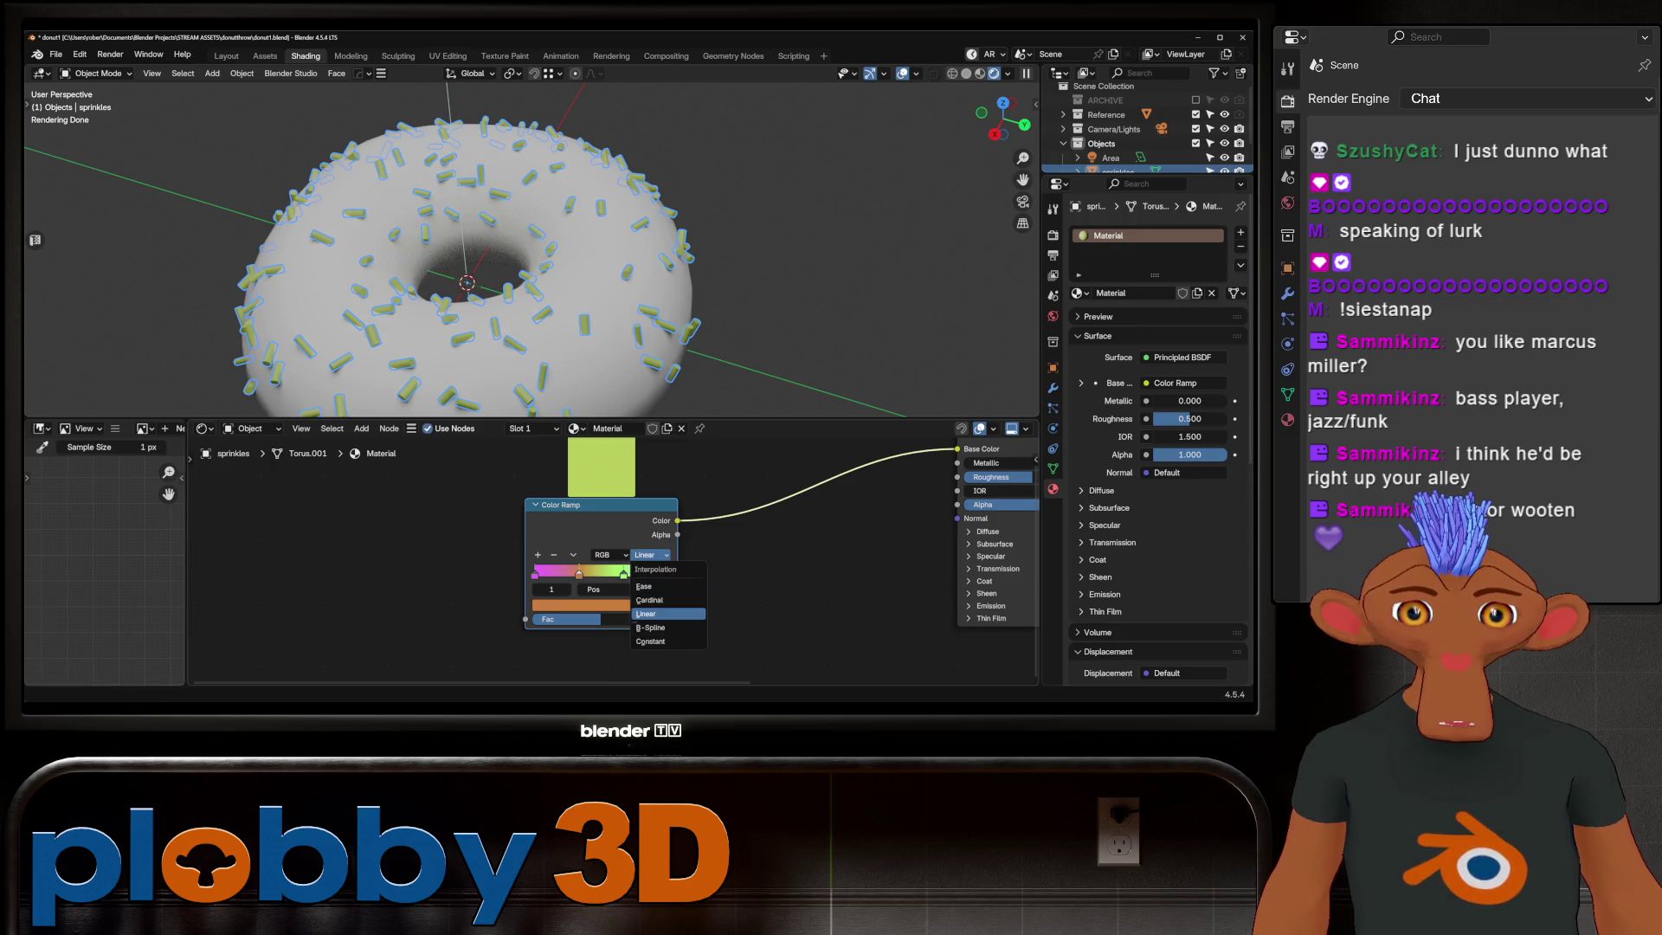
{"action": "left_click", "coordinate": [651, 640]}
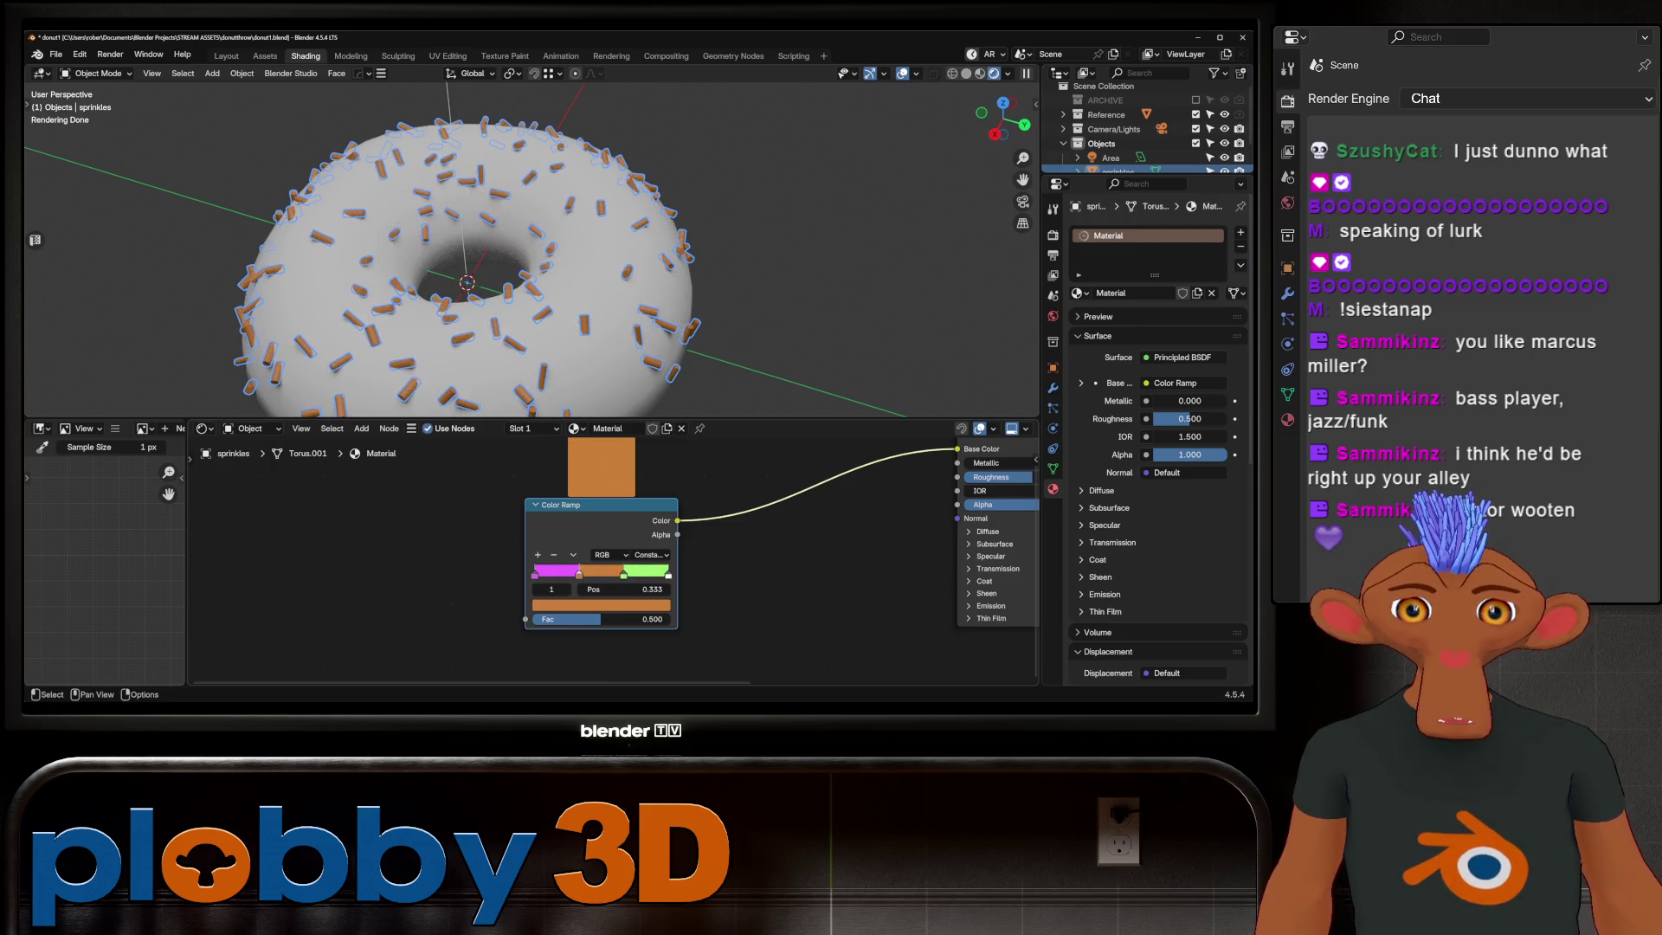
{"action": "left_click_drag", "start_coordinate": [662, 588], "coordinate": [623, 588]}
{"action": "scroll", "coordinate": [670, 585], "scroll_direction": "down", "scroll_amount": 3}
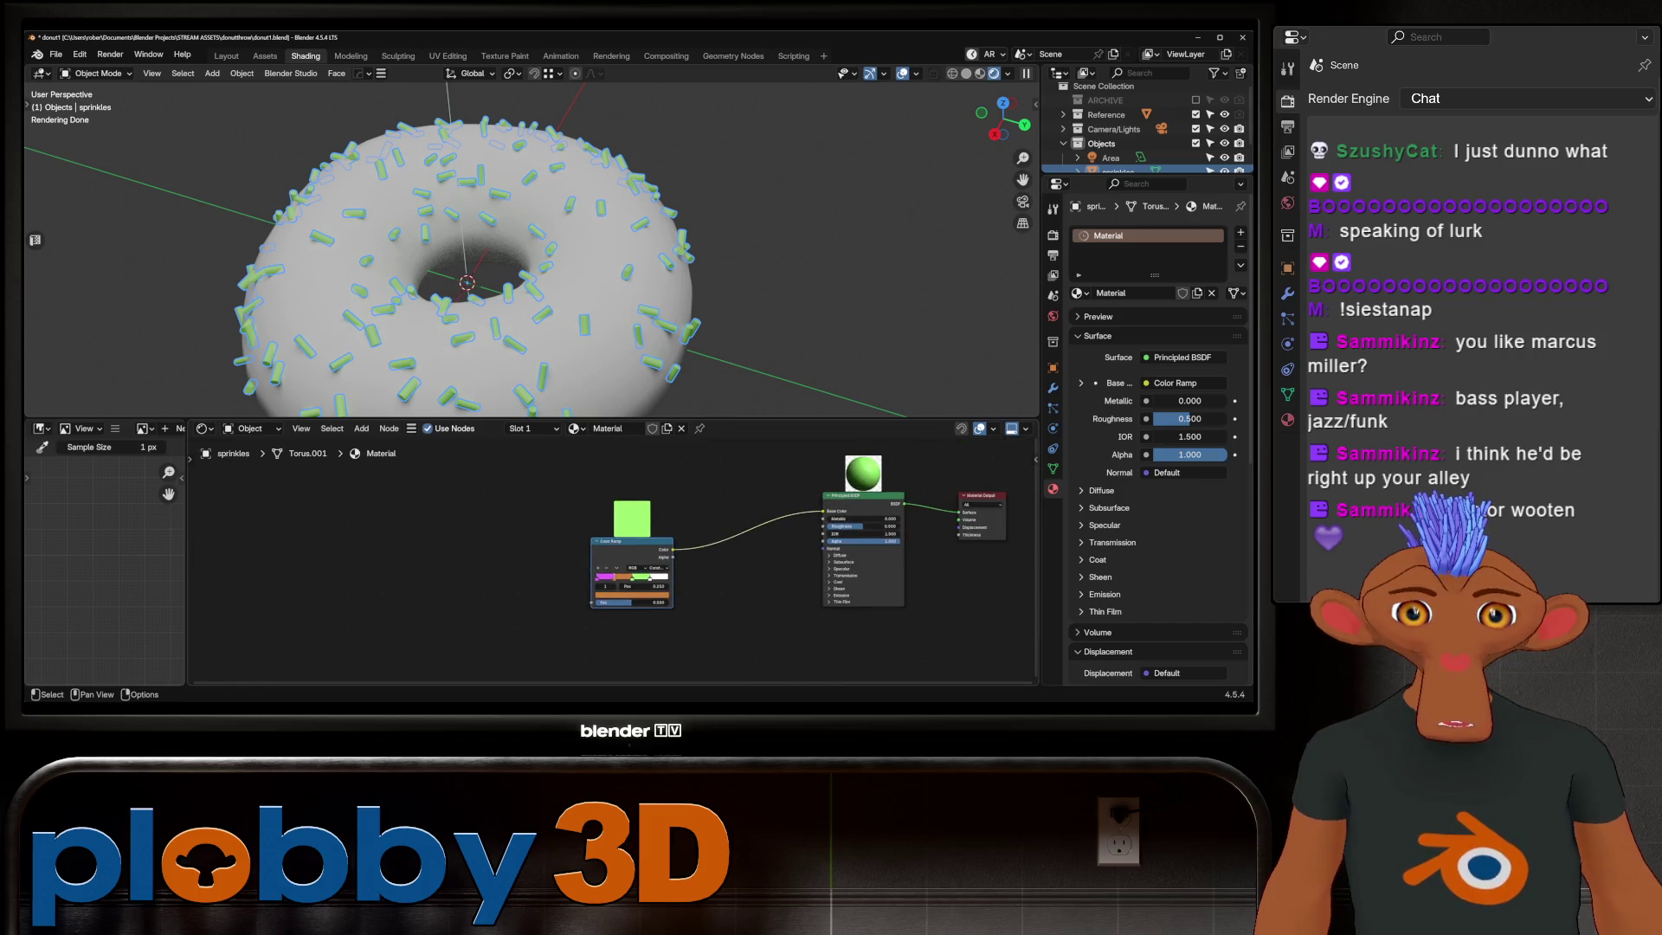
{"action": "scroll", "coordinate": [634, 650], "scroll_direction": "up", "scroll_amount": 2}
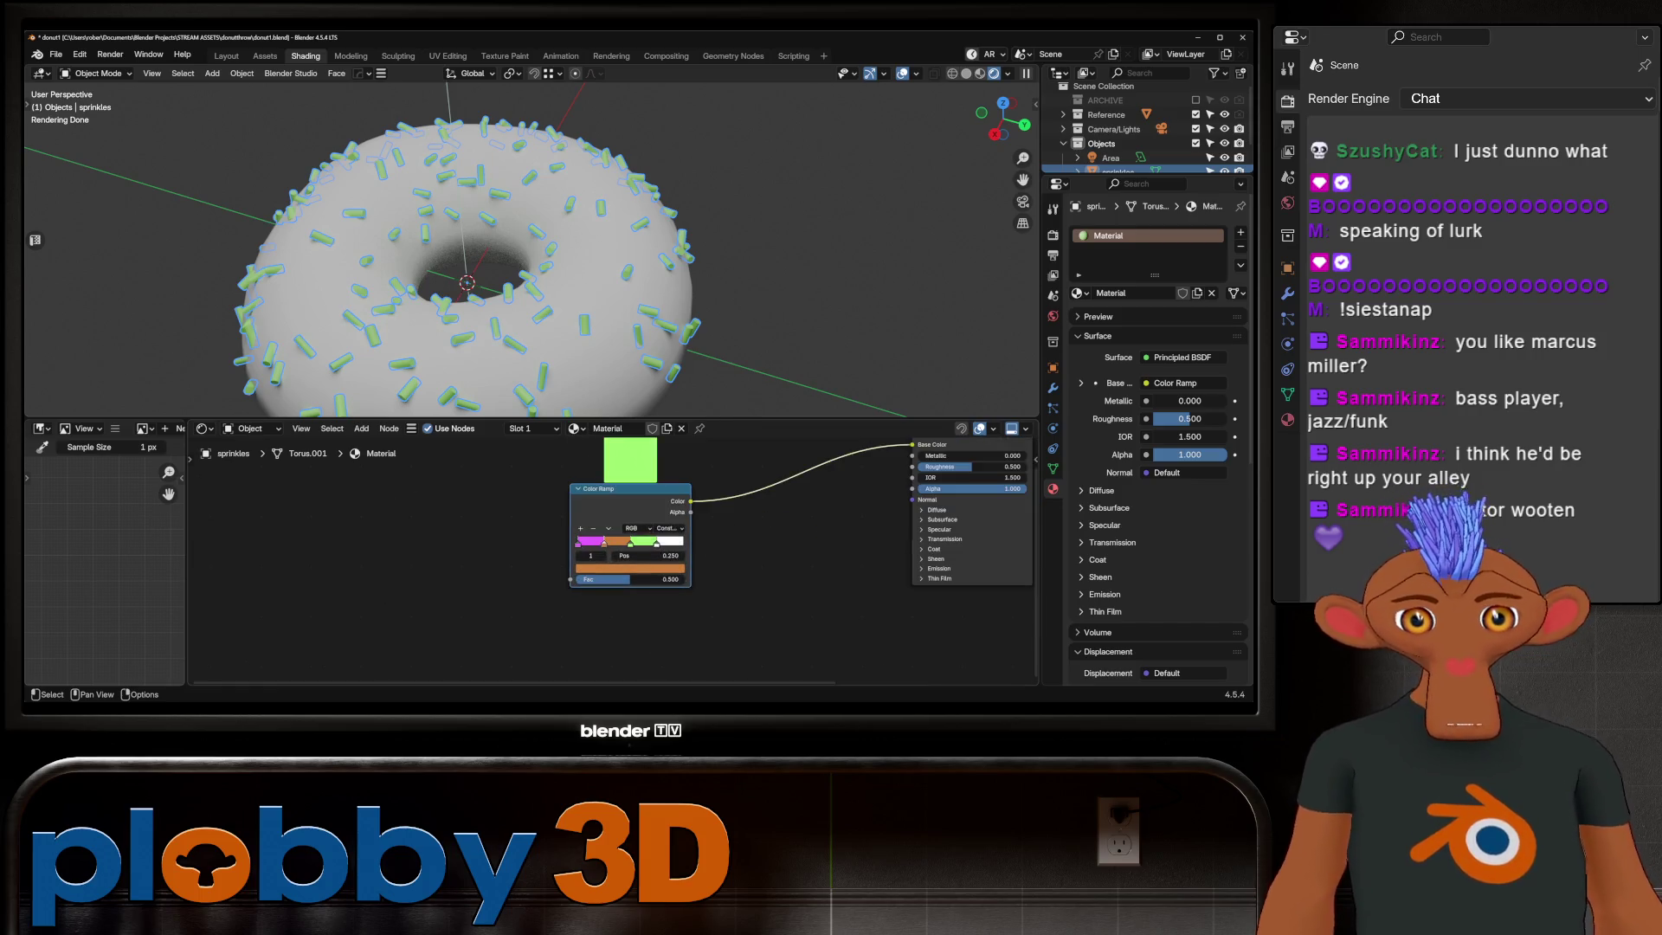
Step: Boost the orange stop to full saturation and brightness, add an Object Info node and feed Random into Fac
{"action": "left_click", "coordinate": [629, 567]}
{"action": "left_click_drag", "start_coordinate": [611, 519], "coordinate": [669, 527]}
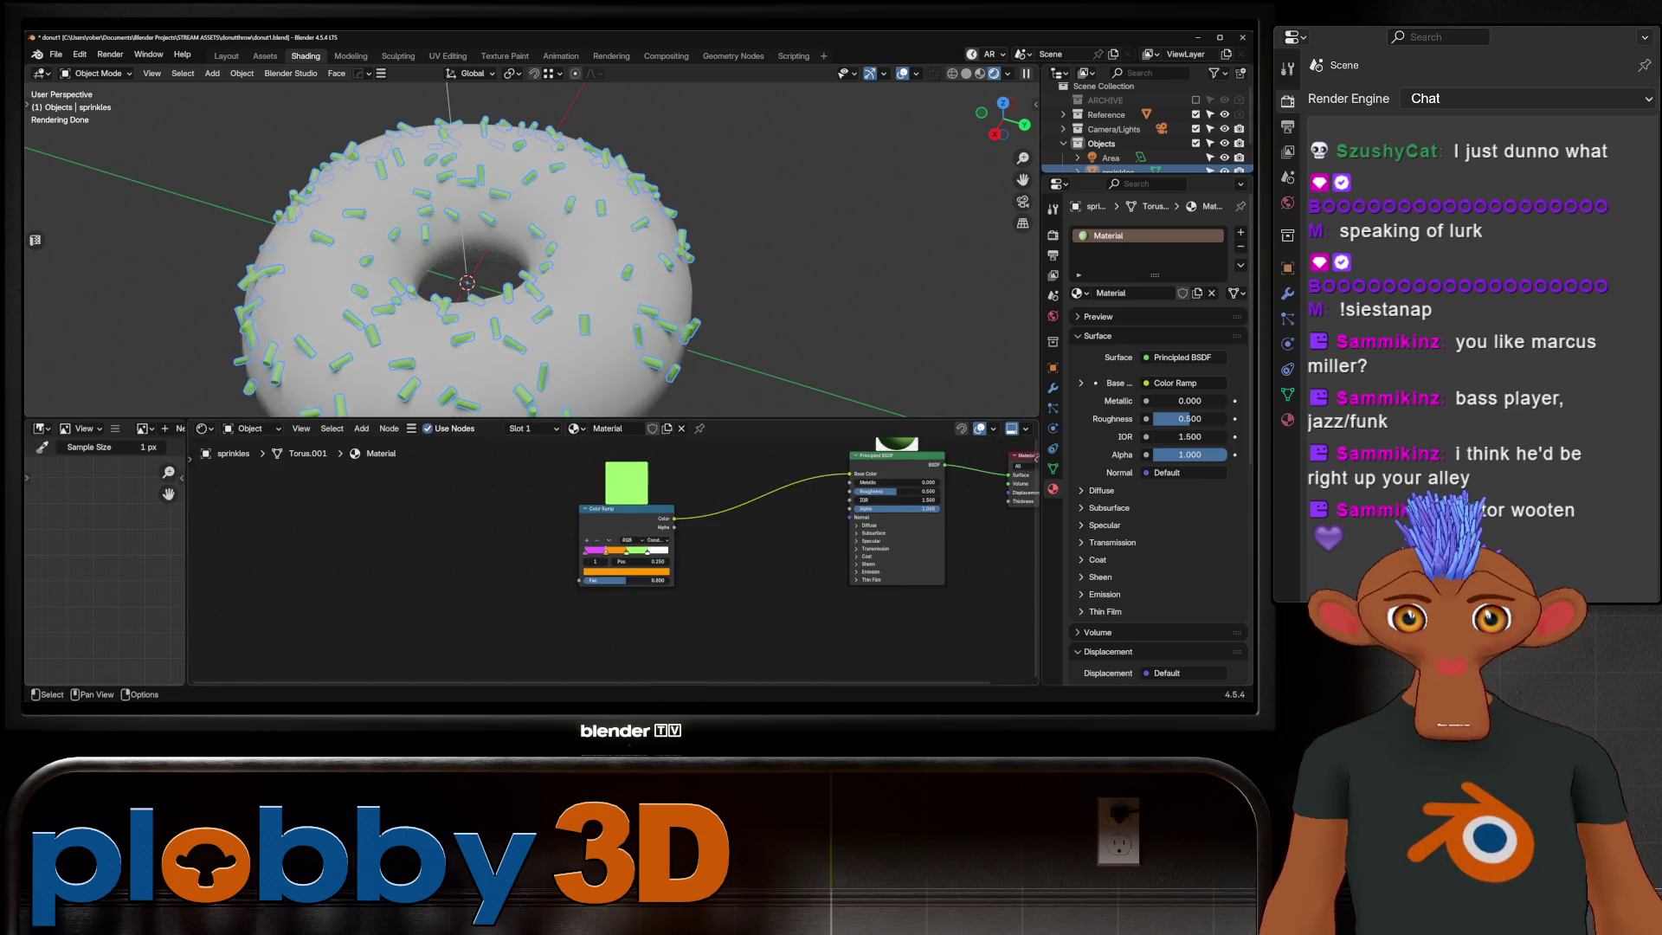
{"action": "scroll", "coordinate": [909, 623], "scroll_direction": "down", "scroll_amount": 2}
{"action": "scroll", "coordinate": [837, 544], "scroll_direction": "up", "scroll_amount": 2}
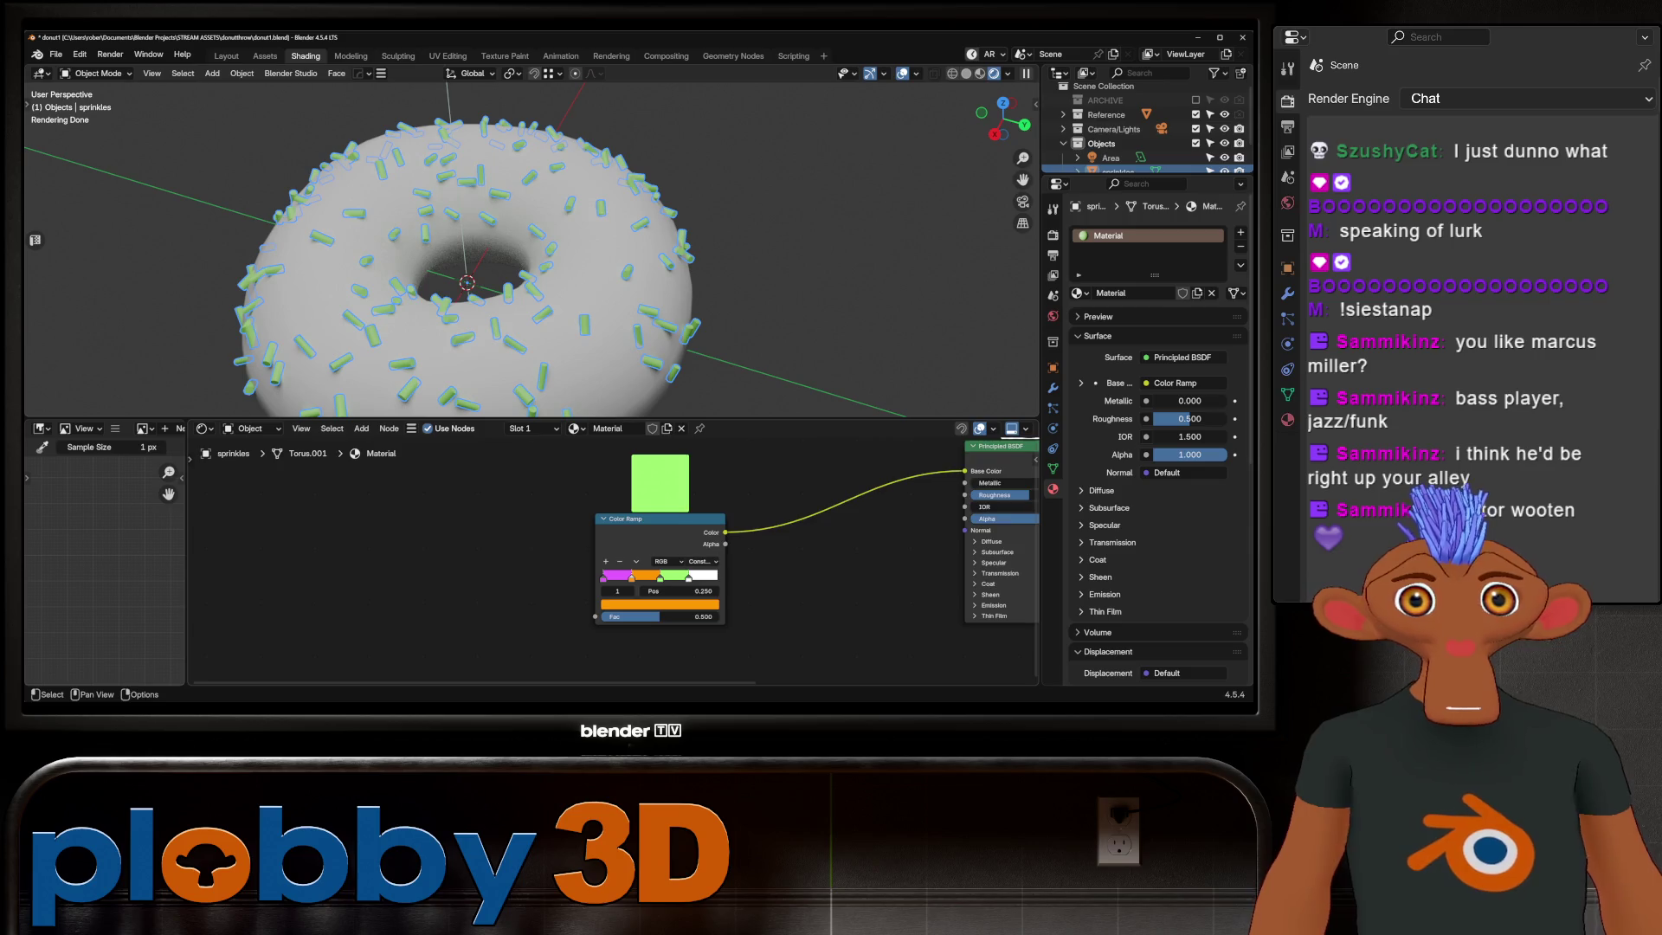
{"action": "scroll", "coordinate": [836, 544], "scroll_direction": "up", "scroll_amount": 2}
{"action": "scroll", "coordinate": [582, 568], "scroll_direction": "down", "scroll_amount": 1}
{"action": "key", "text": "shift+a"}
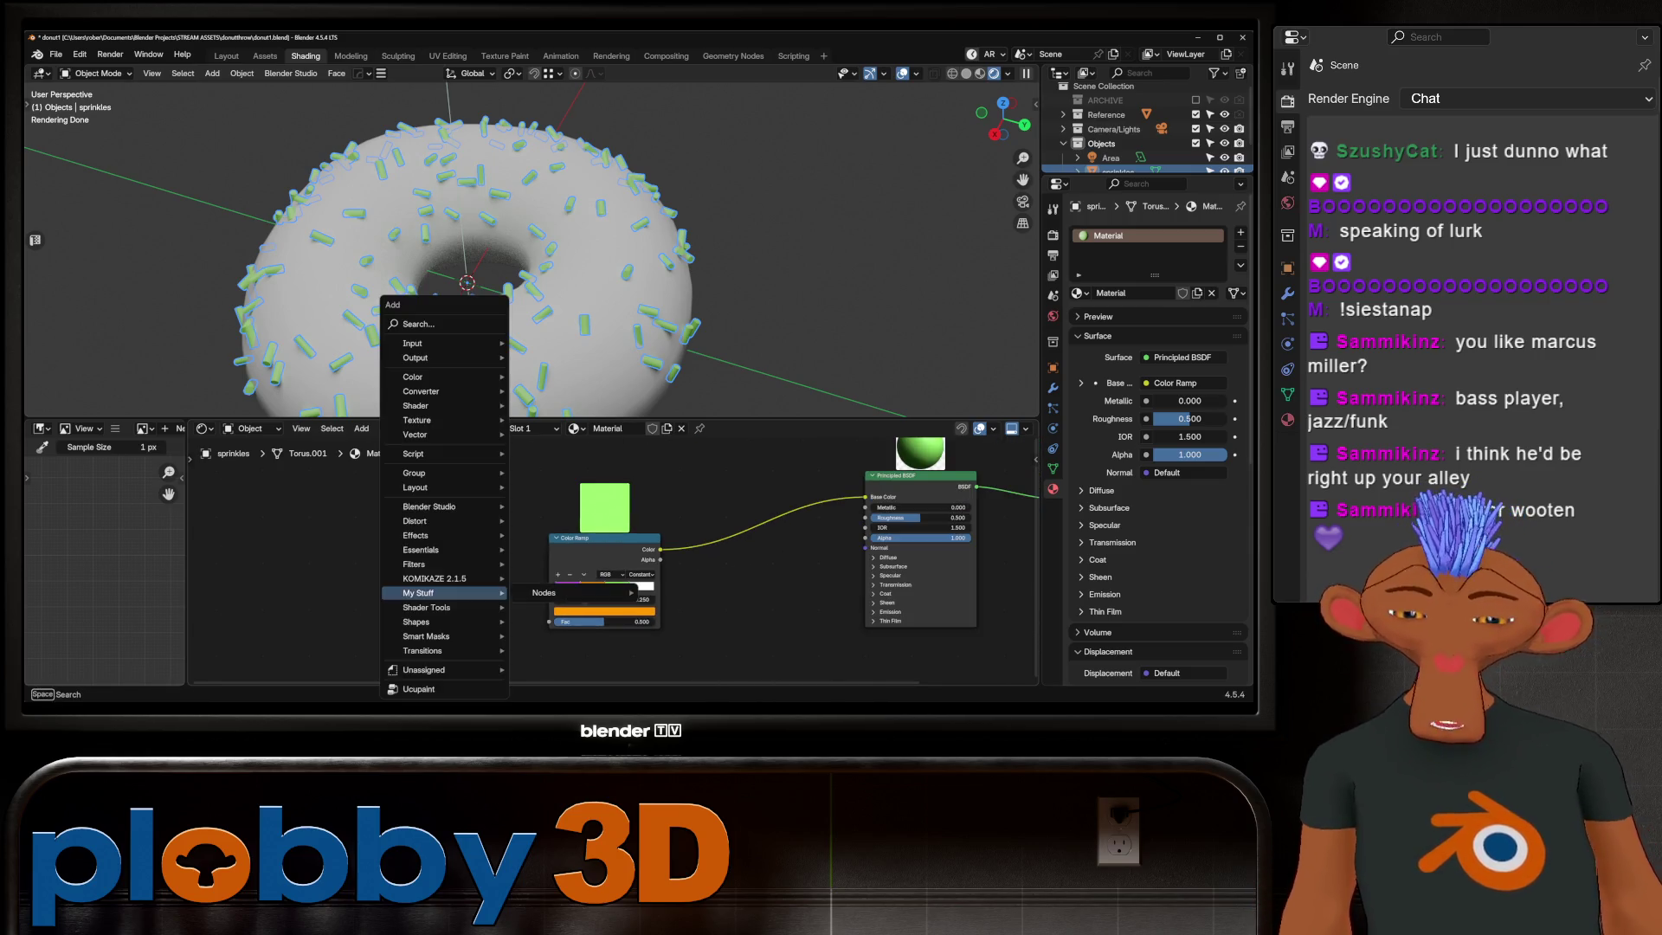
{"action": "type", "text": "objec"}
{"action": "key", "text": "Down"}
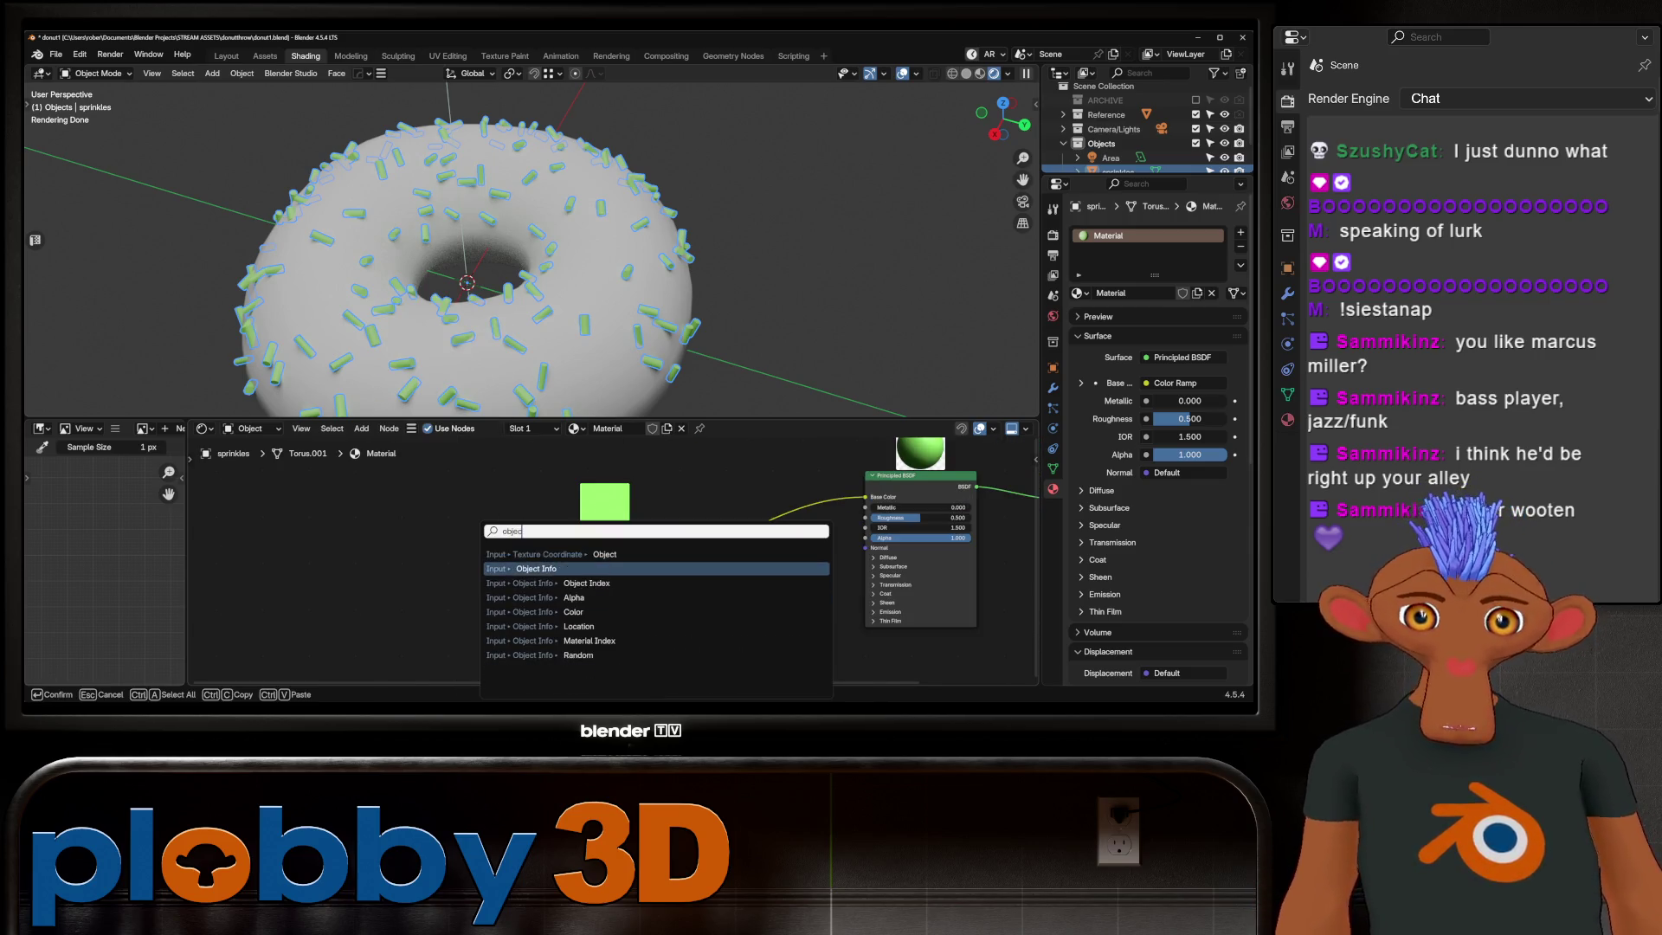
{"action": "key", "text": "Return"}
{"action": "left_click", "coordinate": [342, 571]}
{"action": "left_click_drag", "start_coordinate": [375, 612], "coordinate": [554, 623]}
Step: Inspect the result, try Object Info's Location and Color outputs on Fac, then delete the node
{"action": "mouse_move", "coordinate": [520, 324]}
{"action": "middle_mouse_down"}
{"action": "mouse_move", "coordinate": [519, 220]}
{"action": "mouse_move", "coordinate": [494, 260]}
{"action": "mouse_move", "coordinate": [520, 248]}
{"action": "middle_mouse_up"}
{"action": "scroll", "coordinate": [521, 247], "scroll_direction": "up", "scroll_amount": 5}
{"action": "scroll", "coordinate": [519, 246], "scroll_direction": "up", "scroll_amount": 3}
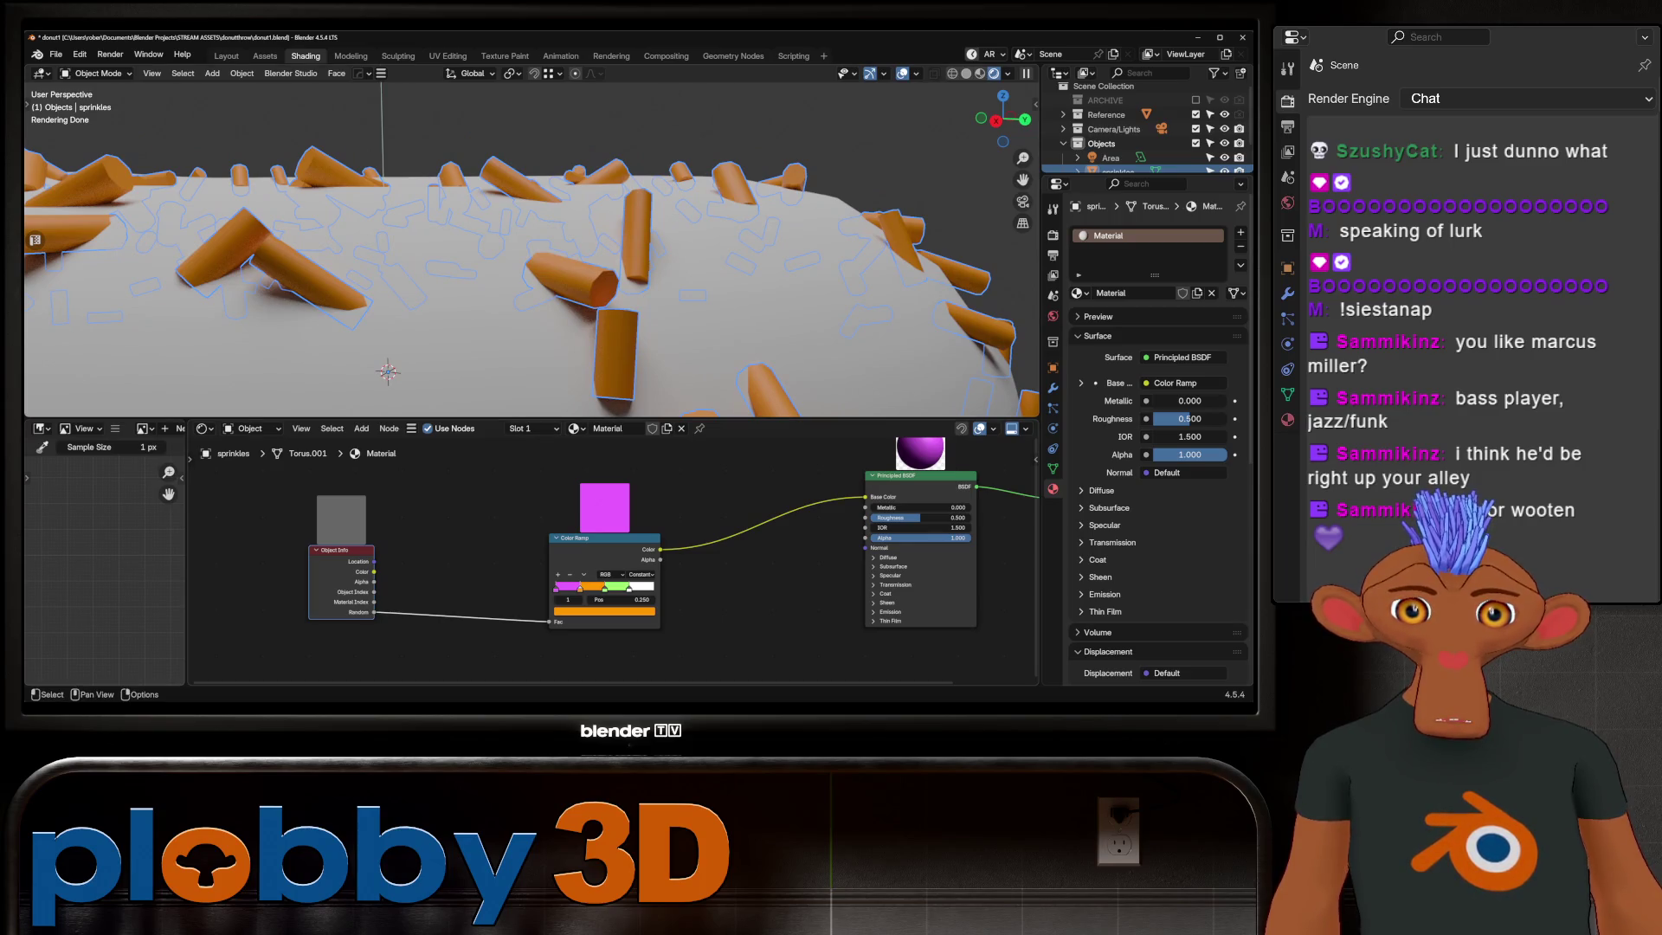
{"action": "scroll", "coordinate": [521, 248], "scroll_direction": "down", "scroll_amount": 5}
{"action": "middle_click_drag", "start_coordinate": [519, 247], "coordinate": [520, 299]}
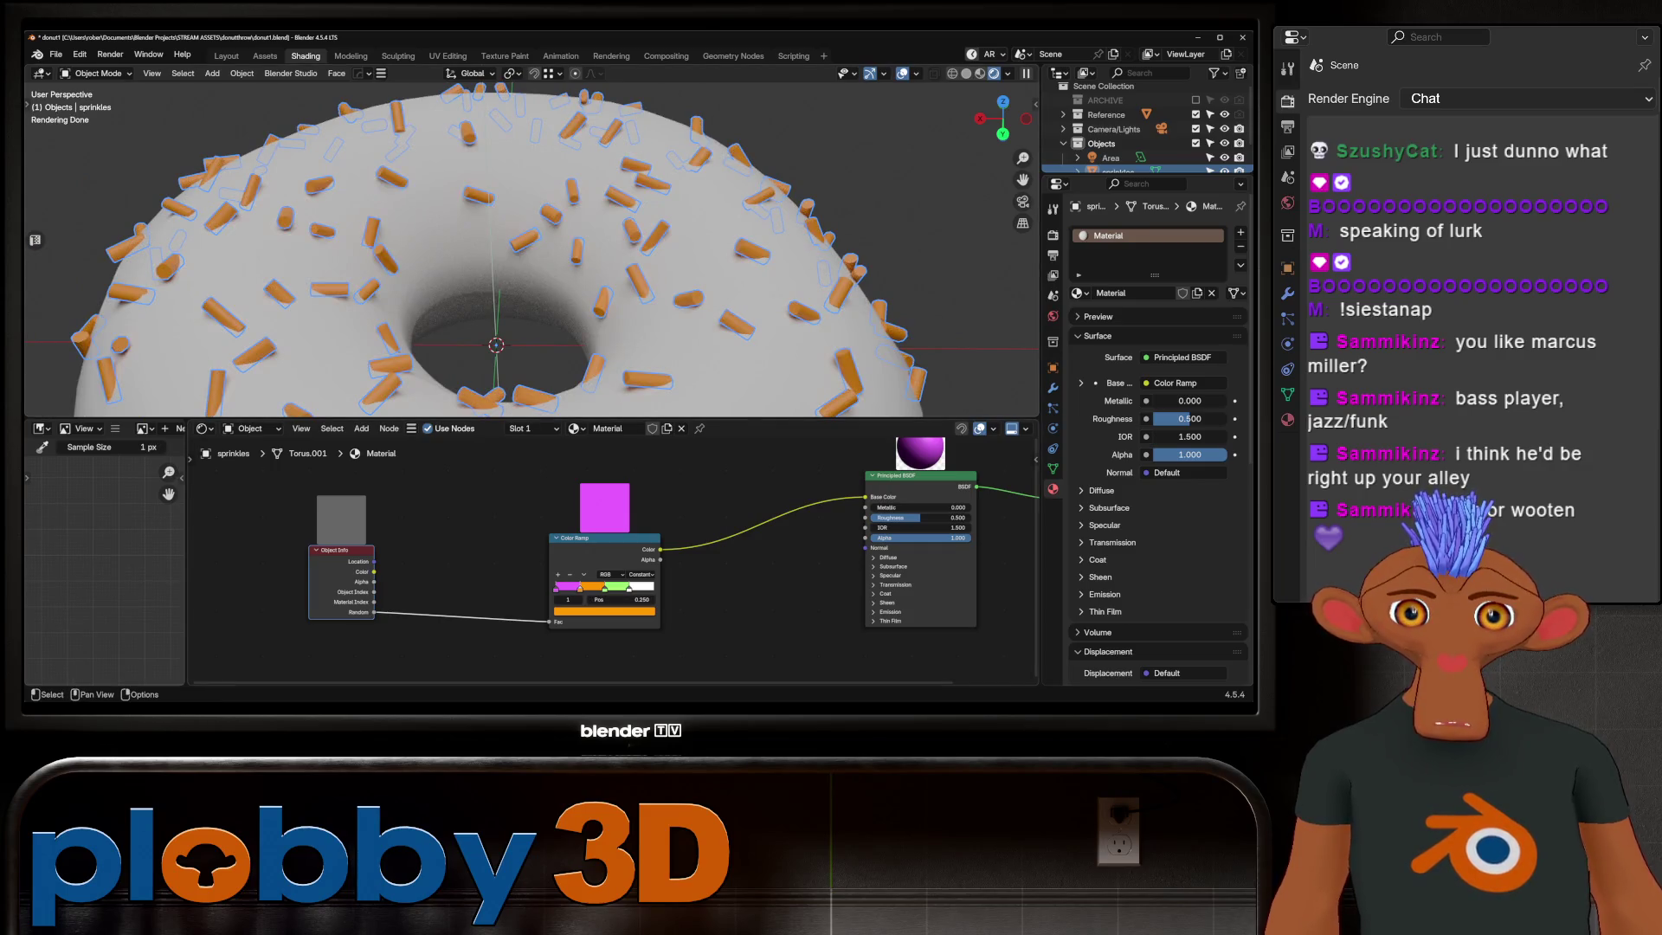
{"action": "scroll", "coordinate": [520, 247], "scroll_direction": "down", "scroll_amount": 5}
{"action": "middle_click_drag", "start_coordinate": [521, 247], "coordinate": [520, 183]}
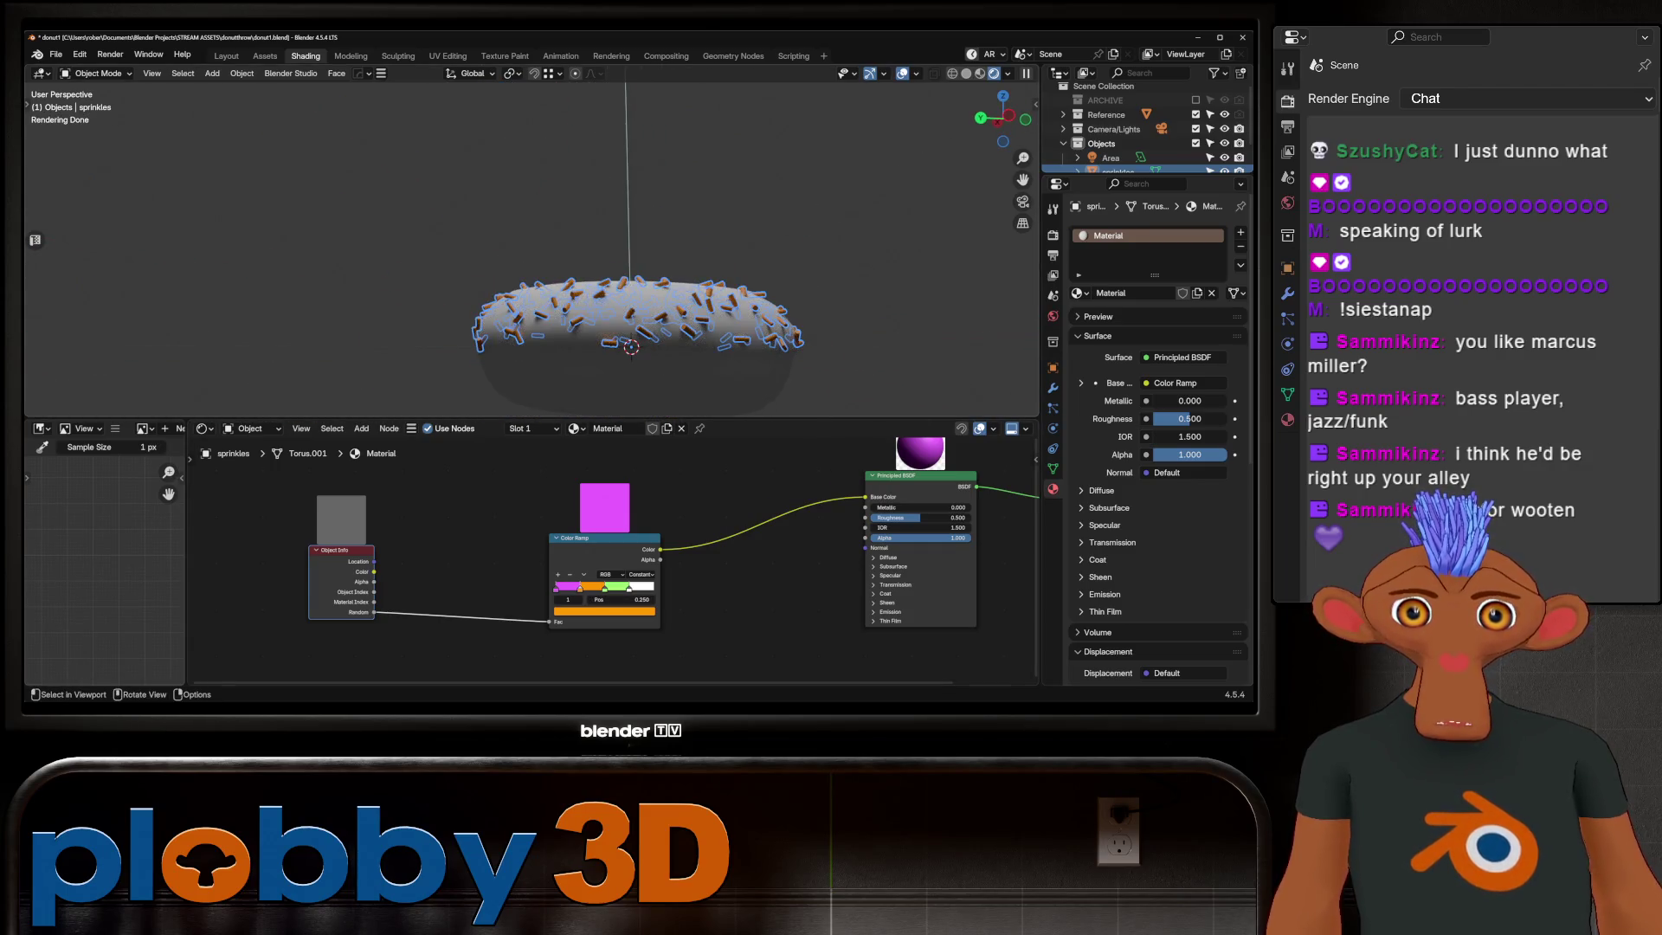
{"action": "scroll", "coordinate": [520, 247], "scroll_direction": "up", "scroll_amount": 5}
{"action": "middle_click_drag", "start_coordinate": [521, 248], "coordinate": [521, 378]}
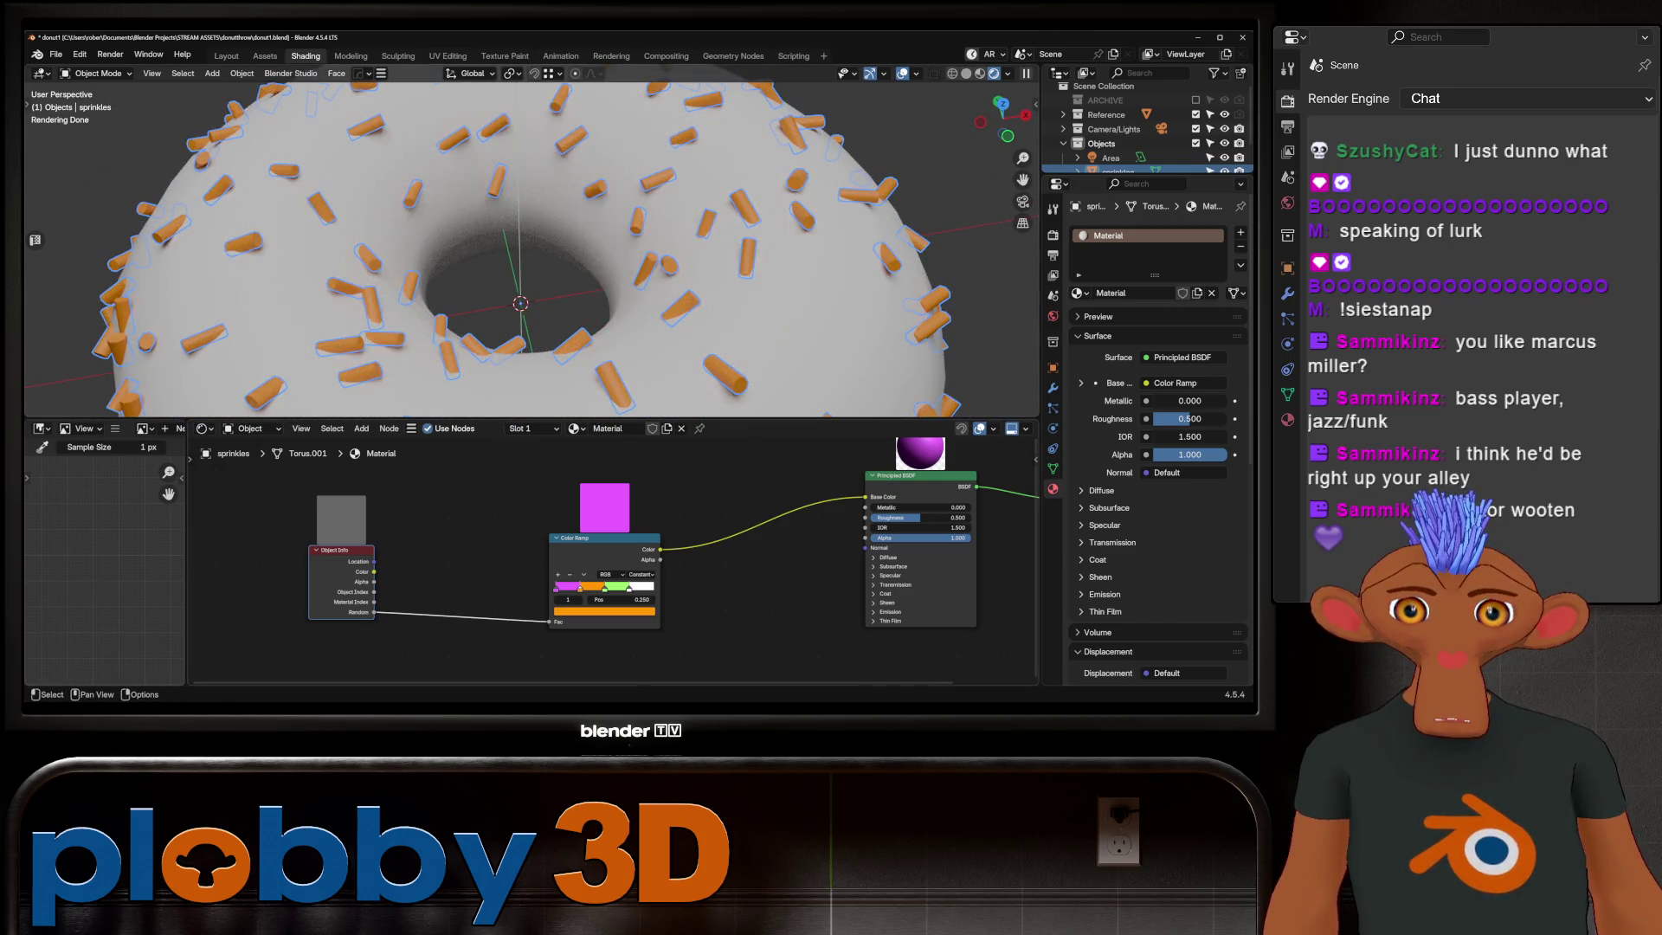
{"action": "left_click_drag", "start_coordinate": [375, 561], "coordinate": [556, 622]}
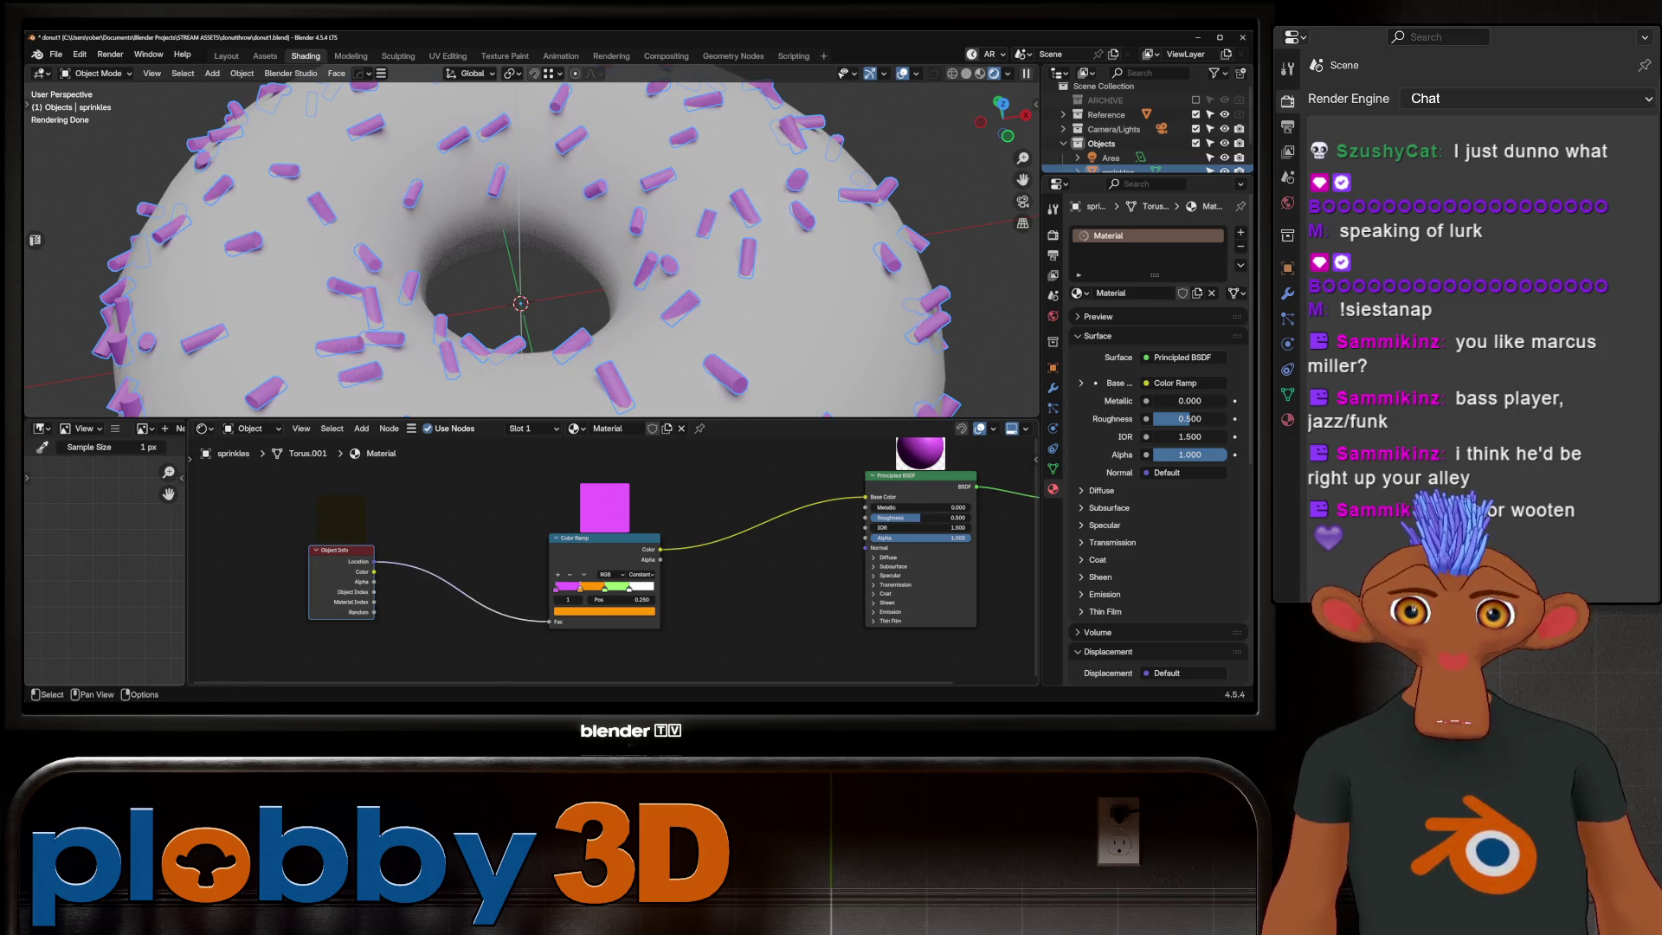
{"action": "left_click_drag", "start_coordinate": [375, 571], "coordinate": [556, 622]}
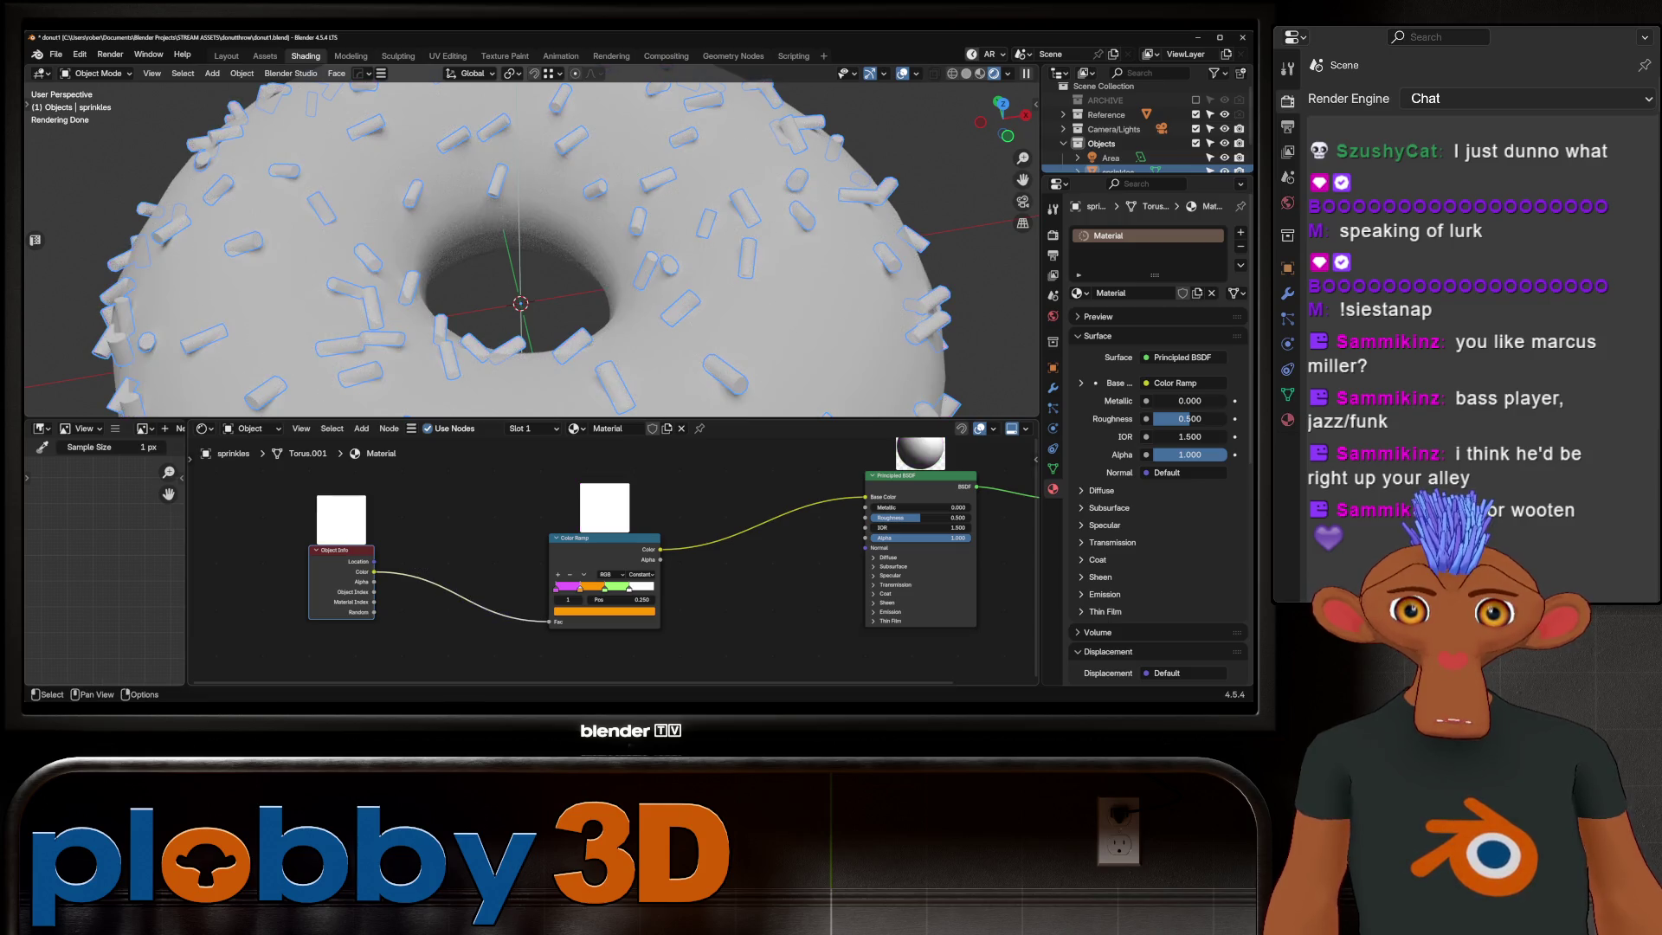
{"action": "key", "text": "x"}
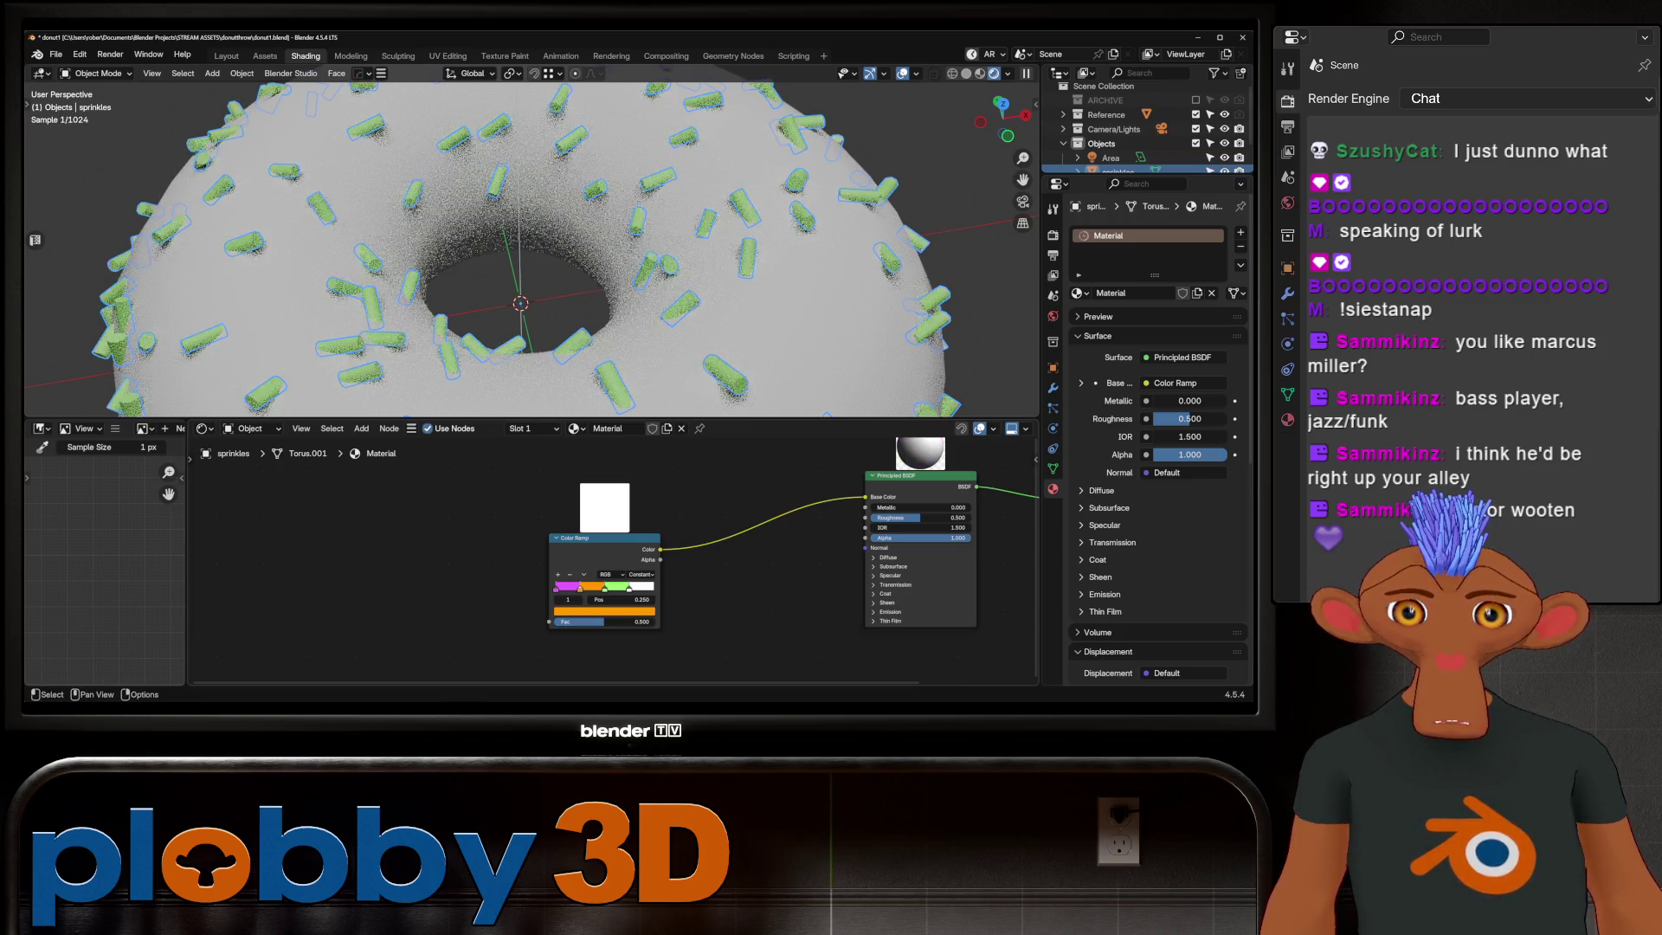
{"action": "scroll", "coordinate": [1142, 130], "scroll_direction": "down", "scroll_amount": 2}
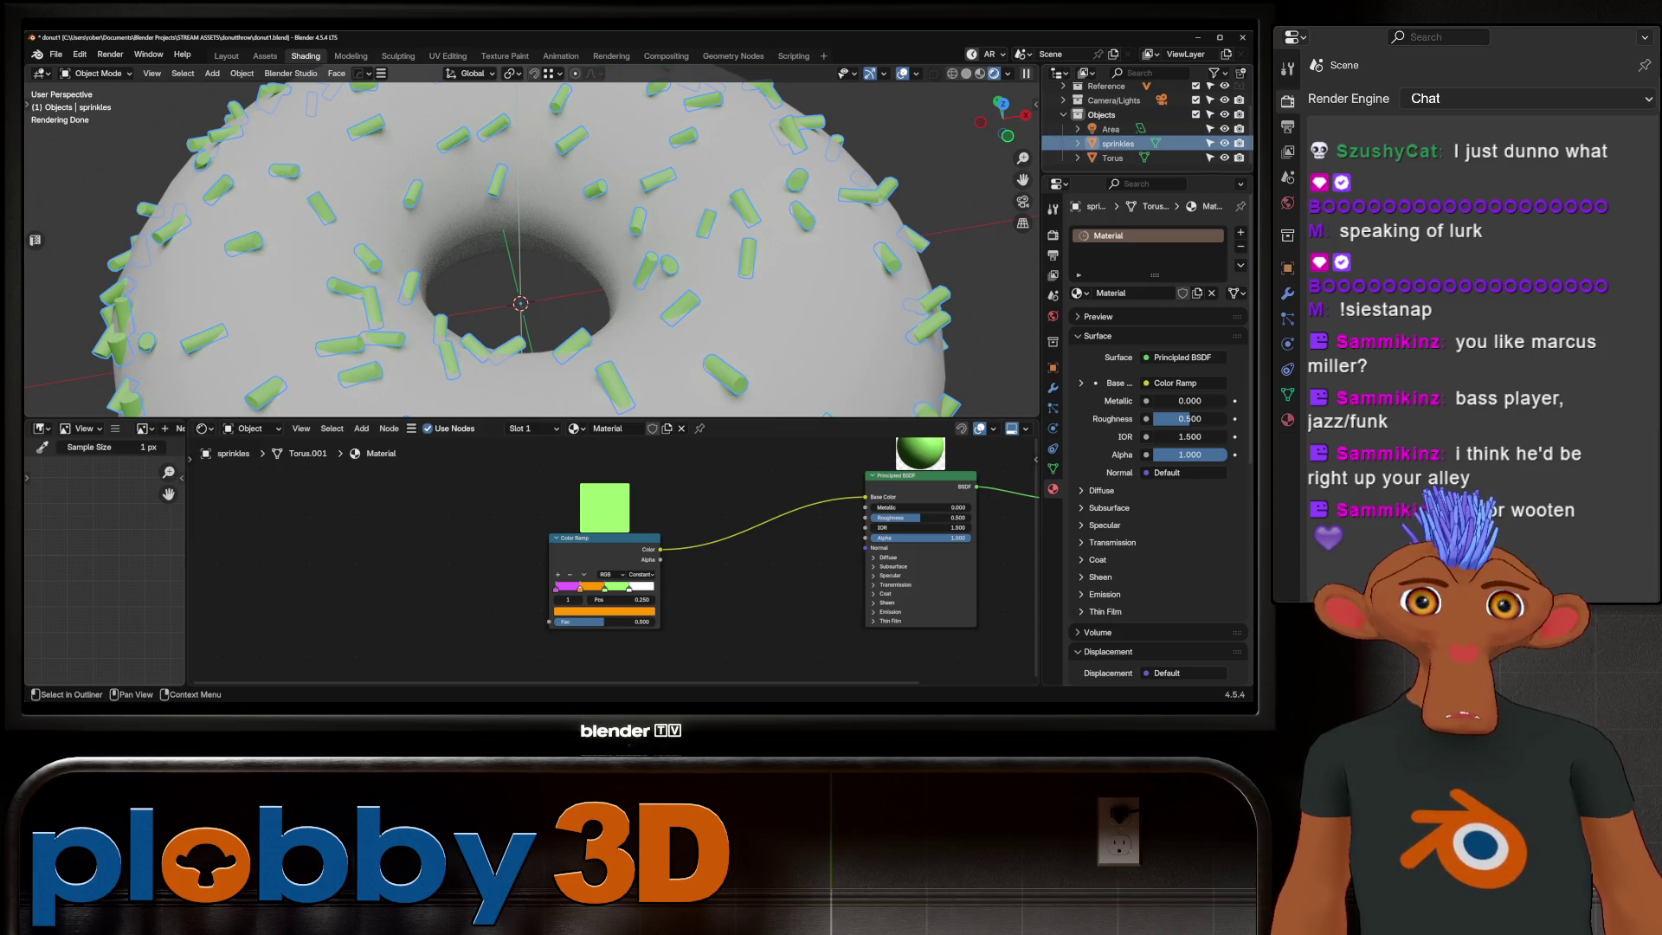
Step: Add a Geometry node and feed its Random Per Island output into the Color Ramp Fac input
{"action": "left_click_drag", "start_coordinate": [1114, 143], "coordinate": [407, 561]}
{"action": "scroll", "coordinate": [520, 247], "scroll_direction": "down", "scroll_amount": 5}
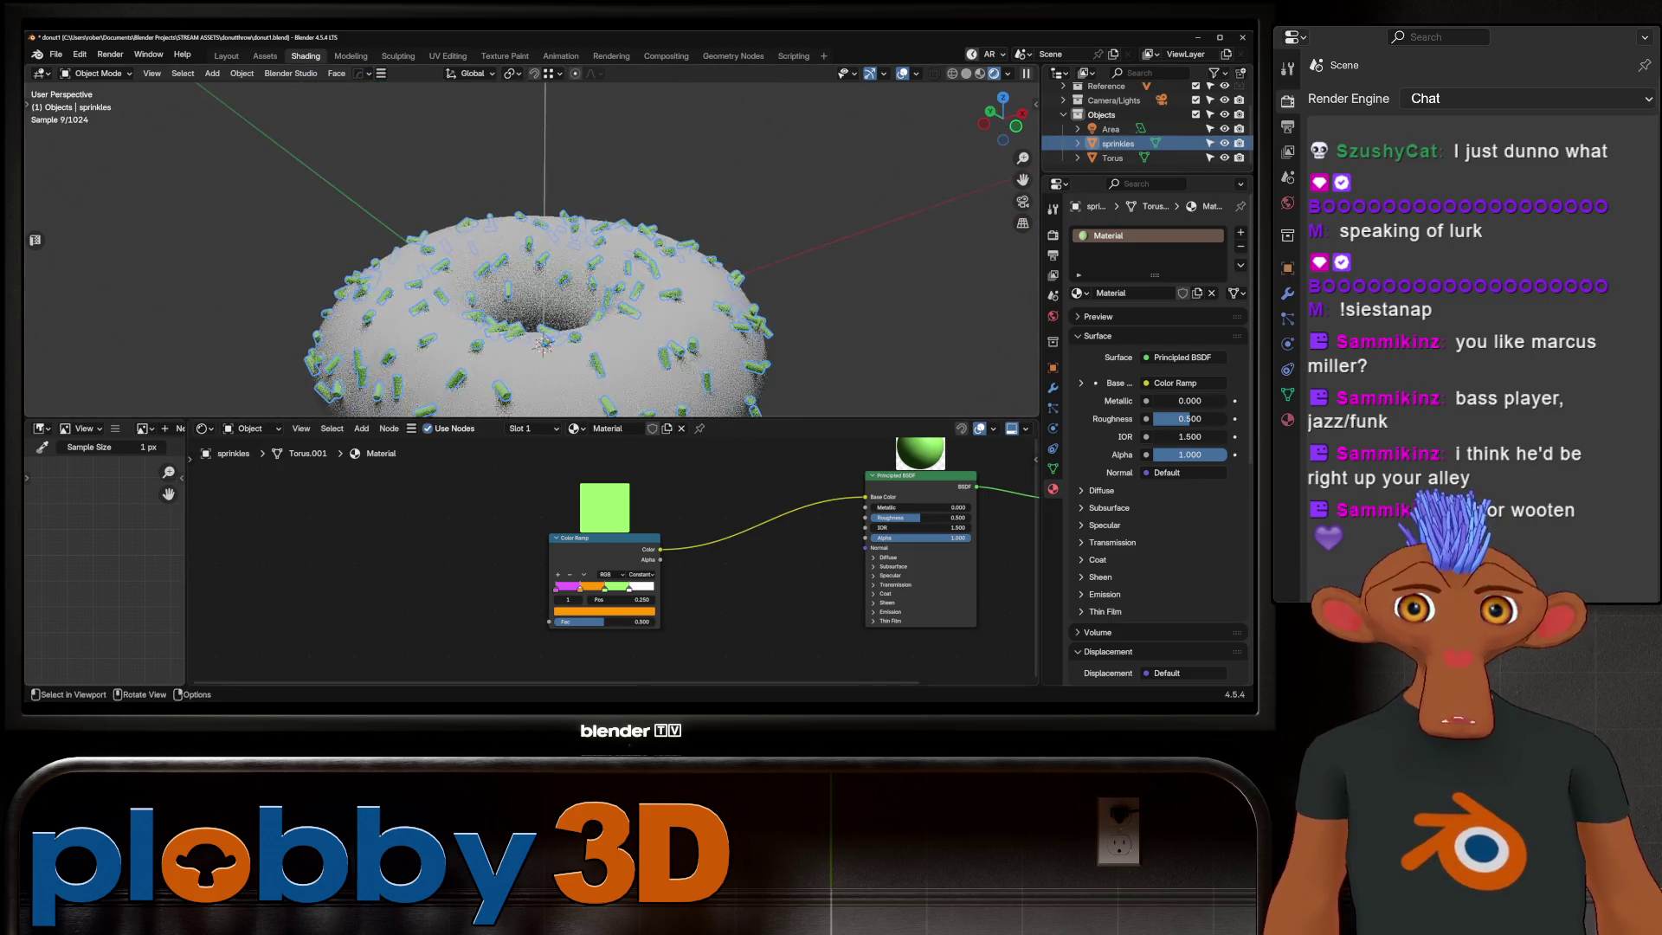
{"action": "middle_click_drag", "start_coordinate": [519, 247], "coordinate": [545, 300]}
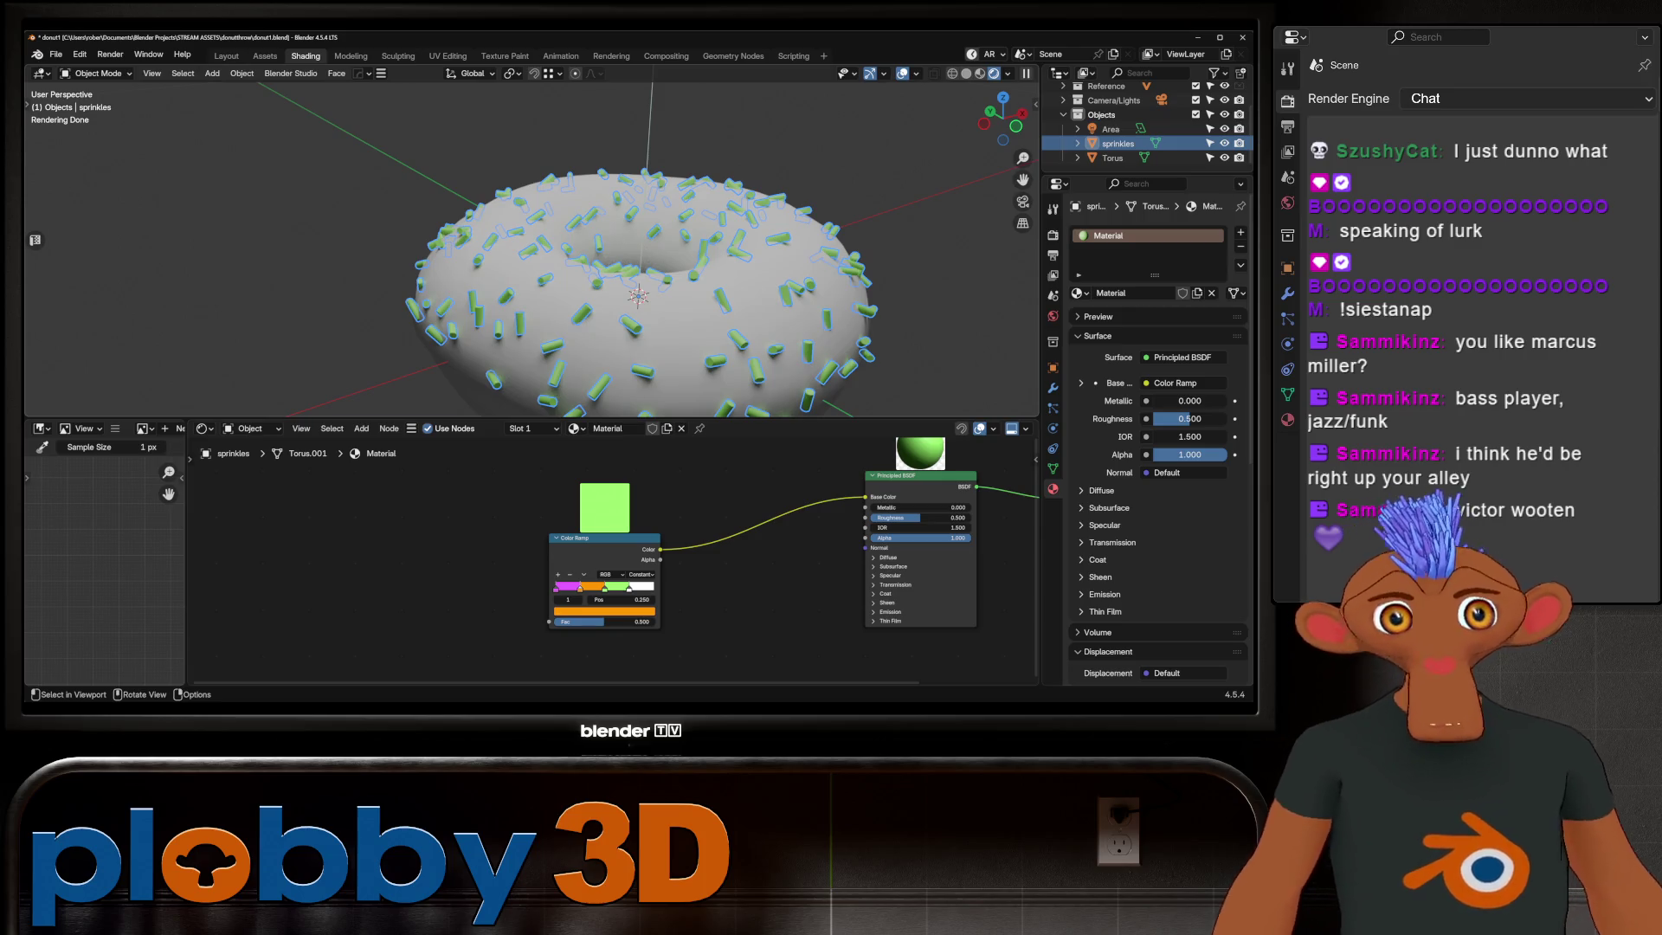
{"action": "key", "text": "shift+a"}
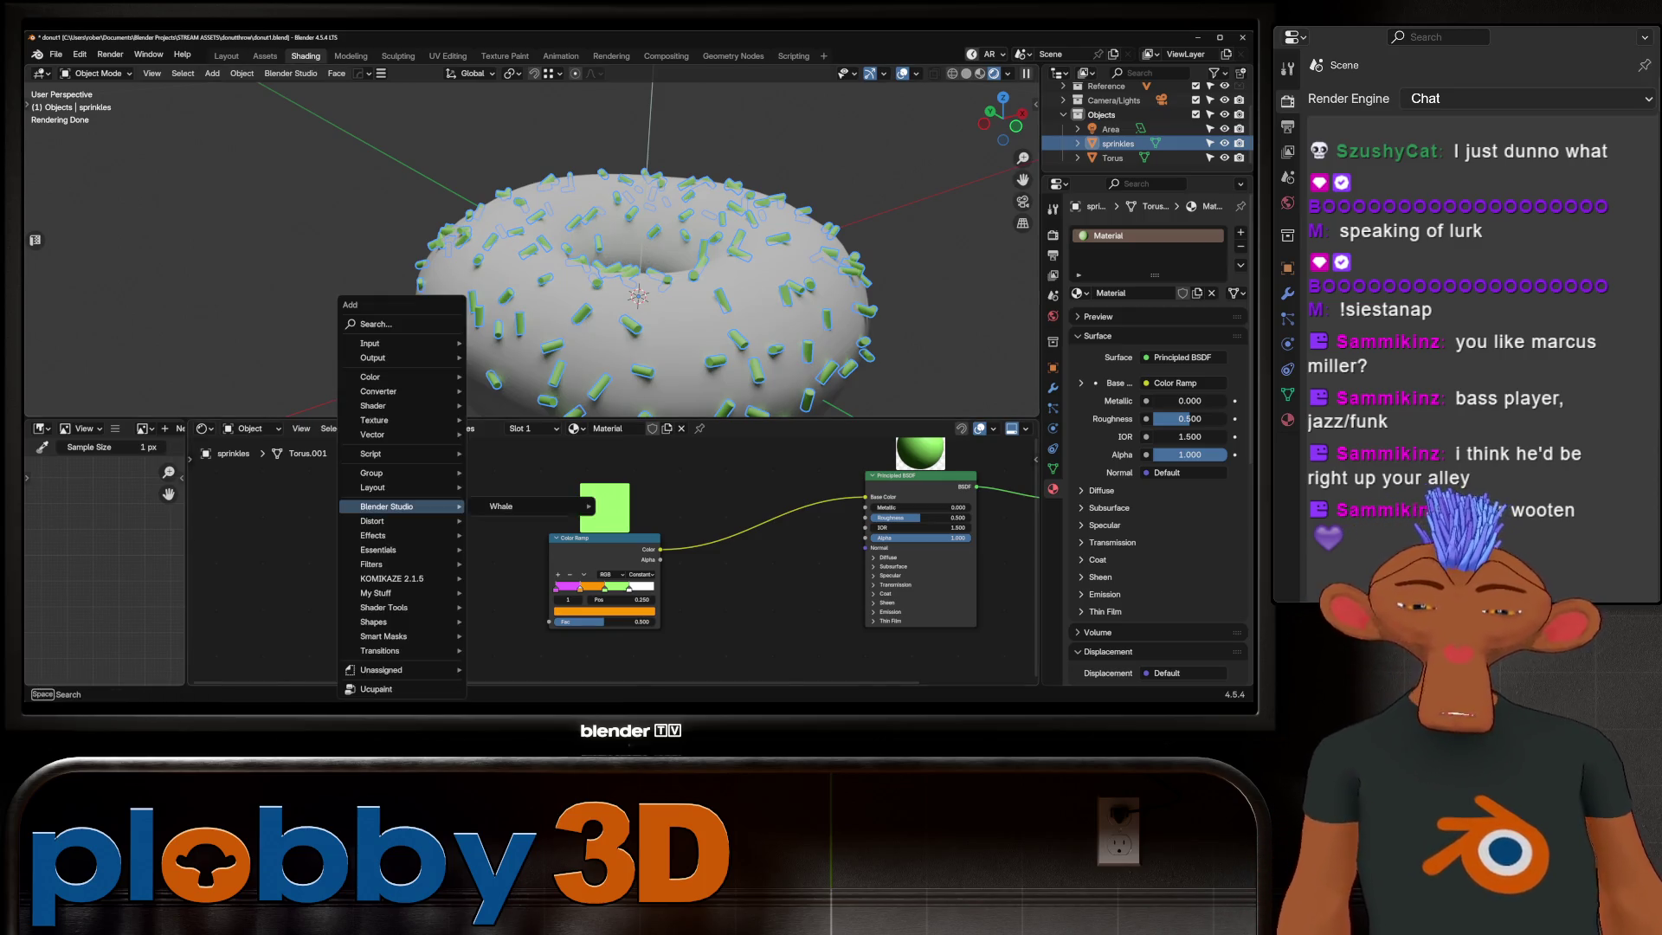
{"action": "type", "text": "geom"}
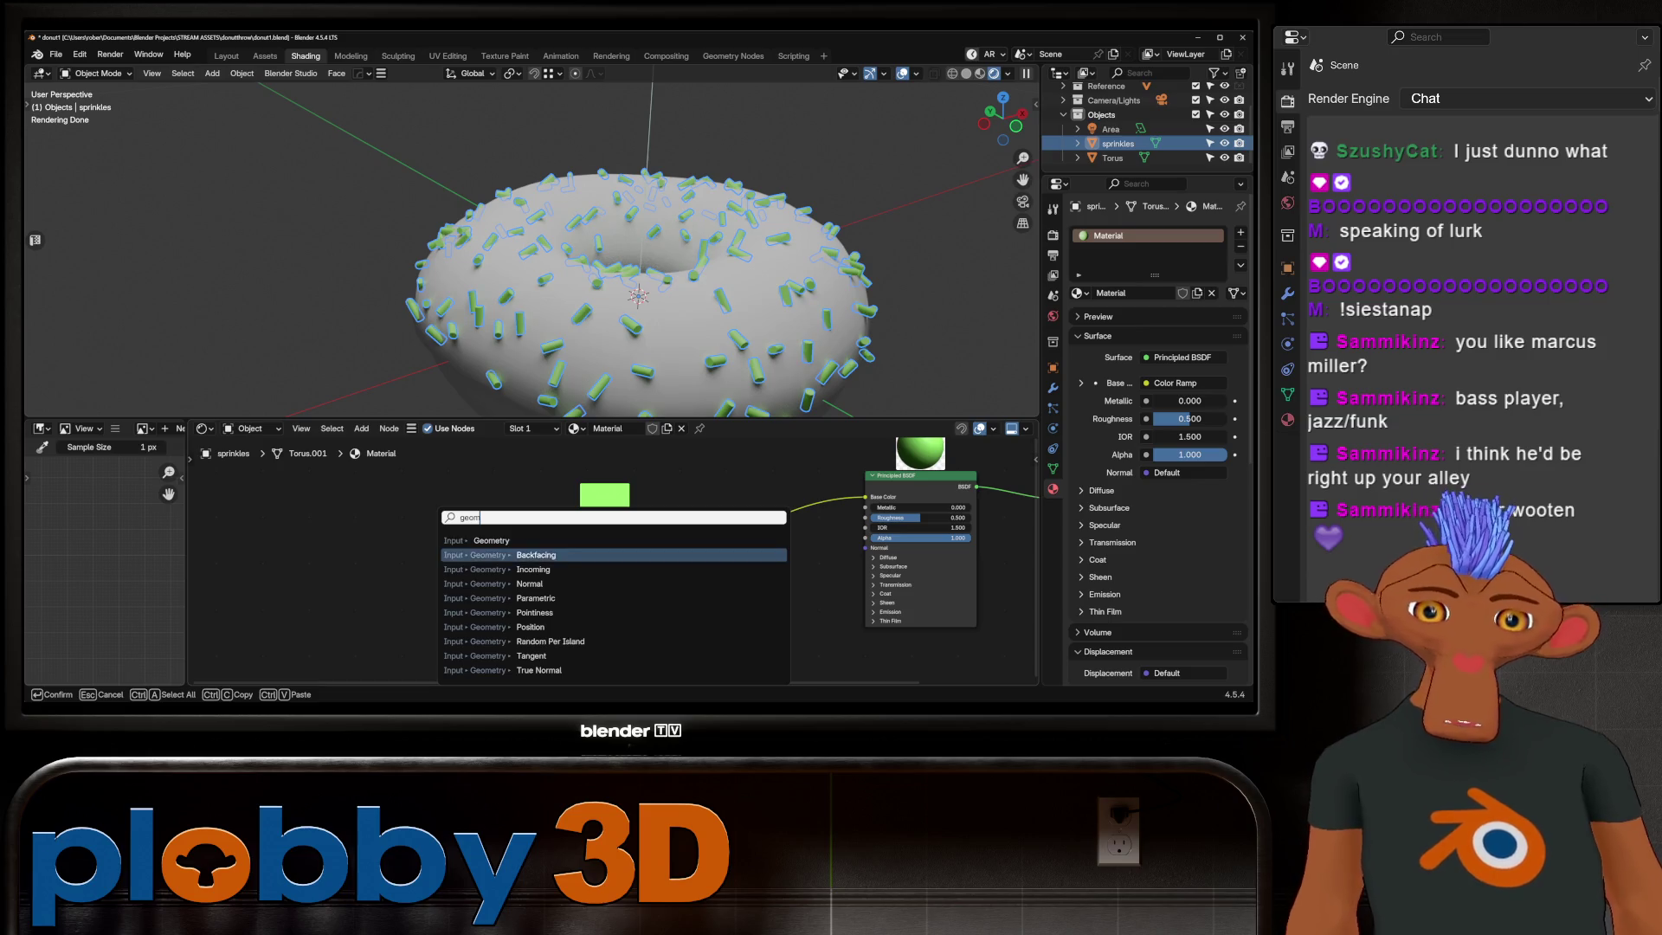
{"action": "key", "text": "Return"}
{"action": "left_click", "coordinate": [418, 552]}
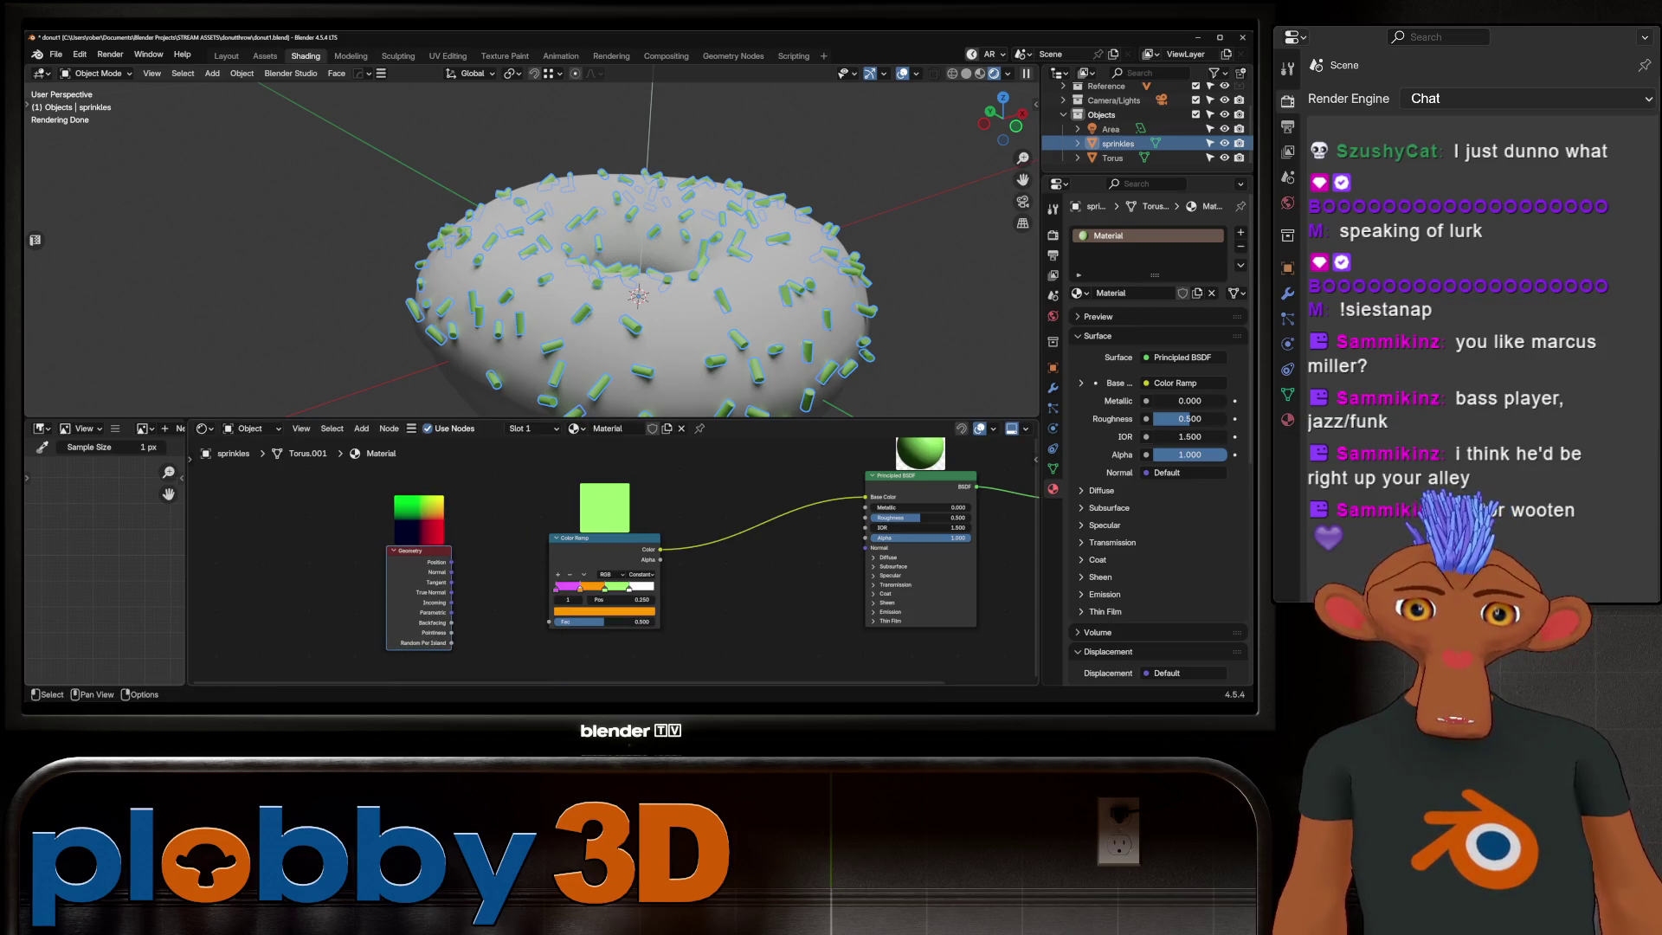
{"action": "mouse_move", "coordinate": [451, 641]}
{"action": "left_mouse_down"}
{"action": "mouse_move", "coordinate": [538, 598]}
{"action": "mouse_move", "coordinate": [555, 620]}
{"action": "left_mouse_up"}
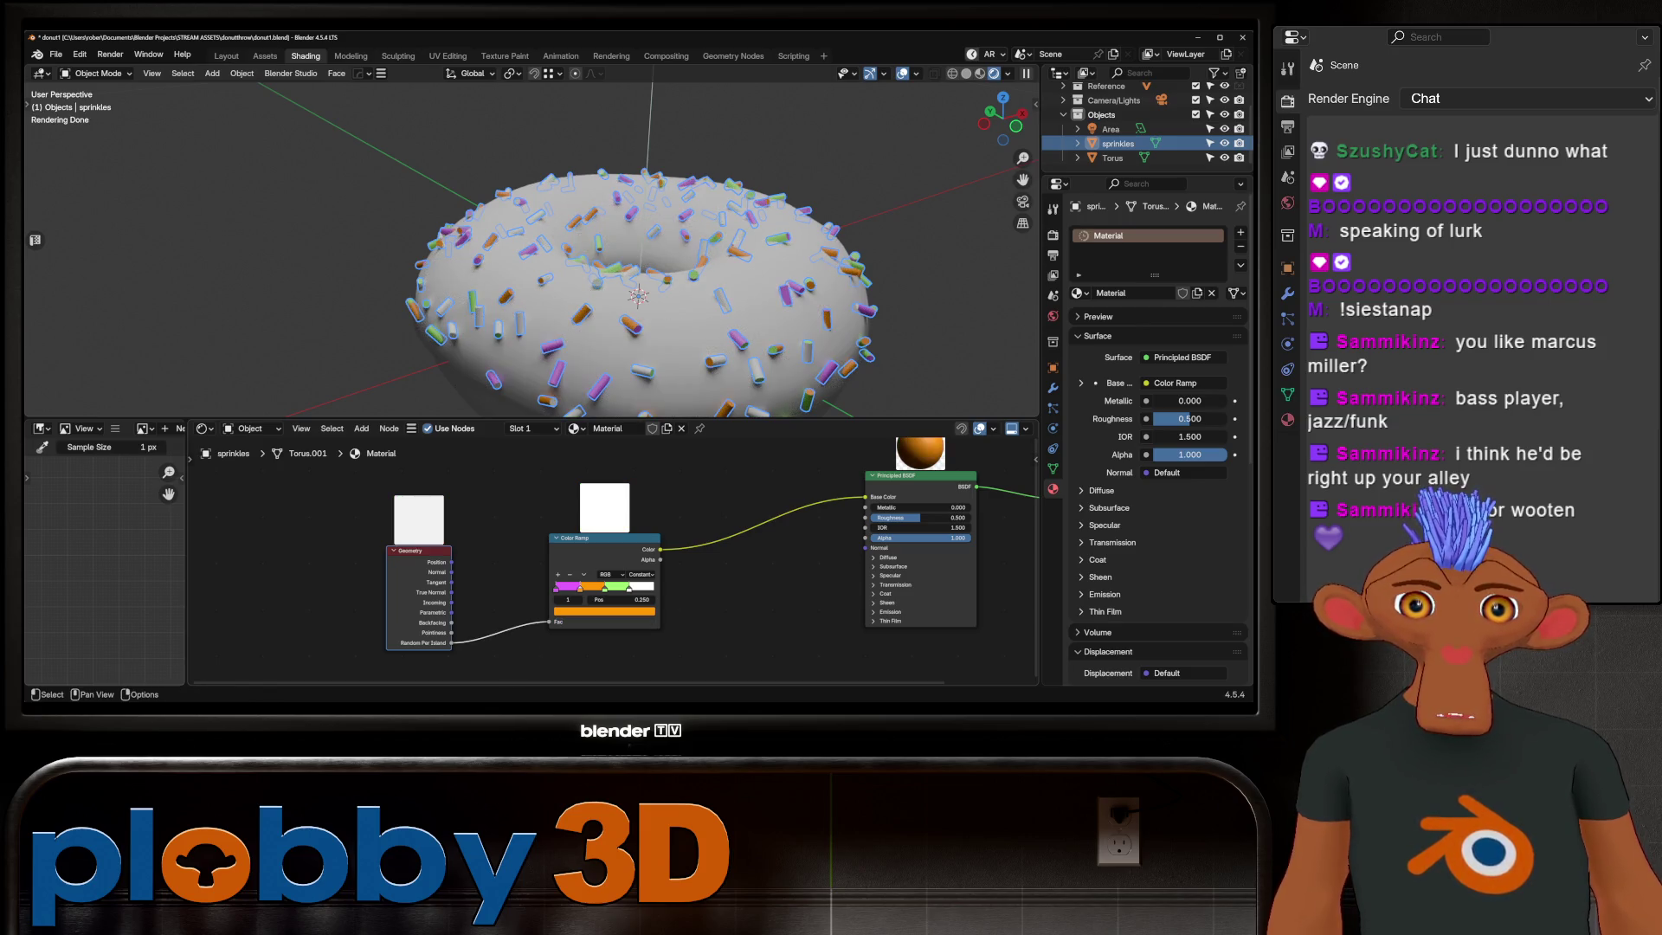
{"action": "key", "text": "alt+a"}
{"action": "mouse_move", "coordinate": [637, 297]}
{"action": "middle_mouse_down"}
{"action": "mouse_move", "coordinate": [806, 341]}
{"action": "mouse_move", "coordinate": [591, 266]}
{"action": "middle_mouse_up"}
{"action": "key", "text": "Tab"}
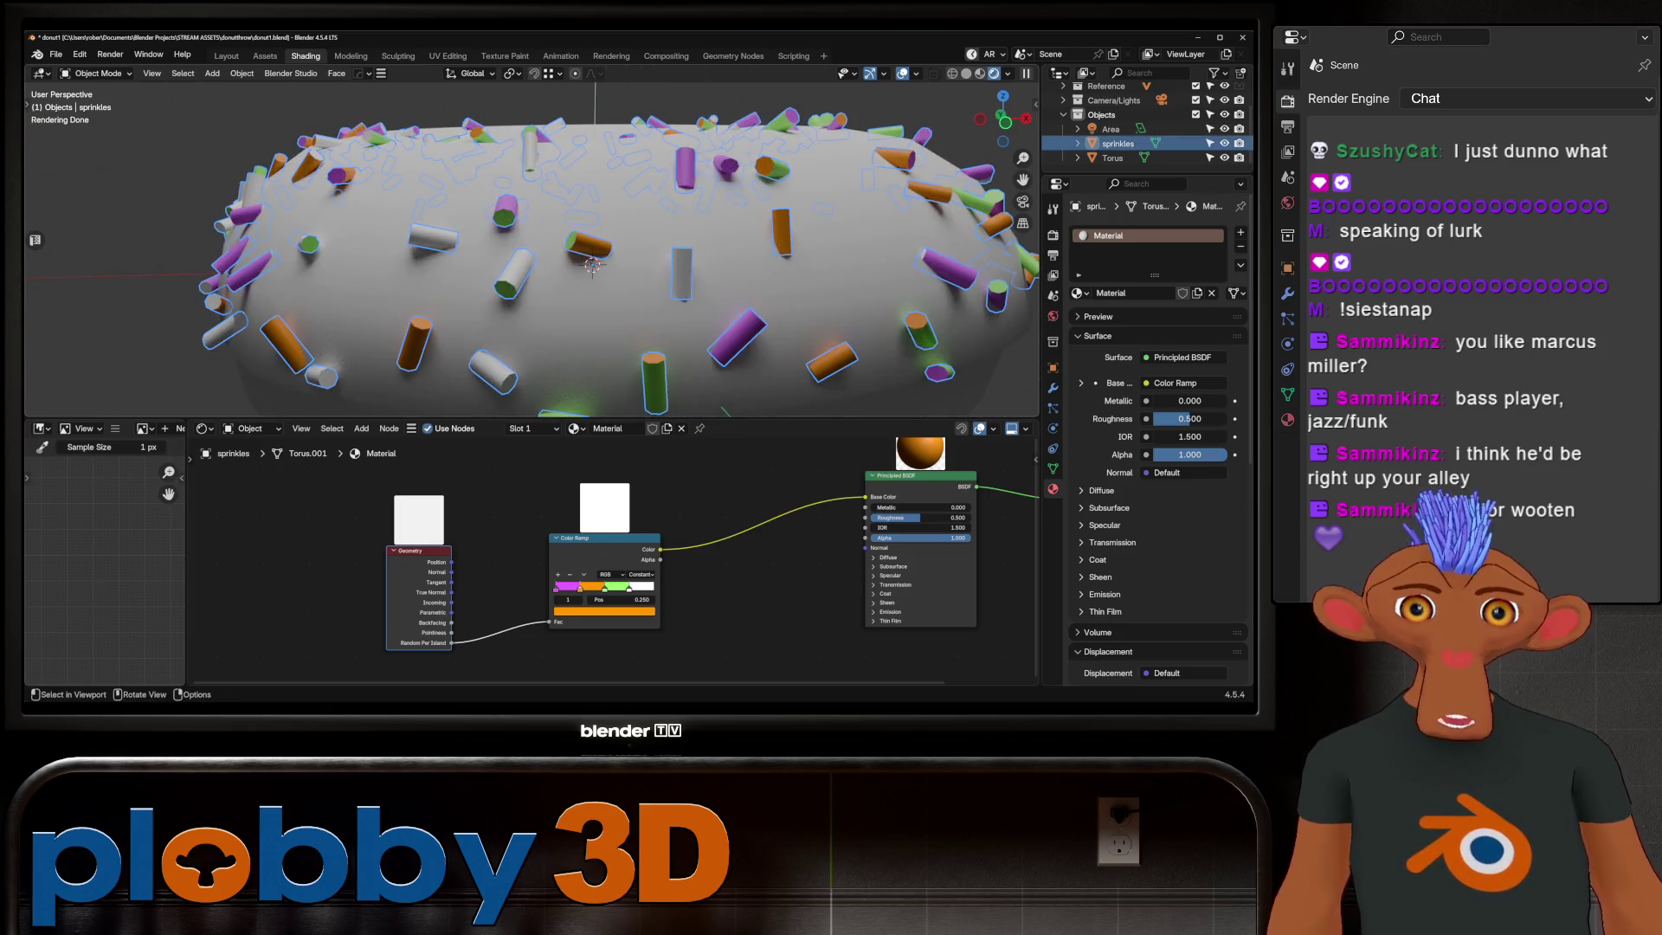
Step: Merge the sprinkle mesh vertices by distance (none removed) and return to object mode
{"action": "key", "text": "m"}
{"action": "left_click", "coordinate": [671, 367]}
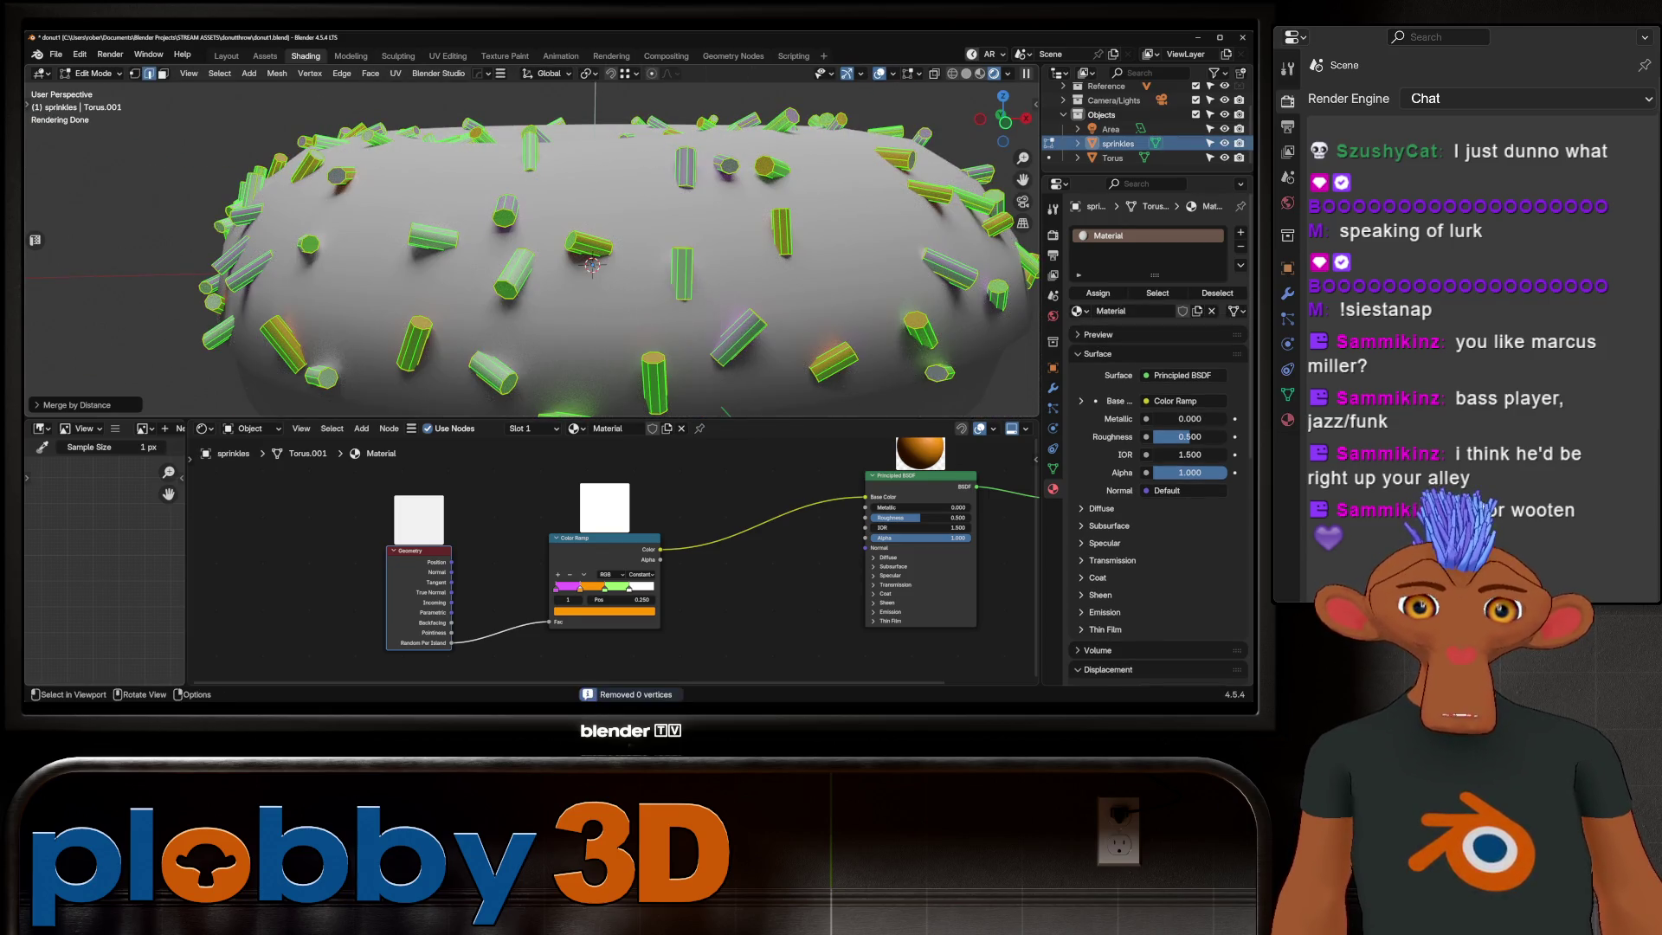
{"action": "scroll", "coordinate": [532, 241], "scroll_direction": "up", "scroll_amount": 5}
{"action": "scroll", "coordinate": [532, 240], "scroll_direction": "up", "scroll_amount": 2}
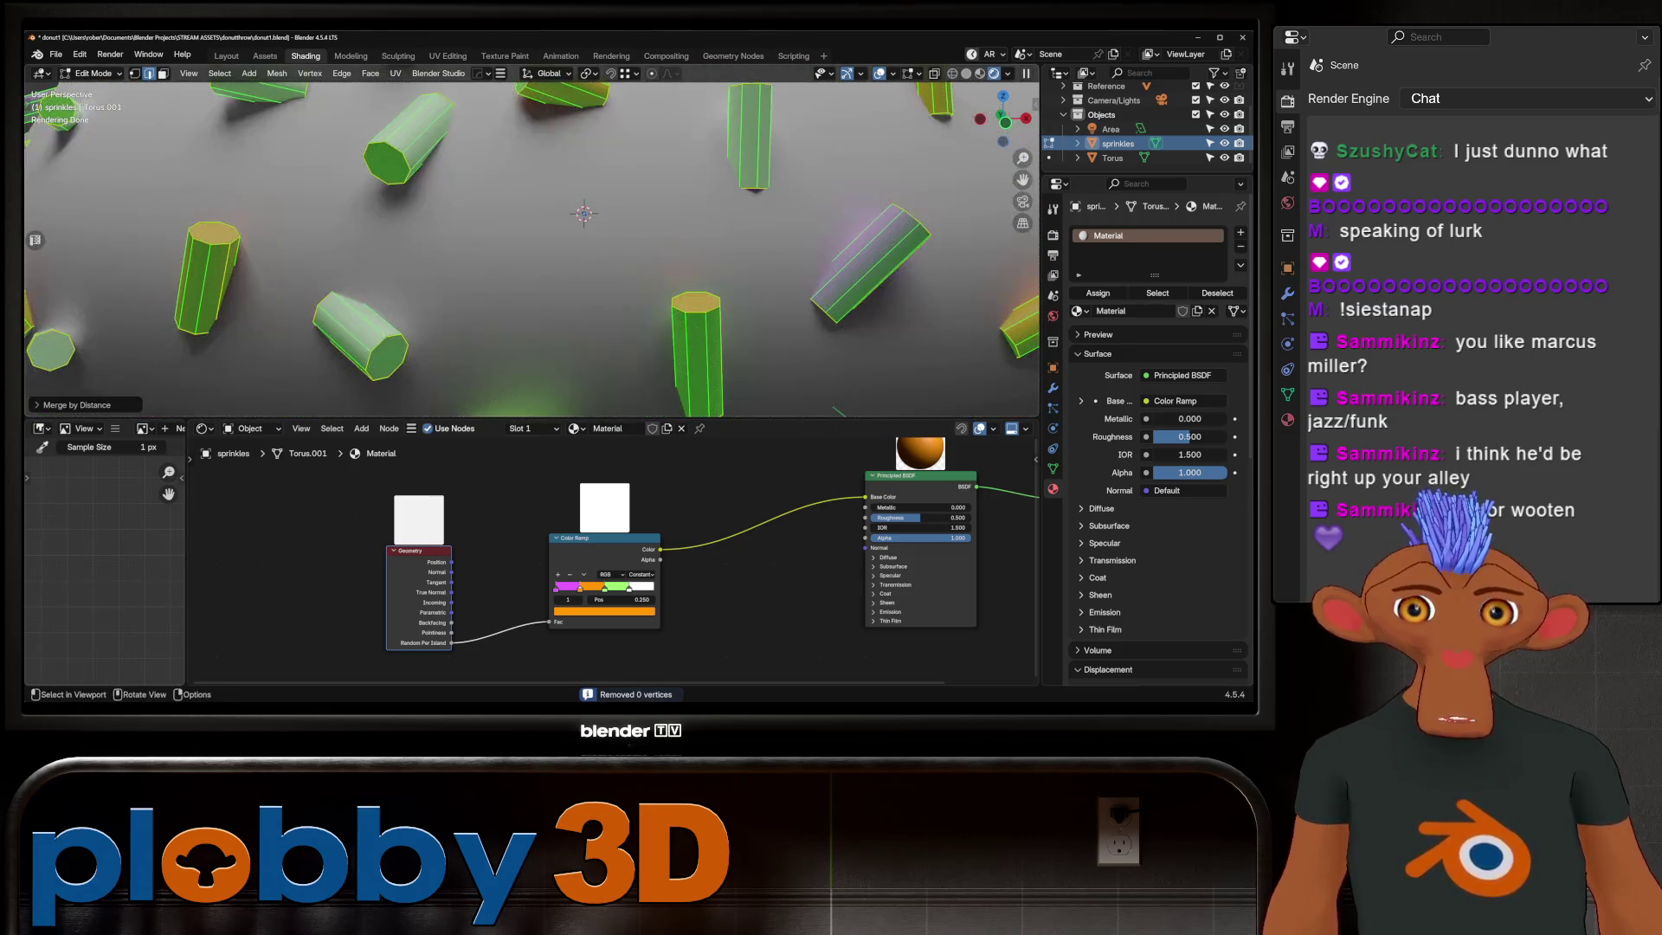
{"action": "scroll", "coordinate": [533, 241], "scroll_direction": "down", "scroll_amount": 5}
{"action": "key", "text": "Tab"}
{"action": "scroll", "coordinate": [533, 241], "scroll_direction": "up", "scroll_amount": 2}
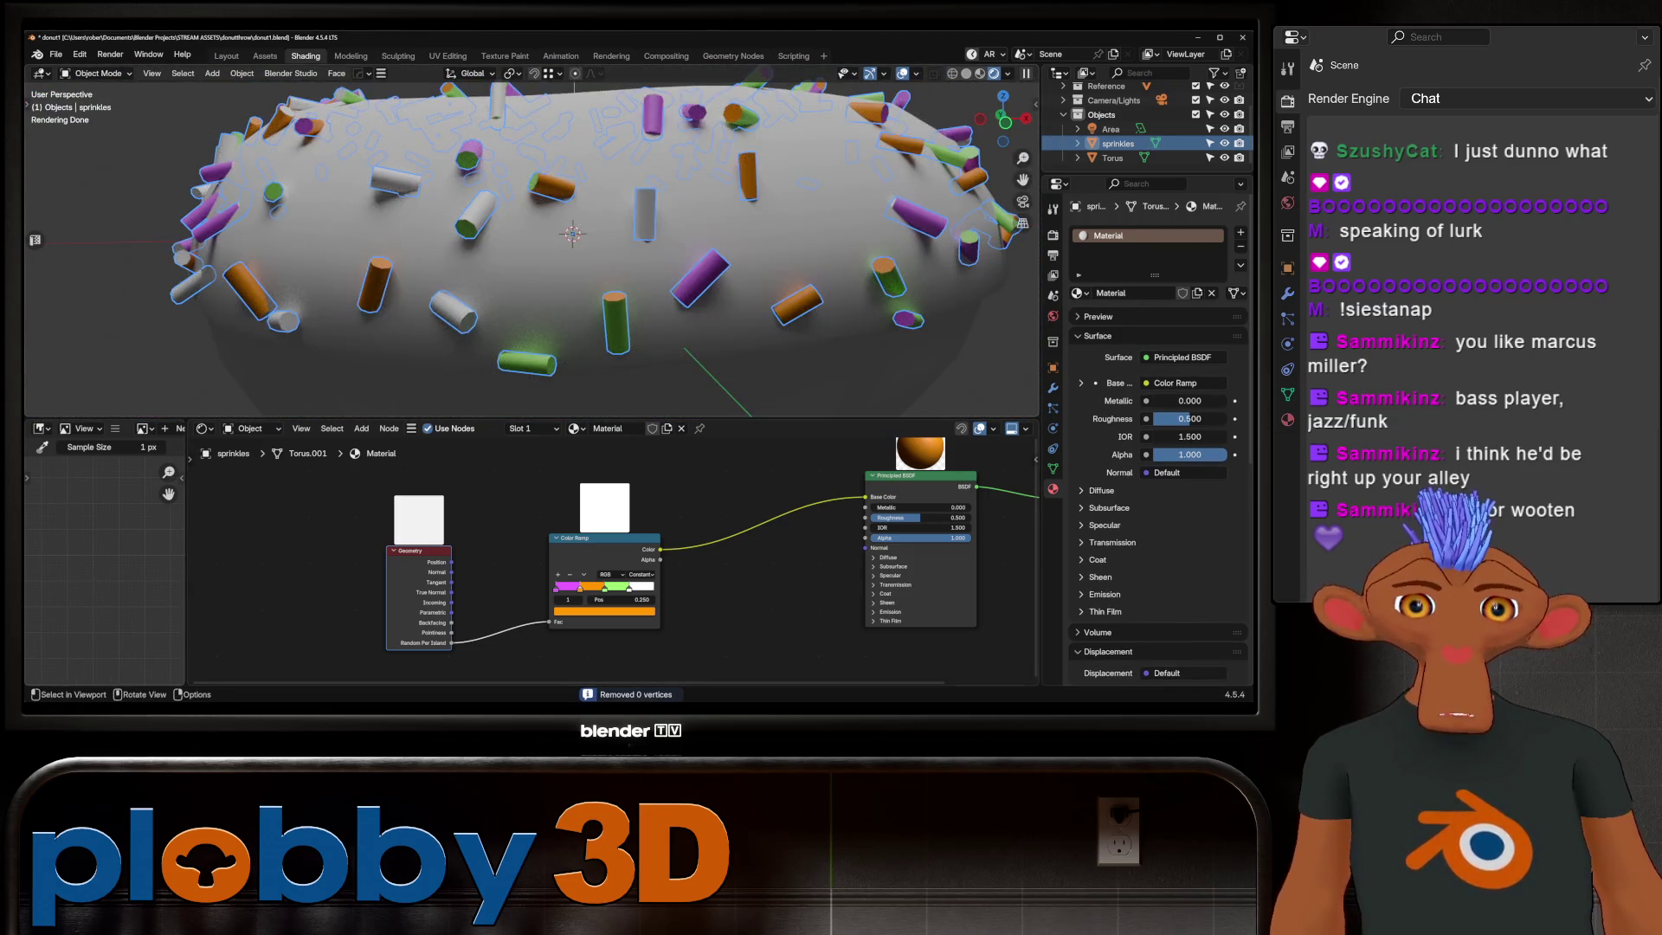
{"action": "scroll", "coordinate": [533, 241], "scroll_direction": "down", "scroll_amount": 5}
Step: Re-enter edit mode on all sprinkle geometry, reset its UVs, and deselect everything
{"action": "middle_click_drag", "start_coordinate": [533, 240], "coordinate": [533, 339]}
{"action": "key", "text": "Tab"}
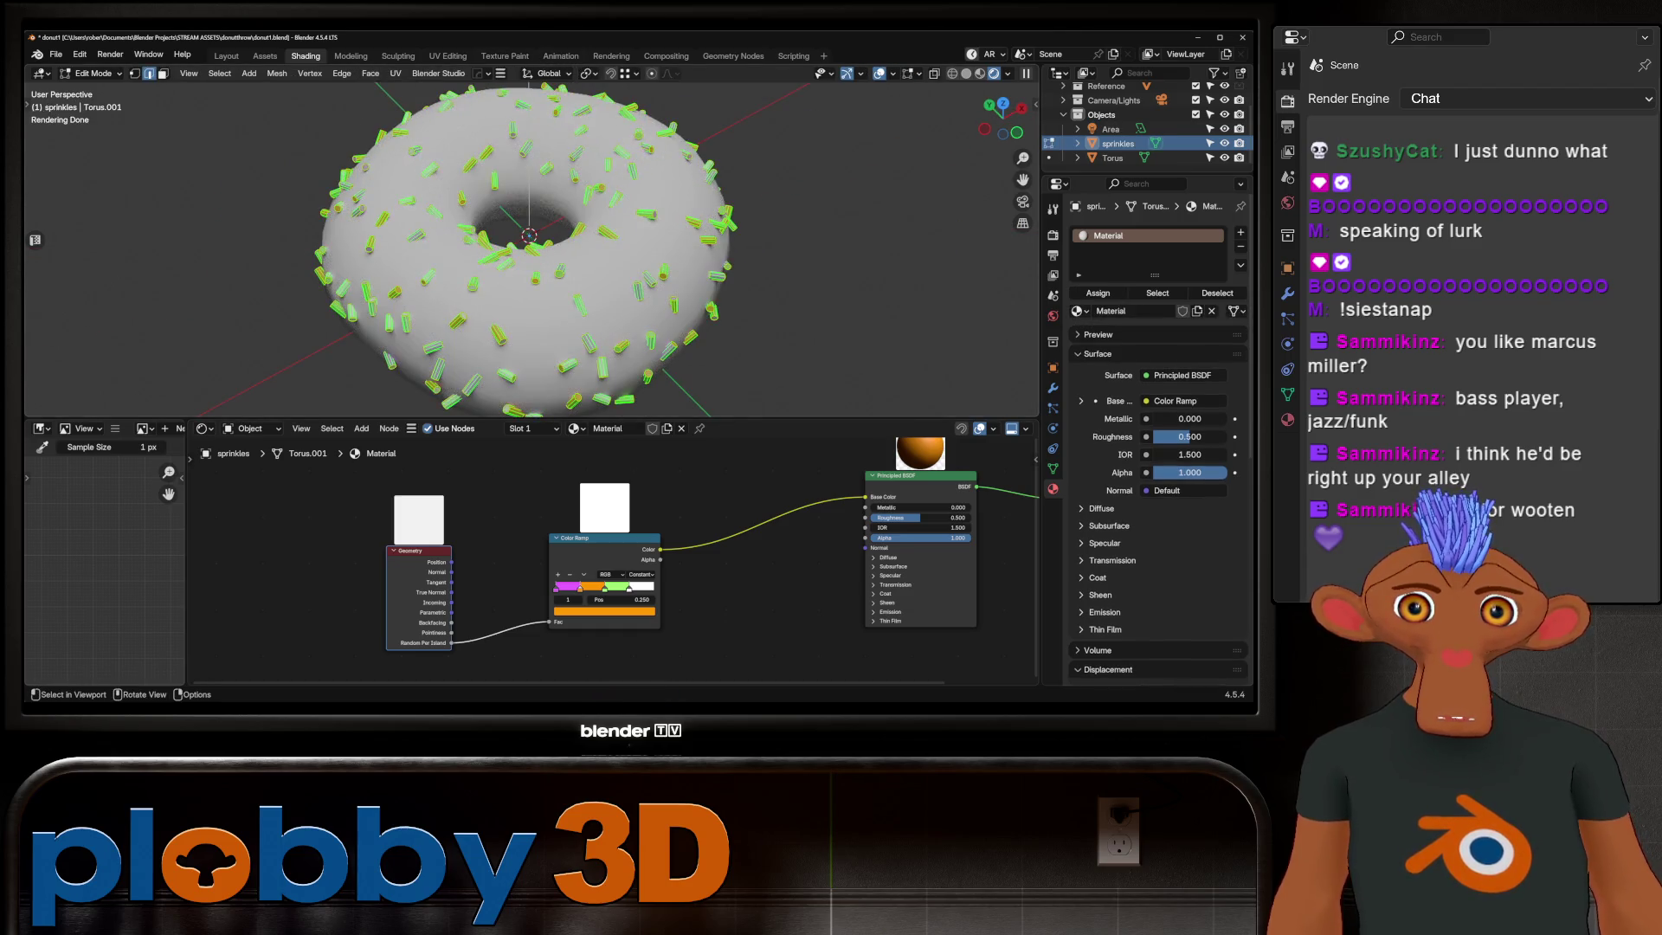
{"action": "middle_click_drag", "start_coordinate": [533, 240], "coordinate": [552, 221]}
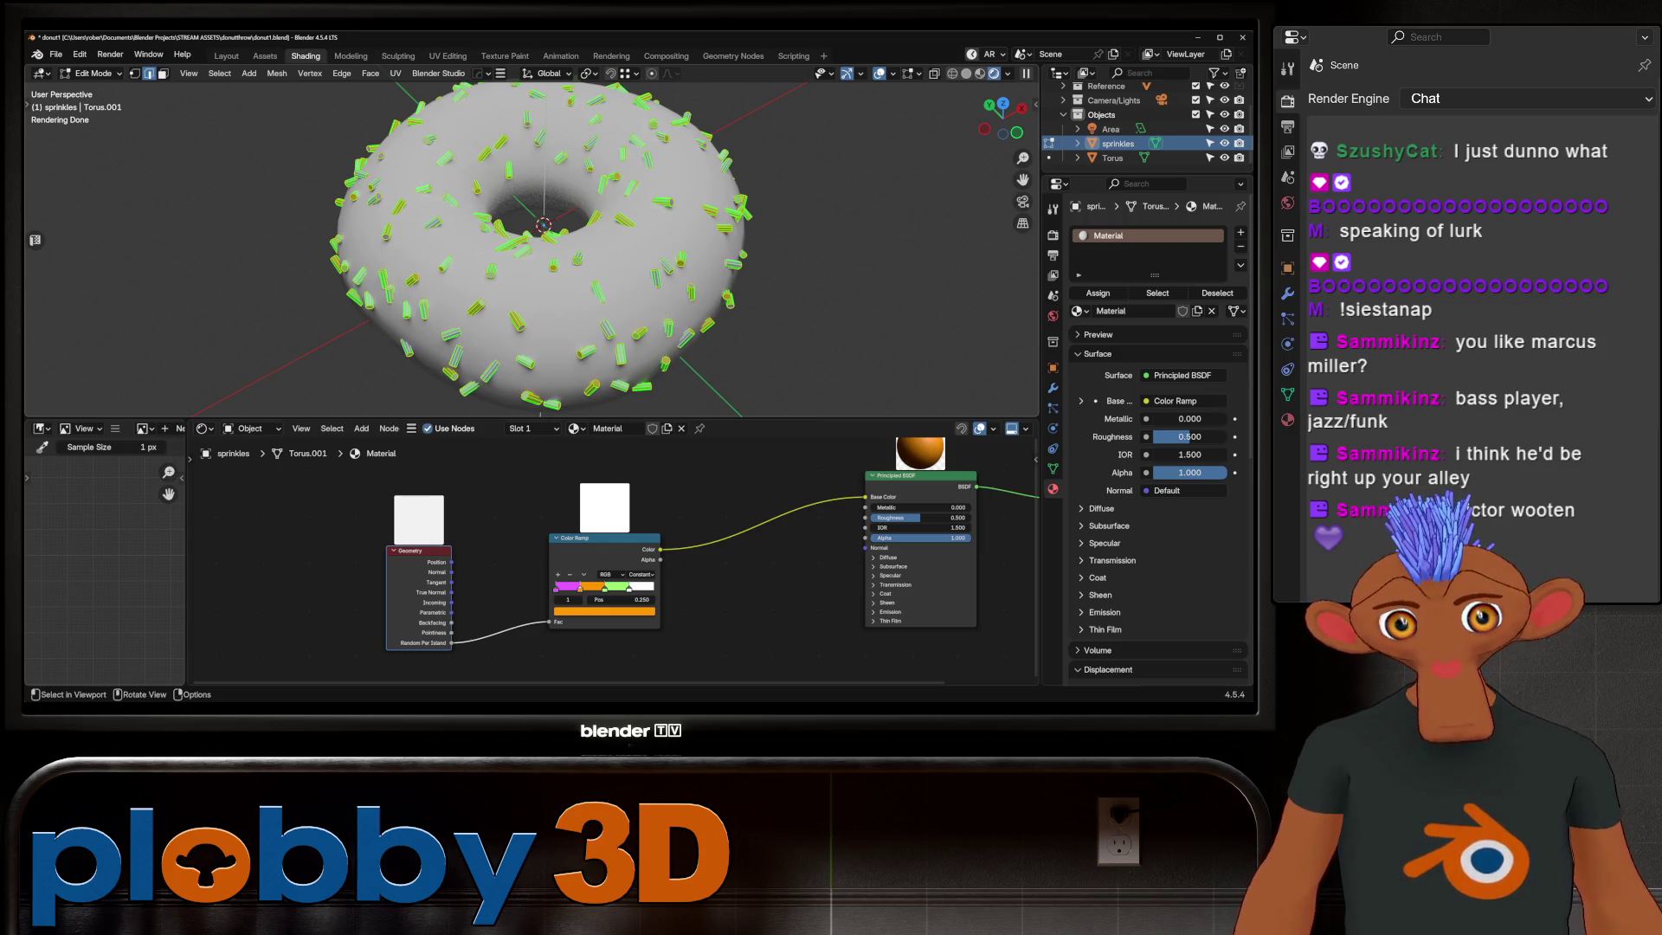
{"action": "middle_click_drag", "start_coordinate": [493, 412], "coordinate": [495, 383]}
{"action": "key", "text": "u"}
{"action": "left_click", "coordinate": [469, 418]}
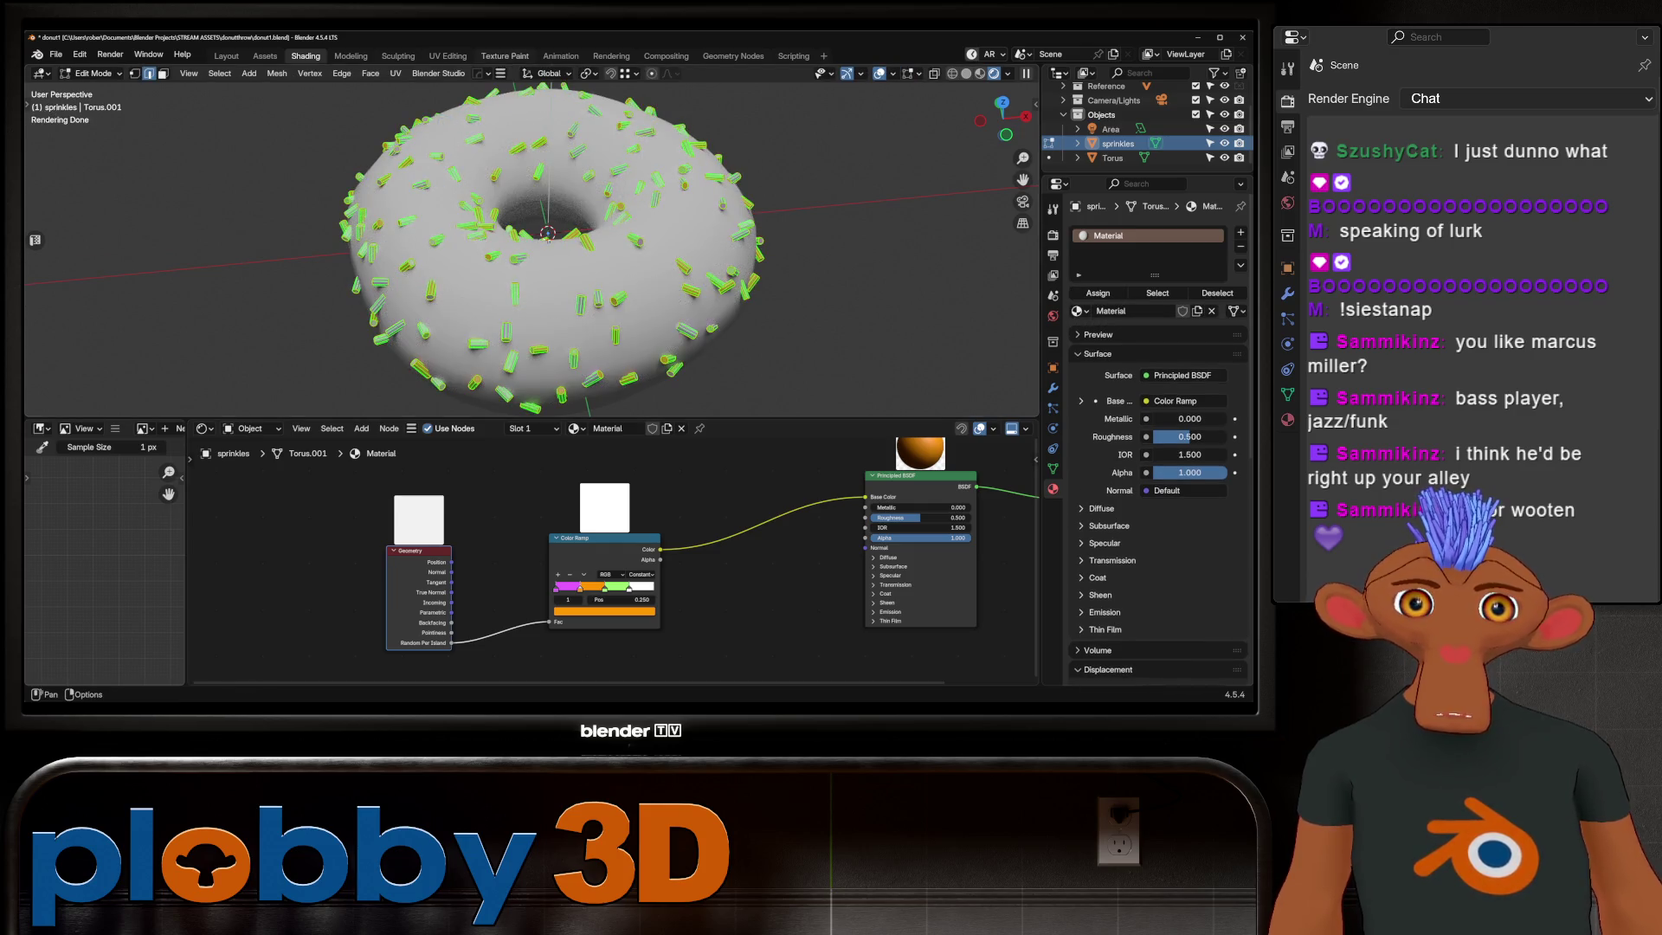
{"action": "key", "text": "alt+a"}
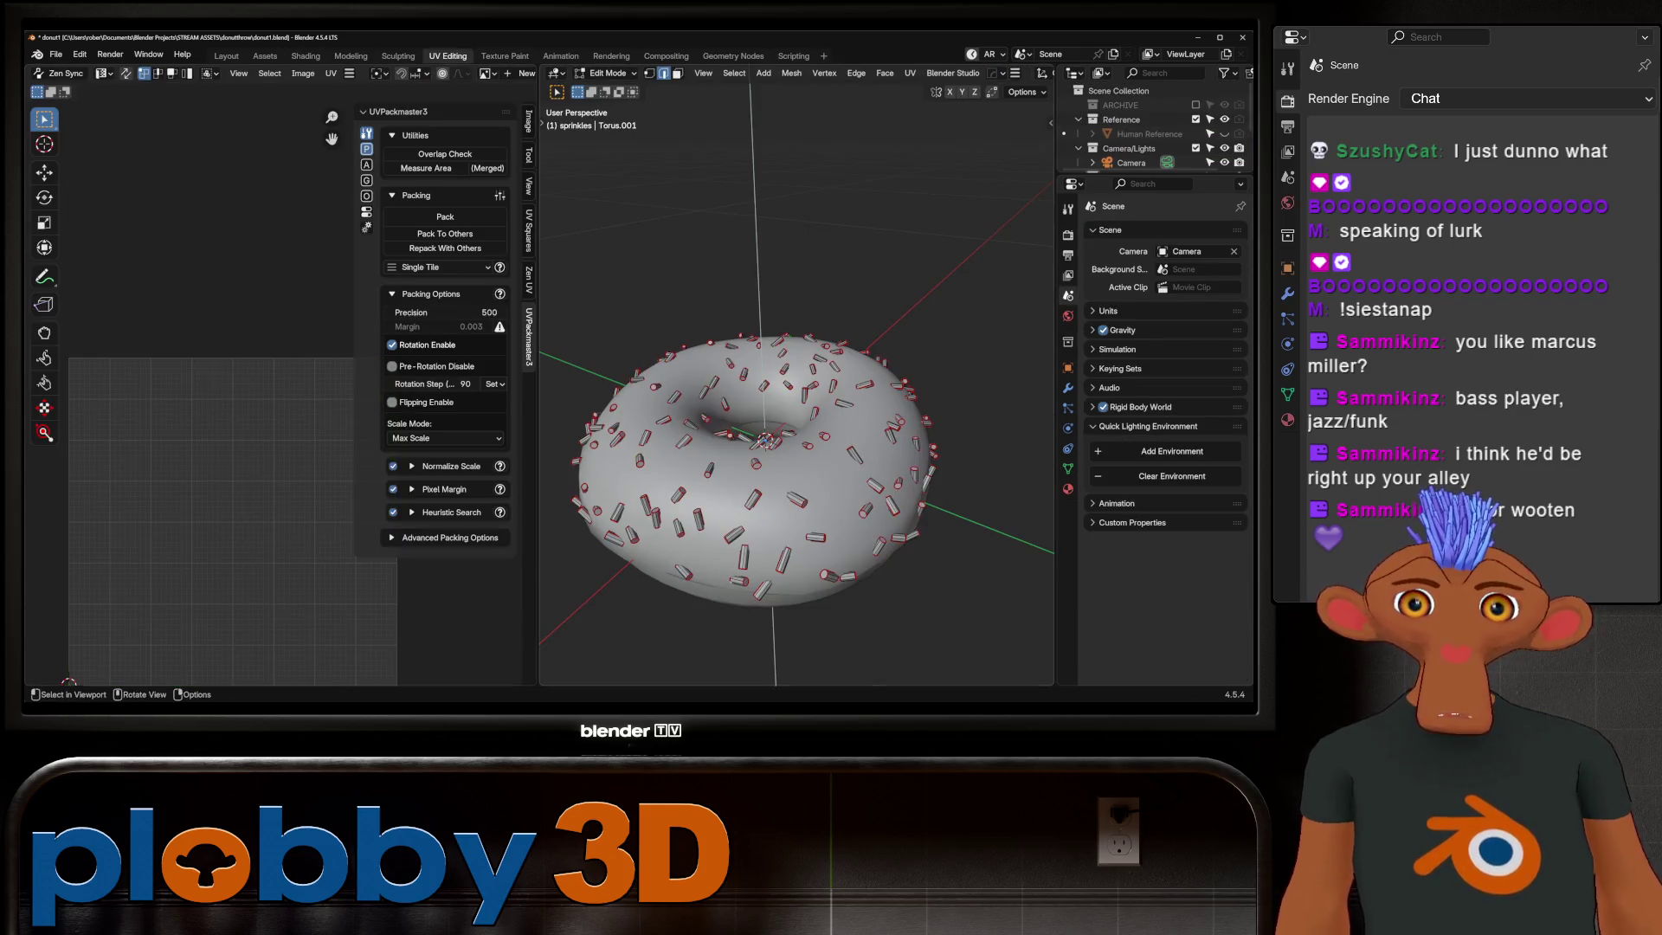
Step: Peek at the UV options without changing anything, exit to object mode and return to the Layout workspace
{"action": "key", "text": "a"}
{"action": "key", "text": "u"}
{"action": "key", "text": "Escape"}
{"action": "key", "text": "u"}
{"action": "key", "text": "Escape"}
{"action": "key", "text": "Tab"}
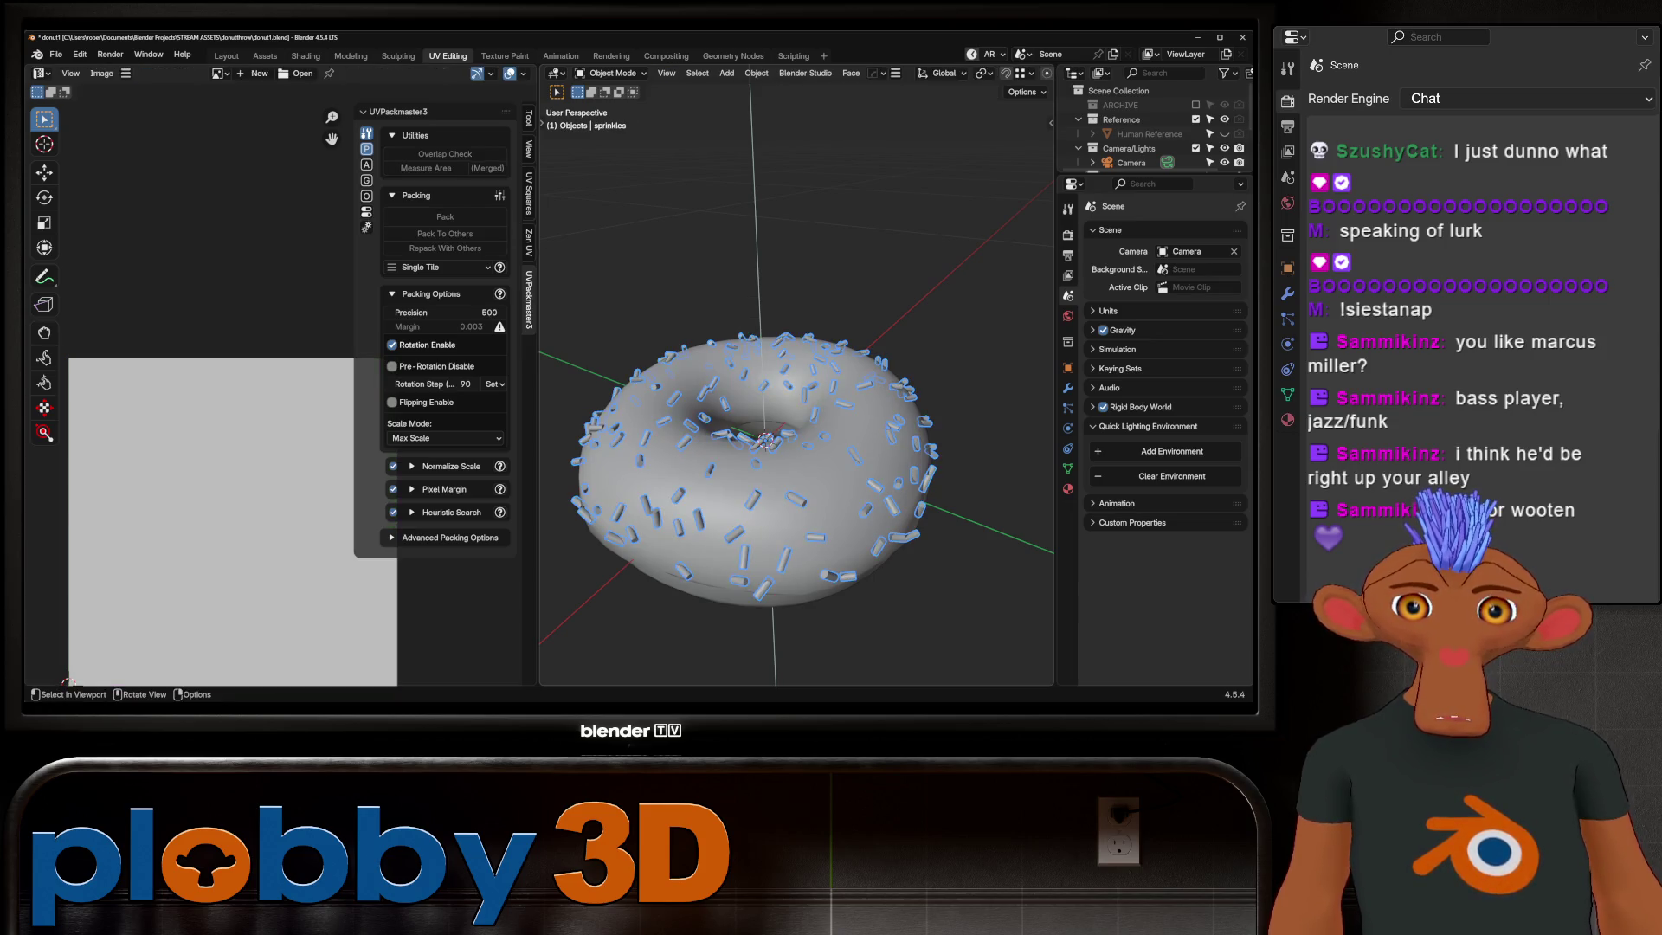
{"action": "scroll", "coordinate": [796, 384], "scroll_direction": "up", "scroll_amount": 3}
{"action": "key", "text": "Tab"}
{"action": "key", "text": "Tab"}
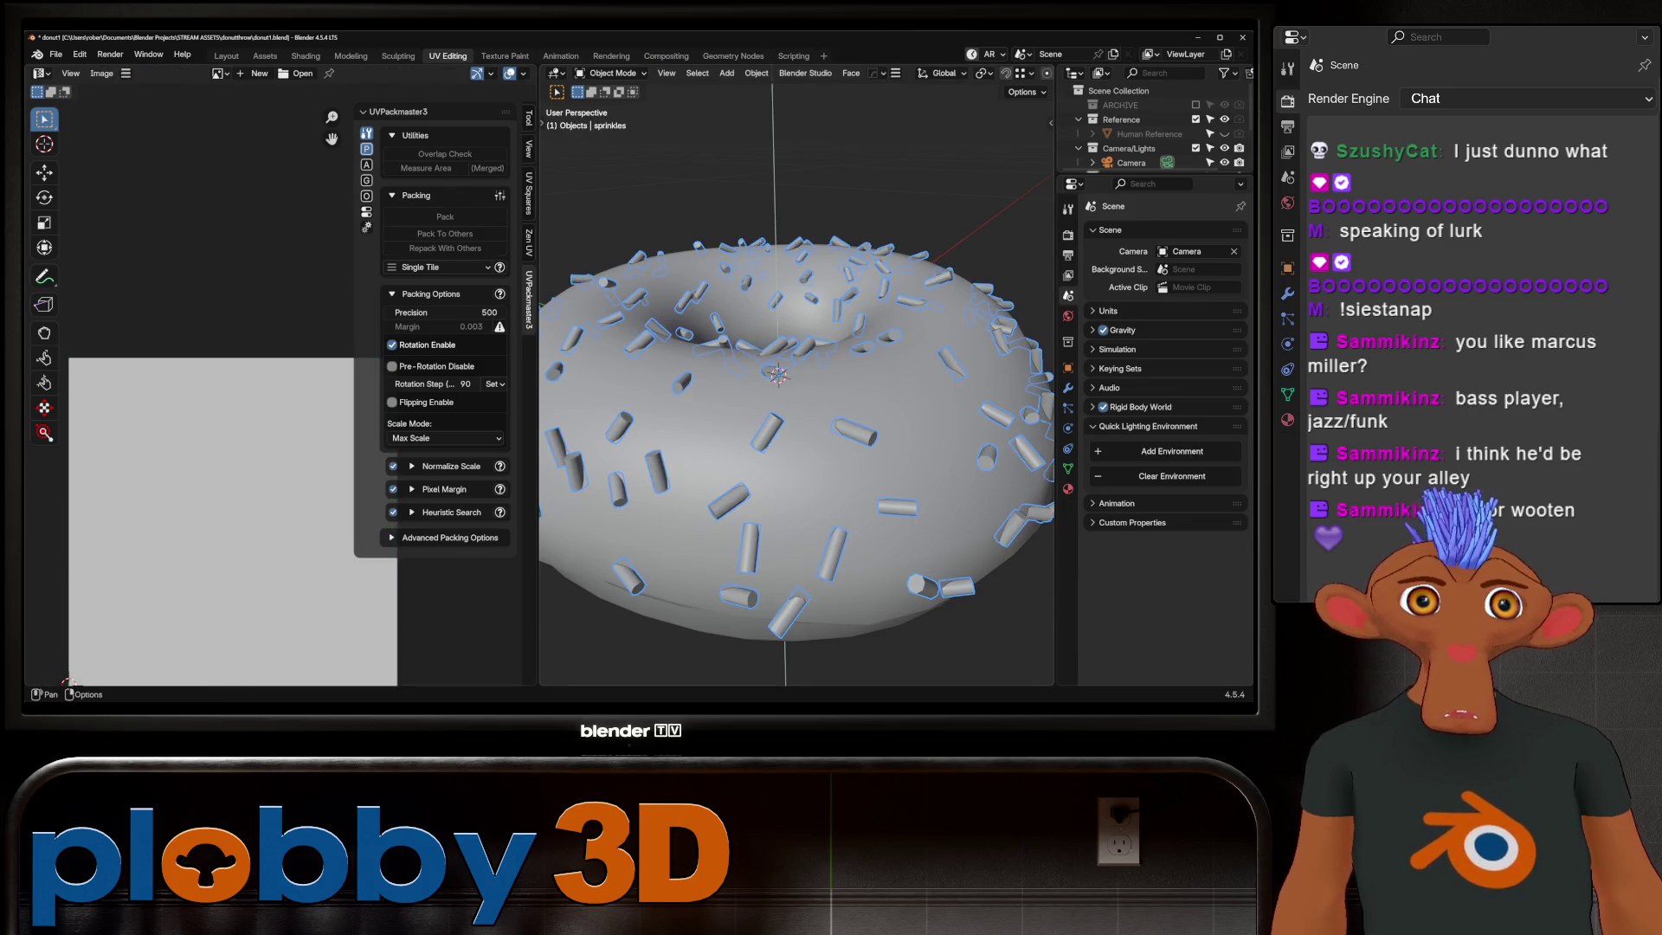
{"action": "left_click", "coordinate": [226, 55]}
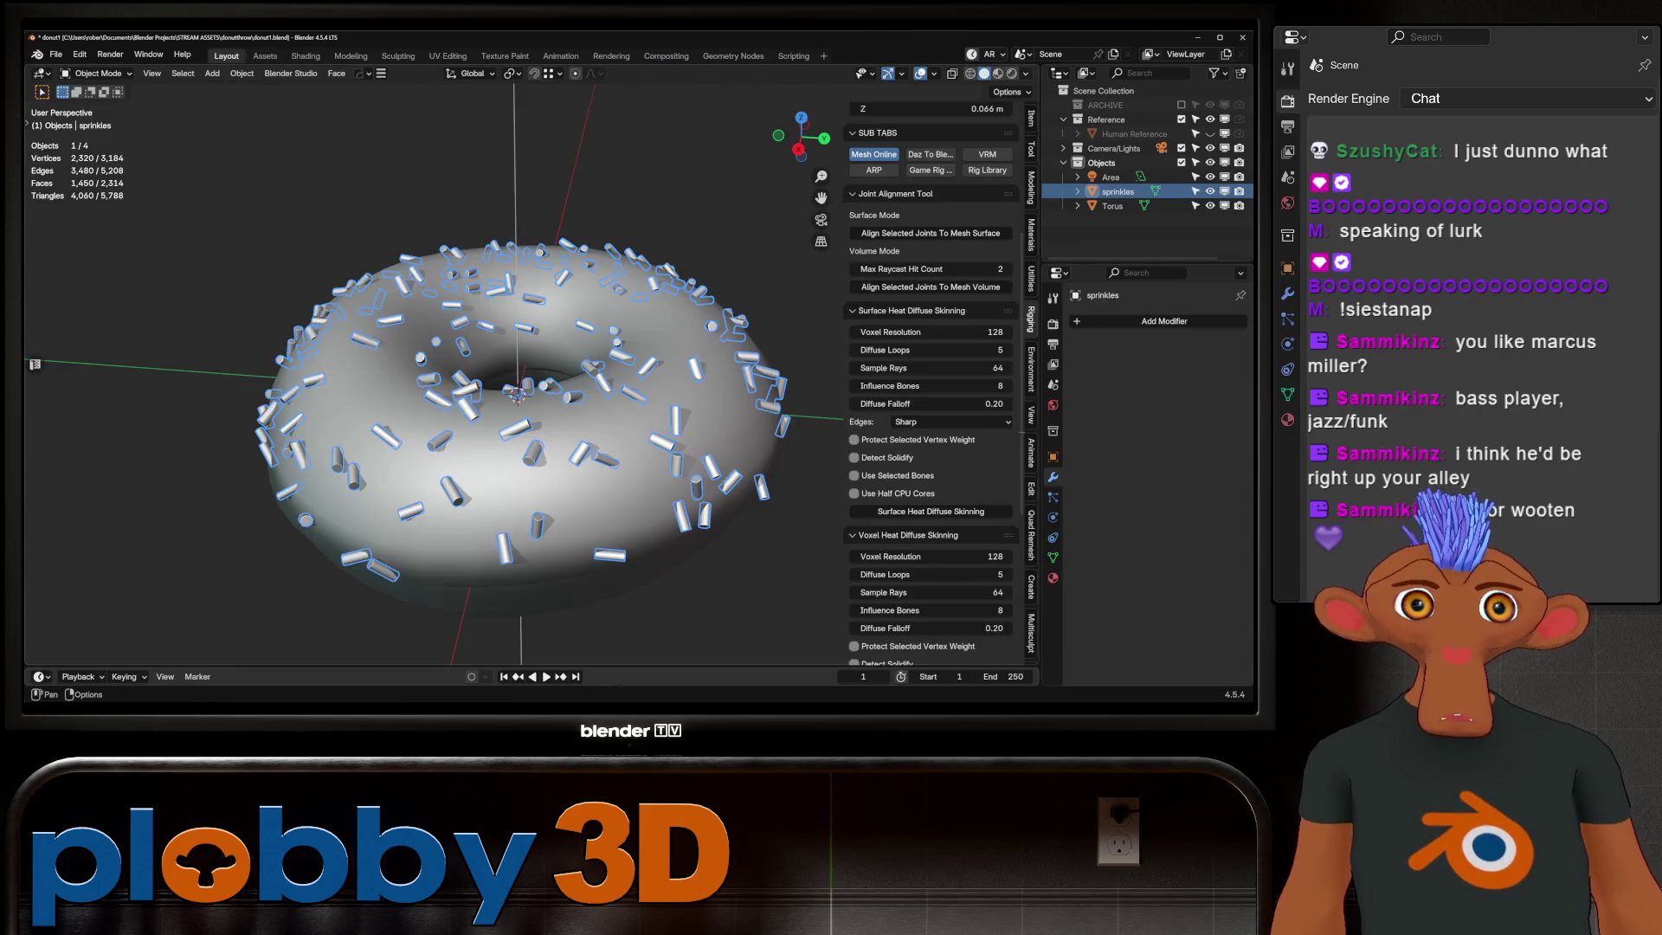
Step: Preview the donut in Rendered shading and orbit around to inspect the randomly coloured sprinkles
{"action": "left_click", "coordinate": [1013, 74]}
{"action": "middle_click_drag", "start_coordinate": [519, 390], "coordinate": [519, 325]}
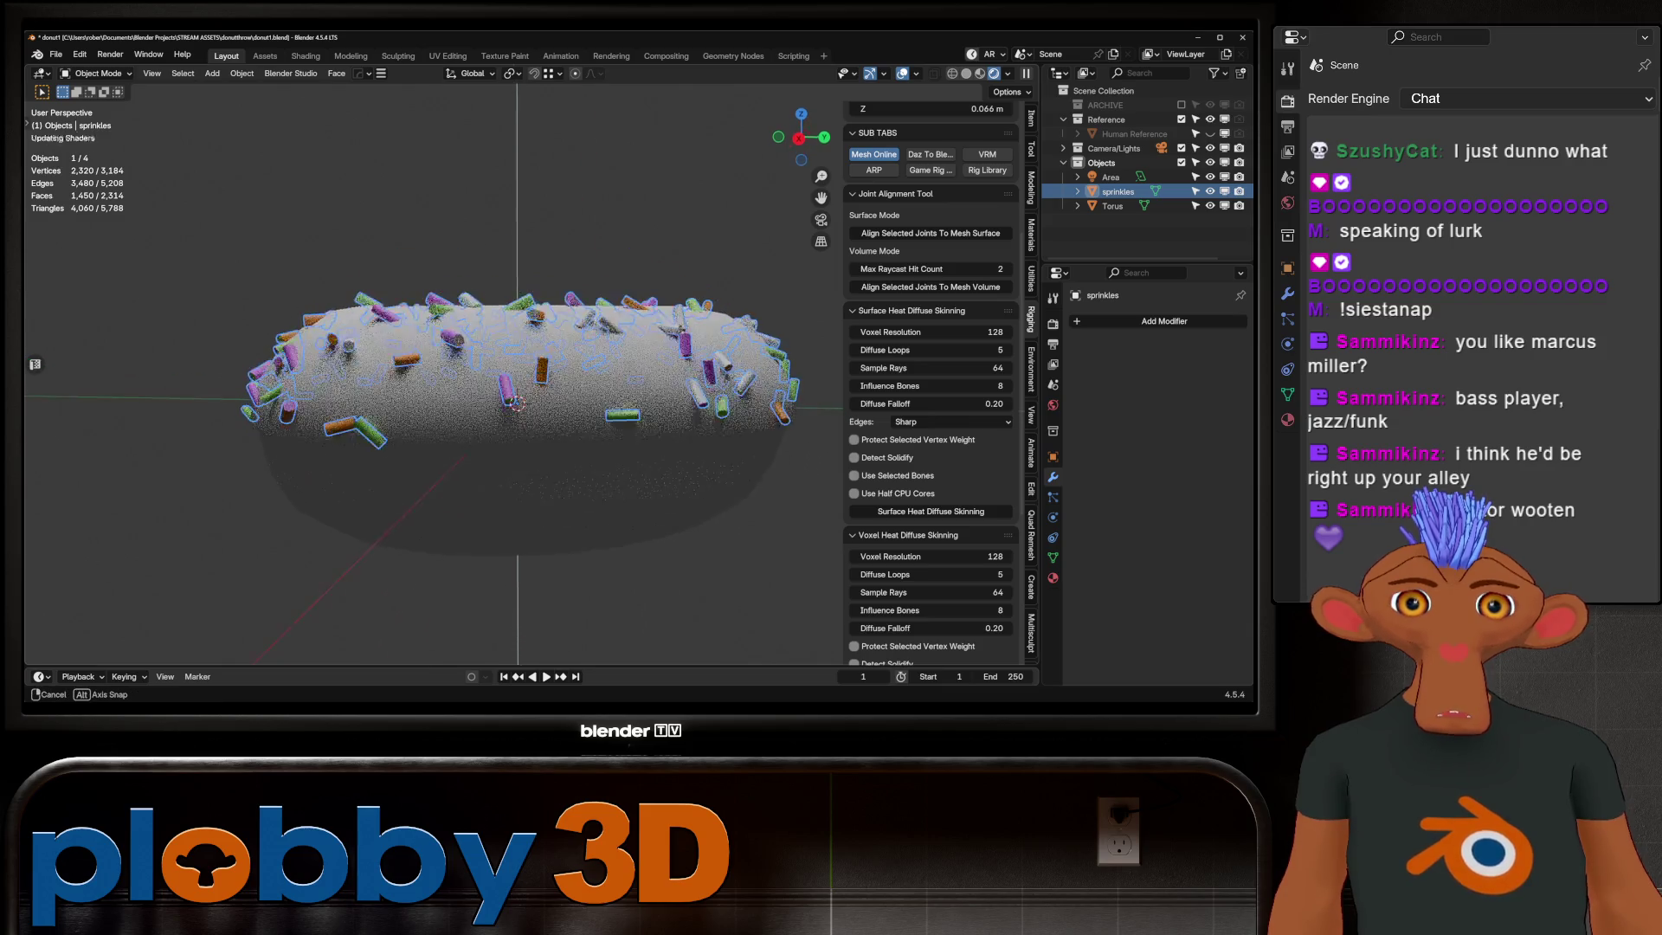
{"action": "scroll", "coordinate": [520, 389], "scroll_direction": "up", "scroll_amount": 5}
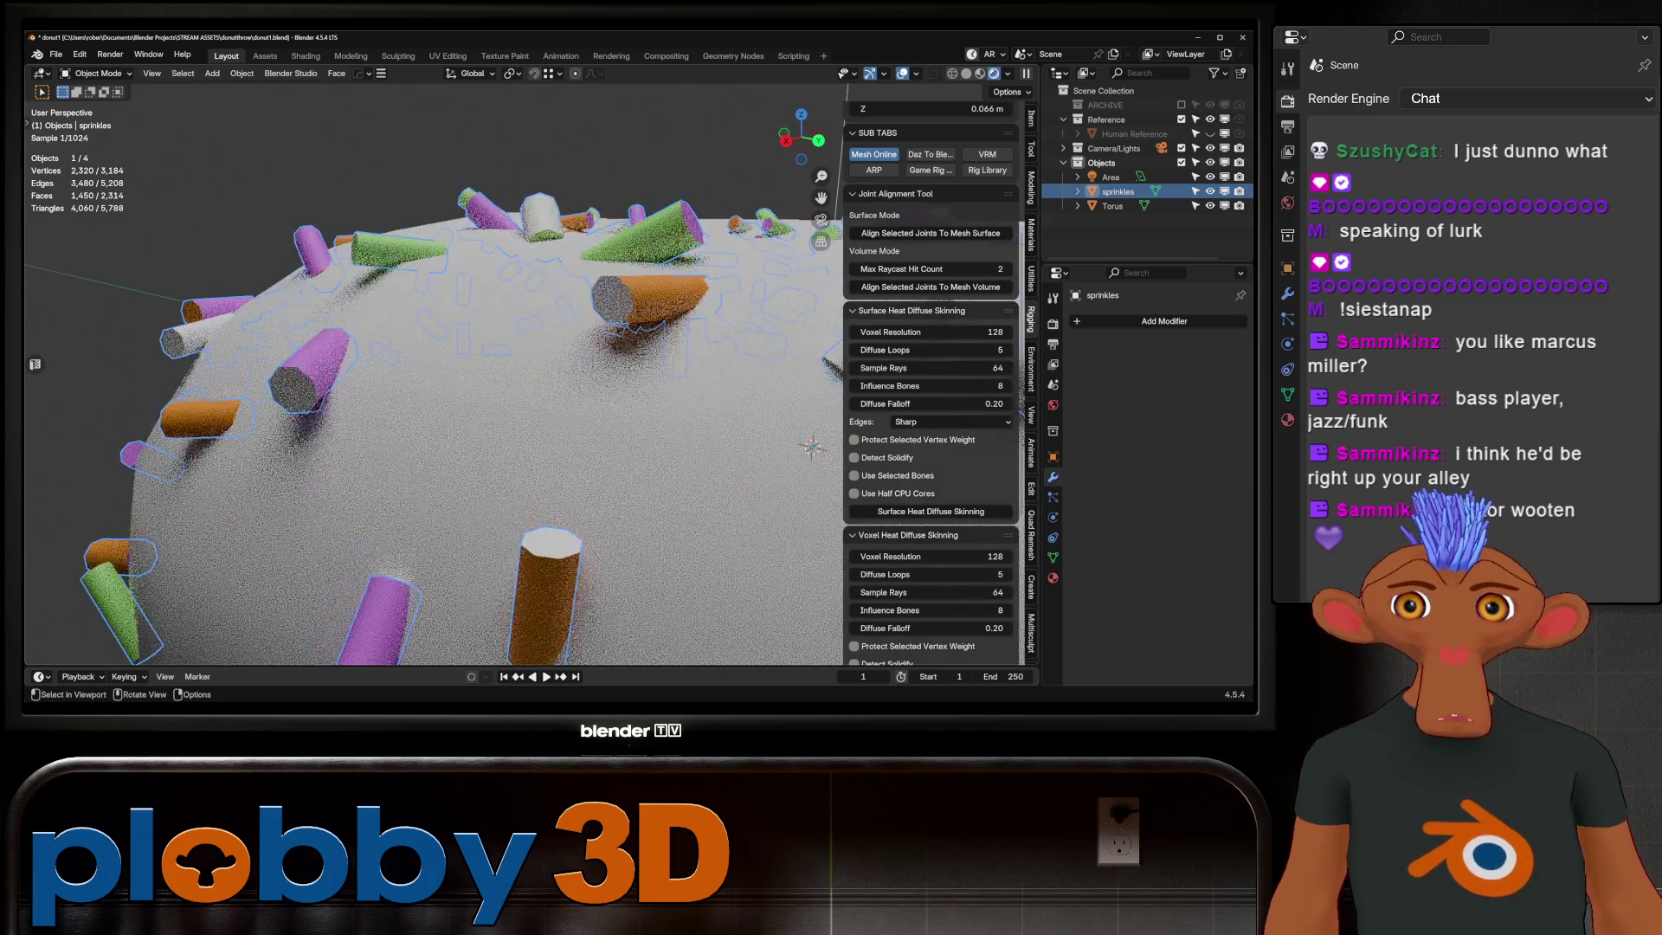
{"action": "mouse_move", "coordinate": [519, 390]}
{"action": "middle_mouse_down"}
{"action": "mouse_move", "coordinate": [598, 416]}
{"action": "mouse_move", "coordinate": [545, 364]}
{"action": "mouse_move", "coordinate": [520, 442]}
{"action": "middle_mouse_up"}
{"action": "scroll", "coordinate": [435, 376], "scroll_direction": "down", "scroll_amount": 4}
{"action": "middle_click_drag", "start_coordinate": [435, 376], "coordinate": [449, 455]}
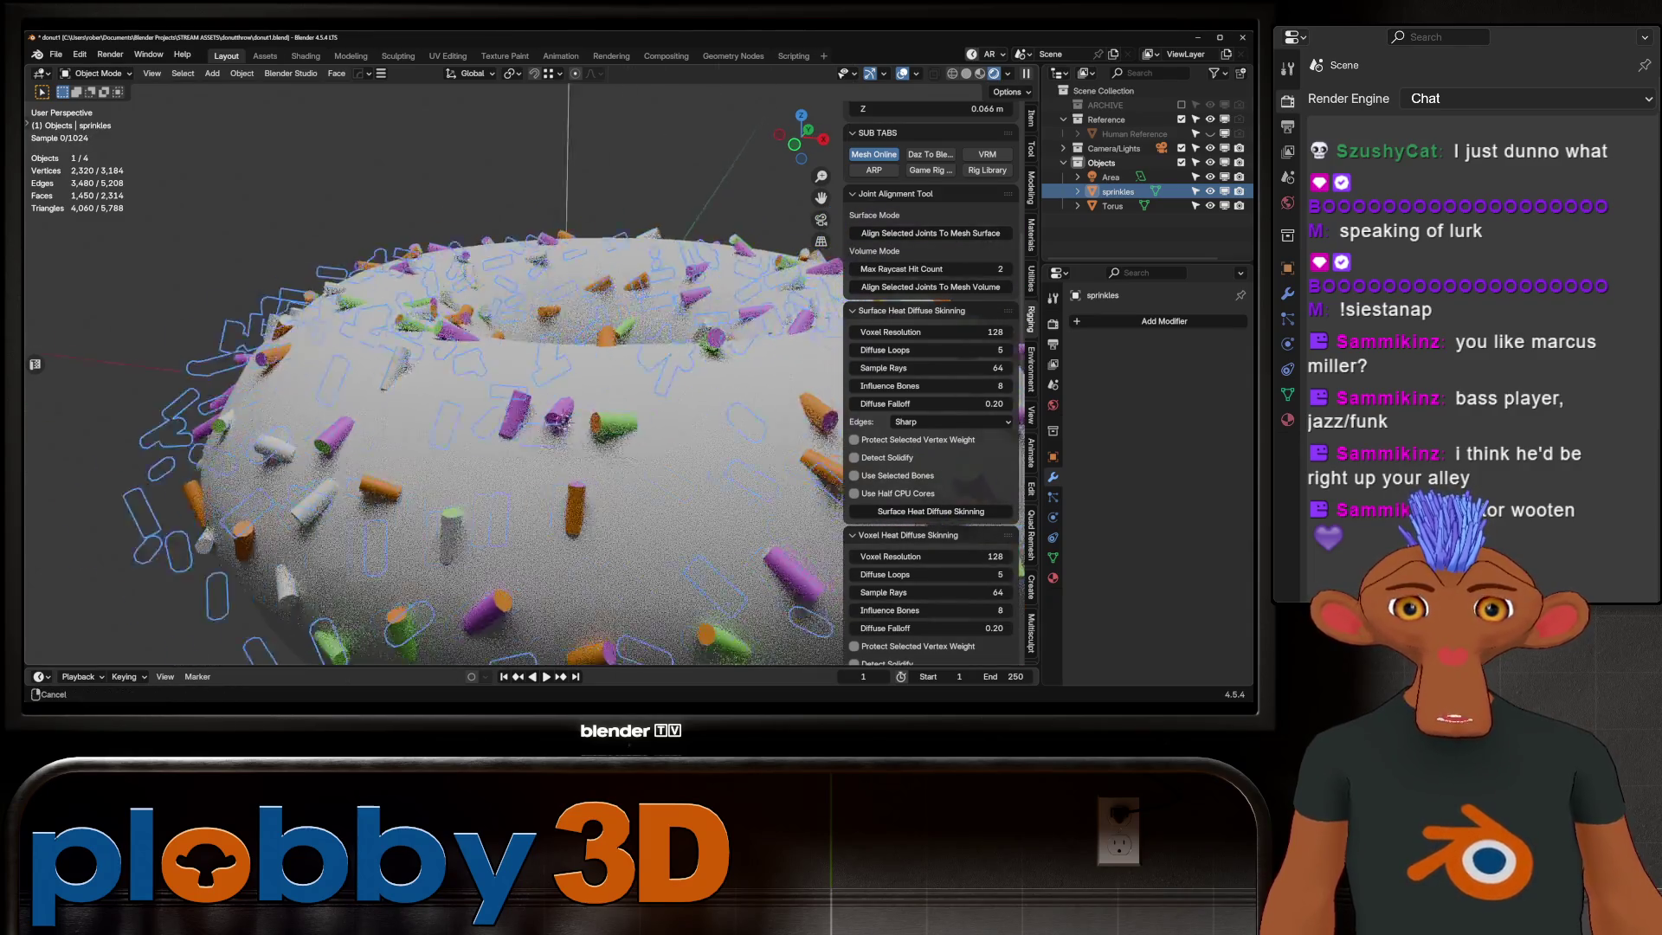
{"action": "middle_click_drag", "start_coordinate": [460, 377], "coordinate": [493, 351]}
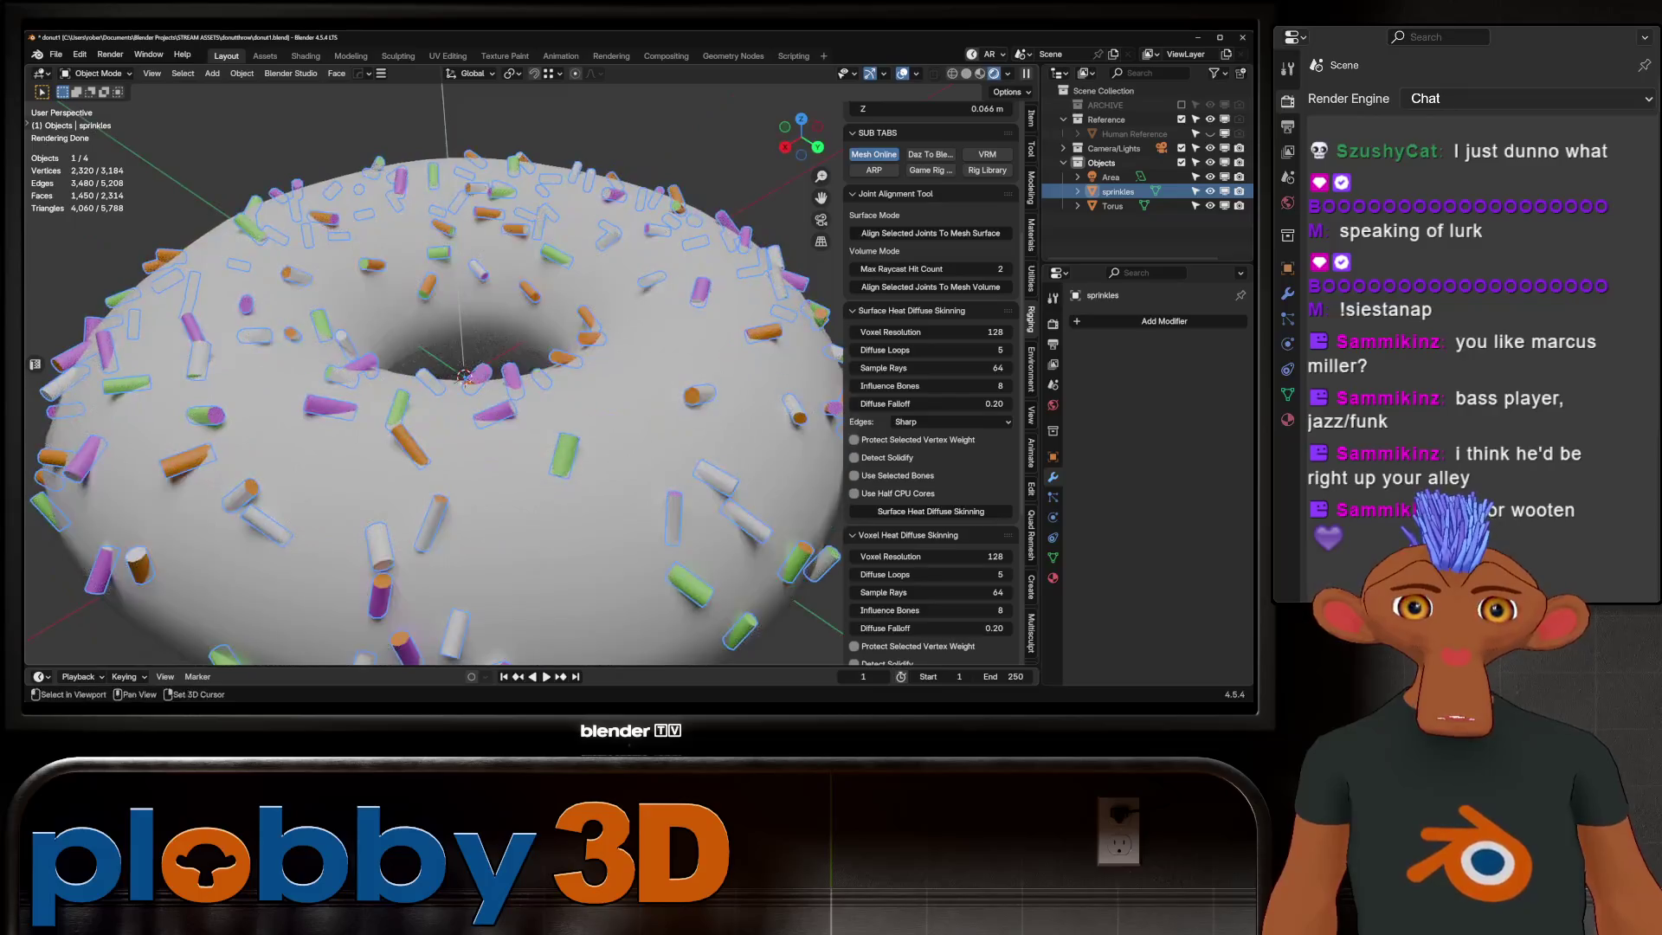
{"action": "key", "text": "Tab"}
{"action": "scroll", "coordinate": [520, 339], "scroll_direction": "up", "scroll_amount": 3}
{"action": "key", "text": "Tab"}
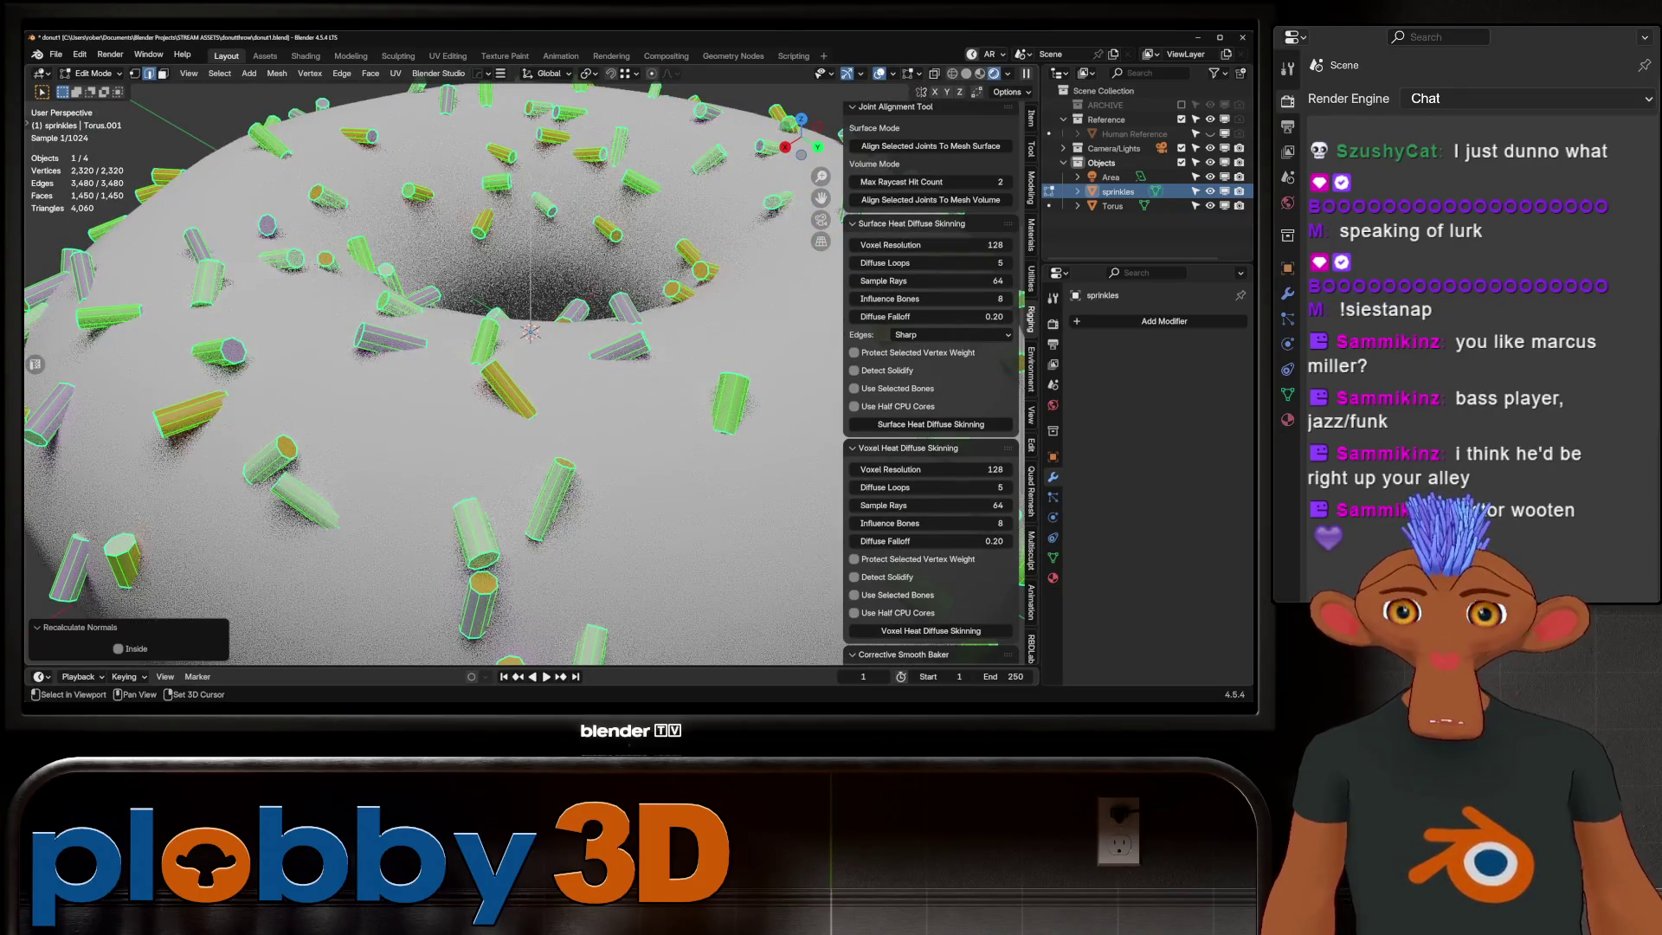
{"action": "scroll", "coordinate": [519, 390], "scroll_direction": "down", "scroll_amount": 5}
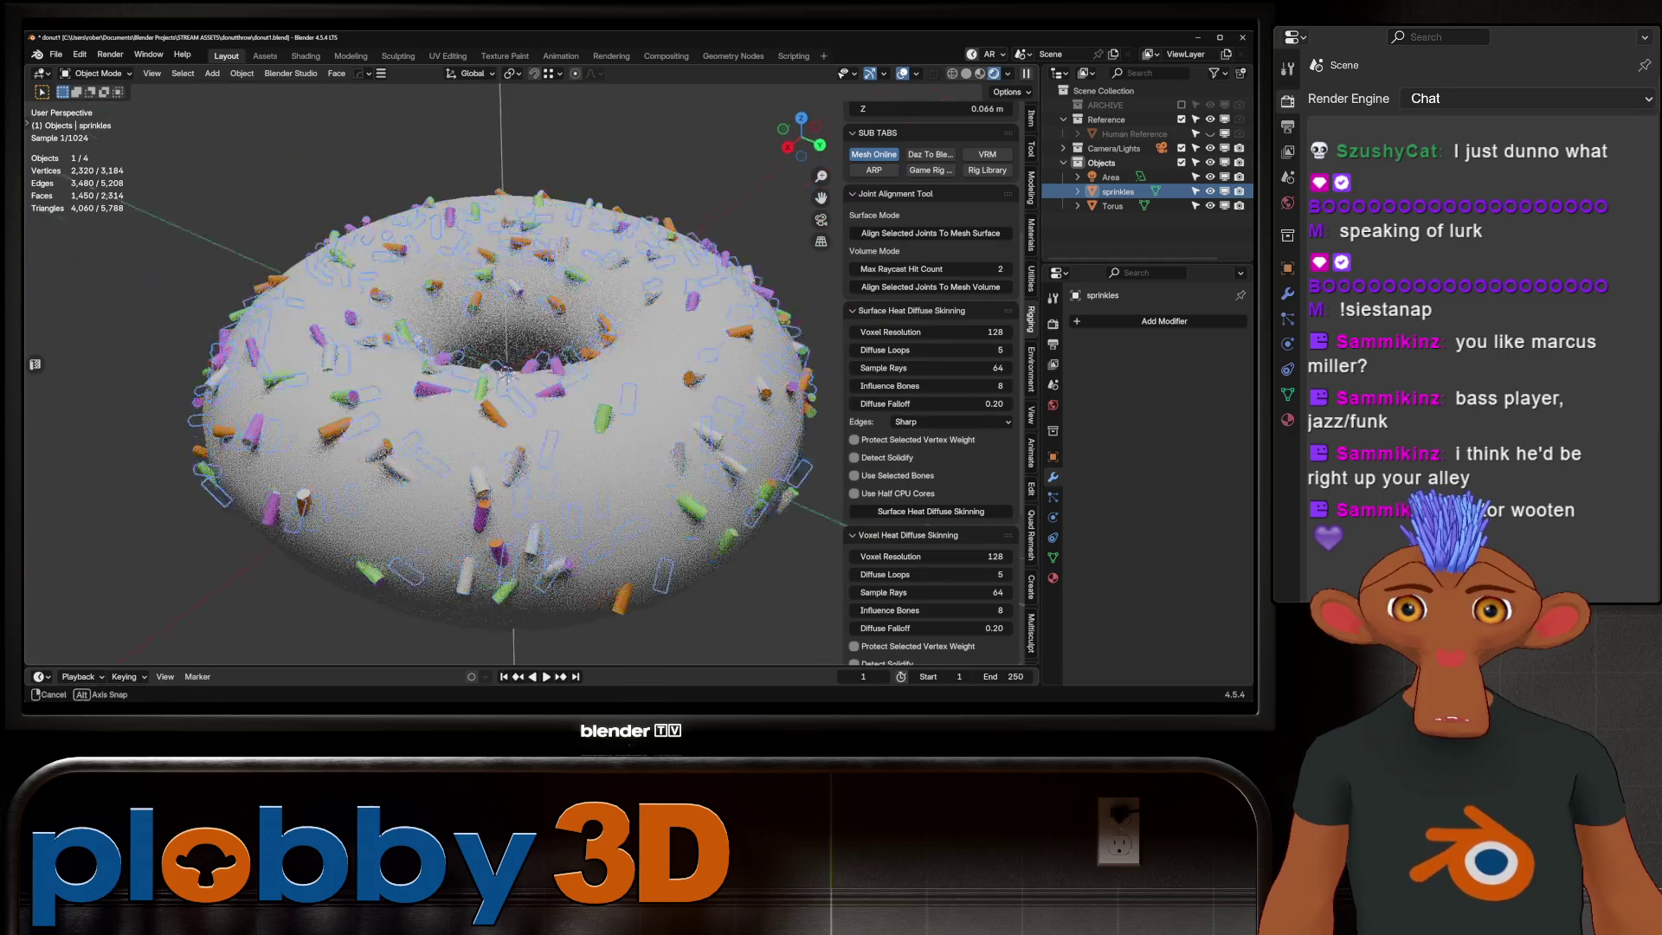
{"action": "middle_click_drag", "start_coordinate": [520, 390], "coordinate": [520, 287]}
{"action": "scroll", "coordinate": [520, 390], "scroll_direction": "up", "scroll_amount": 5}
{"action": "mouse_move", "coordinate": [519, 390]}
{"action": "middle_mouse_down"}
{"action": "mouse_move", "coordinate": [493, 389]}
{"action": "mouse_move", "coordinate": [520, 337]}
{"action": "mouse_move", "coordinate": [520, 259]}
{"action": "middle_mouse_up"}
{"action": "scroll", "coordinate": [449, 376], "scroll_direction": "up", "scroll_amount": 2}
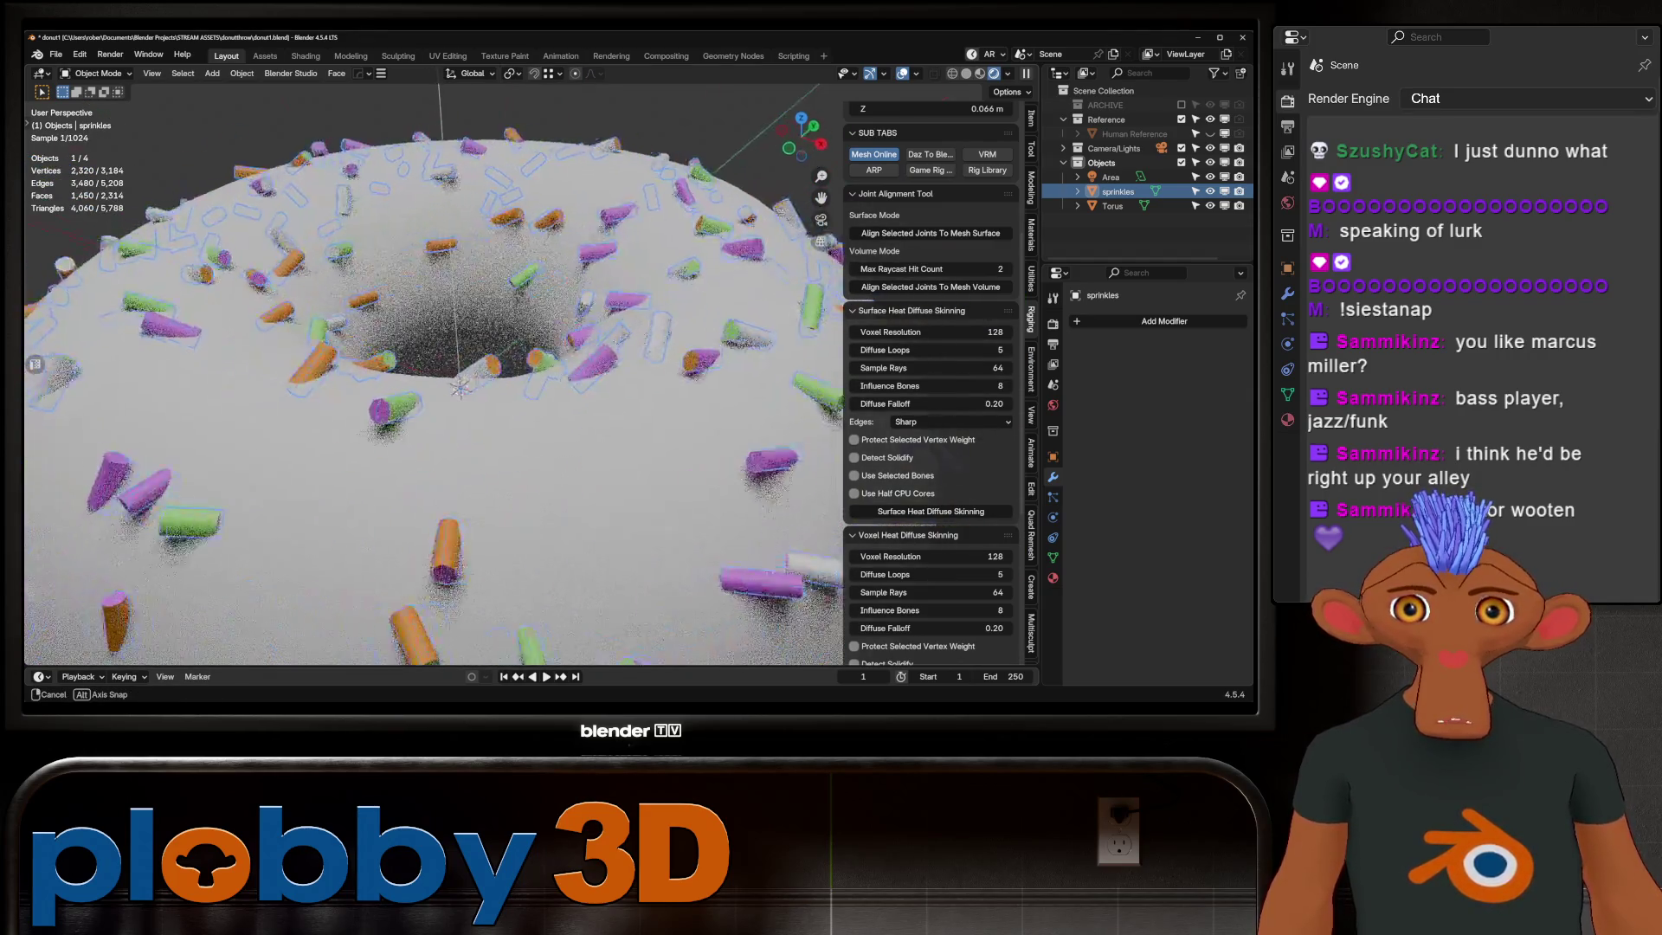
{"action": "middle_click_drag", "start_coordinate": [520, 390], "coordinate": [520, 325]}
{"action": "scroll", "coordinate": [520, 390], "scroll_direction": "down", "scroll_amount": 3}
{"action": "key", "text": "Tab"}
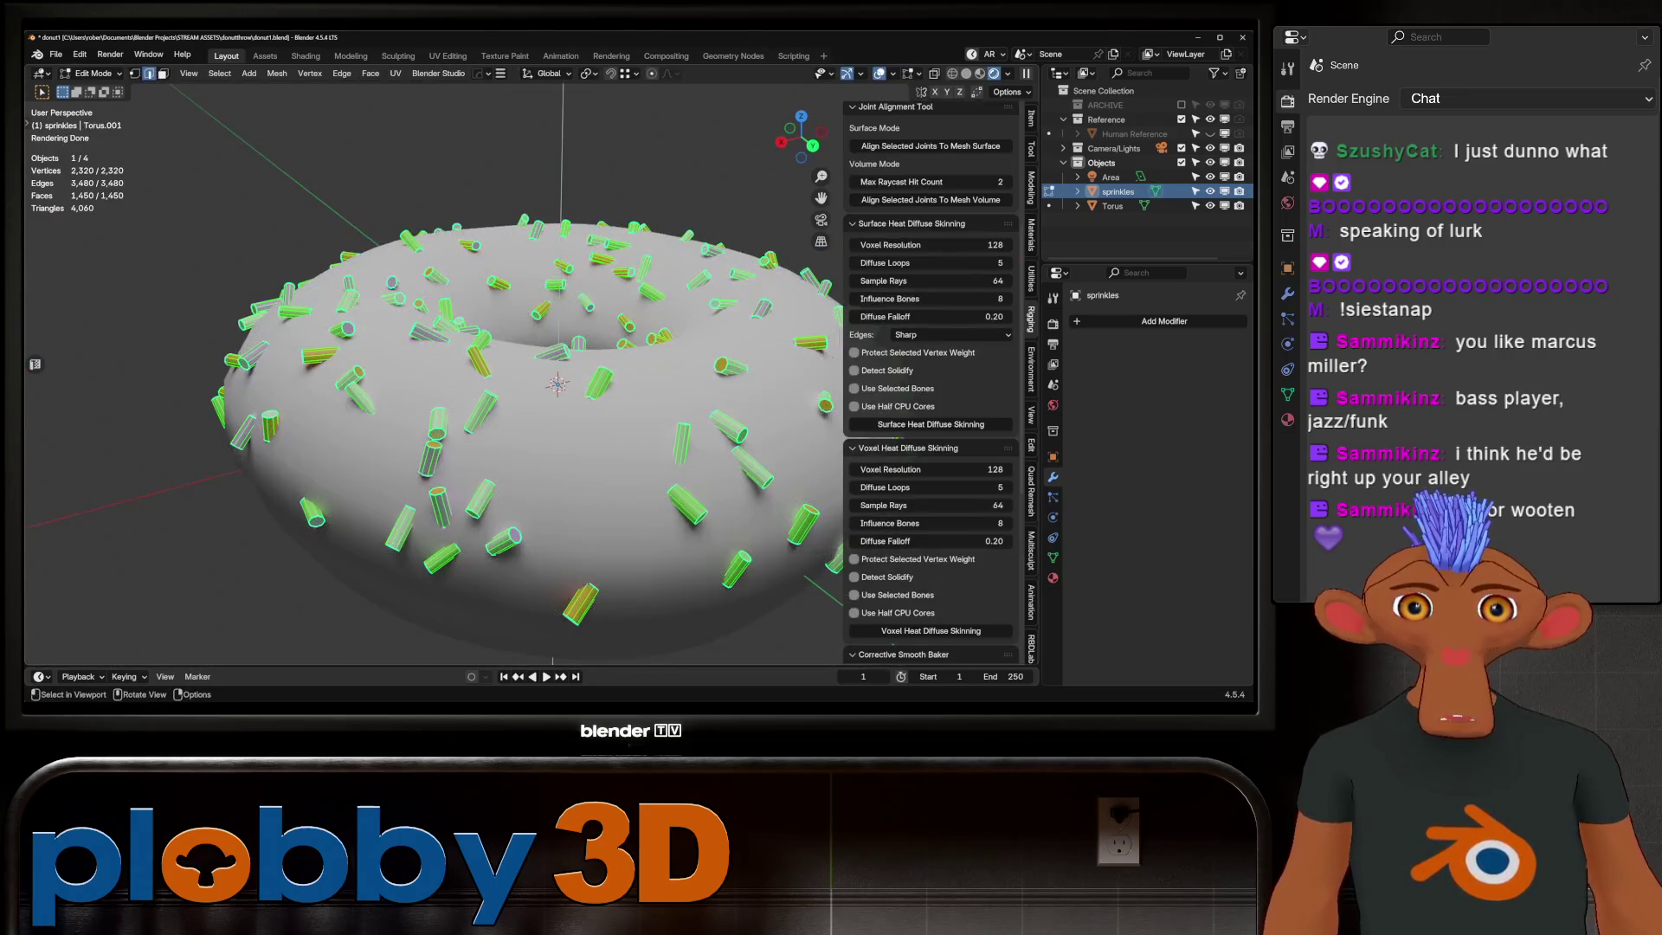
{"action": "key", "text": "Tab"}
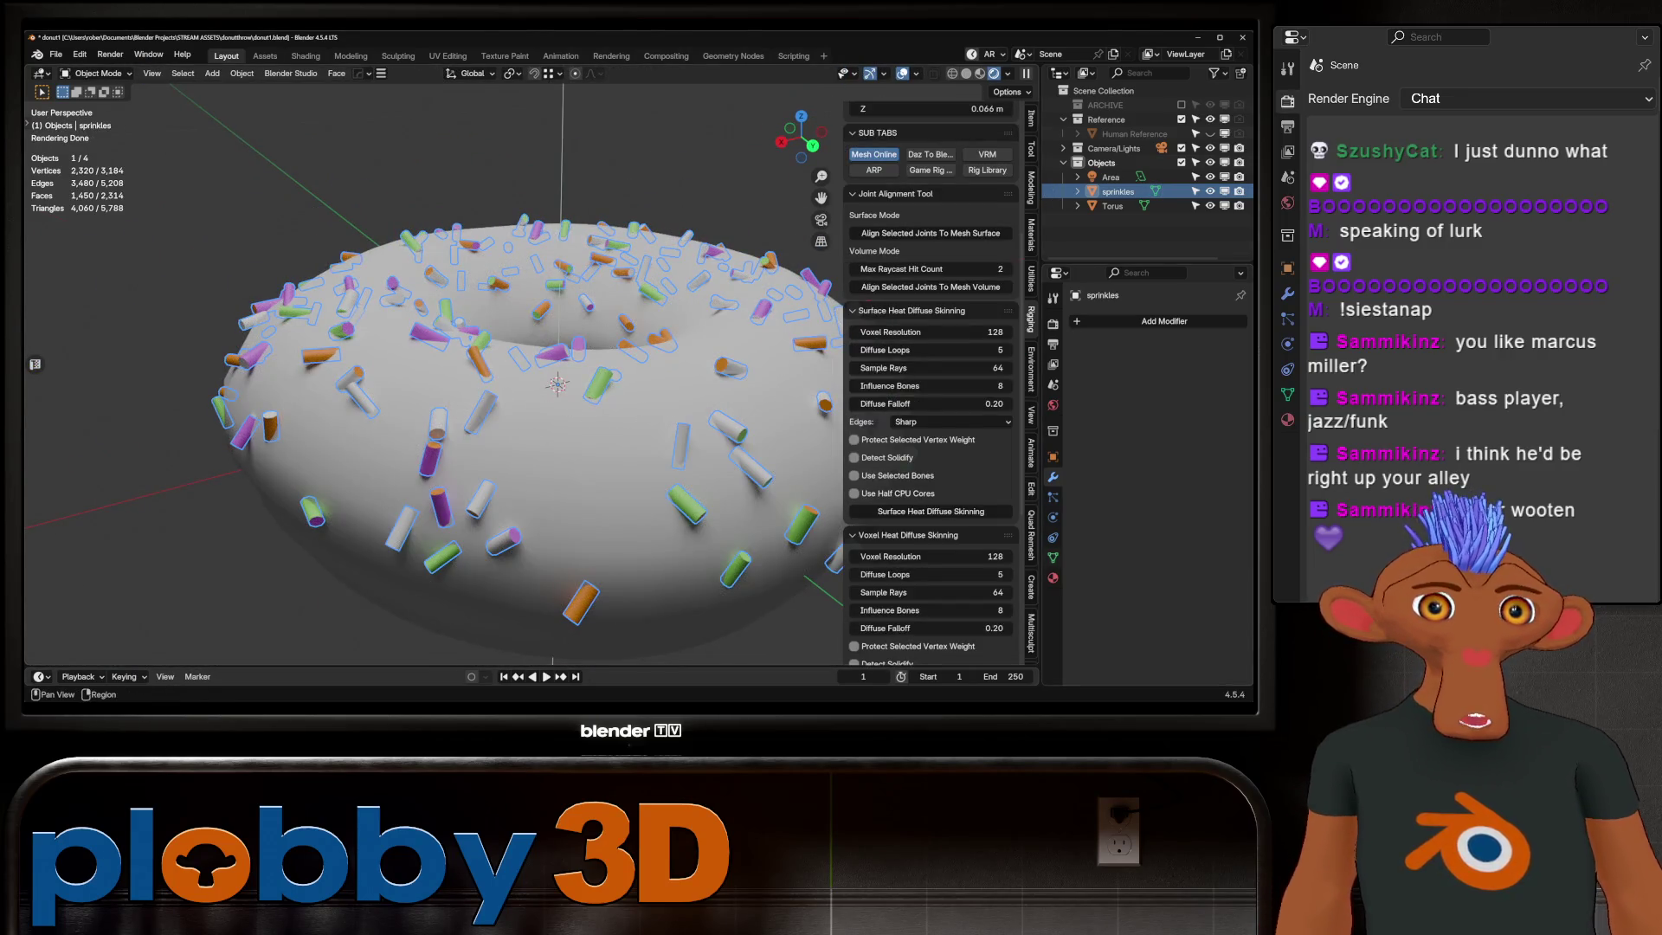
Step: Check the sprinkles' mesh geometry data settings, then return to the Shading workspace
{"action": "left_click", "coordinate": [1053, 558]}
{"action": "left_click", "coordinate": [1111, 634]}
{"action": "scroll", "coordinate": [1142, 610], "scroll_direction": "down", "scroll_amount": 2}
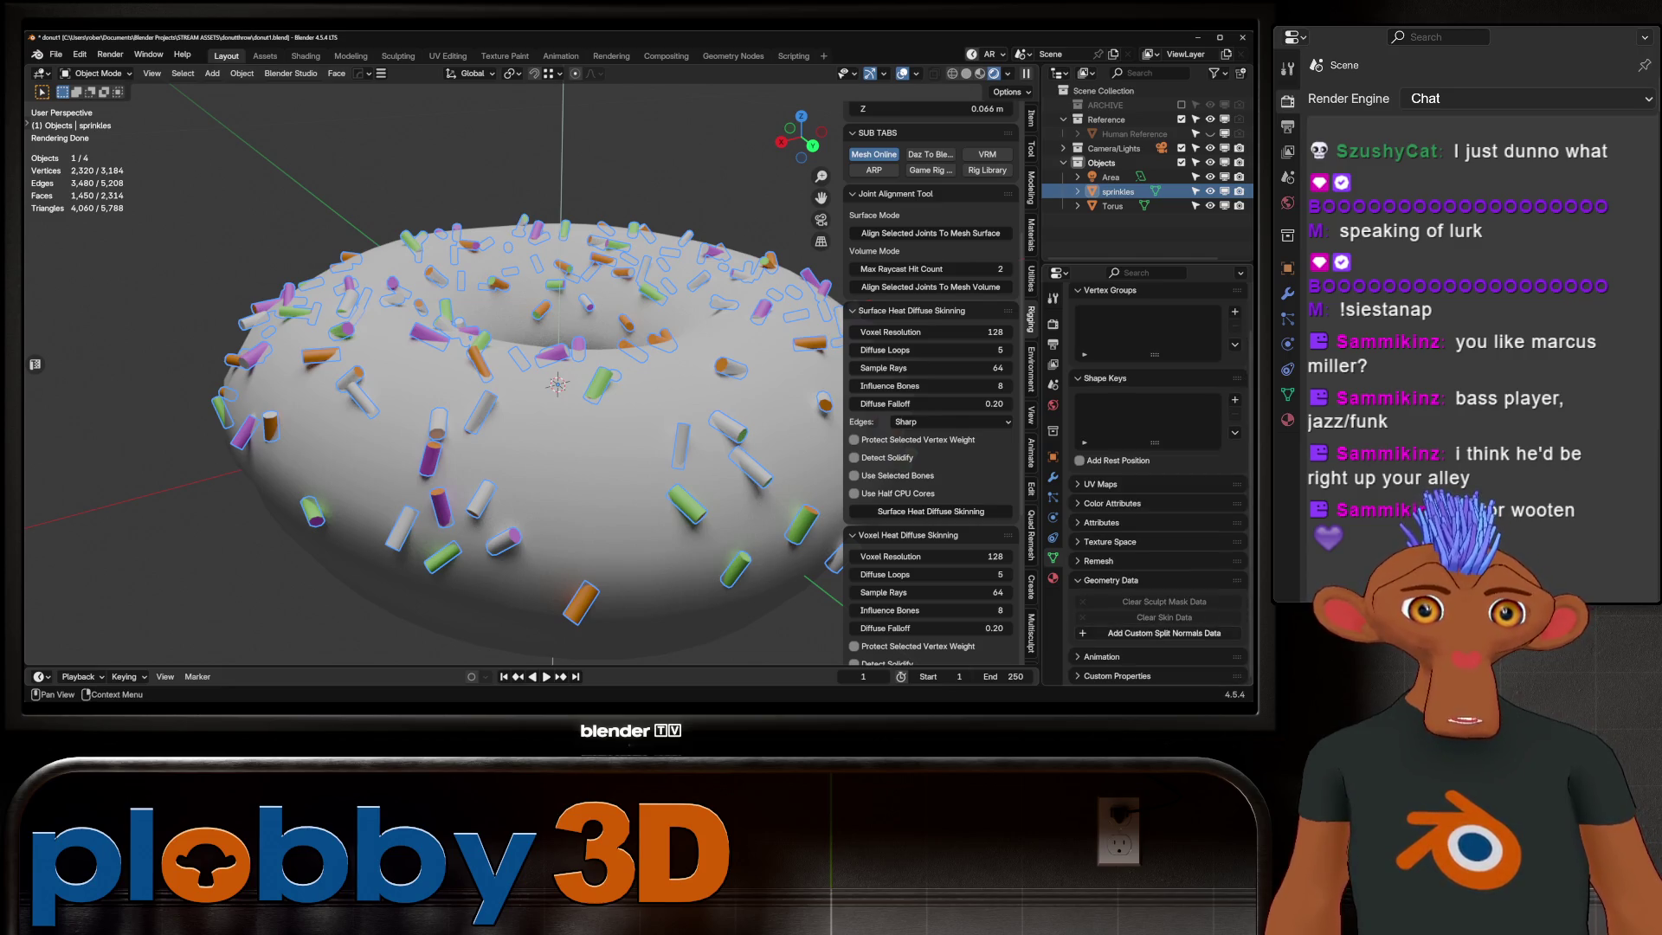
{"action": "scroll", "coordinate": [1143, 520], "scroll_direction": "up", "scroll_amount": 2}
{"action": "mouse_move", "coordinate": [558, 390]}
{"action": "middle_mouse_down"}
{"action": "mouse_move", "coordinate": [445, 353]}
{"action": "mouse_move", "coordinate": [446, 390]}
{"action": "mouse_move", "coordinate": [469, 338]}
{"action": "mouse_move", "coordinate": [520, 370]}
{"action": "middle_mouse_up"}
{"action": "scroll", "coordinate": [445, 354], "scroll_direction": "up", "scroll_amount": 3}
{"action": "scroll", "coordinate": [445, 354], "scroll_direction": "down", "scroll_amount": 5}
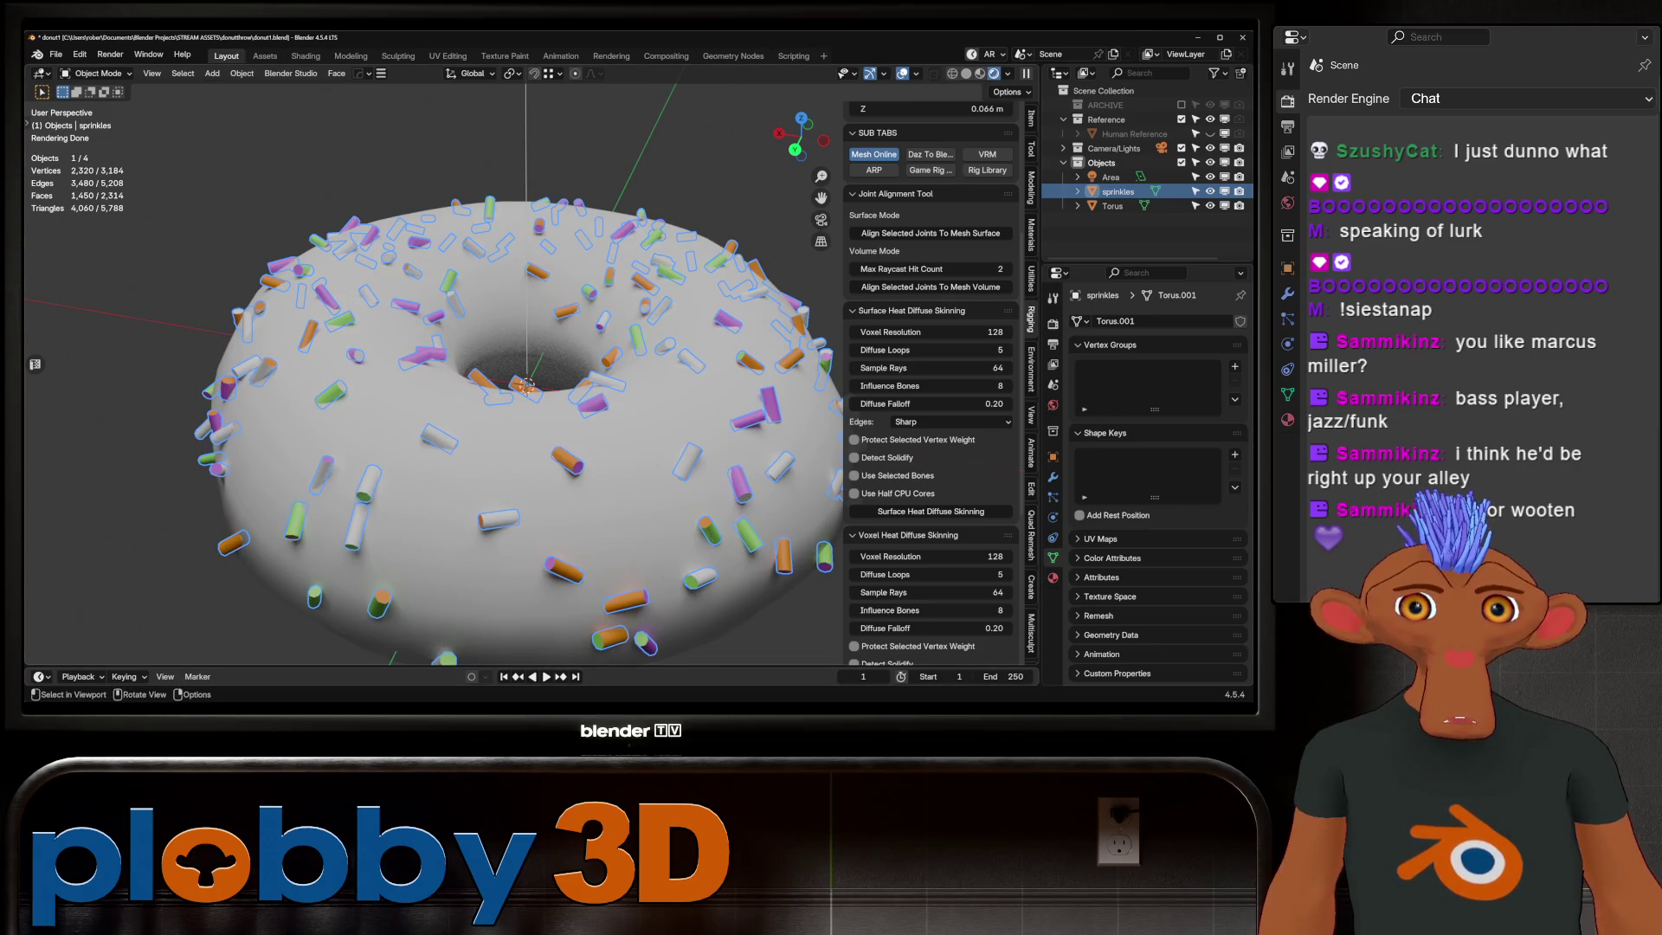
{"action": "middle_click_drag", "start_coordinate": [519, 370], "coordinate": [545, 416]}
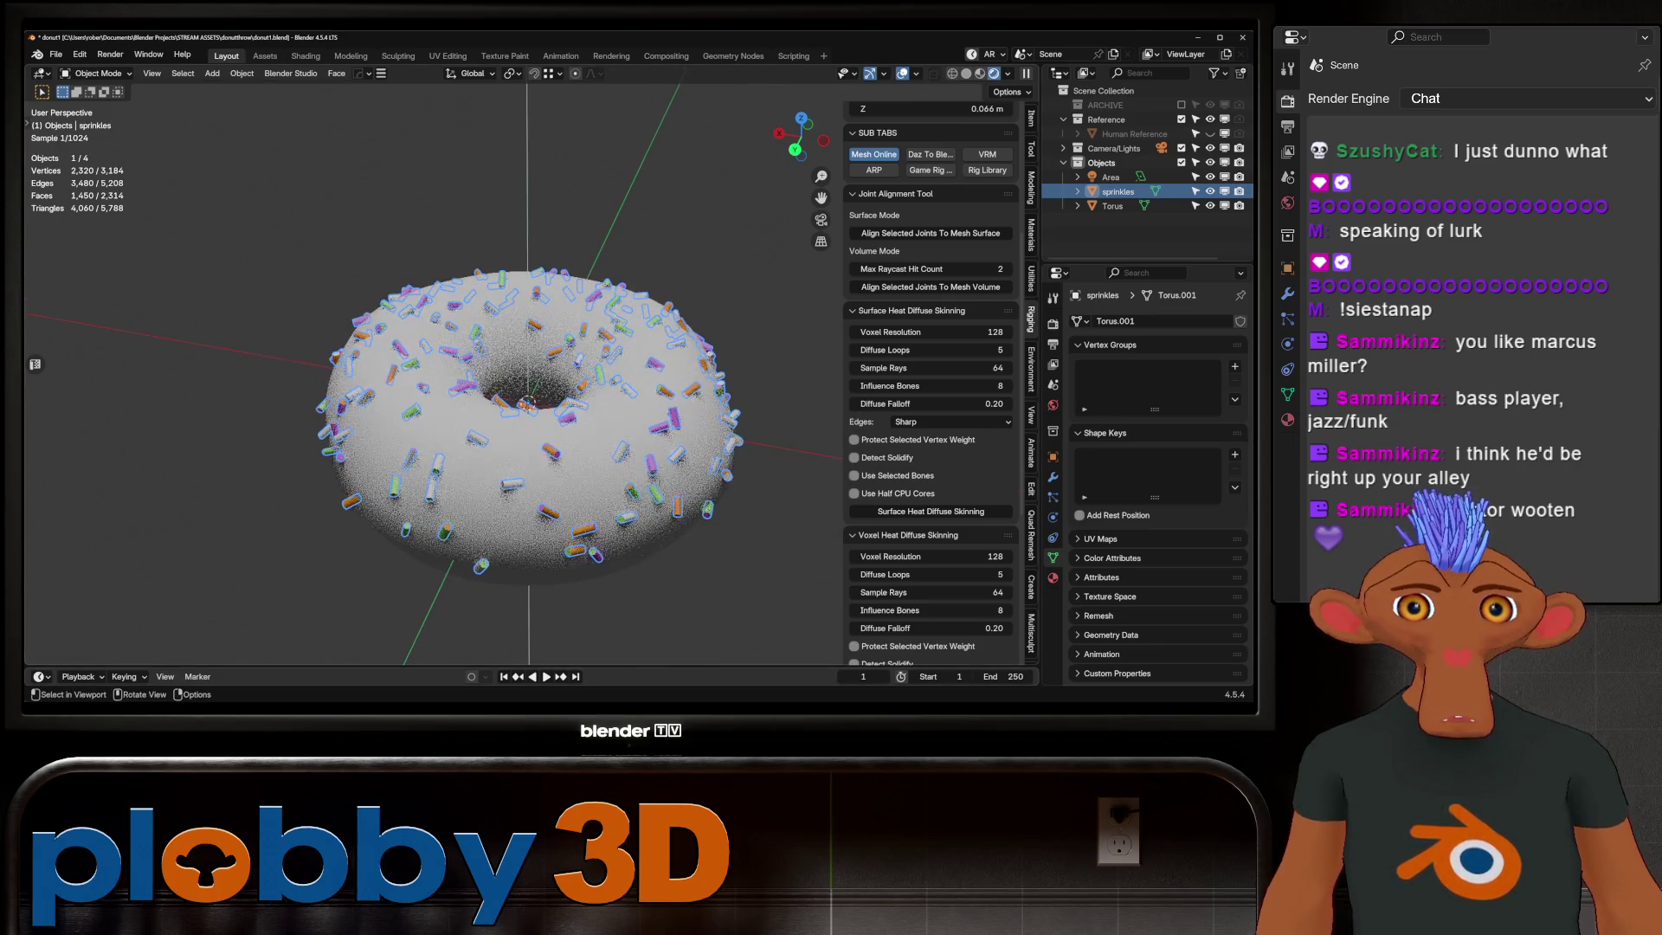
{"action": "scroll", "coordinate": [546, 417], "scroll_direction": "up", "scroll_amount": 2}
{"action": "scroll", "coordinate": [545, 416], "scroll_direction": "up", "scroll_amount": 2}
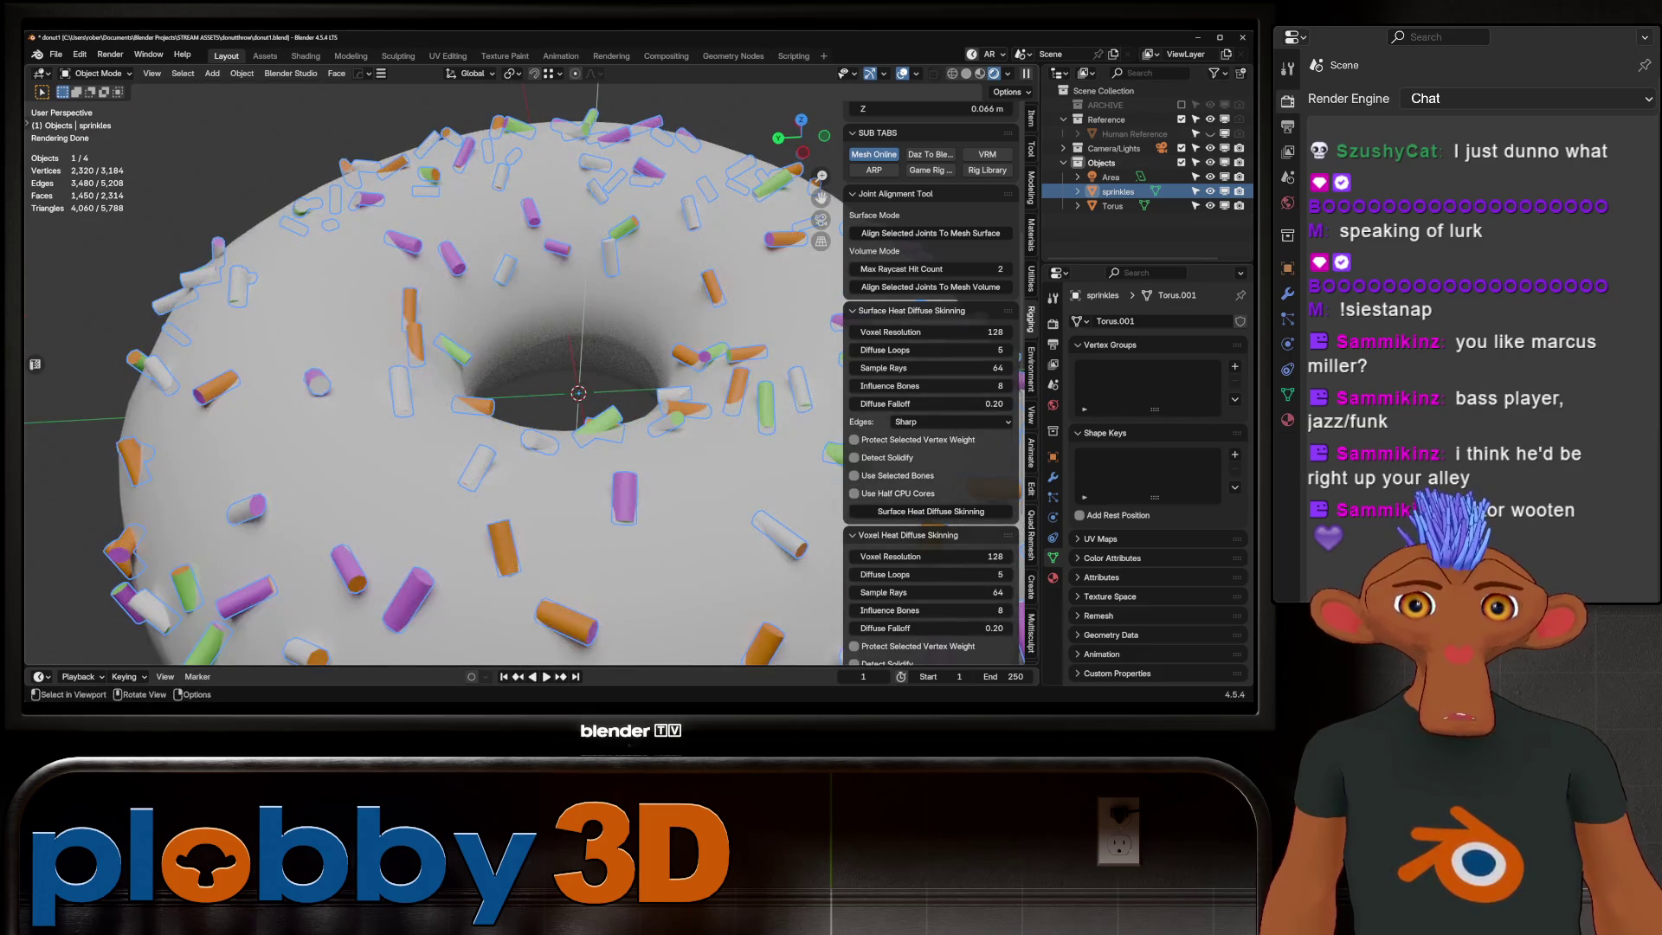
{"action": "left_click", "coordinate": [305, 54]}
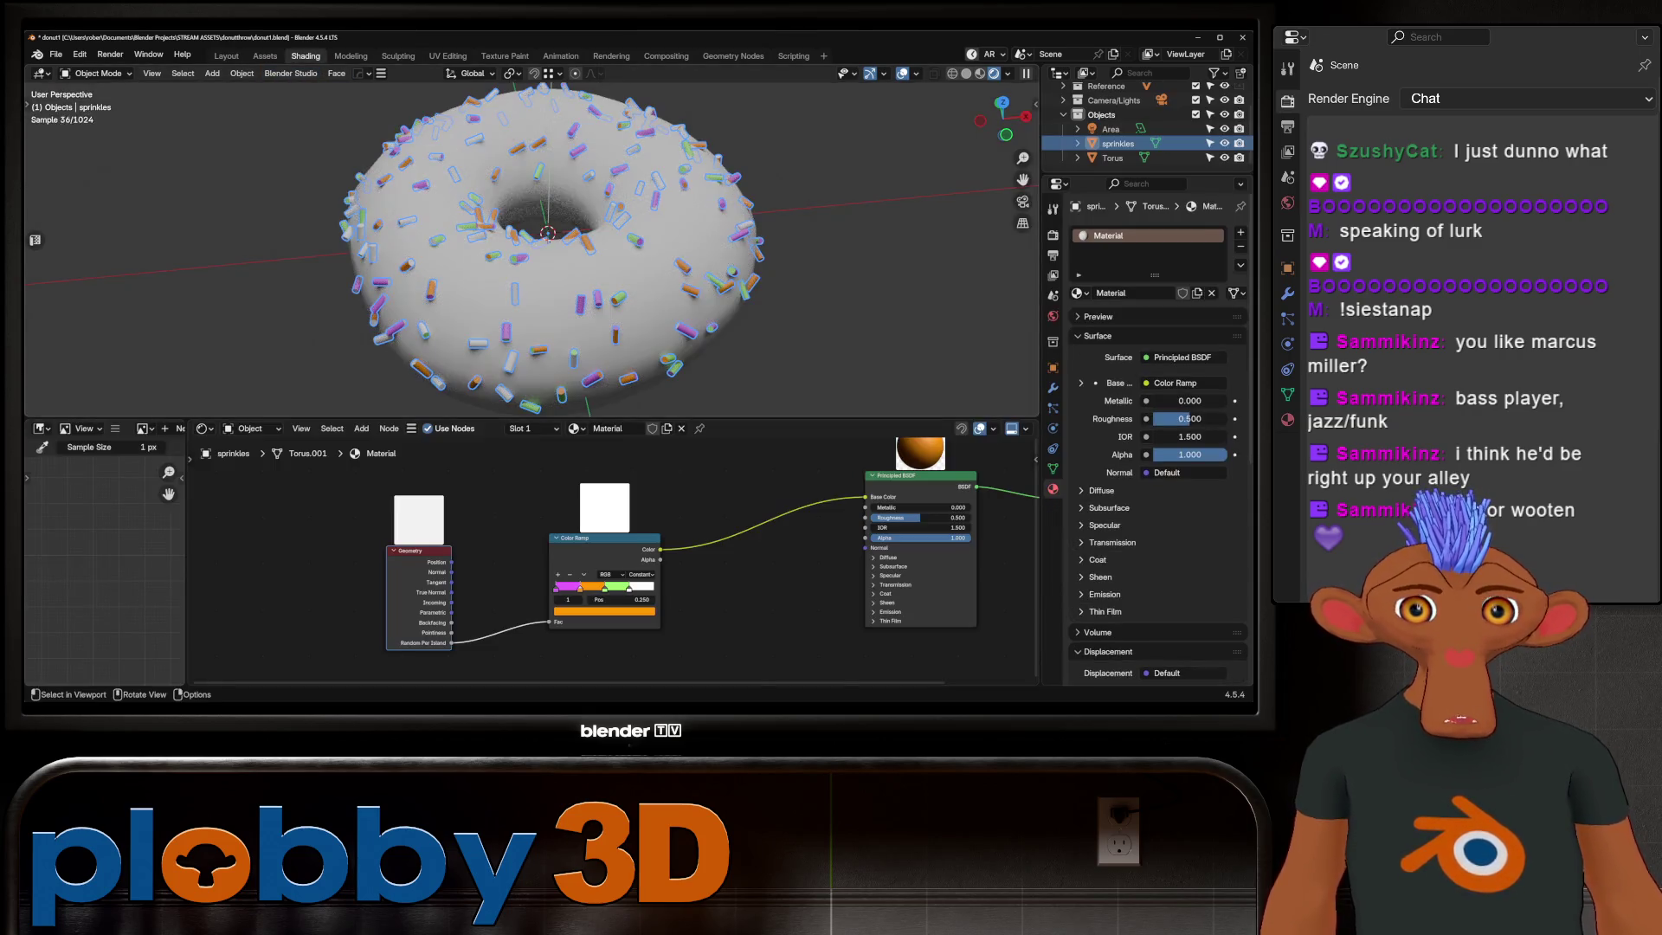
{"action": "scroll", "coordinate": [533, 240], "scroll_direction": "up", "scroll_amount": 4}
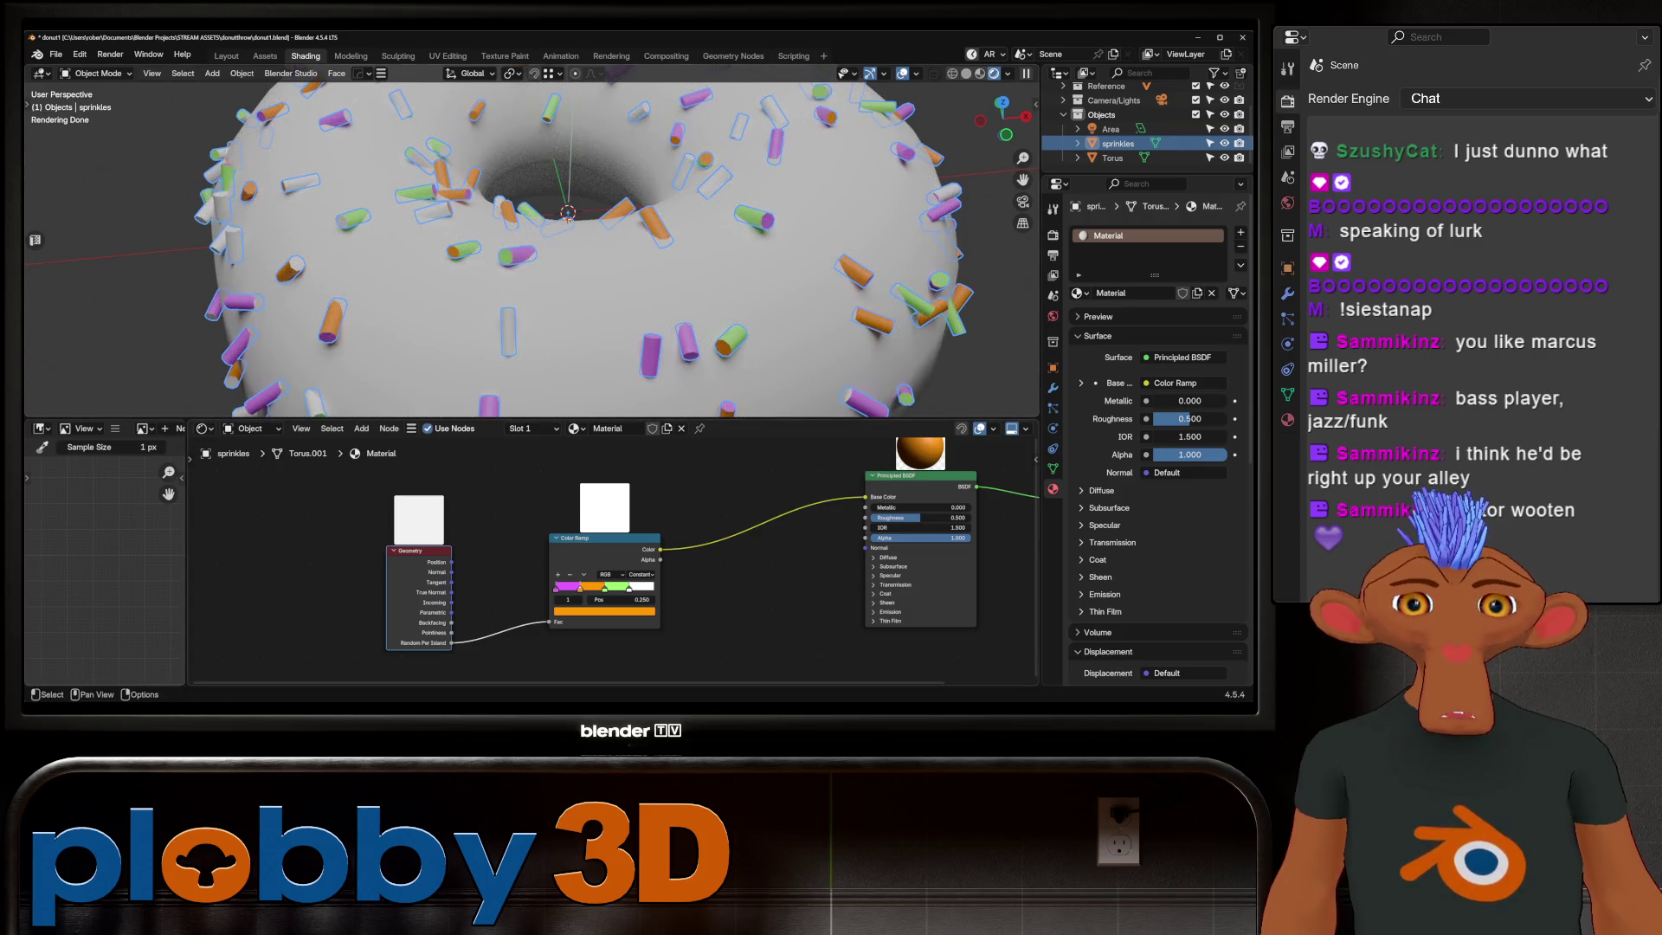
Step: Try Linear interpolation on the colour ramp, then restore Constant hard bands
{"action": "left_click", "coordinate": [639, 574]}
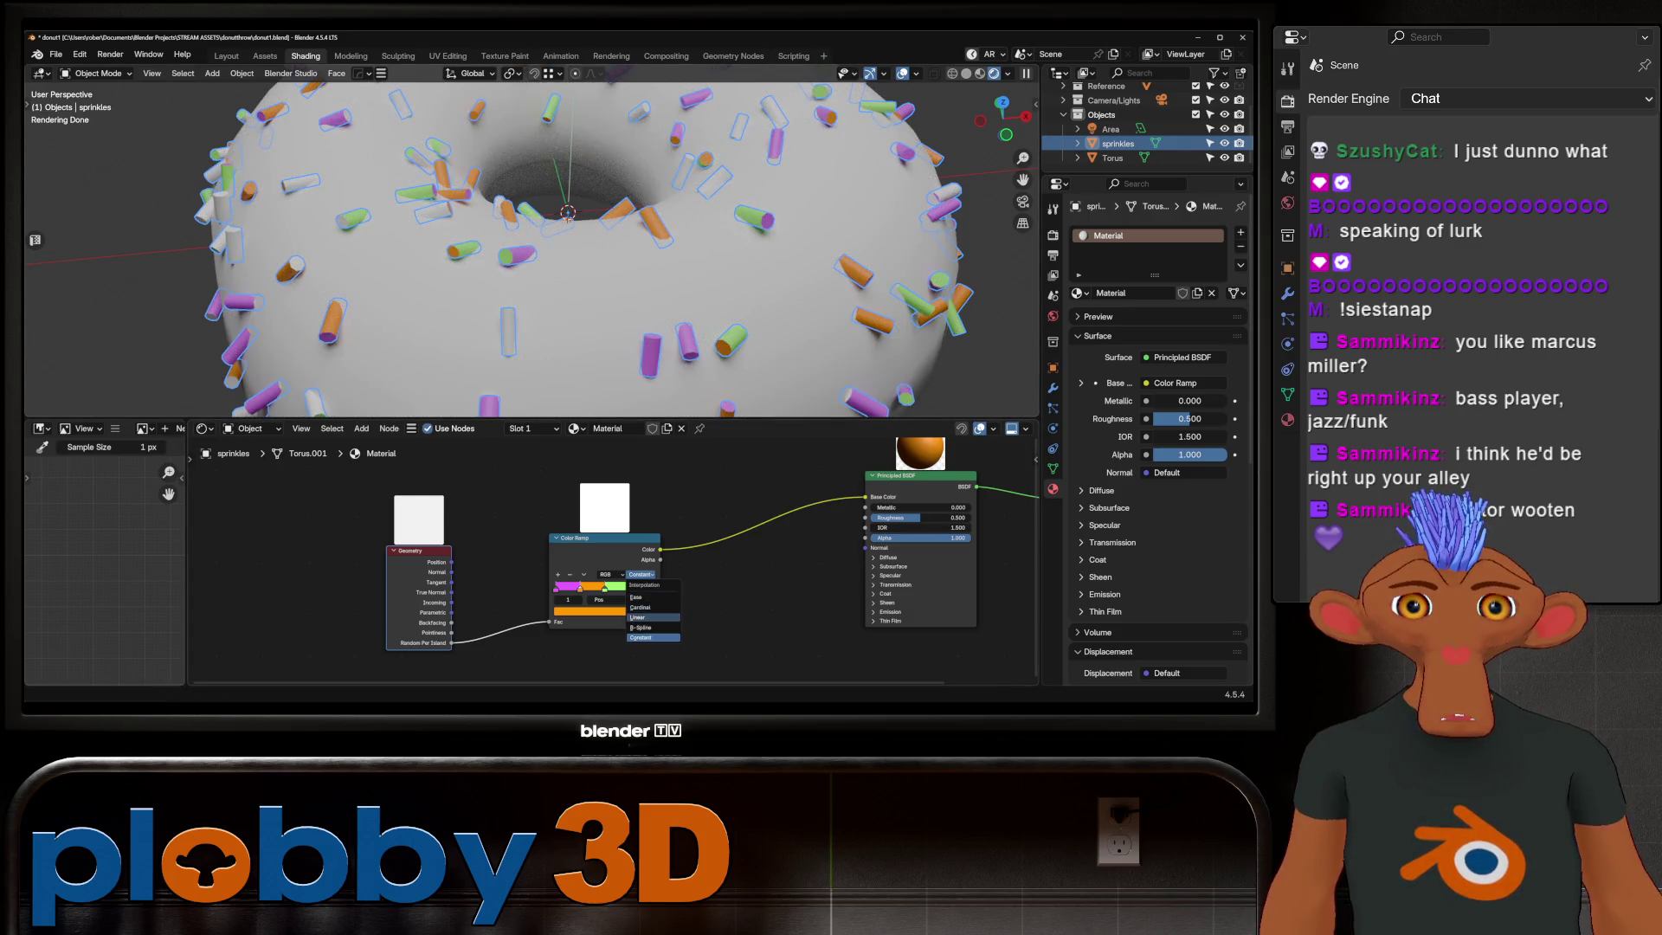
{"action": "left_click", "coordinate": [638, 618]}
{"action": "left_click", "coordinate": [638, 574]}
{"action": "left_click", "coordinate": [639, 637]}
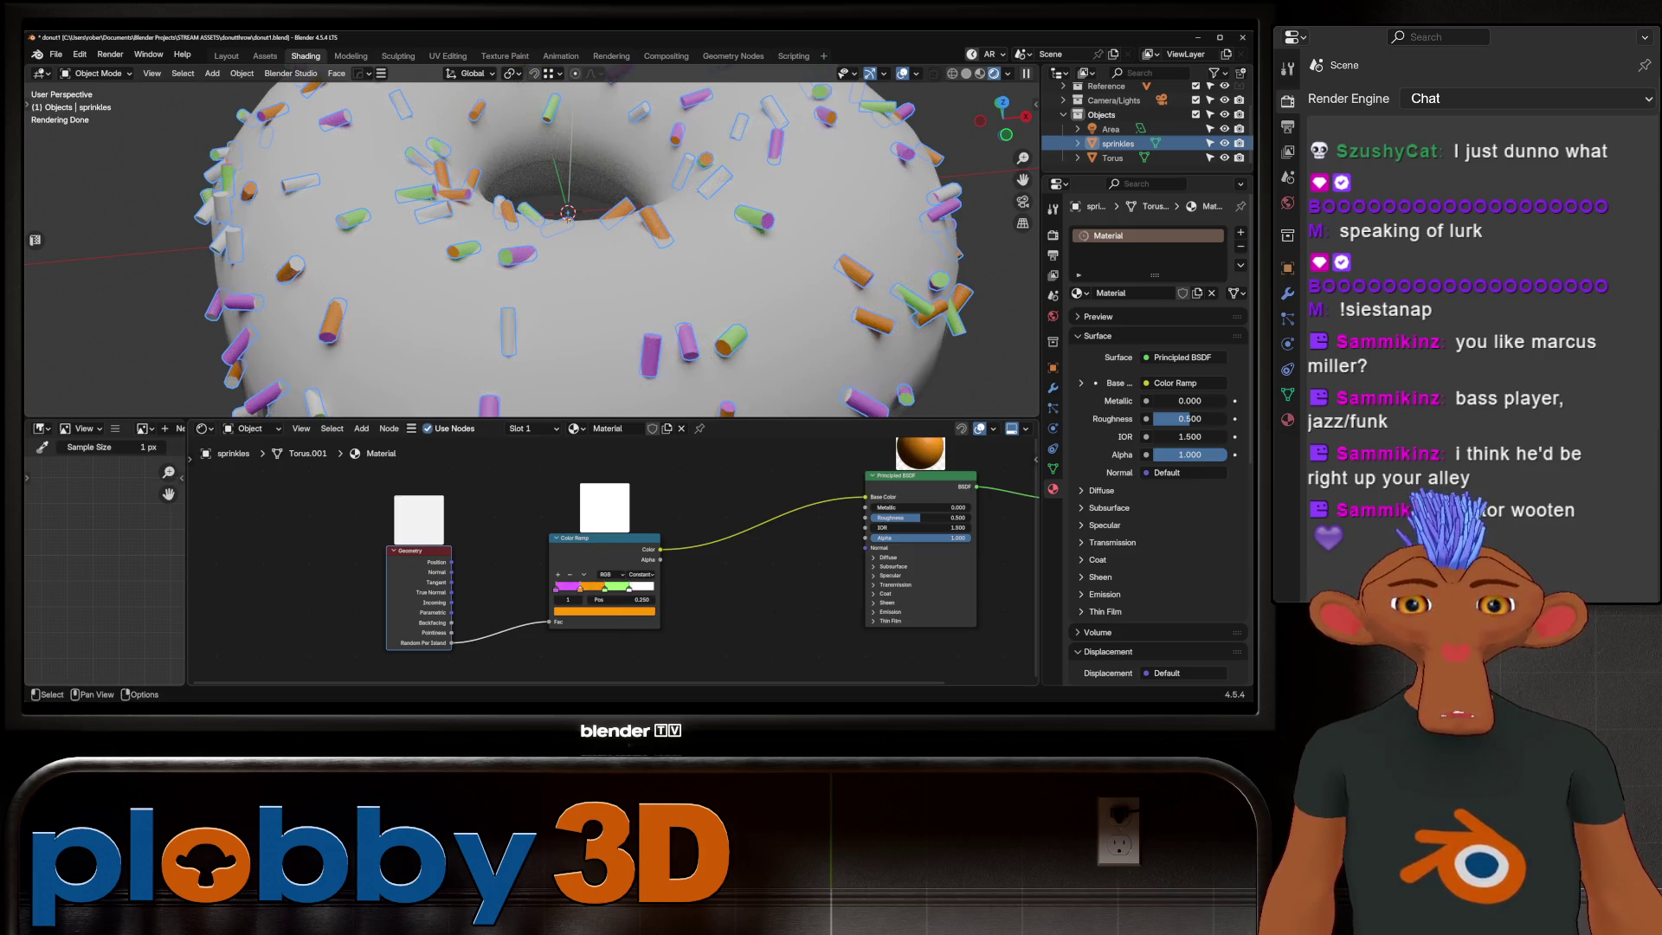
Step: Shift the Geometry node left, pan the node graph, and bring up the Add node menu
{"action": "left_click_drag", "start_coordinate": [418, 550], "coordinate": [316, 551]}
{"action": "scroll", "coordinate": [610, 558], "scroll_direction": "down", "scroll_amount": 1}
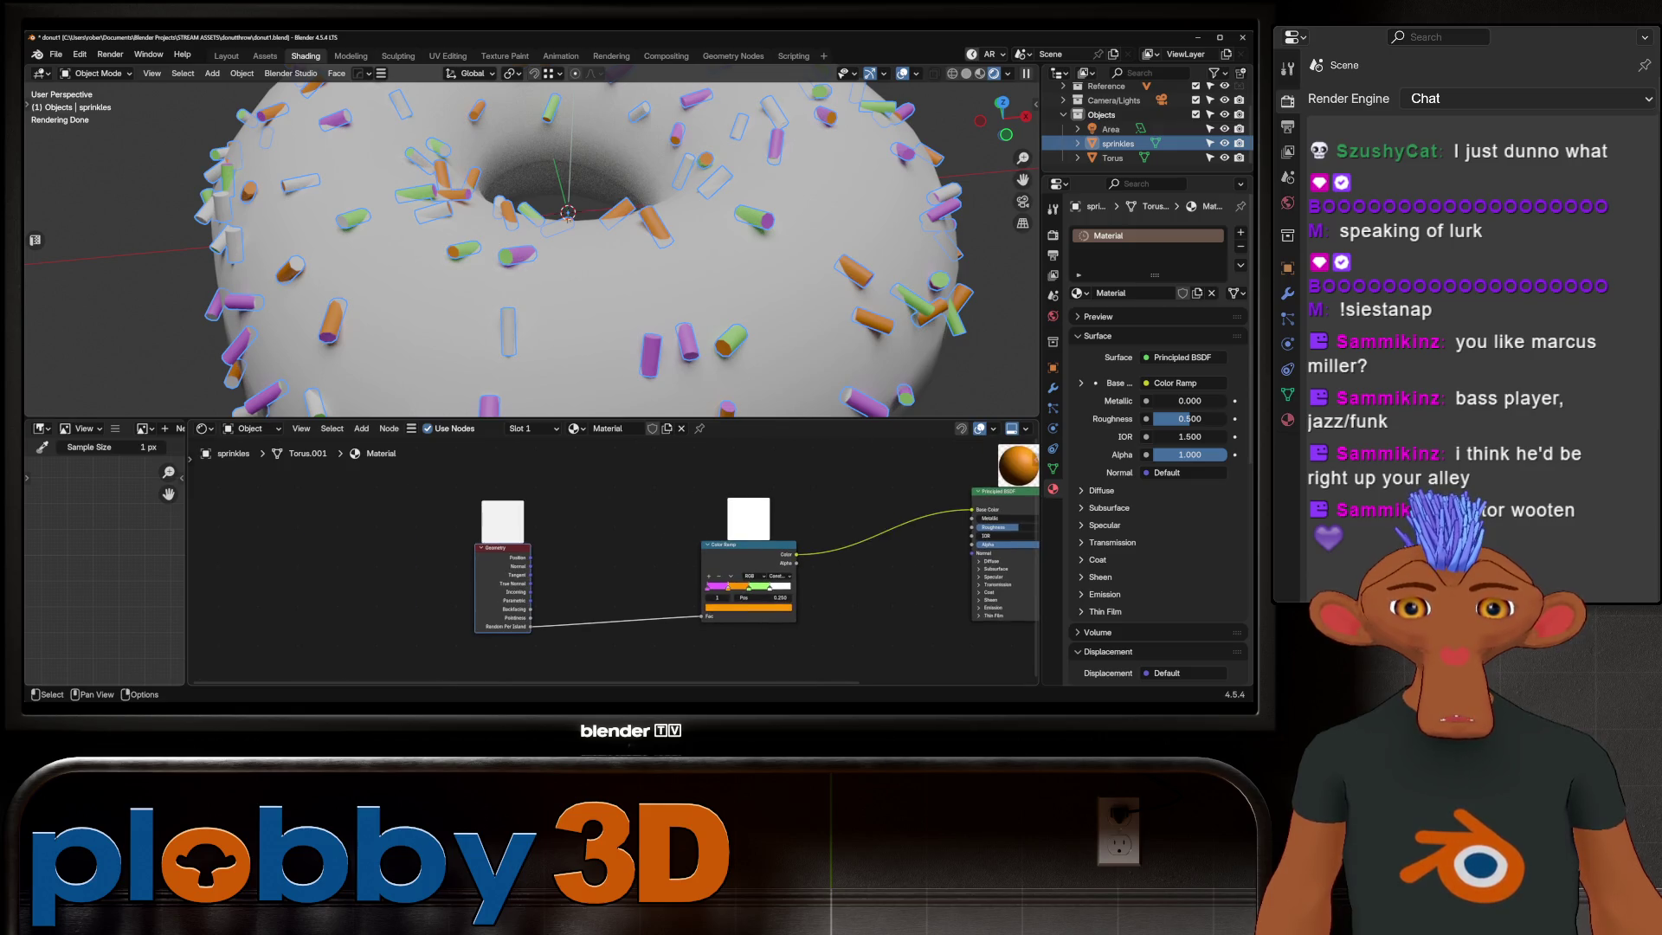
{"action": "scroll", "coordinate": [566, 580], "scroll_direction": "up", "scroll_amount": 2}
{"action": "scroll", "coordinate": [611, 558], "scroll_direction": "up", "scroll_amount": 1}
{"action": "scroll", "coordinate": [611, 558], "scroll_direction": "down", "scroll_amount": 2}
{"action": "middle_click_drag", "start_coordinate": [779, 558], "coordinate": [572, 559]}
{"action": "middle_click_drag", "start_coordinate": [396, 536], "coordinate": [546, 534]}
{"action": "key", "text": "shift+a"}
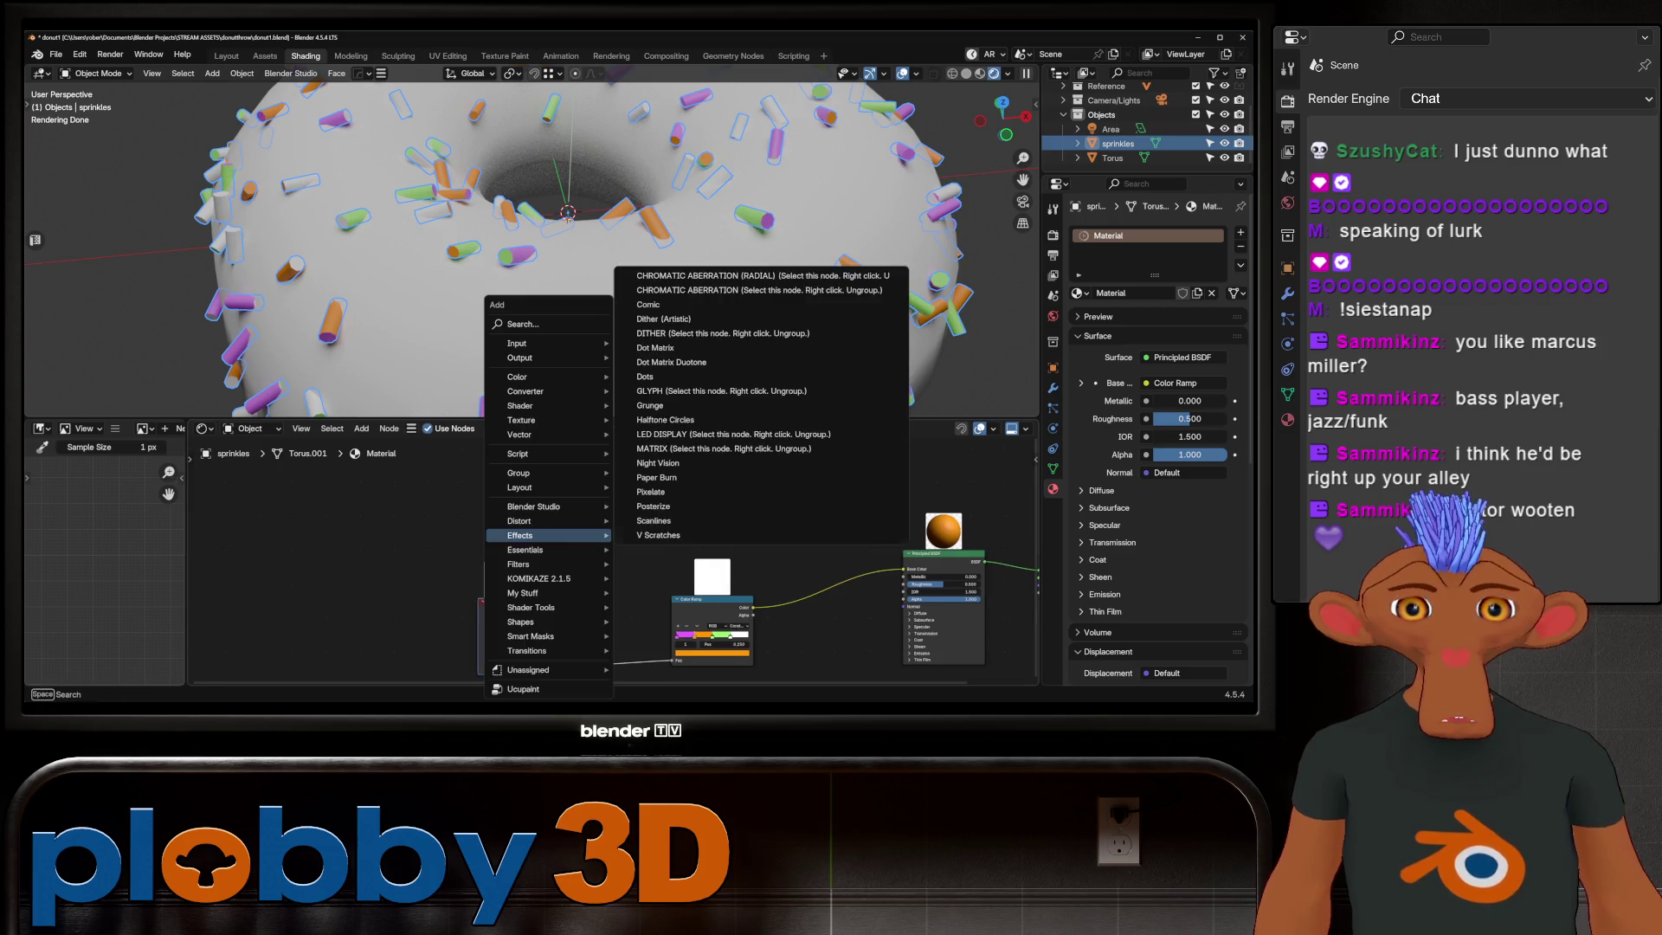
{"action": "type", "text": "OBJ"}
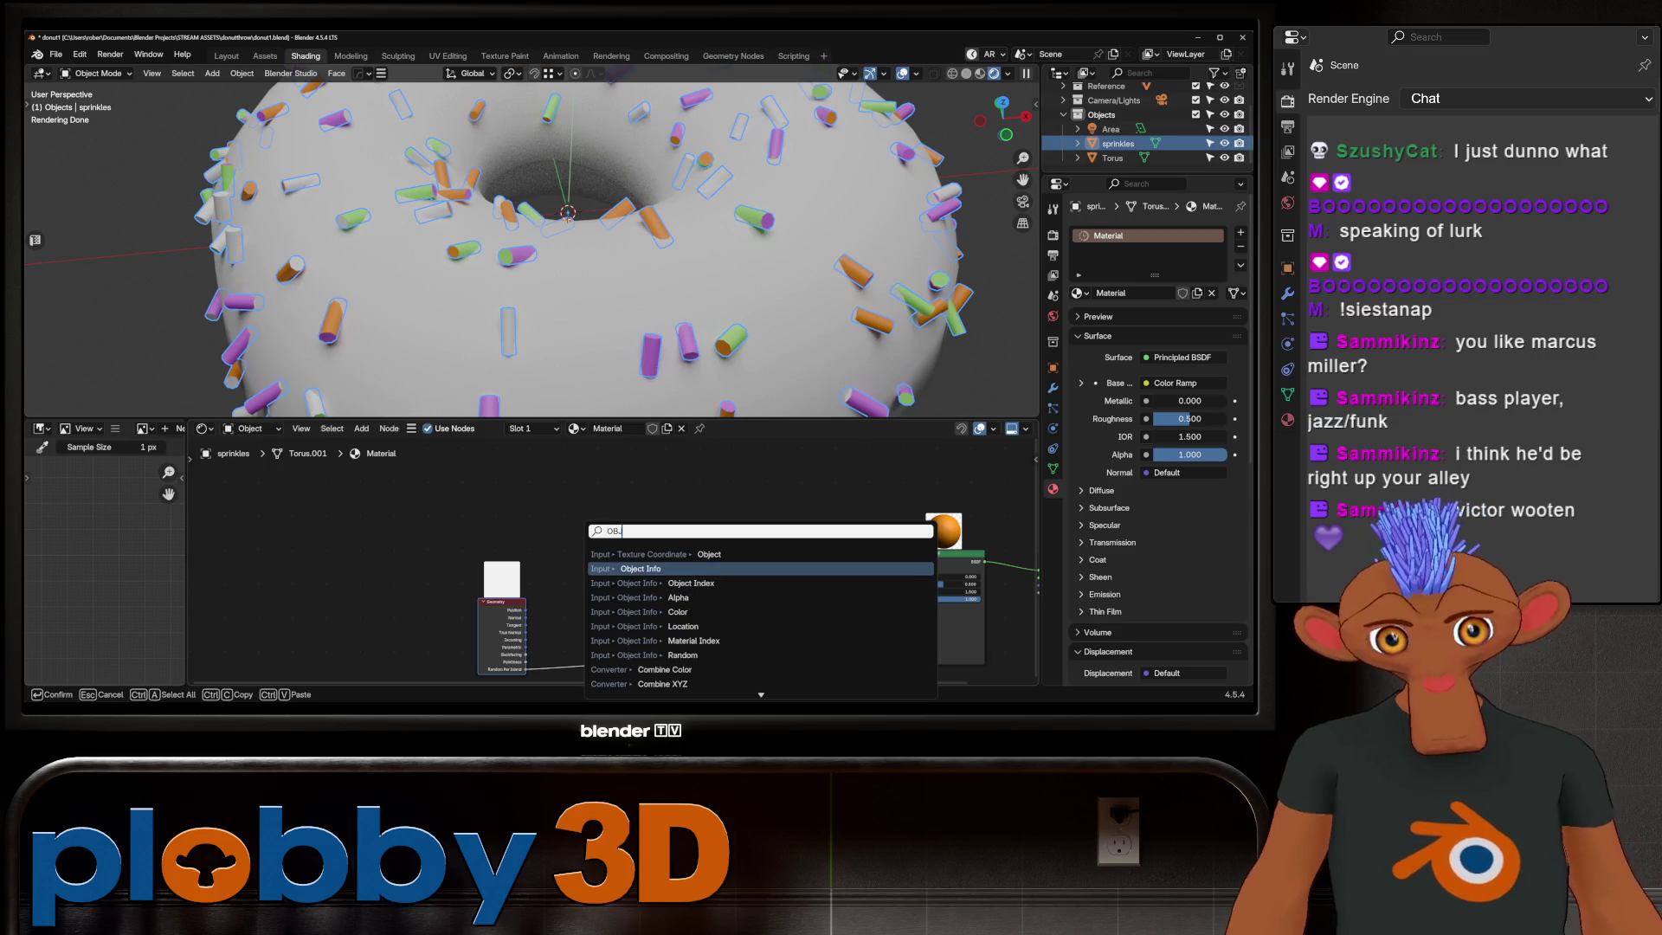
Step: Add an Object Info node and feed its Random output into the Color Ramp Fac, turning sprinkles orange
{"action": "left_click", "coordinate": [682, 655]}
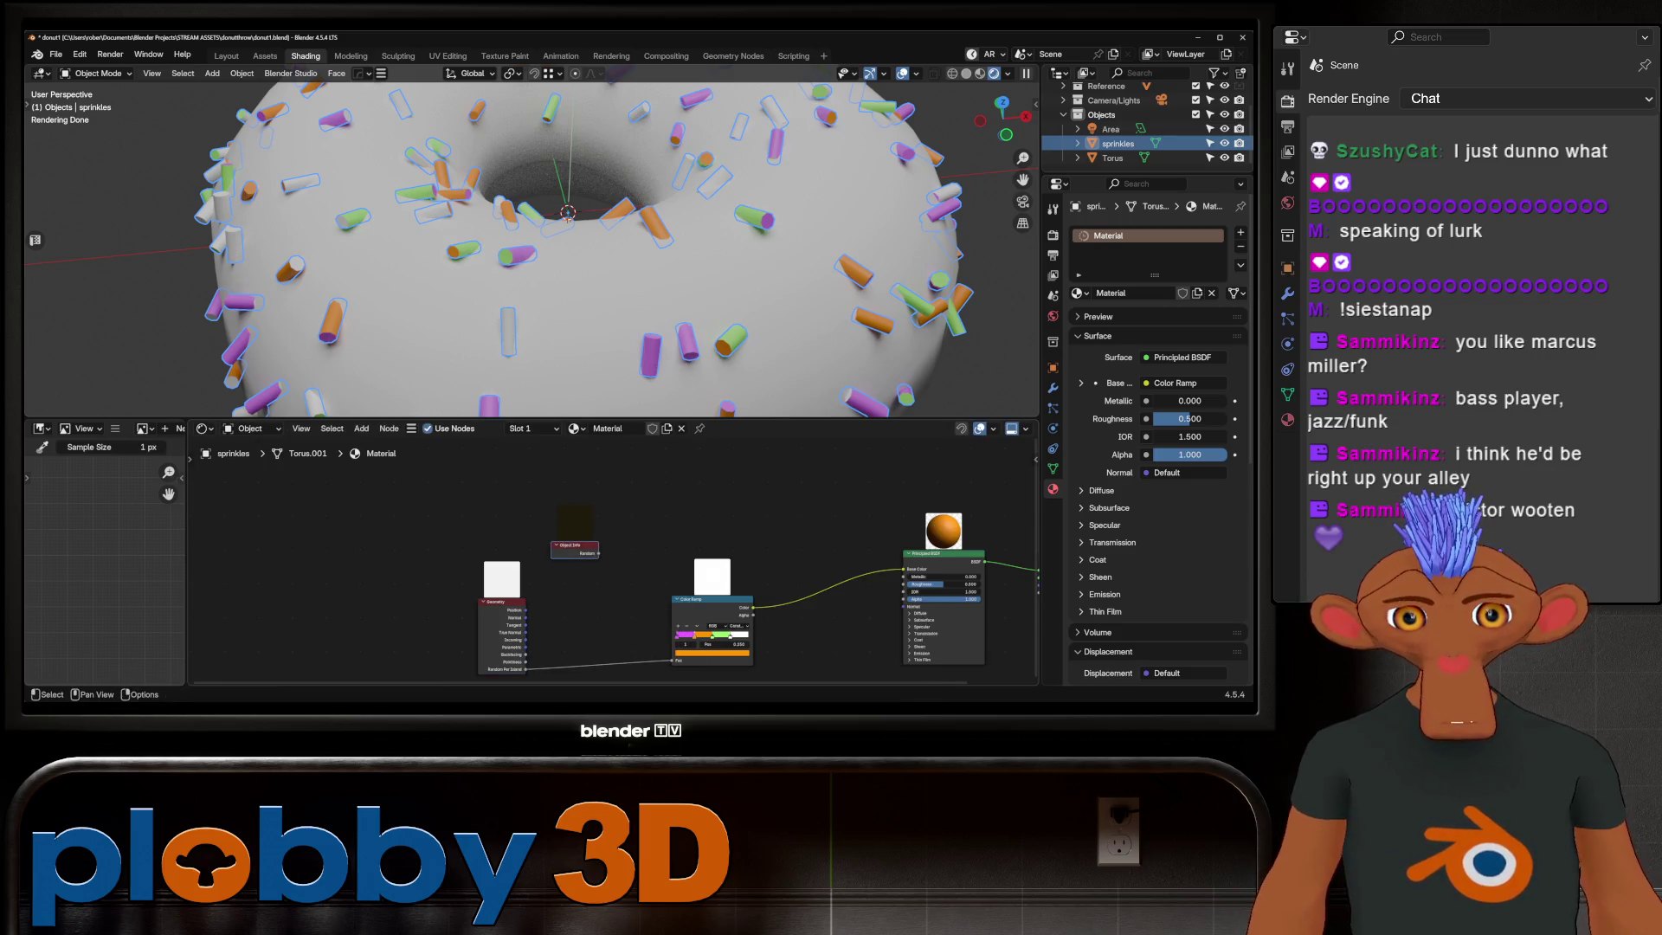
{"action": "middle_click_drag", "start_coordinate": [727, 610], "coordinate": [727, 582]}
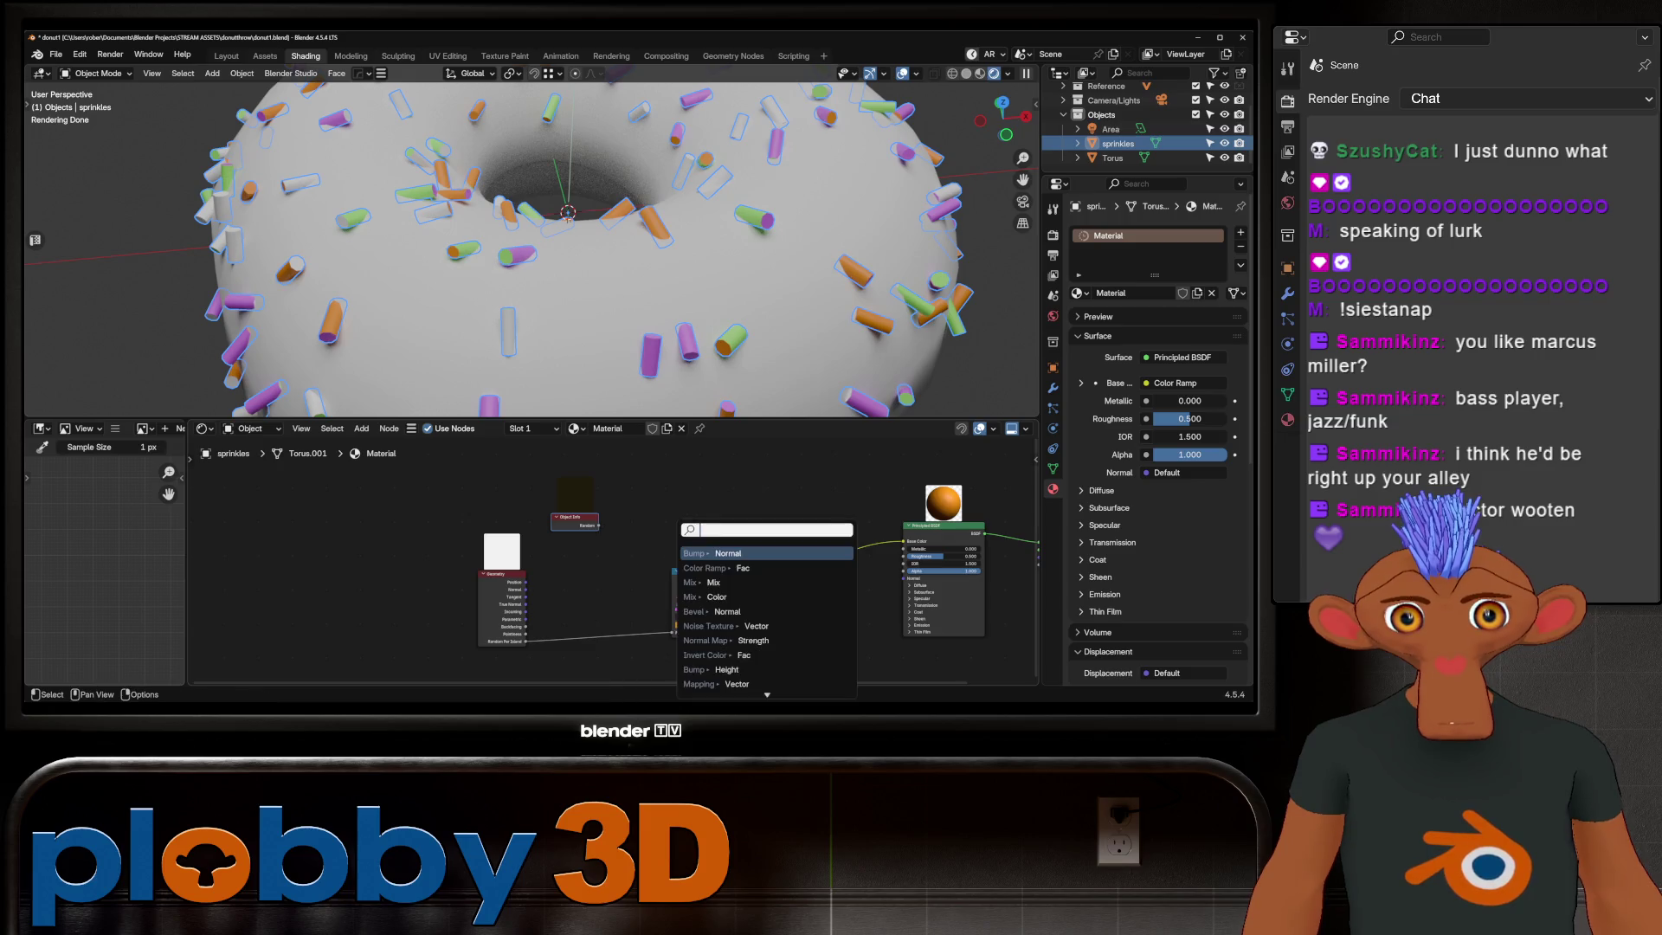
{"action": "left_click_drag", "start_coordinate": [599, 526], "coordinate": [673, 632]}
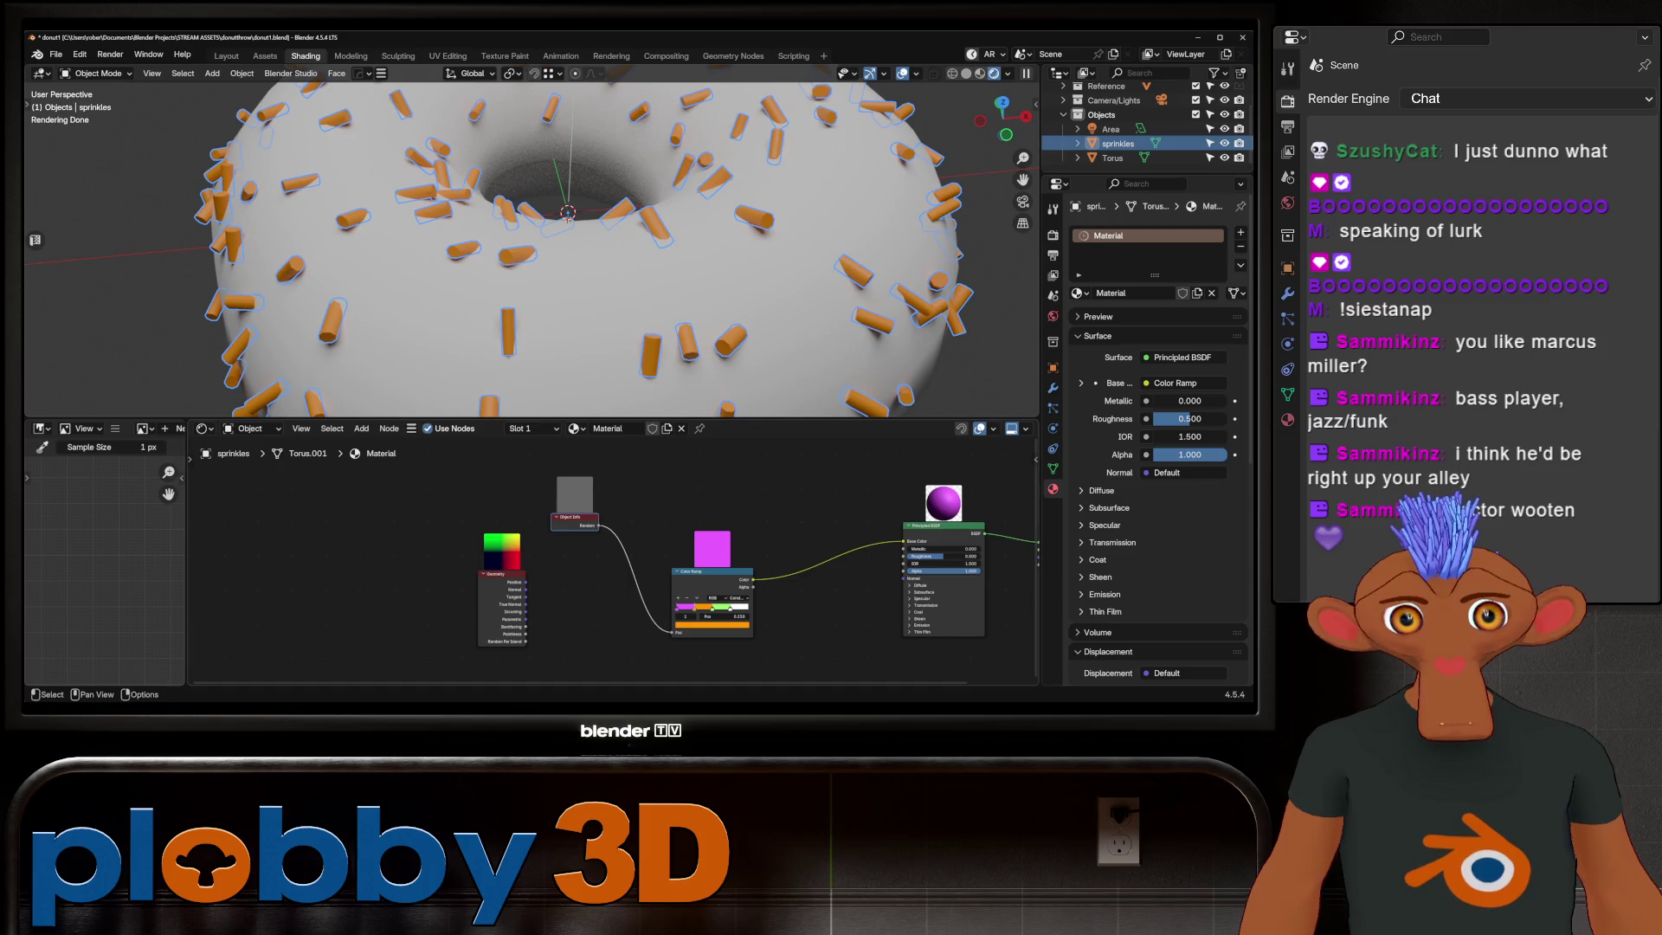
{"action": "scroll", "coordinate": [572, 260], "scroll_direction": "down", "scroll_amount": 3}
{"action": "mouse_move", "coordinate": [571, 259]}
{"action": "middle_mouse_down"}
{"action": "mouse_move", "coordinate": [571, 195]}
{"action": "mouse_move", "coordinate": [610, 623]}
{"action": "middle_mouse_up"}
{"action": "scroll", "coordinate": [612, 668], "scroll_direction": "up", "scroll_amount": 1}
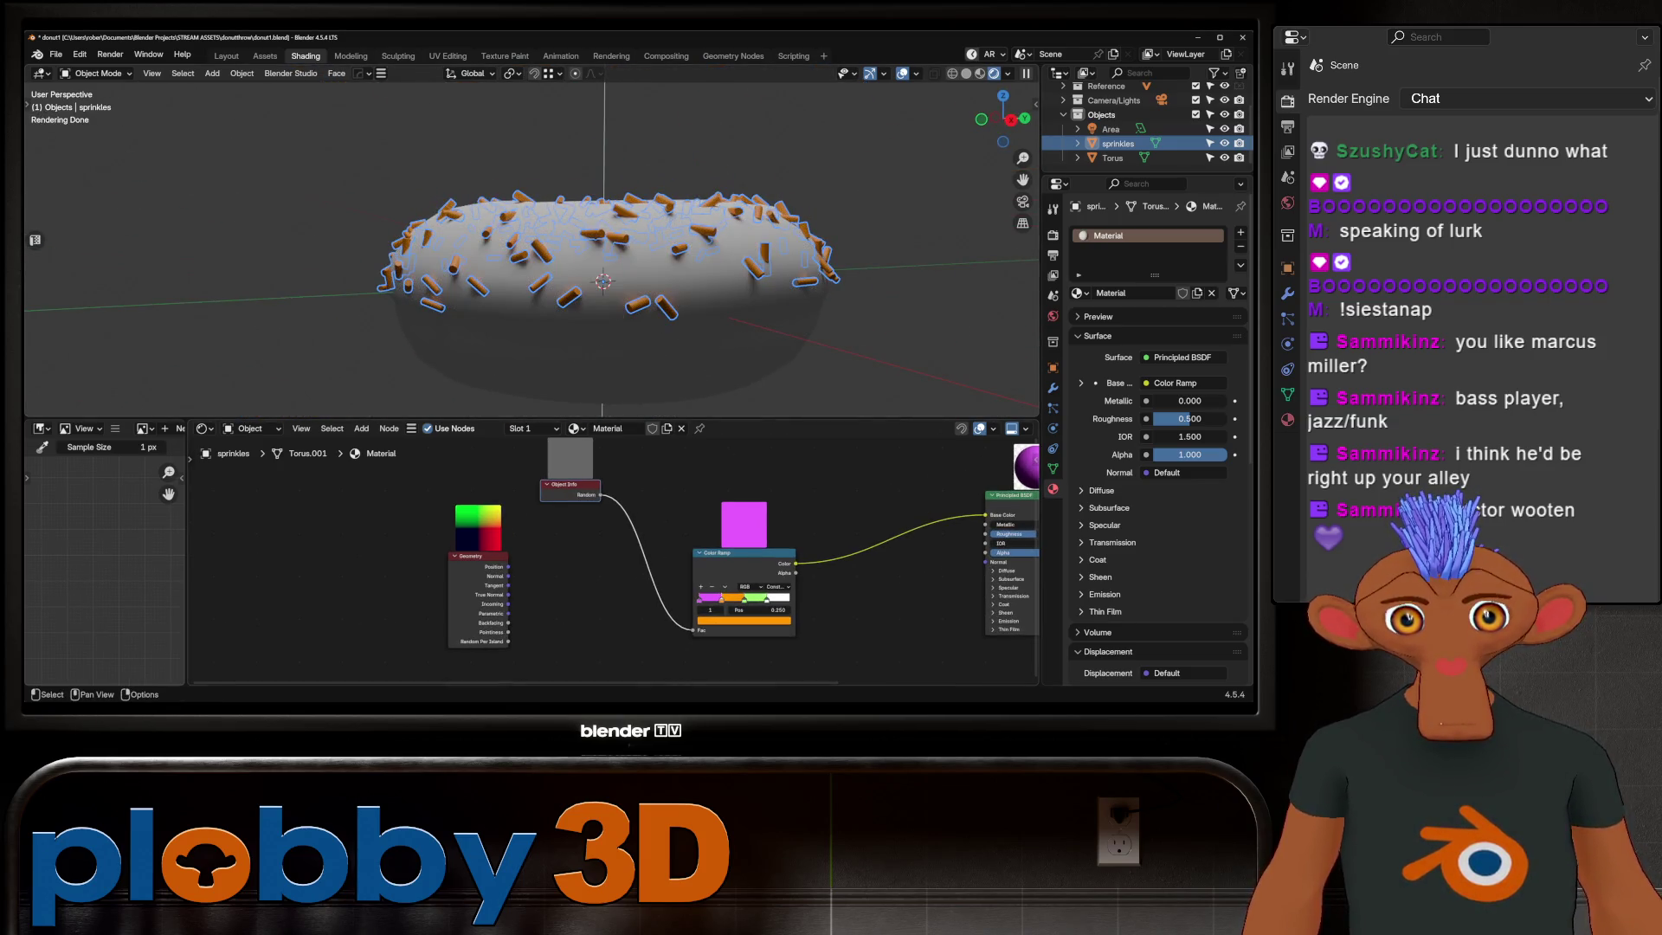
Step: Relink Geometry Random Per Island into the Color Ramp Fac so sprinkles are multicoloured again
{"action": "left_click_drag", "start_coordinate": [507, 641], "coordinate": [561, 630]}
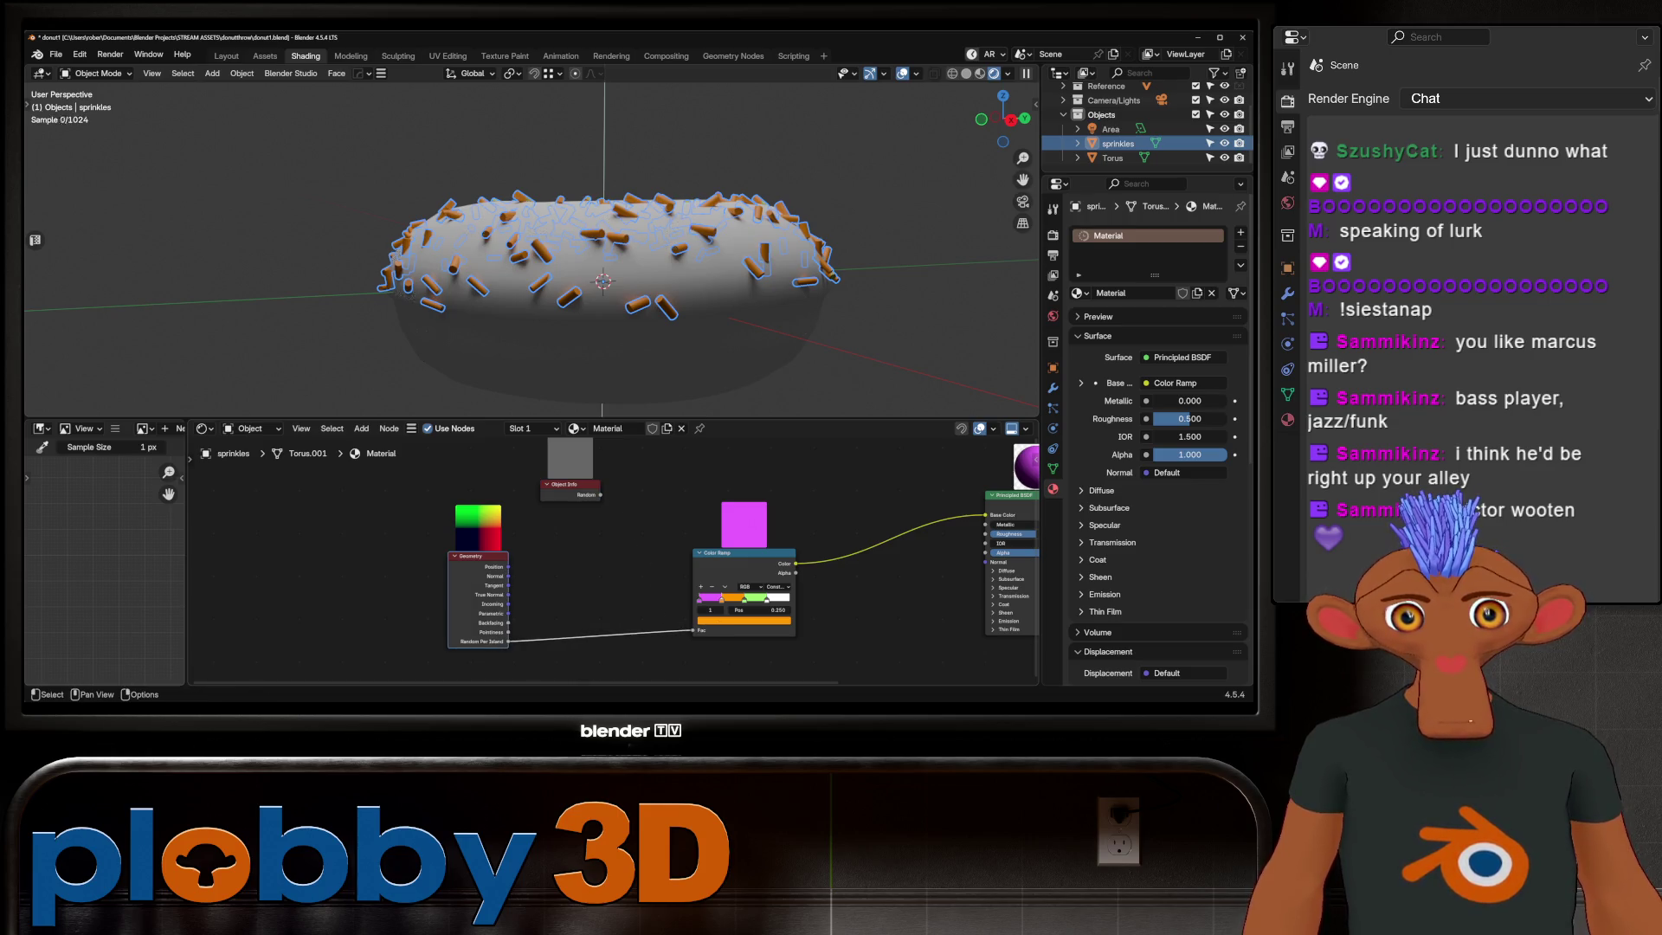
{"action": "left_click_drag", "start_coordinate": [697, 631], "coordinate": [698, 629]}
{"action": "middle_click_drag", "start_coordinate": [604, 196], "coordinate": [605, 299]}
{"action": "scroll", "coordinate": [559, 235], "scroll_direction": "up", "scroll_amount": 2}
{"action": "scroll", "coordinate": [558, 234], "scroll_direction": "up", "scroll_amount": 2}
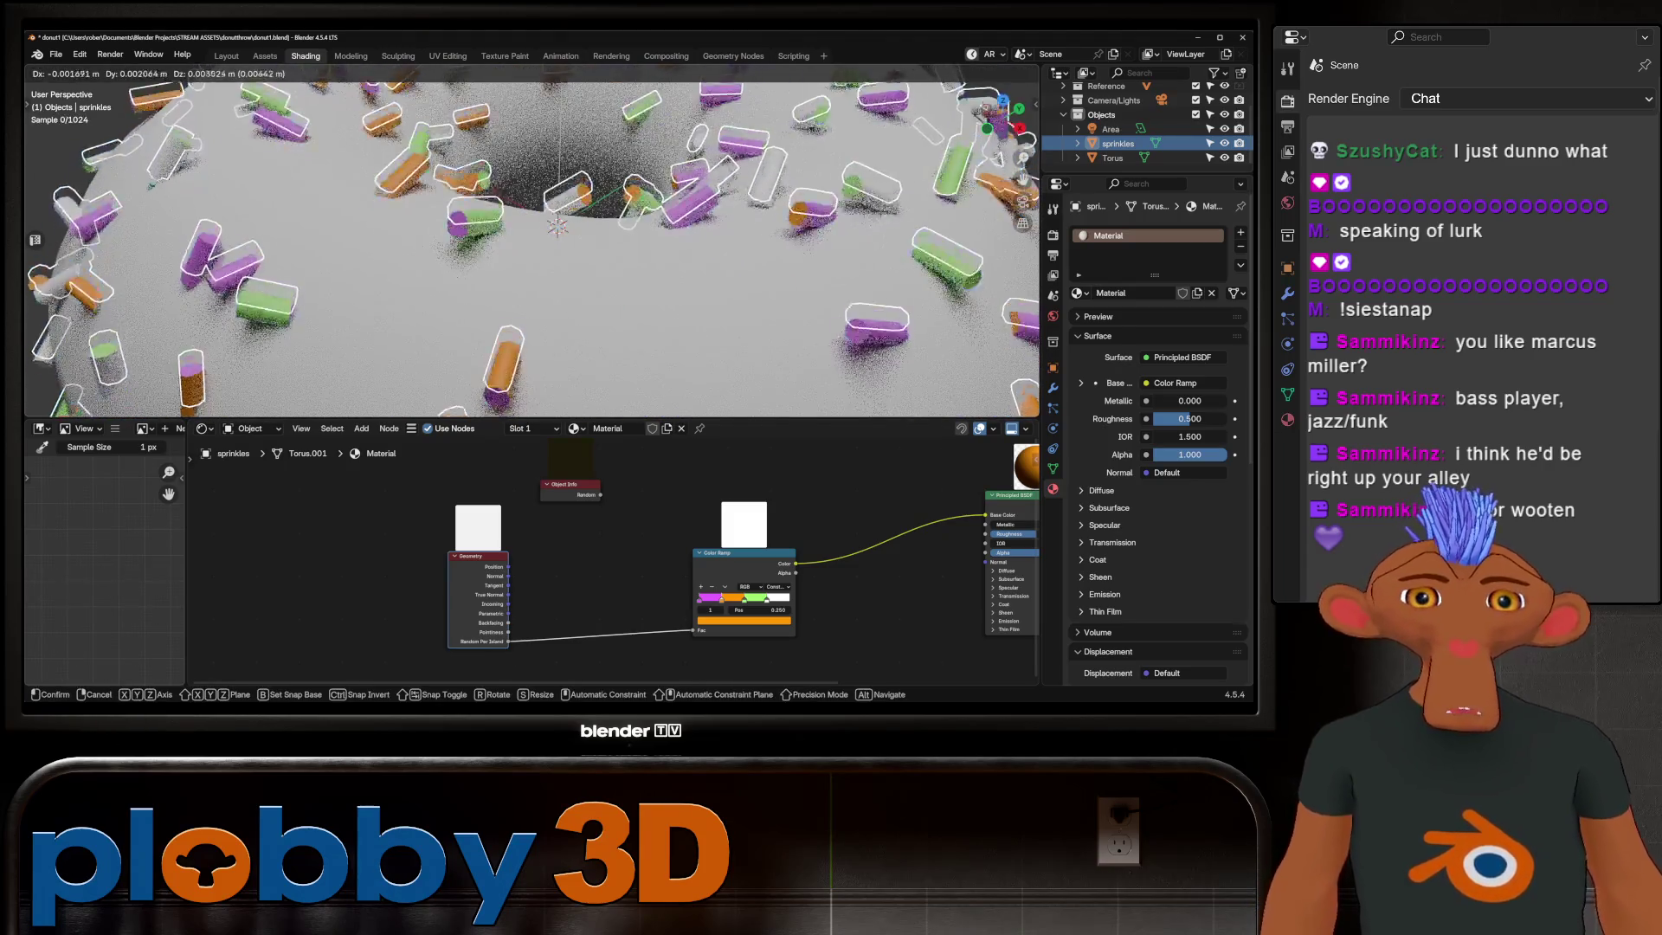
Step: Recalculate the normals on the whole sprinkle mesh (Shift+N) and return to object mode
{"action": "key", "text": "g"}
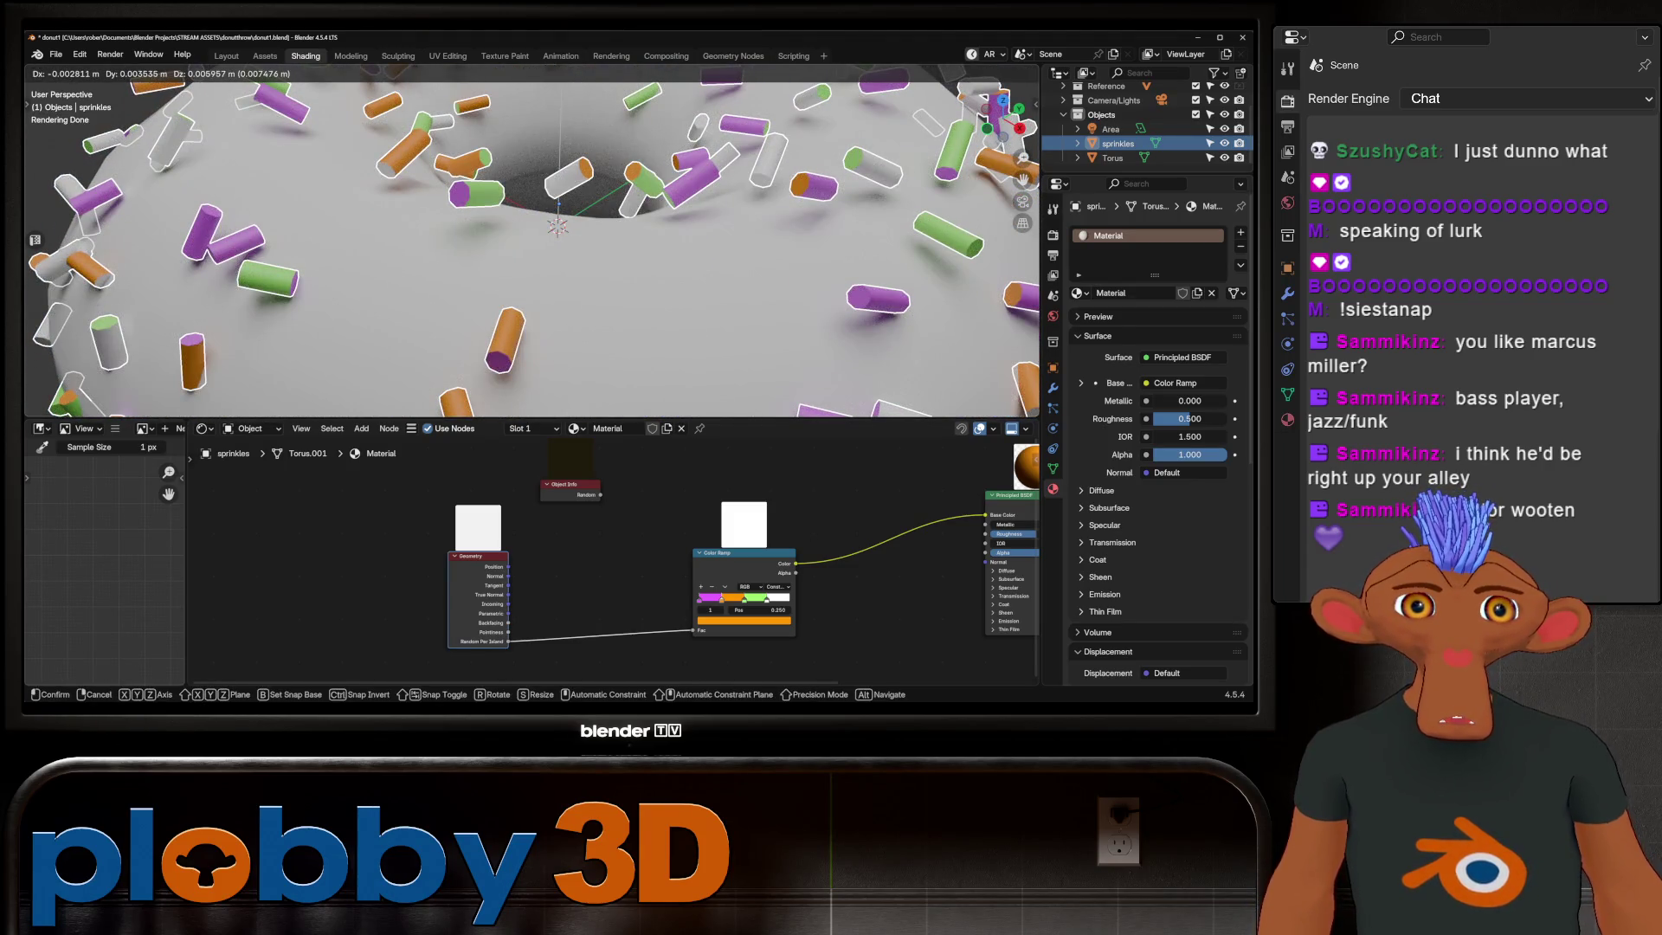
{"action": "key", "text": "Escape"}
{"action": "middle_click_drag", "start_coordinate": [558, 234], "coordinate": [558, 300]}
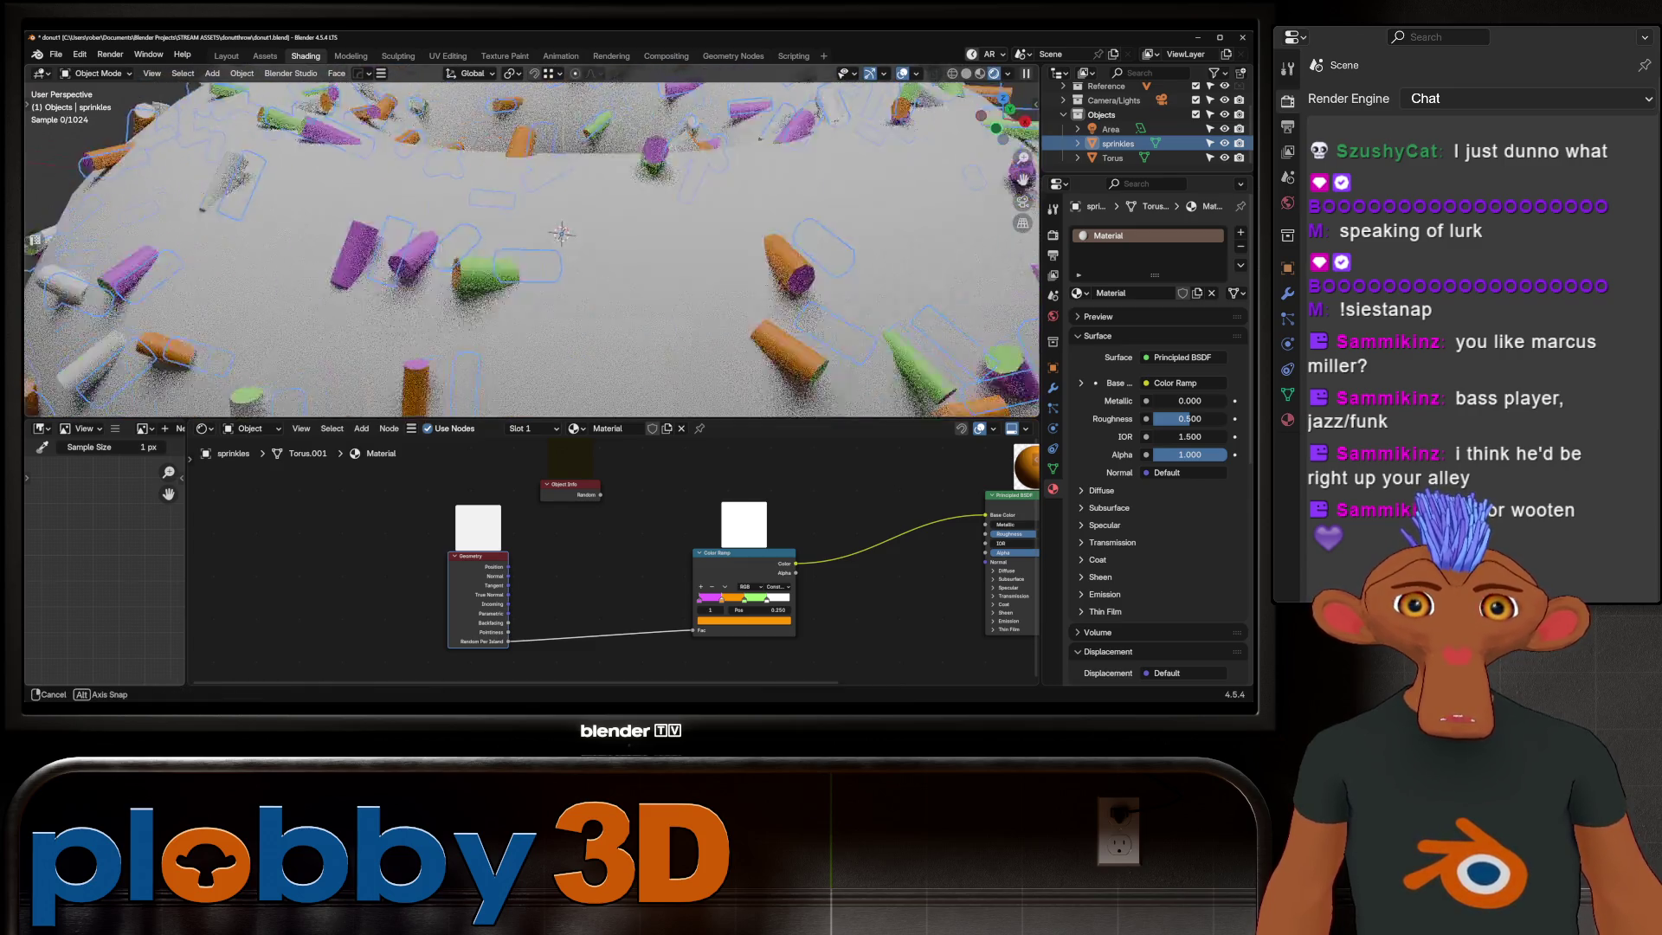
{"action": "key", "text": "Tab"}
{"action": "key", "text": "shift+n"}
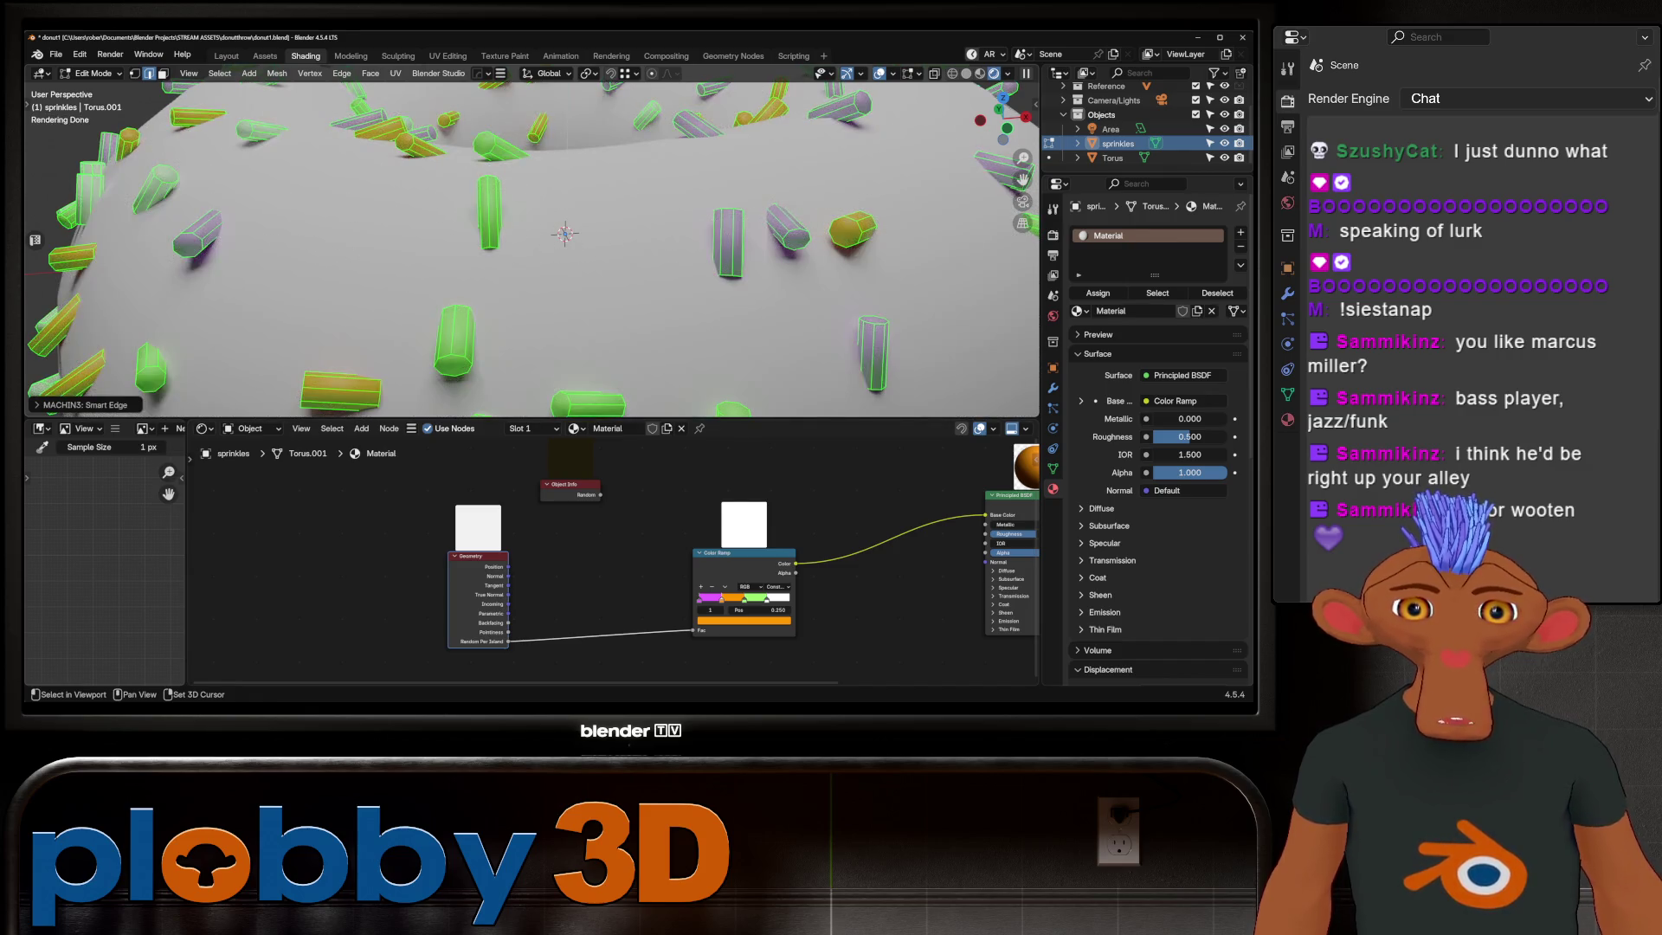
{"action": "key", "text": "Tab"}
{"action": "mouse_move", "coordinate": [559, 234]}
{"action": "middle_mouse_down"}
{"action": "mouse_move", "coordinate": [571, 259]}
{"action": "mouse_move", "coordinate": [571, 235]}
{"action": "middle_mouse_up"}
{"action": "scroll", "coordinate": [533, 240], "scroll_direction": "up", "scroll_amount": 2}
{"action": "scroll", "coordinate": [533, 241], "scroll_direction": "up", "scroll_amount": 2}
{"action": "scroll", "coordinate": [532, 241], "scroll_direction": "up", "scroll_amount": 2}
{"action": "scroll", "coordinate": [646, 264], "scroll_direction": "up", "scroll_amount": 3}
{"action": "scroll", "coordinate": [811, 297], "scroll_direction": "up", "scroll_amount": 2}
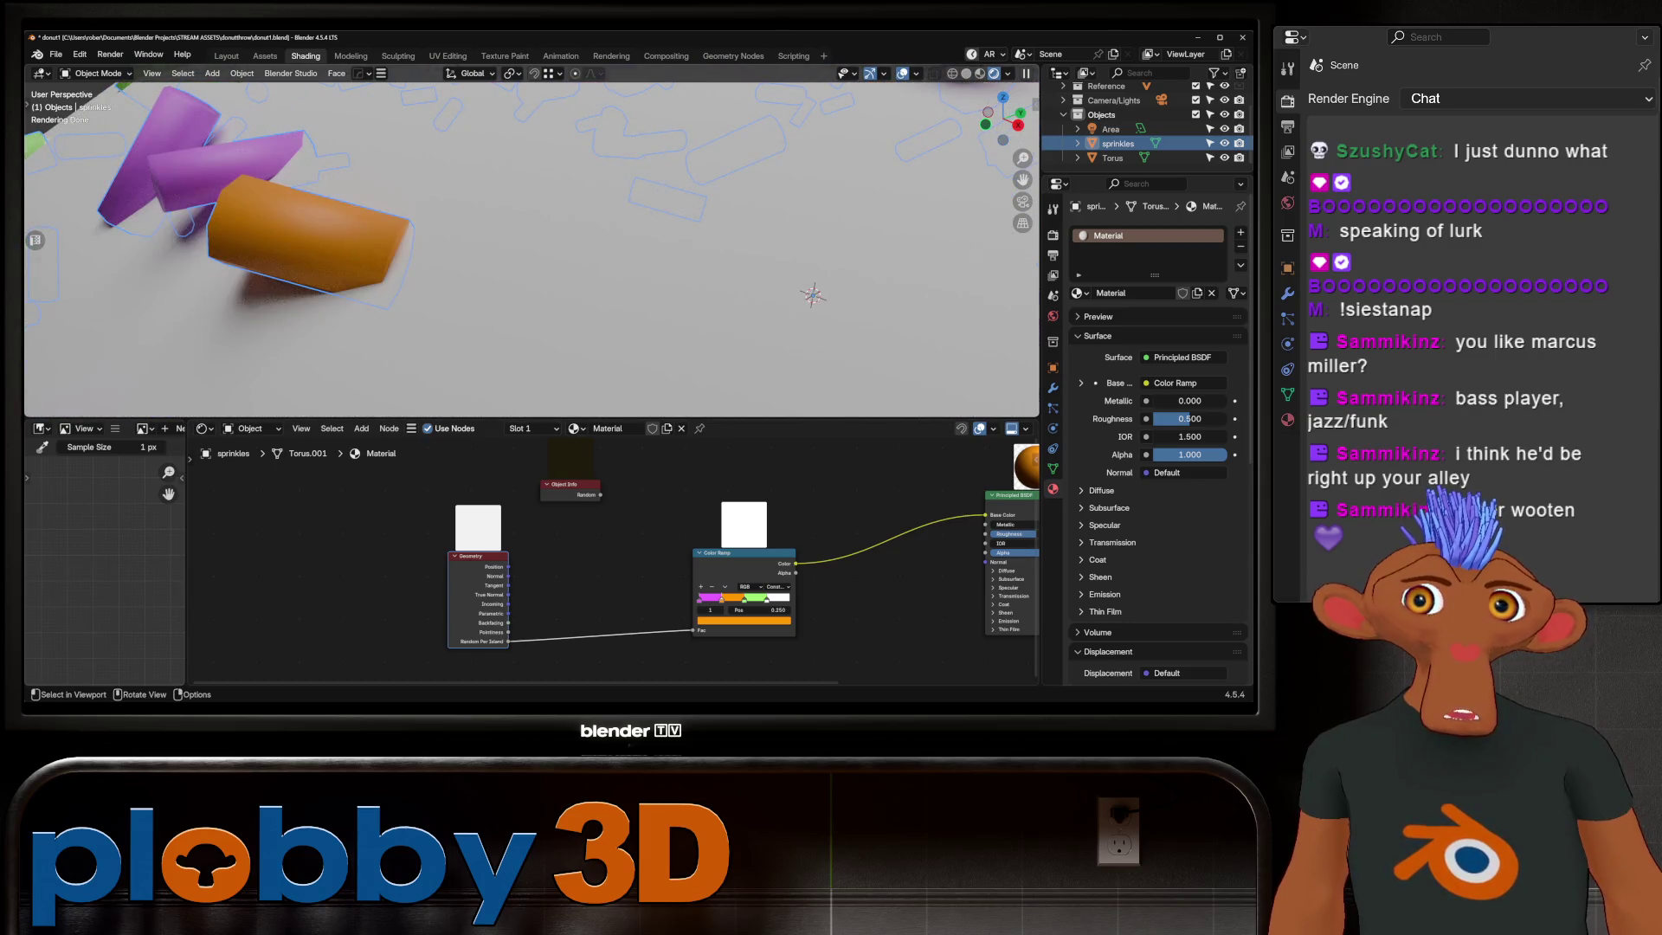
{"action": "scroll", "coordinate": [811, 296], "scroll_direction": "down", "scroll_amount": 3}
Step: Apply Shade Auto Smooth to the sprinkles object, then go back into mesh editing
{"action": "right_click", "coordinate": [267, 226]}
{"action": "left_click", "coordinate": [266, 258]}
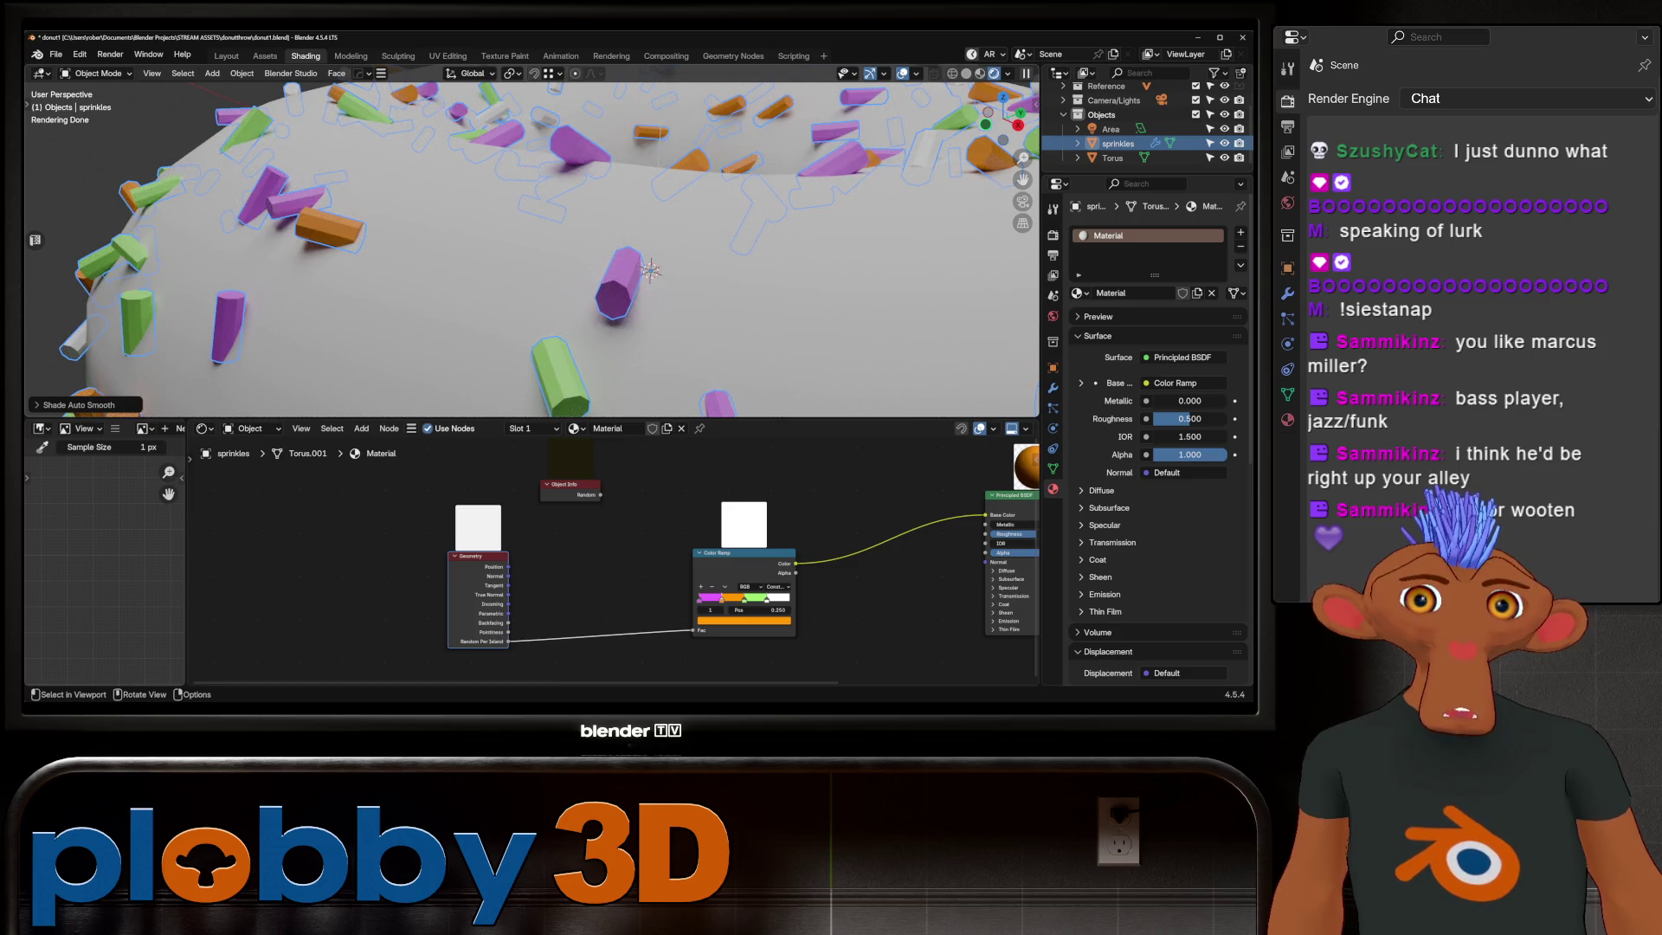
{"action": "right_click", "coordinate": [558, 255]}
{"action": "key", "text": "Tab"}
{"action": "key", "text": "Tab"}
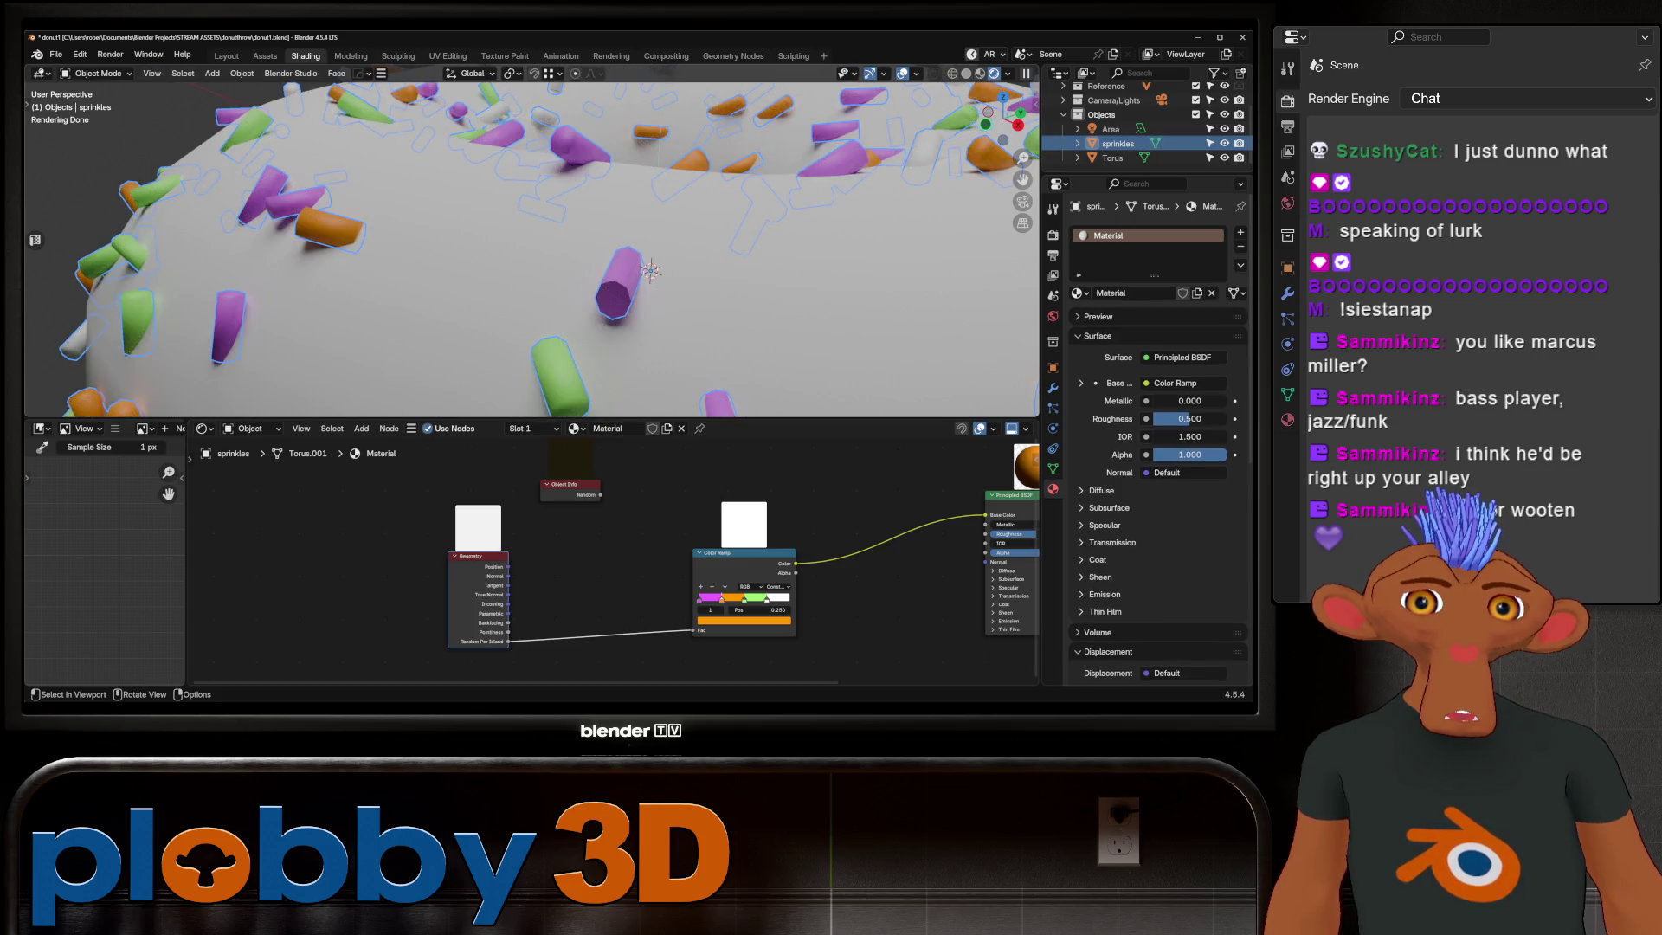
{"action": "key", "text": "Tab"}
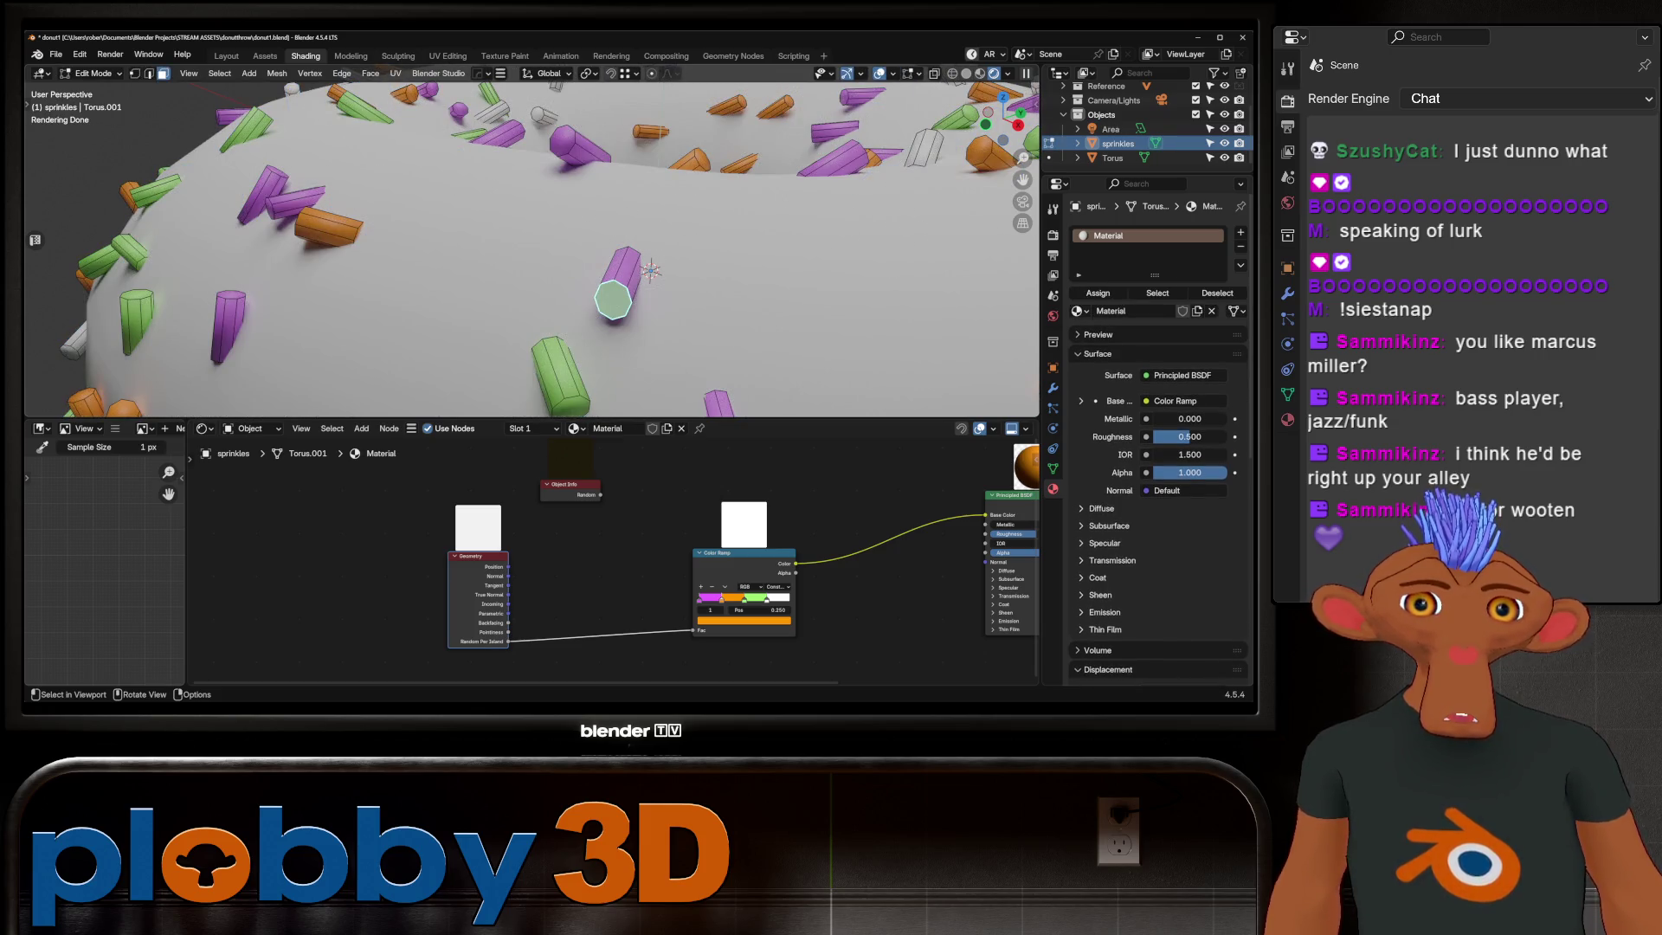
Step: Select a sprinkle end face and select all faces of similar area (Shift+G > Area)
{"action": "left_click", "coordinate": [558, 387], "text": "shift"}
{"action": "key", "text": "shift+g"}
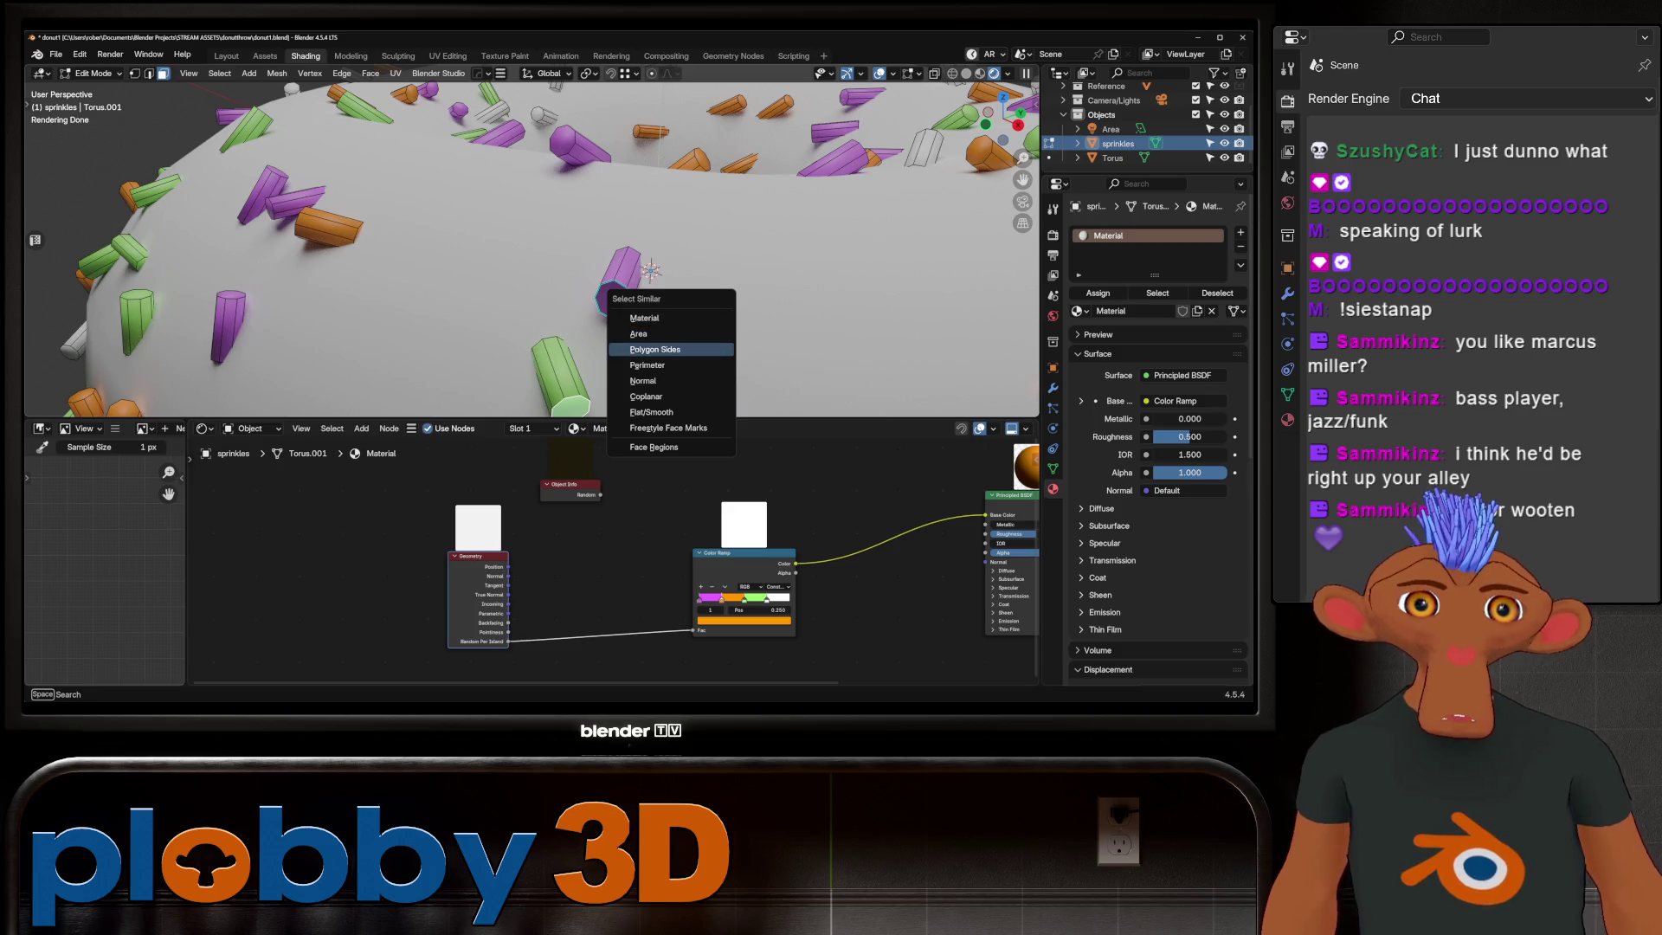
{"action": "left_click", "coordinate": [639, 334]}
{"action": "left_click", "coordinate": [53, 403]}
Step: Lower the Select Similar threshold down to 0.00001
{"action": "left_click_drag", "start_coordinate": [169, 399], "coordinate": [182, 399]}
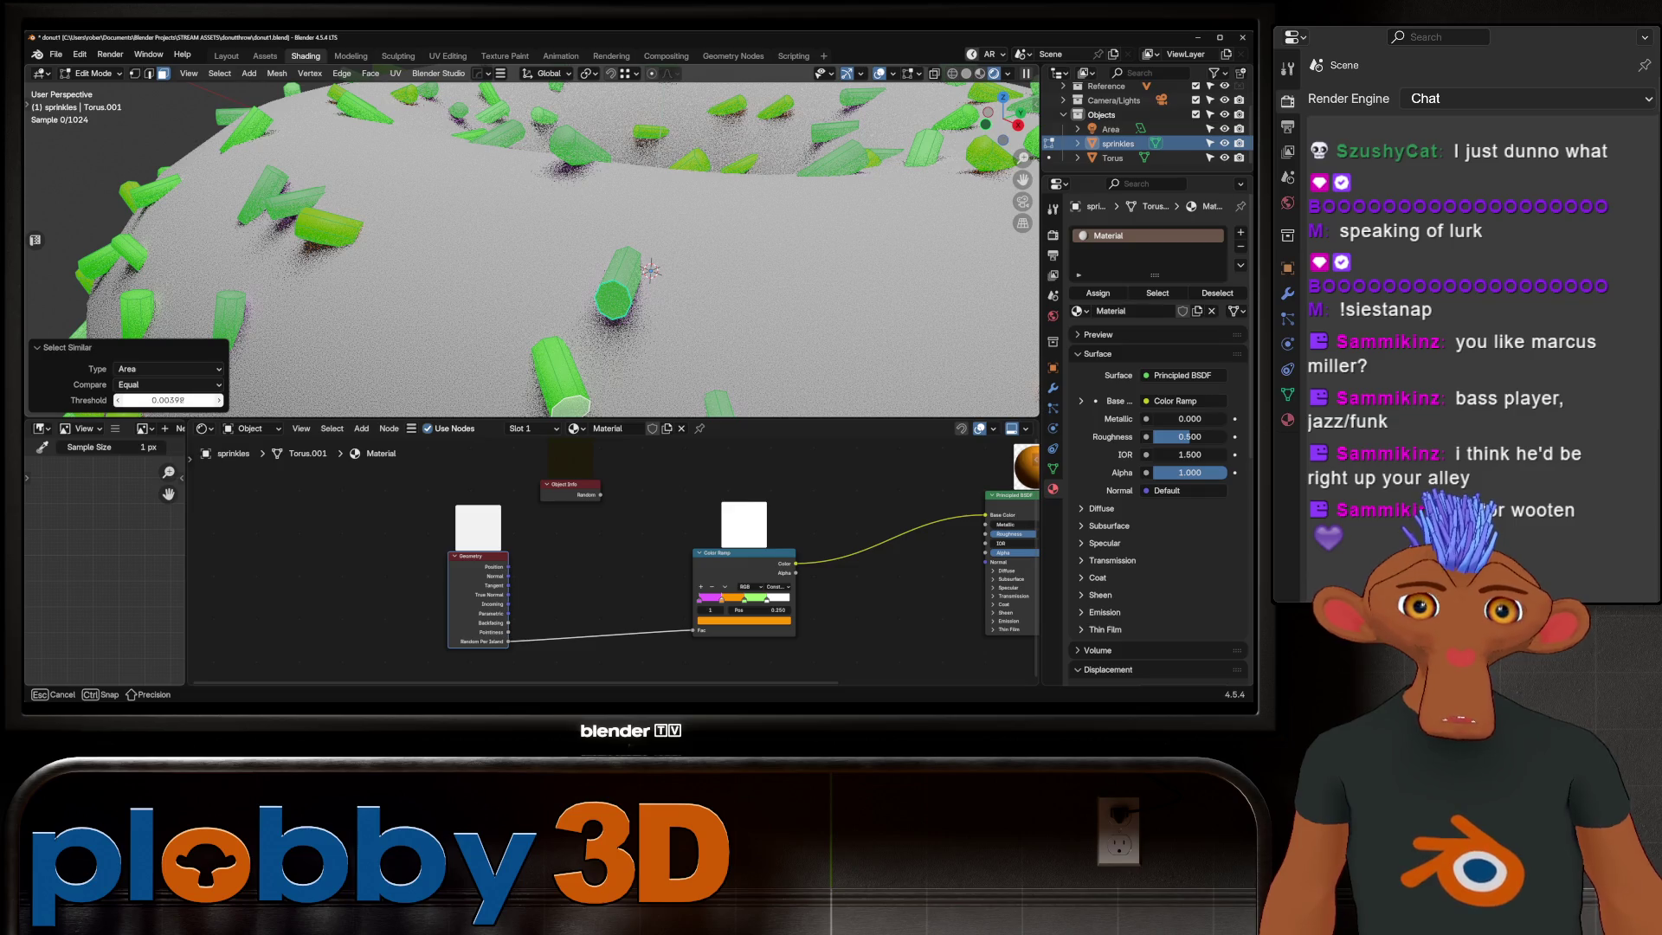
{"action": "left_click_drag", "start_coordinate": [169, 399], "coordinate": [144, 399]}
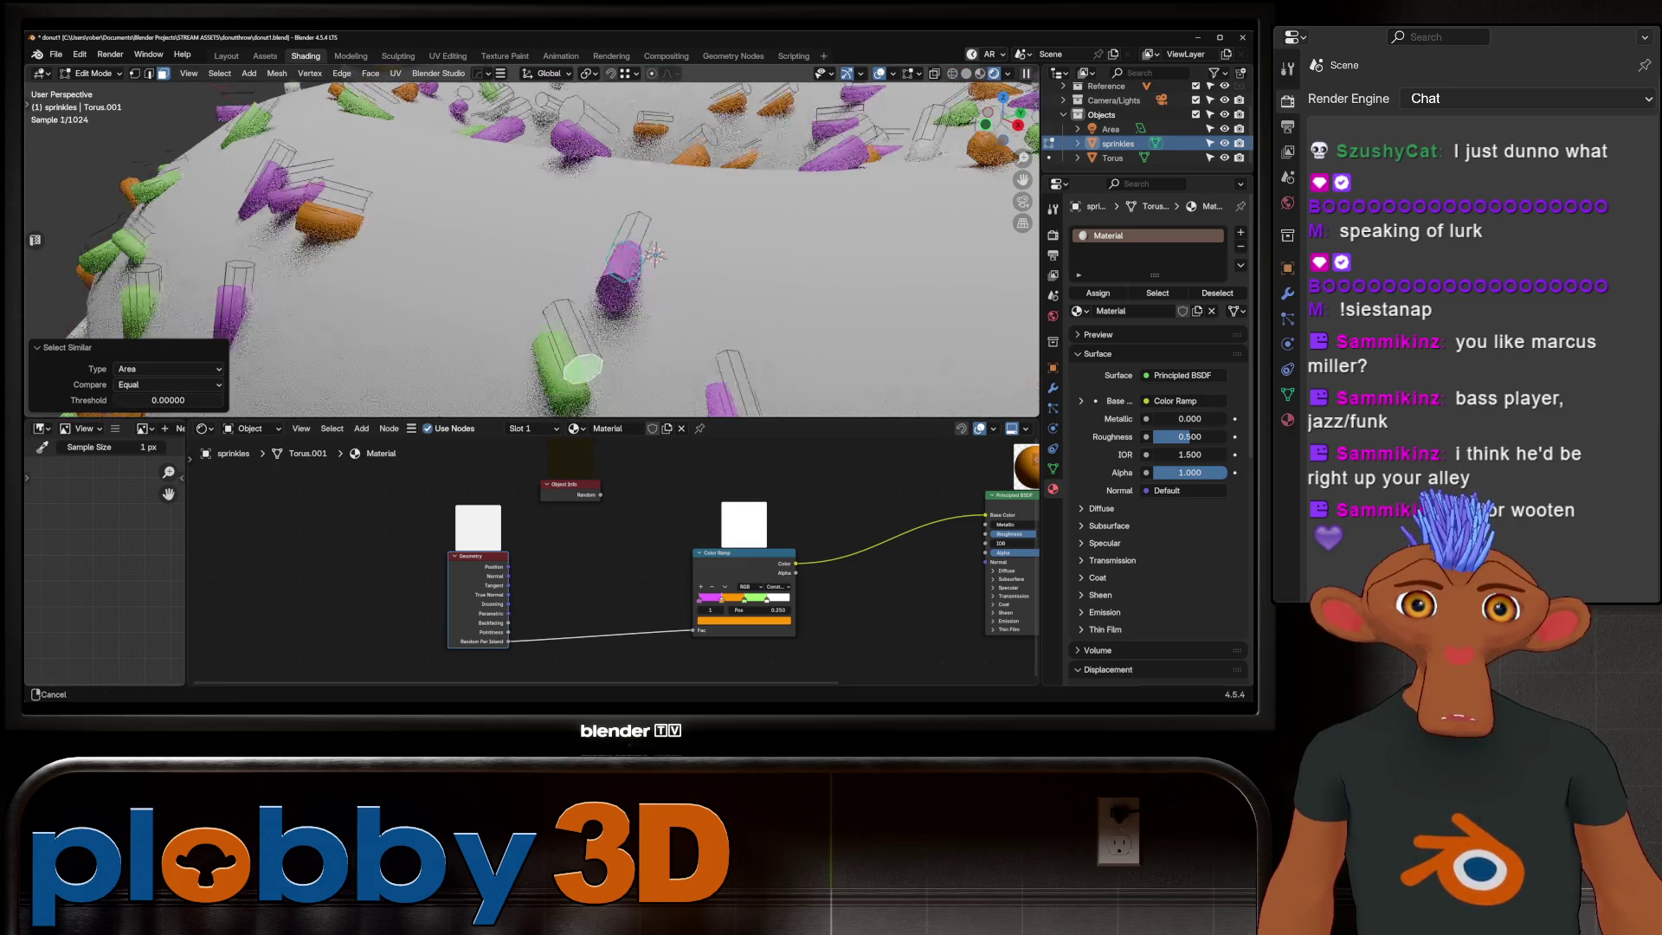
{"action": "middle_click_drag", "start_coordinate": [650, 264], "coordinate": [684, 181]}
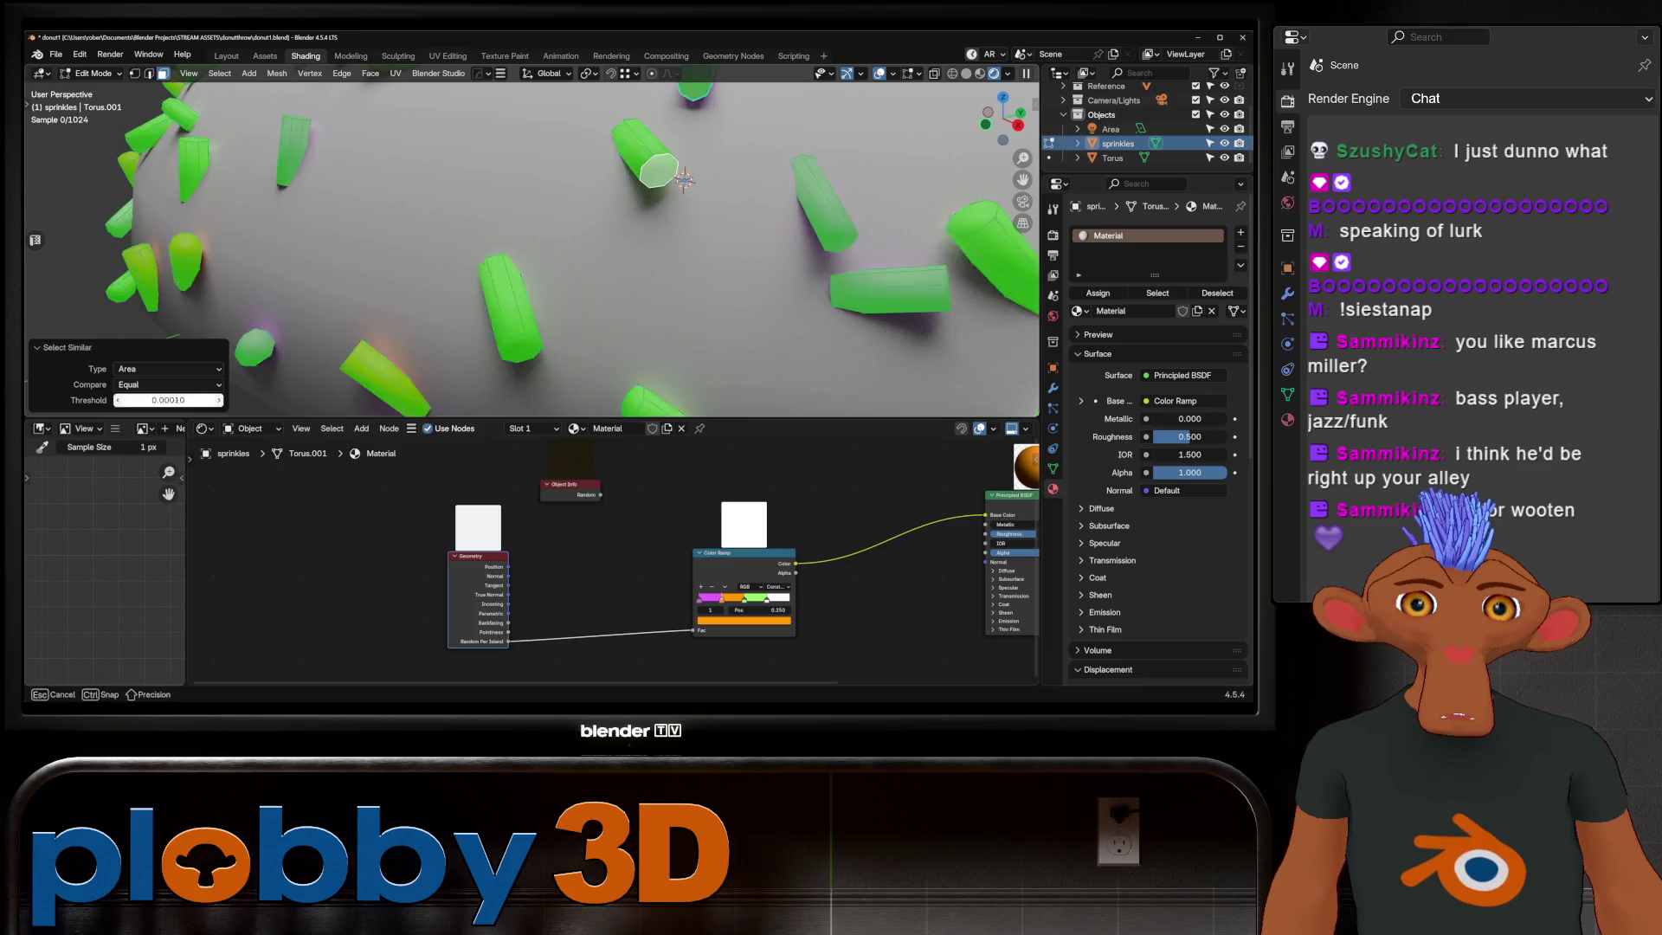
{"action": "left_click_drag", "start_coordinate": [169, 399], "coordinate": [172, 399]}
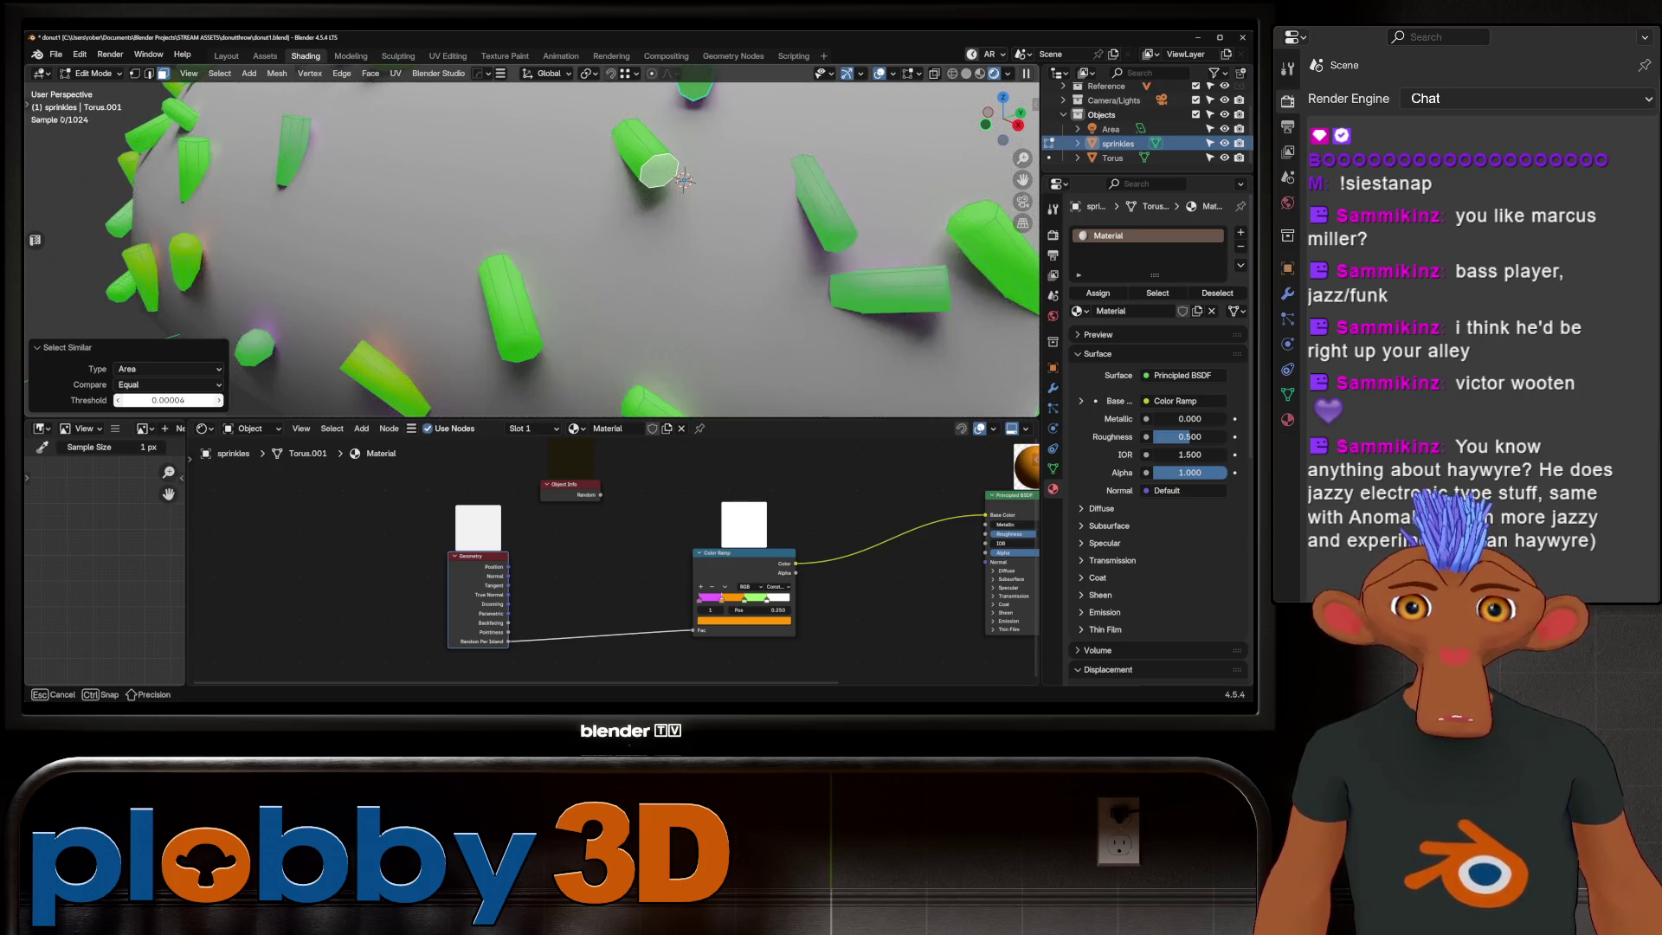
{"action": "left_click", "coordinate": [169, 398]}
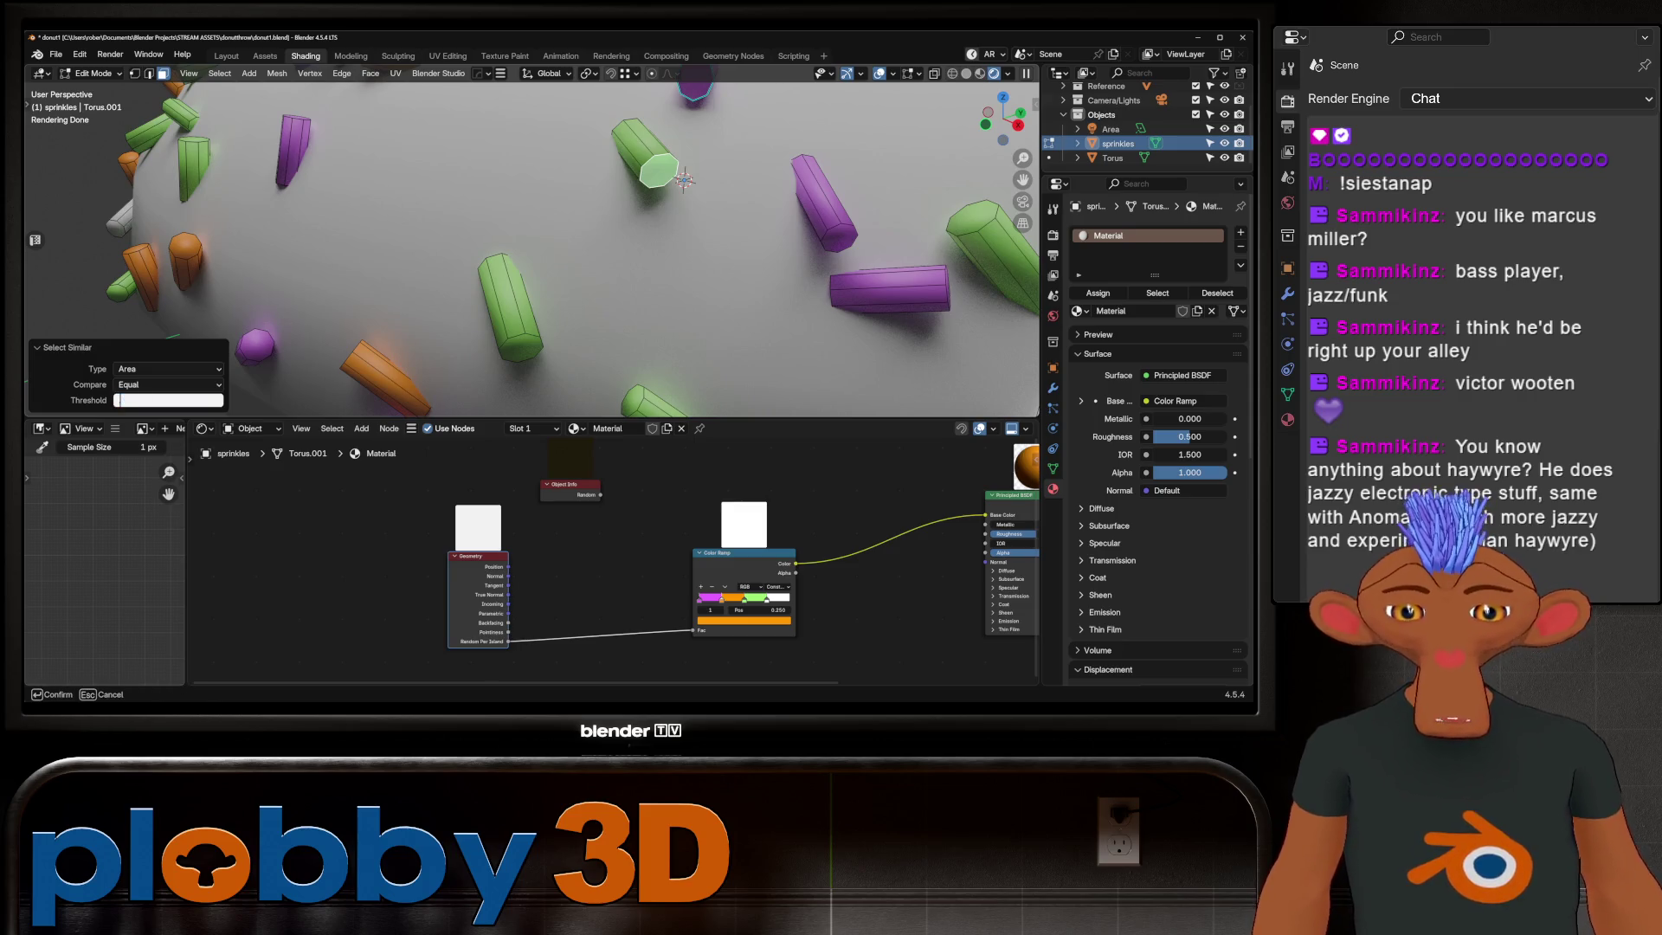
{"action": "type", "text": "0.00001"}
{"action": "key", "text": "Return"}
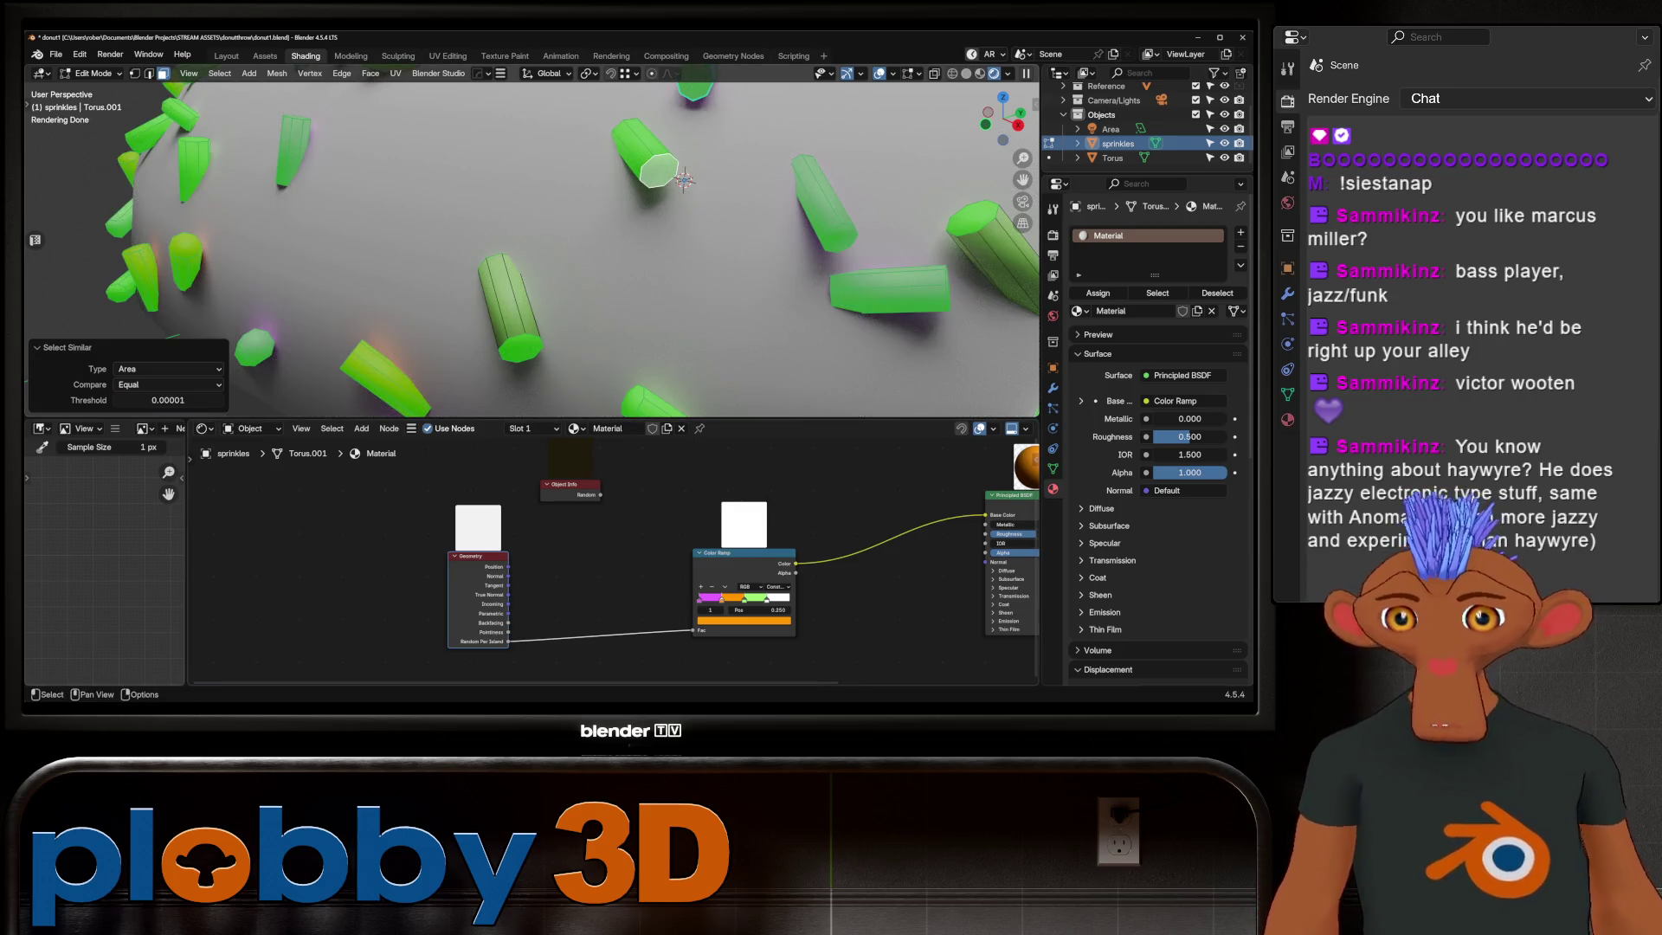
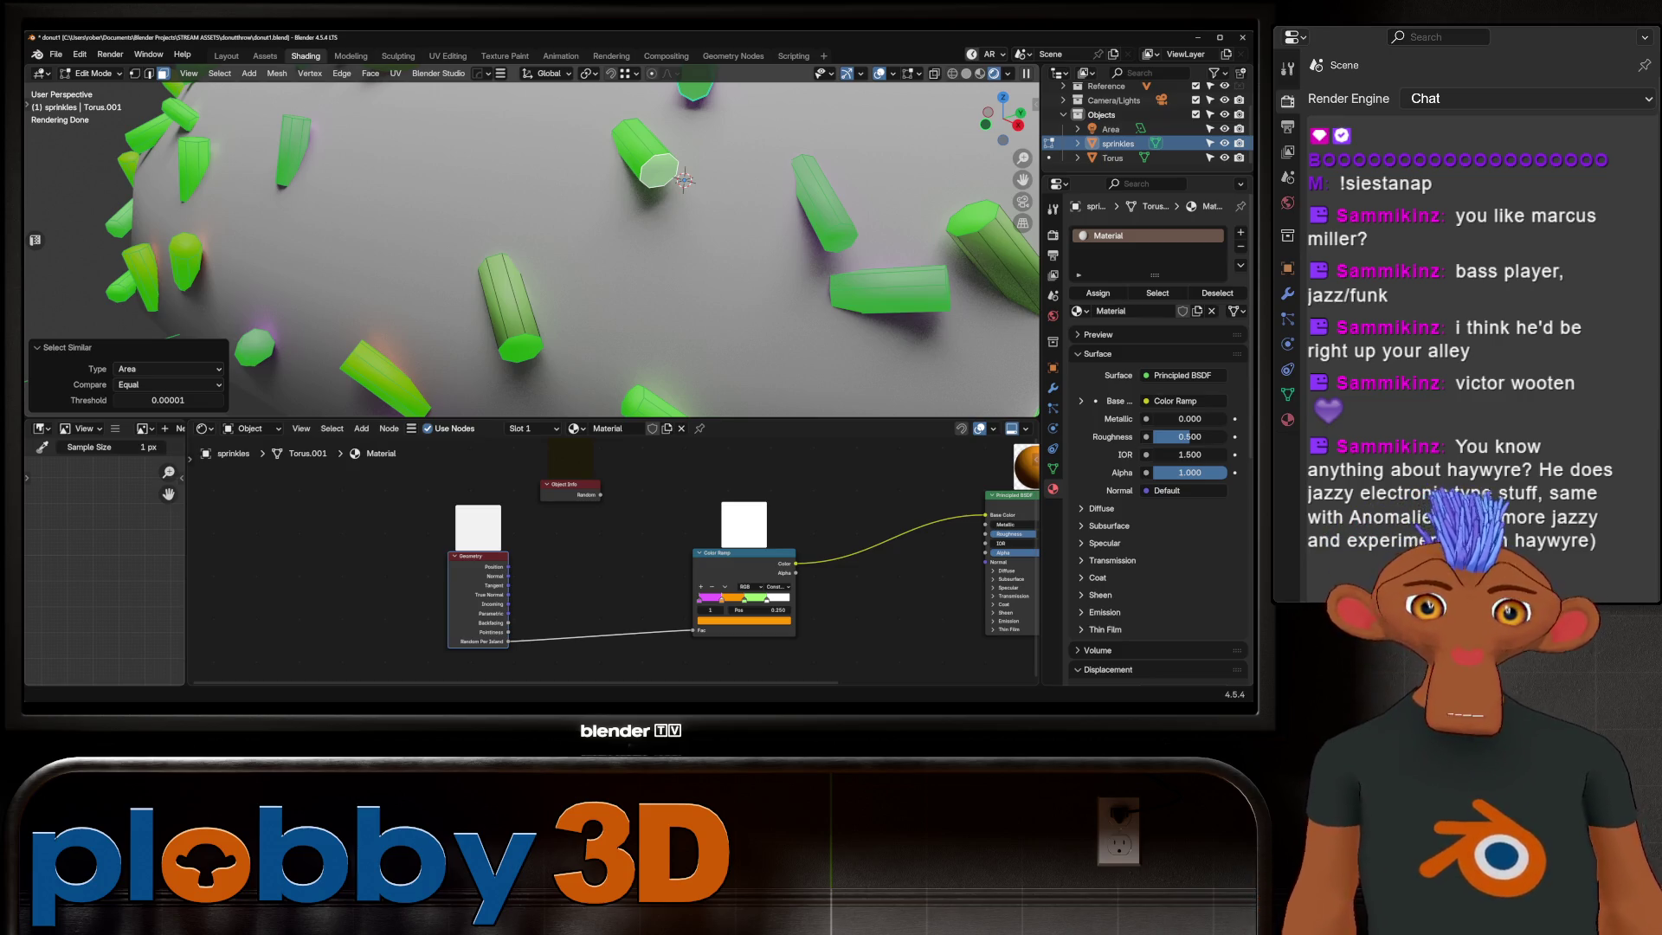
{"action": "scroll", "coordinate": [684, 179], "scroll_direction": "up", "scroll_amount": 5}
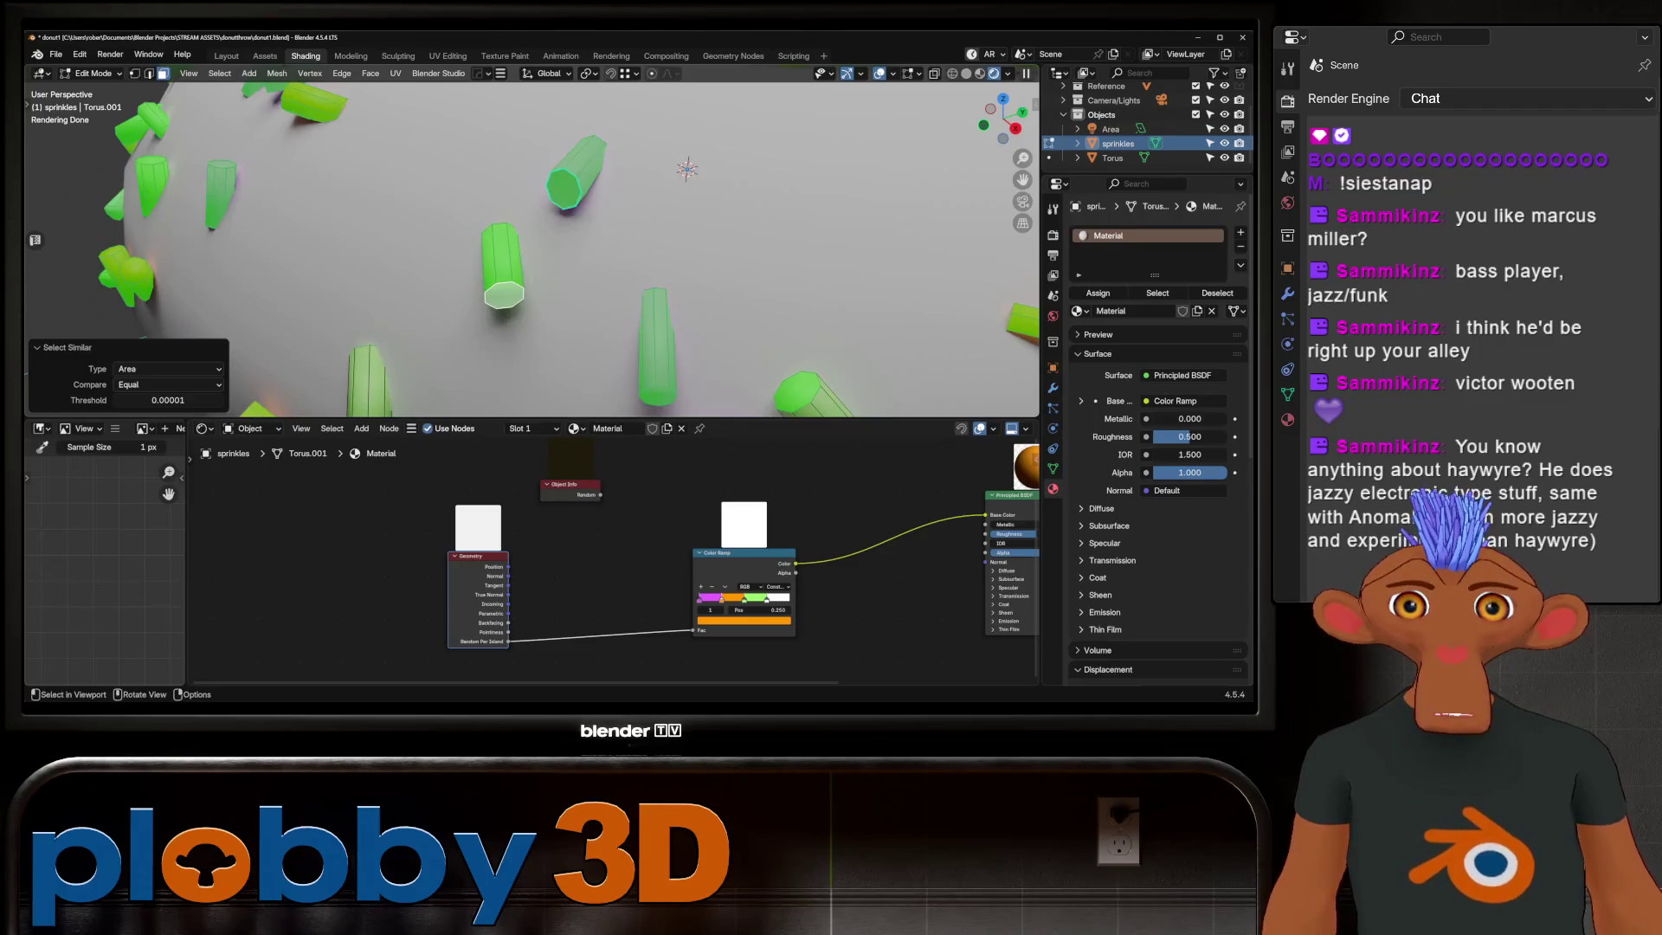
Step: Select every sprinkle's cap edge loop using boundary loops and Select Similar > Length
{"action": "key", "text": "z"}
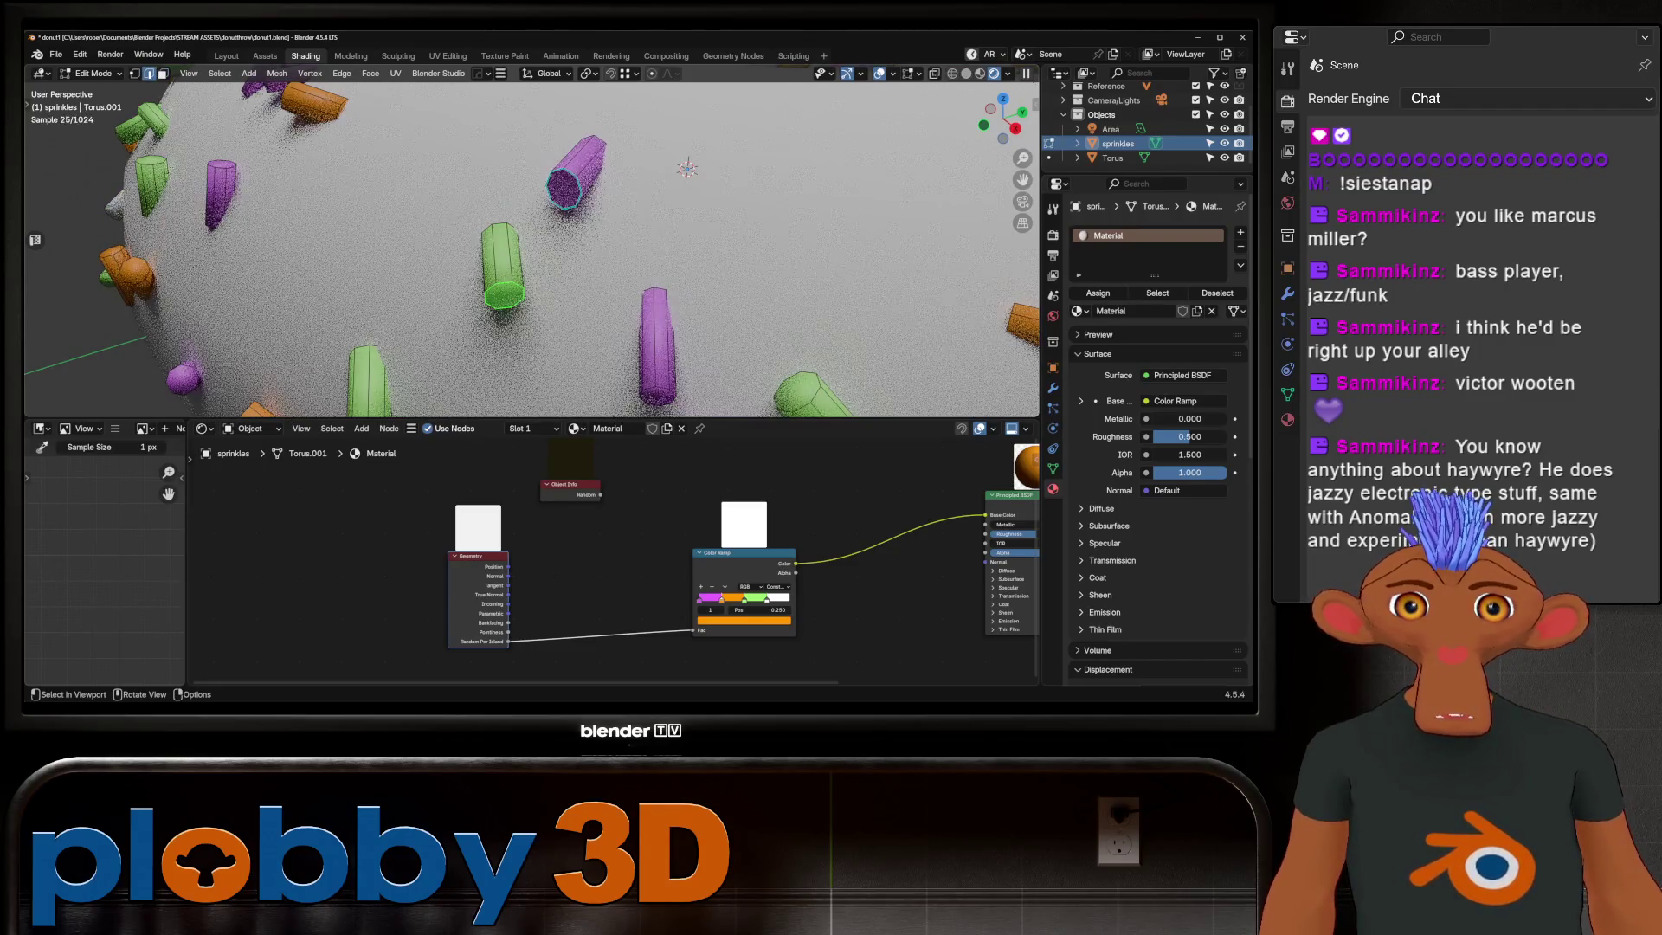
{"action": "key", "text": "z"}
{"action": "left_click", "coordinate": [566, 195], "text": "alt"}
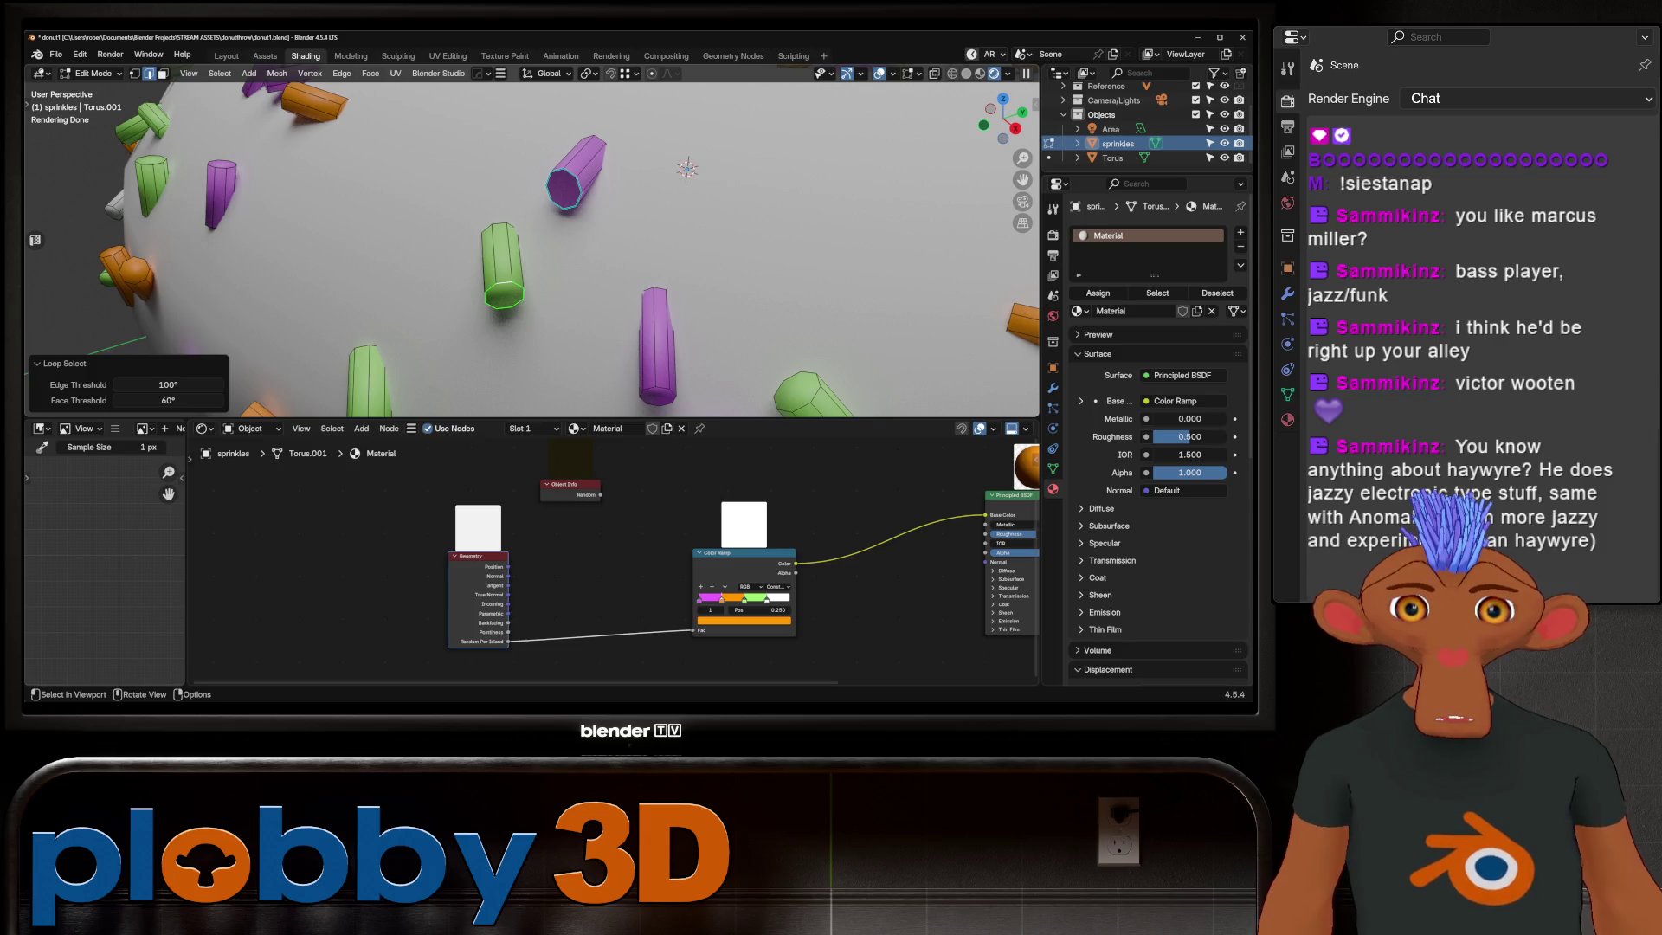
{"action": "key", "text": "a"}
{"action": "key", "text": "q"}
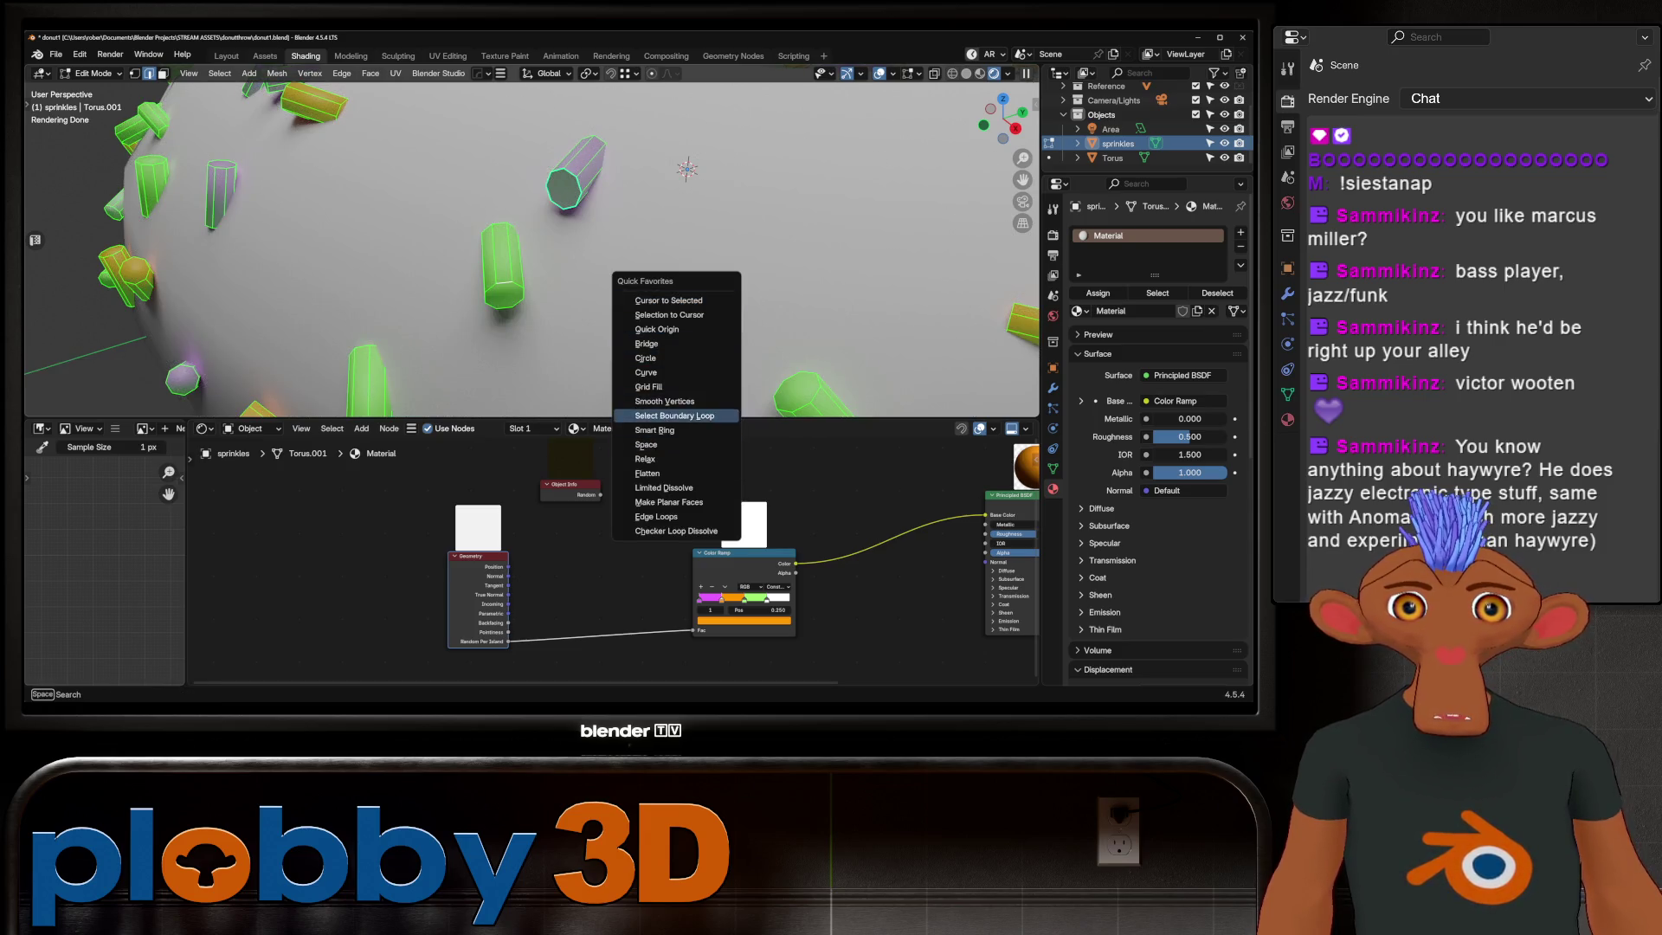
{"action": "left_click", "coordinate": [674, 415]}
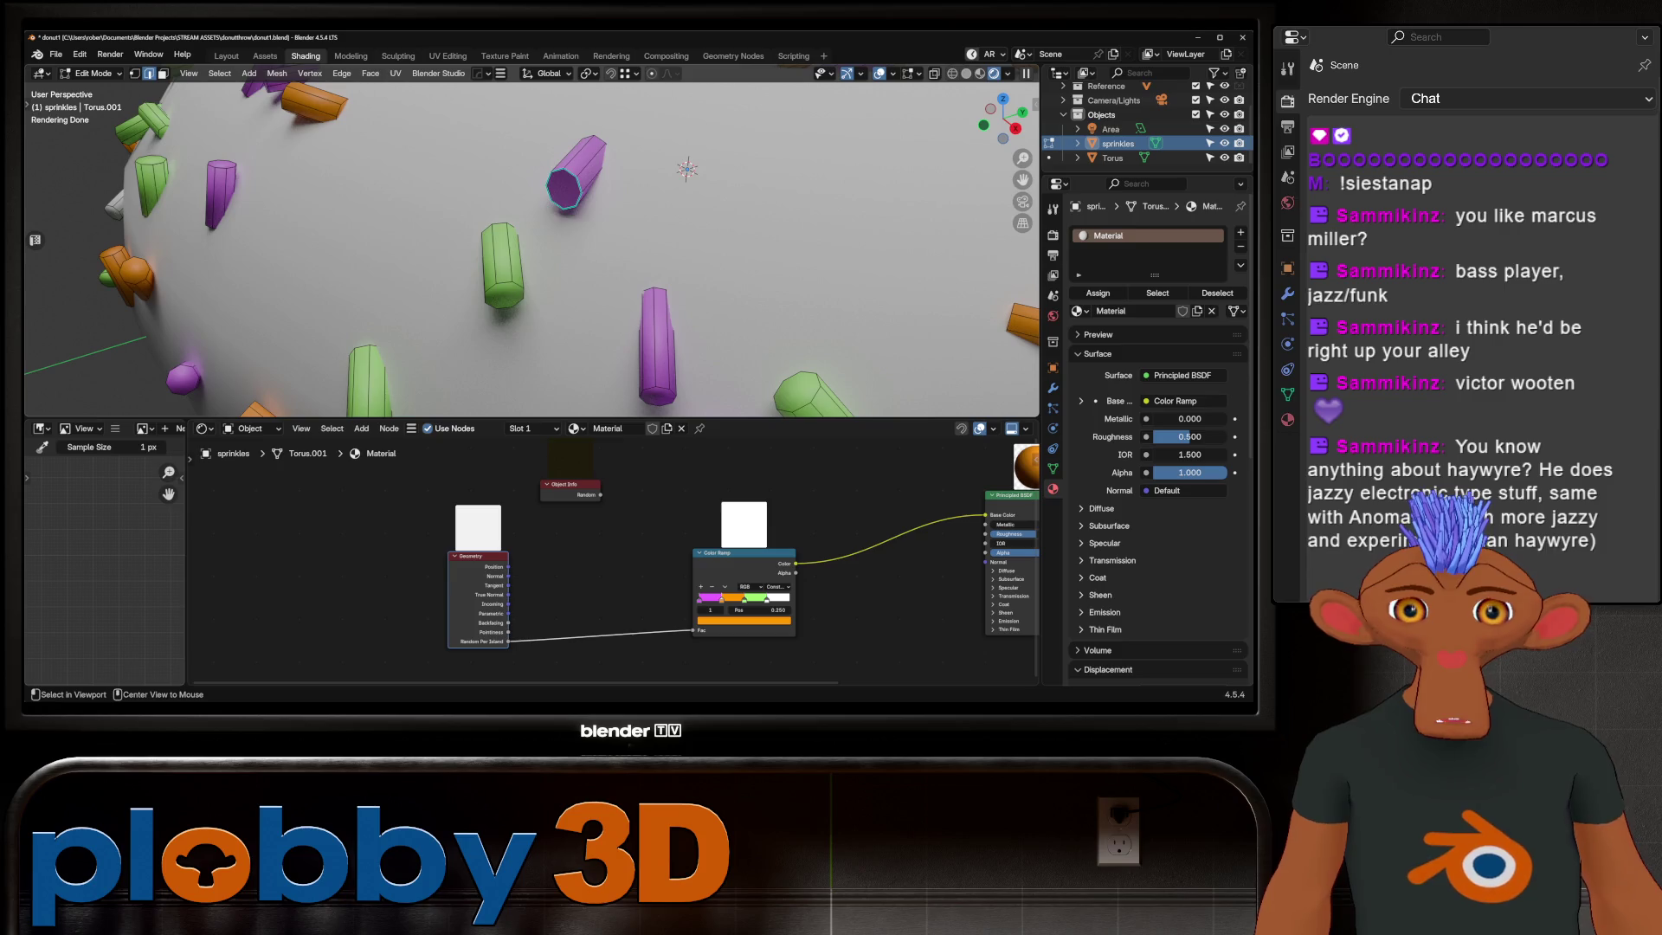
{"action": "key", "text": "shift+g"}
{"action": "key", "text": "shift+g"}
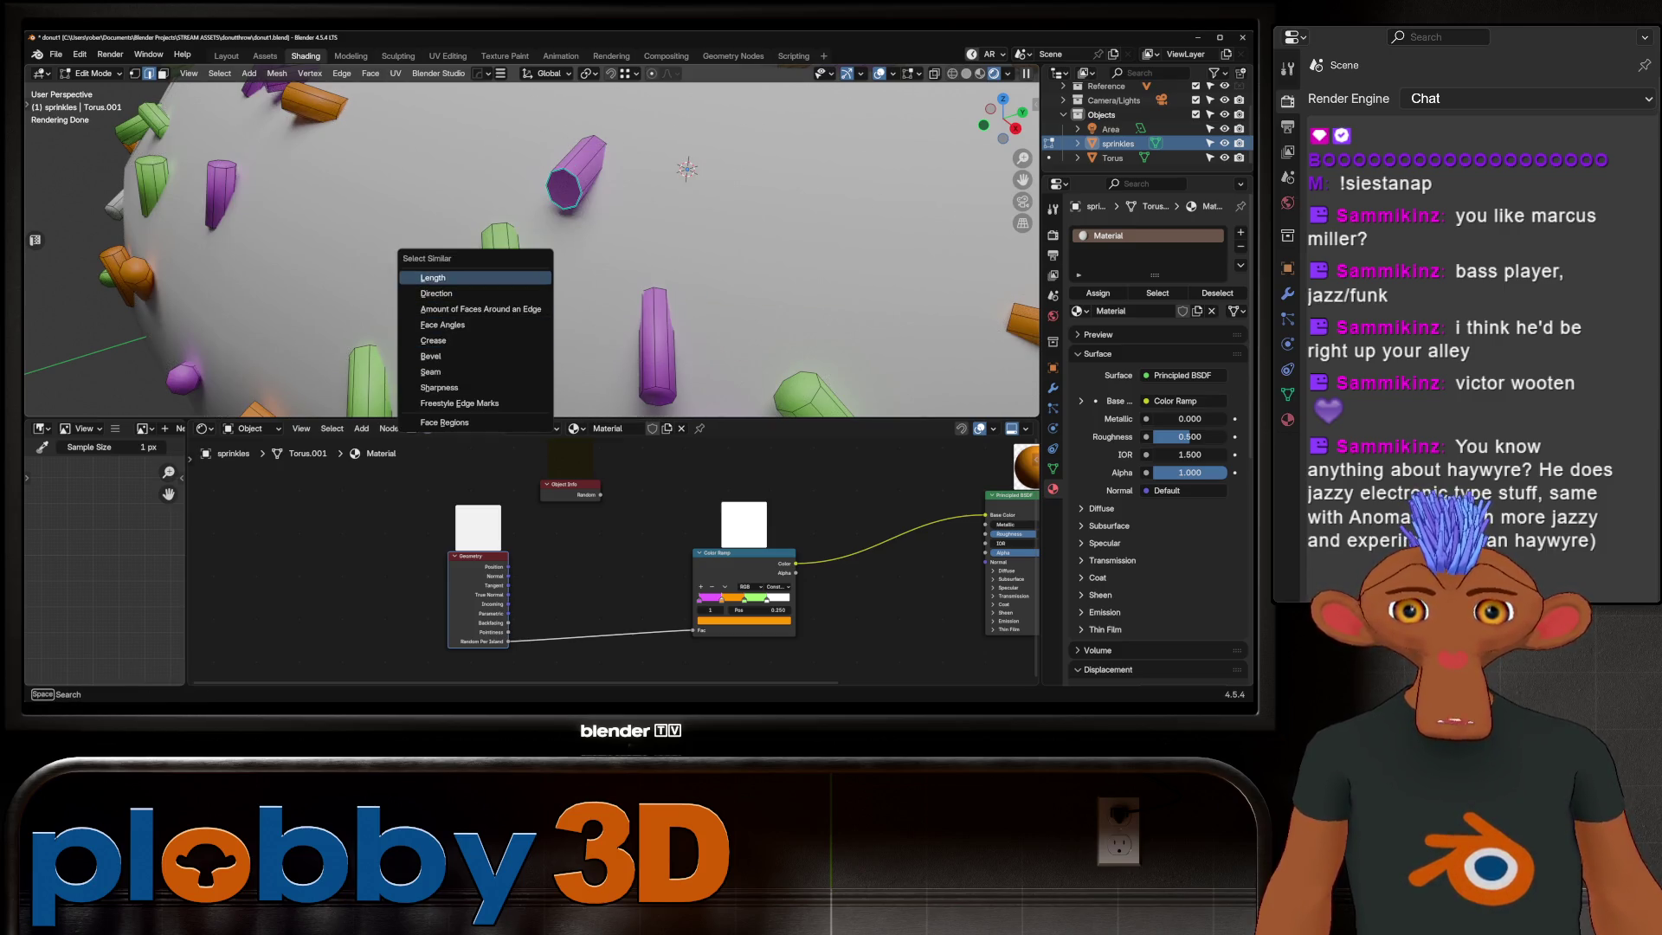
{"action": "left_click", "coordinate": [432, 276]}
Step: Bevel the selected cap edges to round the sprinkle ends, then return to object mode
{"action": "key", "text": "2"}
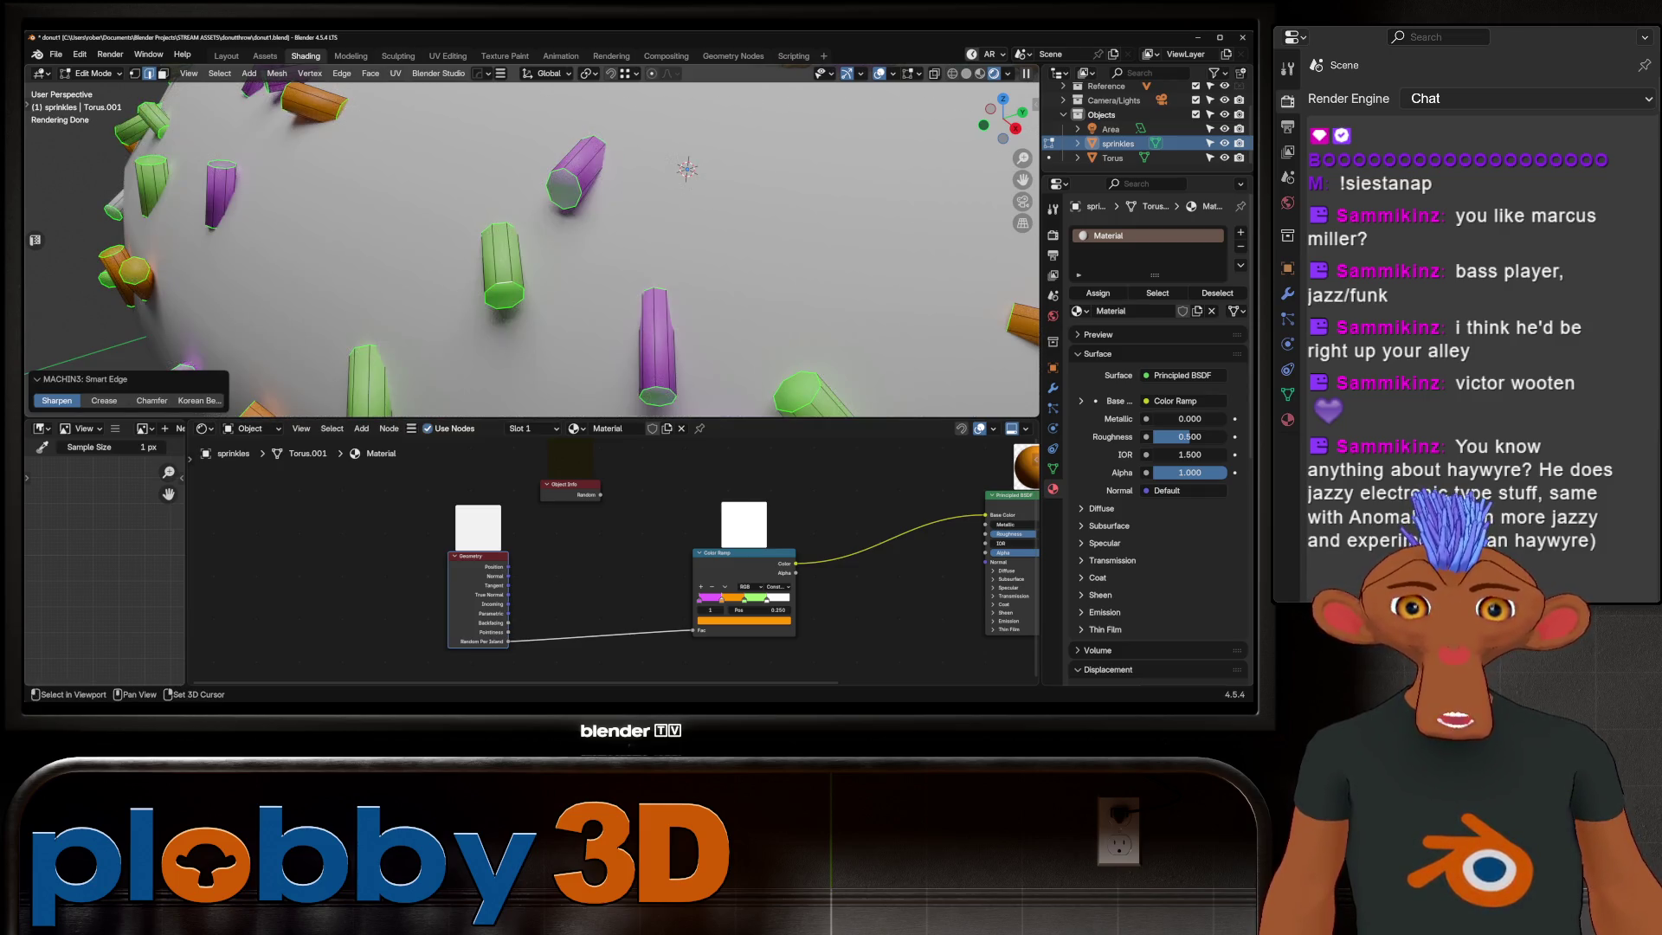
{"action": "middle_click_drag", "start_coordinate": [688, 261], "coordinate": [779, 325]}
{"action": "key", "text": "ctrl+b"}
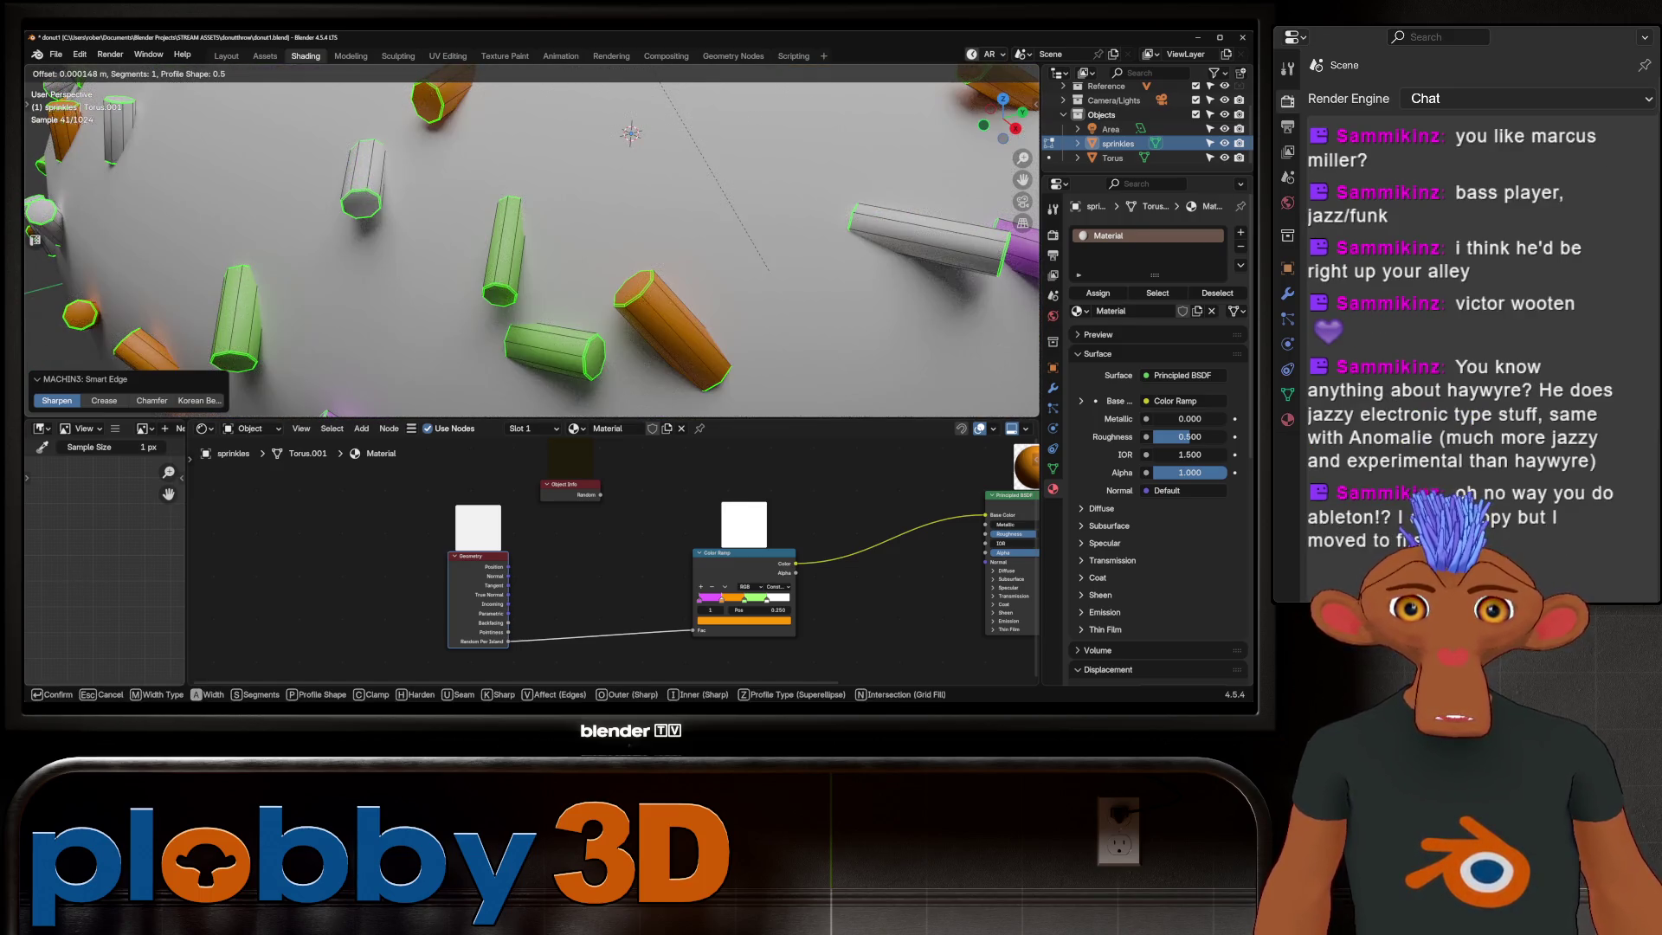
{"action": "left_click", "coordinate": [769, 275]}
{"action": "middle_click_drag", "start_coordinate": [768, 277], "coordinate": [728, 235]}
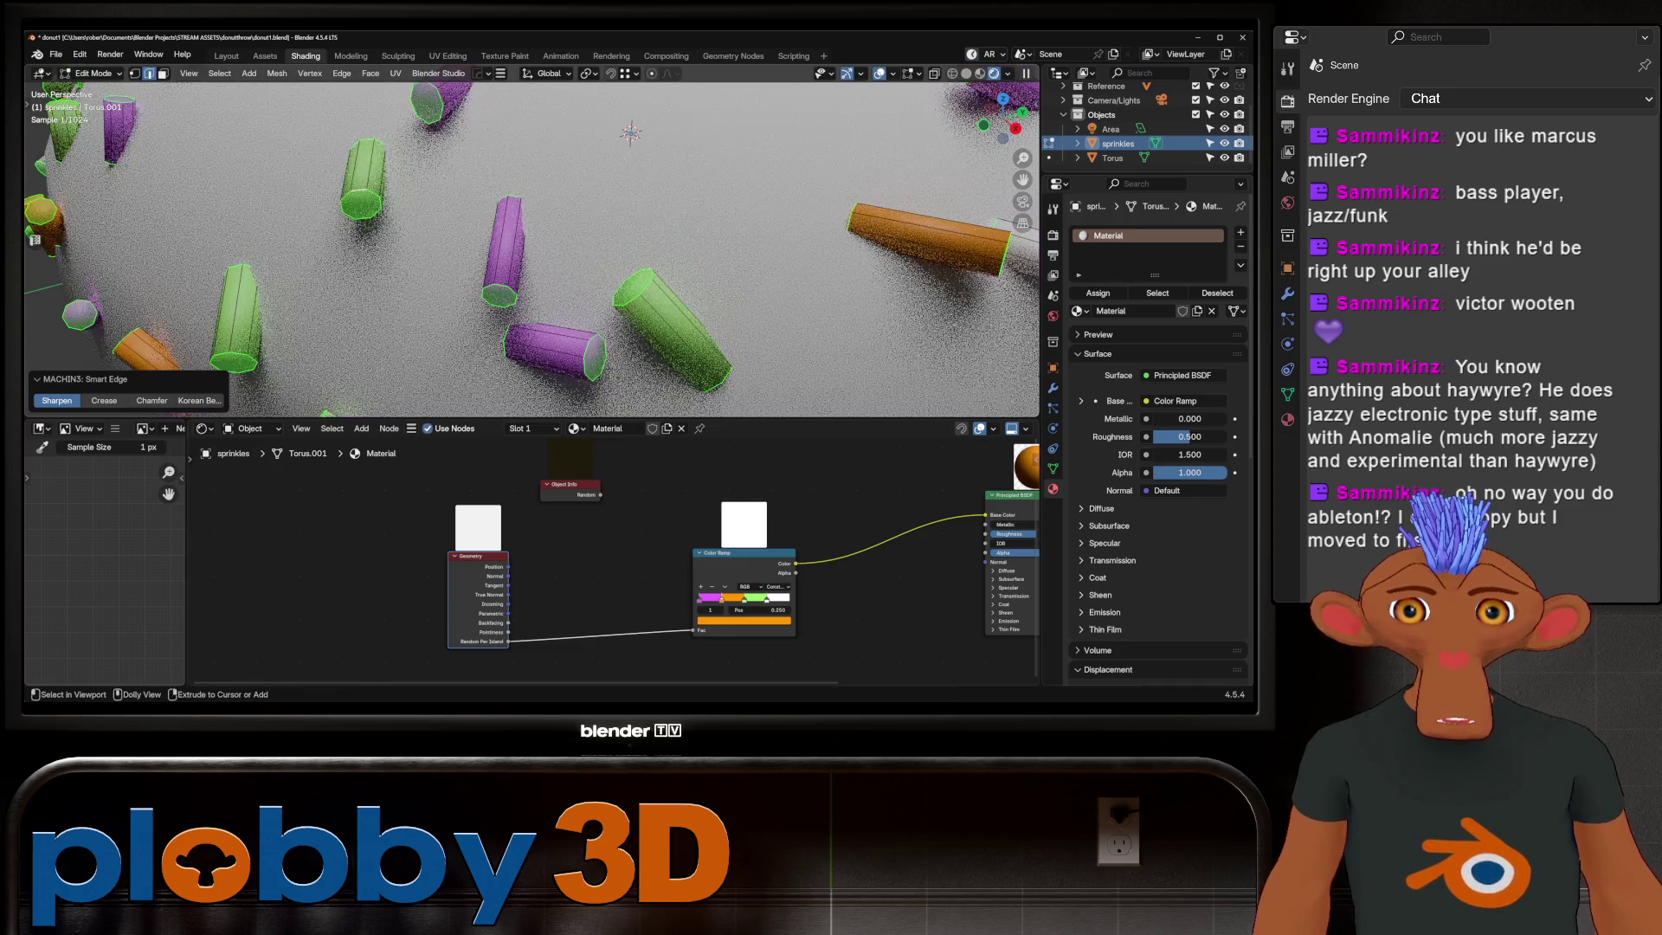
{"action": "scroll", "coordinate": [624, 247], "scroll_direction": "down", "scroll_amount": 3}
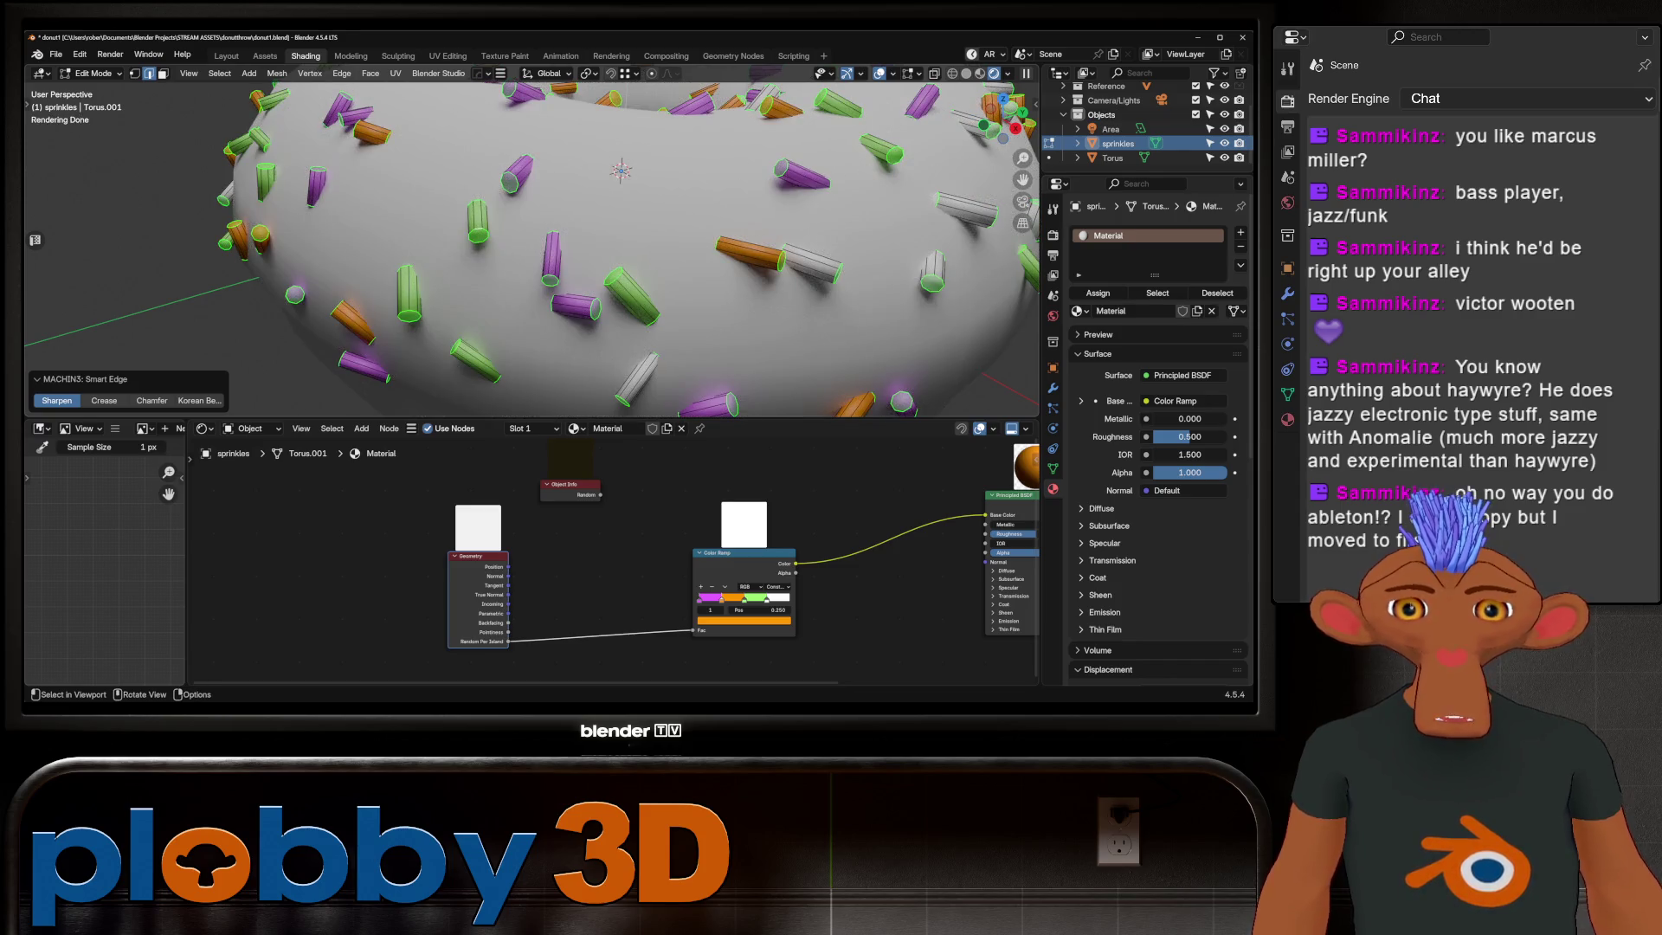
{"action": "key", "text": "Tab"}
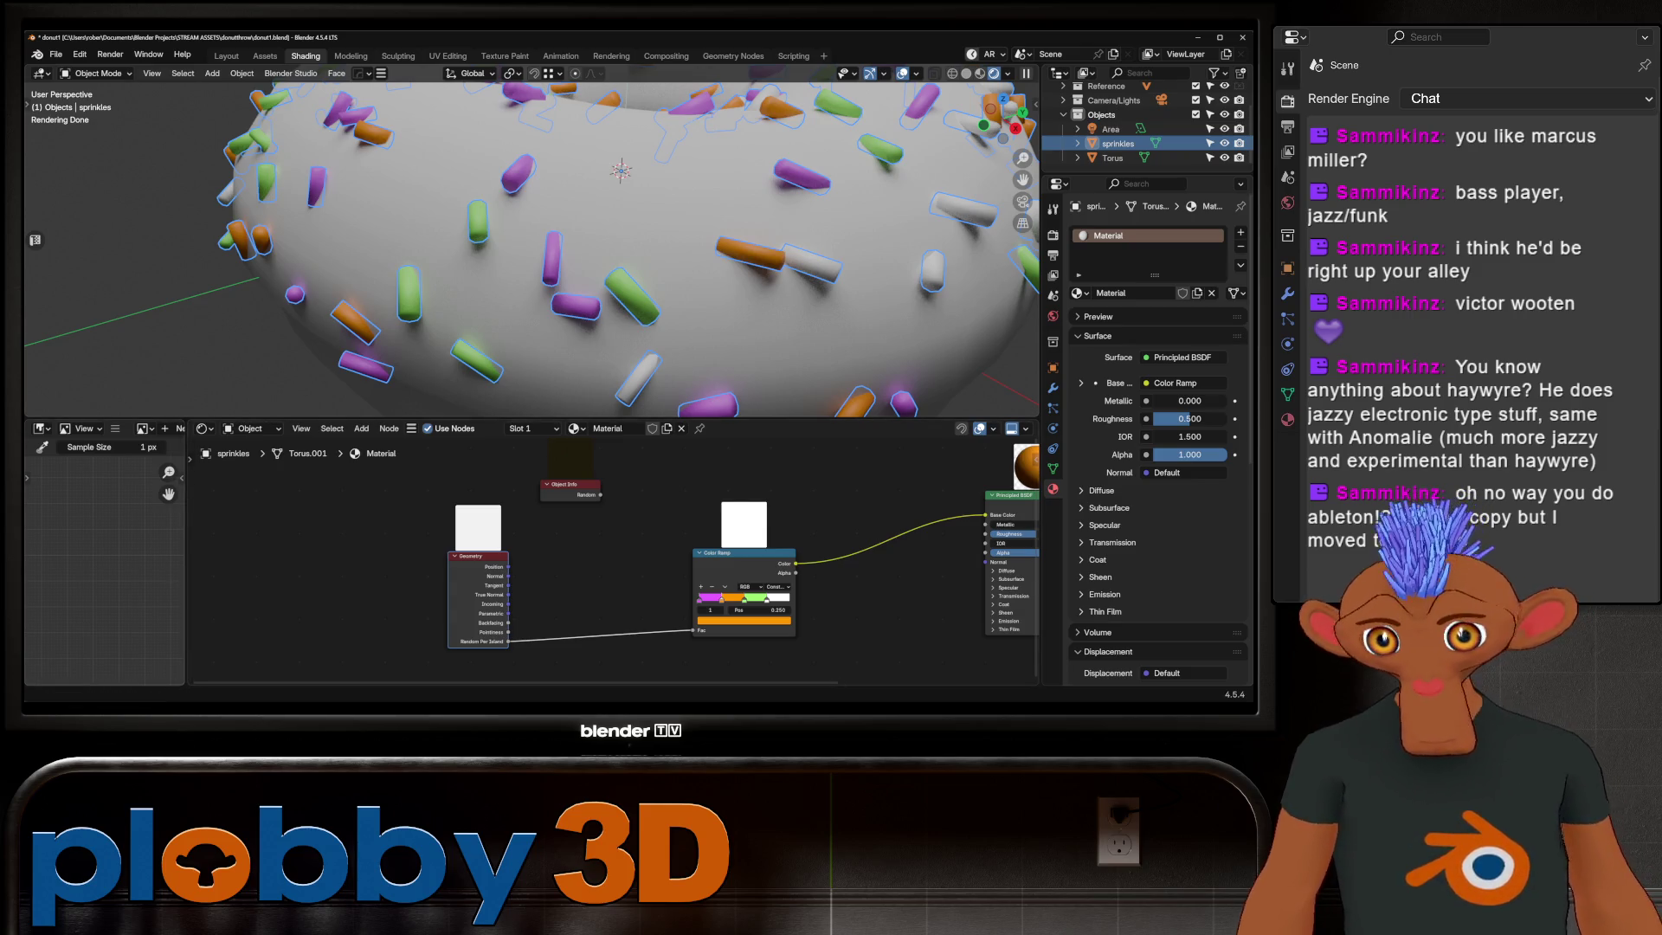
{"action": "scroll", "coordinate": [532, 240], "scroll_direction": "down", "scroll_amount": 5}
Step: Lighten the orange colour-ramp stop into a pale pastel yellow
{"action": "mouse_move", "coordinate": [533, 240]}
{"action": "middle_mouse_down"}
{"action": "mouse_move", "coordinate": [532, 208]}
{"action": "mouse_move", "coordinate": [634, 208]}
{"action": "mouse_move", "coordinate": [627, 236]}
{"action": "middle_mouse_up"}
{"action": "scroll", "coordinate": [635, 208], "scroll_direction": "up", "scroll_amount": 5}
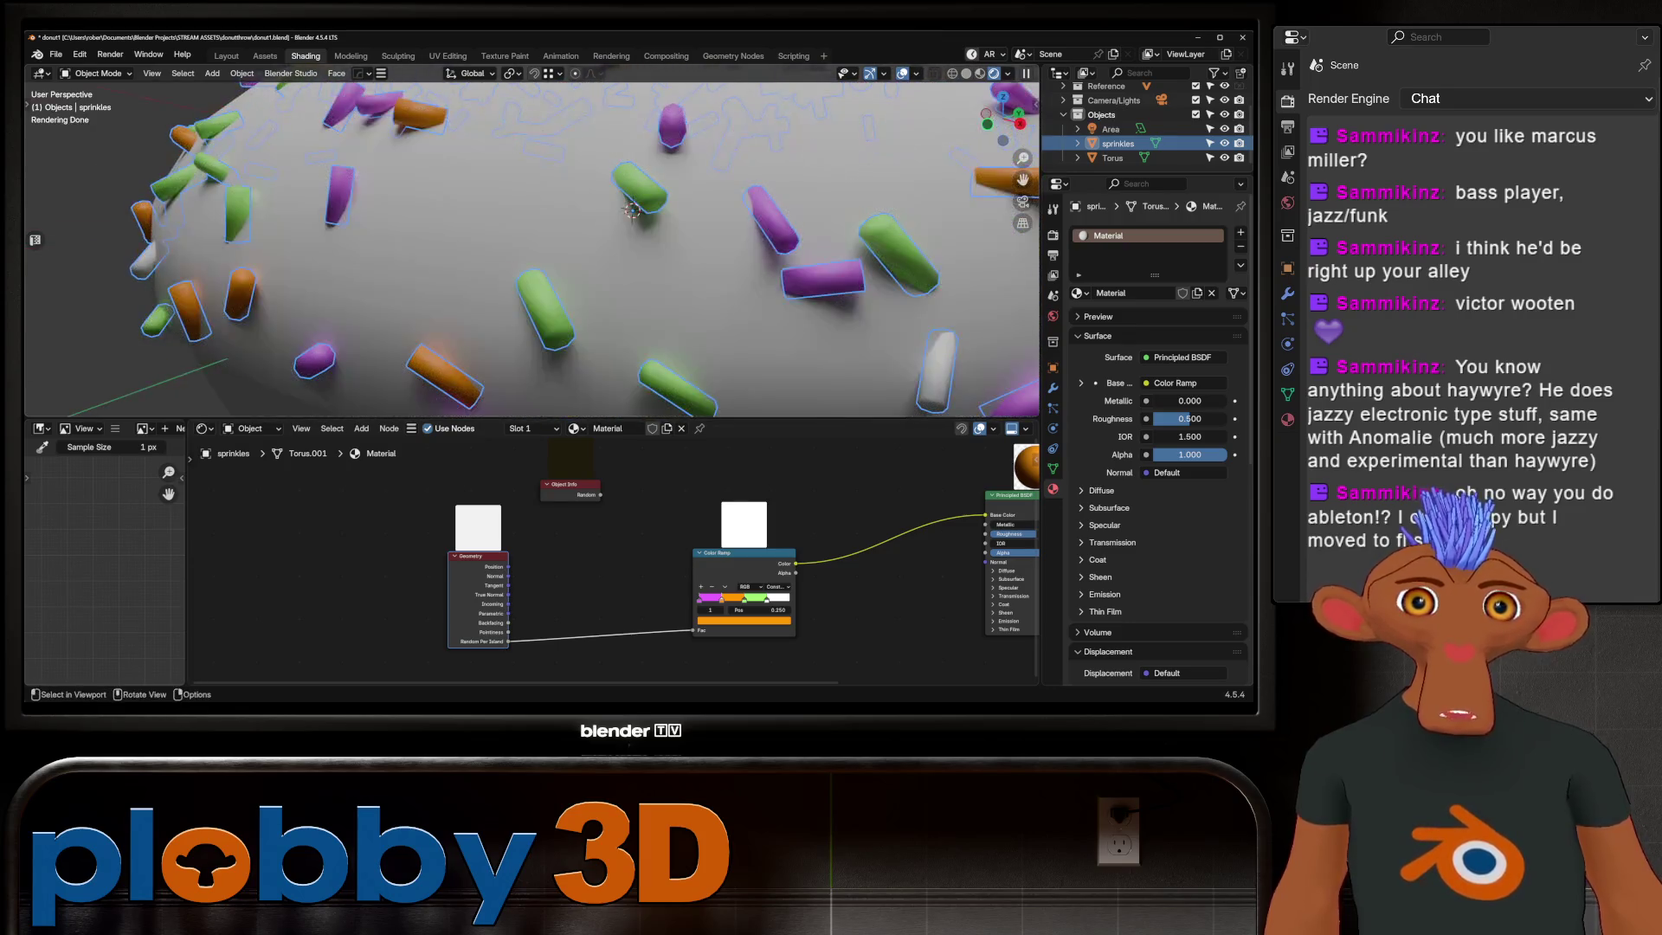
{"action": "scroll", "coordinate": [626, 237], "scroll_direction": "down", "scroll_amount": 5}
{"action": "scroll", "coordinate": [626, 236], "scroll_direction": "up", "scroll_amount": 3}
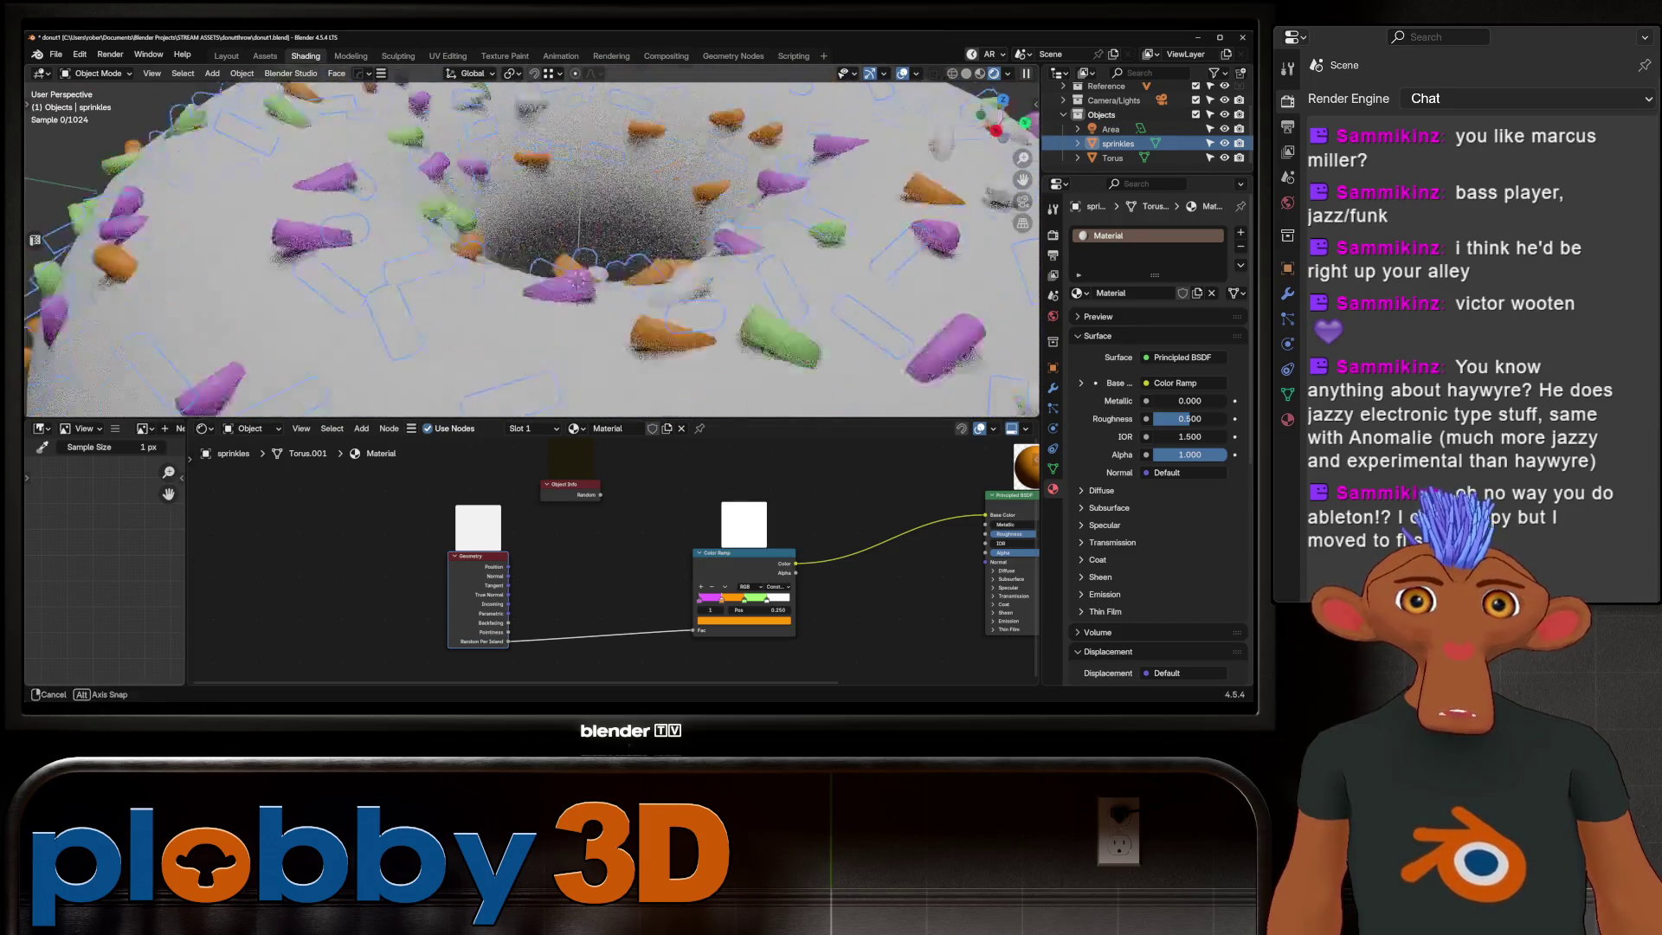
{"action": "scroll", "coordinate": [626, 237], "scroll_direction": "down", "scroll_amount": 5}
{"action": "key", "text": "alt+a"}
{"action": "middle_click_drag", "start_coordinate": [627, 237], "coordinate": [625, 196]}
{"action": "scroll", "coordinate": [571, 247], "scroll_direction": "up", "scroll_amount": 3}
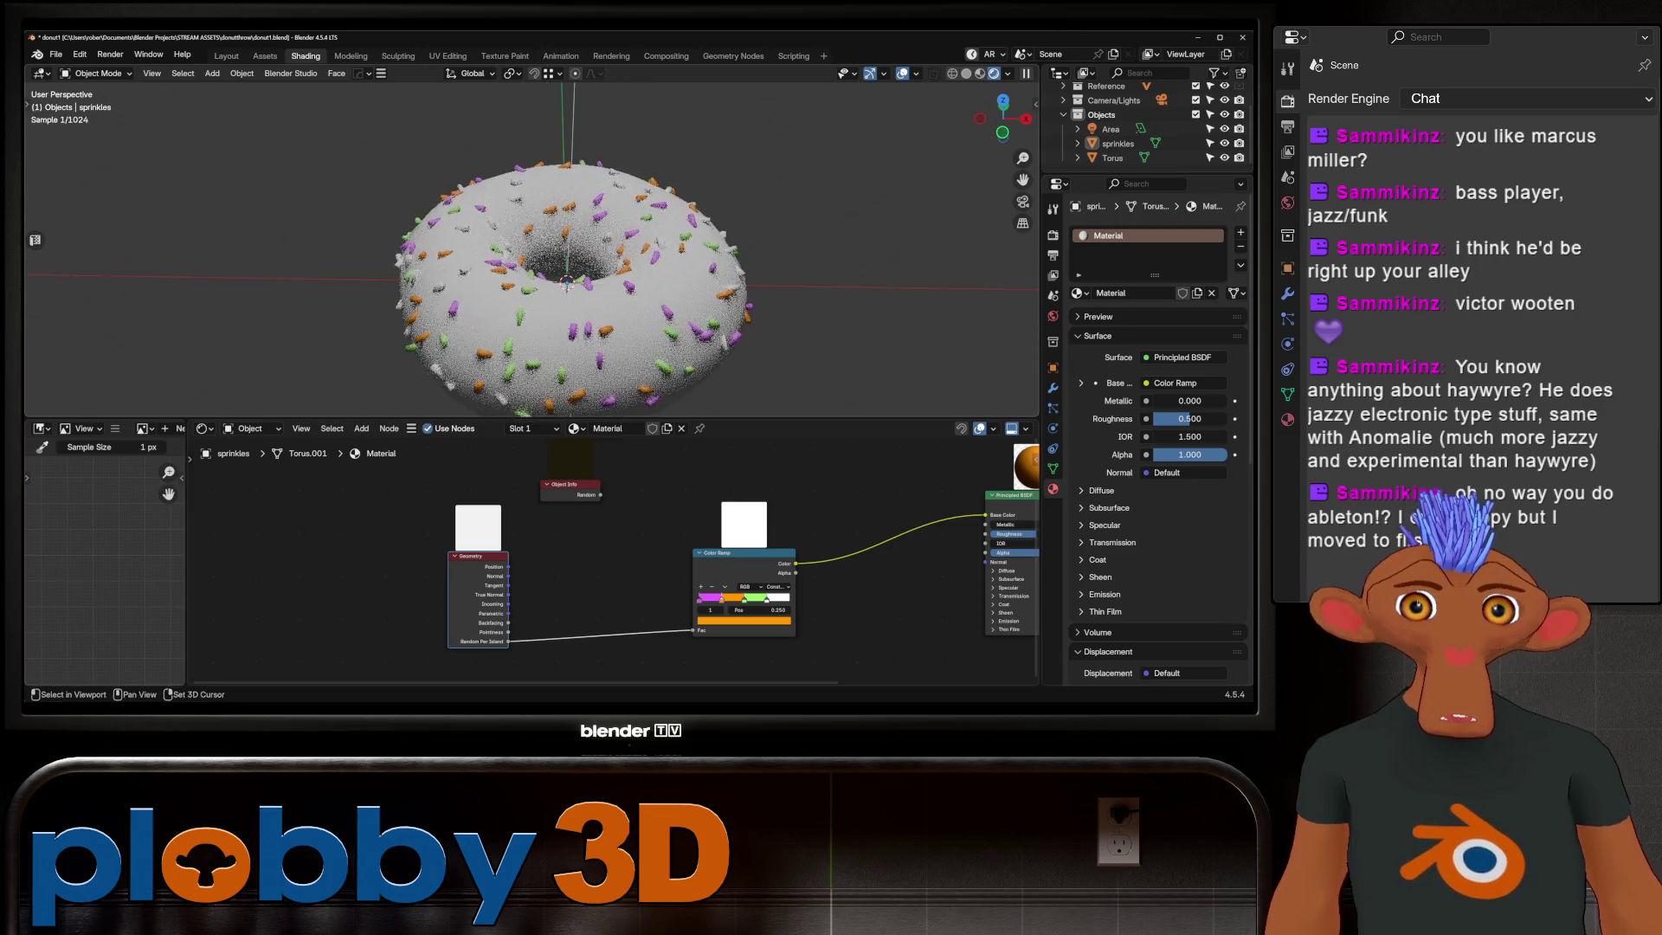
{"action": "scroll", "coordinate": [572, 246], "scroll_direction": "up", "scroll_amount": 2}
{"action": "left_click", "coordinate": [744, 619]}
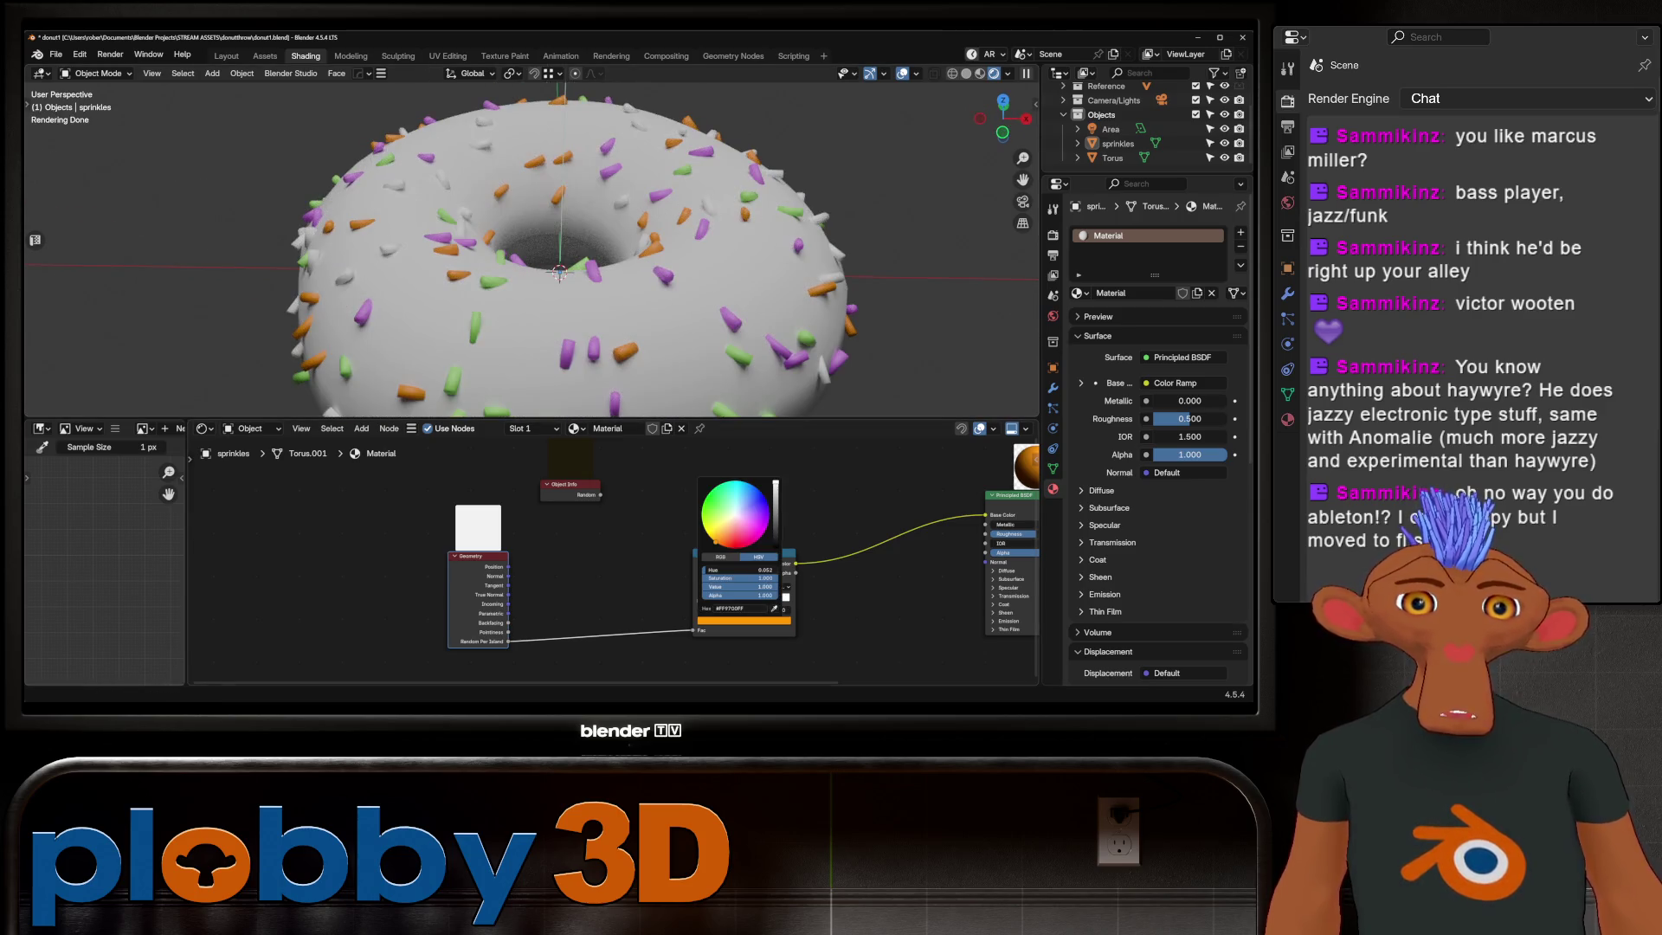
{"action": "mouse_move", "coordinate": [742, 578]}
{"action": "left_mouse_down"}
{"action": "mouse_move", "coordinate": [718, 577]}
{"action": "mouse_move", "coordinate": [766, 569]}
{"action": "left_mouse_up"}
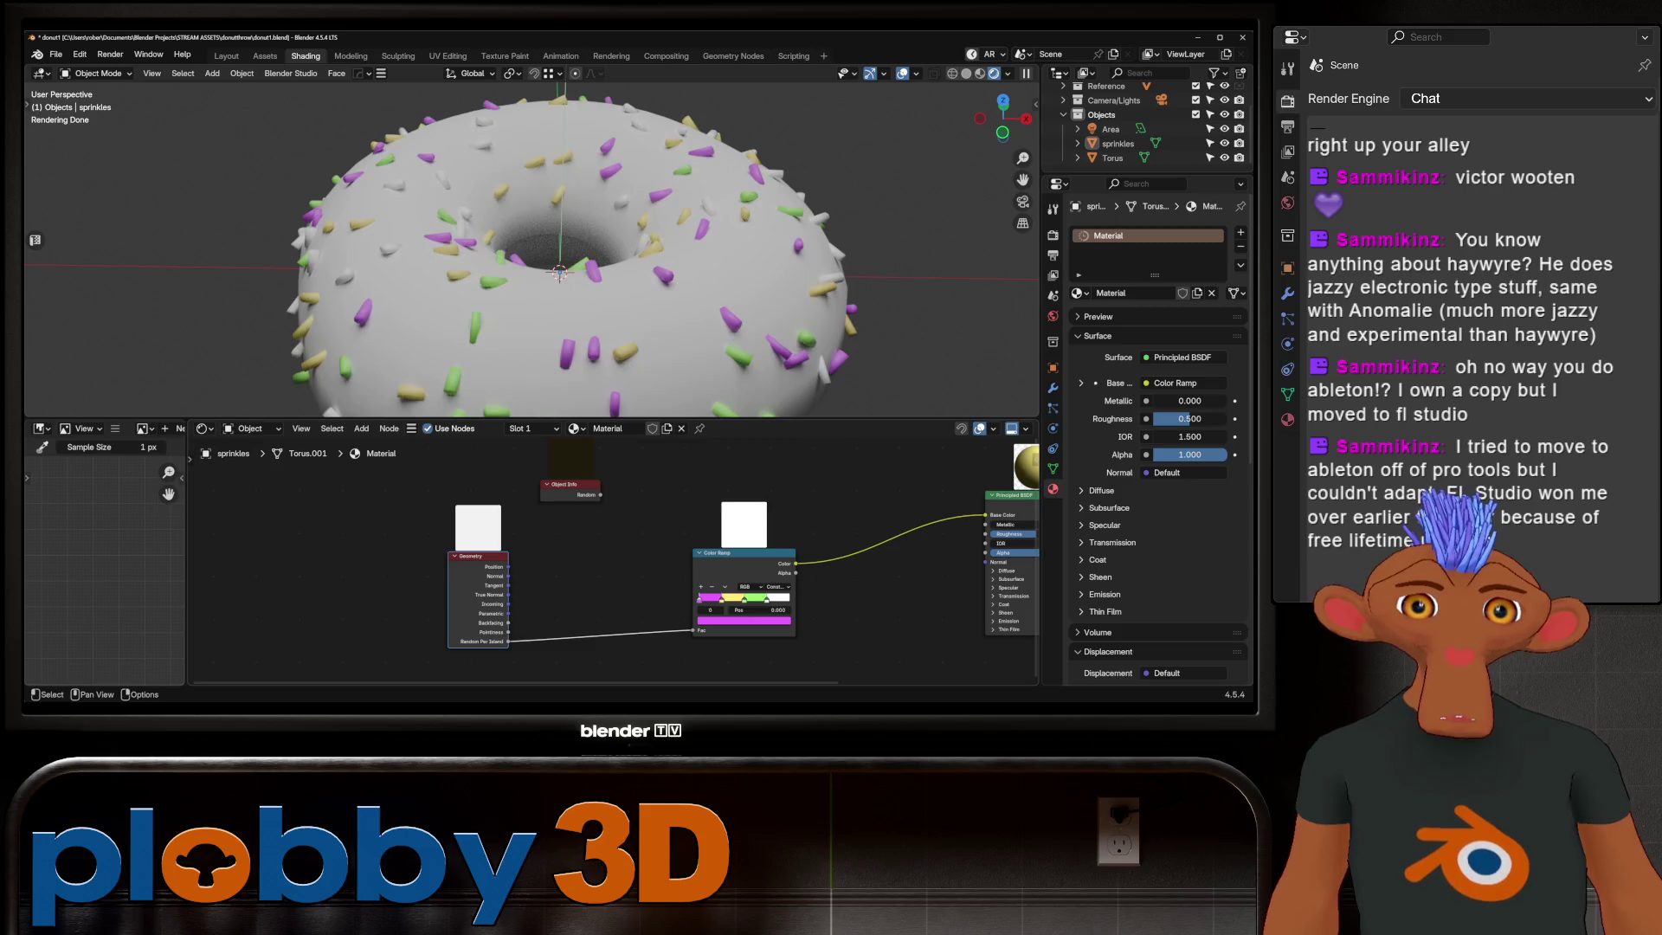
Step: Lighten the magenta ramp stop into a pastel pink, then move to the donut body
{"action": "left_click", "coordinate": [744, 619]}
{"action": "left_click_drag", "start_coordinate": [774, 500], "coordinate": [775, 500]}
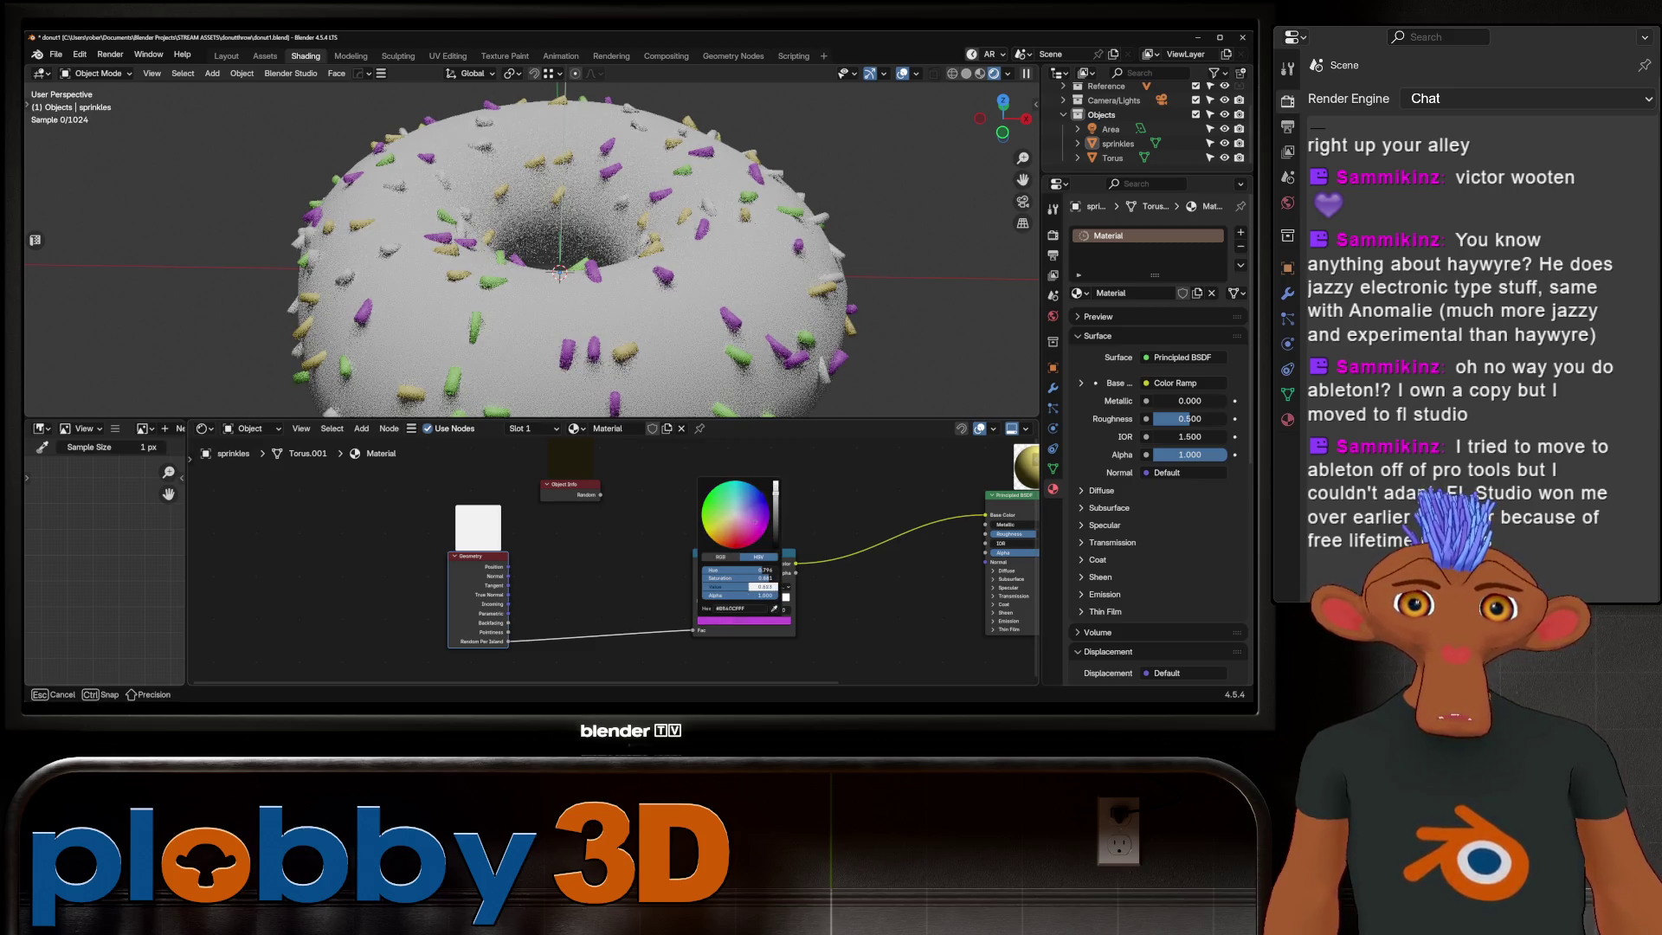
{"action": "left_click_drag", "start_coordinate": [764, 577], "coordinate": [763, 577]}
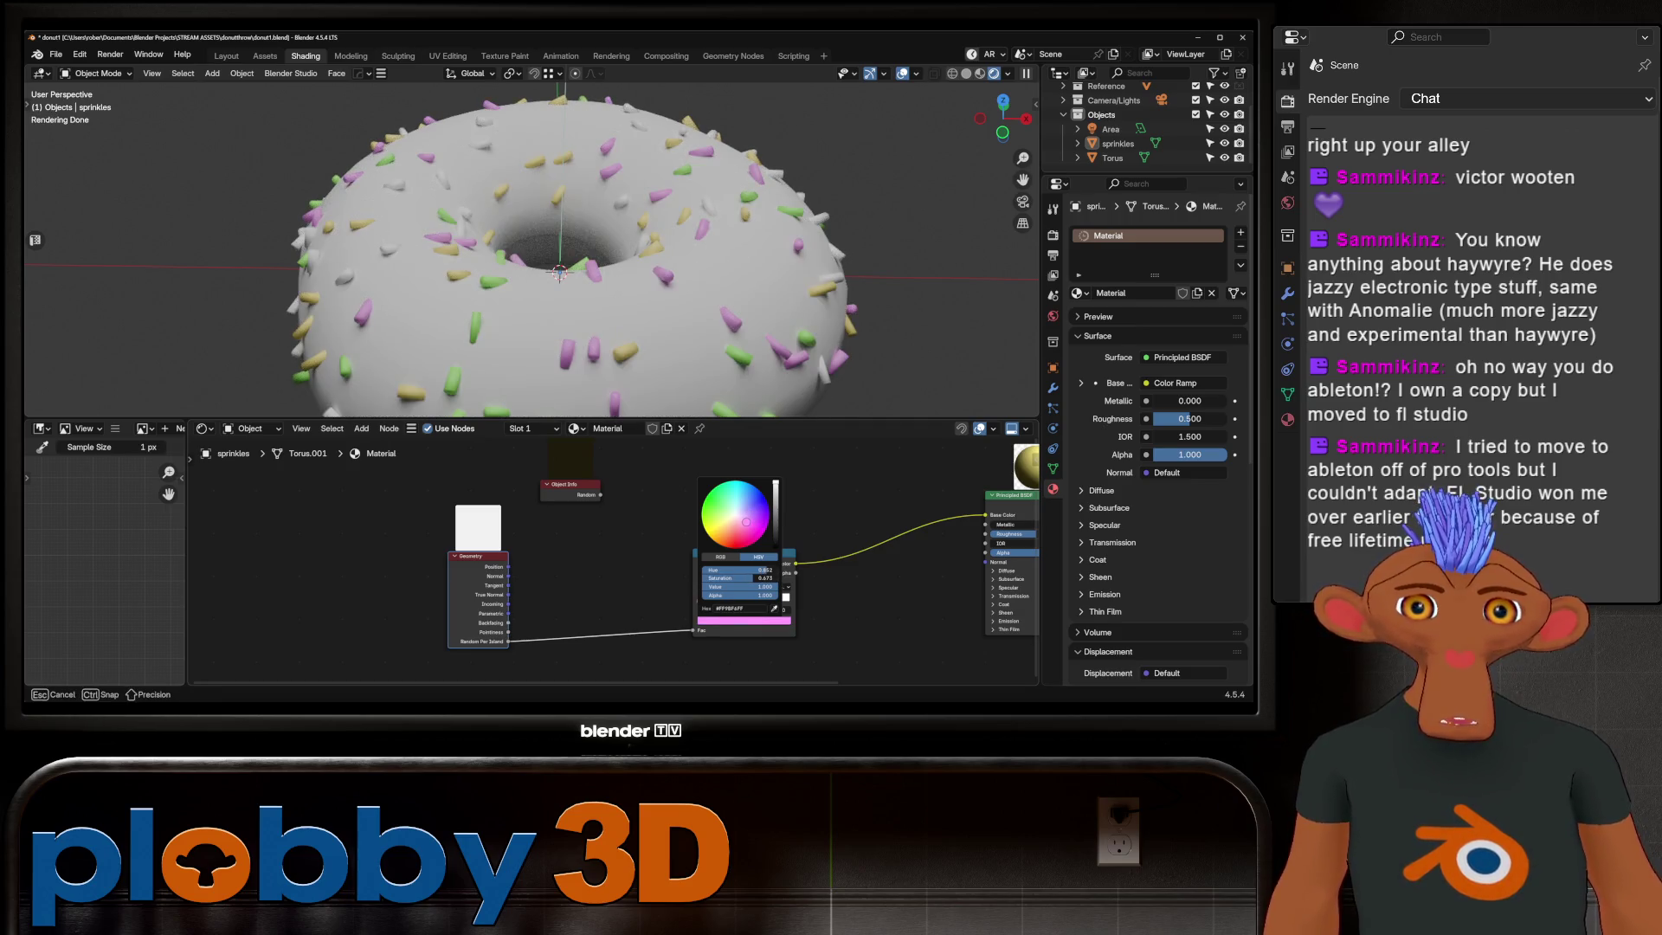
{"action": "scroll", "coordinate": [532, 247], "scroll_direction": "down", "scroll_amount": 4}
{"action": "middle_click_drag", "start_coordinate": [533, 247], "coordinate": [571, 278]}
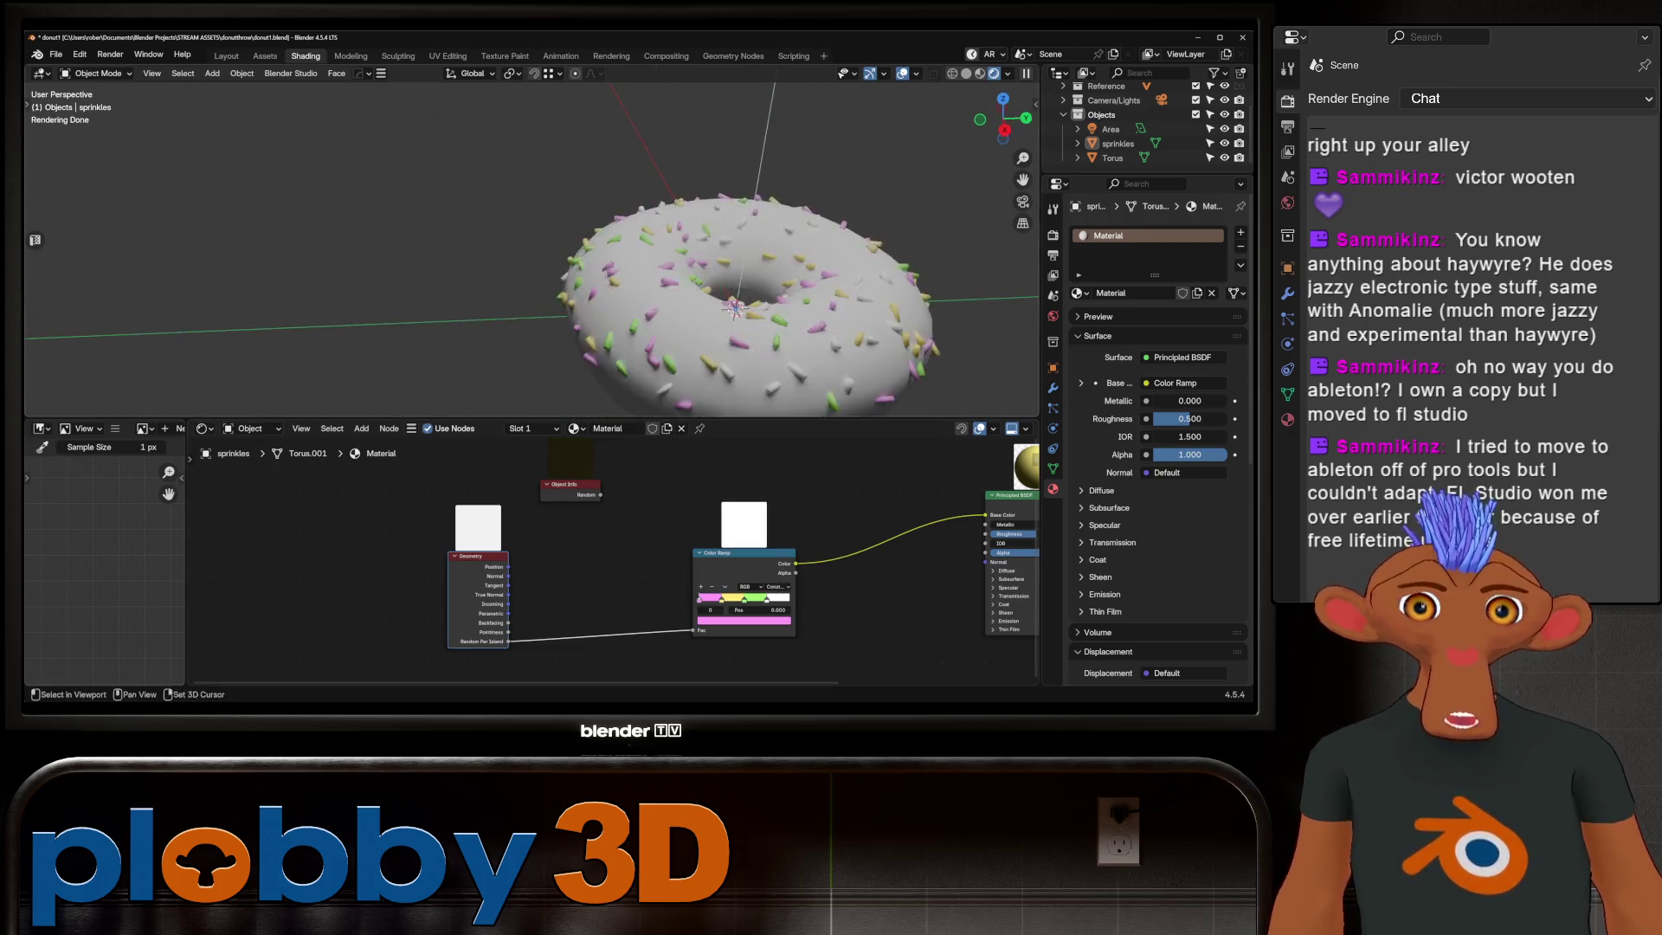
{"action": "scroll", "coordinate": [559, 260], "scroll_direction": "up", "scroll_amount": 3}
{"action": "scroll", "coordinate": [559, 260], "scroll_direction": "up", "scroll_amount": 3}
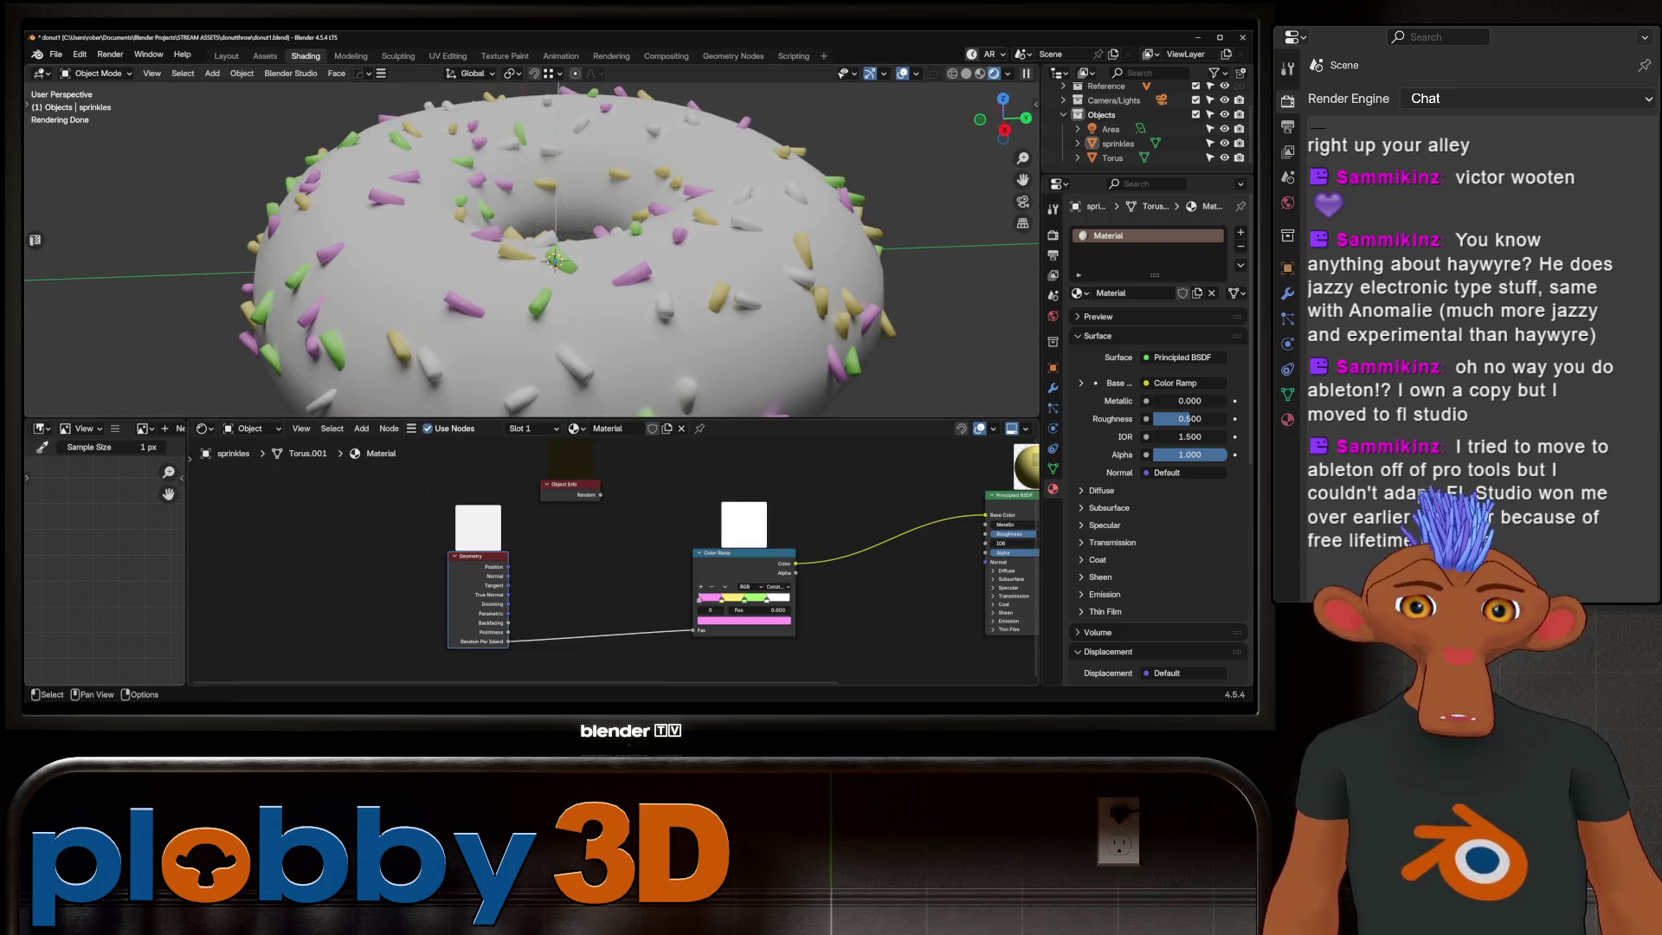
{"action": "scroll", "coordinate": [558, 259], "scroll_direction": "down", "scroll_amount": 3}
{"action": "left_click", "coordinate": [573, 325]}
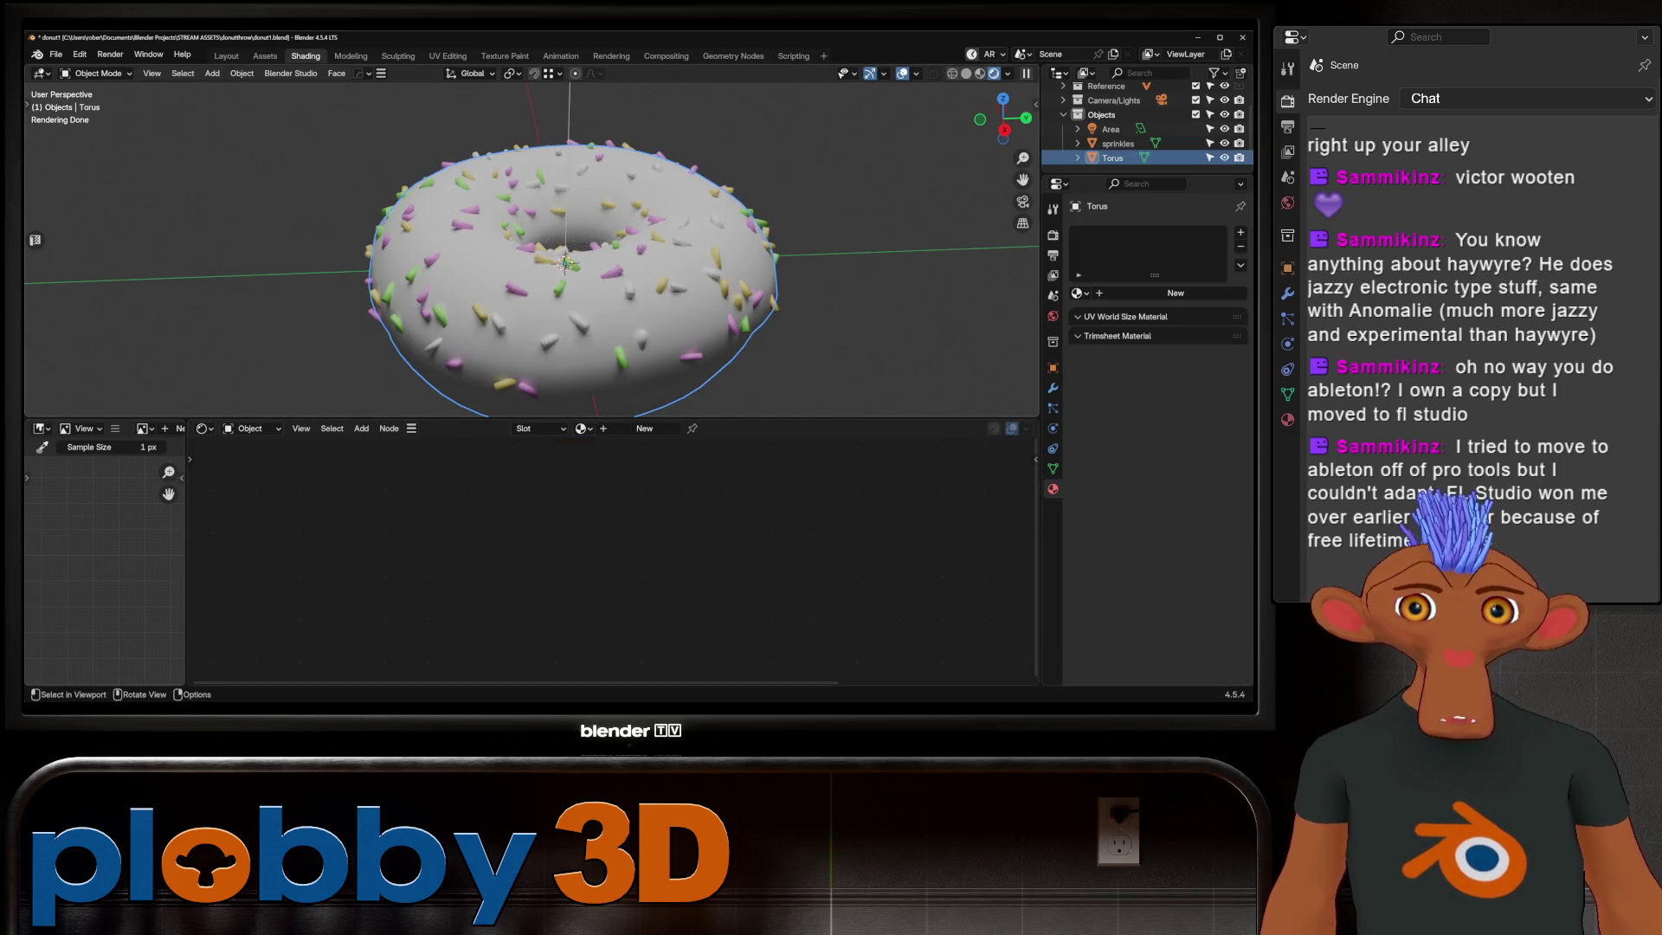
Step: Lower the sprinkle material's roughness to about 0.123
{"action": "mouse_move", "coordinate": [571, 325]}
{"action": "middle_mouse_down"}
{"action": "mouse_move", "coordinate": [578, 259]}
{"action": "mouse_move", "coordinate": [532, 214]}
{"action": "middle_mouse_up"}
{"action": "scroll", "coordinate": [578, 259], "scroll_direction": "up", "scroll_amount": 2}
{"action": "scroll", "coordinate": [533, 241], "scroll_direction": "up", "scroll_amount": 3}
{"action": "scroll", "coordinate": [532, 240], "scroll_direction": "up", "scroll_amount": 2}
{"action": "left_click", "coordinate": [537, 240]}
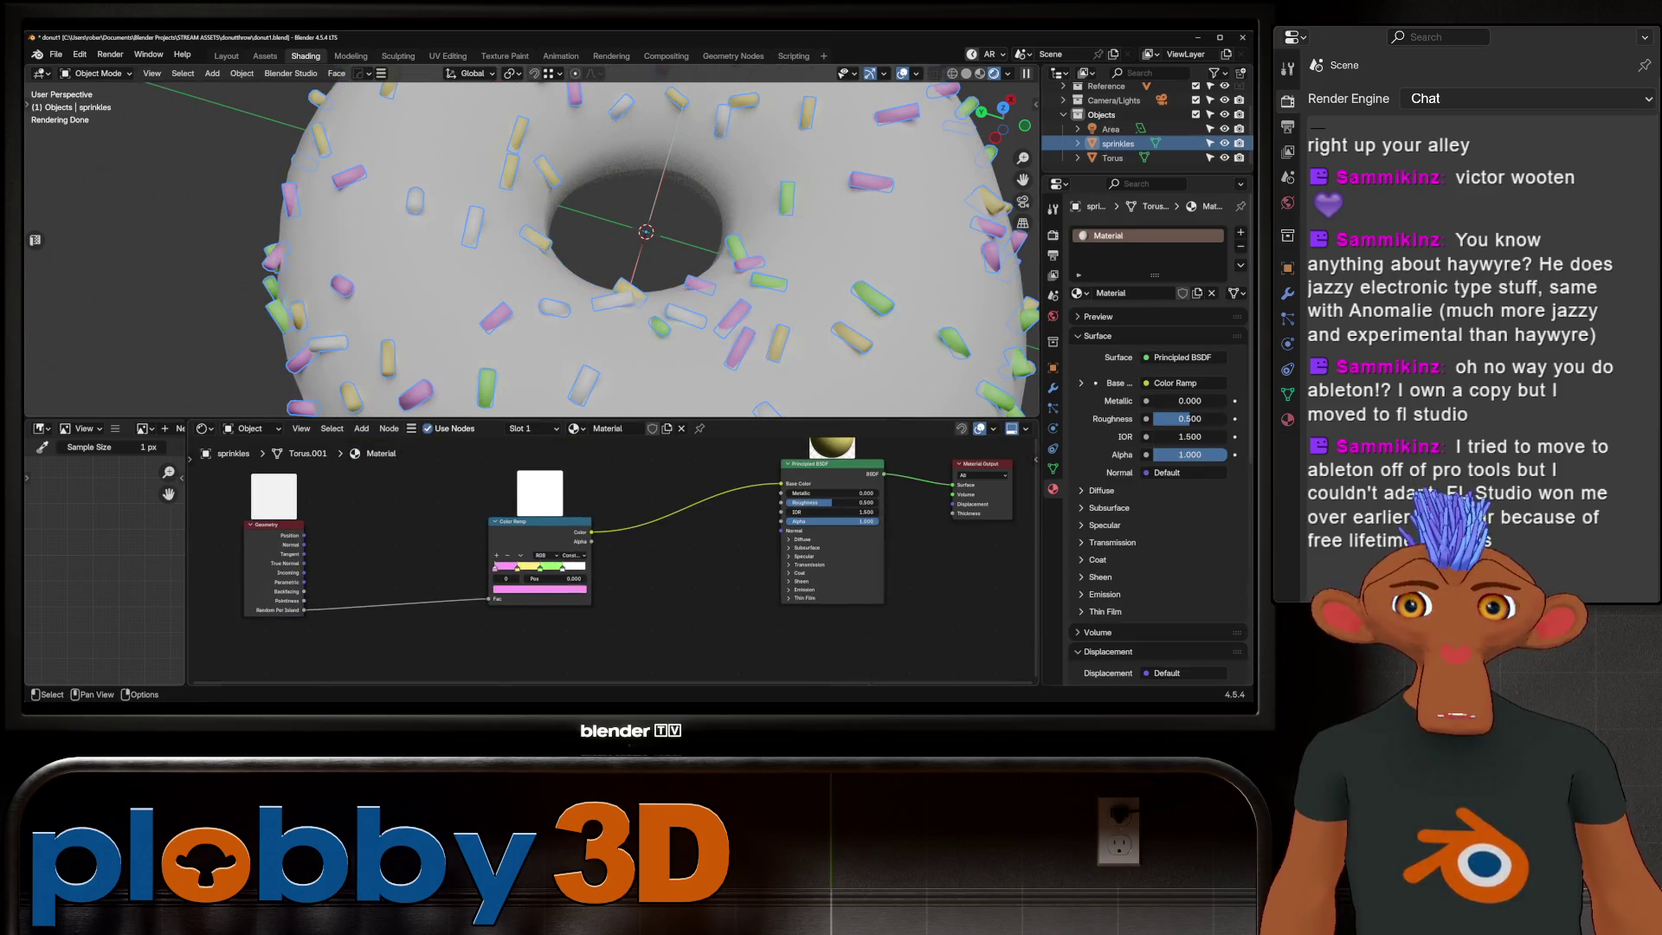
{"action": "middle_click_drag", "start_coordinate": [611, 559], "coordinate": [453, 582]}
{"action": "left_click_drag", "start_coordinate": [672, 525], "coordinate": [653, 525]}
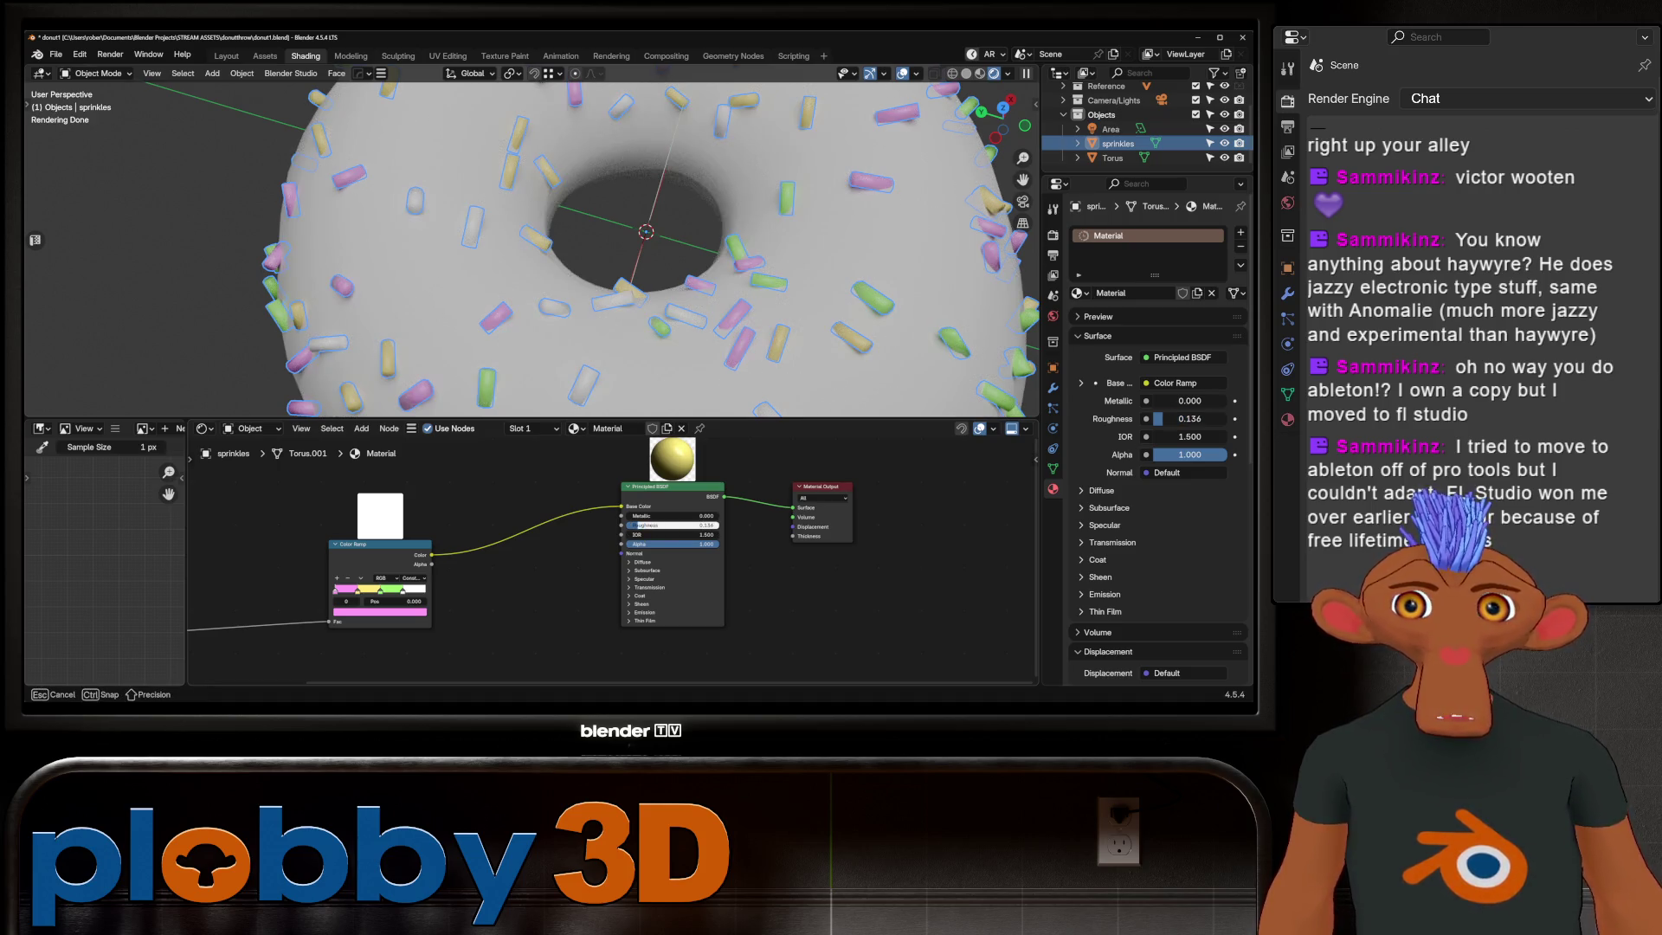
{"action": "left_click_drag", "start_coordinate": [653, 526], "coordinate": [648, 525]}
{"action": "key", "text": "Home"}
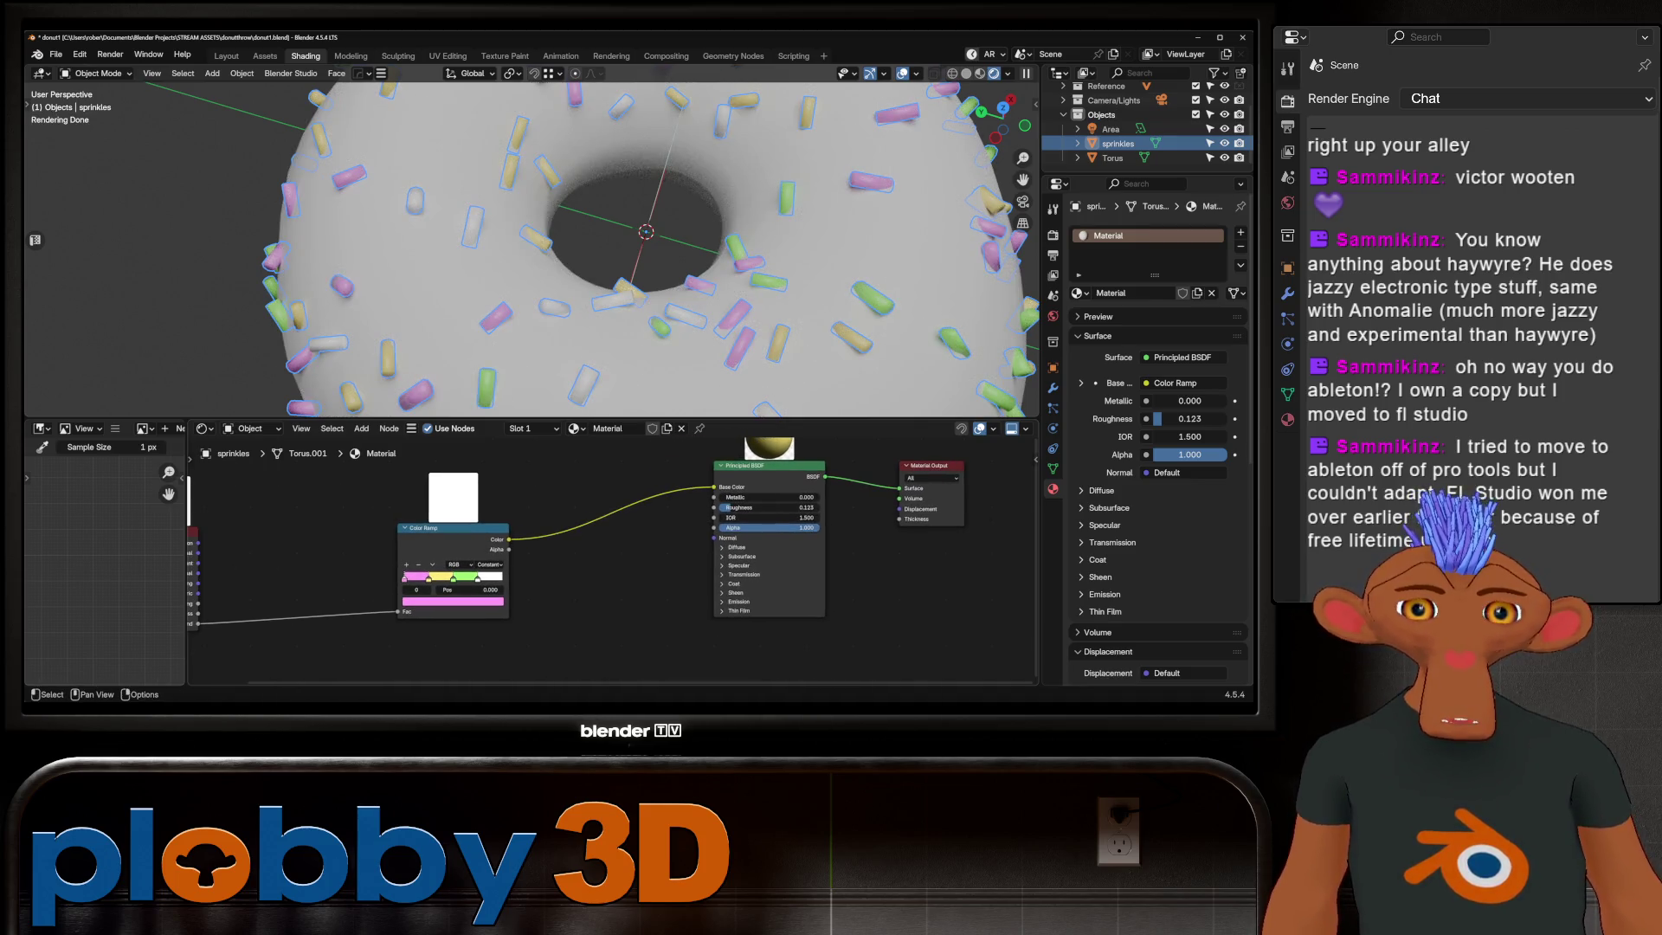
Step: Feed a Bevel node with 16 samples and radius 0.002 into the shader's Normal
{"action": "left_click_drag", "start_coordinate": [714, 537], "coordinate": [521, 530]}
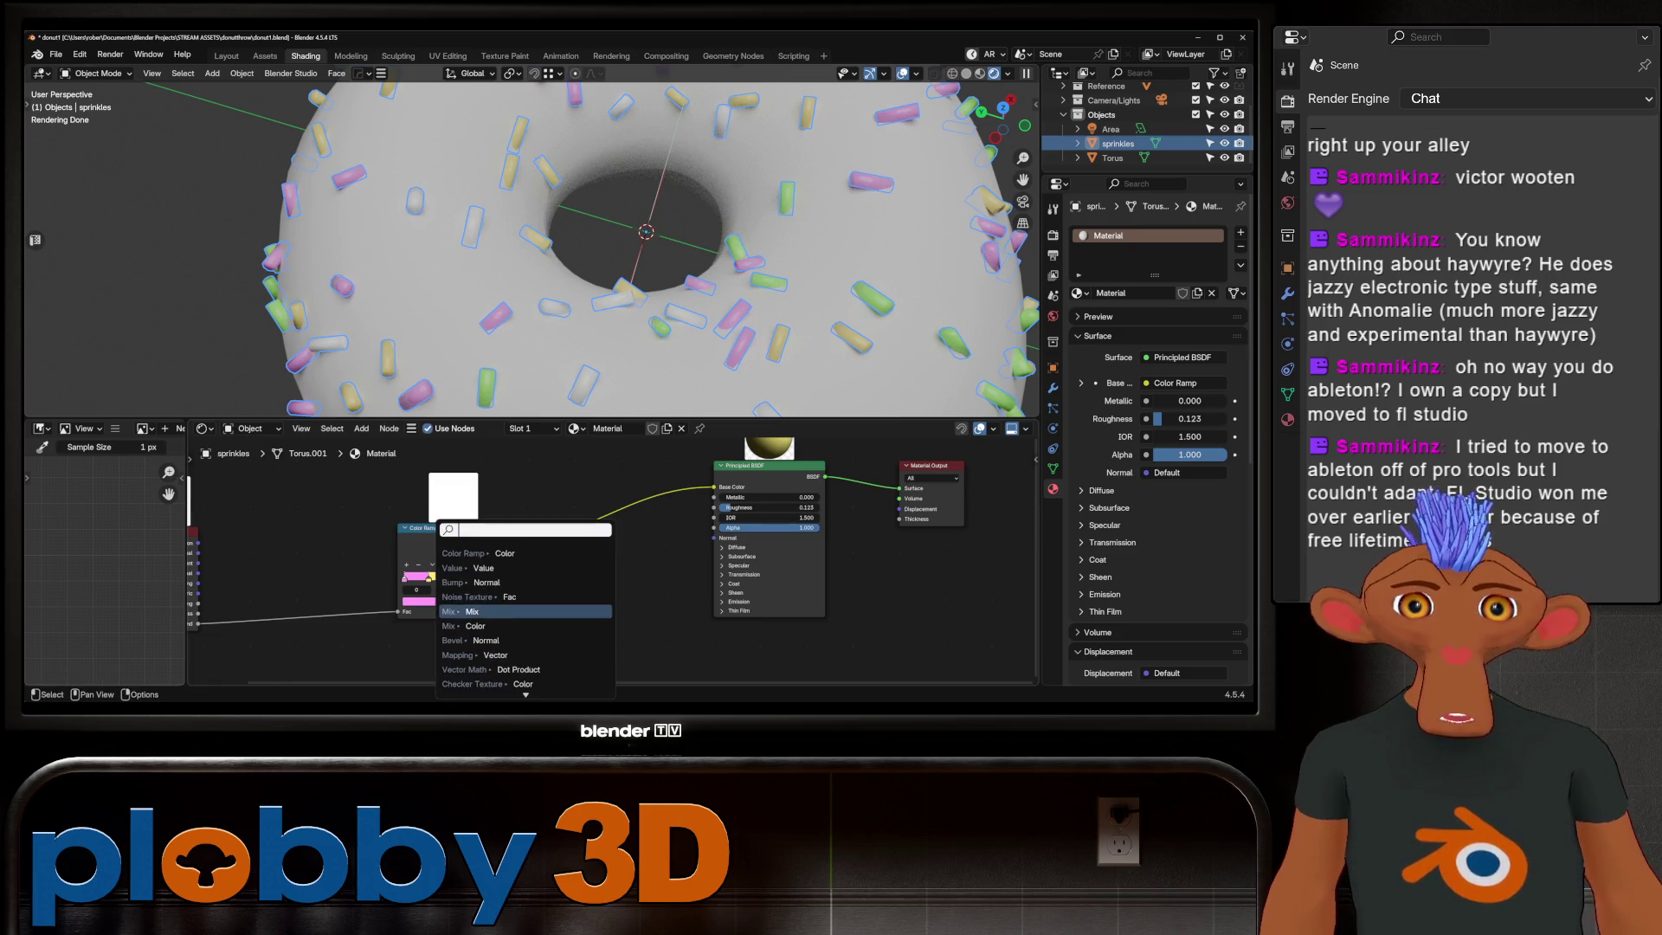
{"action": "type", "text": "bev"}
{"action": "key", "text": "Return"}
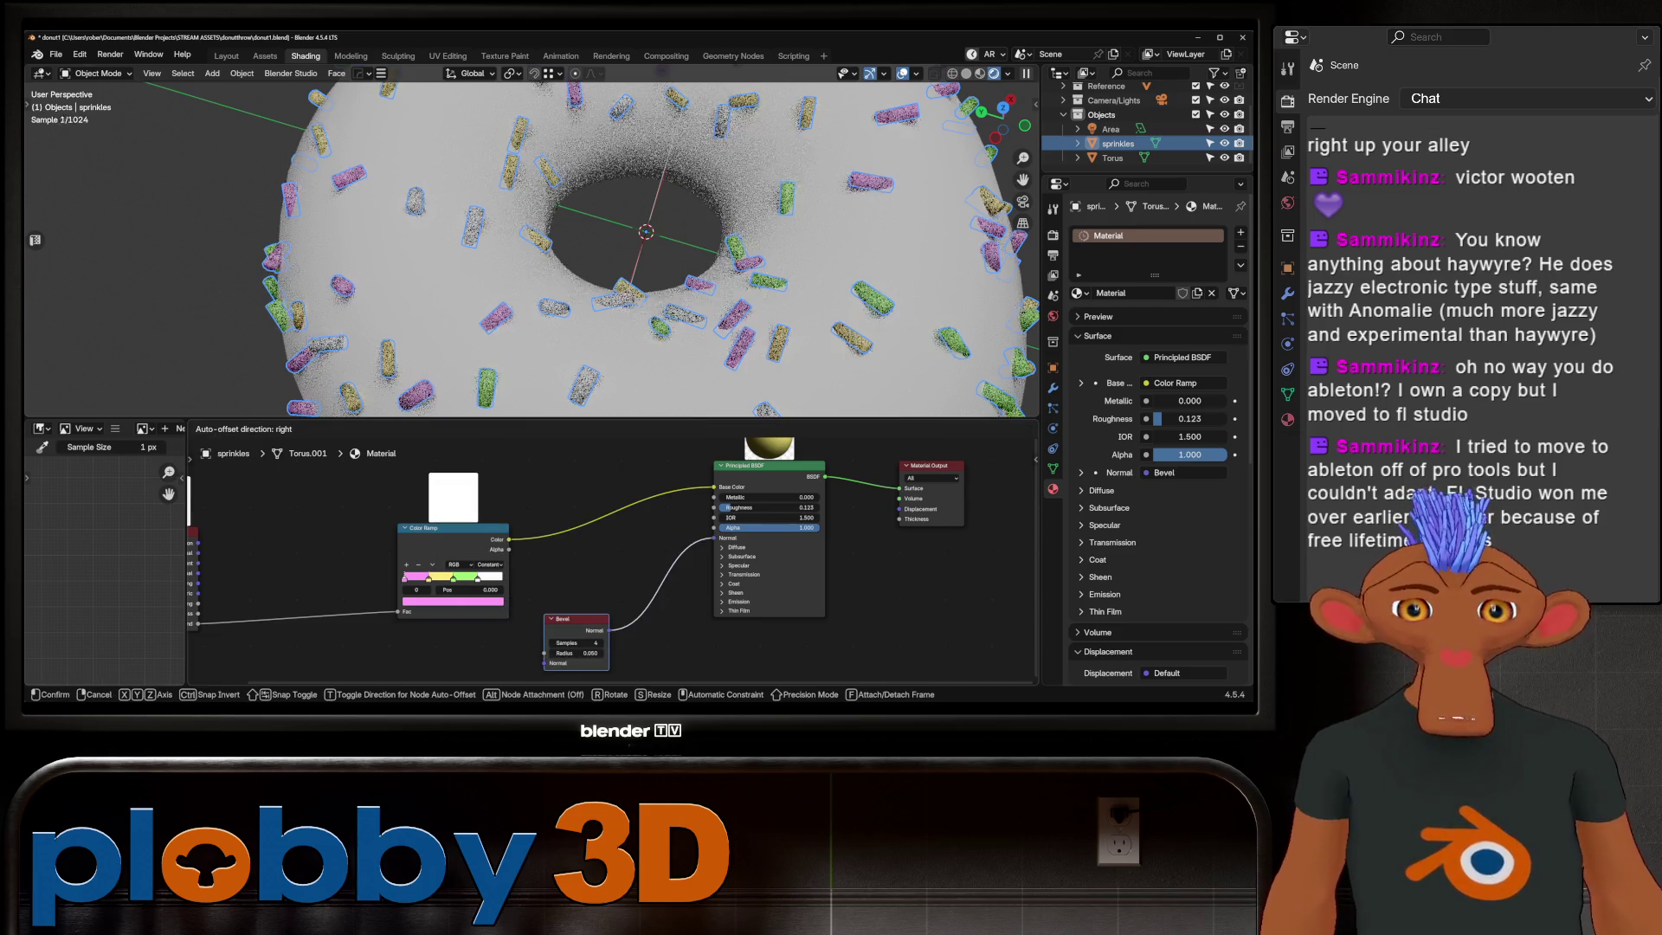
{"action": "scroll", "coordinate": [532, 241], "scroll_direction": "up", "scroll_amount": 3}
{"action": "scroll", "coordinate": [533, 240], "scroll_direction": "up", "scroll_amount": 3}
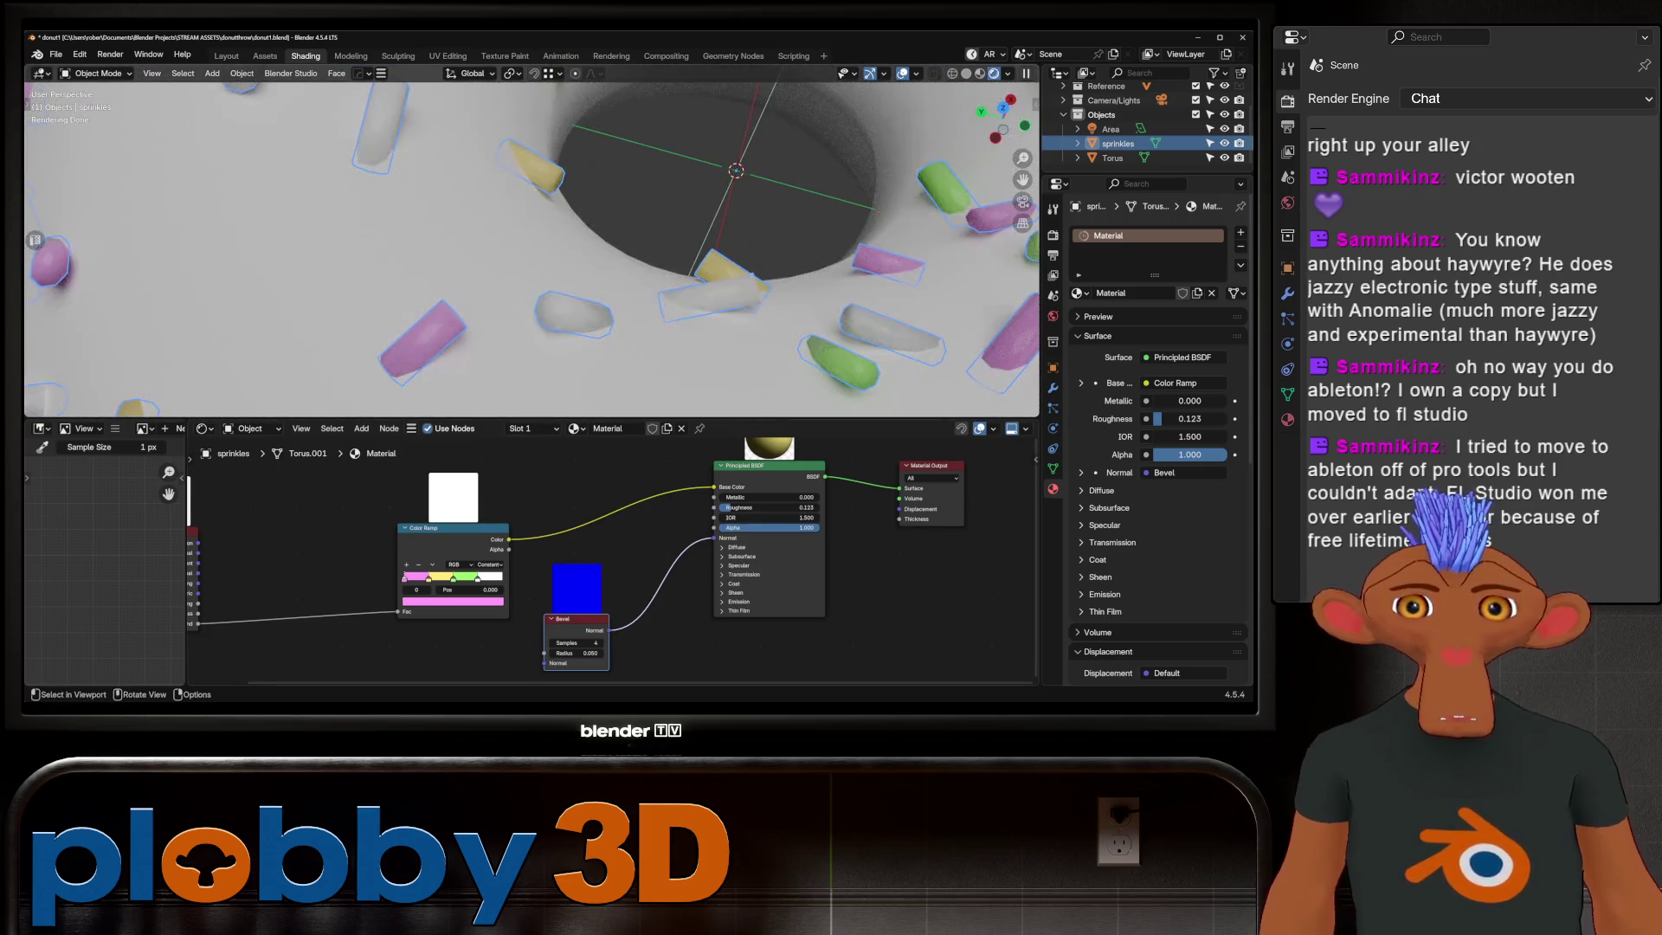
{"action": "left_click_drag", "start_coordinate": [578, 642], "coordinate": [597, 641]}
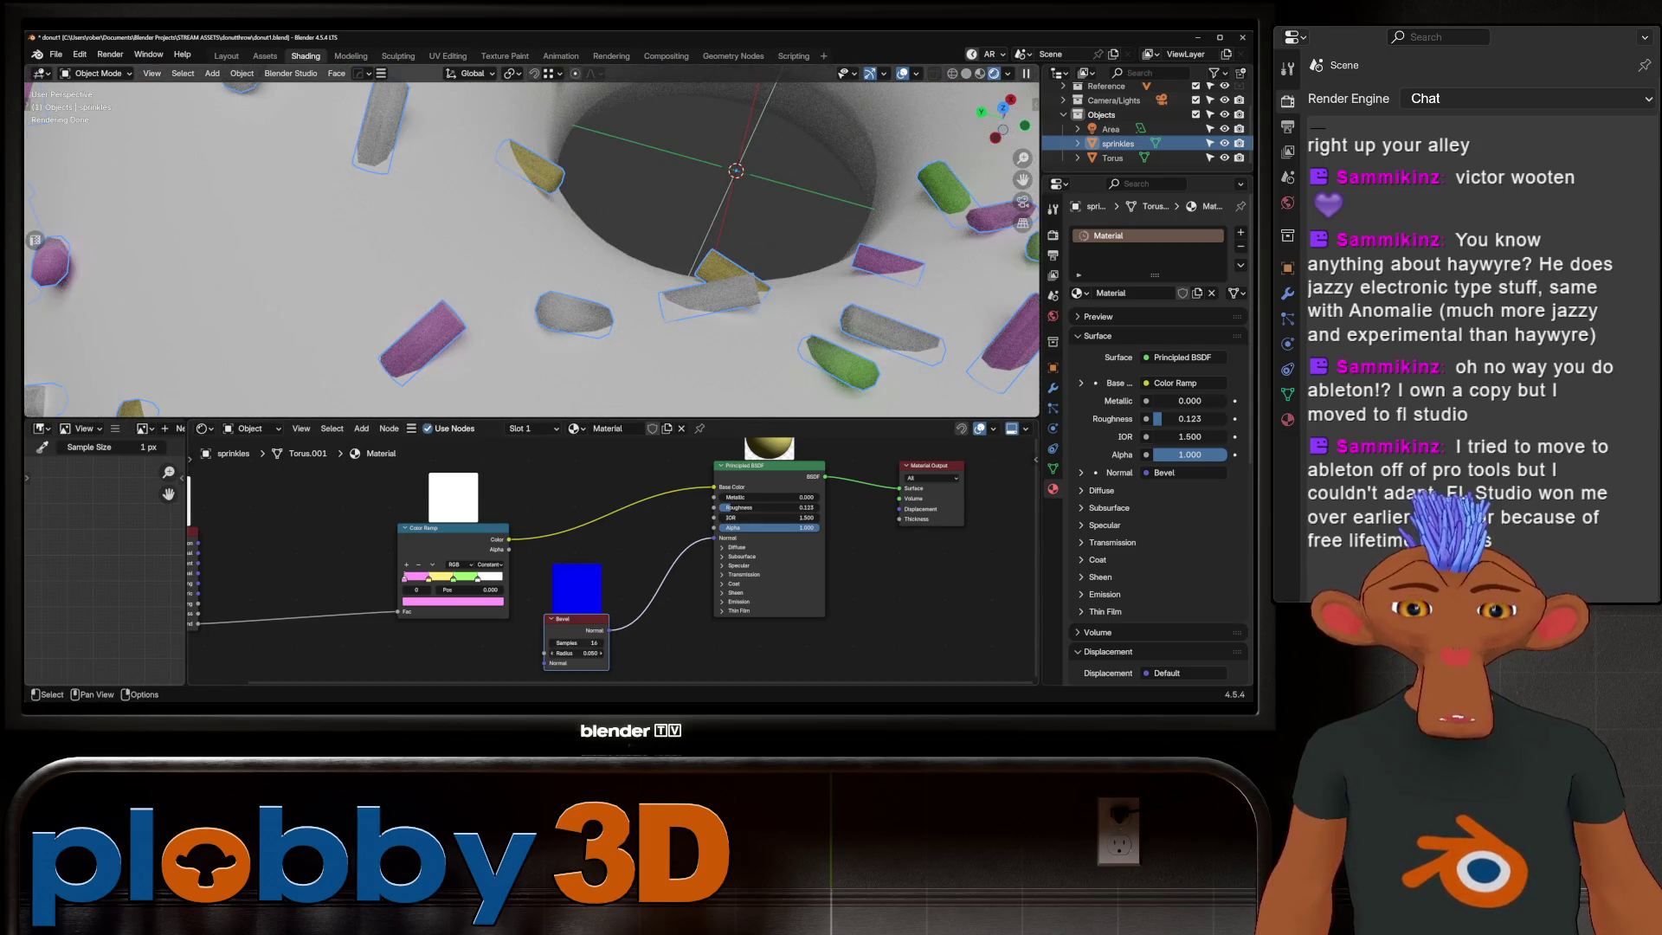
{"action": "left_click", "coordinate": [575, 652]}
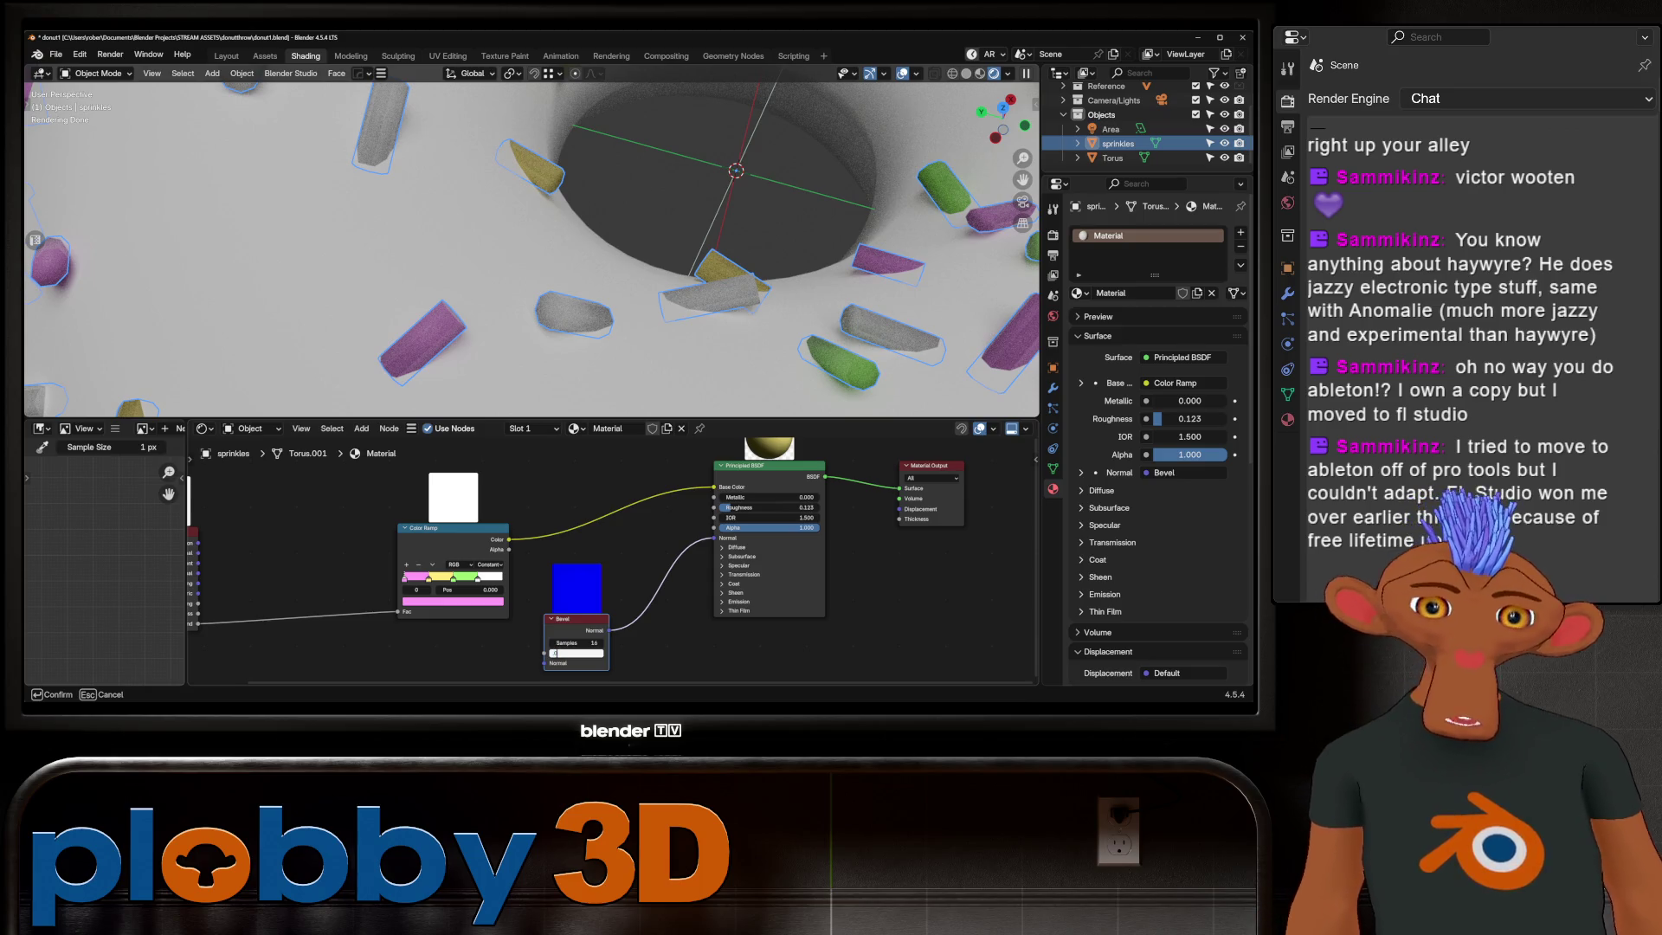
{"action": "key", "text": "Return"}
{"action": "middle_click_drag", "start_coordinate": [519, 259], "coordinate": [584, 298]}
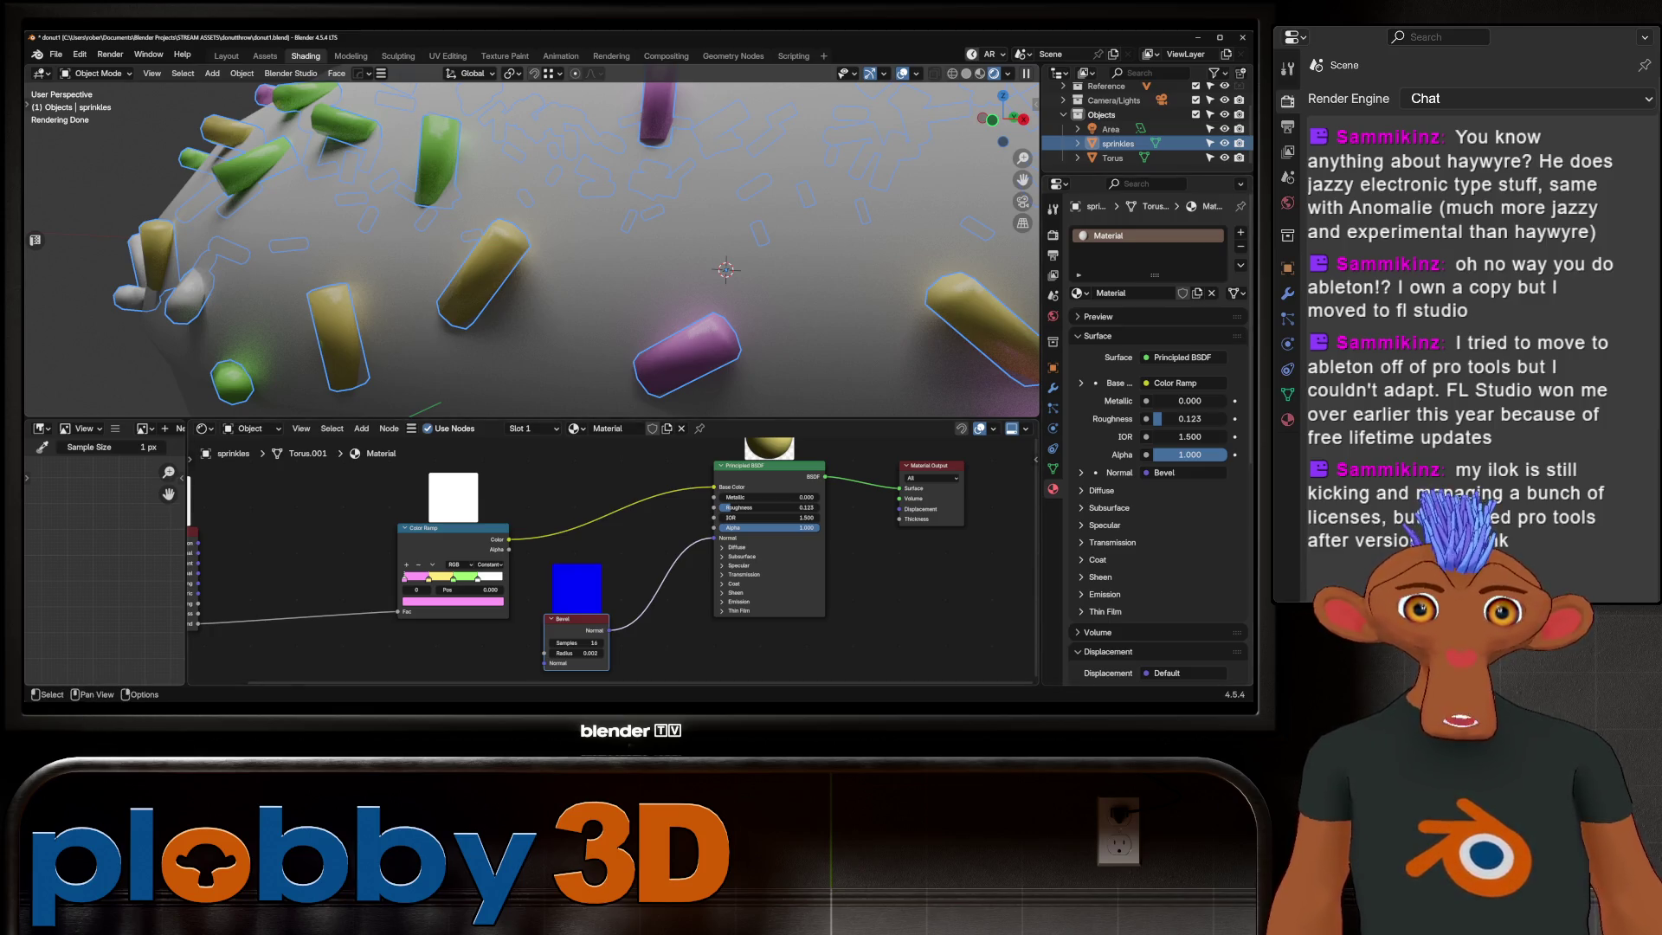
Step: Deselect the sprinkles and orbit out to review the rounded sprinkles over the whole donut
{"action": "mouse_move", "coordinate": [726, 269]}
{"action": "middle_mouse_down"}
{"action": "mouse_move", "coordinate": [579, 219]}
{"action": "mouse_move", "coordinate": [597, 275]}
{"action": "mouse_move", "coordinate": [572, 325]}
{"action": "mouse_move", "coordinate": [624, 312]}
{"action": "middle_mouse_up"}
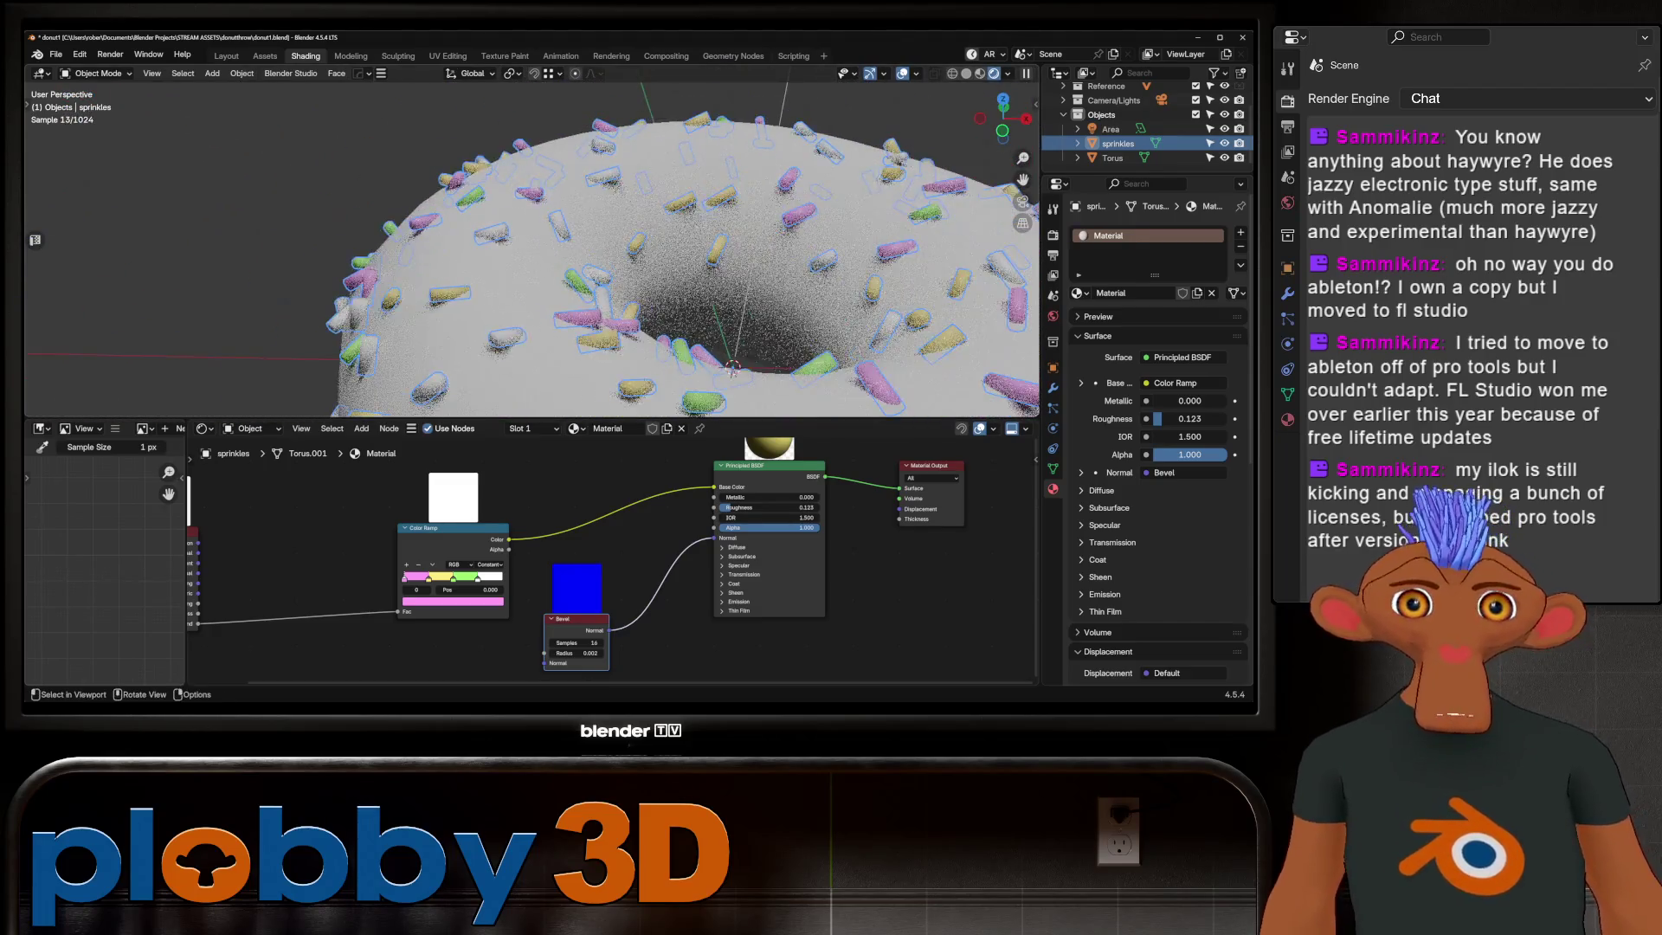
{"action": "scroll", "coordinate": [532, 246], "scroll_direction": "down", "scroll_amount": 5}
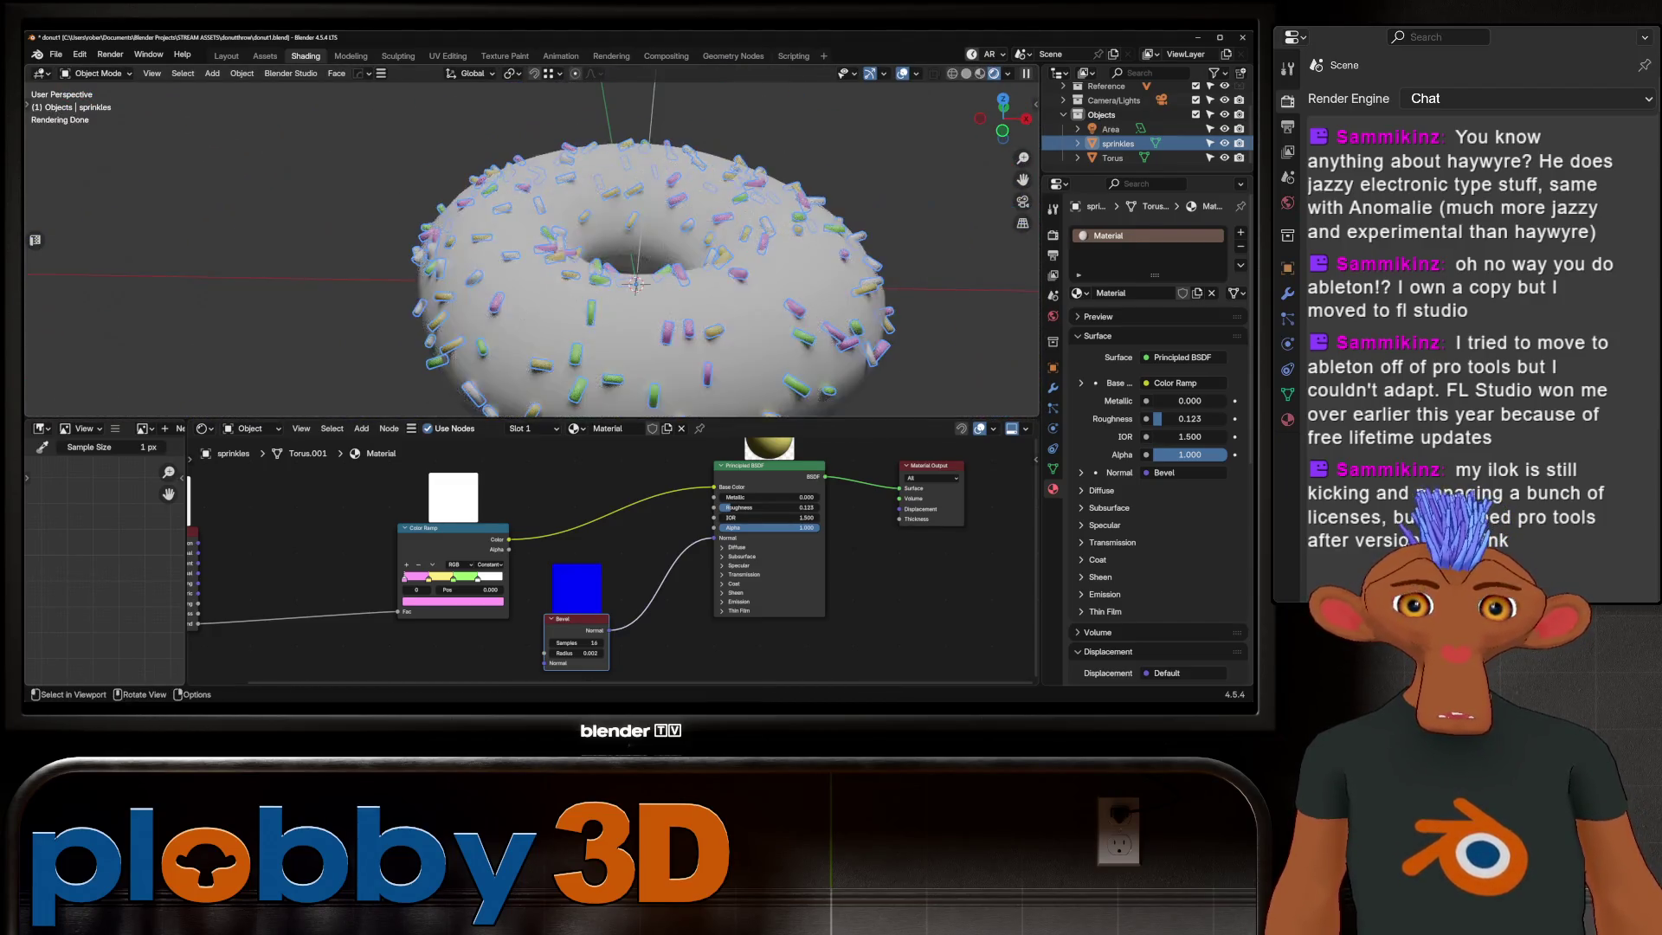
{"action": "scroll", "coordinate": [532, 247], "scroll_direction": "down", "scroll_amount": 3}
{"action": "key", "text": "alt+a"}
{"action": "mouse_move", "coordinate": [637, 260]}
{"action": "middle_mouse_down"}
{"action": "mouse_move", "coordinate": [688, 274]}
{"action": "mouse_move", "coordinate": [625, 312]}
{"action": "middle_mouse_up"}
{"action": "scroll", "coordinate": [598, 260], "scroll_direction": "up", "scroll_amount": 3}
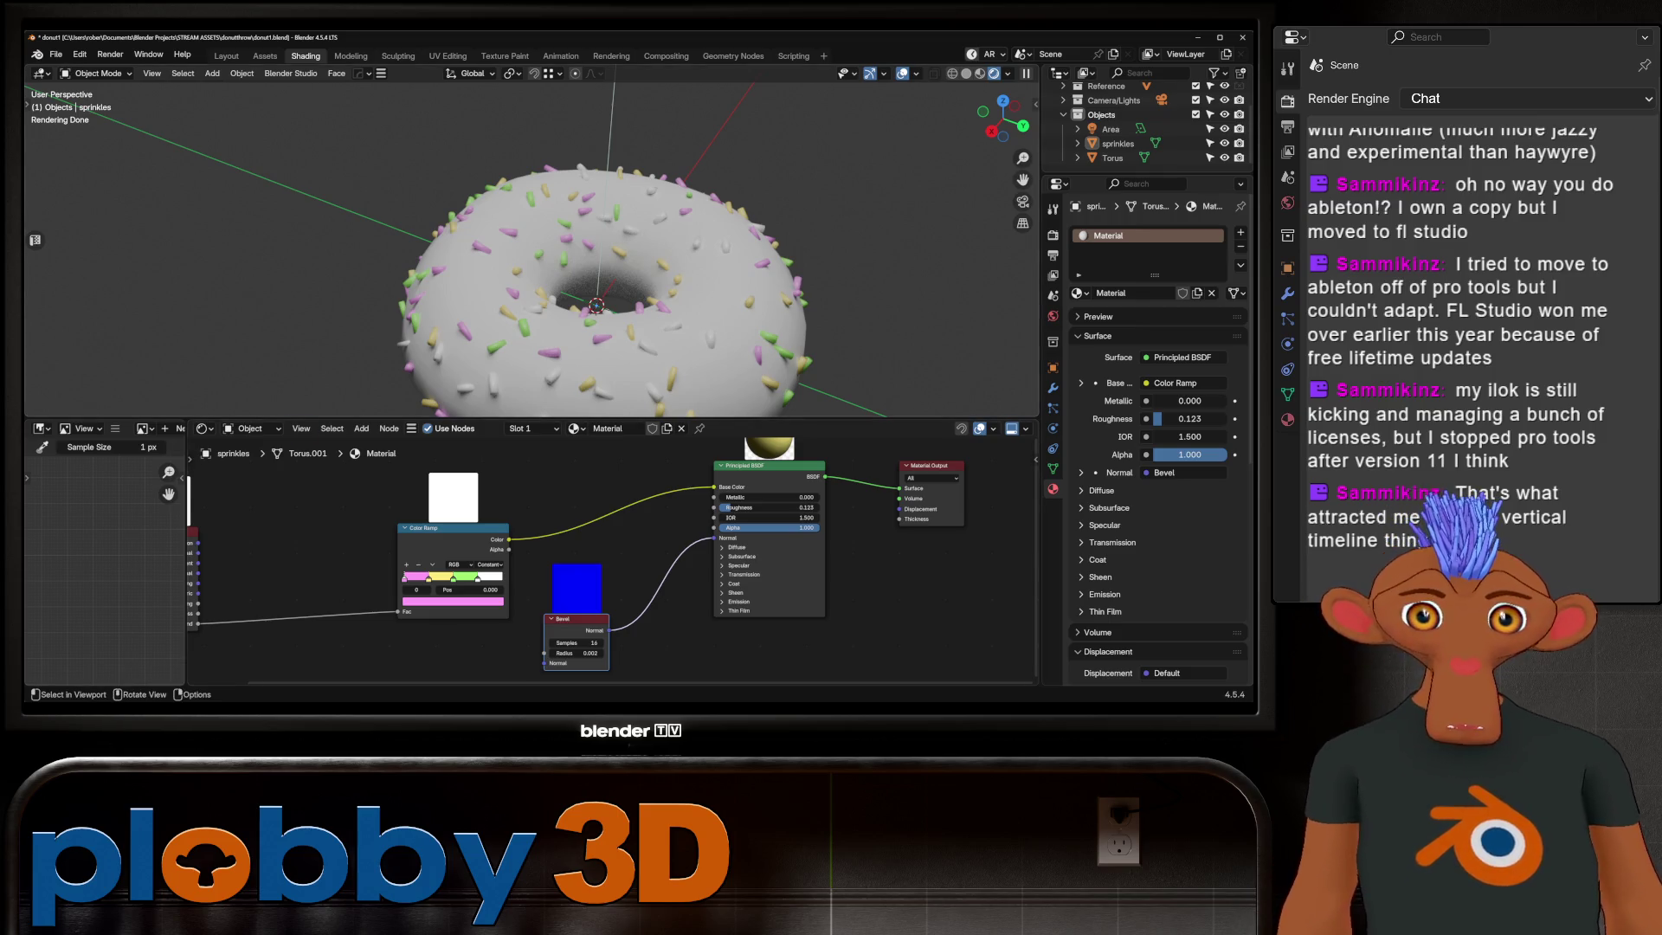
{"action": "middle_click_drag", "start_coordinate": [597, 305], "coordinate": [612, 307]}
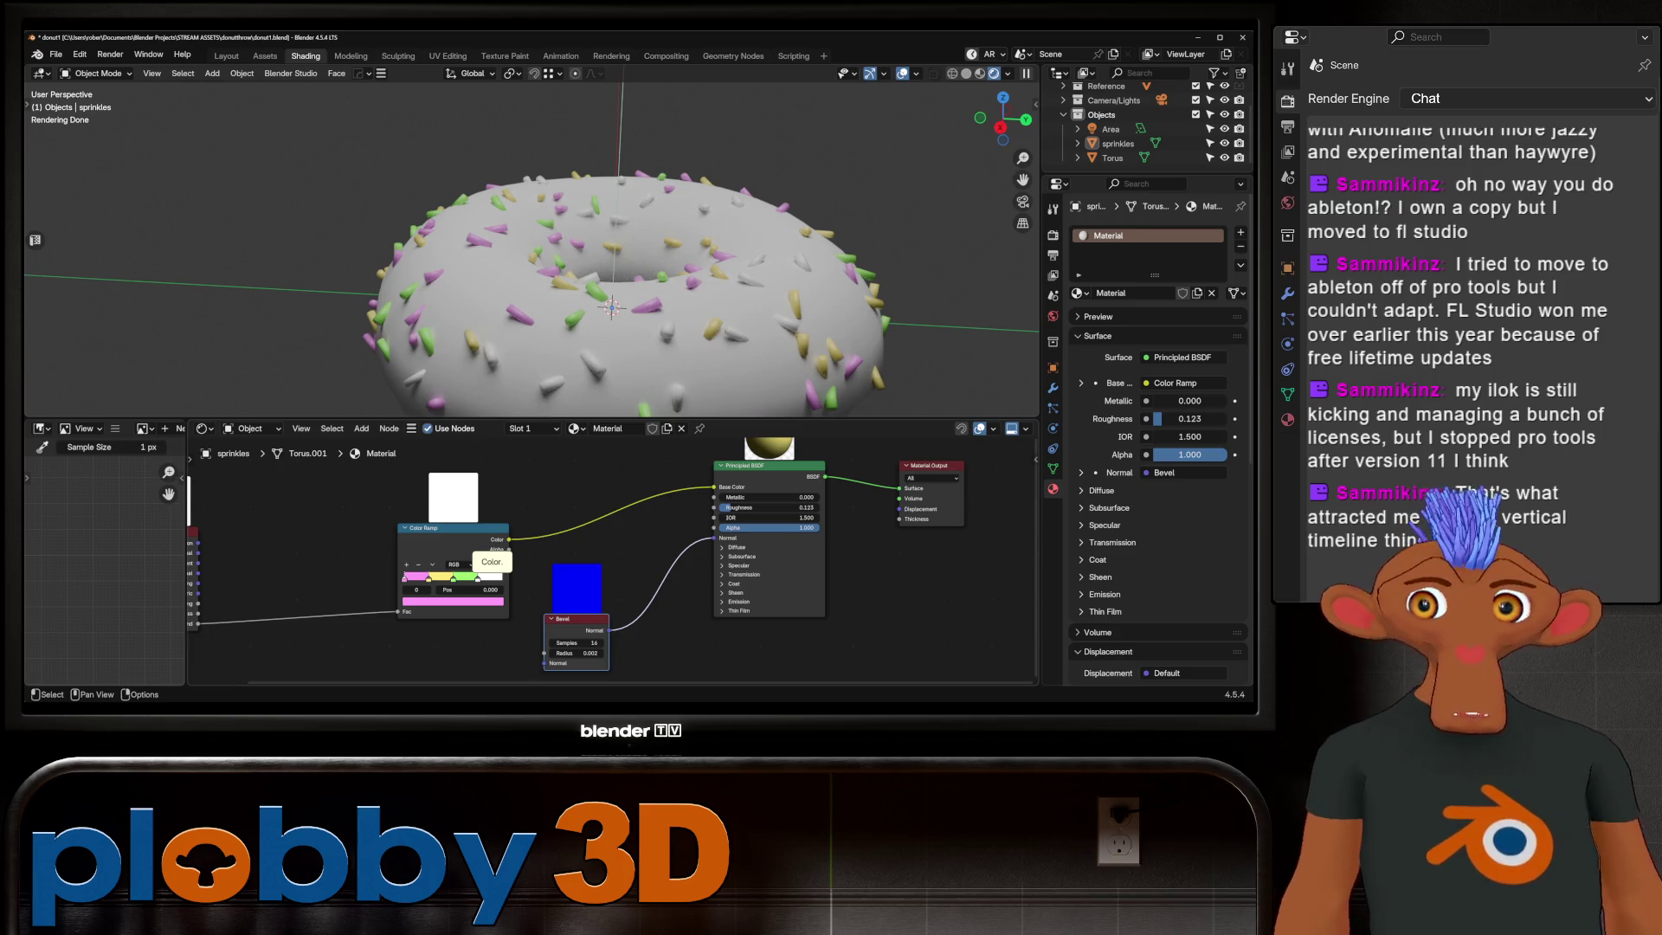
{"action": "scroll", "coordinate": [519, 260], "scroll_direction": "down", "scroll_amount": 3}
{"action": "middle_click_drag", "start_coordinate": [519, 260], "coordinate": [469, 235]}
{"action": "scroll", "coordinate": [525, 248], "scroll_direction": "up", "scroll_amount": 2}
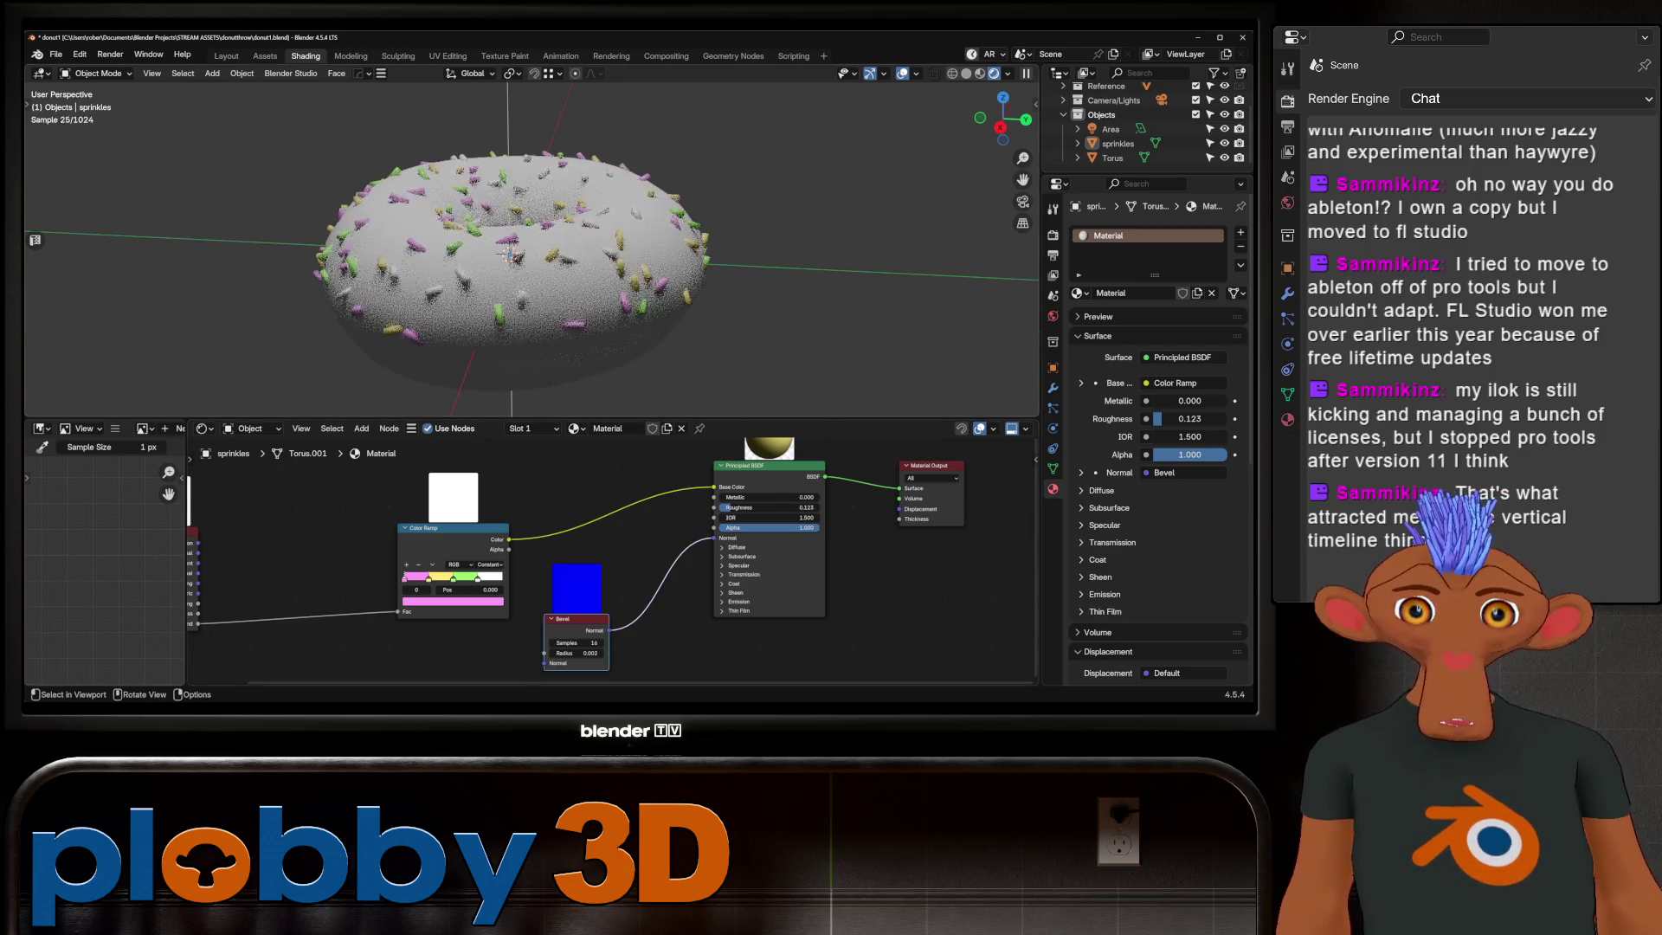
{"action": "scroll", "coordinate": [493, 208], "scroll_direction": "up", "scroll_amount": 3}
{"action": "scroll", "coordinate": [519, 195], "scroll_direction": "up", "scroll_amount": 2}
{"action": "scroll", "coordinate": [403, 169], "scroll_direction": "up", "scroll_amount": 2}
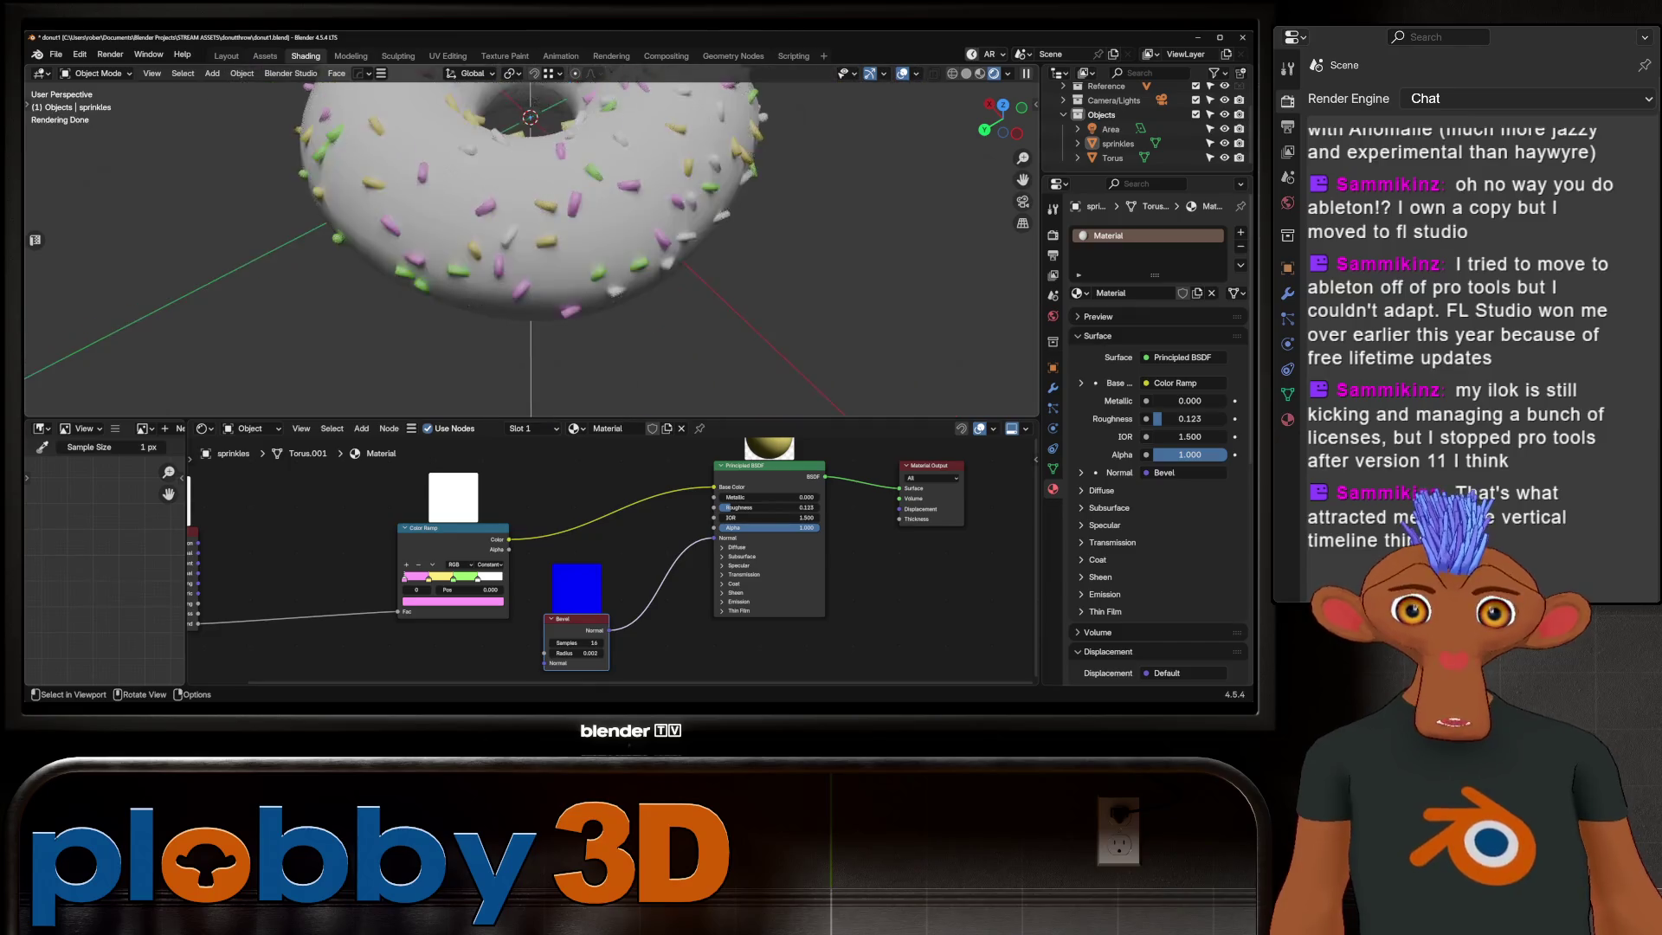
{"action": "middle_click_drag", "start_coordinate": [519, 246], "coordinate": [520, 194]}
{"action": "scroll", "coordinate": [520, 247], "scroll_direction": "up", "scroll_amount": 4}
{"action": "scroll", "coordinate": [532, 240], "scroll_direction": "down", "scroll_amount": 3}
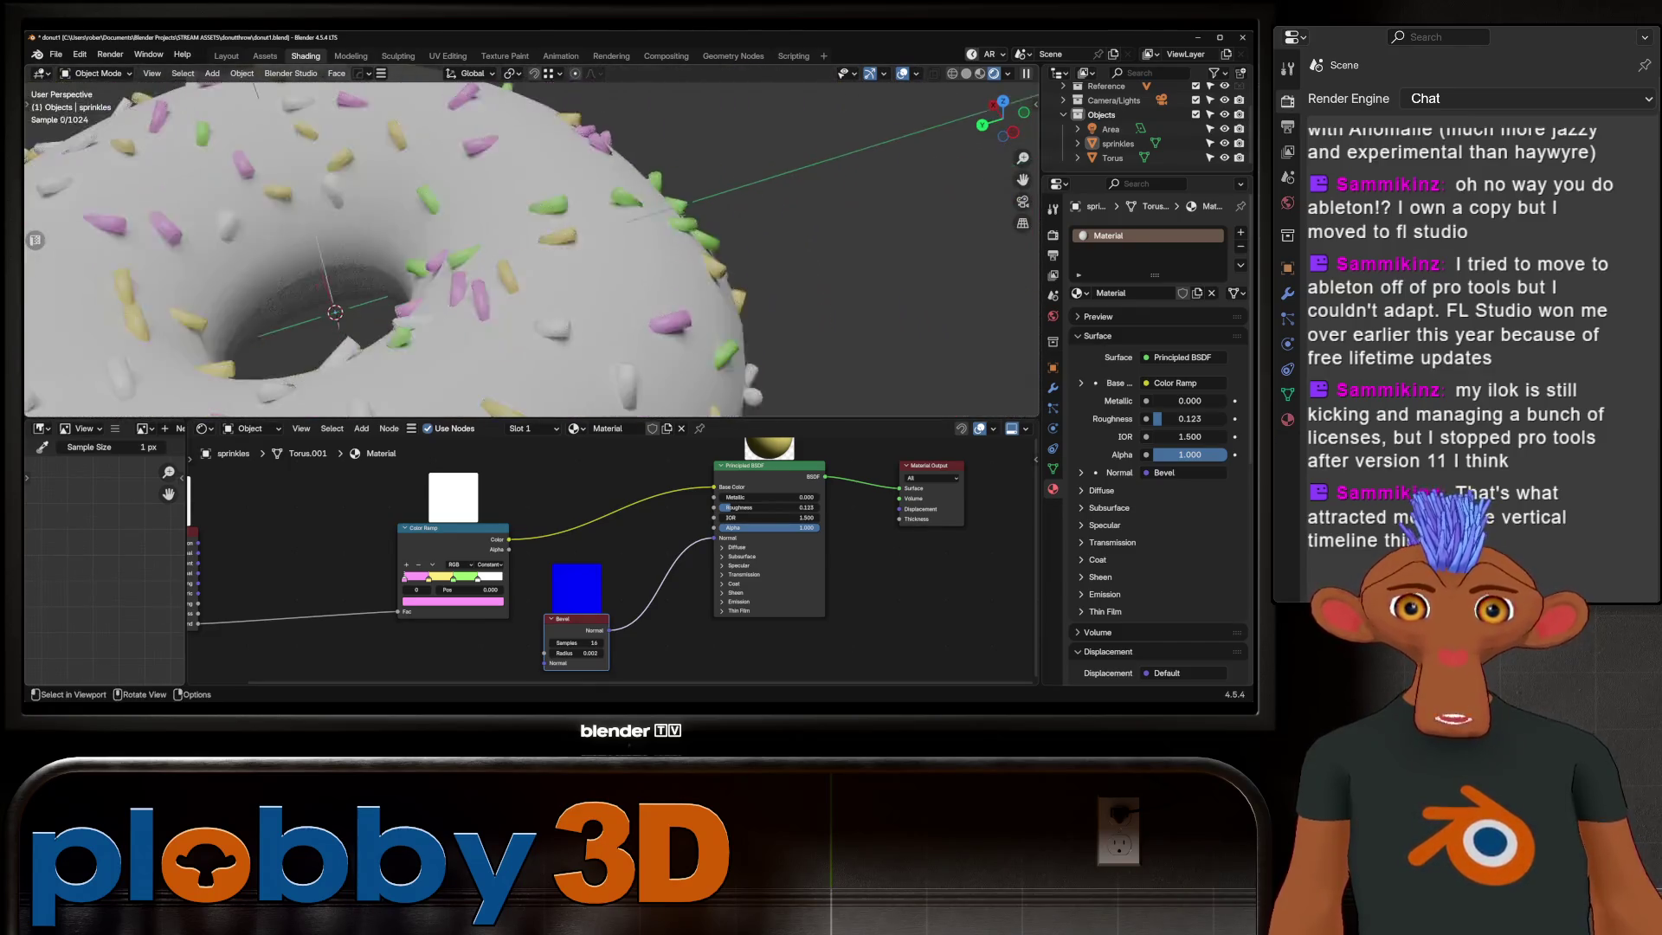
{"action": "scroll", "coordinate": [532, 240], "scroll_direction": "down", "scroll_amount": 3}
{"action": "scroll", "coordinate": [532, 240], "scroll_direction": "up", "scroll_amount": 2}
{"action": "mouse_move", "coordinate": [533, 240]}
{"action": "middle_mouse_down"}
{"action": "mouse_move", "coordinate": [532, 195]}
{"action": "mouse_move", "coordinate": [534, 259]}
{"action": "mouse_move", "coordinate": [527, 182]}
{"action": "middle_mouse_up"}
{"action": "scroll", "coordinate": [532, 247], "scroll_direction": "up", "scroll_amount": 3}
{"action": "scroll", "coordinate": [533, 248], "scroll_direction": "up", "scroll_amount": 2}
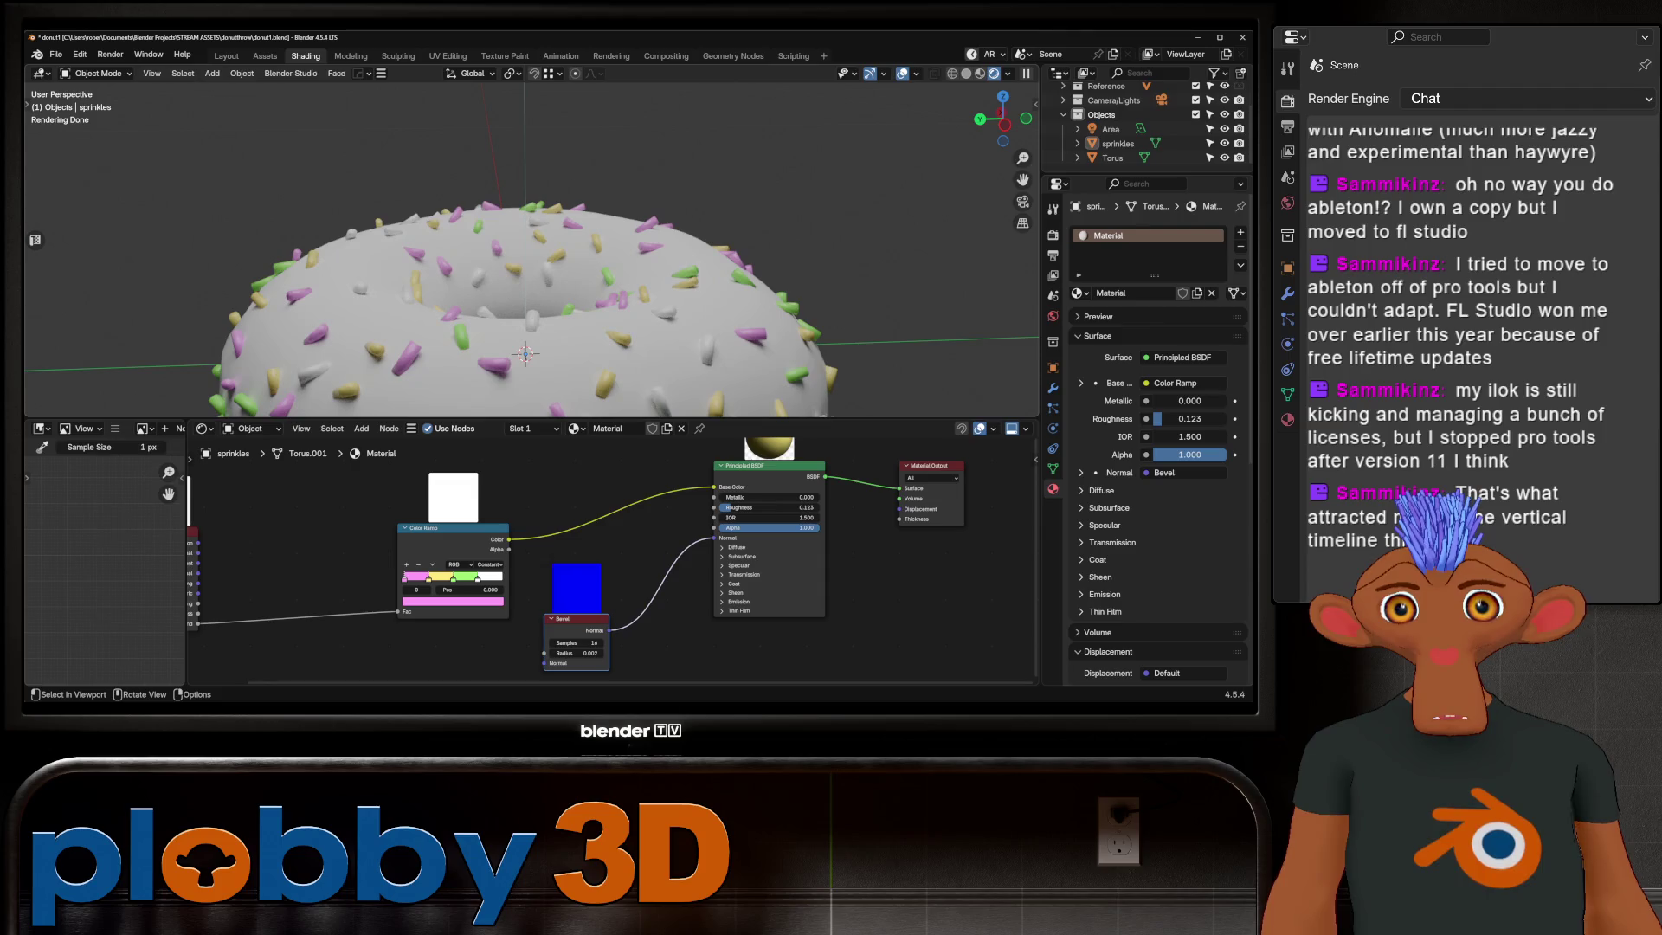
{"action": "mouse_move", "coordinate": [533, 247]}
{"action": "middle_mouse_down"}
{"action": "mouse_move", "coordinate": [533, 195]}
{"action": "mouse_move", "coordinate": [533, 221]}
{"action": "middle_mouse_up"}
{"action": "scroll", "coordinate": [532, 246], "scroll_direction": "up", "scroll_amount": 2}
Step: Edit the torus mesh and clear the seam from an outer edge loop
{"action": "left_click", "coordinate": [520, 260]}
{"action": "key", "text": "Tab"}
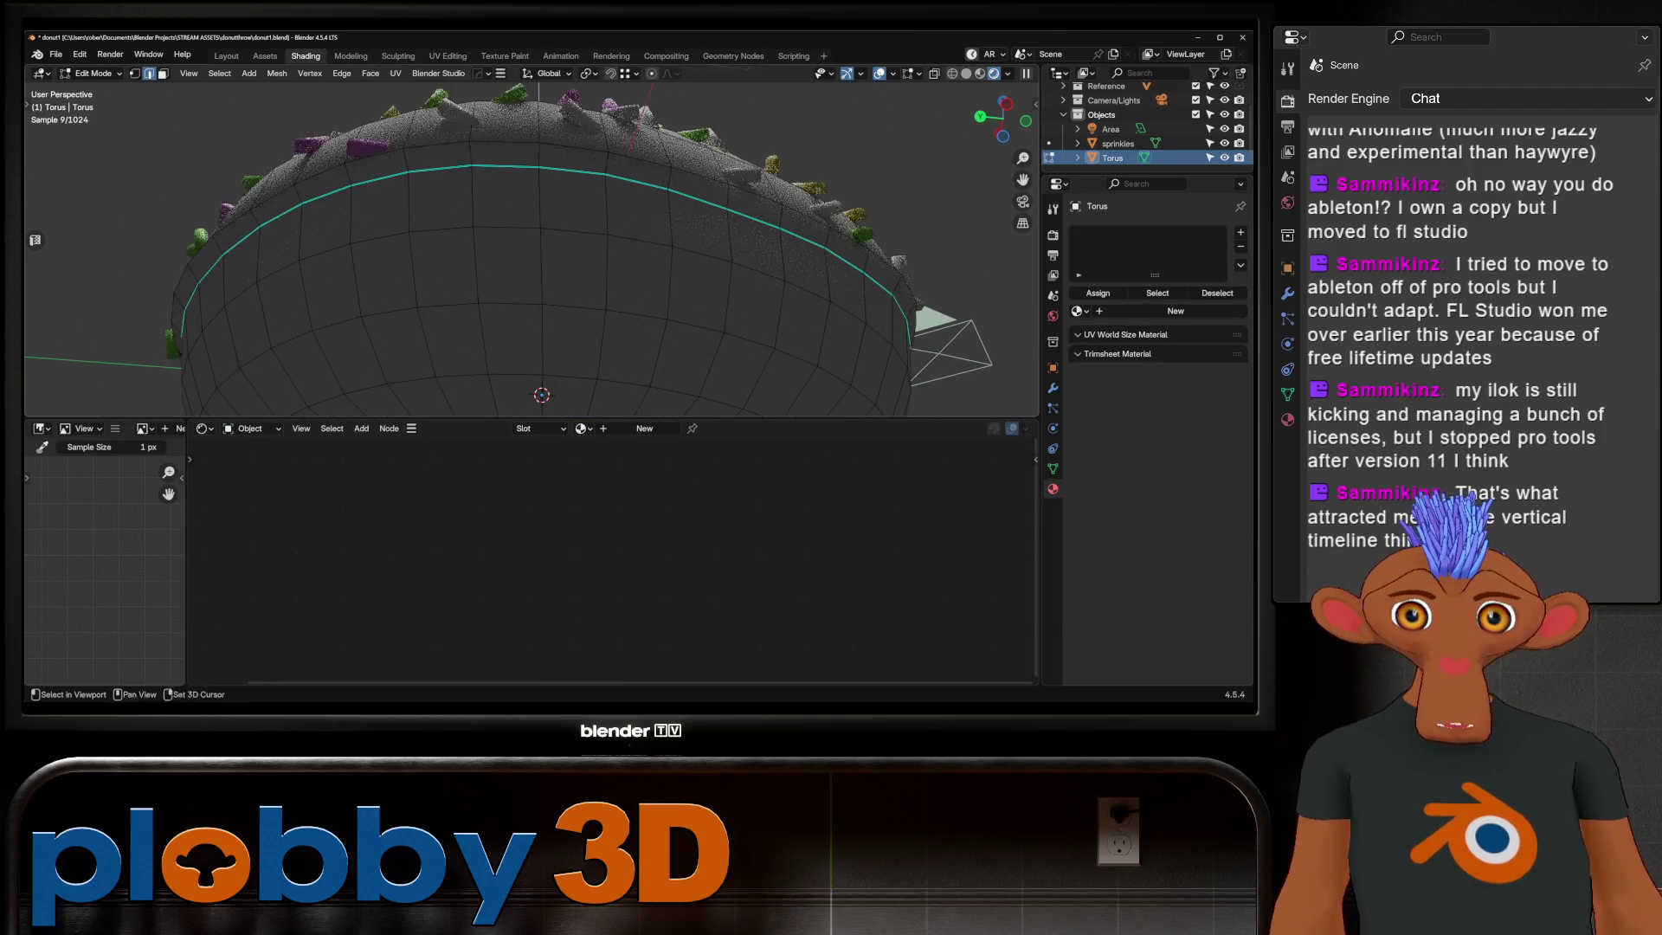
{"action": "left_click", "coordinate": [468, 165], "text": "alt"}
{"action": "right_click", "coordinate": [546, 383]}
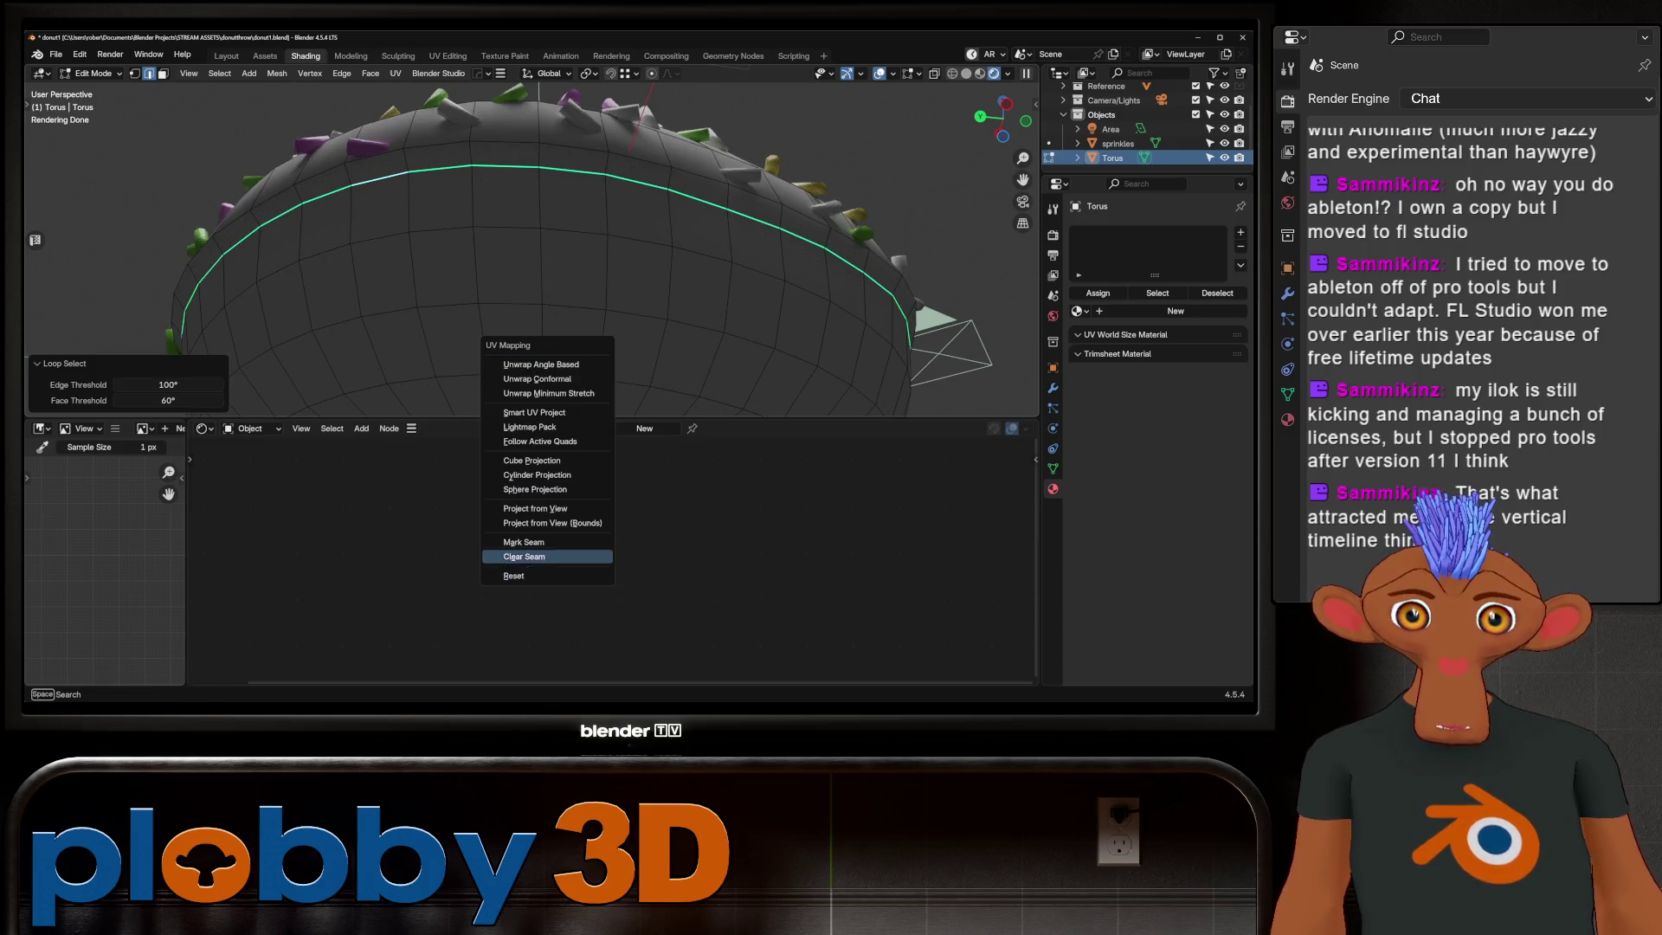
{"action": "left_click", "coordinate": [546, 556]}
{"action": "scroll", "coordinate": [545, 261], "scroll_direction": "down", "scroll_amount": 3}
Step: Mark the edge loop inside the donut hole as a UV seam
{"action": "middle_click_drag", "start_coordinate": [545, 260], "coordinate": [545, 326]}
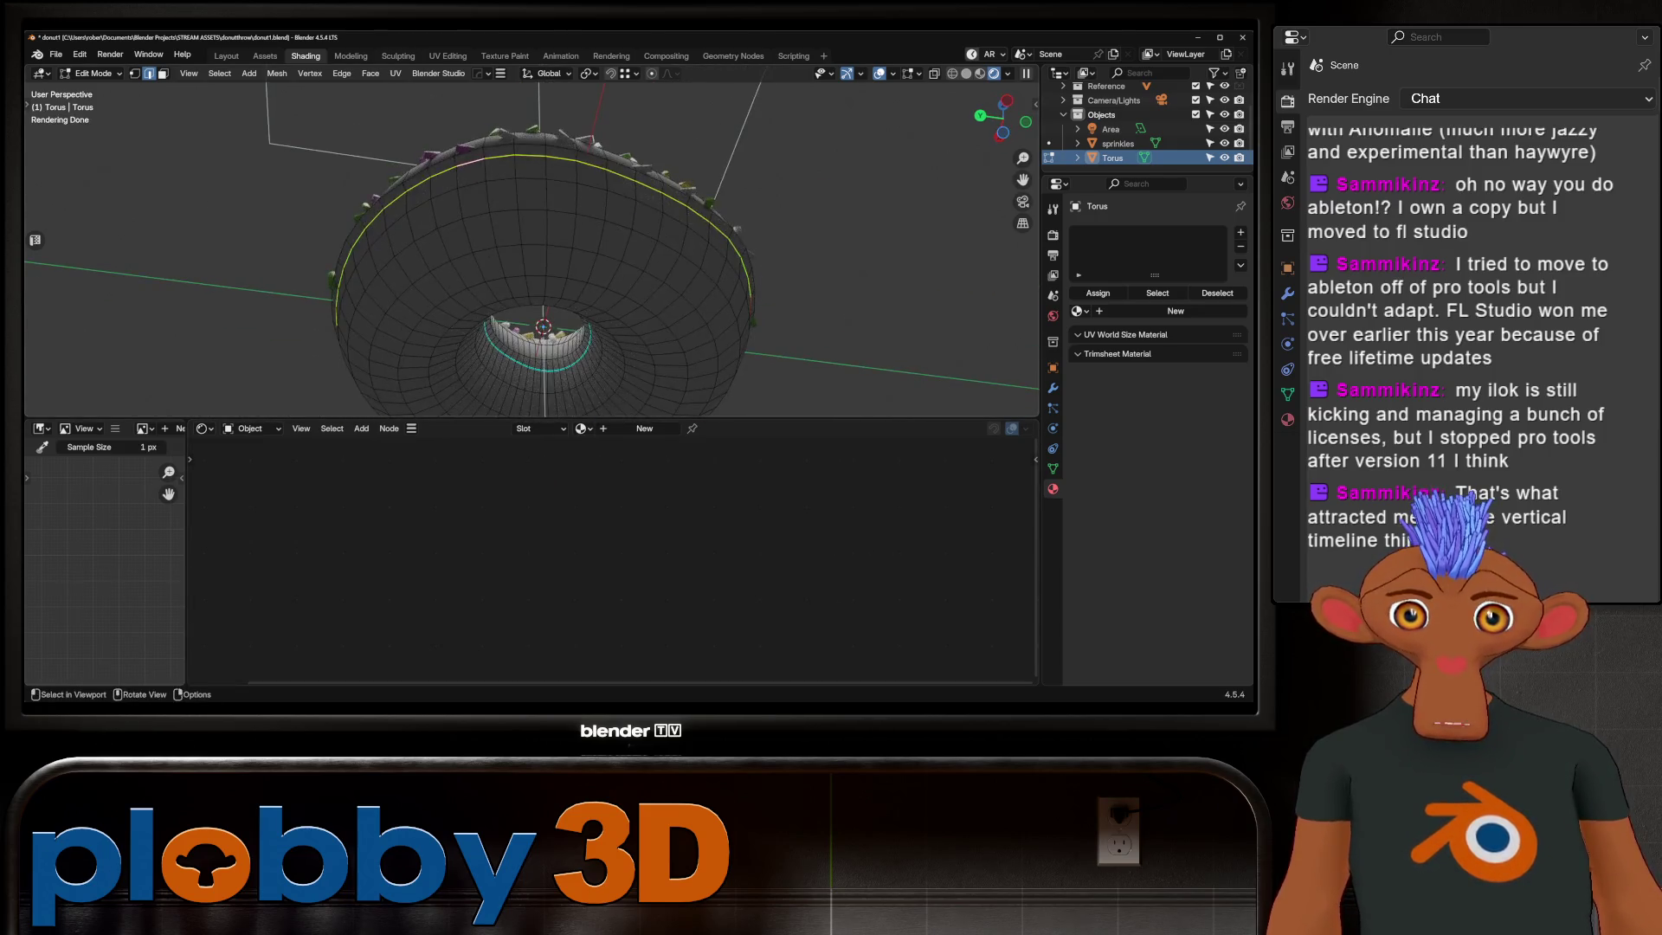
{"action": "middle_click_drag", "start_coordinate": [546, 260], "coordinate": [572, 209]}
{"action": "left_click", "coordinate": [403, 260], "text": "alt"}
{"action": "right_click", "coordinate": [520, 390]}
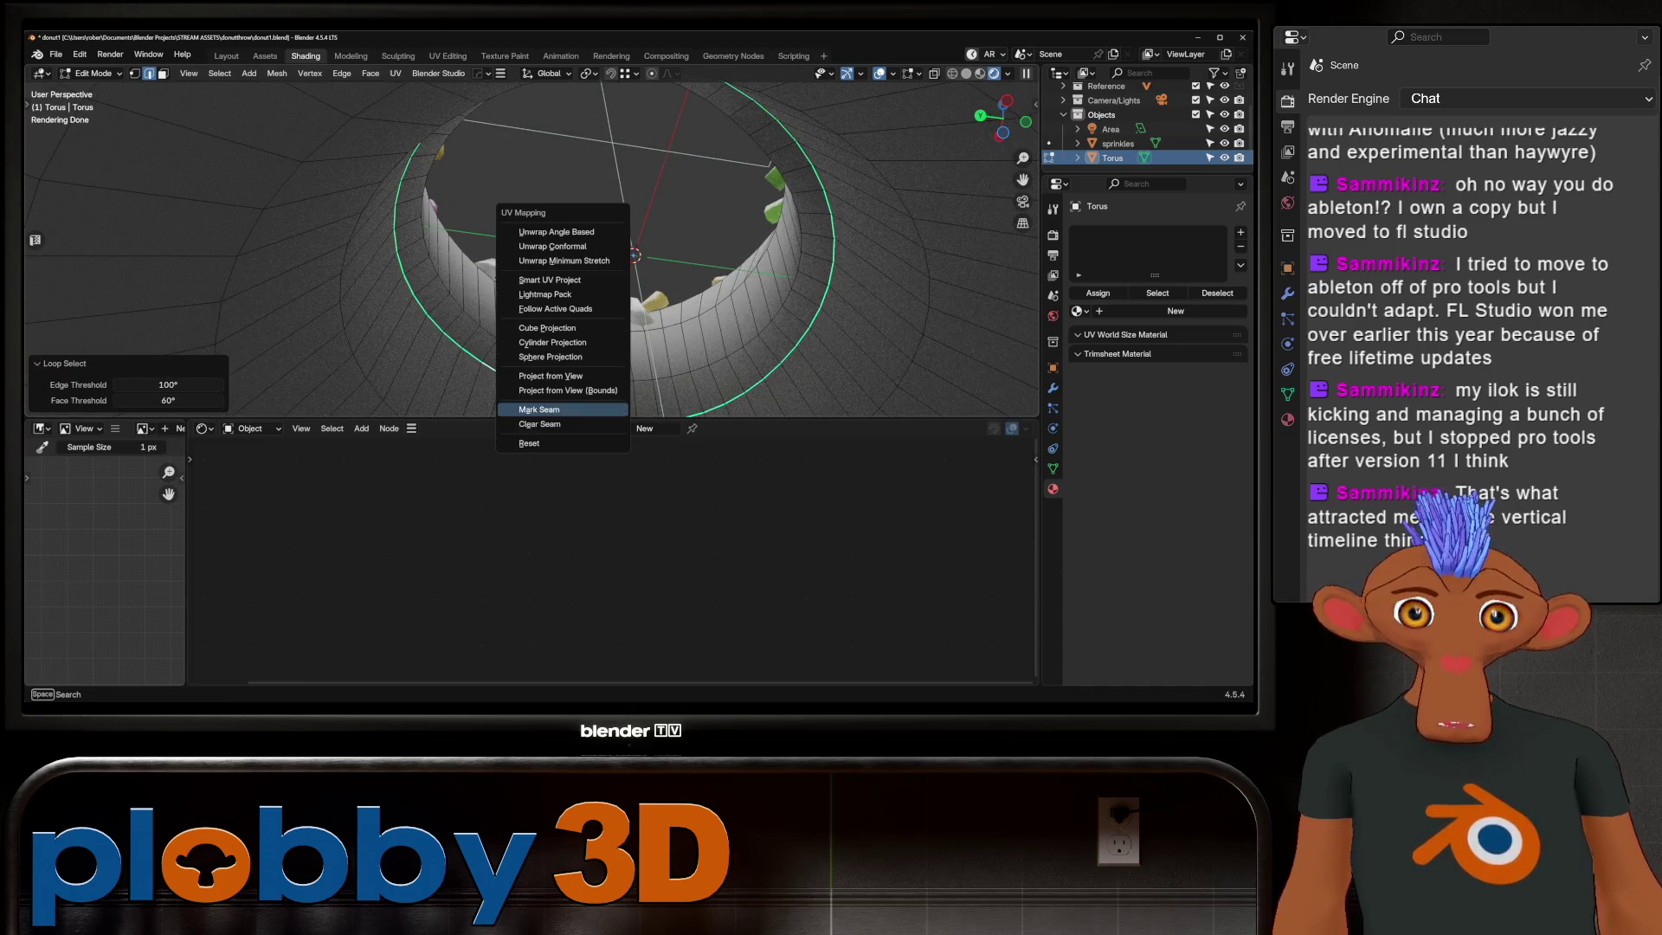
{"action": "left_click", "coordinate": [520, 408]}
{"action": "scroll", "coordinate": [546, 260], "scroll_direction": "down", "scroll_amount": 3}
{"action": "mouse_move", "coordinate": [546, 260]}
{"action": "middle_mouse_down"}
{"action": "mouse_move", "coordinate": [552, 237]}
{"action": "mouse_move", "coordinate": [546, 338]}
{"action": "mouse_move", "coordinate": [545, 317]}
{"action": "middle_mouse_up"}
{"action": "mouse_move", "coordinate": [546, 260]}
{"action": "middle_mouse_down"}
{"action": "mouse_move", "coordinate": [546, 195]}
{"action": "mouse_move", "coordinate": [558, 273]}
{"action": "mouse_move", "coordinate": [600, 273]}
{"action": "mouse_move", "coordinate": [585, 221]}
{"action": "mouse_move", "coordinate": [572, 324]}
{"action": "mouse_move", "coordinate": [546, 205]}
{"action": "mouse_move", "coordinate": [564, 299]}
{"action": "middle_mouse_up"}
Step: Select the whole torus mesh and switch to the UV Editing workspace
{"action": "key", "text": "KP_1"}
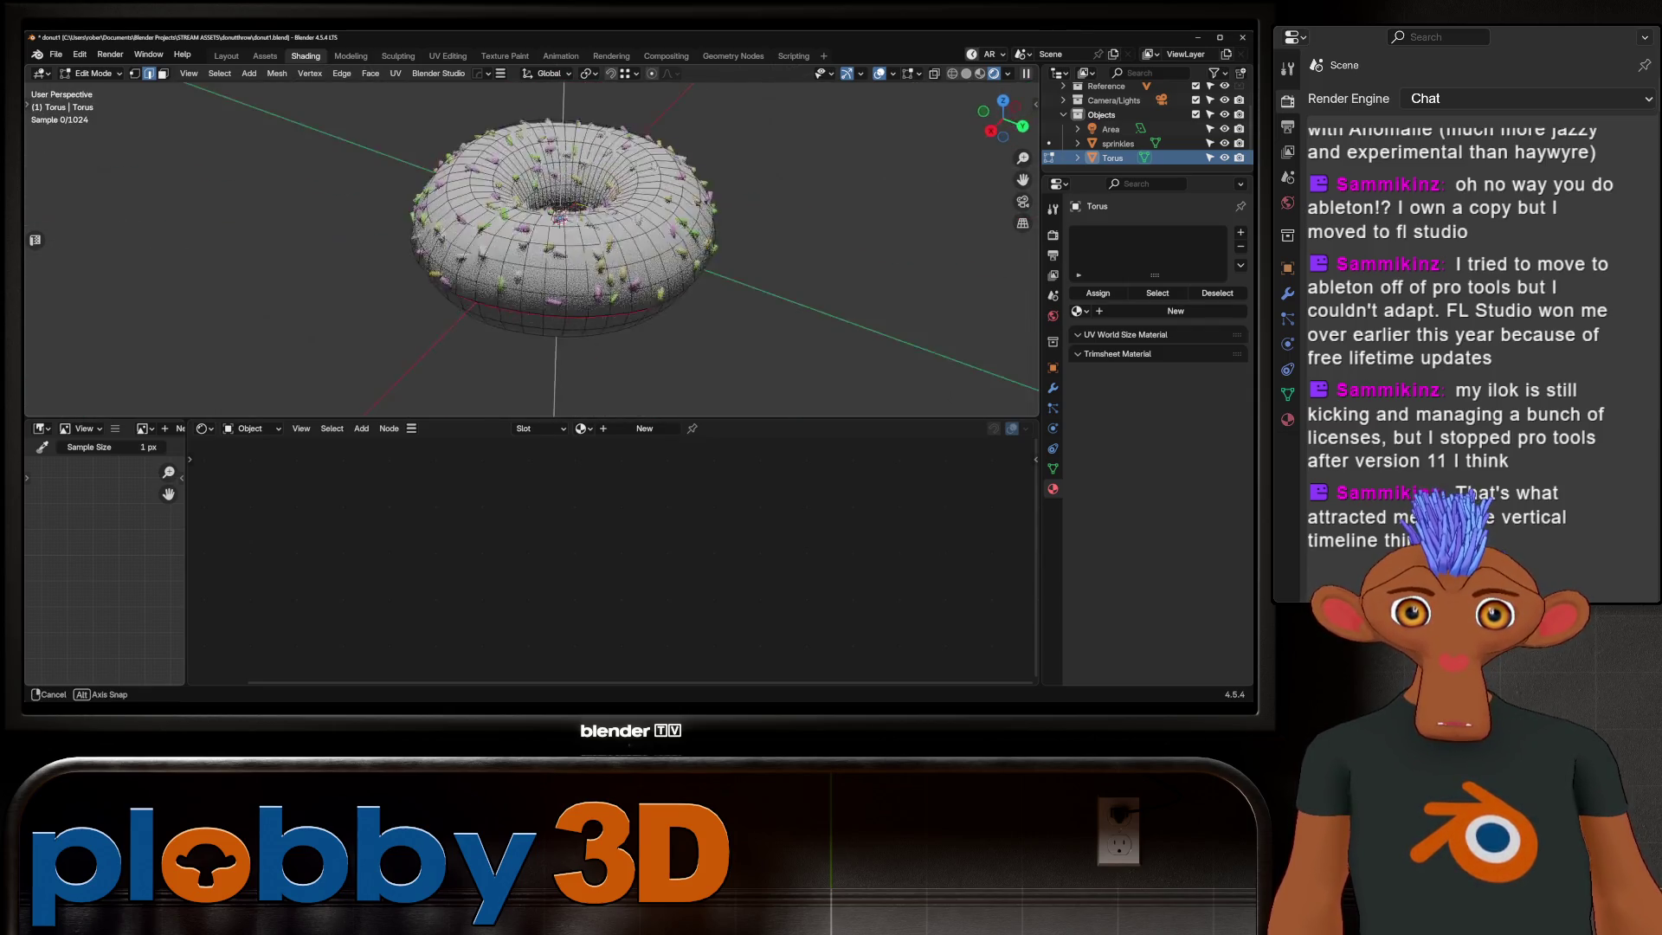
{"action": "right_click", "coordinate": [672, 150]}
{"action": "key", "text": "Escape"}
{"action": "key", "text": "a"}
{"action": "middle_click_drag", "start_coordinate": [672, 152], "coordinate": [571, 260]}
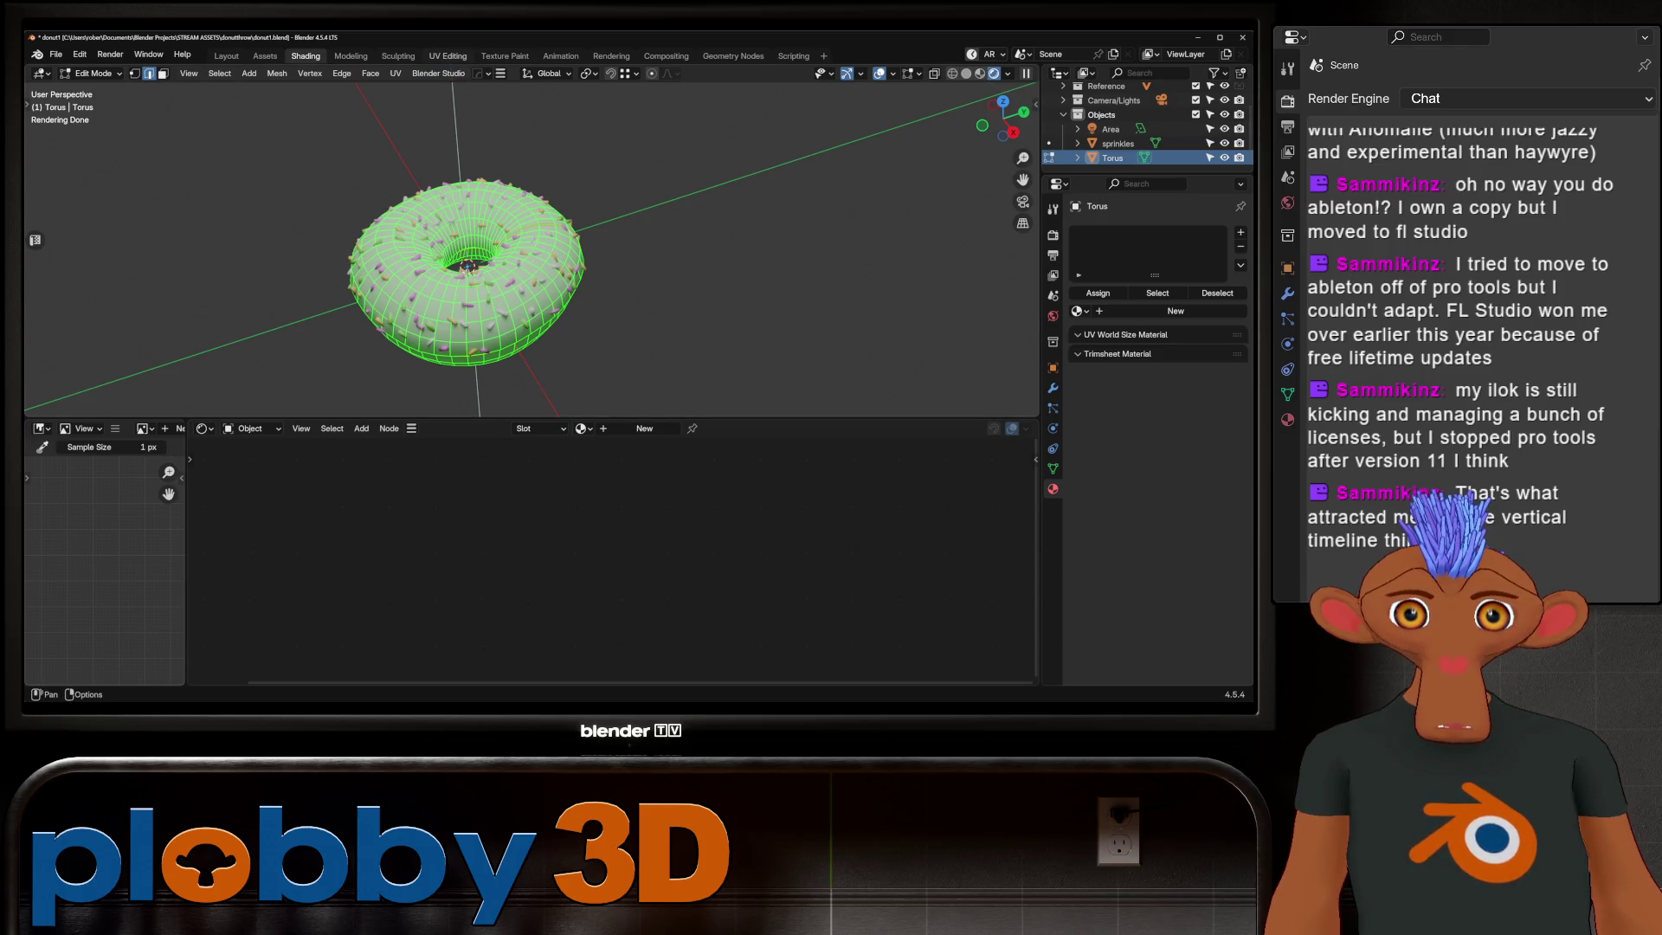
{"action": "left_click", "coordinate": [447, 55]}
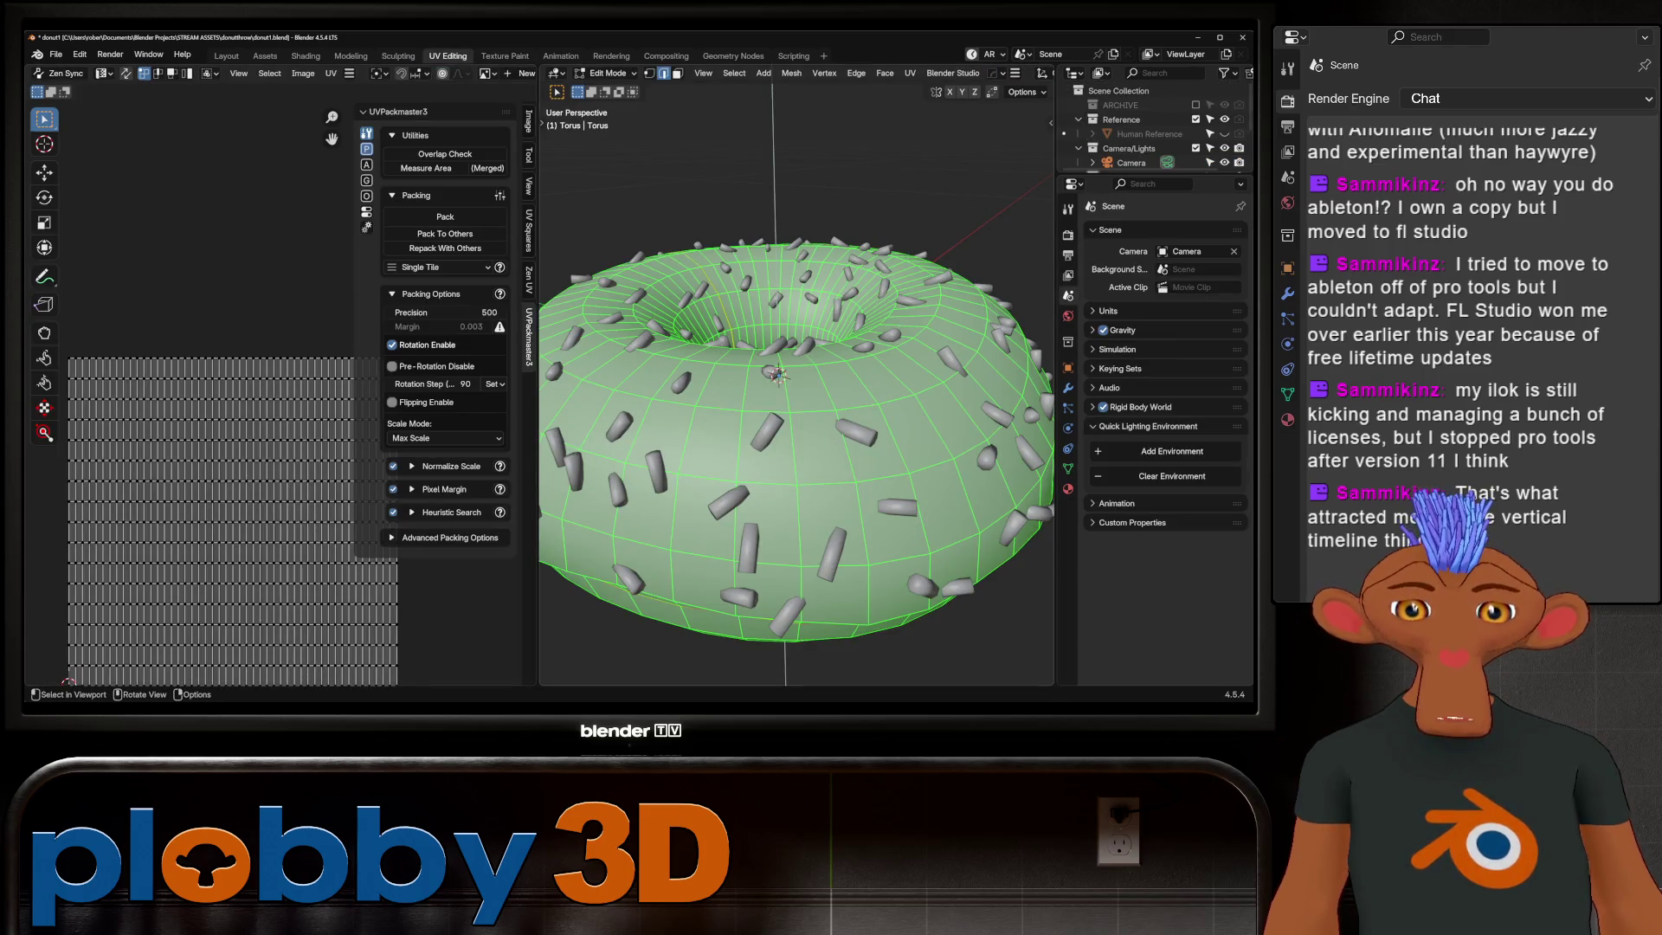
{"action": "scroll", "coordinate": [234, 520], "scroll_direction": "down", "scroll_amount": 2}
{"action": "scroll", "coordinate": [195, 73], "scroll_direction": "down", "scroll_amount": 3}
Step: Show UV stretch in the UV editor and run the UVPackmaster overlap check on all islands
{"action": "left_click", "coordinate": [466, 73]}
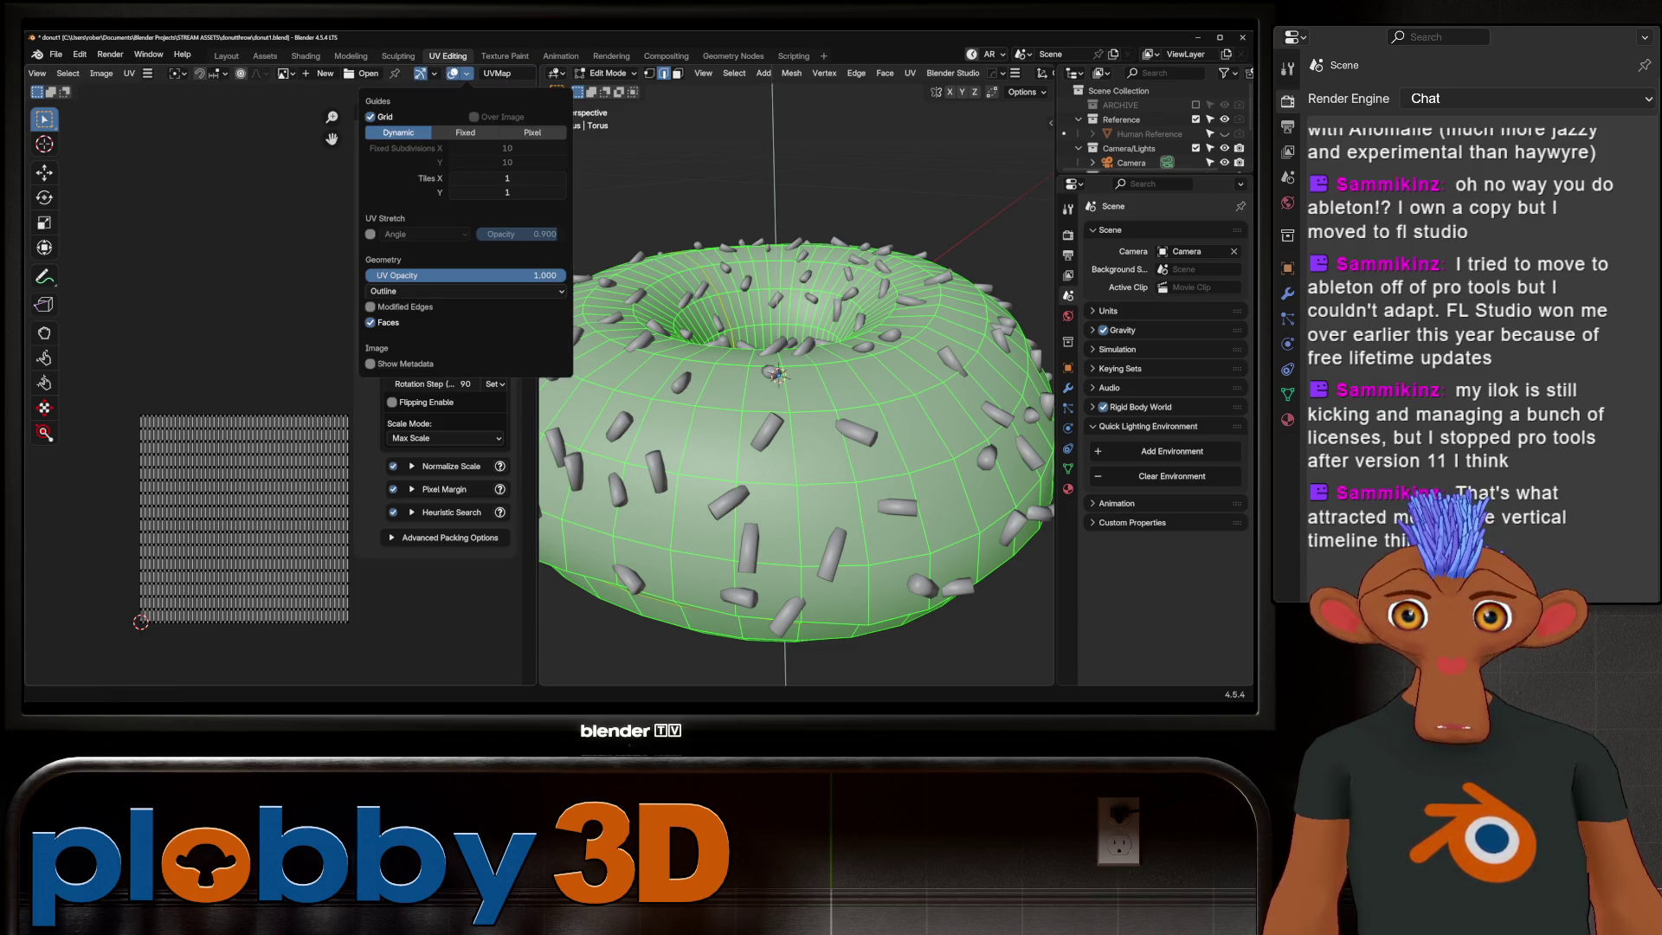
{"action": "left_click", "coordinate": [369, 234]}
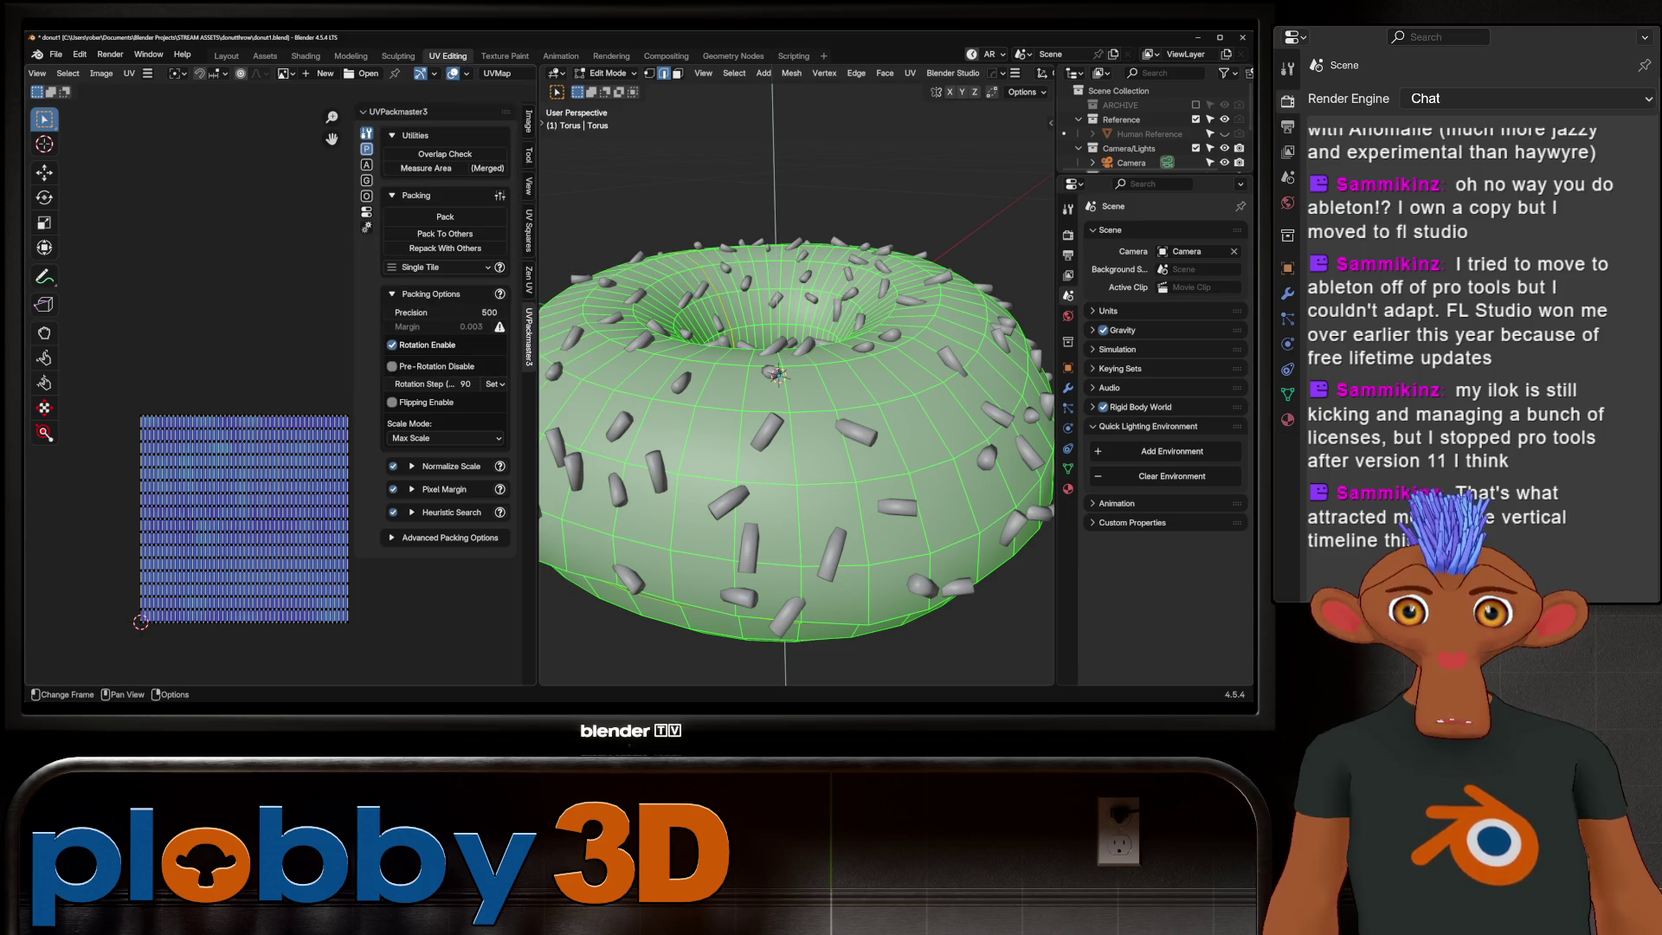
{"action": "scroll", "coordinate": [207, 650], "scroll_direction": "up", "scroll_amount": 5}
{"action": "scroll", "coordinate": [208, 650], "scroll_direction": "down", "scroll_amount": 3}
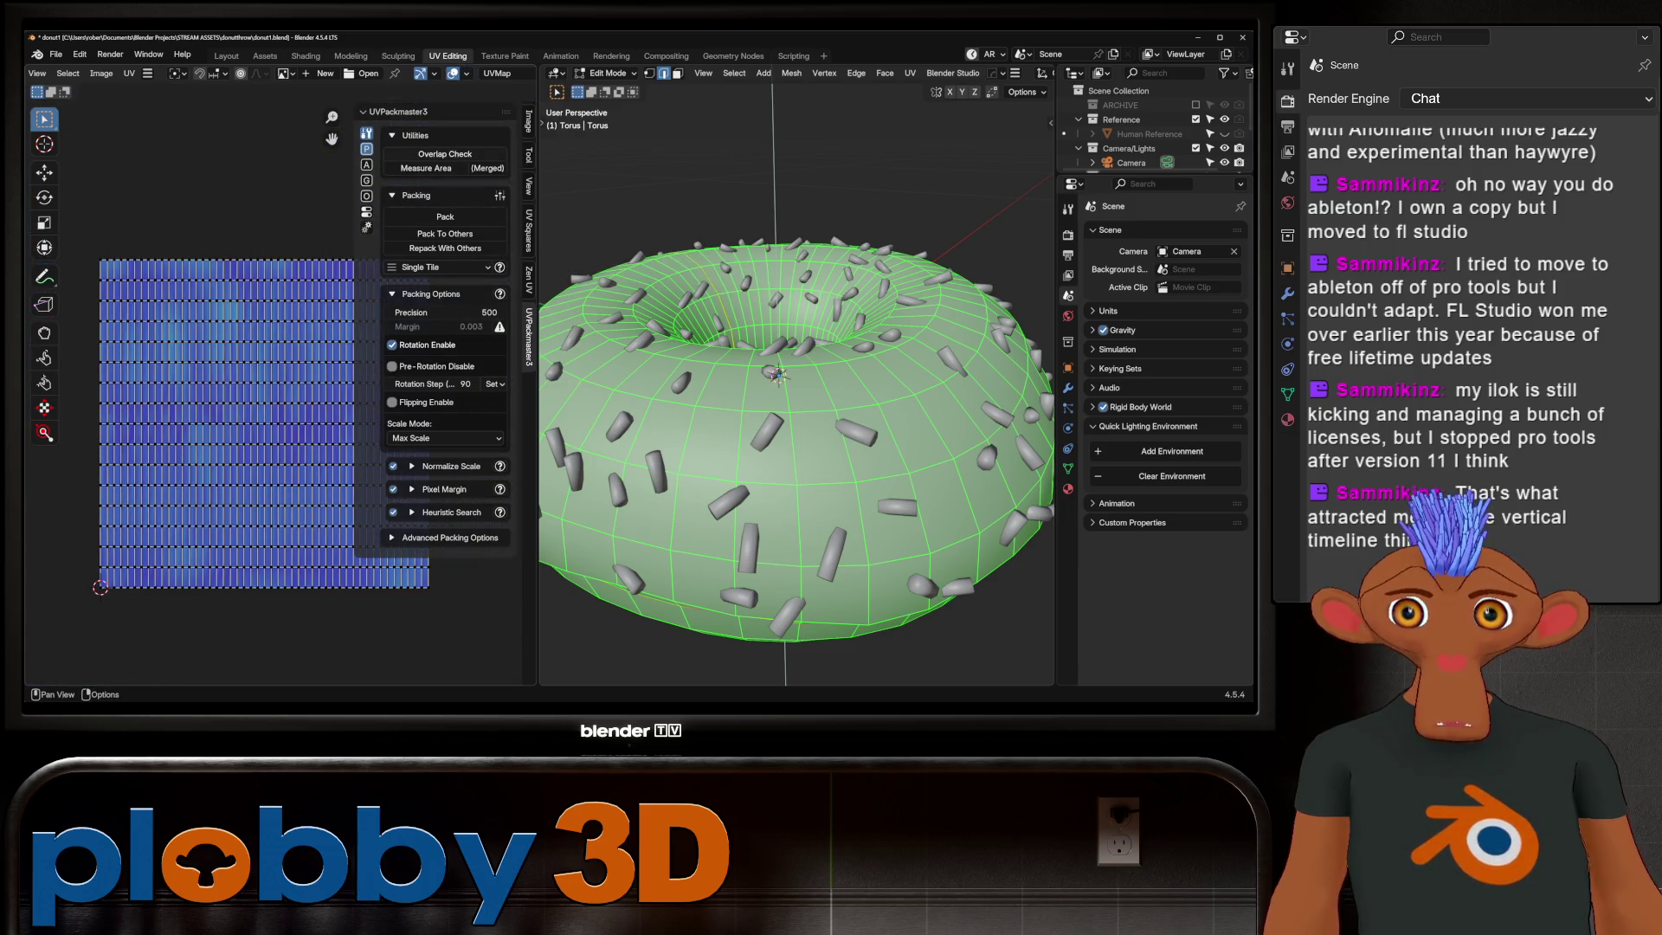
{"action": "key", "text": "ctrl+p"}
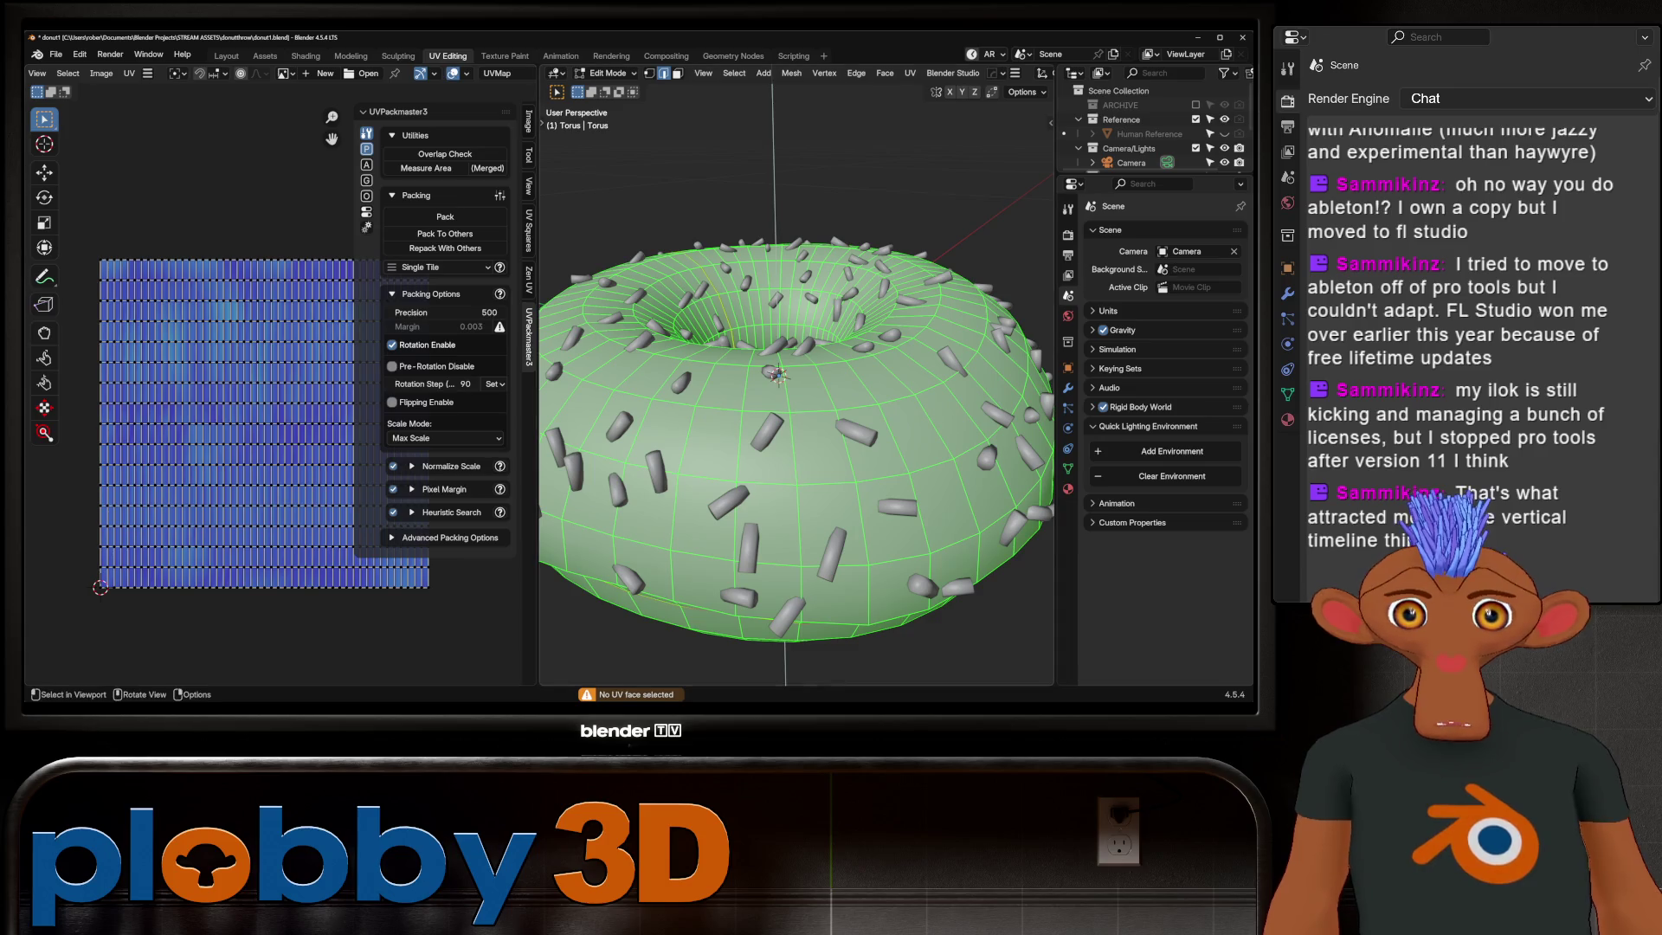
{"action": "key", "text": "a"}
{"action": "left_click", "coordinate": [444, 154]}
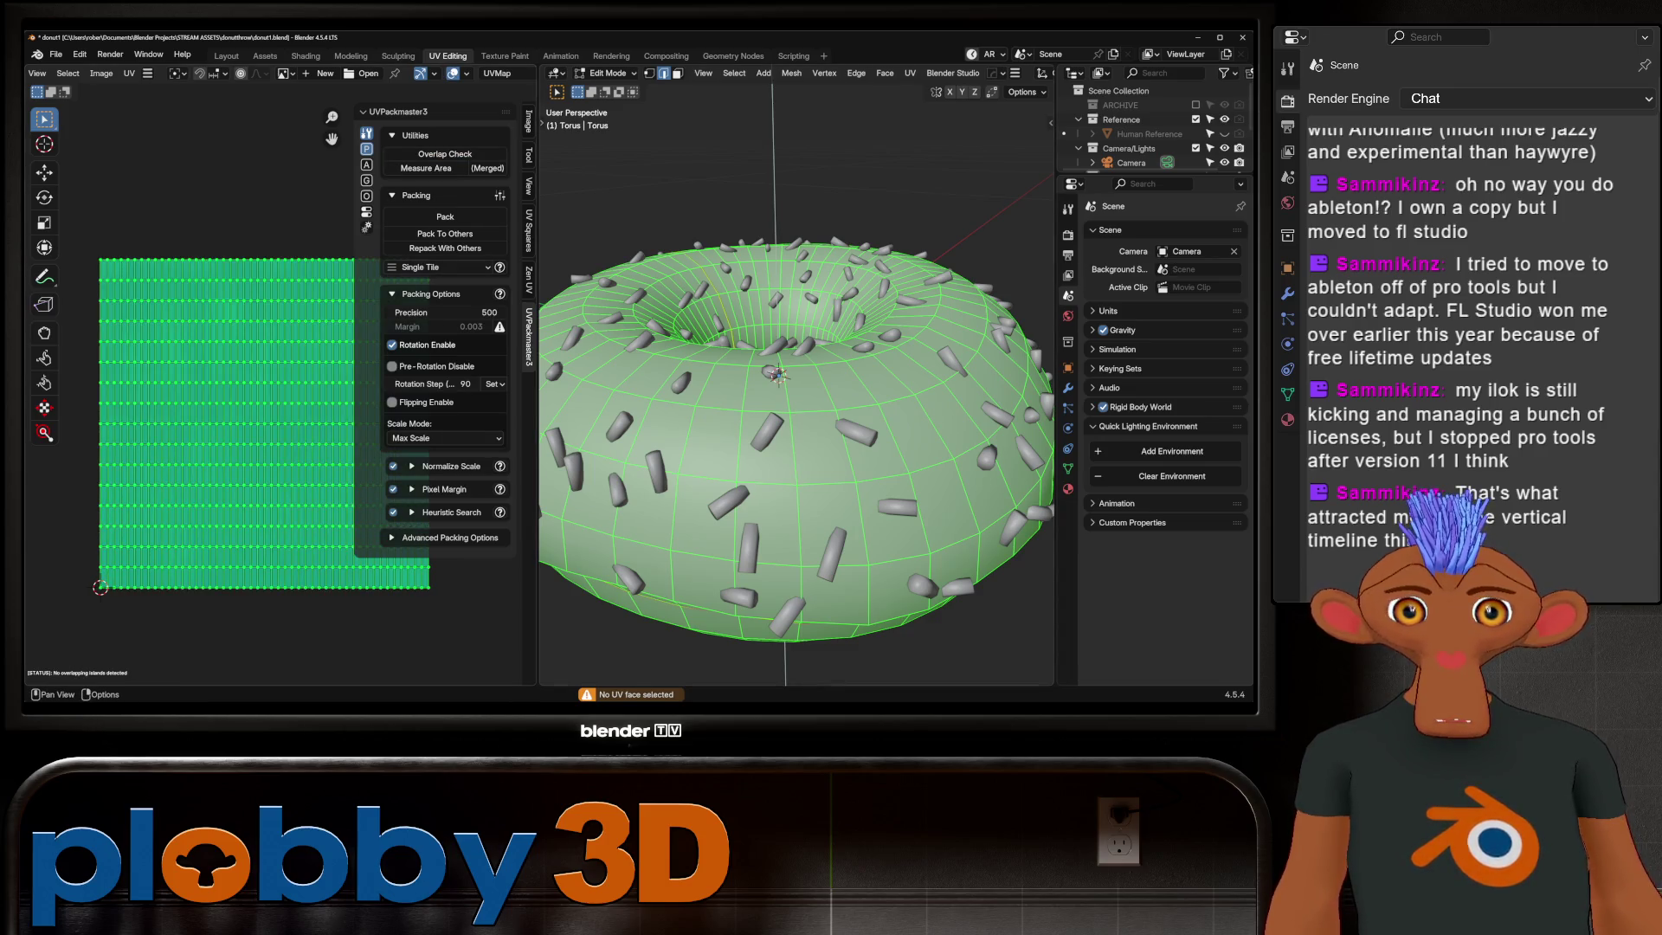
{"action": "scroll", "coordinate": [221, 520], "scroll_direction": "up", "scroll_amount": 2}
{"action": "scroll", "coordinate": [221, 520], "scroll_direction": "down", "scroll_amount": 2}
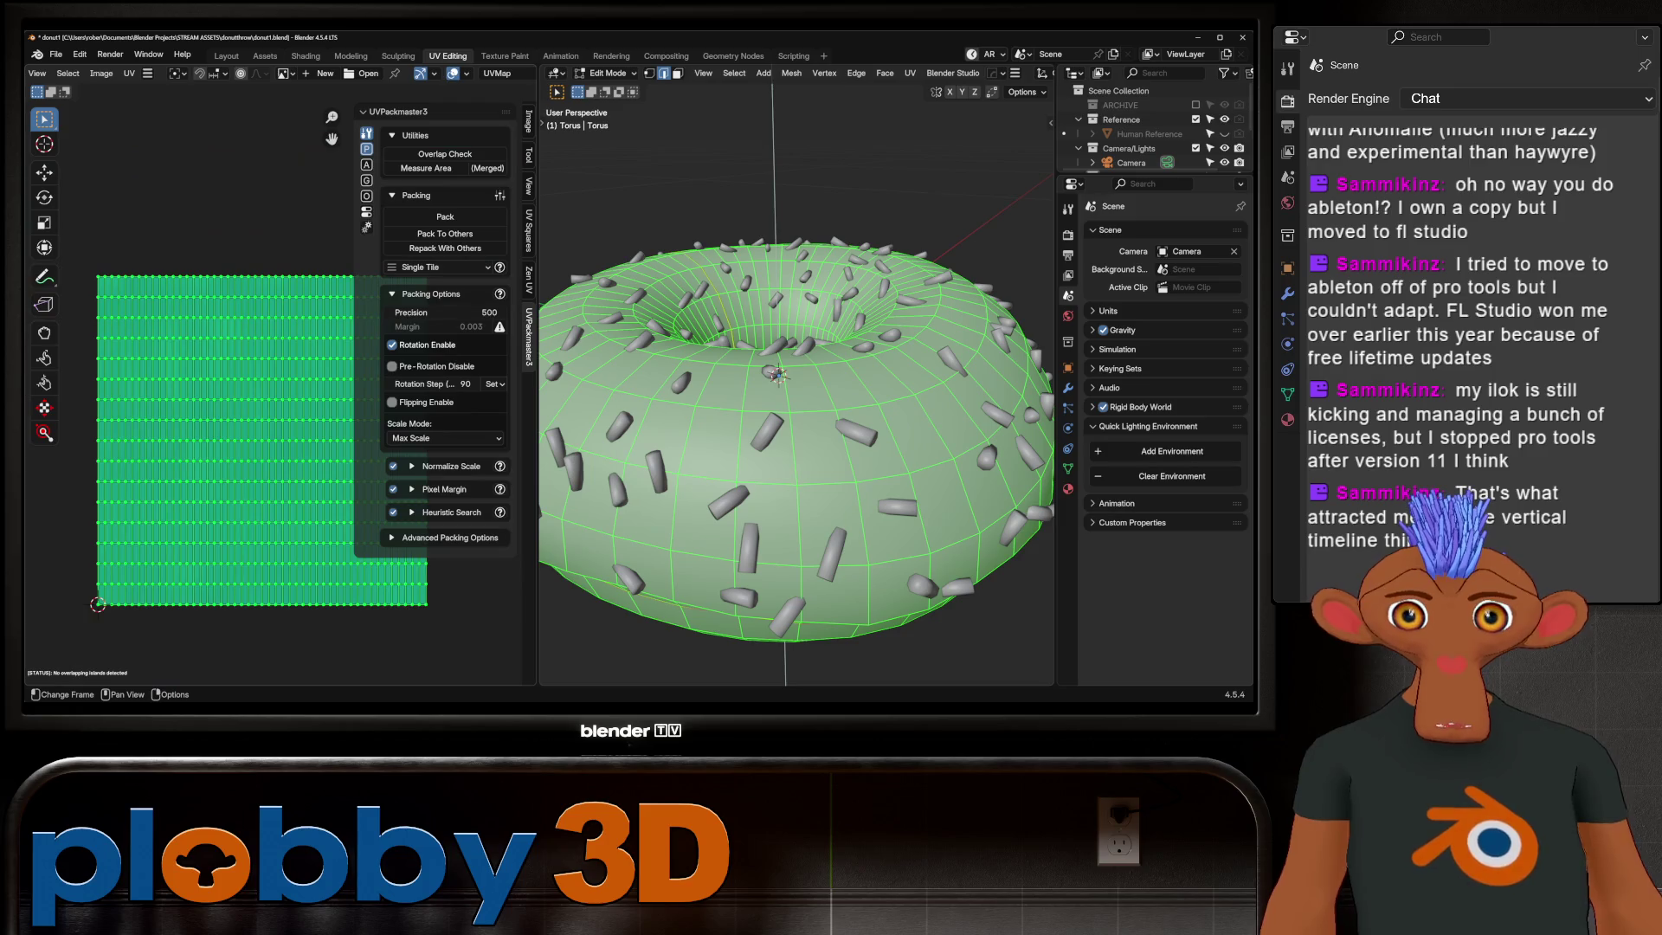
Step: Reselect the whole torus mesh and bring up the UV unwrap options
{"action": "middle_click_drag", "start_coordinate": [780, 520], "coordinate": [779, 390]}
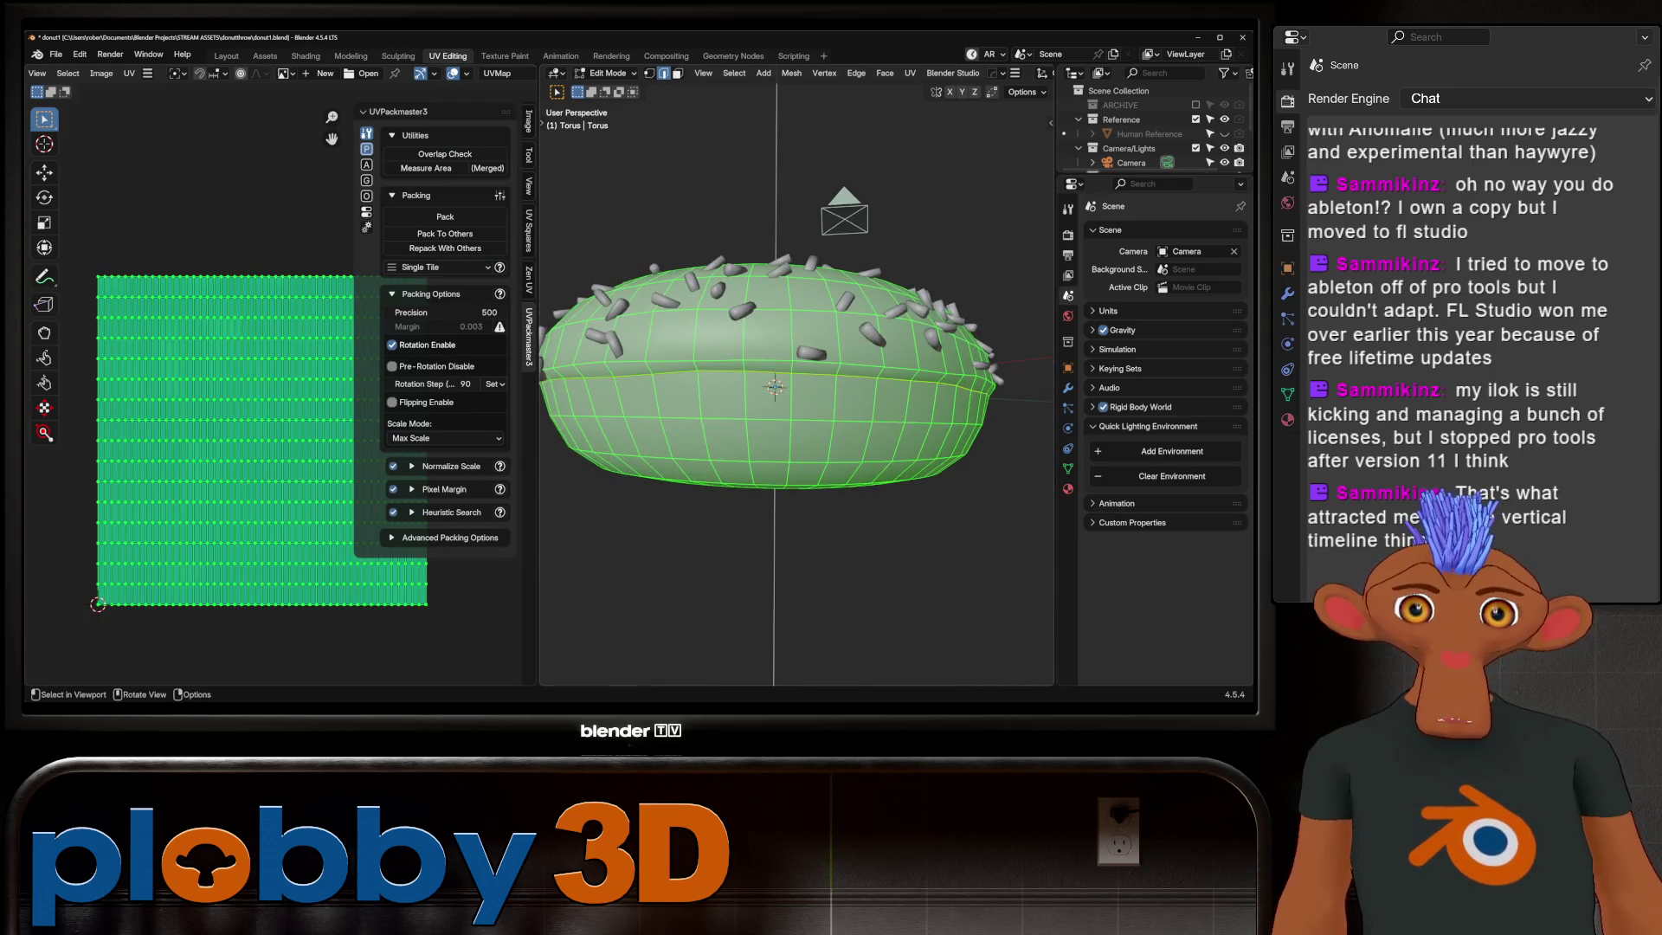
{"action": "key", "text": "alt+a"}
{"action": "left_click", "coordinate": [669, 367]}
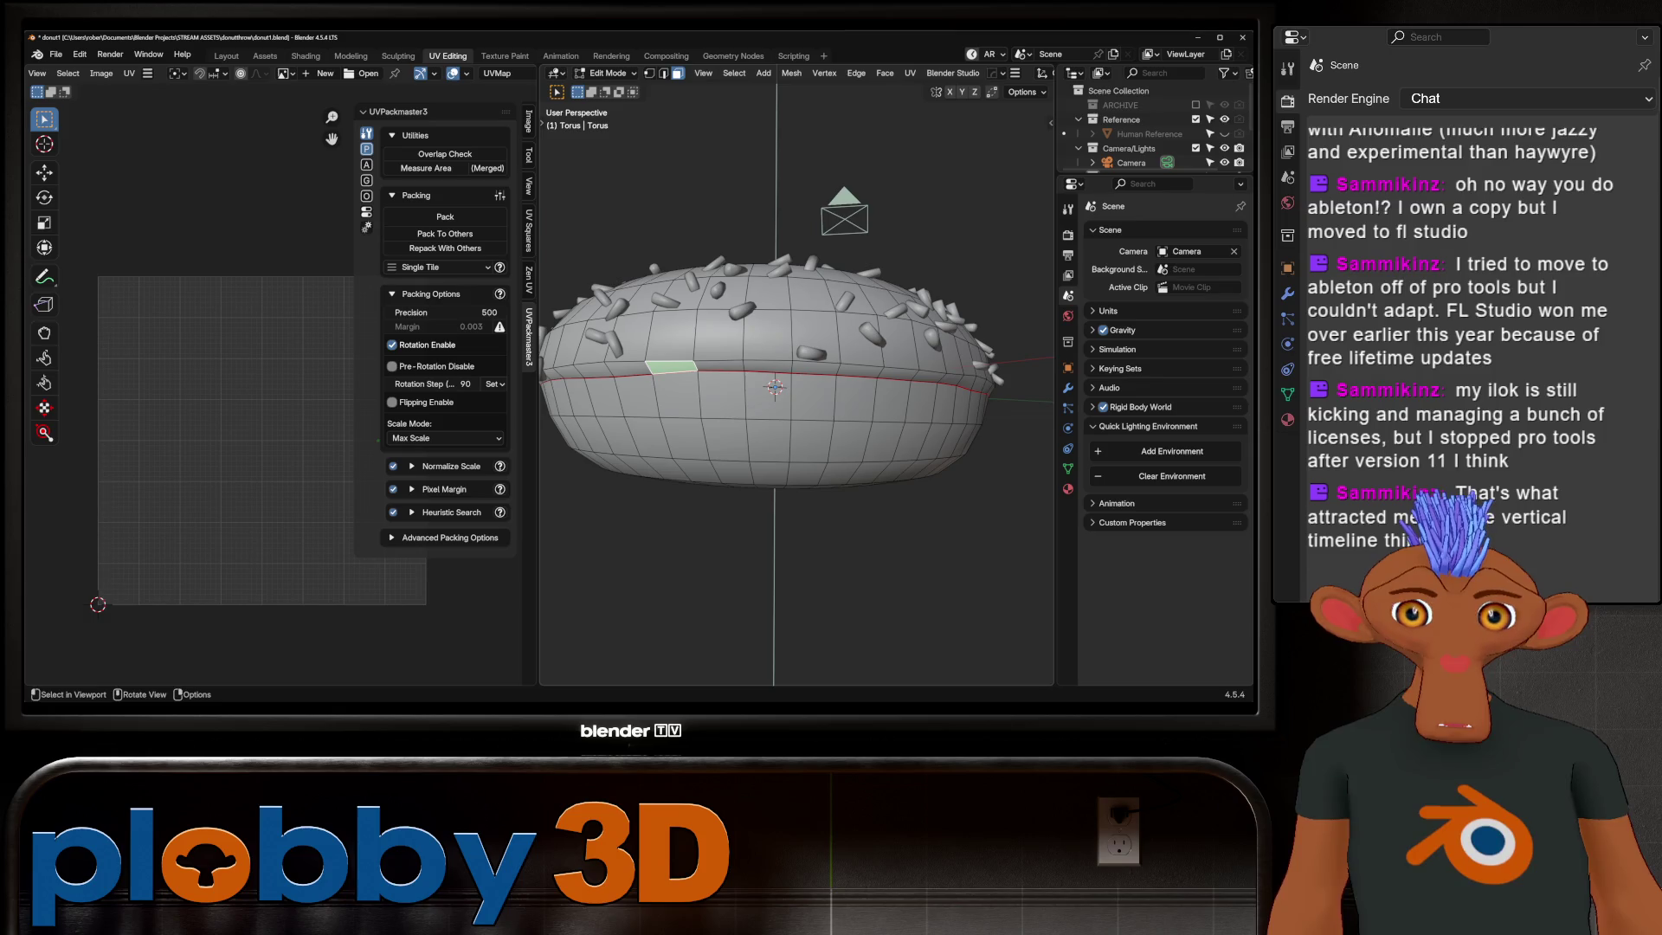
{"action": "scroll", "coordinate": [299, 478], "scroll_direction": "up", "scroll_amount": 4}
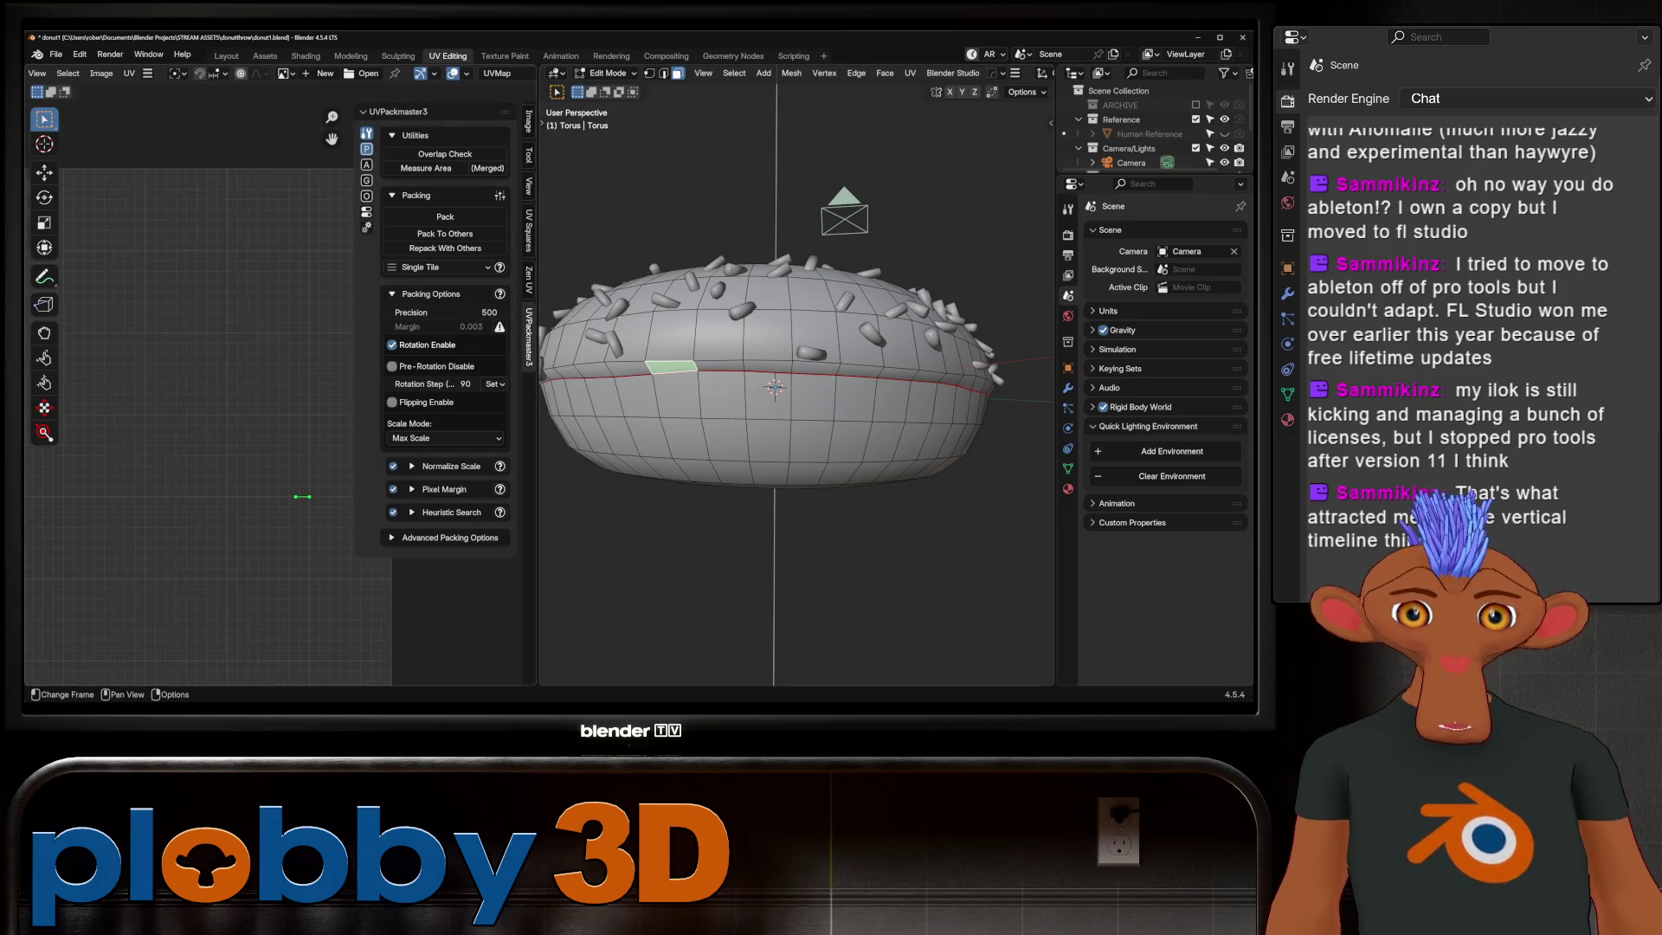
{"action": "scroll", "coordinate": [779, 389], "scroll_direction": "down", "scroll_amount": 3}
{"action": "key", "text": "a"}
{"action": "key", "text": "u"}
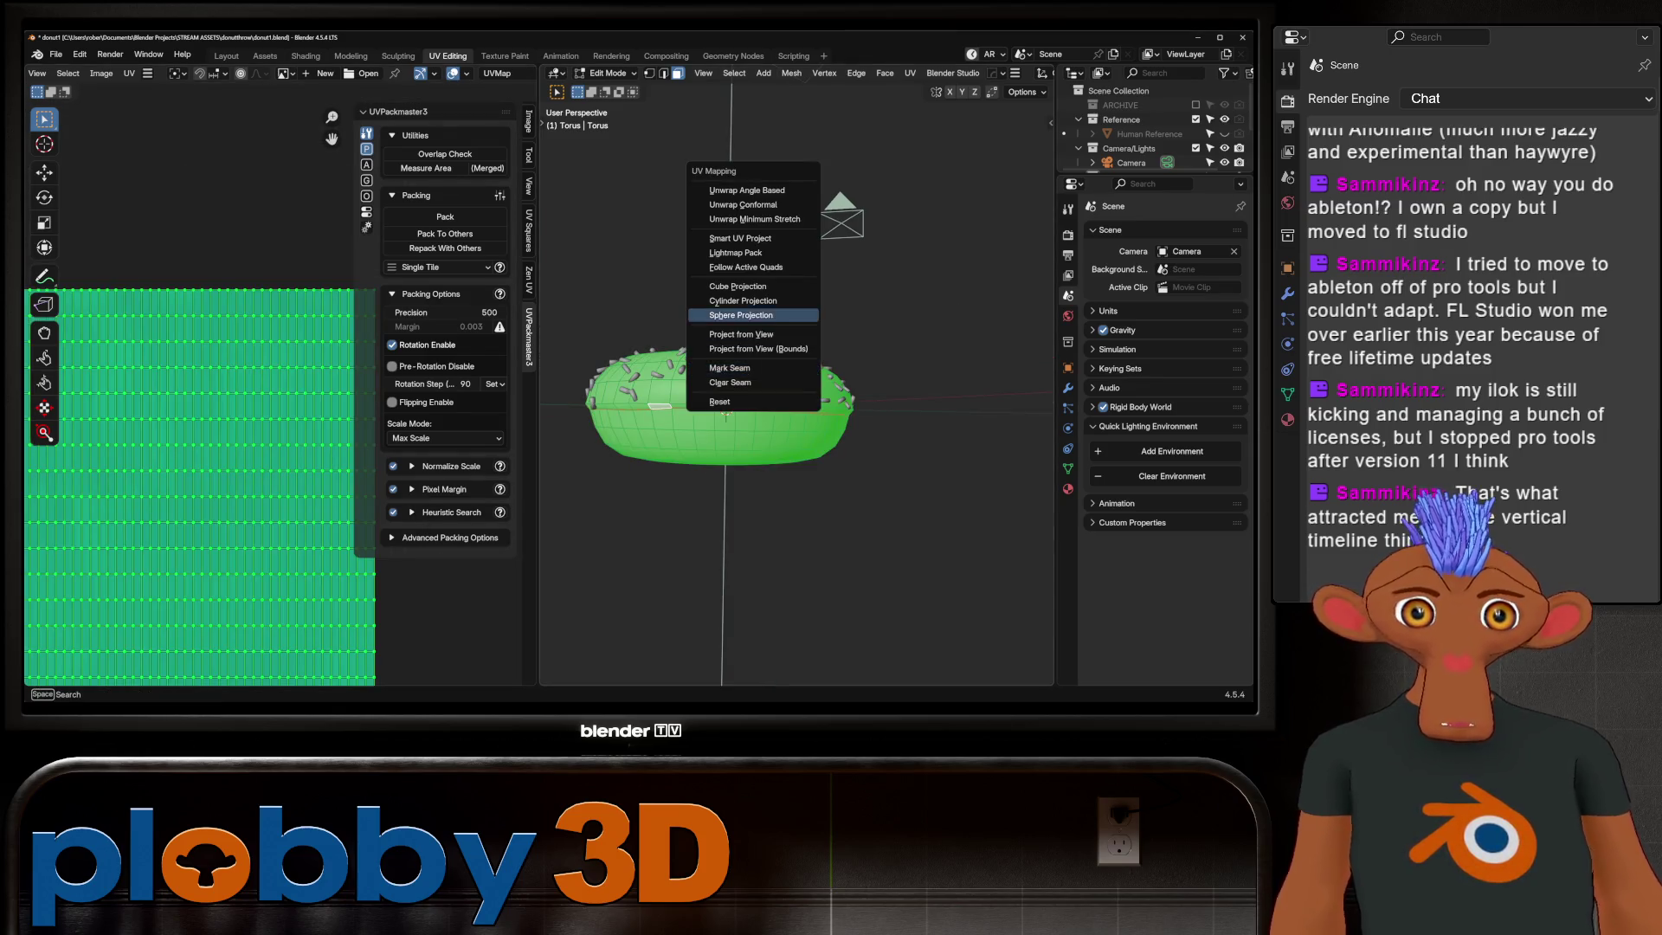
Step: Unwrap the torus with Minimum Stretch and inspect the result
{"action": "left_click", "coordinate": [753, 219]}
{"action": "scroll", "coordinate": [251, 429], "scroll_direction": "up", "scroll_amount": 4}
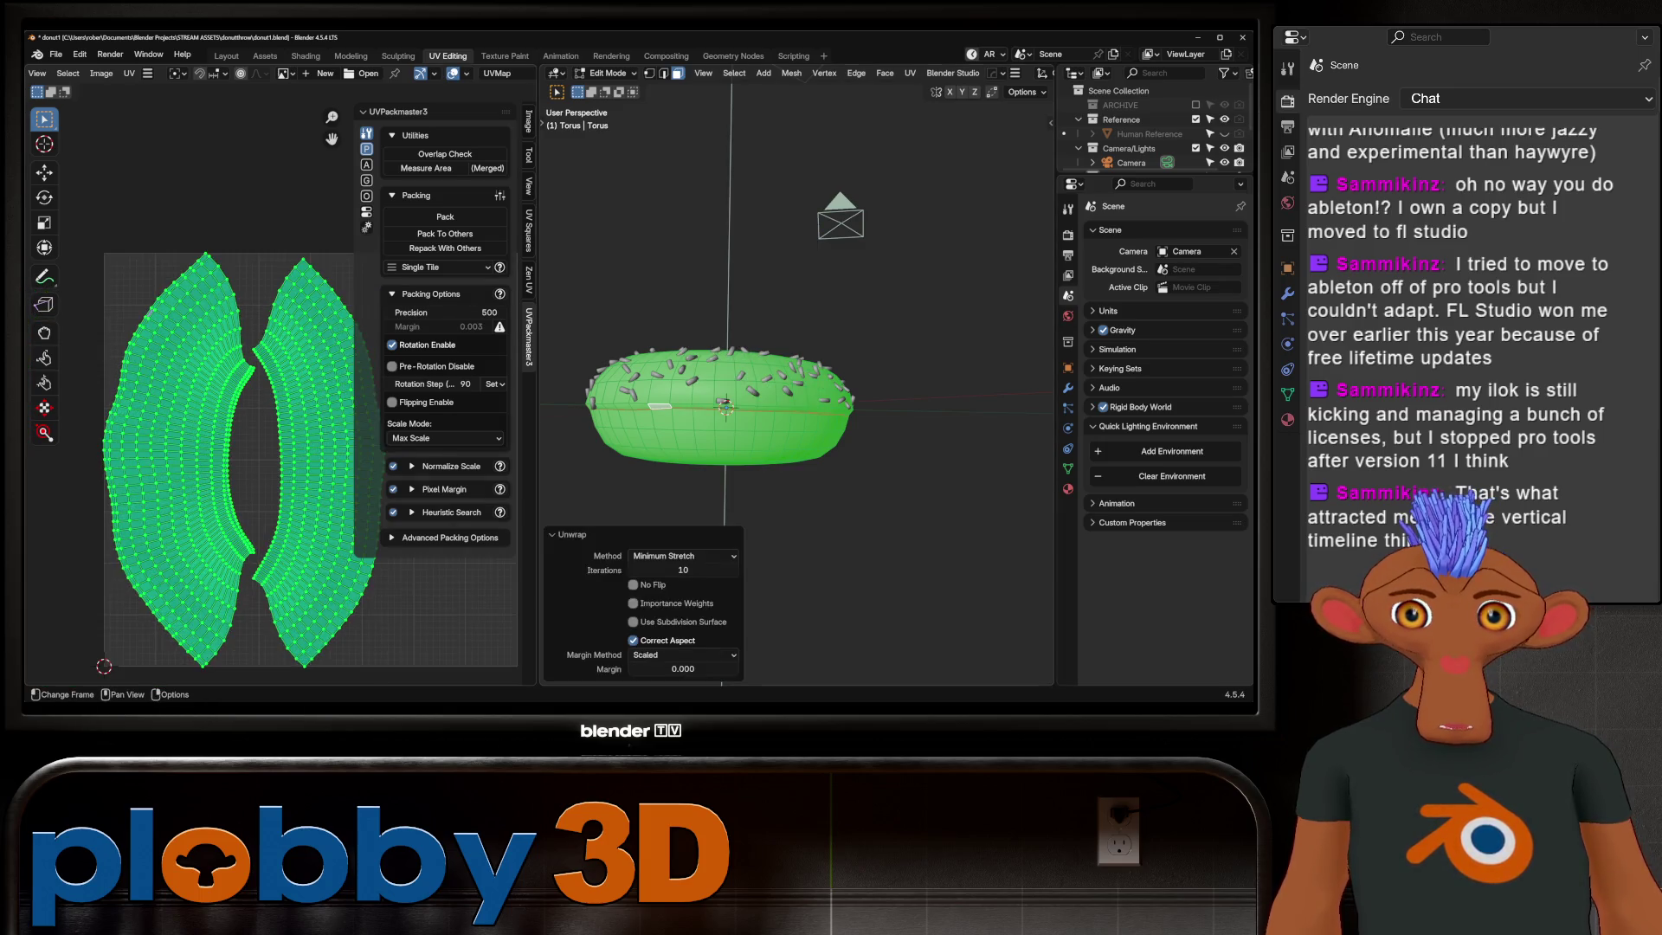
{"action": "middle_click_drag", "start_coordinate": [779, 326], "coordinate": [779, 520]}
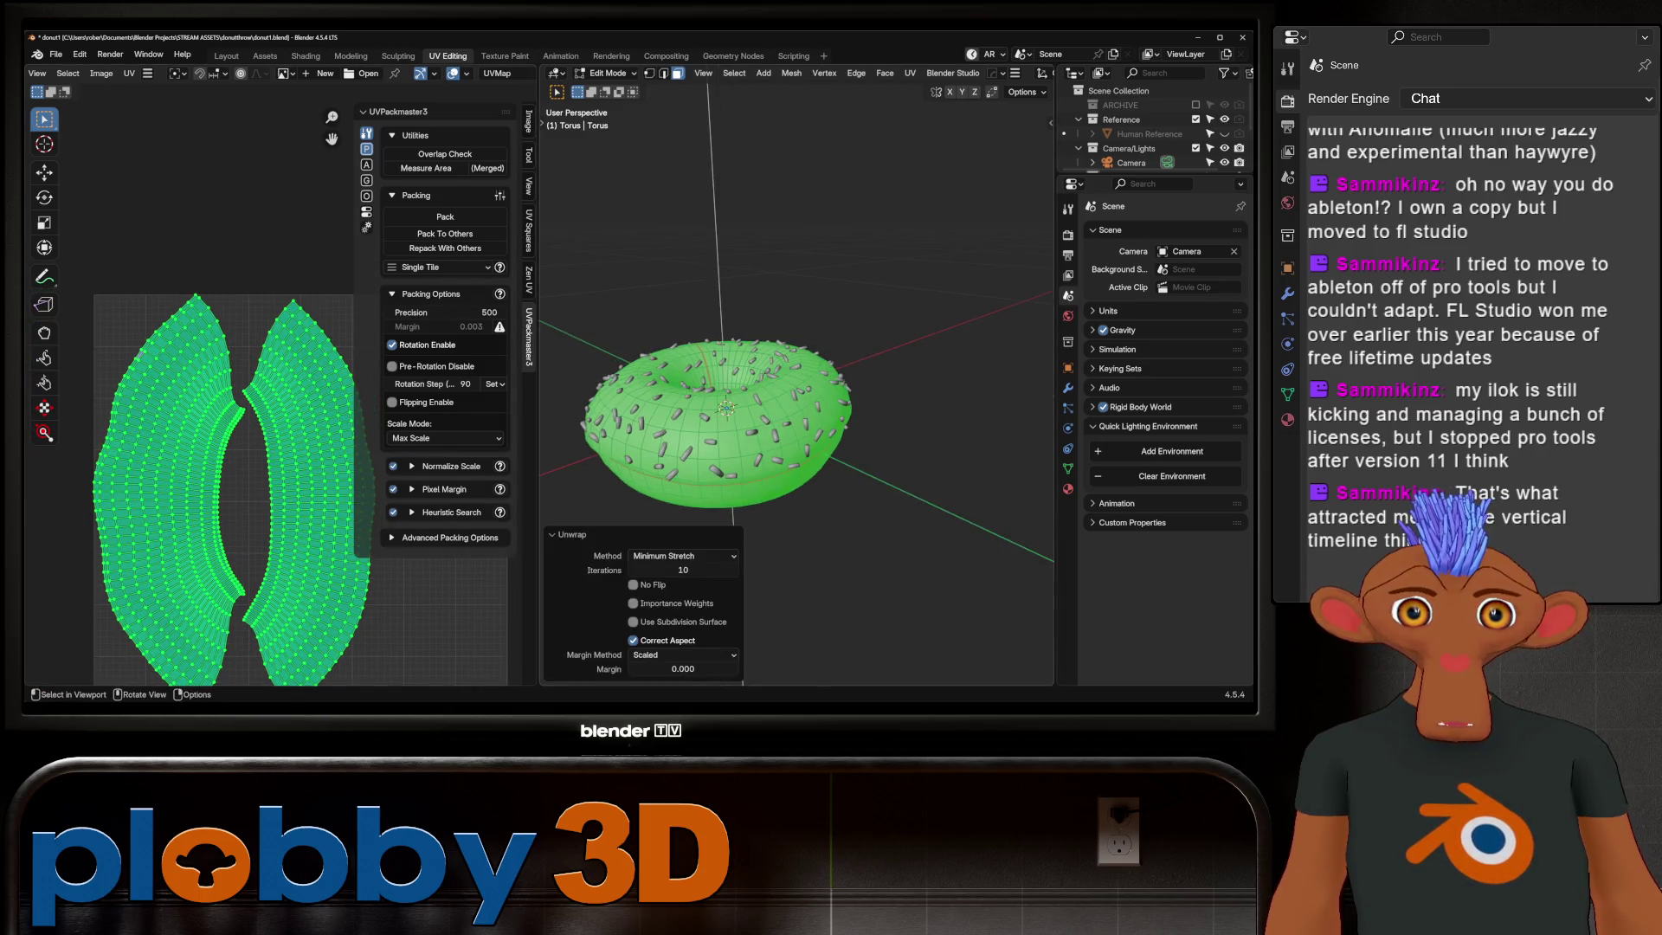
{"action": "scroll", "coordinate": [779, 391], "scroll_direction": "down", "scroll_amount": 3}
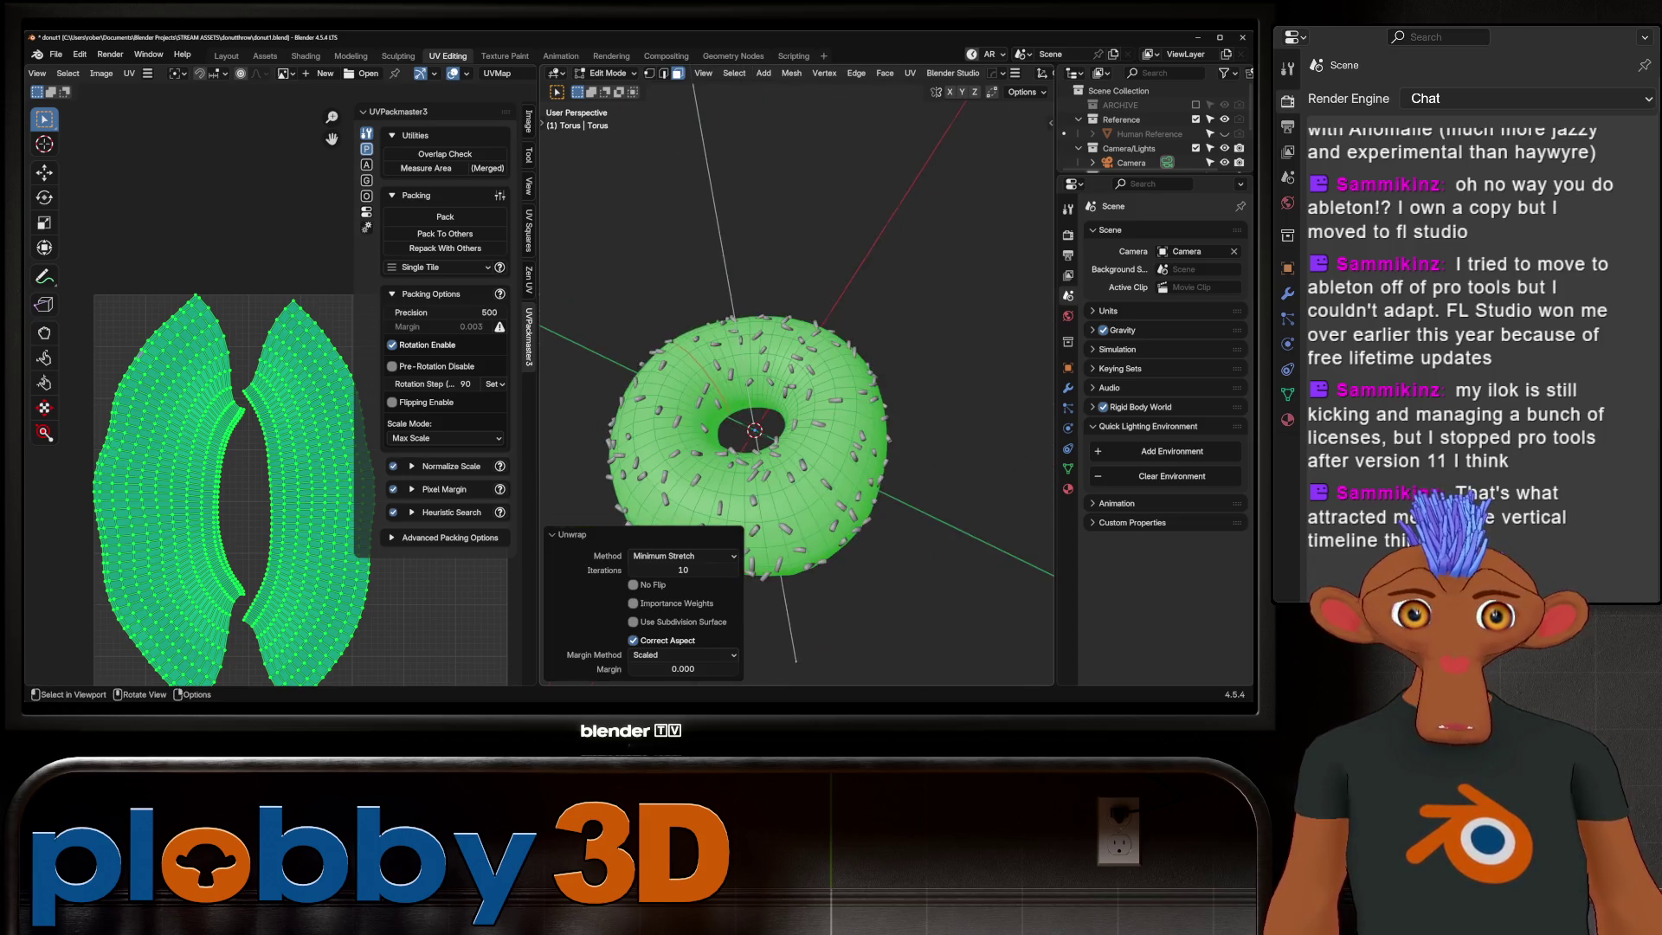
{"action": "mouse_move", "coordinate": [779, 390]}
{"action": "middle_mouse_down"}
{"action": "mouse_move", "coordinate": [779, 311]}
{"action": "mouse_move", "coordinate": [779, 454]}
{"action": "middle_mouse_up"}
Step: Mark the chosen edge loop as a seam and re-unwrap the whole torus
{"action": "key", "text": "2"}
{"action": "key", "text": "alt+a"}
{"action": "right_click", "coordinate": [727, 435]}
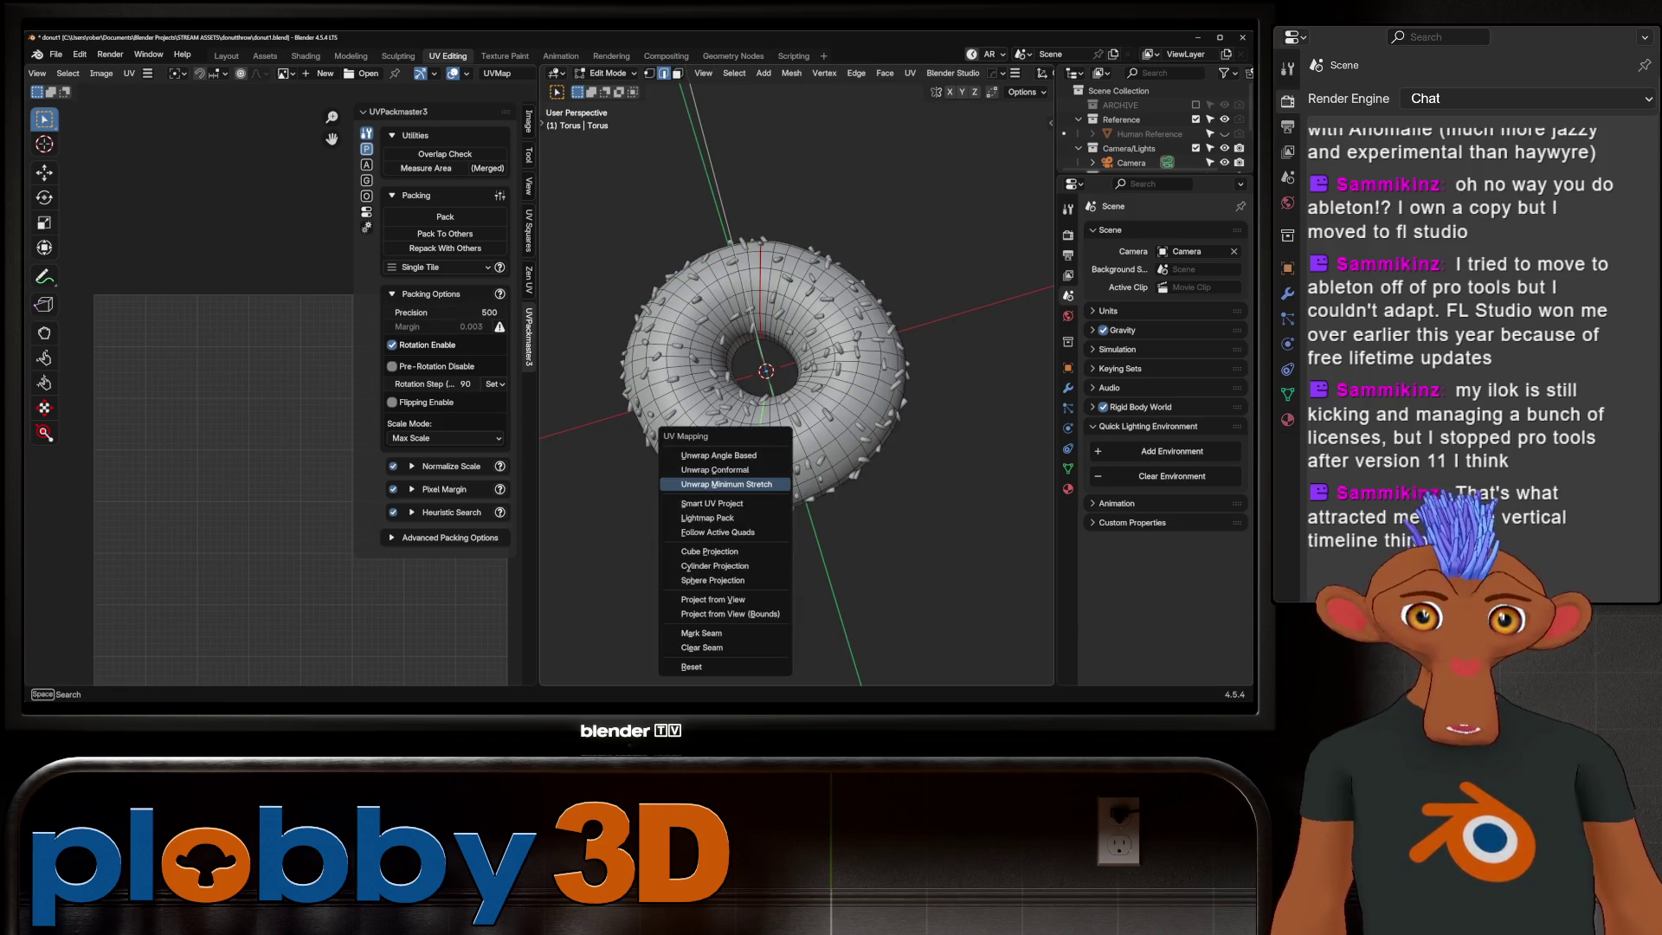
{"action": "left_click", "coordinate": [728, 634]}
{"action": "key", "text": "a"}
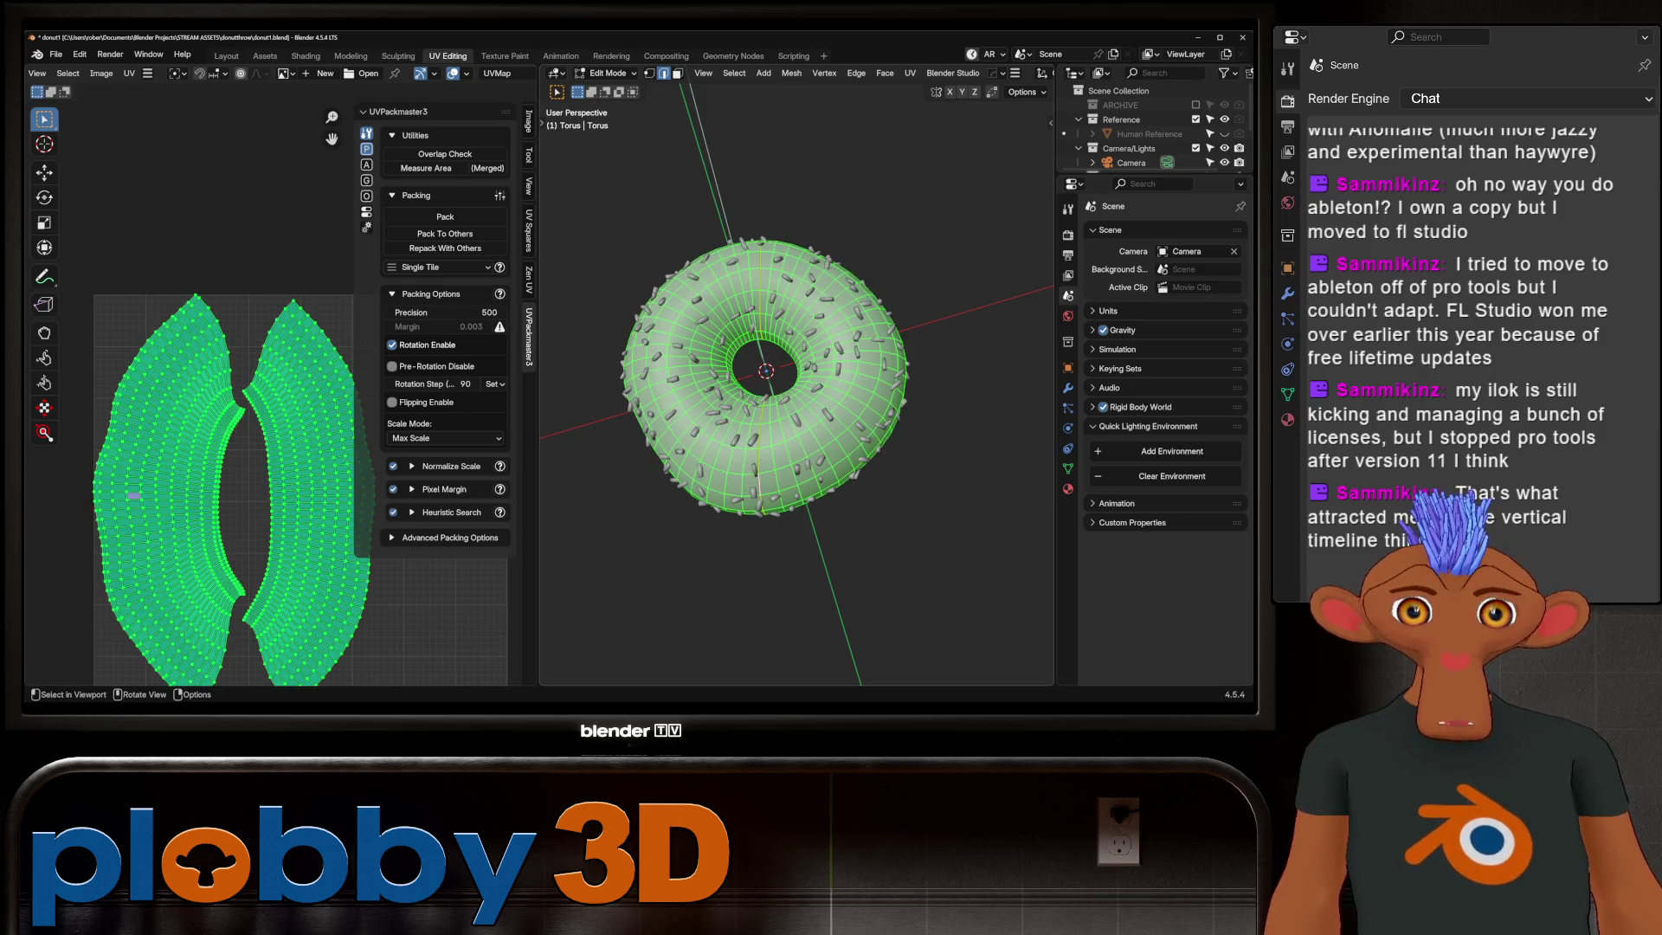
{"action": "key", "text": "u"}
{"action": "left_click", "coordinate": [857, 294]}
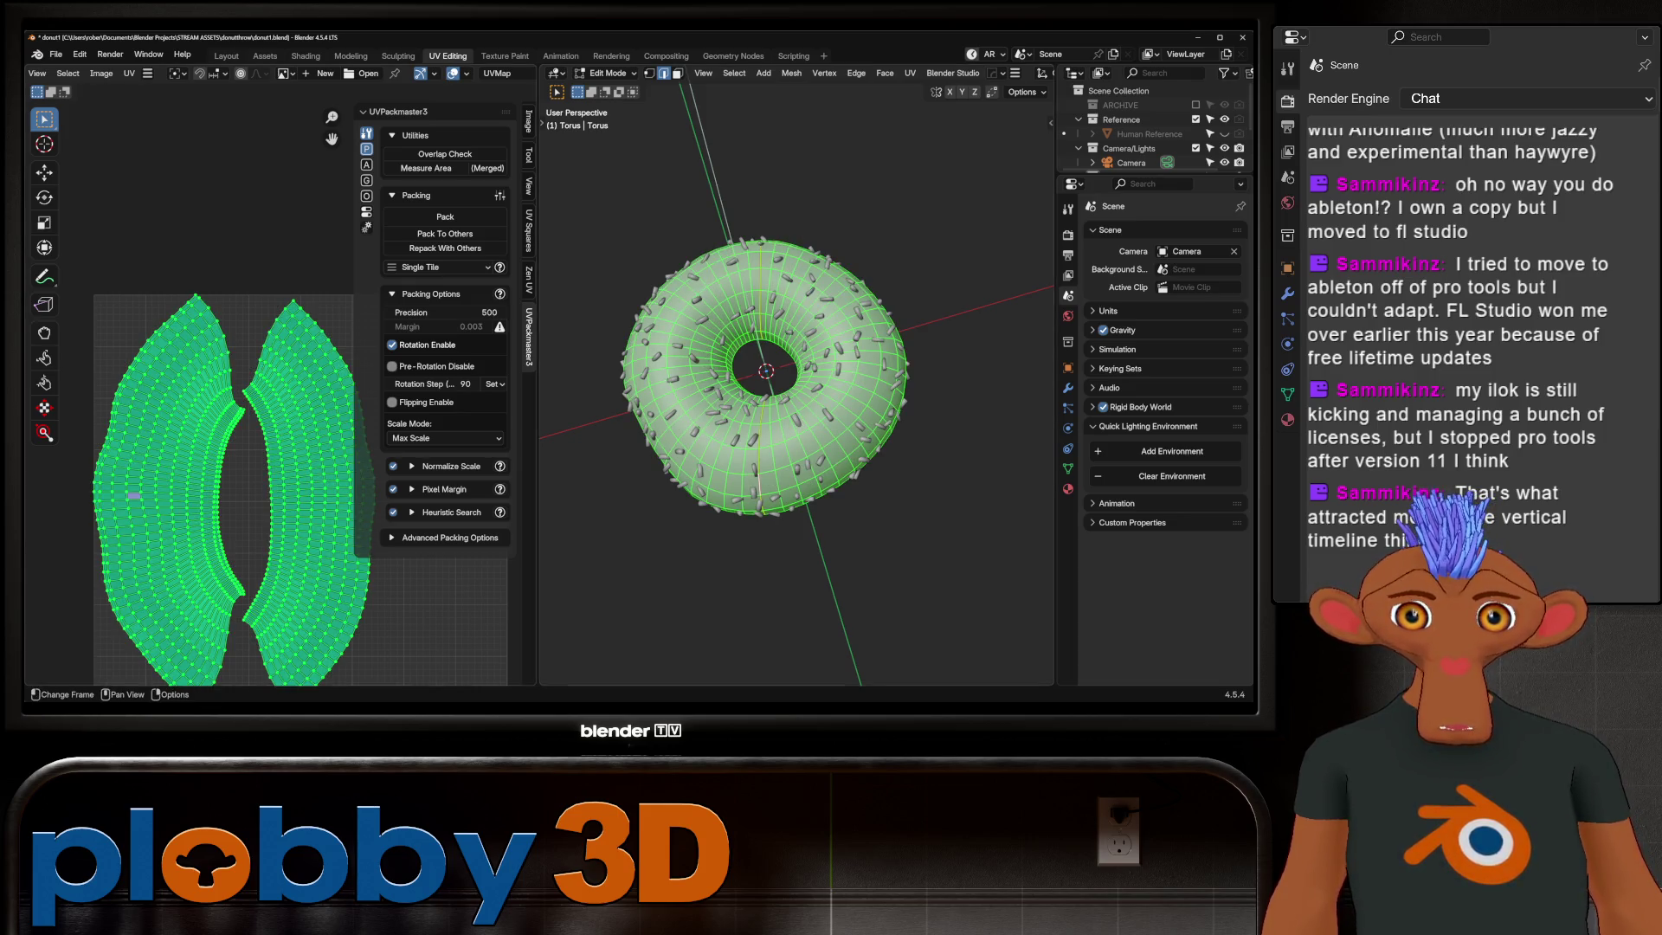
{"action": "scroll", "coordinate": [116, 476], "scroll_direction": "up", "scroll_amount": 3}
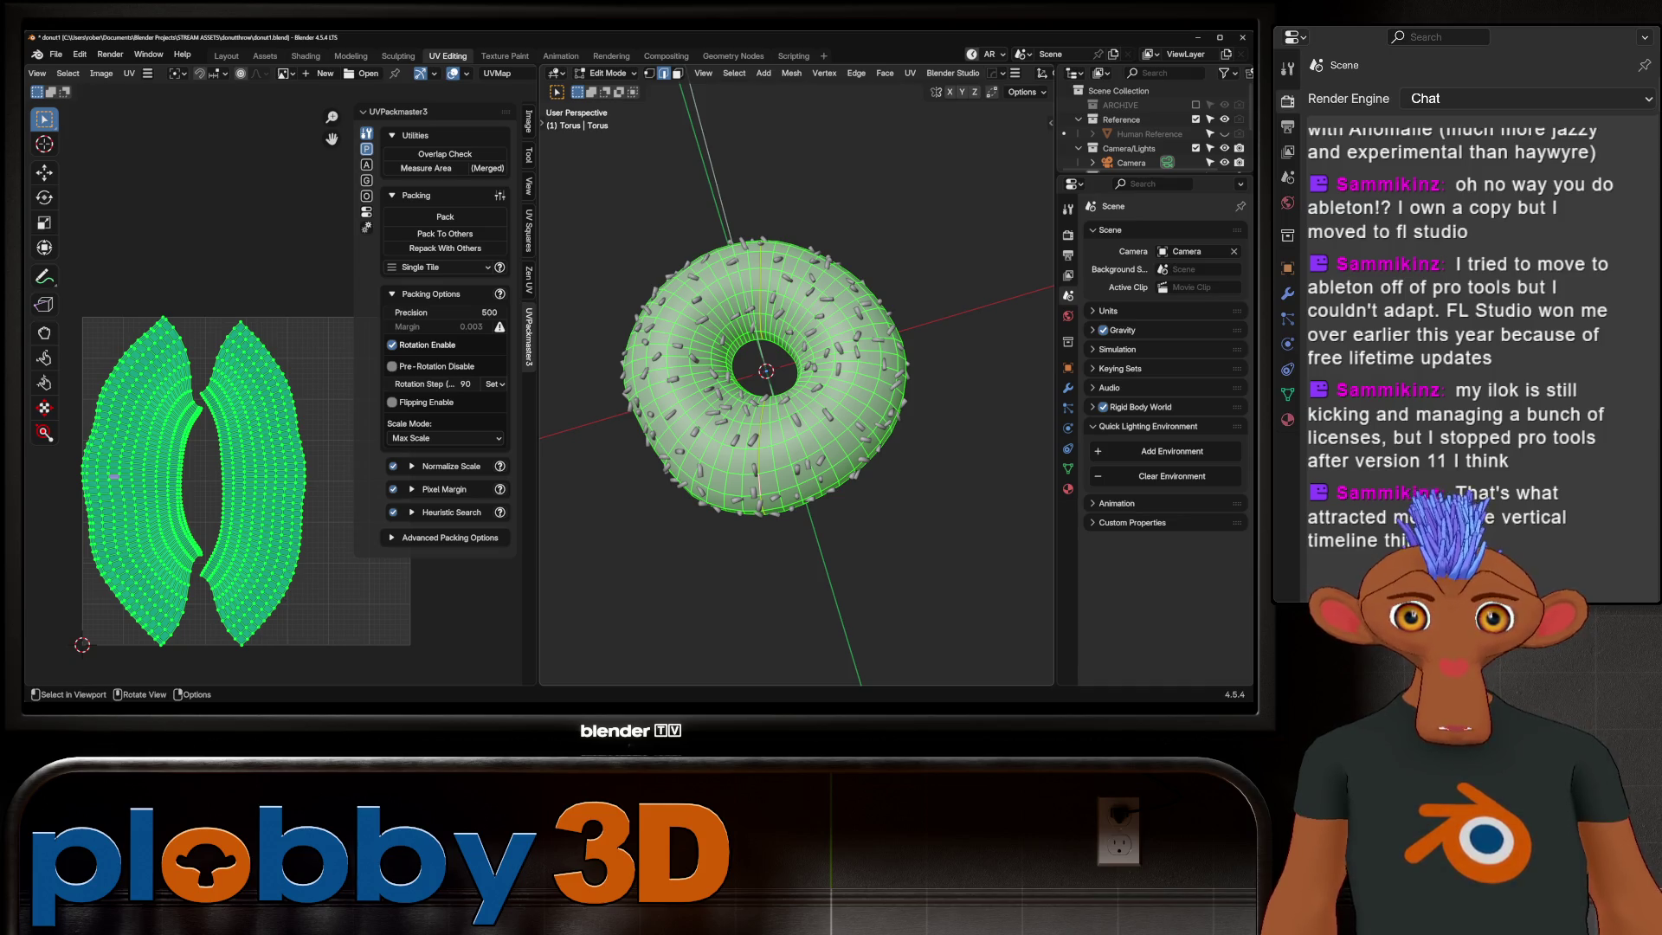
Step: Unwrap the whole torus again with Minimum Stretch into a new island layout
{"action": "key", "text": "u"}
{"action": "left_click", "coordinate": [741, 377]}
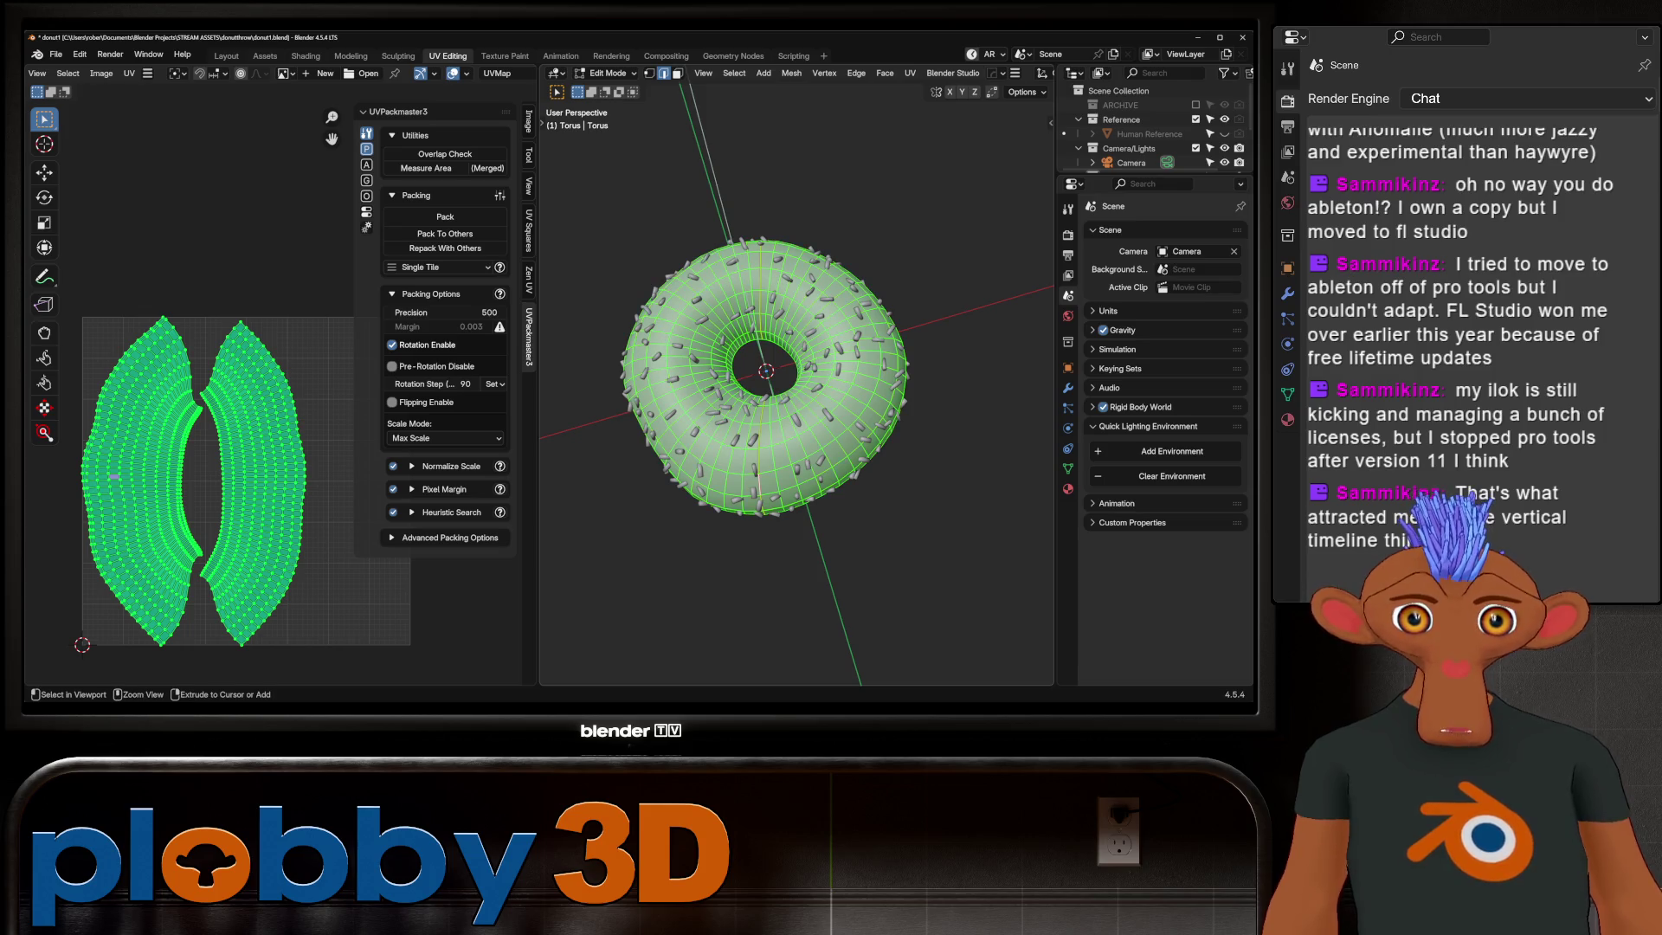
{"action": "key", "text": "alt+a"}
{"action": "key", "text": "a"}
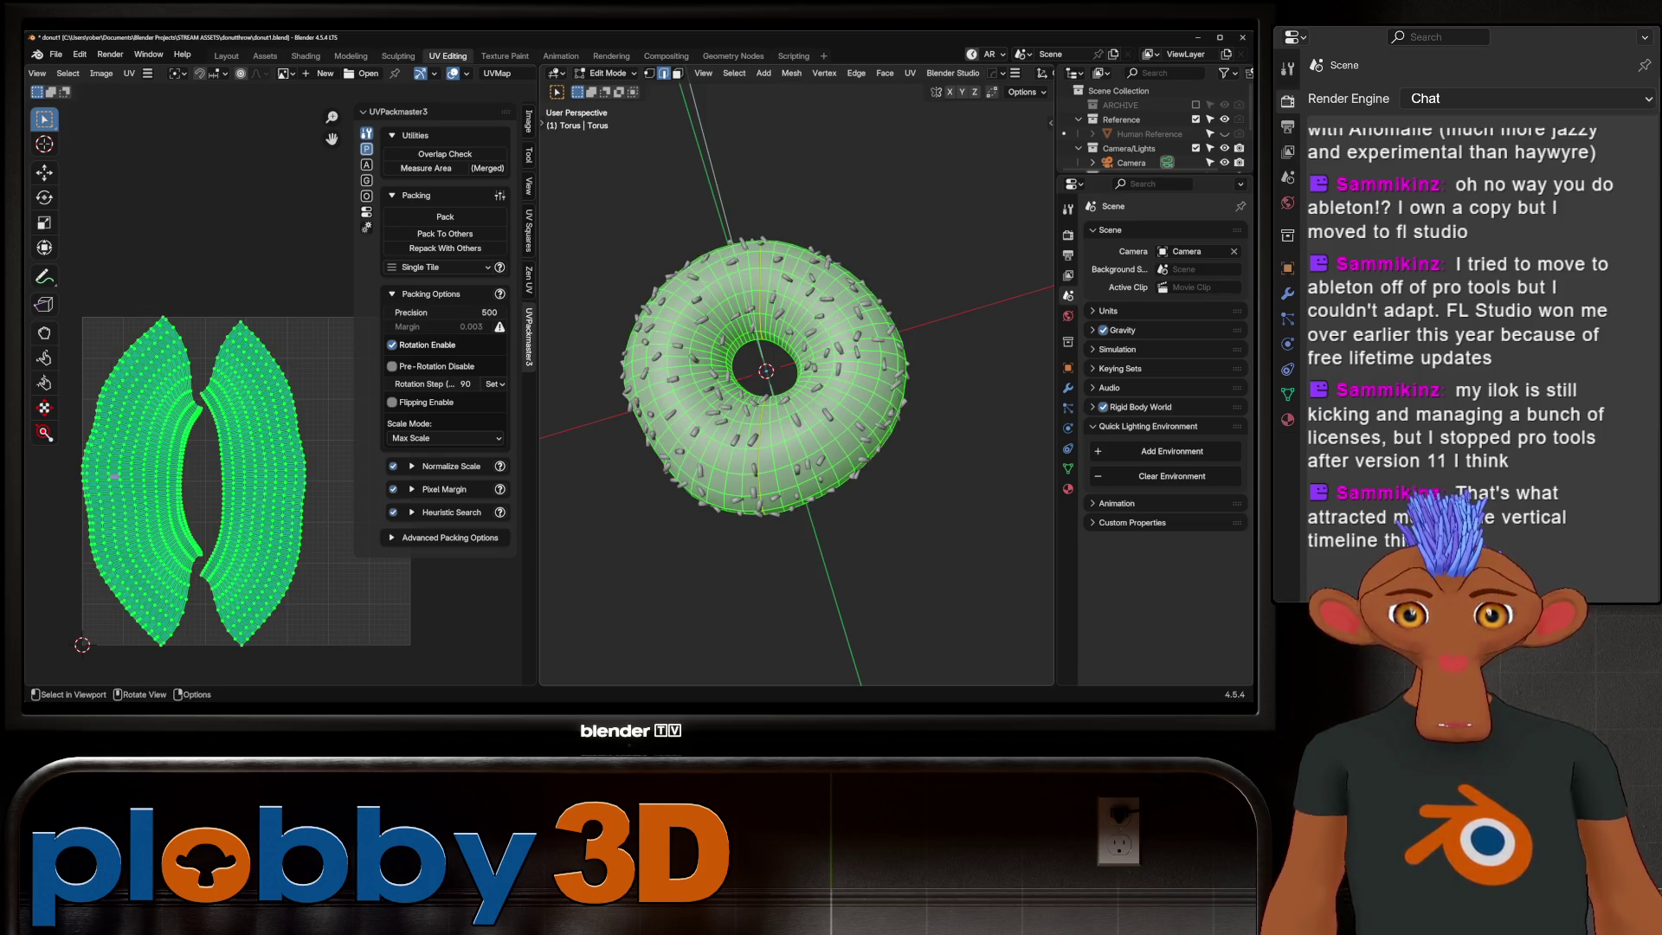
{"action": "key", "text": "u"}
{"action": "left_click", "coordinate": [773, 246]}
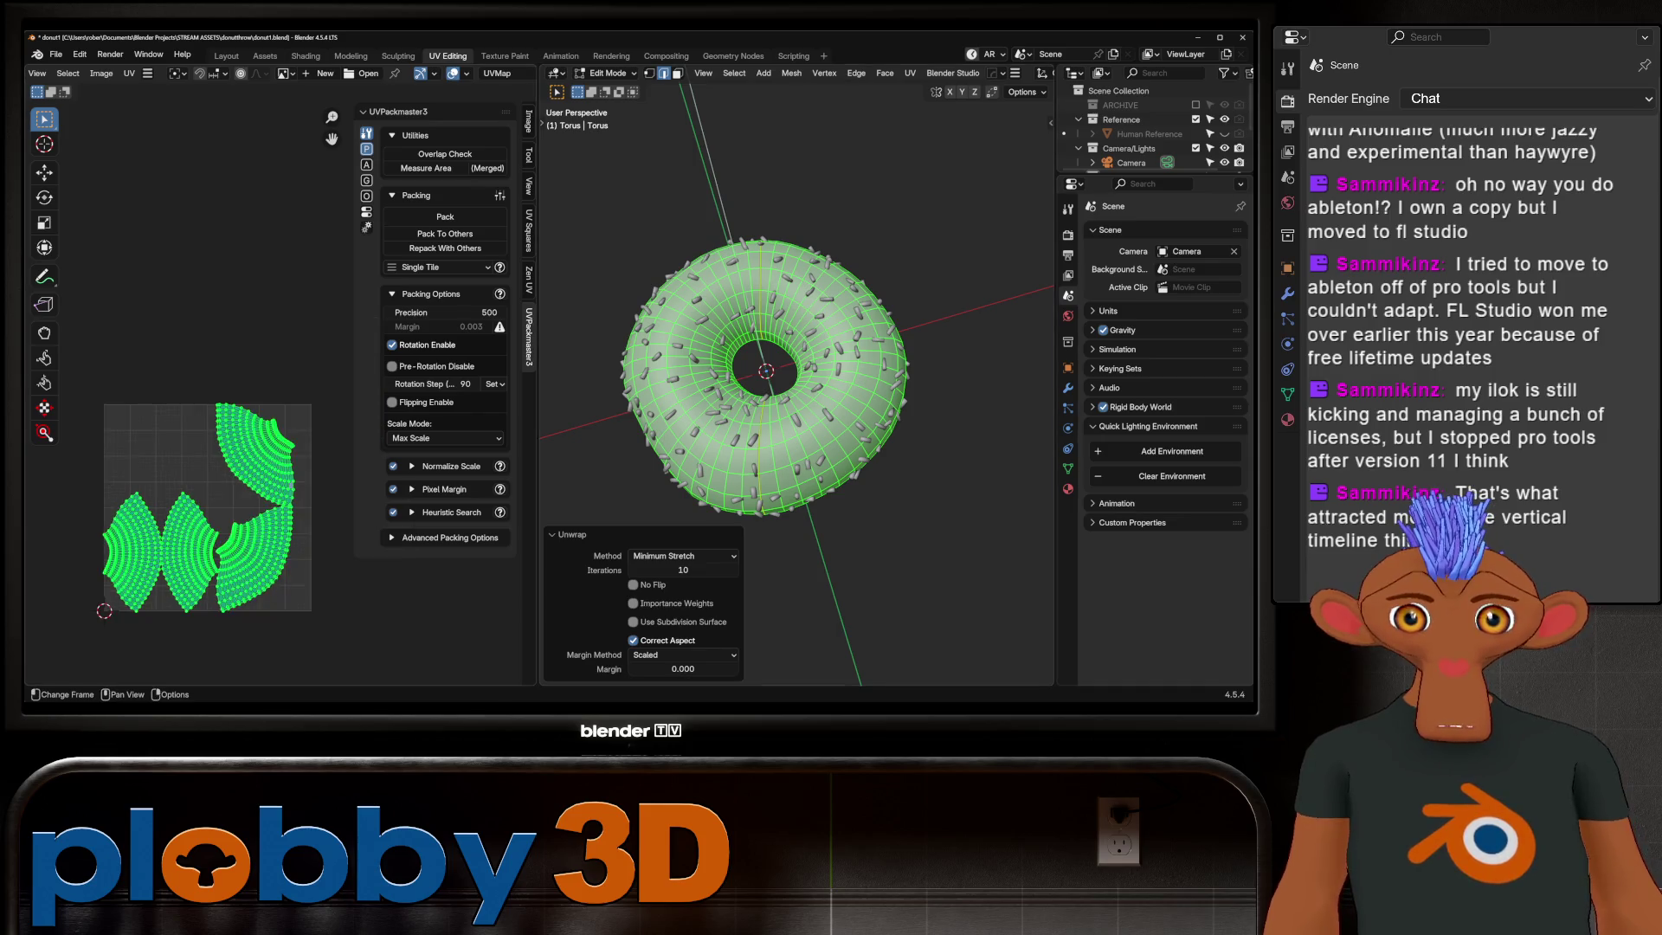
Step: Check the torus UV islands with the stretch overlay, then leave edit mode
{"action": "middle_click_drag", "start_coordinate": [779, 389], "coordinate": [832, 337]}
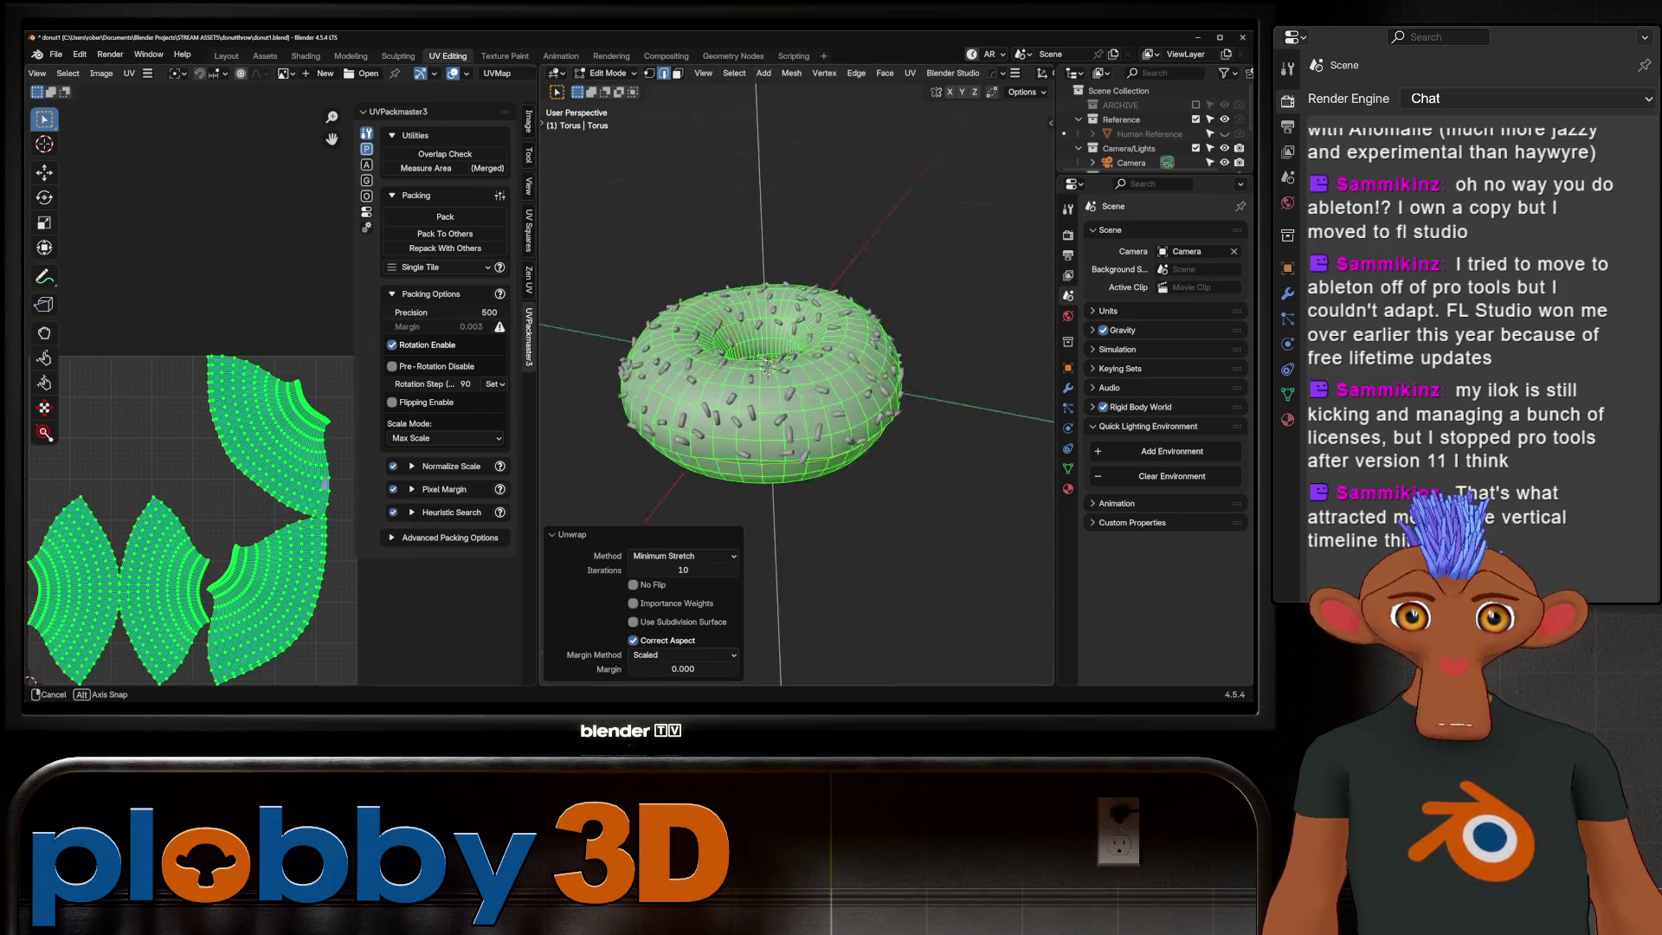
{"action": "mouse_move", "coordinate": [780, 391]}
{"action": "middle_mouse_down"}
{"action": "mouse_move", "coordinate": [779, 338]}
{"action": "mouse_move", "coordinate": [805, 338]}
{"action": "middle_mouse_up"}
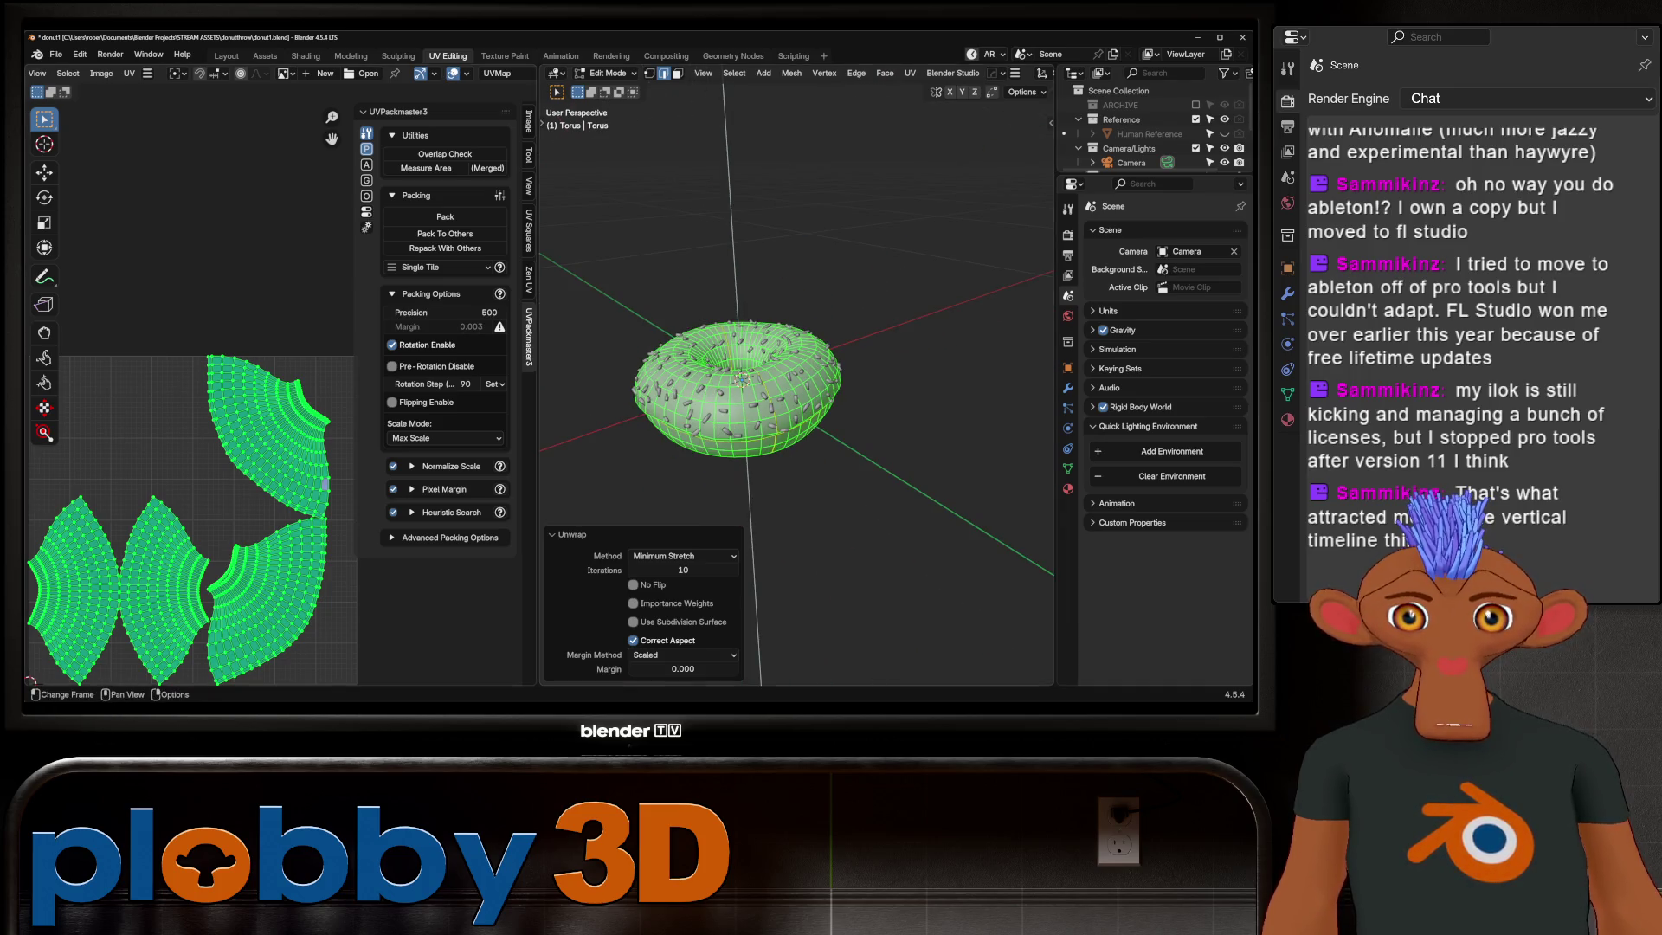
{"action": "left_click", "coordinate": [465, 72]}
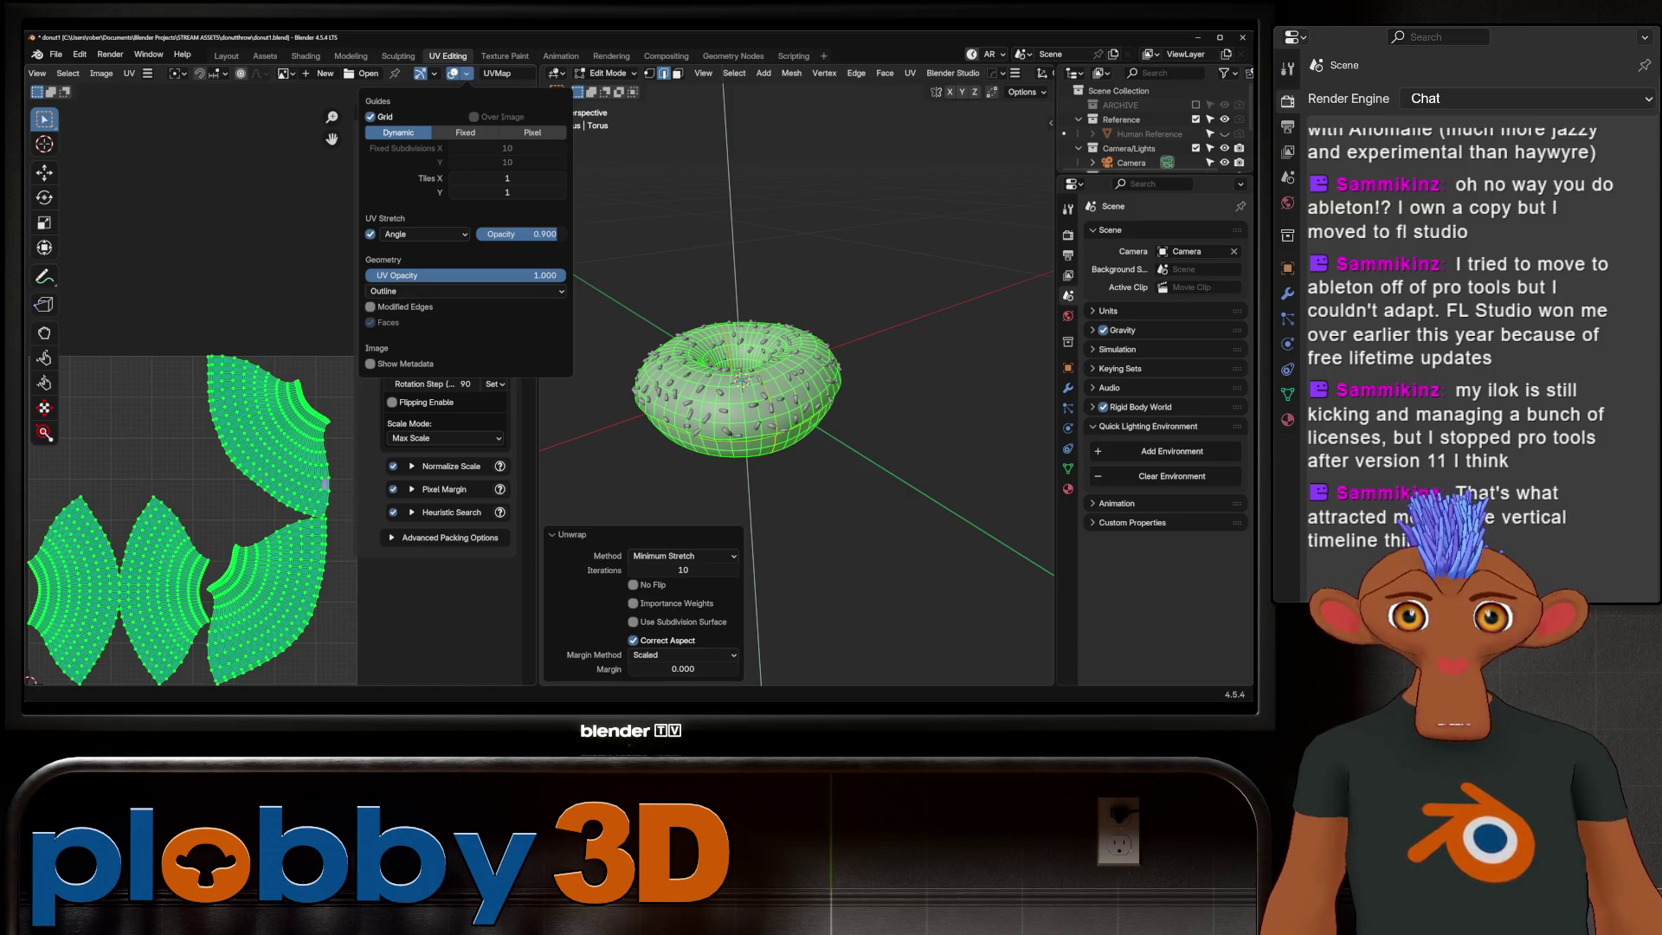
{"action": "scroll", "coordinate": [326, 481], "scroll_direction": "up", "scroll_amount": 3}
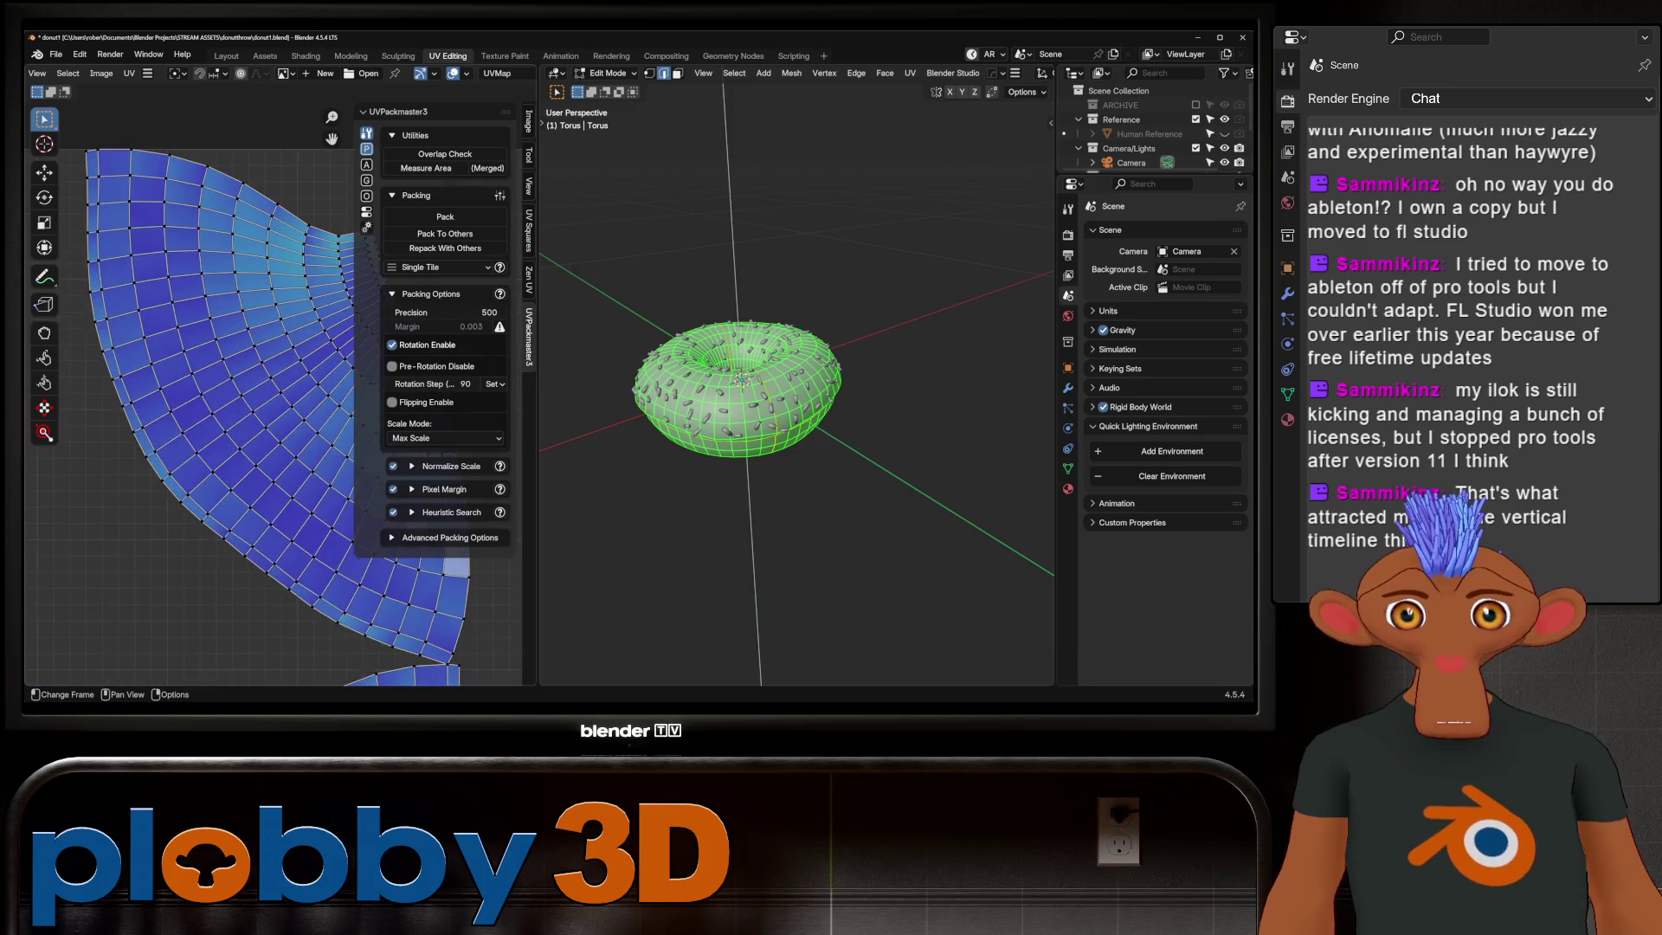
{"action": "scroll", "coordinate": [326, 482], "scroll_direction": "up", "scroll_amount": 3}
{"action": "scroll", "coordinate": [327, 482], "scroll_direction": "down", "scroll_amount": 3}
{"action": "middle_click_drag", "start_coordinate": [780, 391], "coordinate": [746, 375]}
{"action": "scroll", "coordinate": [326, 482], "scroll_direction": "down", "scroll_amount": 3}
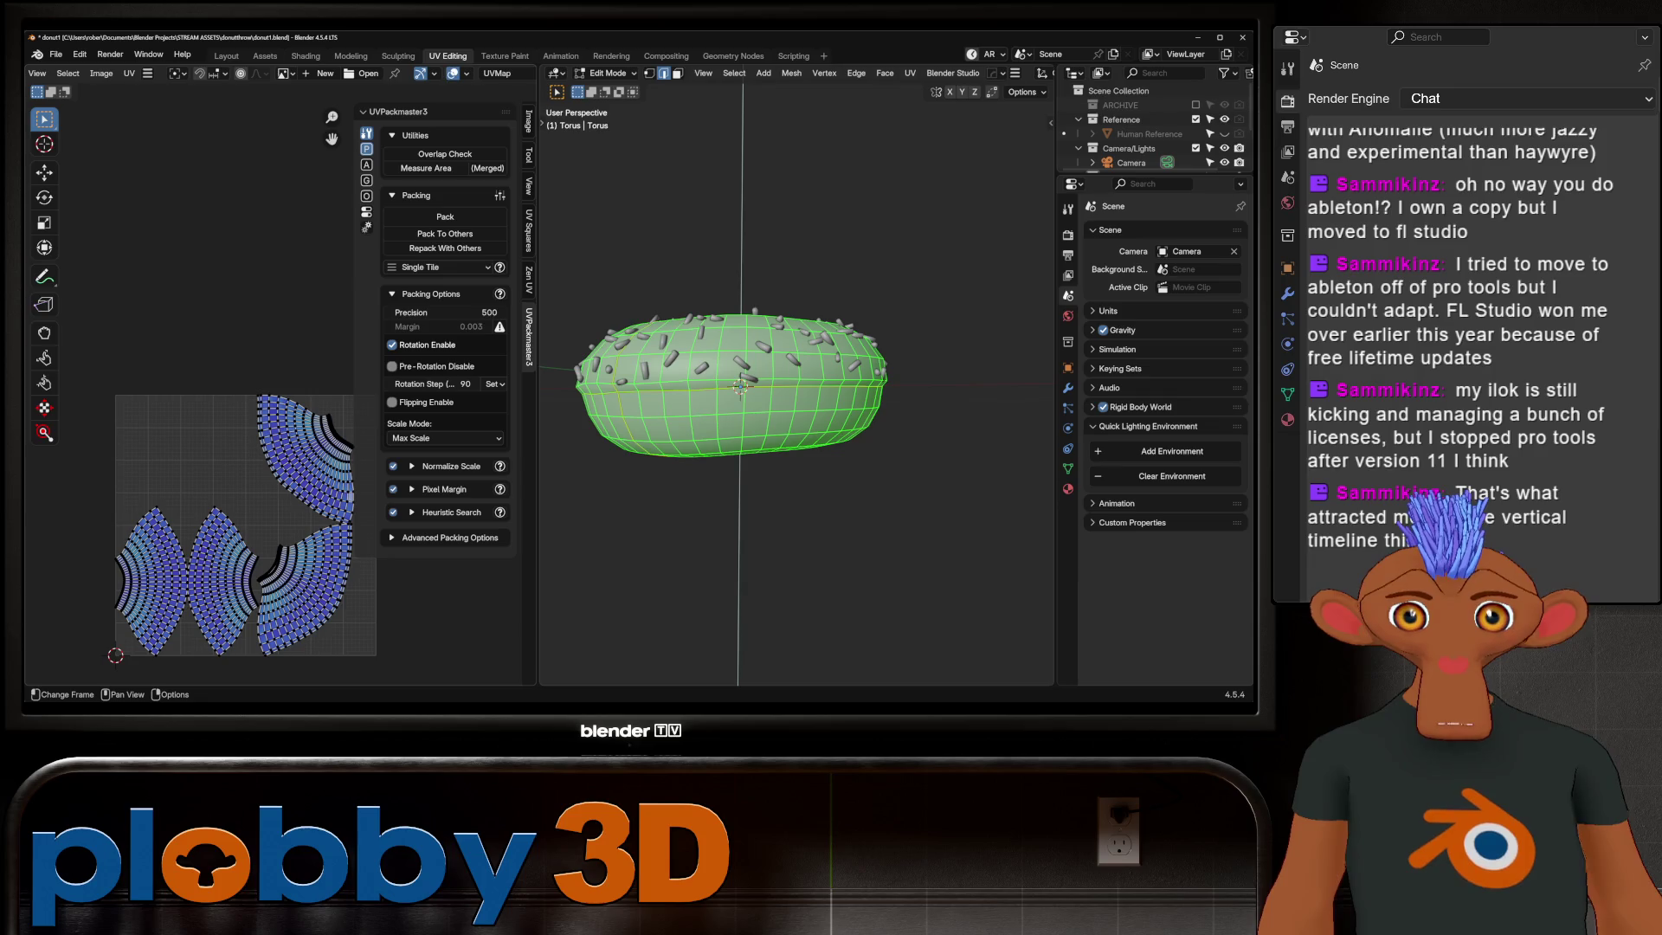
{"action": "key", "text": "Tab"}
{"action": "scroll", "coordinate": [741, 382], "scroll_direction": "up", "scroll_amount": 2}
{"action": "scroll", "coordinate": [740, 383], "scroll_direction": "up", "scroll_amount": 2}
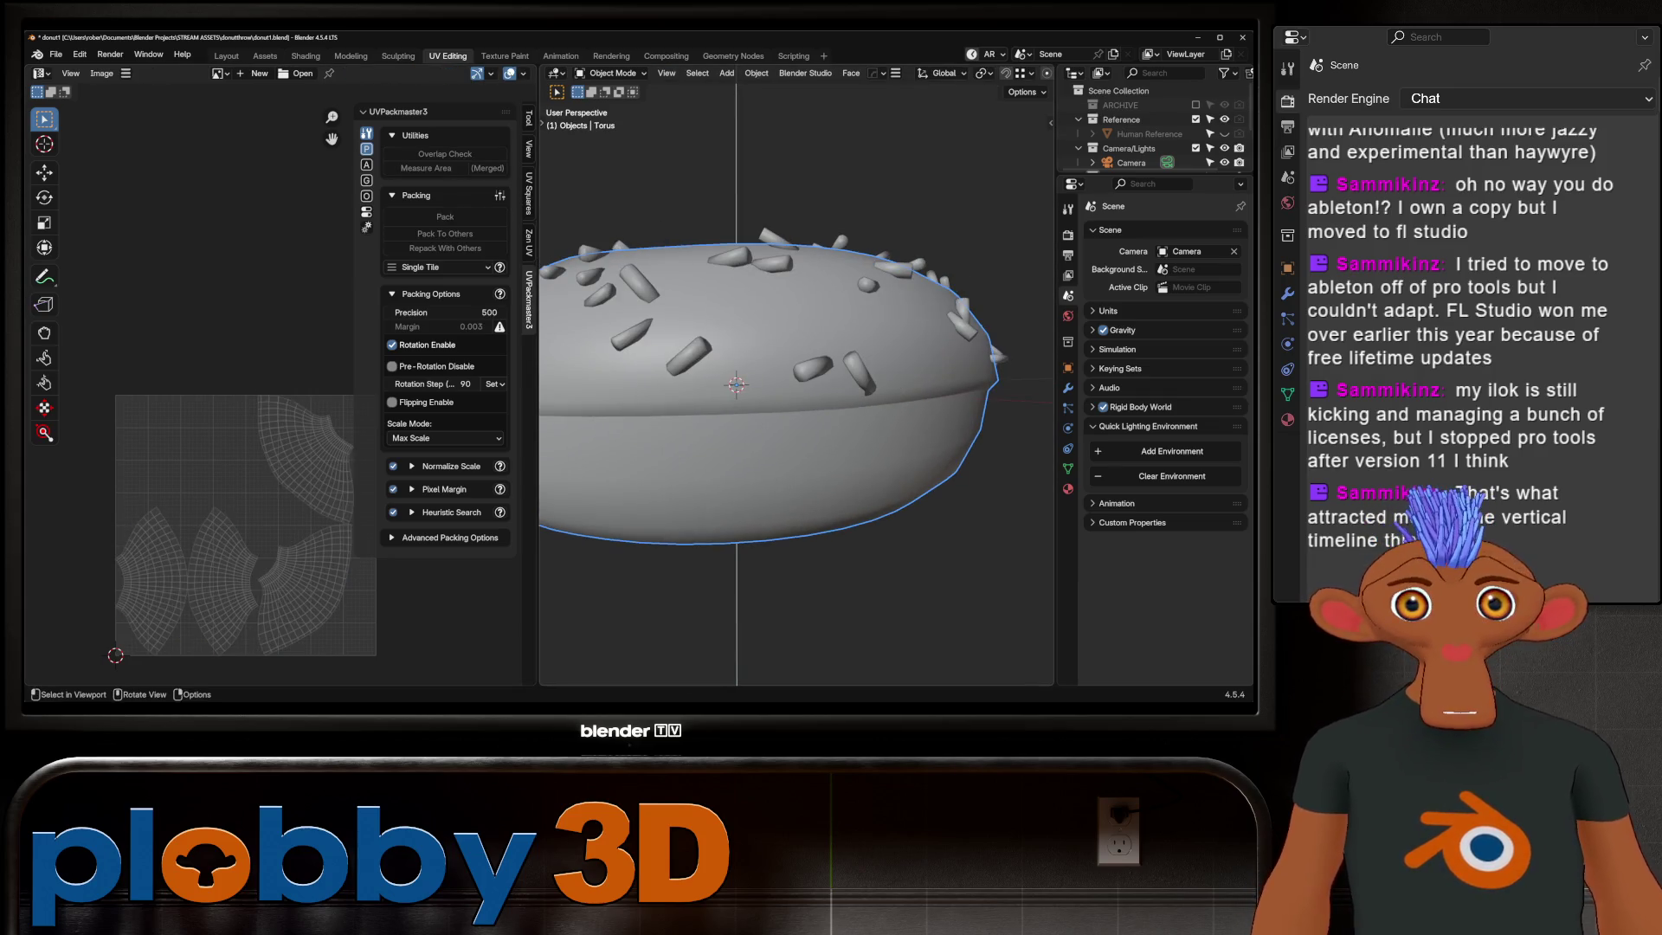
Step: Edit the sprinkles, select all their geometry and unwrap their UVs
{"action": "left_click", "coordinate": [632, 332]}
{"action": "key", "text": "q"}
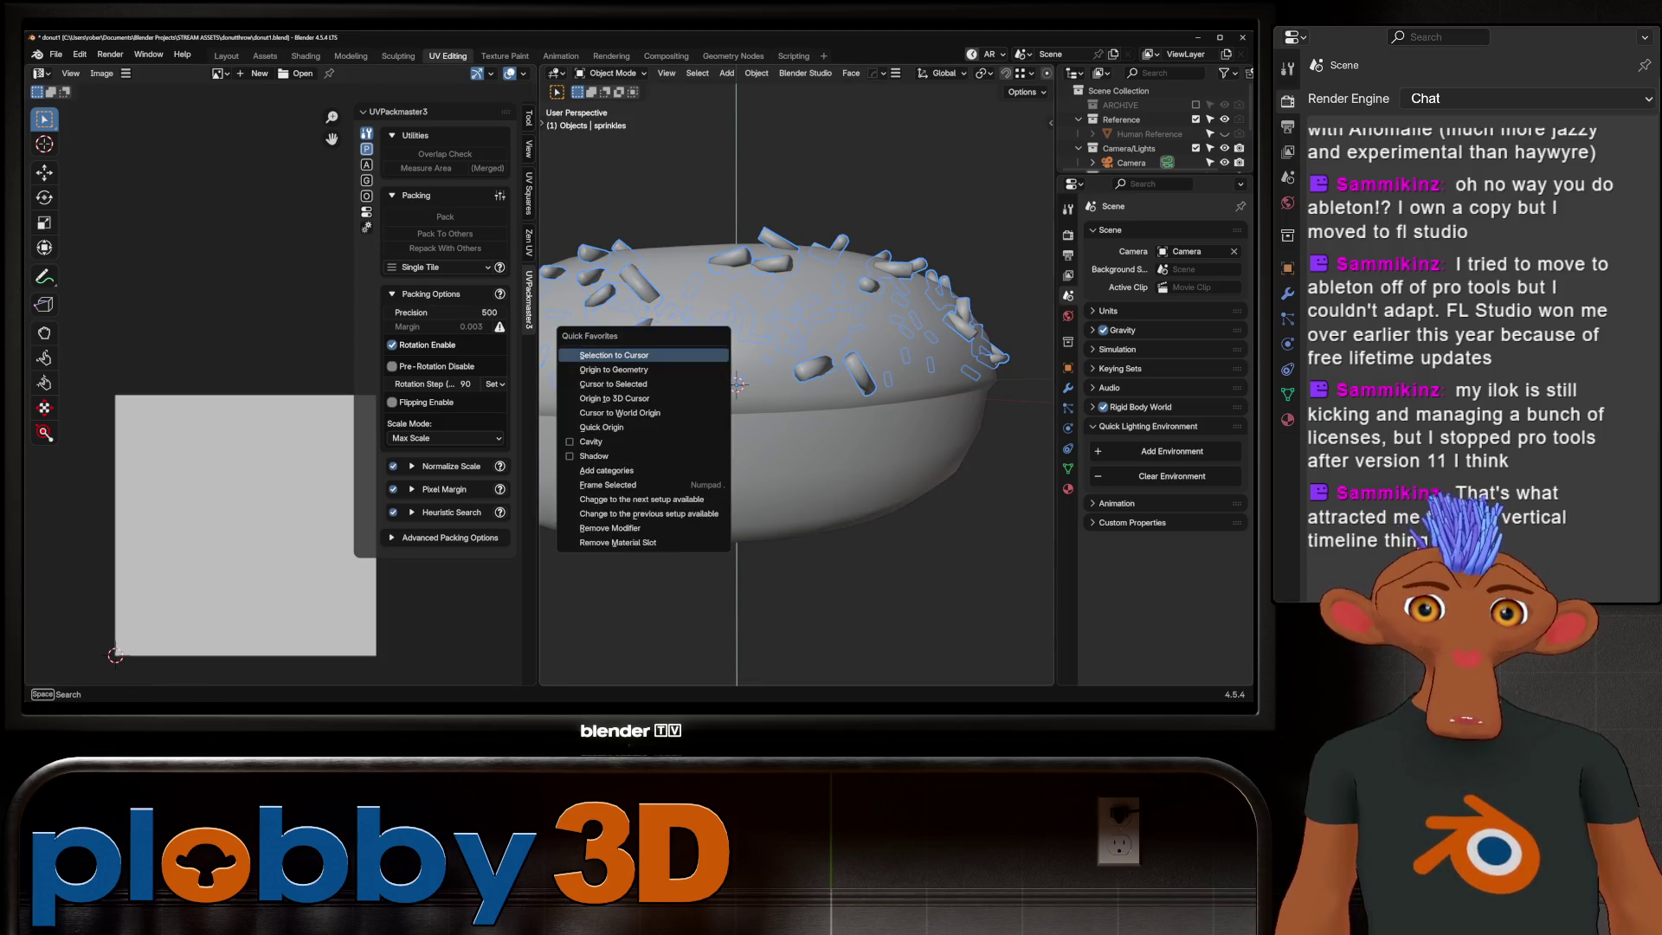
{"action": "key", "text": "Escape"}
{"action": "key", "text": "Tab"}
{"action": "key", "text": "a"}
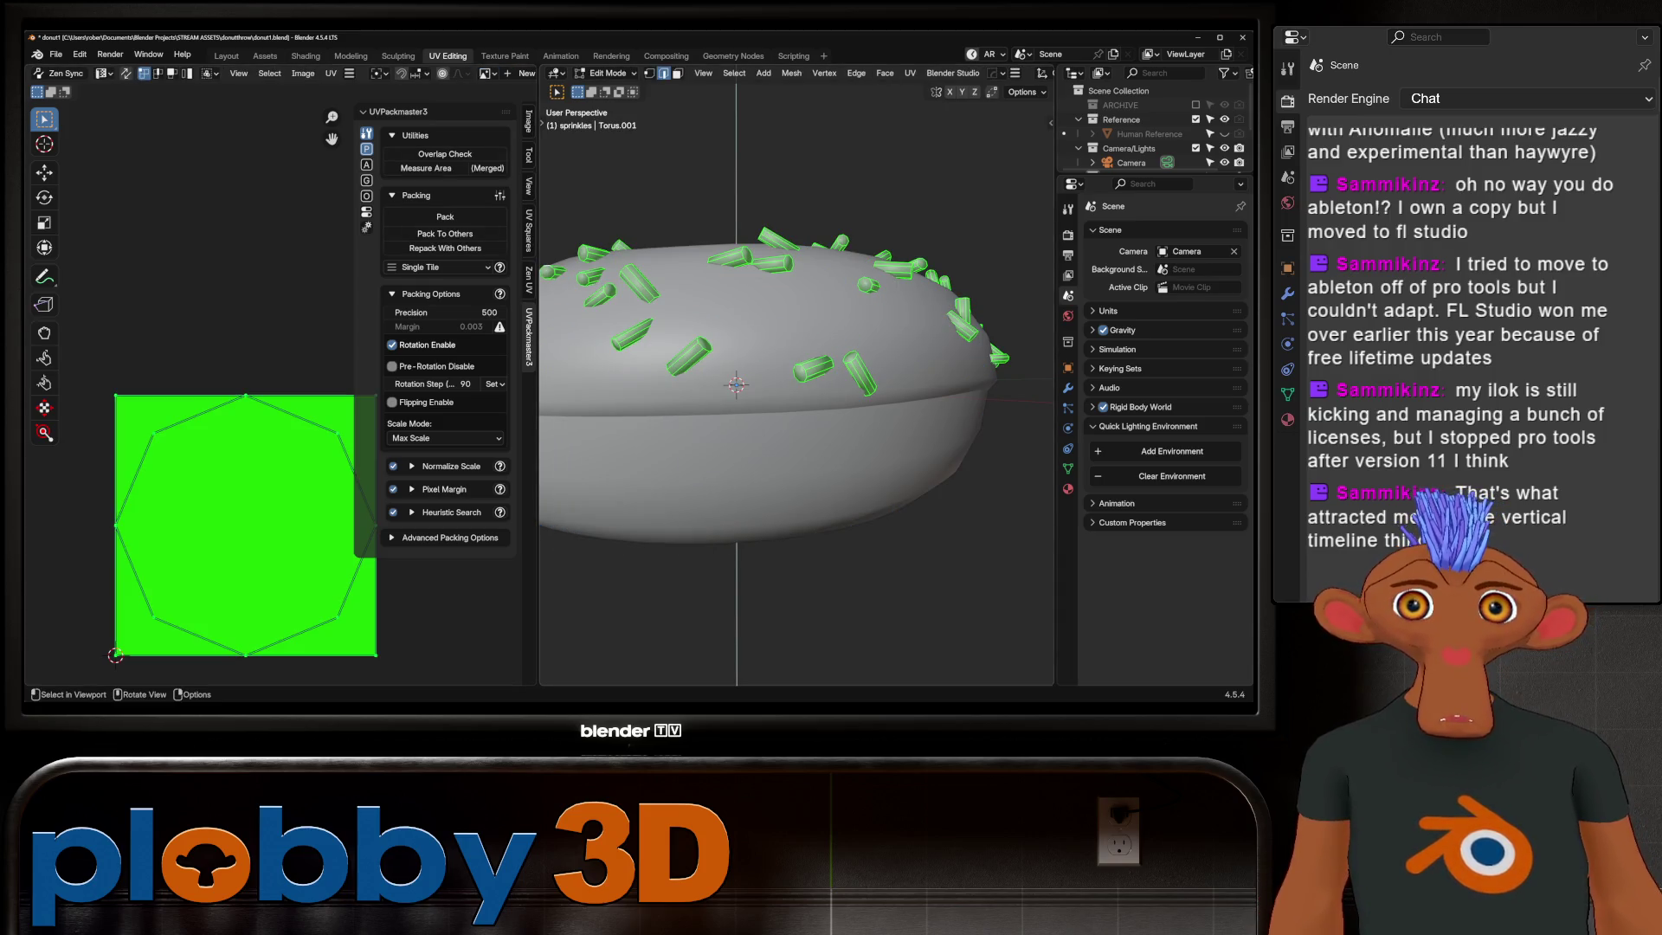
{"action": "scroll", "coordinate": [796, 384], "scroll_direction": "up", "scroll_amount": 2}
{"action": "left_click", "coordinate": [332, 73]}
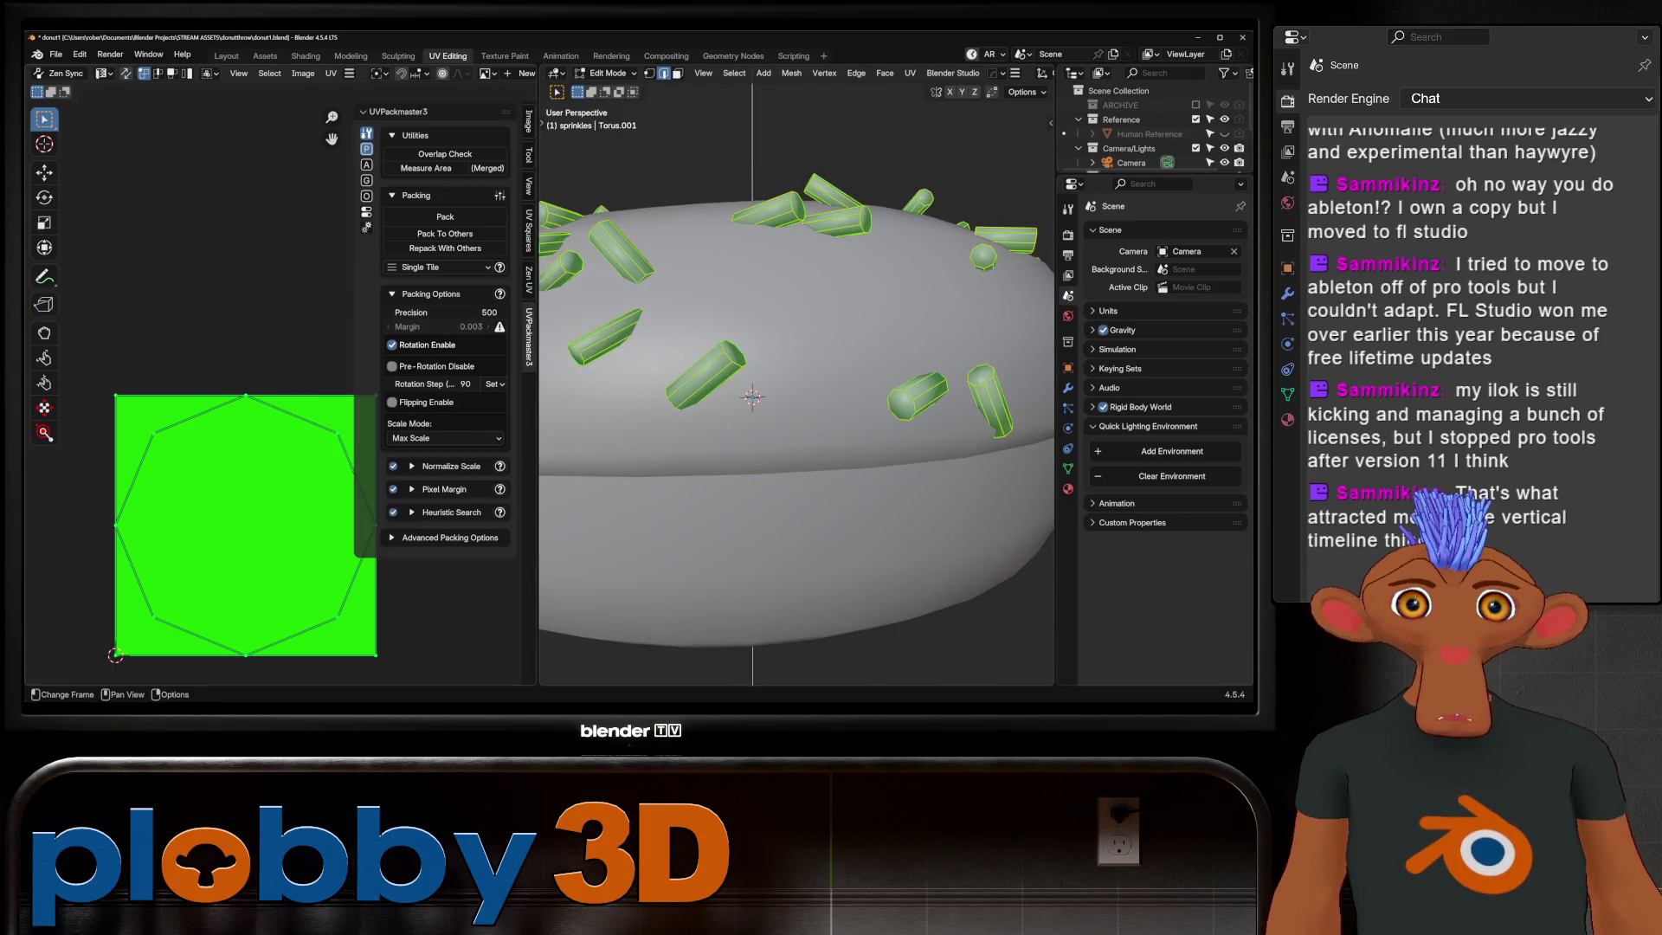
Step: Enable Zen UV sync for the sprinkles' UV selection and return to object mode
{"action": "key", "text": "alt+a"}
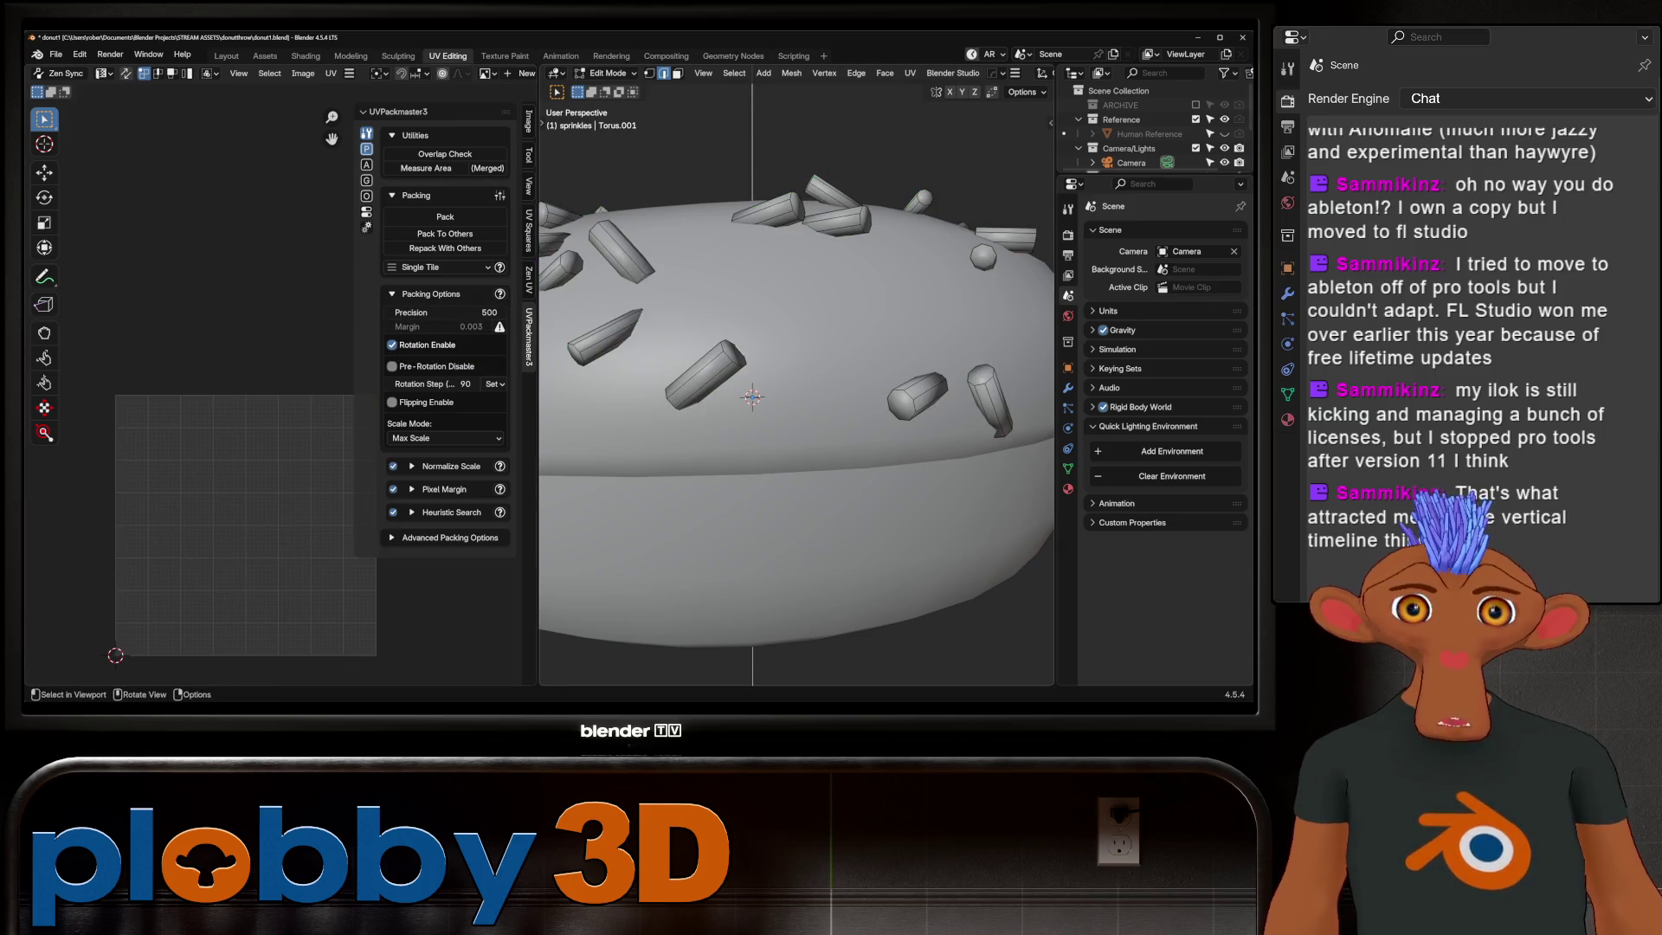
{"action": "left_click", "coordinate": [731, 353]}
{"action": "middle_click_drag", "start_coordinate": [797, 376], "coordinate": [909, 325]}
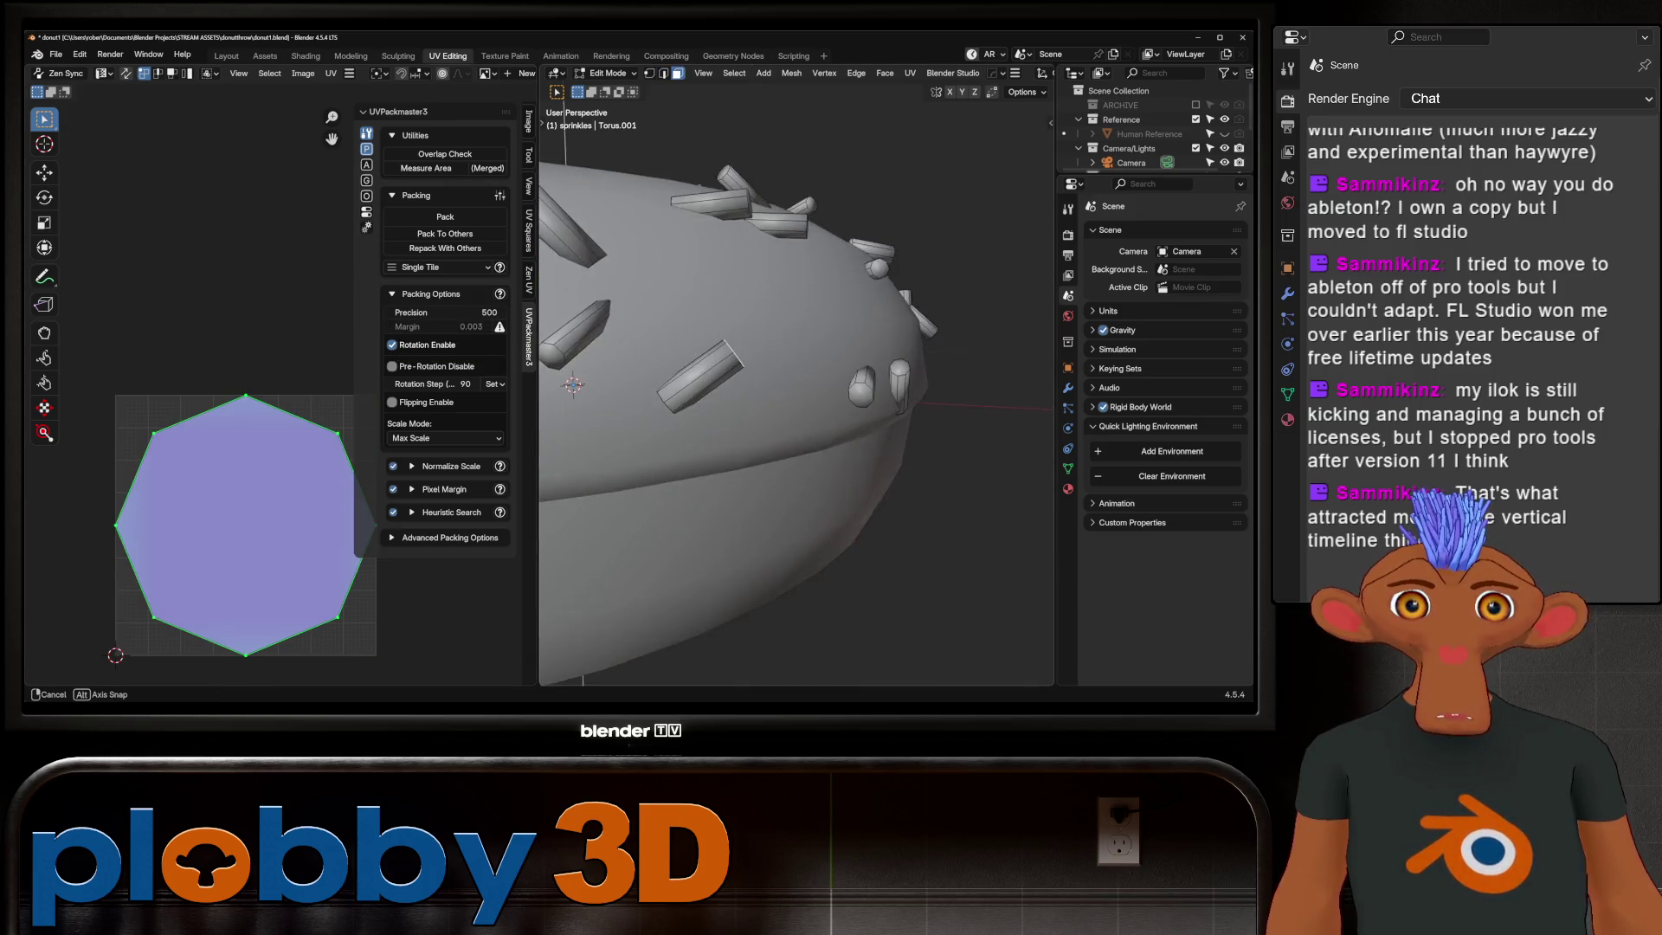
{"action": "key", "text": "a"}
{"action": "scroll", "coordinate": [796, 379], "scroll_direction": "down", "scroll_amount": 5}
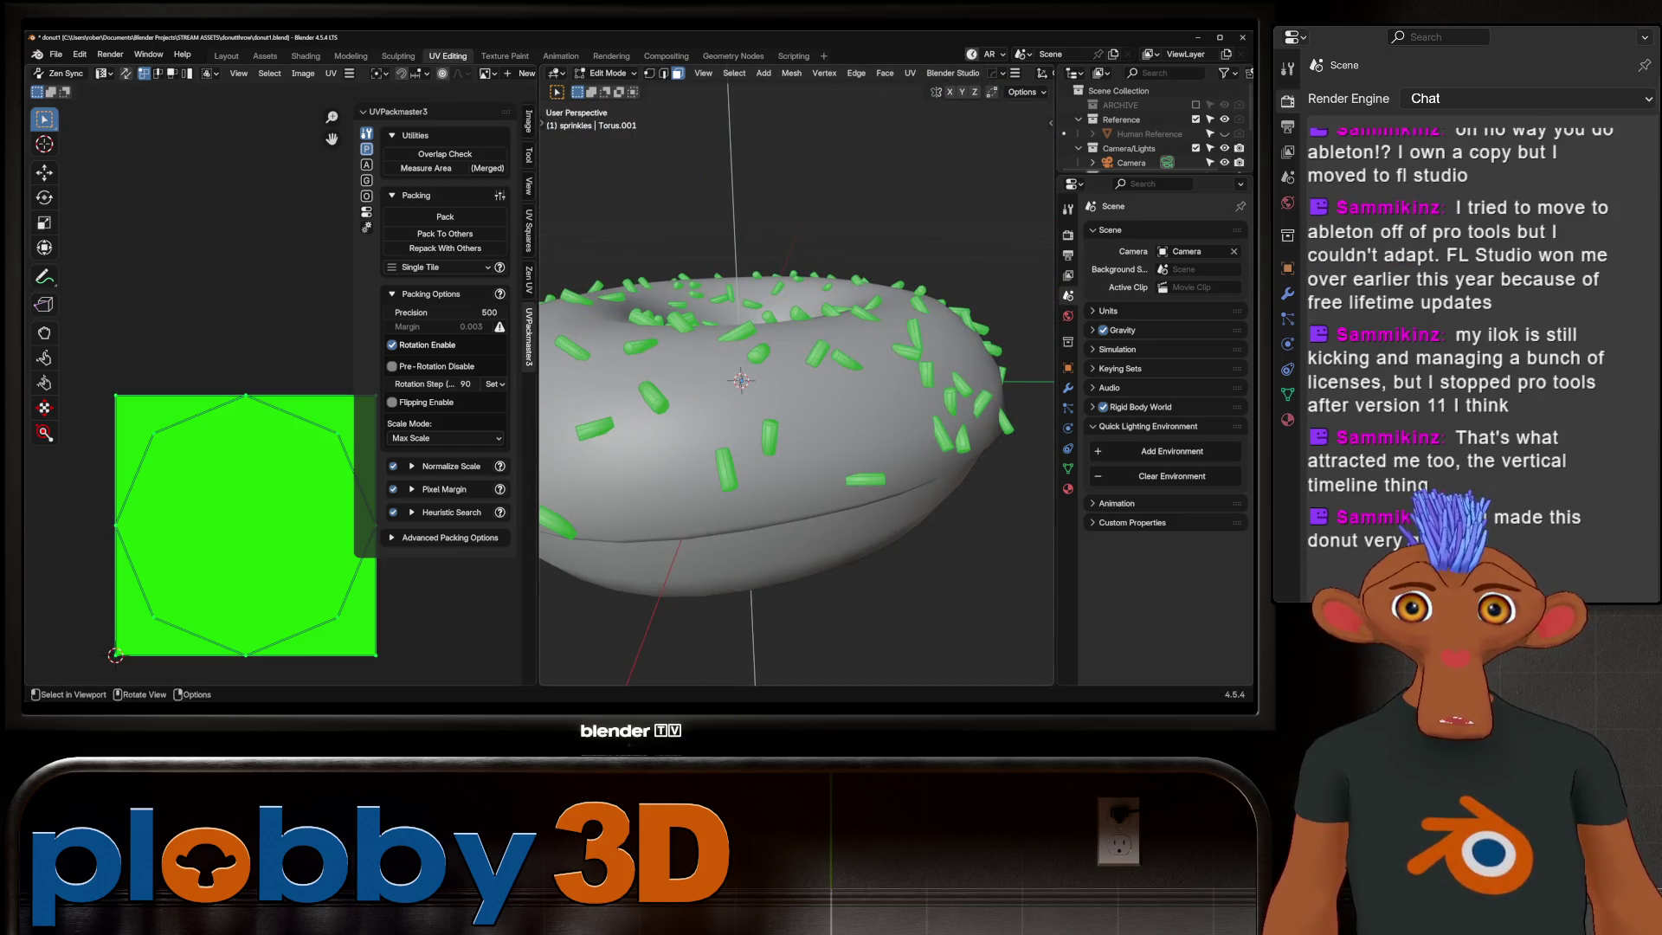
{"action": "left_click", "coordinate": [528, 278]}
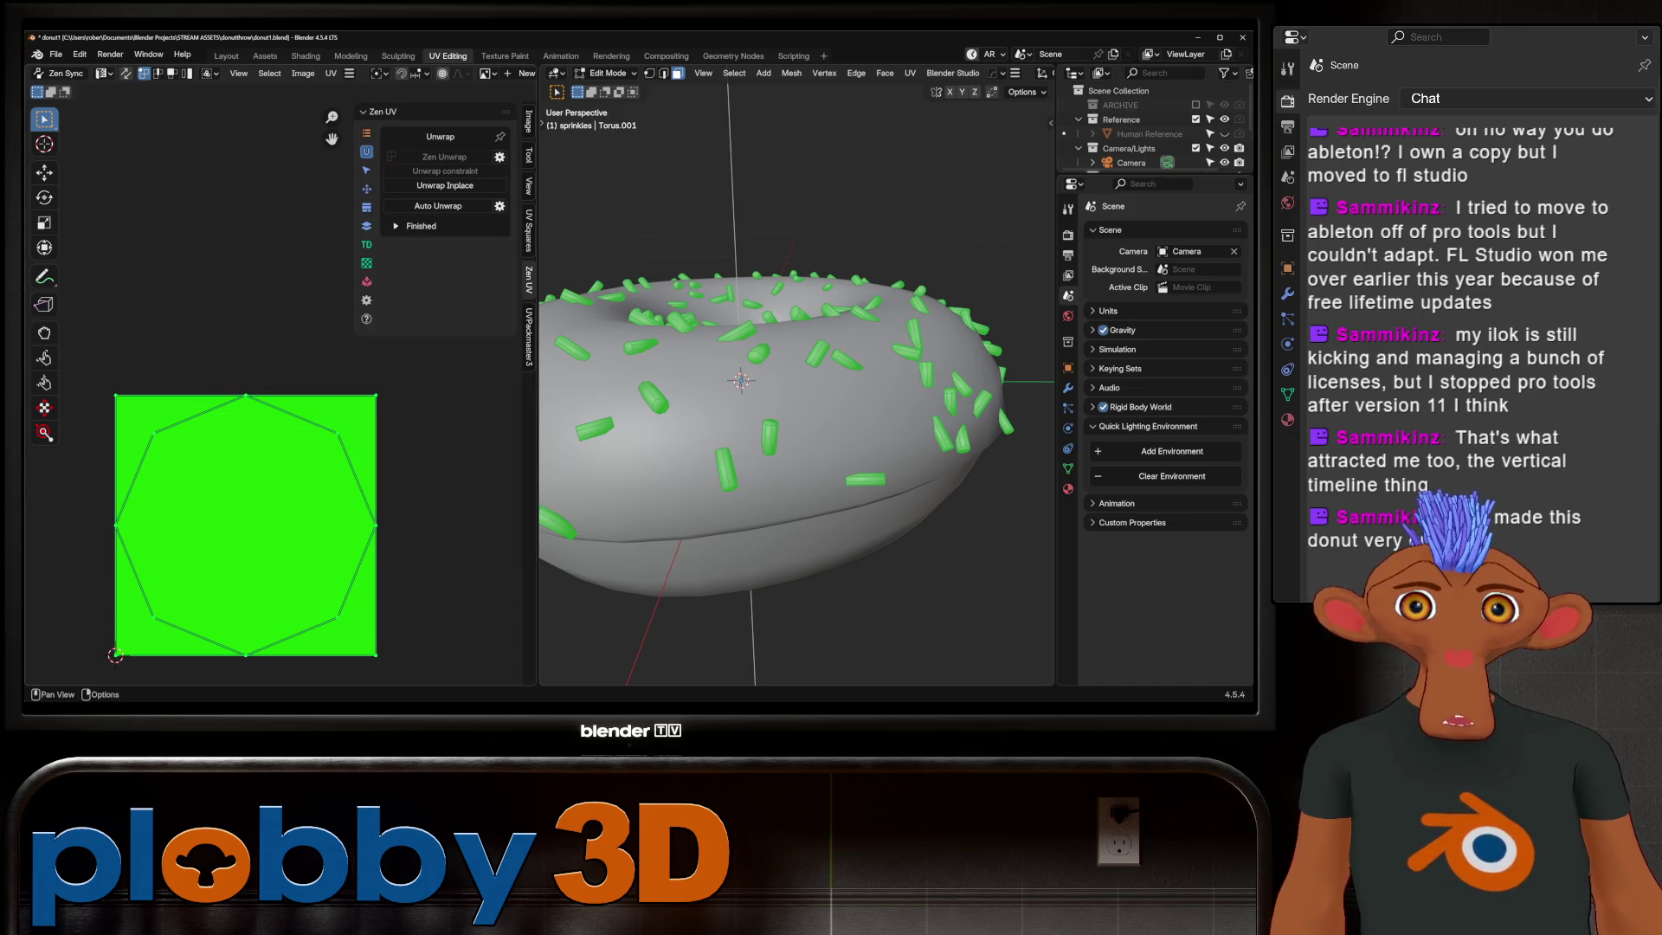
{"action": "left_click", "coordinate": [59, 74]}
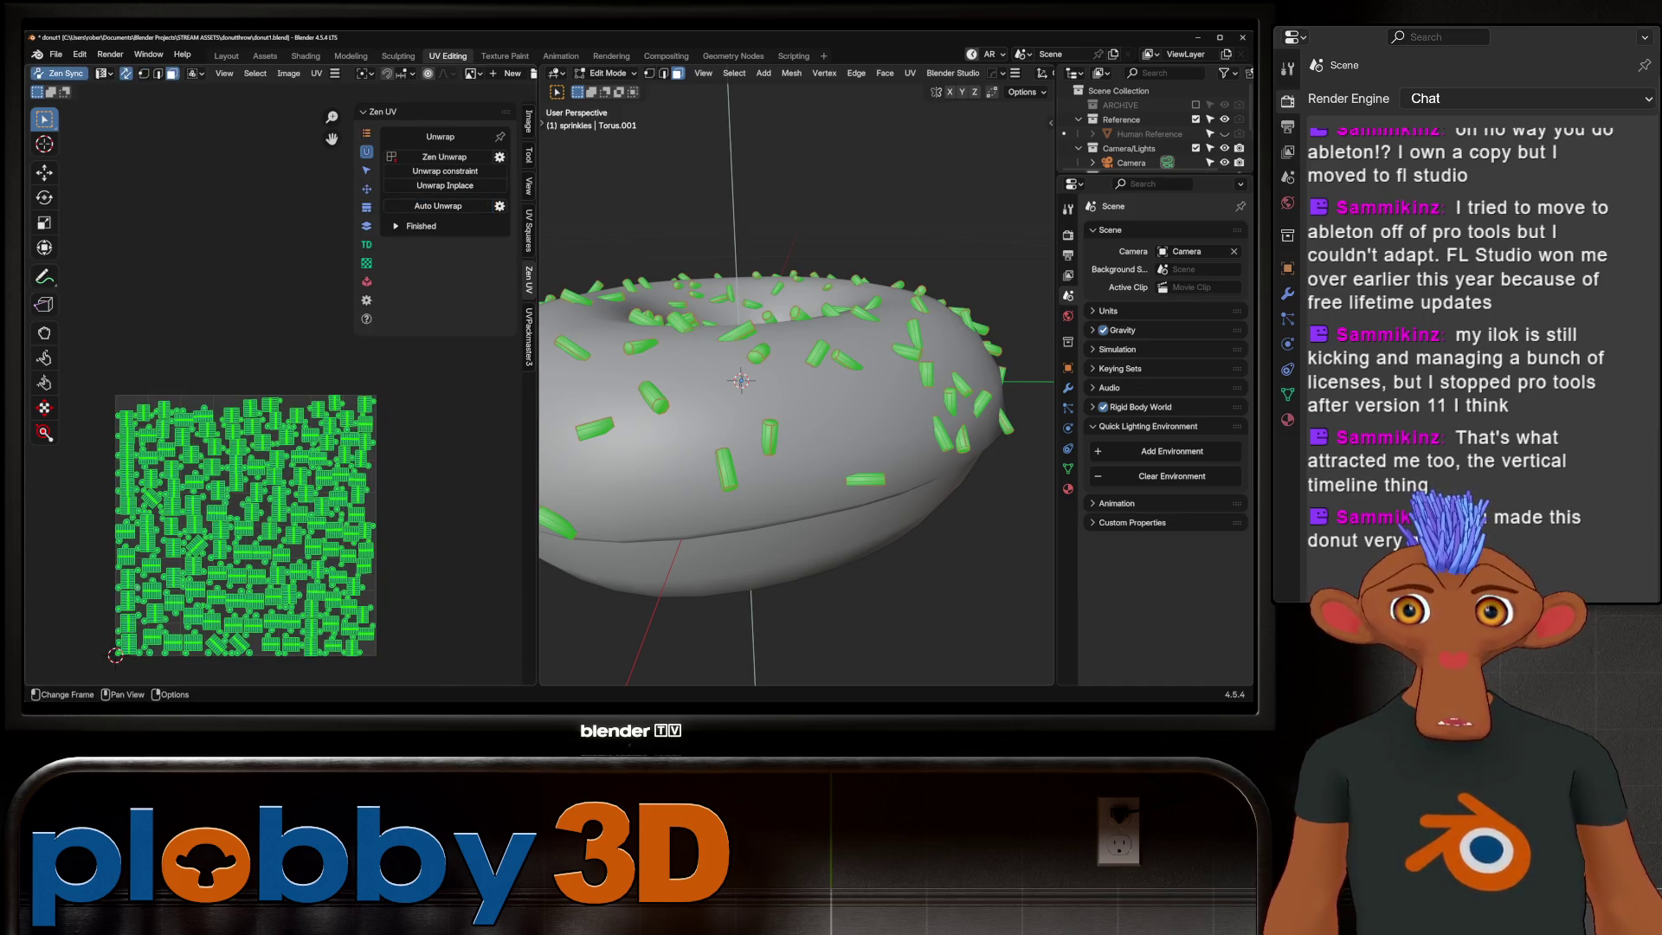
{"action": "scroll", "coordinate": [274, 391], "scroll_direction": "up", "scroll_amount": 4}
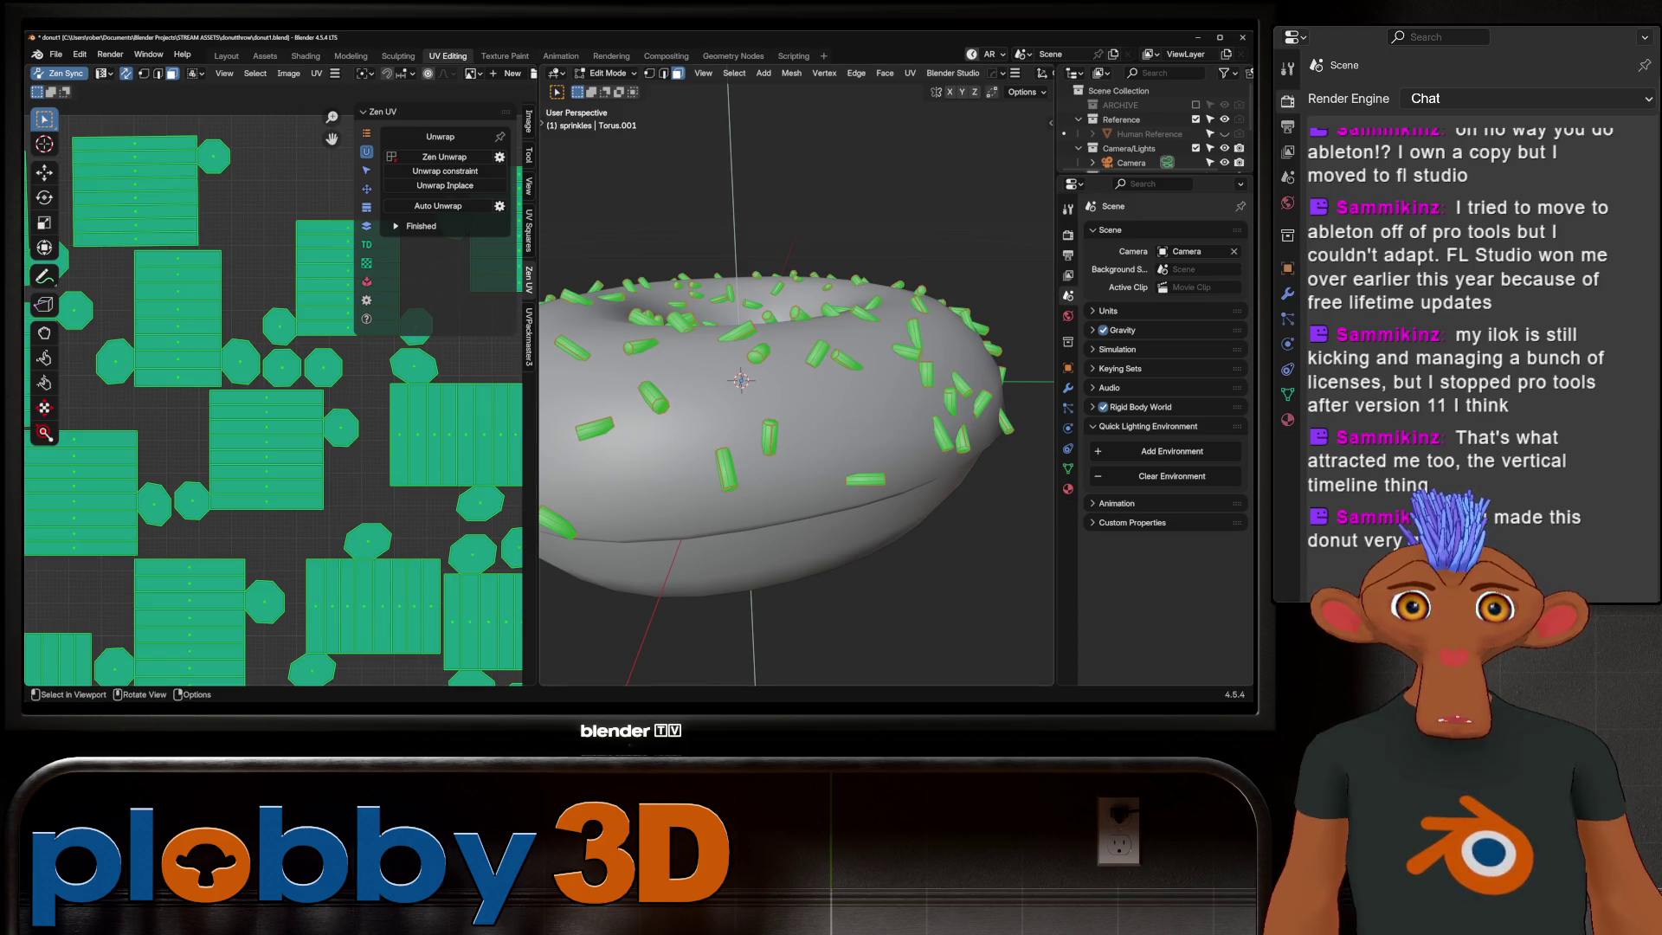
{"action": "key", "text": "Tab"}
{"action": "scroll", "coordinate": [795, 390], "scroll_direction": "down", "scroll_amount": 3}
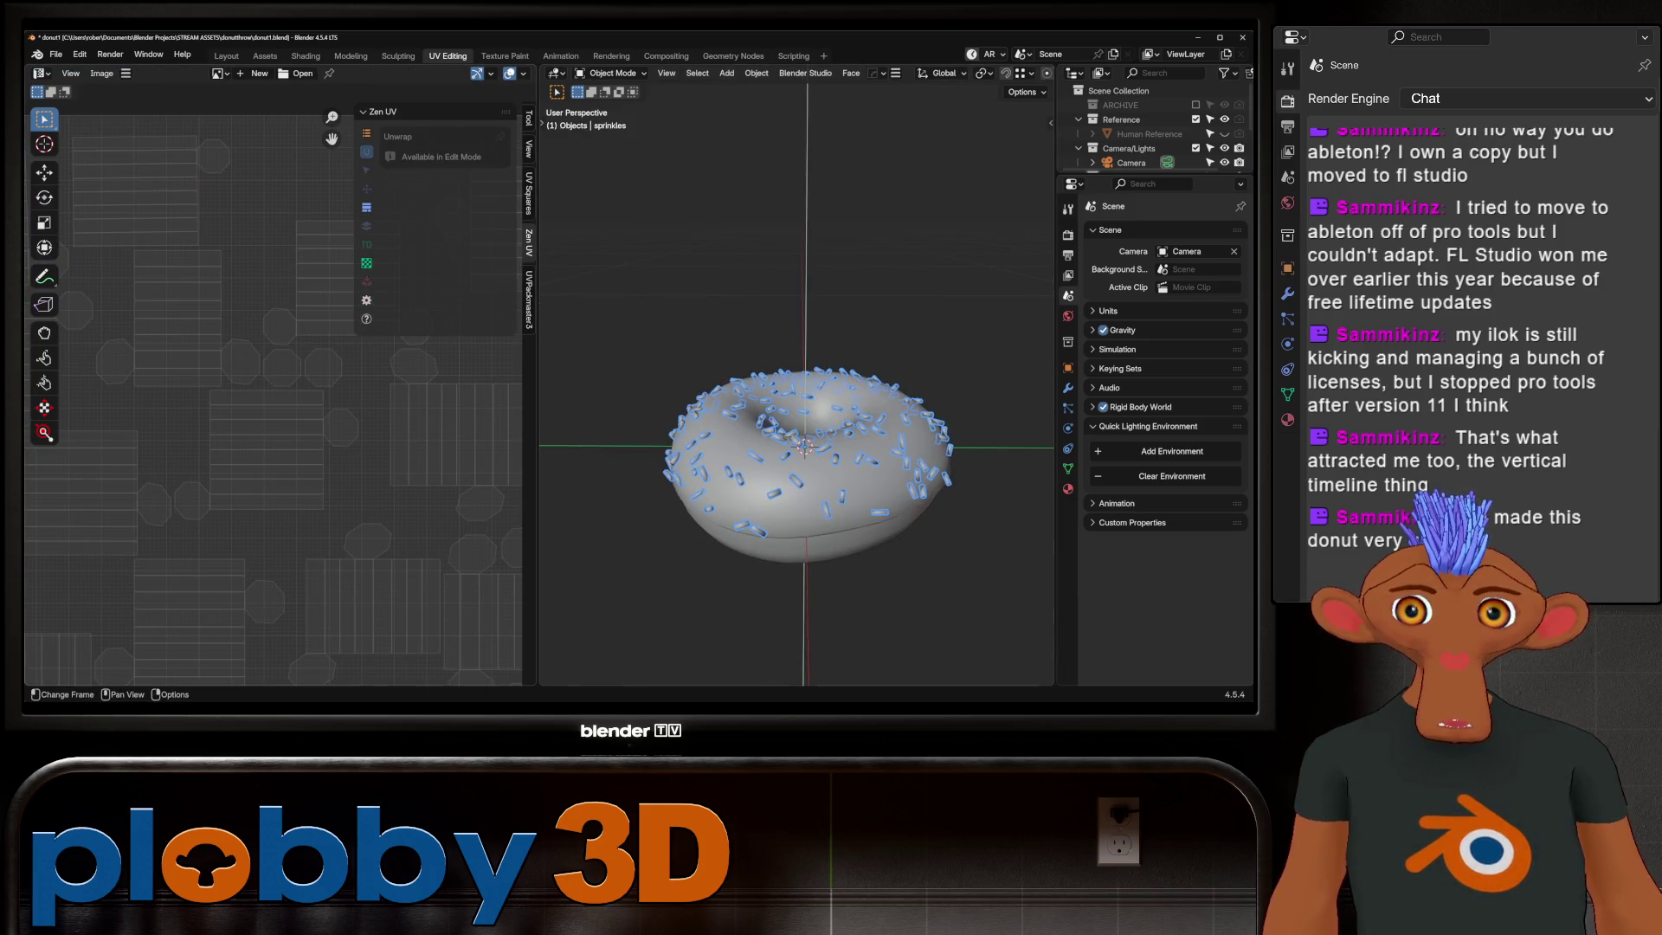
Step: Re-enter edit mode and turn off island rotation in the UVPackmaster3 settings
{"action": "left_click", "coordinate": [805, 526]}
{"action": "key", "text": "Tab"}
{"action": "key", "text": "Tab"}
{"action": "key", "text": "Tab"}
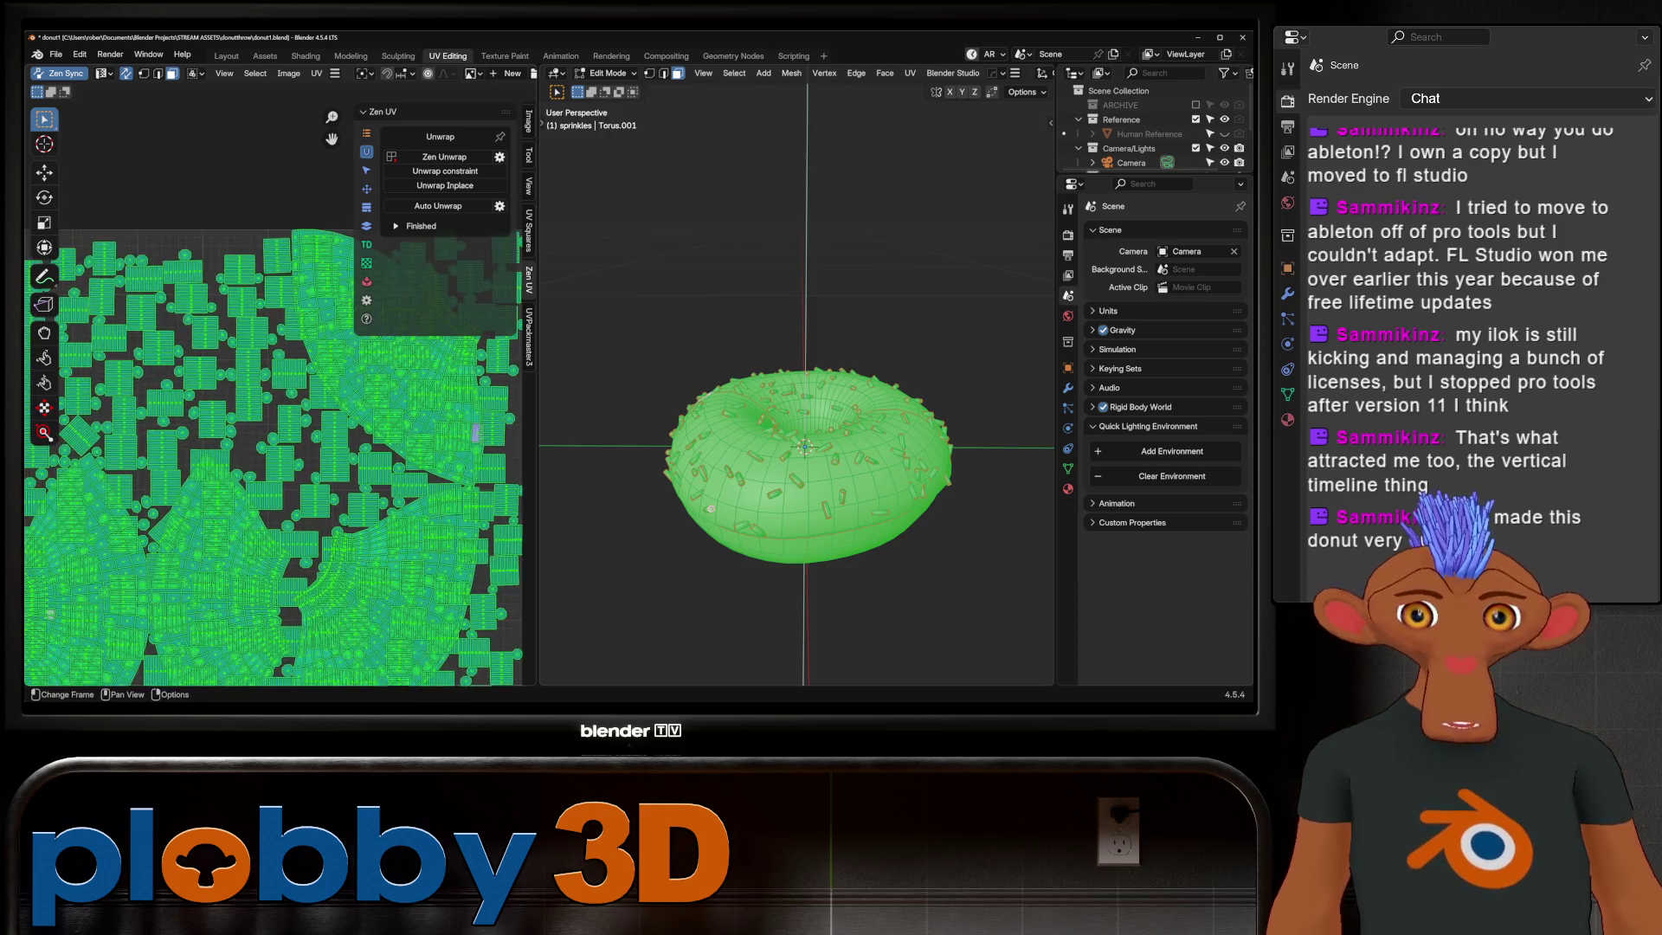
{"action": "key", "text": "Tab"}
{"action": "key", "text": "Tab"}
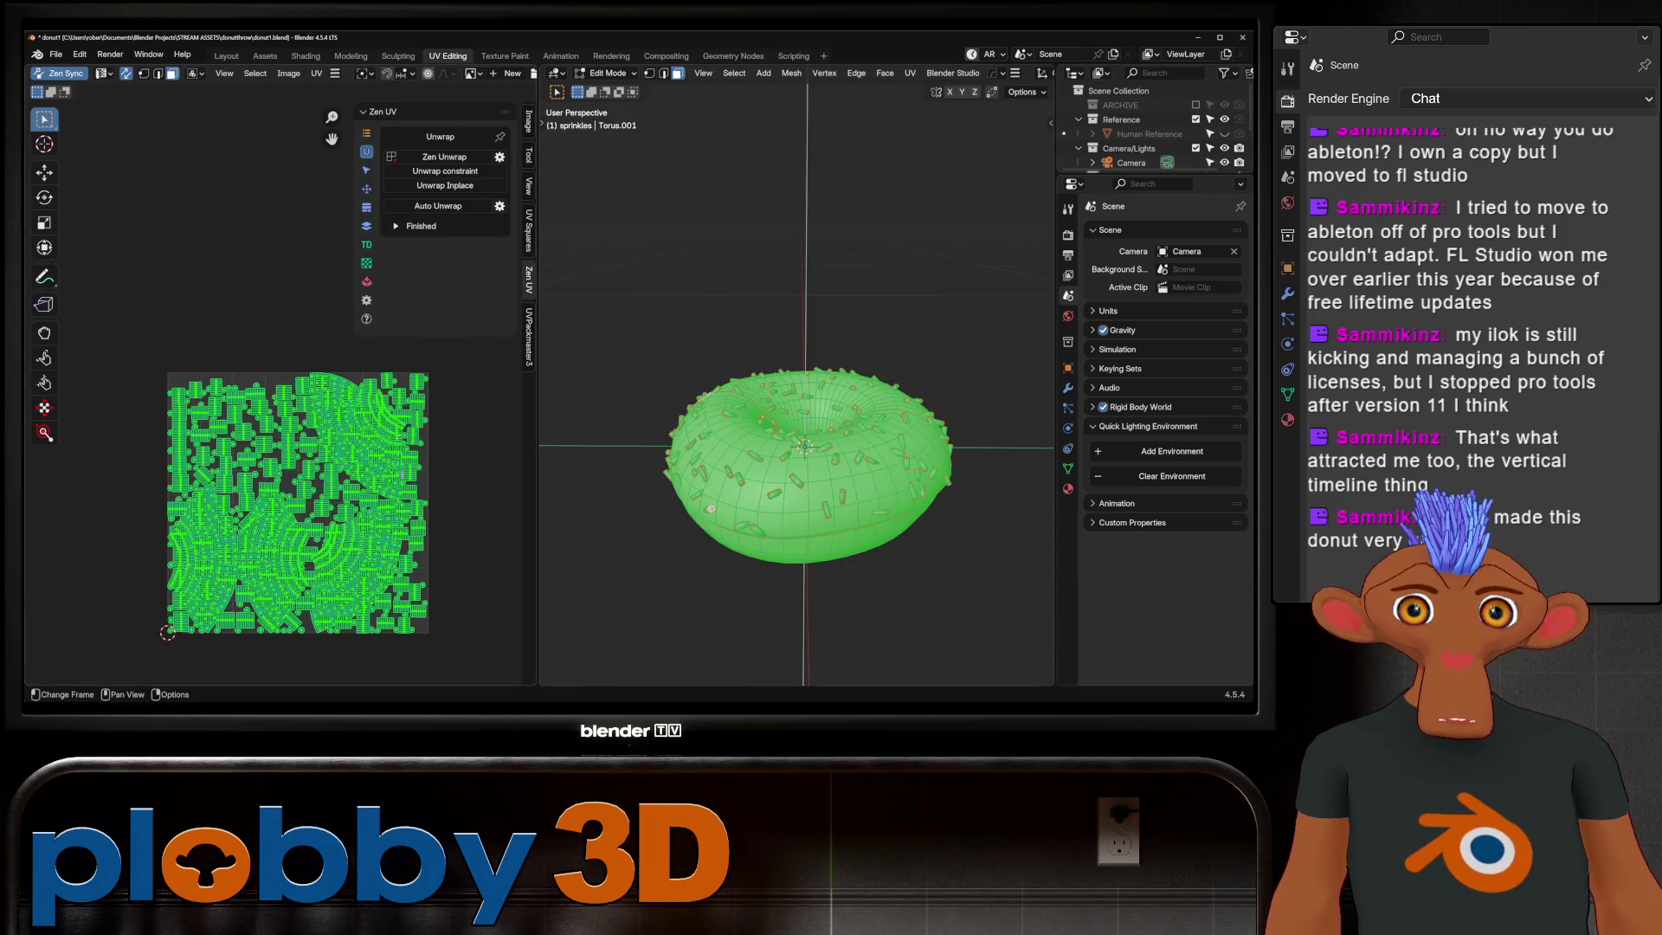
{"action": "left_click", "coordinate": [528, 336]}
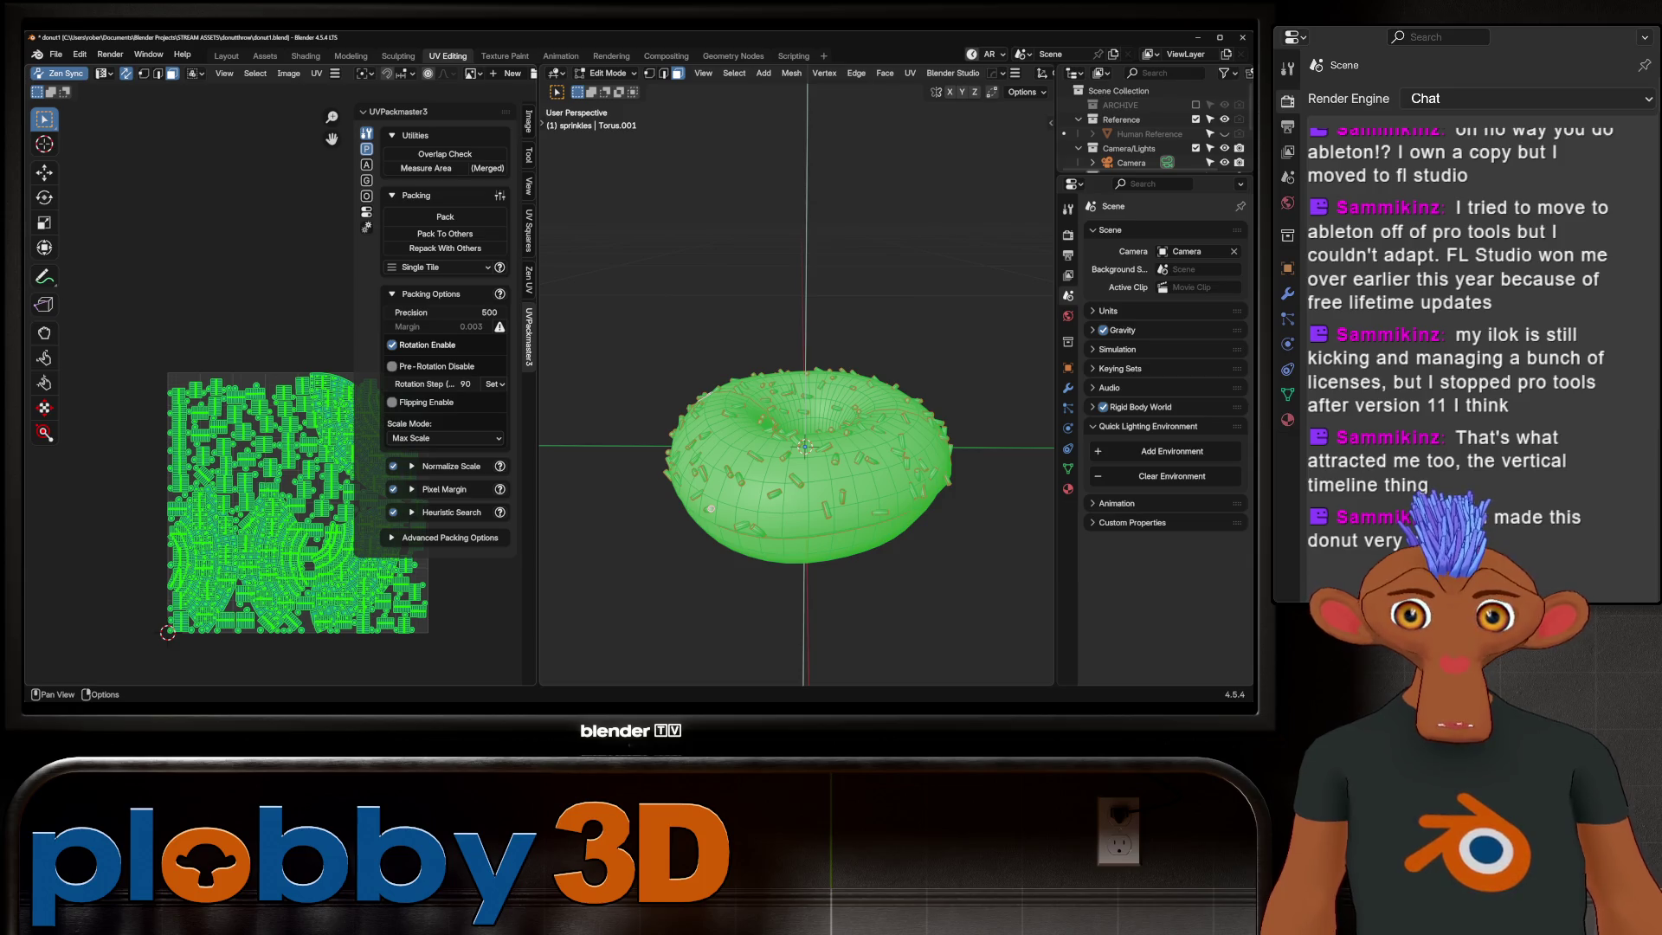
{"action": "left_click", "coordinate": [392, 345]}
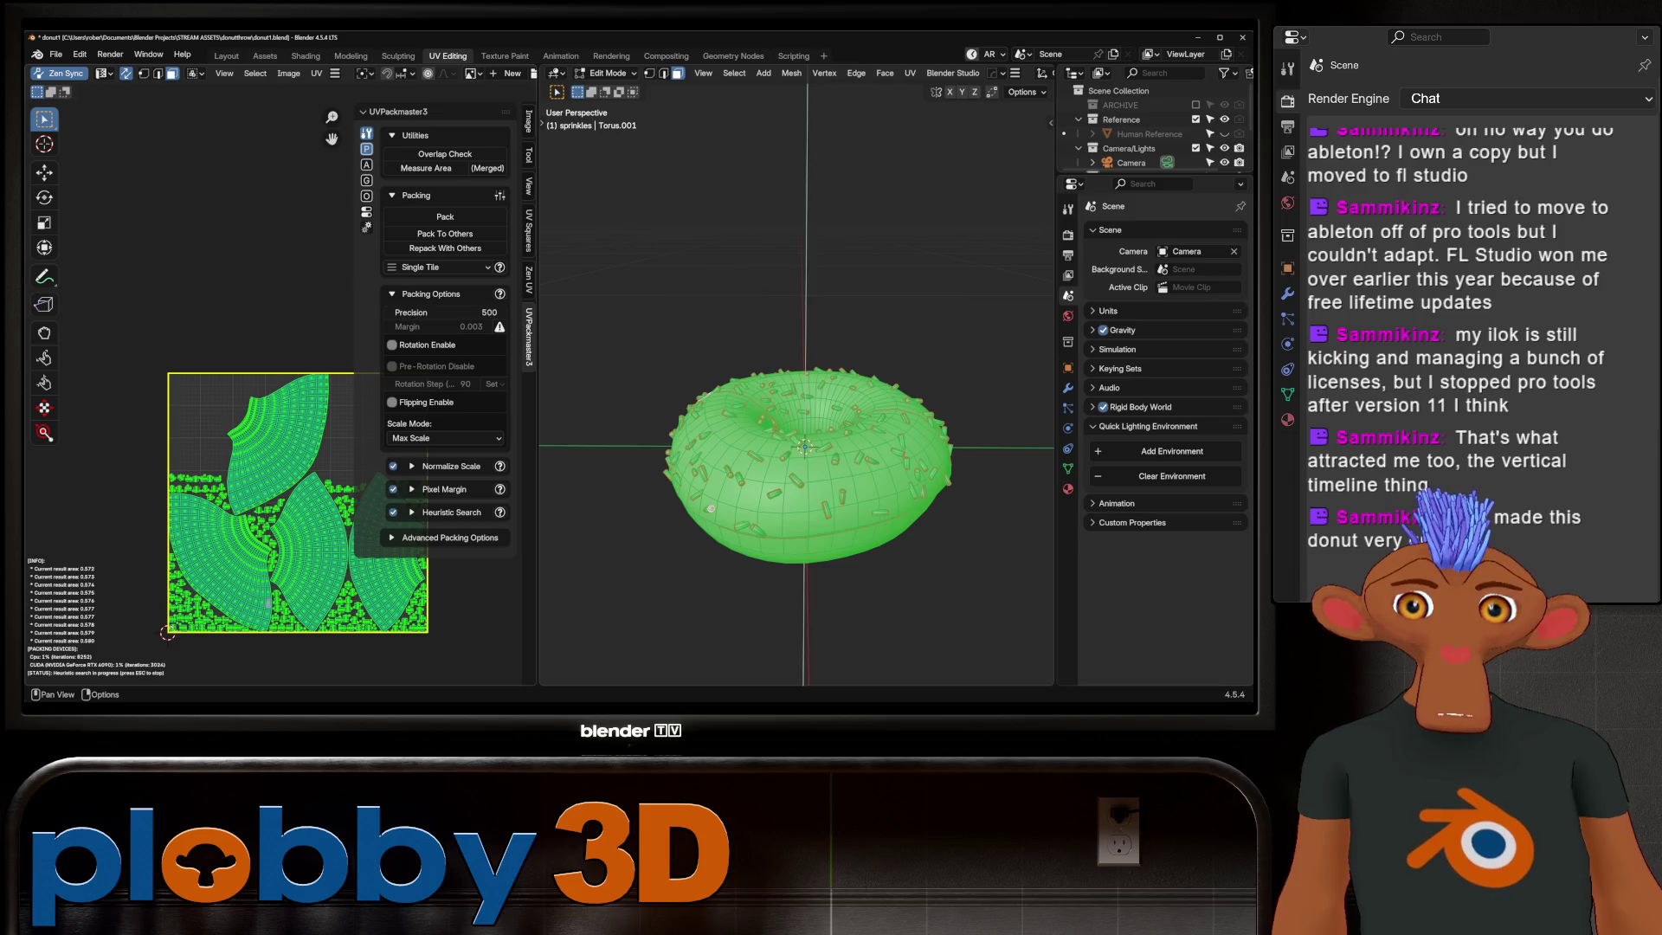
{"action": "key", "text": "Escape"}
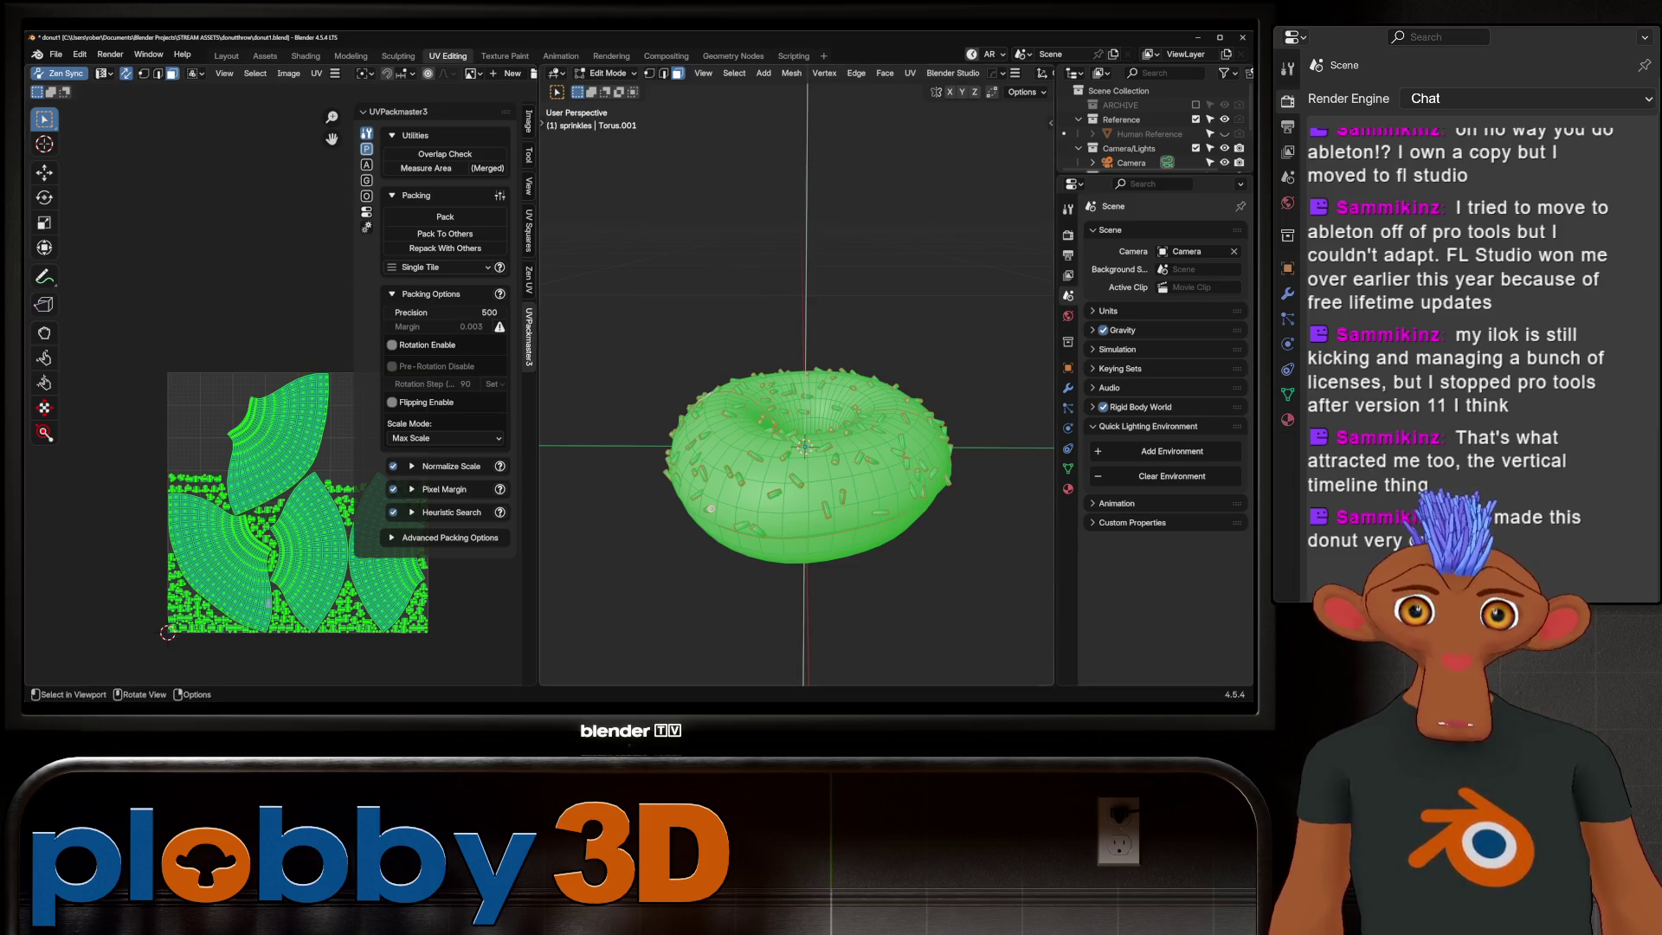
Step: Auto-unwrap the sprinkles with Zen UV and pack all islands into the UV square
{"action": "left_click", "coordinate": [529, 279]}
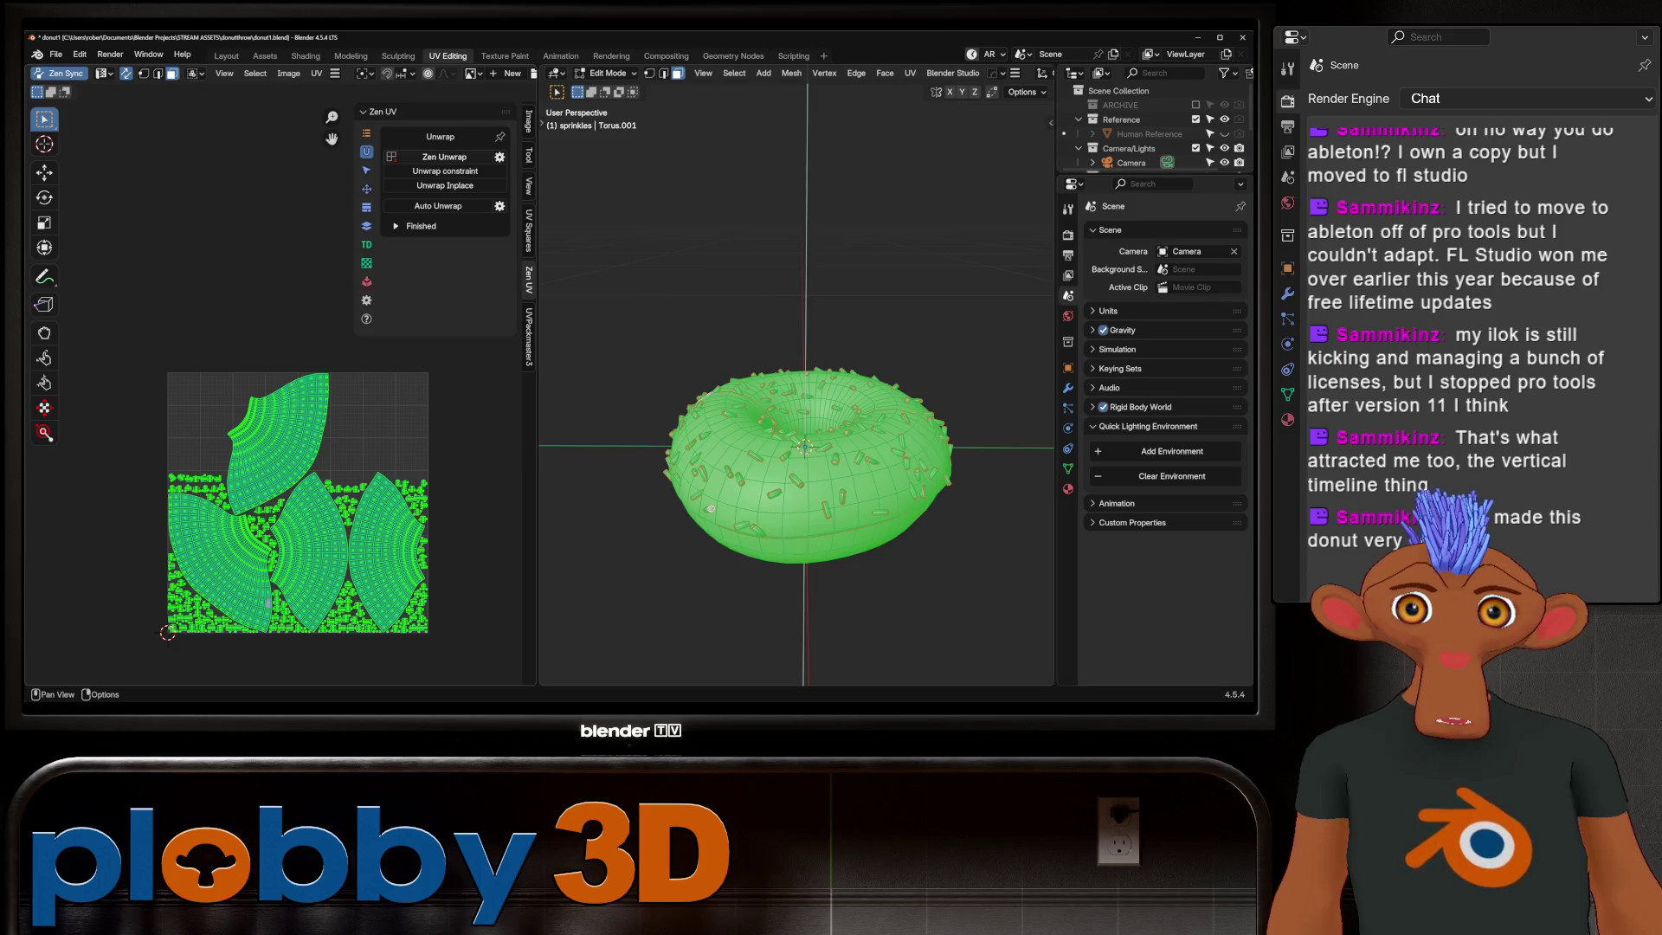
{"action": "left_click", "coordinate": [437, 205]}
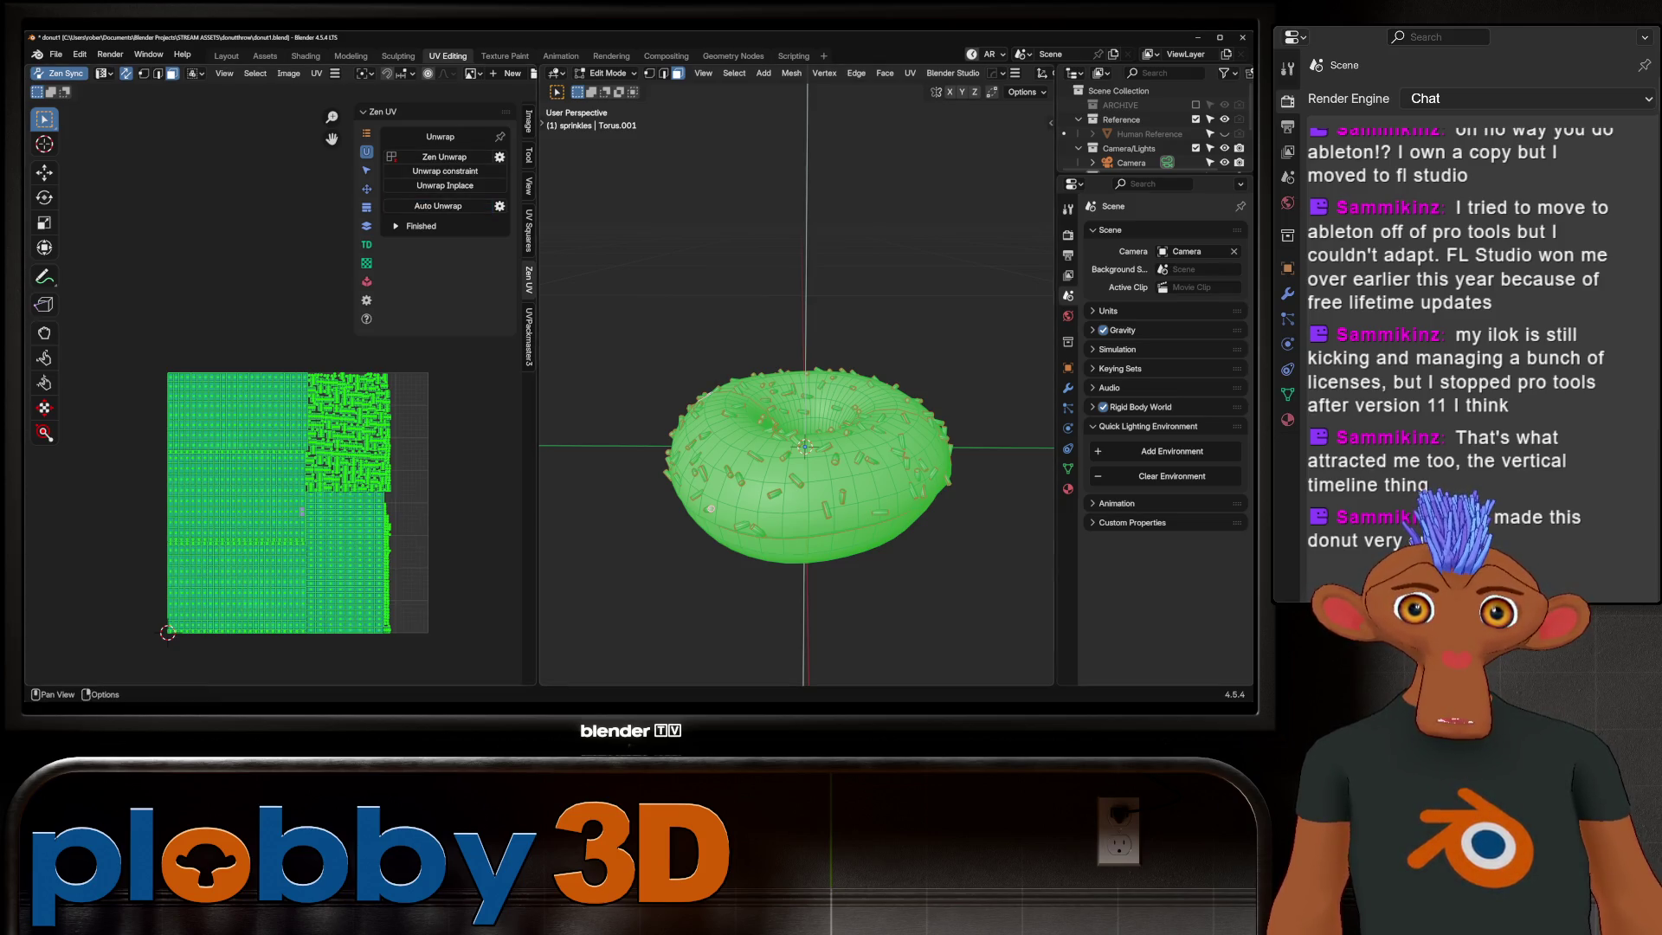
{"action": "left_click", "coordinate": [529, 338]}
{"action": "left_click", "coordinate": [444, 216]}
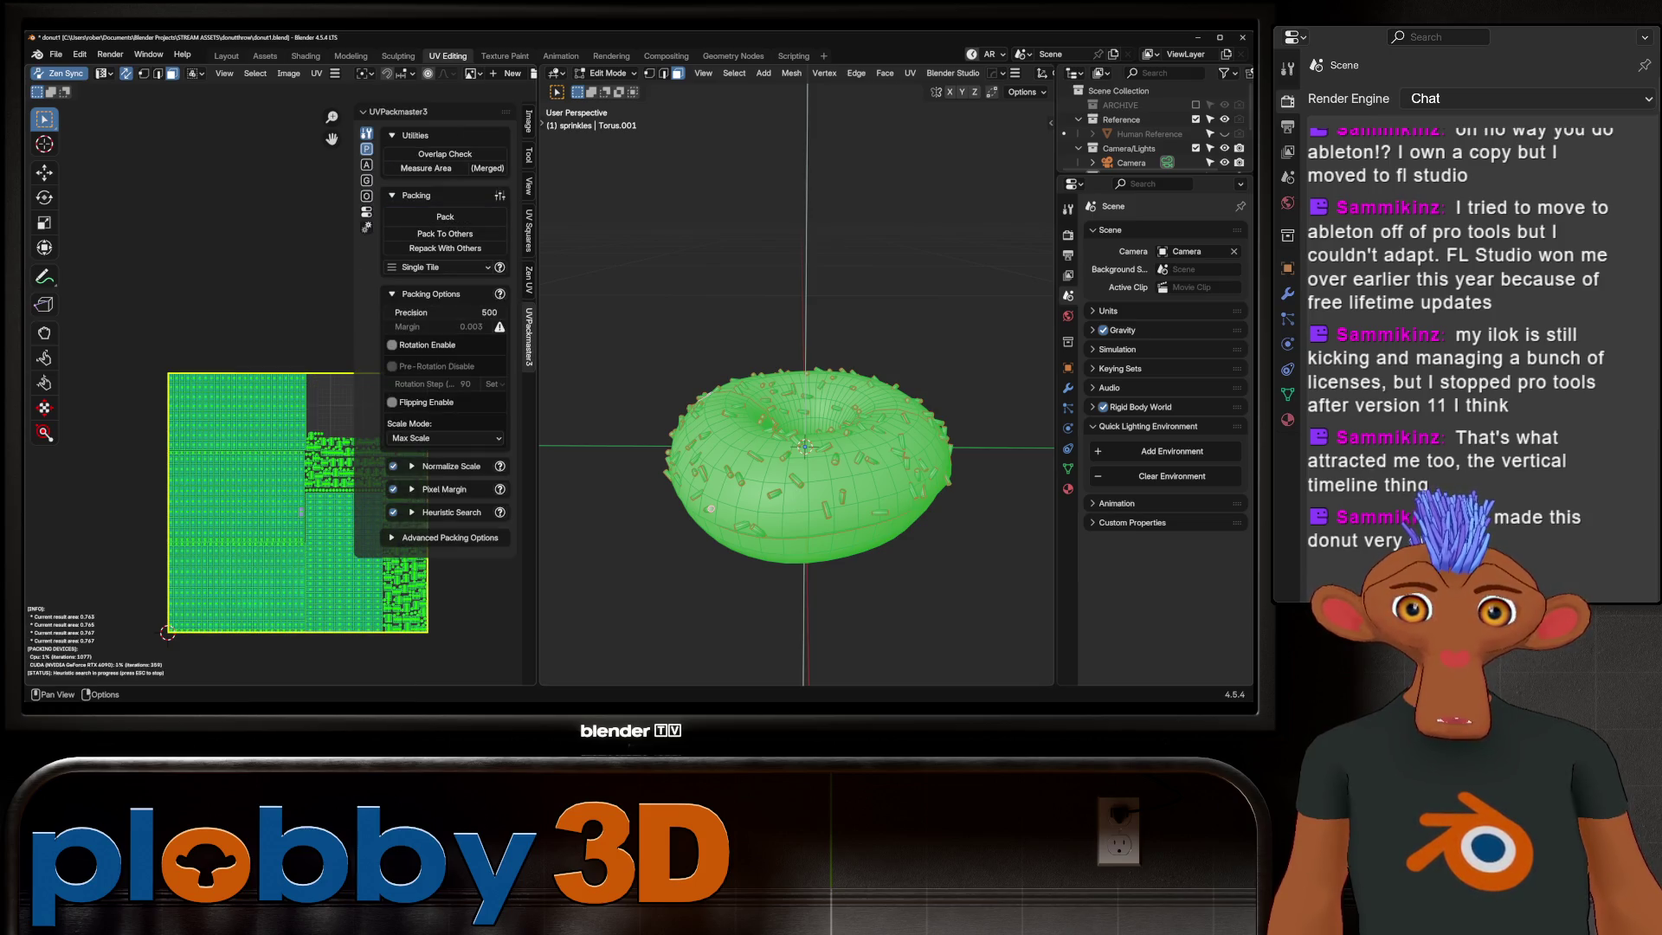
{"action": "scroll", "coordinate": [273, 389], "scroll_direction": "up", "scroll_amount": 5}
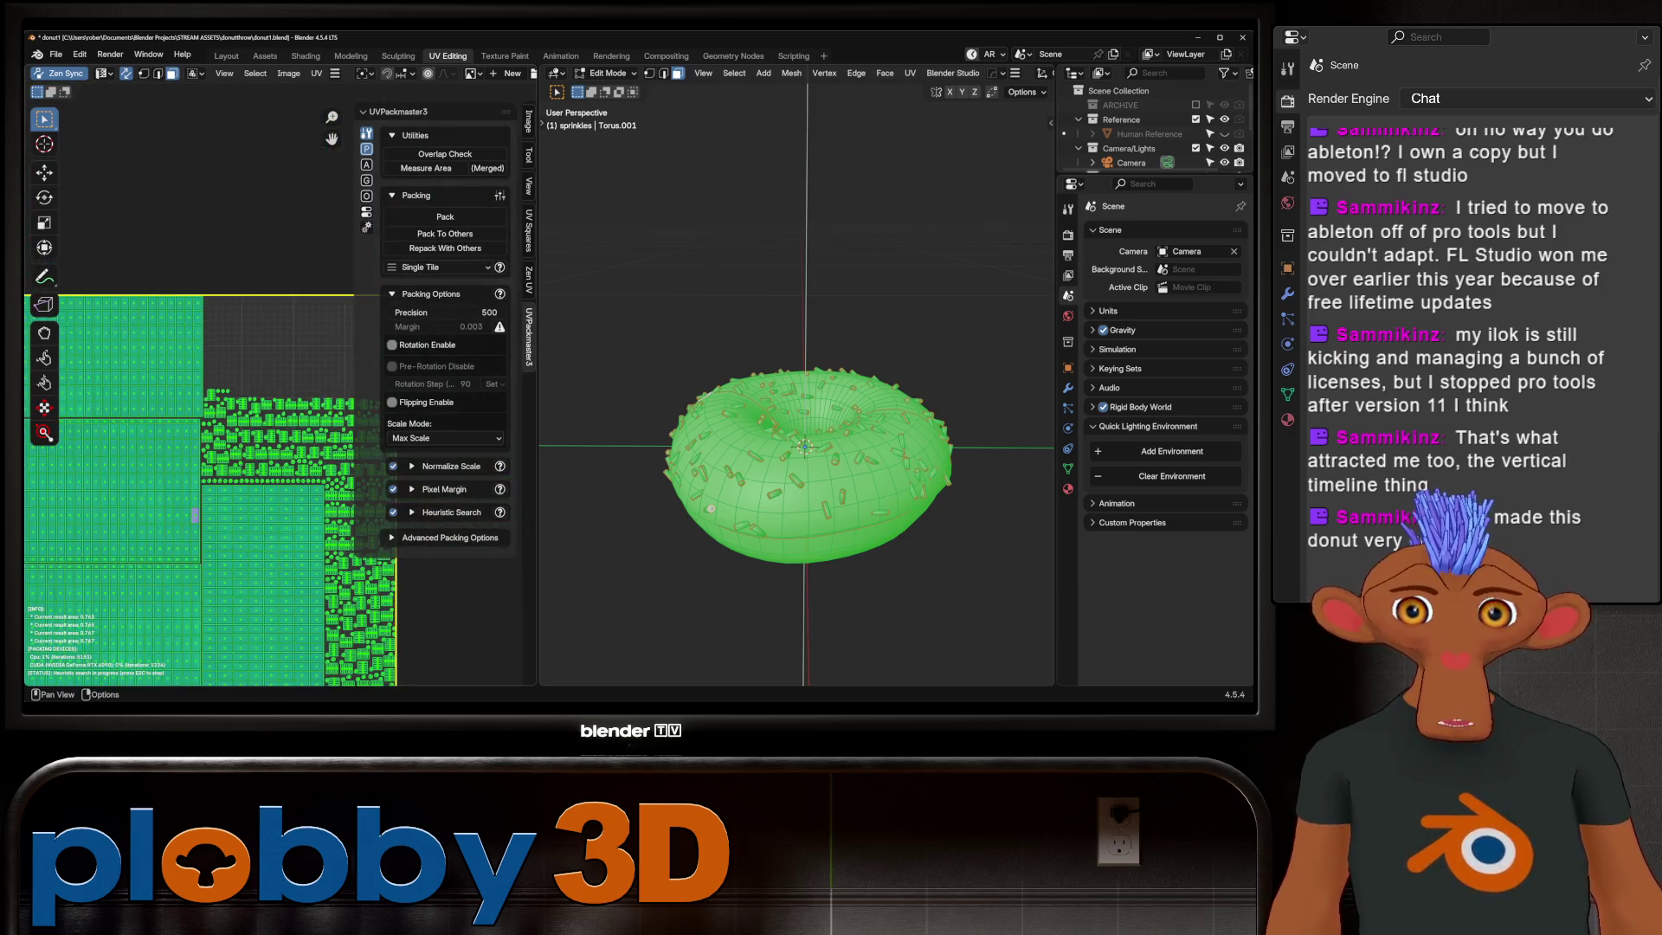
{"action": "scroll", "coordinate": [273, 389], "scroll_direction": "up", "scroll_amount": 2}
{"action": "scroll", "coordinate": [195, 390], "scroll_direction": "down", "scroll_amount": 5}
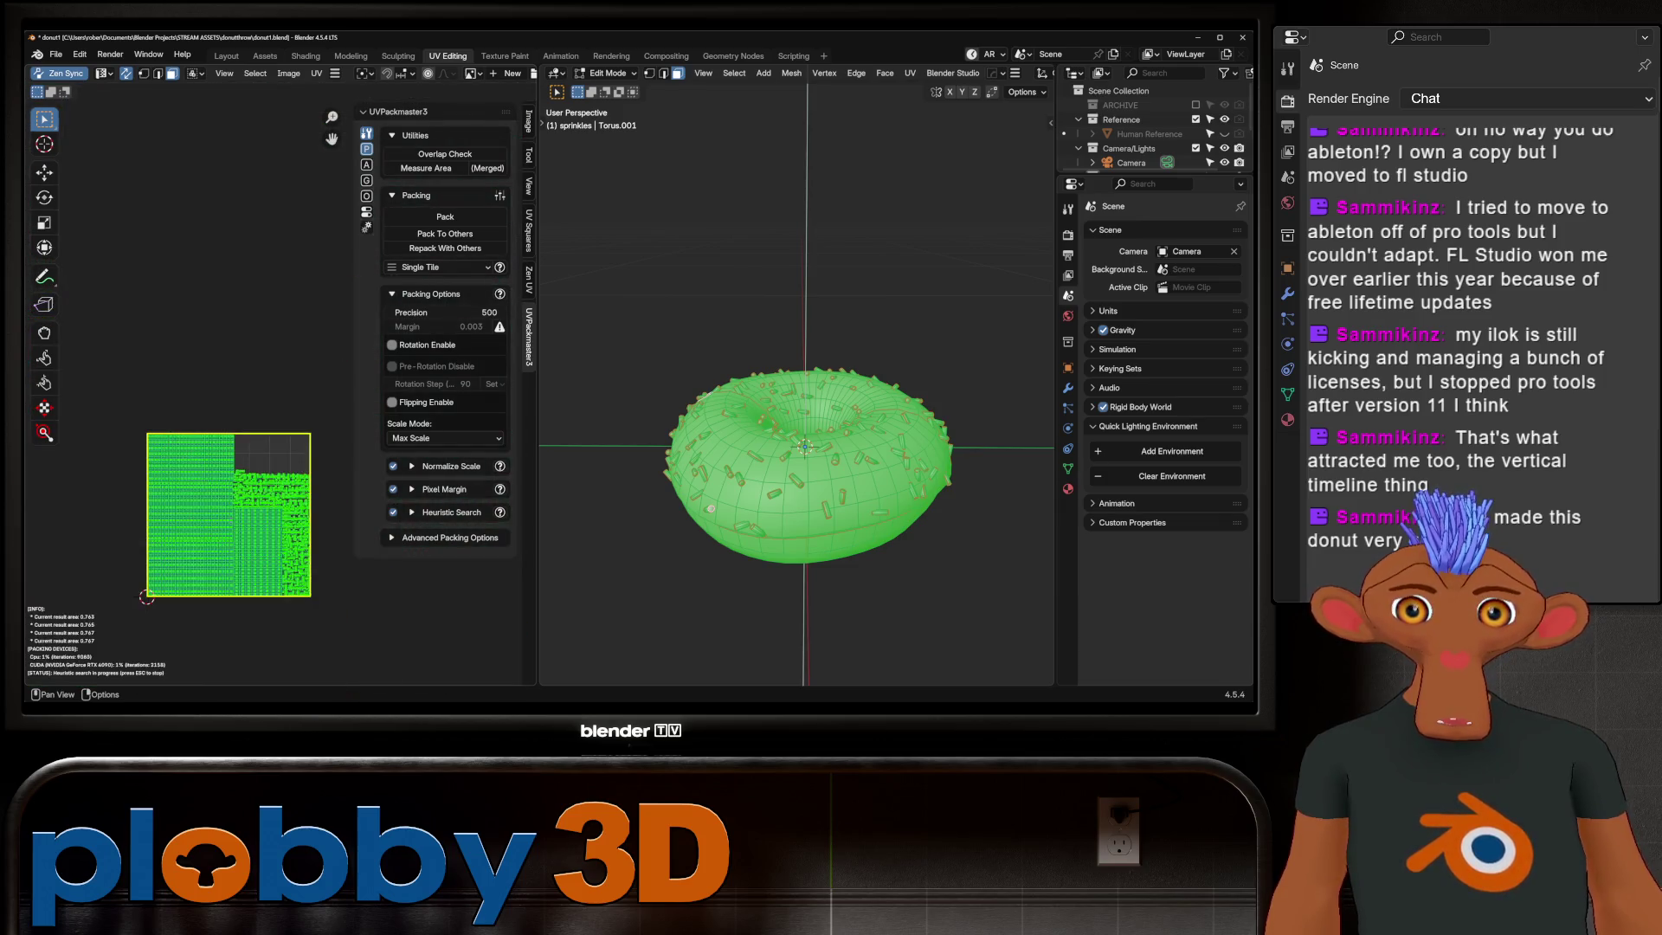
{"action": "scroll", "coordinate": [195, 389], "scroll_direction": "up", "scroll_amount": 4}
{"action": "scroll", "coordinate": [195, 324], "scroll_direction": "up", "scroll_amount": 1}
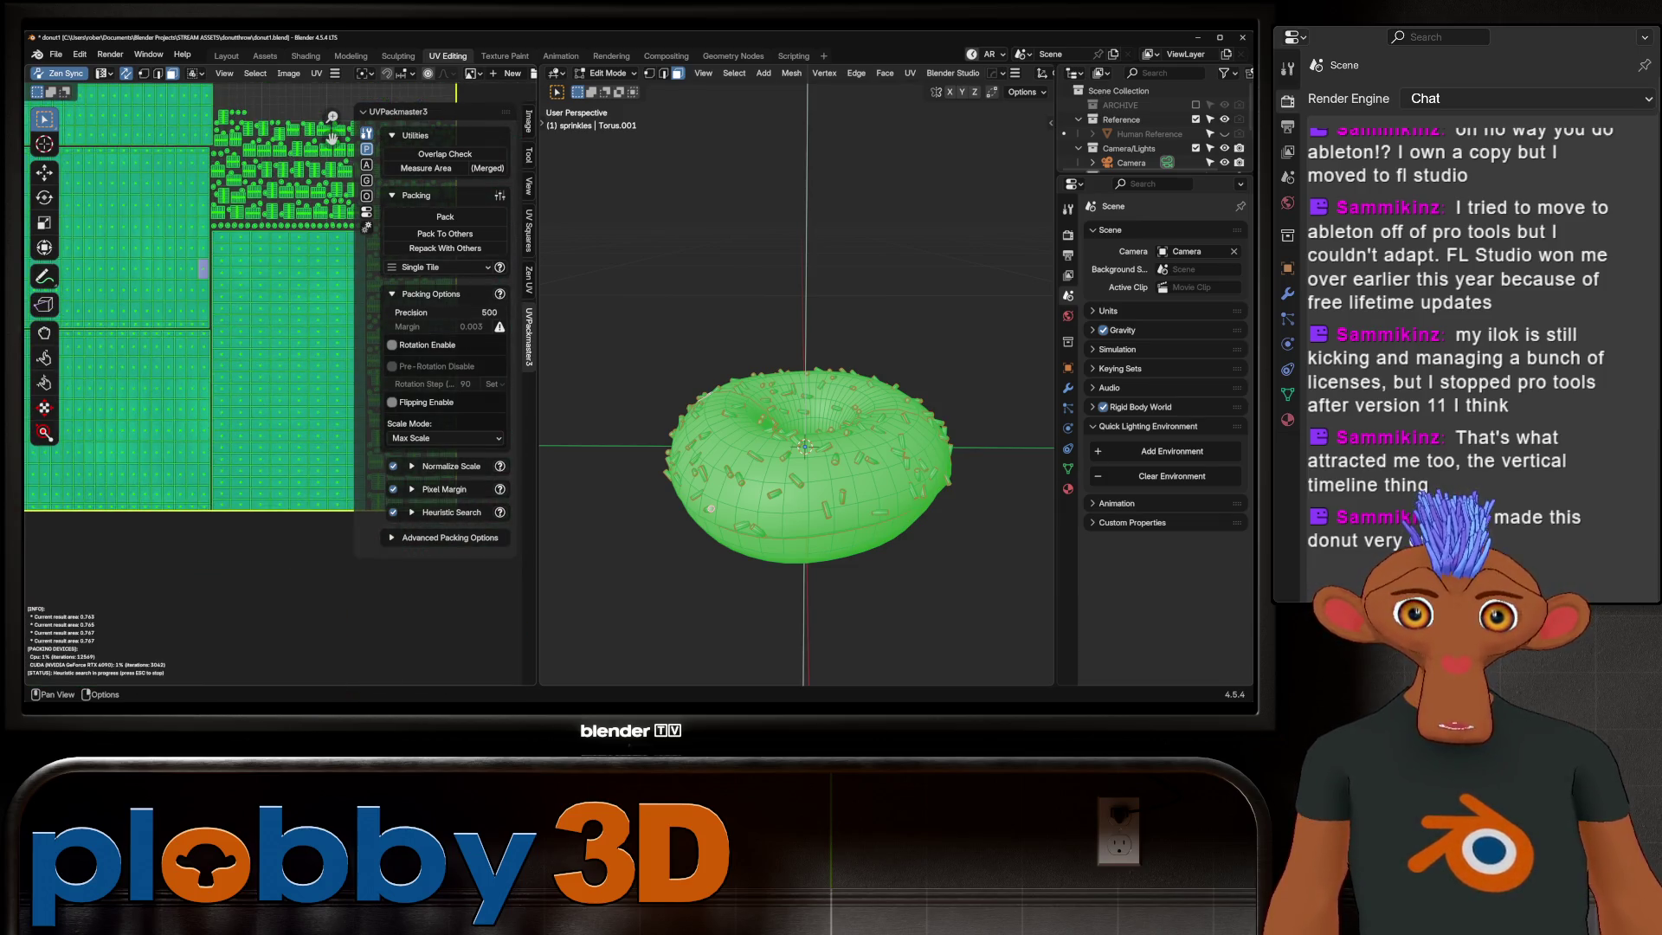
{"action": "middle_click_drag", "start_coordinate": [196, 324], "coordinate": [213, 526]}
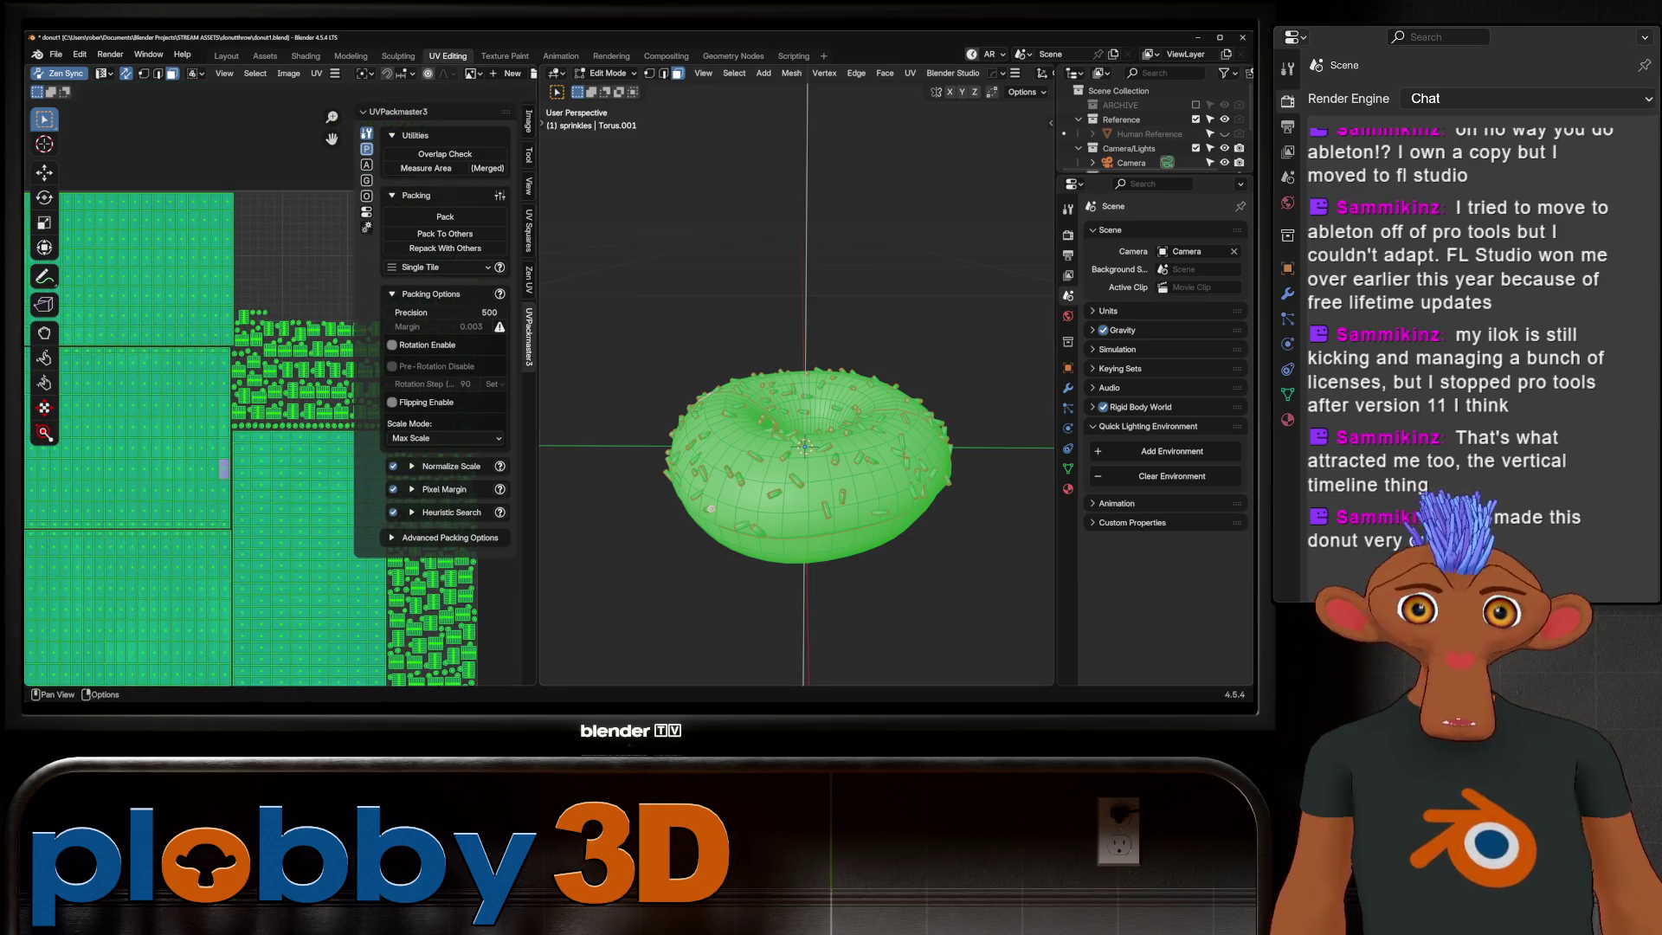
{"action": "left_click_drag", "start_coordinate": [539, 390], "coordinate": [545, 391]}
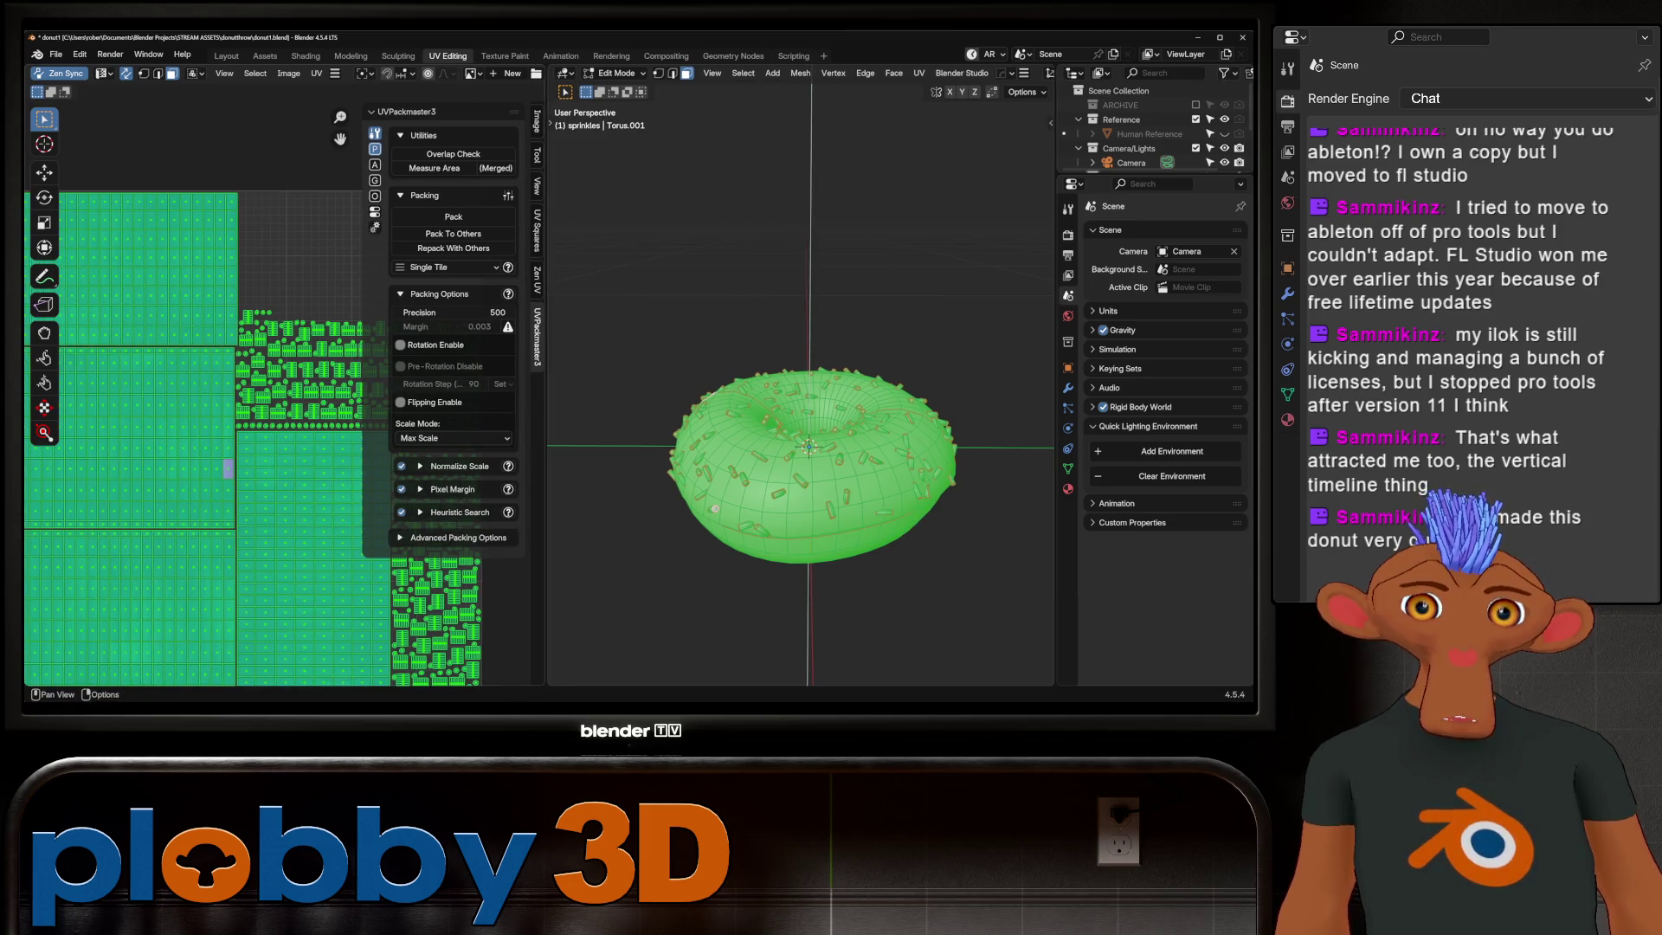
Step: Repack the UV islands with Texture Size 4096 and packing Precision 1000, then stop the search
{"action": "left_click", "coordinate": [419, 489]}
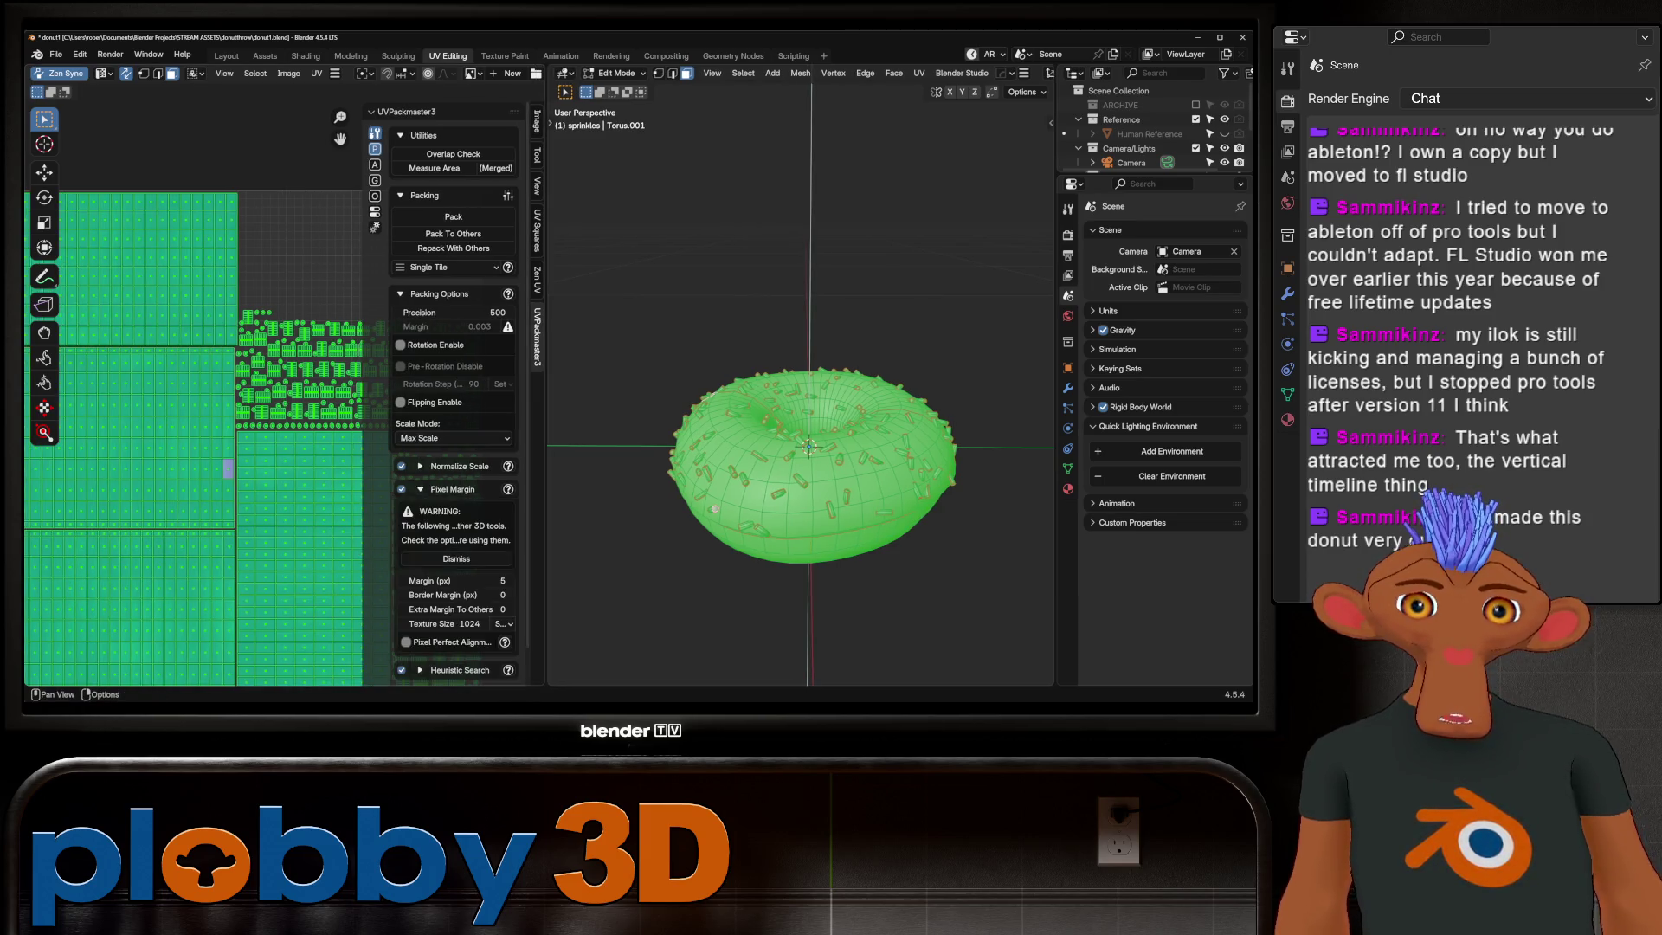
{"action": "left_click", "coordinate": [448, 550]}
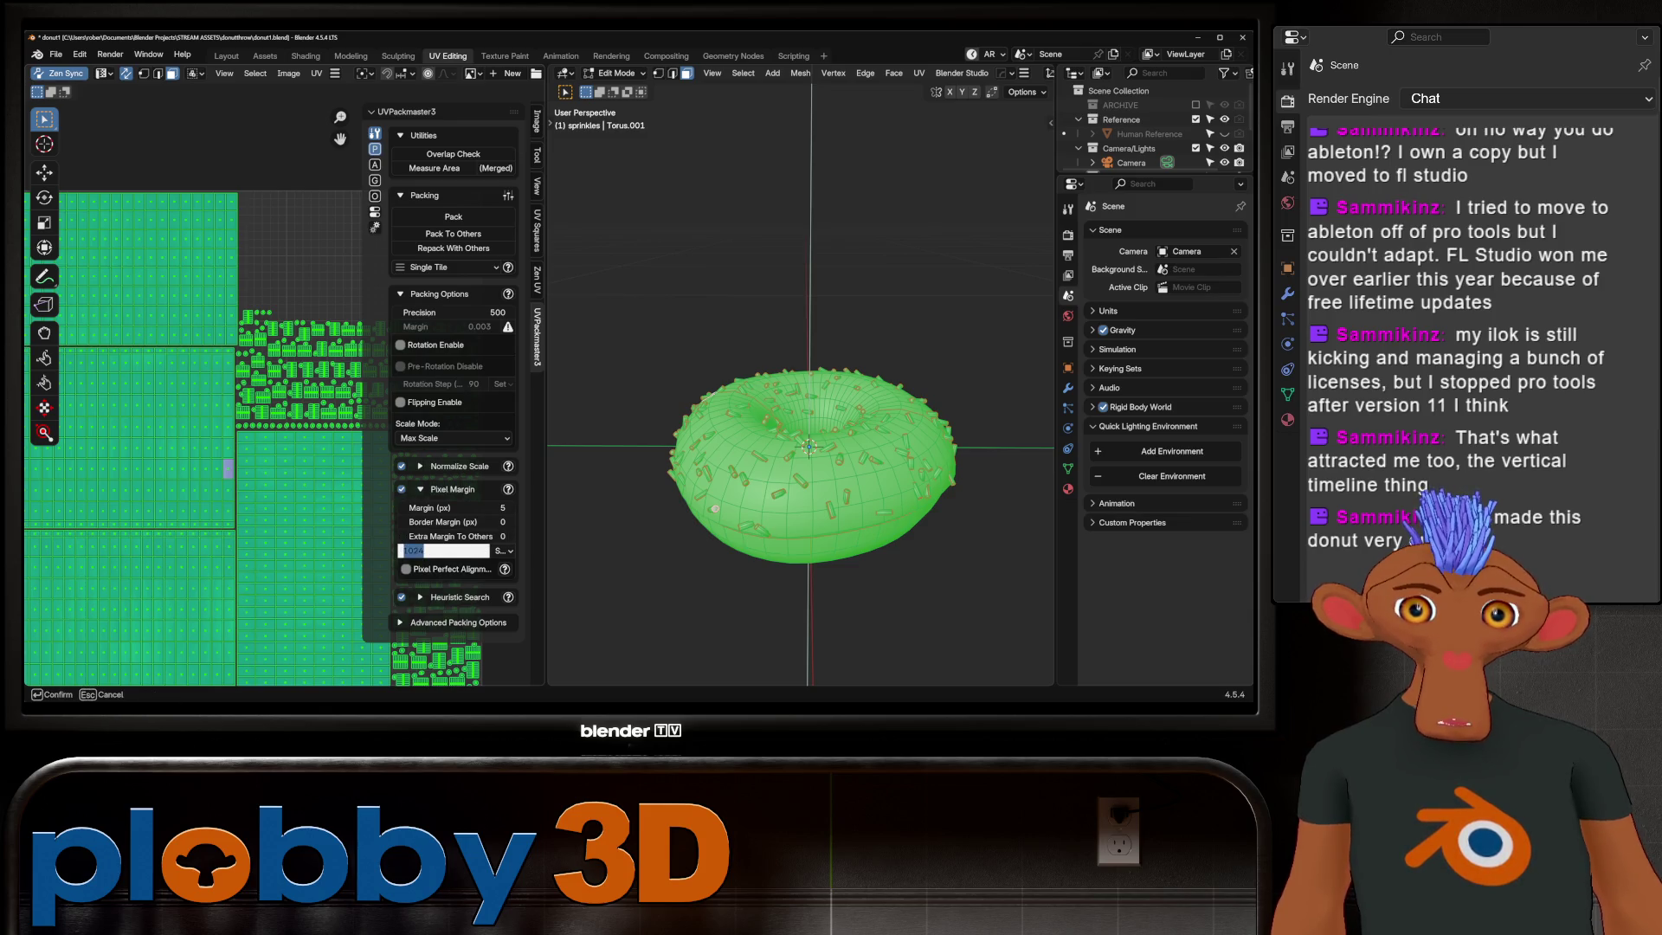
{"action": "type", "text": "4096"}
{"action": "key", "text": "Return"}
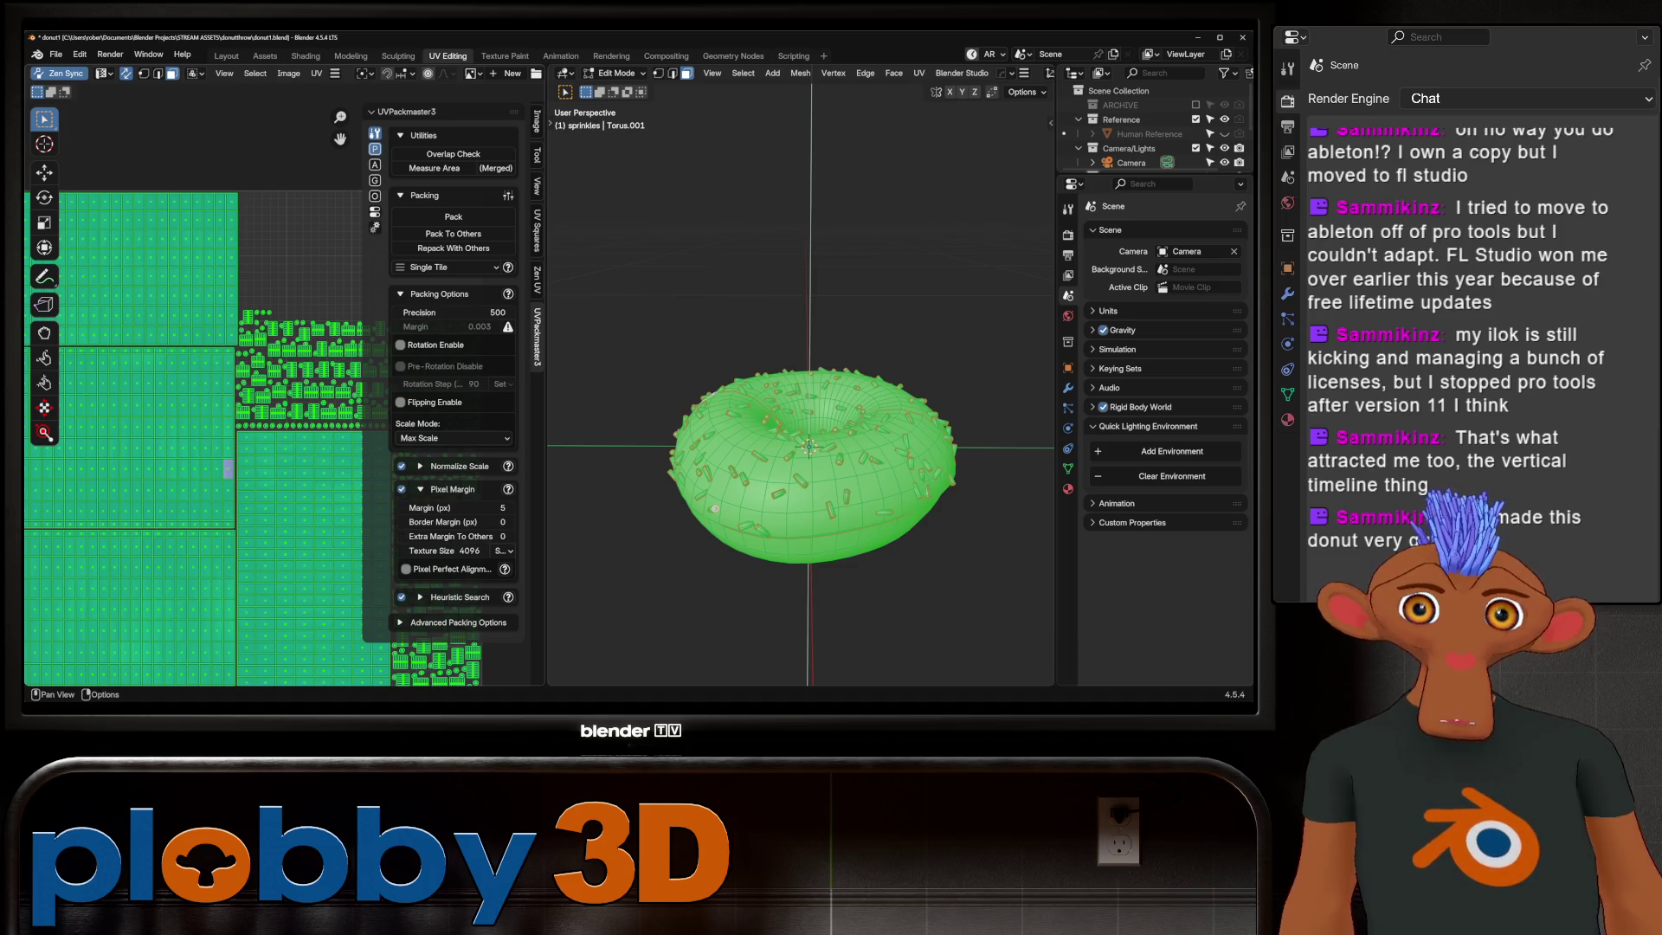
{"action": "left_click", "coordinate": [455, 312]}
{"action": "type", "text": "10"}
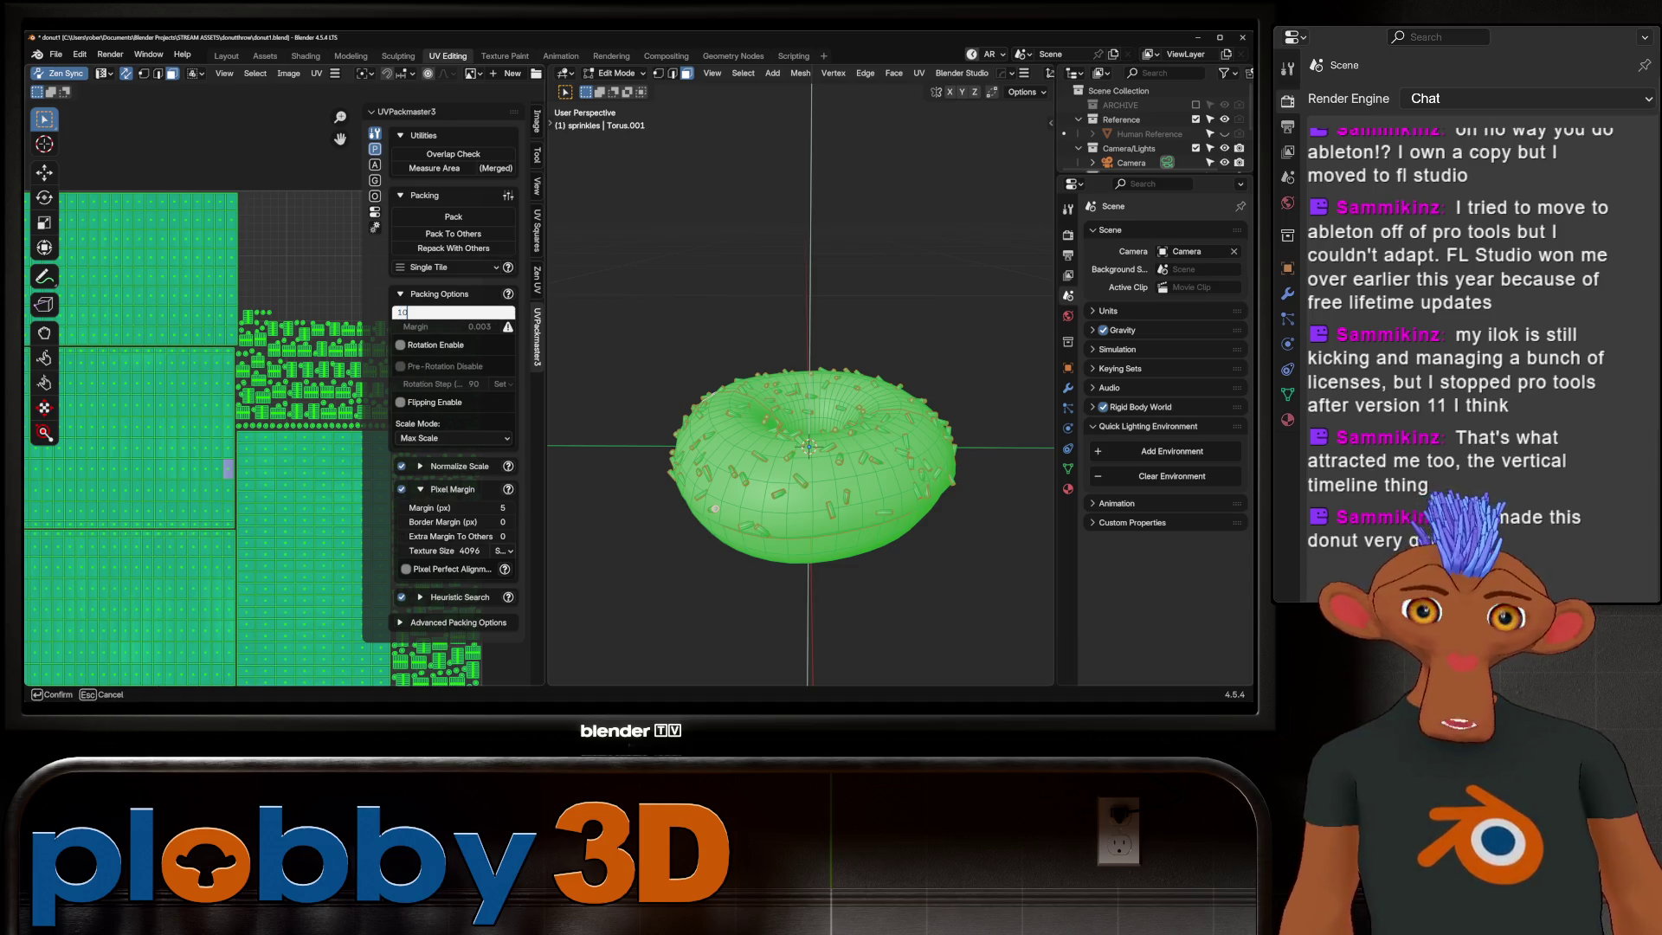
{"action": "key", "text": "Return"}
{"action": "left_click", "coordinate": [453, 215]}
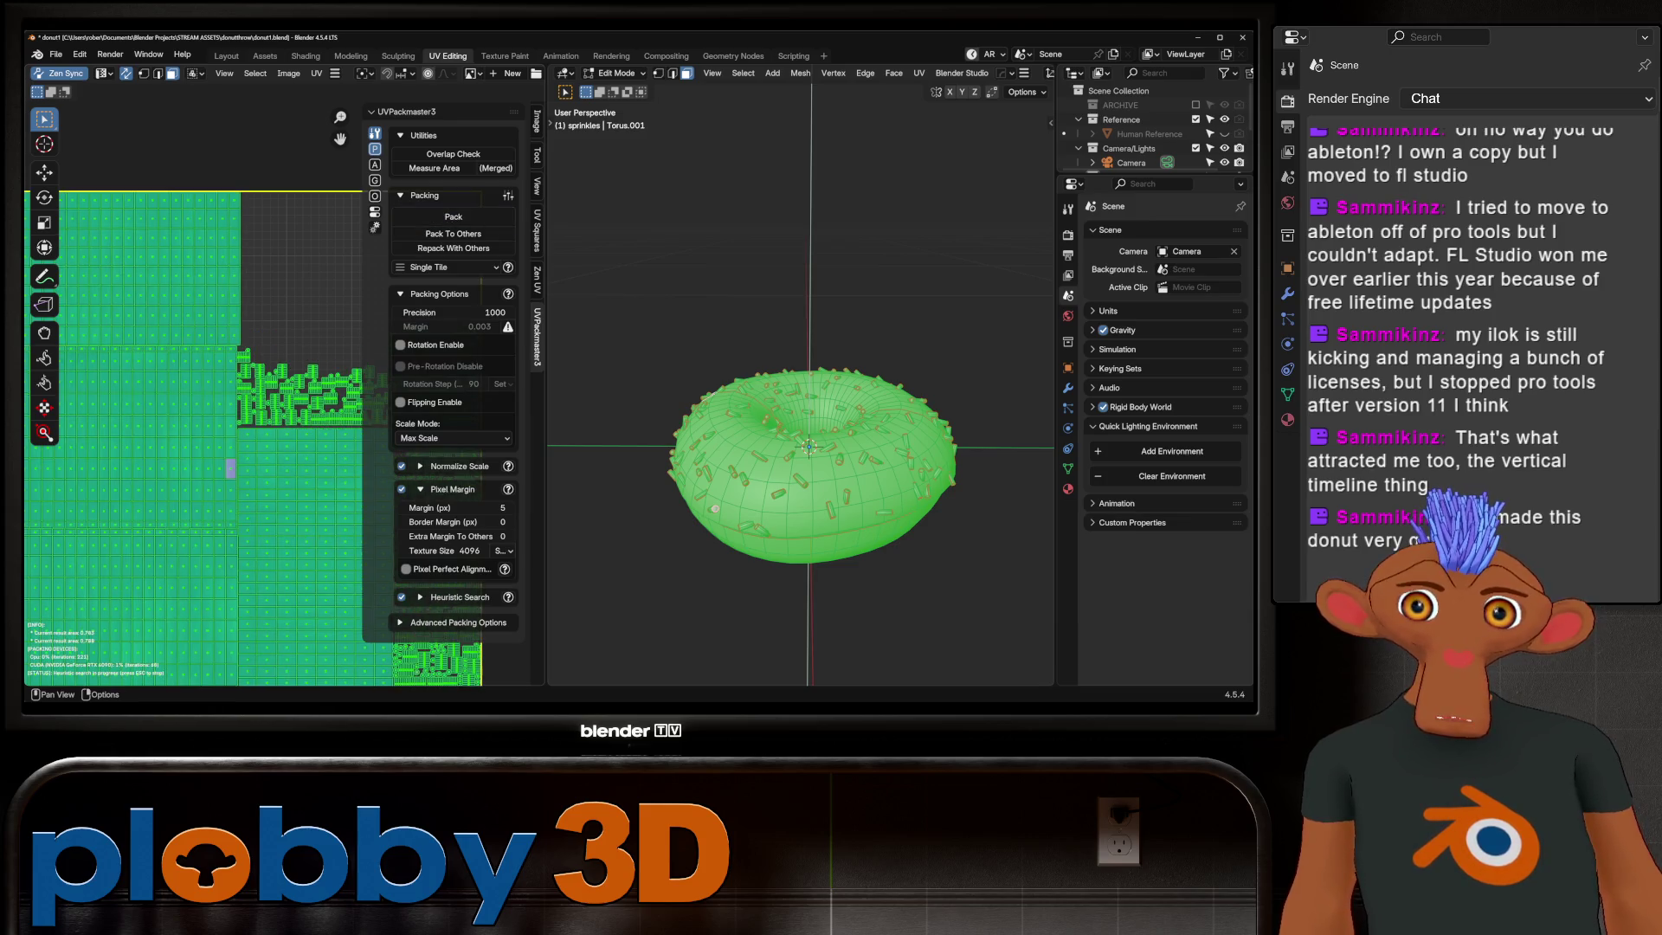
{"action": "key", "text": "Home"}
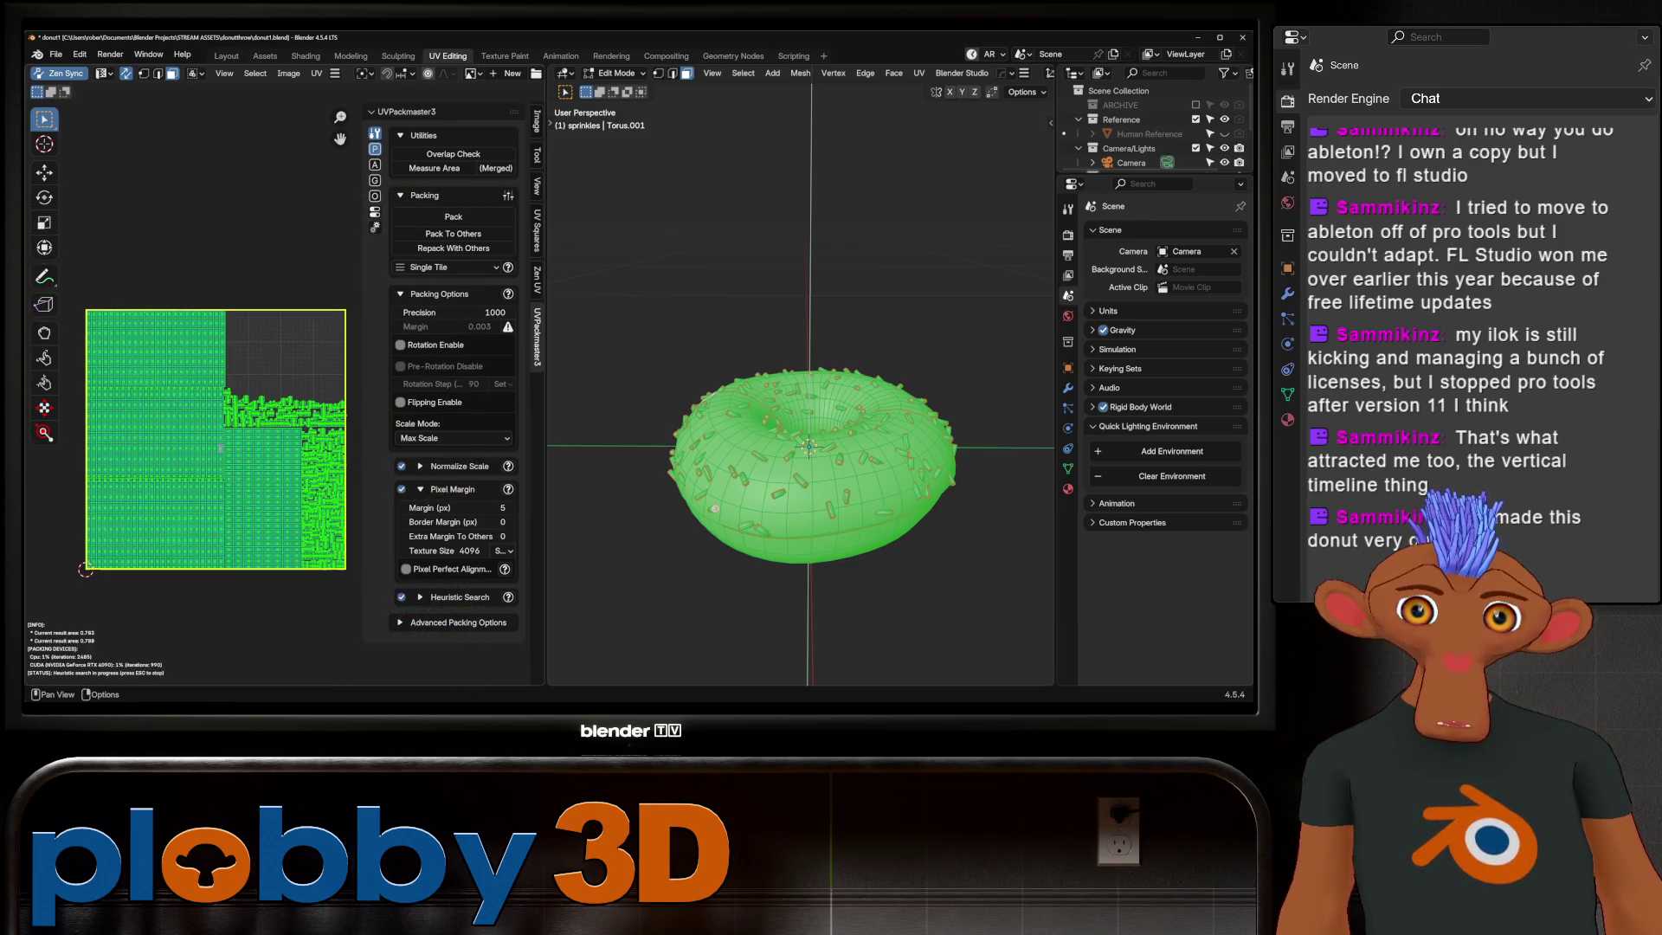
{"action": "scroll", "coordinate": [220, 447], "scroll_direction": "up", "scroll_amount": 5}
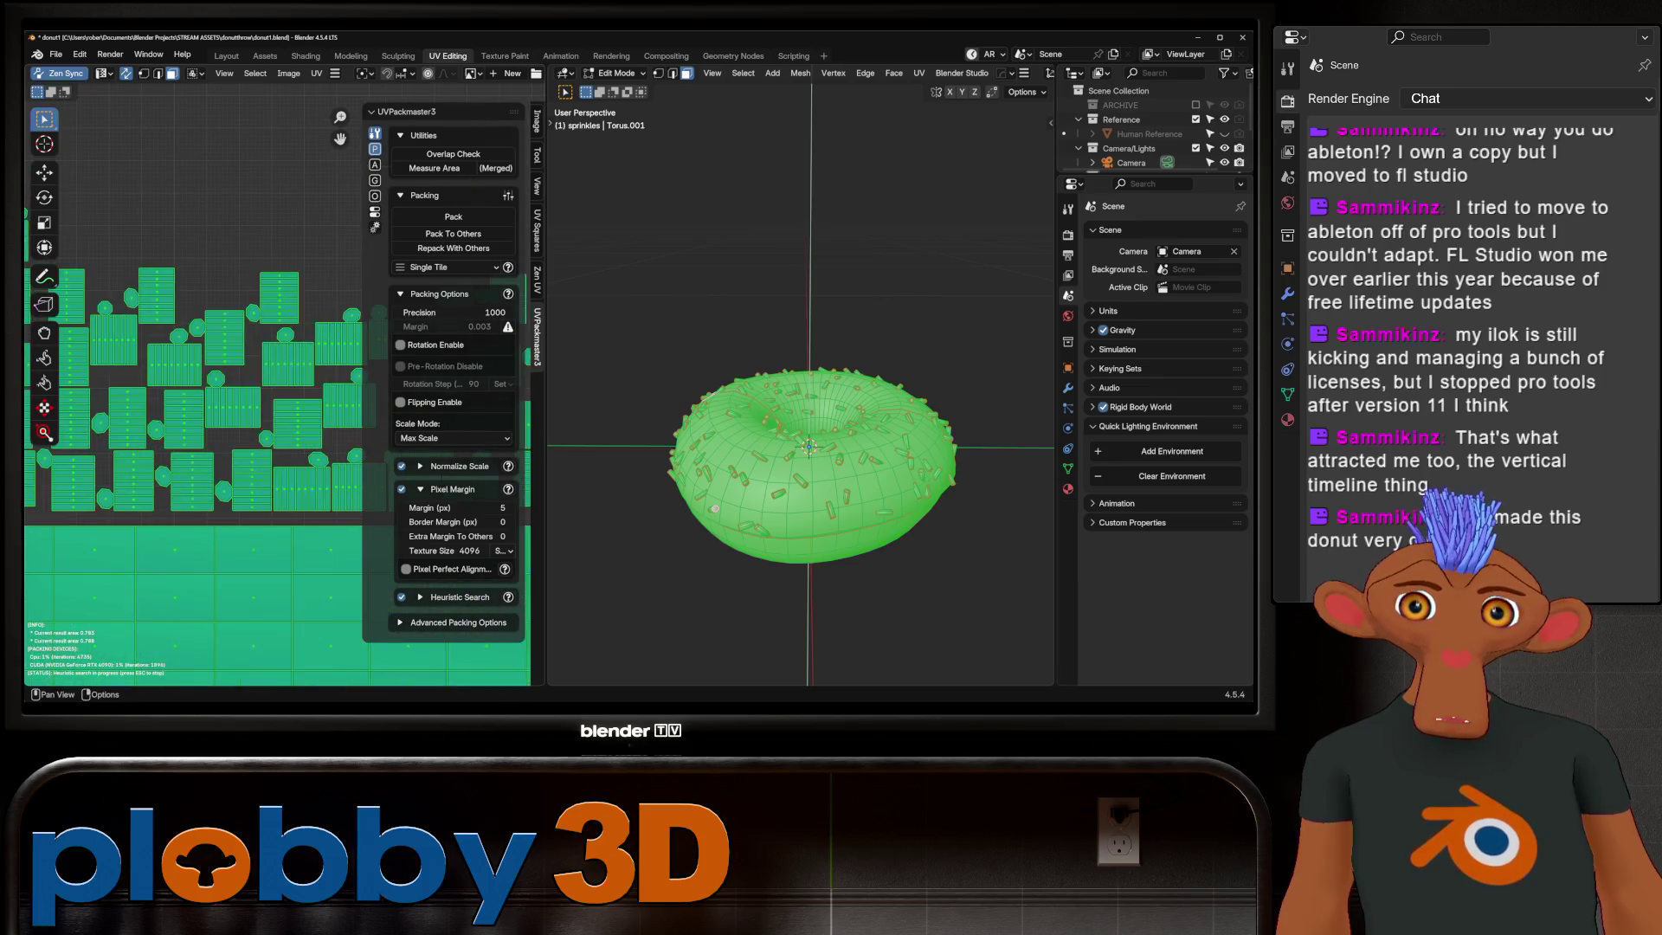
{"action": "scroll", "coordinate": [219, 448], "scroll_direction": "down", "scroll_amount": 5}
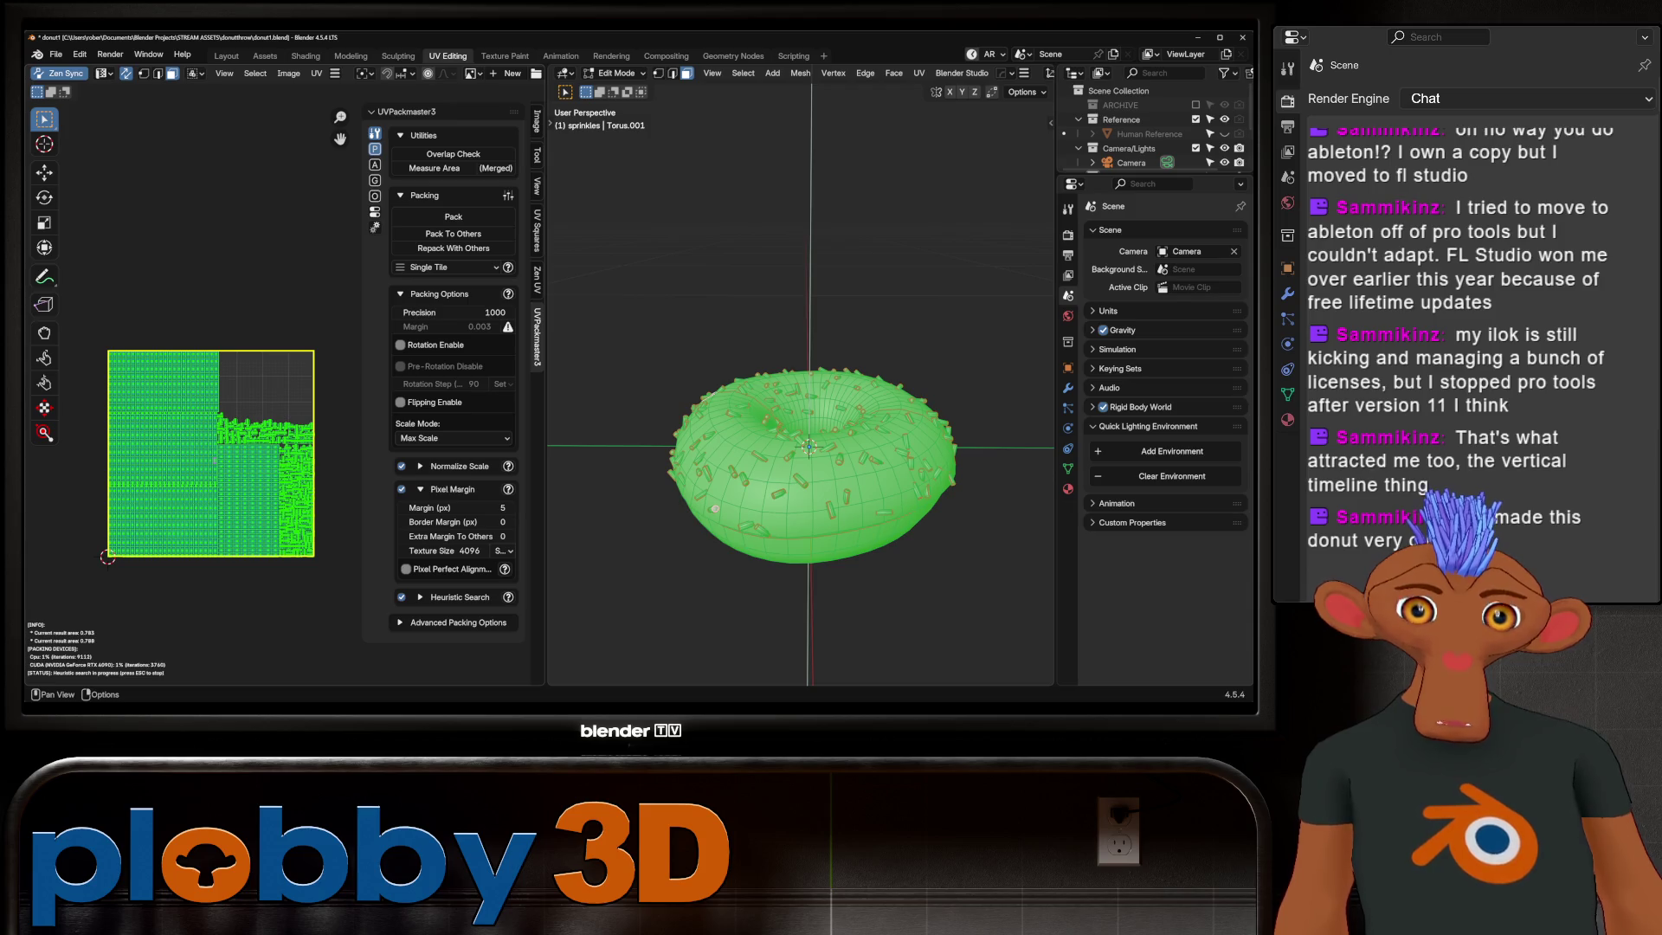
{"action": "key", "text": "Escape"}
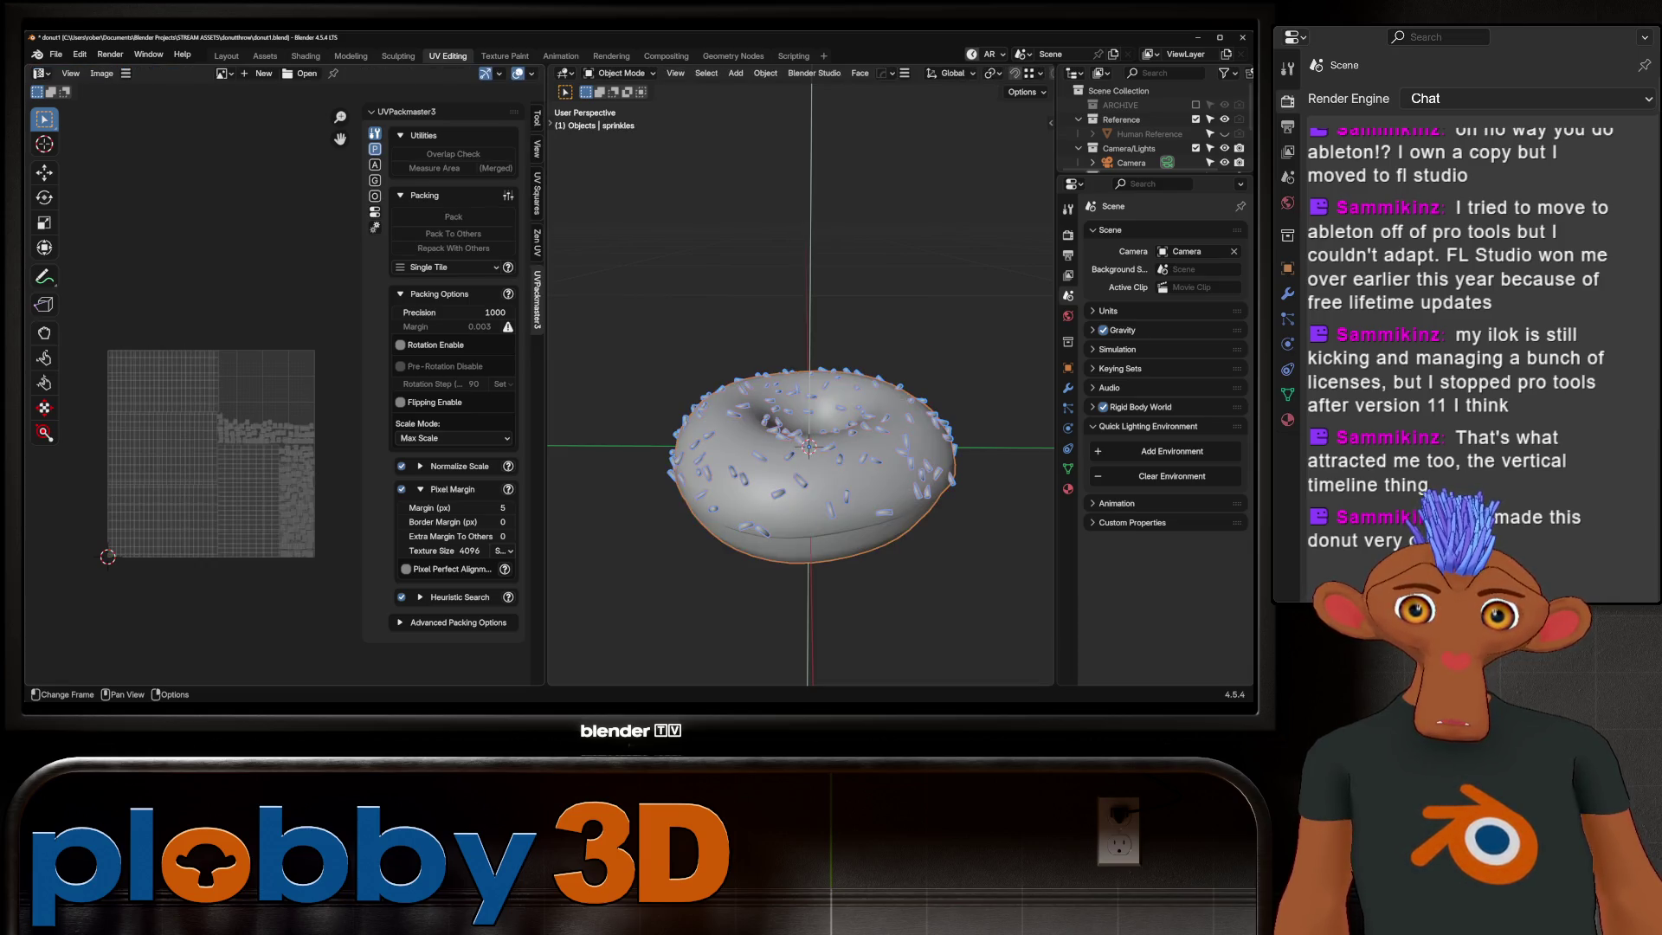
Step: Return the sprinkles to object mode and move to the Shading workspace
{"action": "key", "text": "Tab"}
{"action": "key", "text": "Tab"}
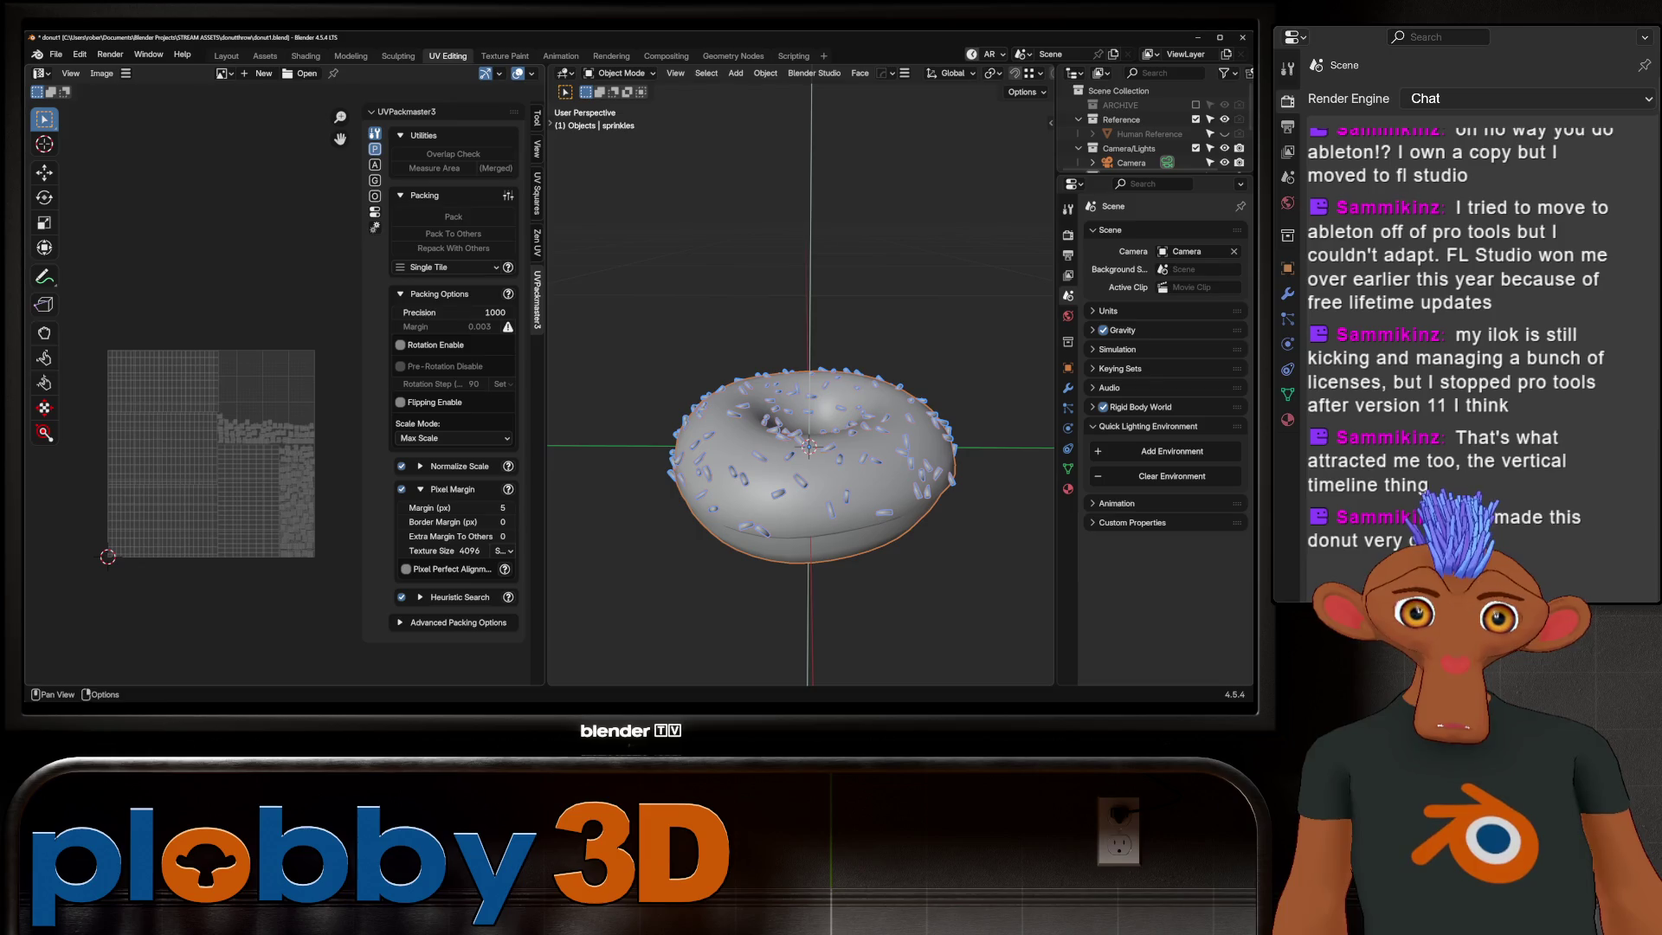
{"action": "left_click", "coordinate": [307, 57]}
{"action": "mouse_move", "coordinate": [520, 247]}
{"action": "middle_mouse_down"}
{"action": "mouse_move", "coordinate": [598, 220]}
{"action": "mouse_move", "coordinate": [494, 259]}
{"action": "middle_mouse_up"}
{"action": "key", "text": "Tab"}
{"action": "scroll", "coordinate": [598, 248], "scroll_direction": "up", "scroll_amount": 4}
{"action": "key", "text": "Tab"}
{"action": "scroll", "coordinate": [493, 260], "scroll_direction": "down", "scroll_amount": 2}
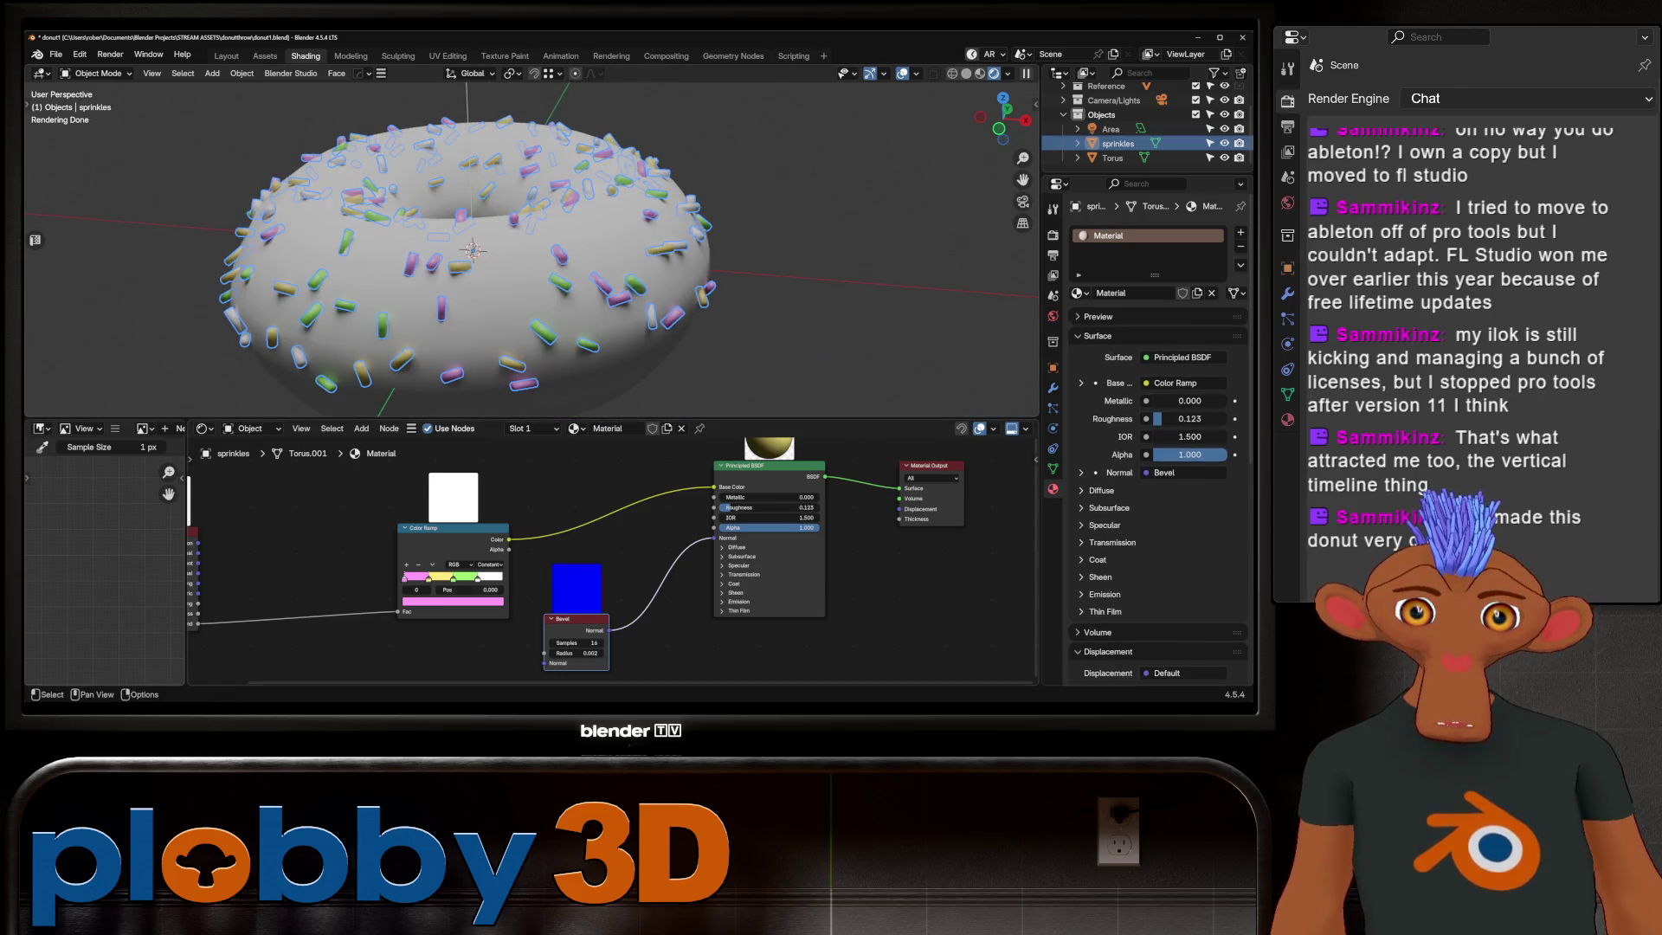
Step: Recolour the sprinkle ramp's green stop to pale cyan, then make the donut body active
{"action": "left_click", "coordinate": [451, 580]}
{"action": "left_click", "coordinate": [454, 600]}
{"action": "left_click_drag", "start_coordinate": [429, 478], "coordinate": [444, 465]}
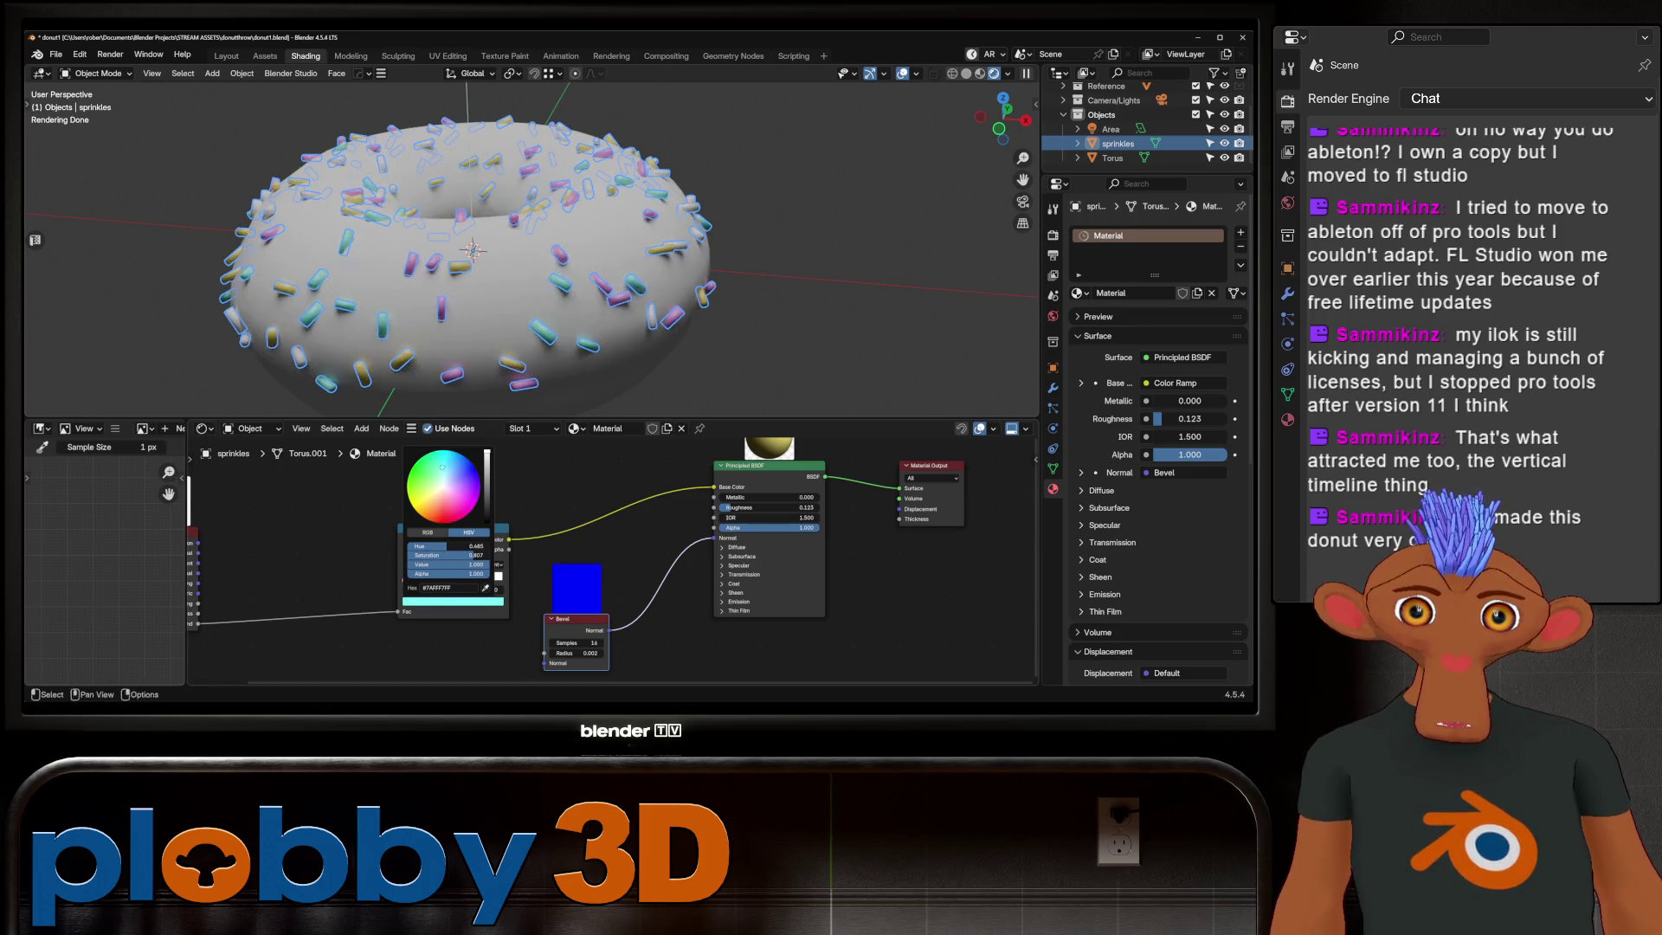
{"action": "key", "text": "alt+a"}
{"action": "middle_click_drag", "start_coordinate": [507, 220], "coordinate": [519, 312]}
{"action": "left_click", "coordinate": [520, 350]}
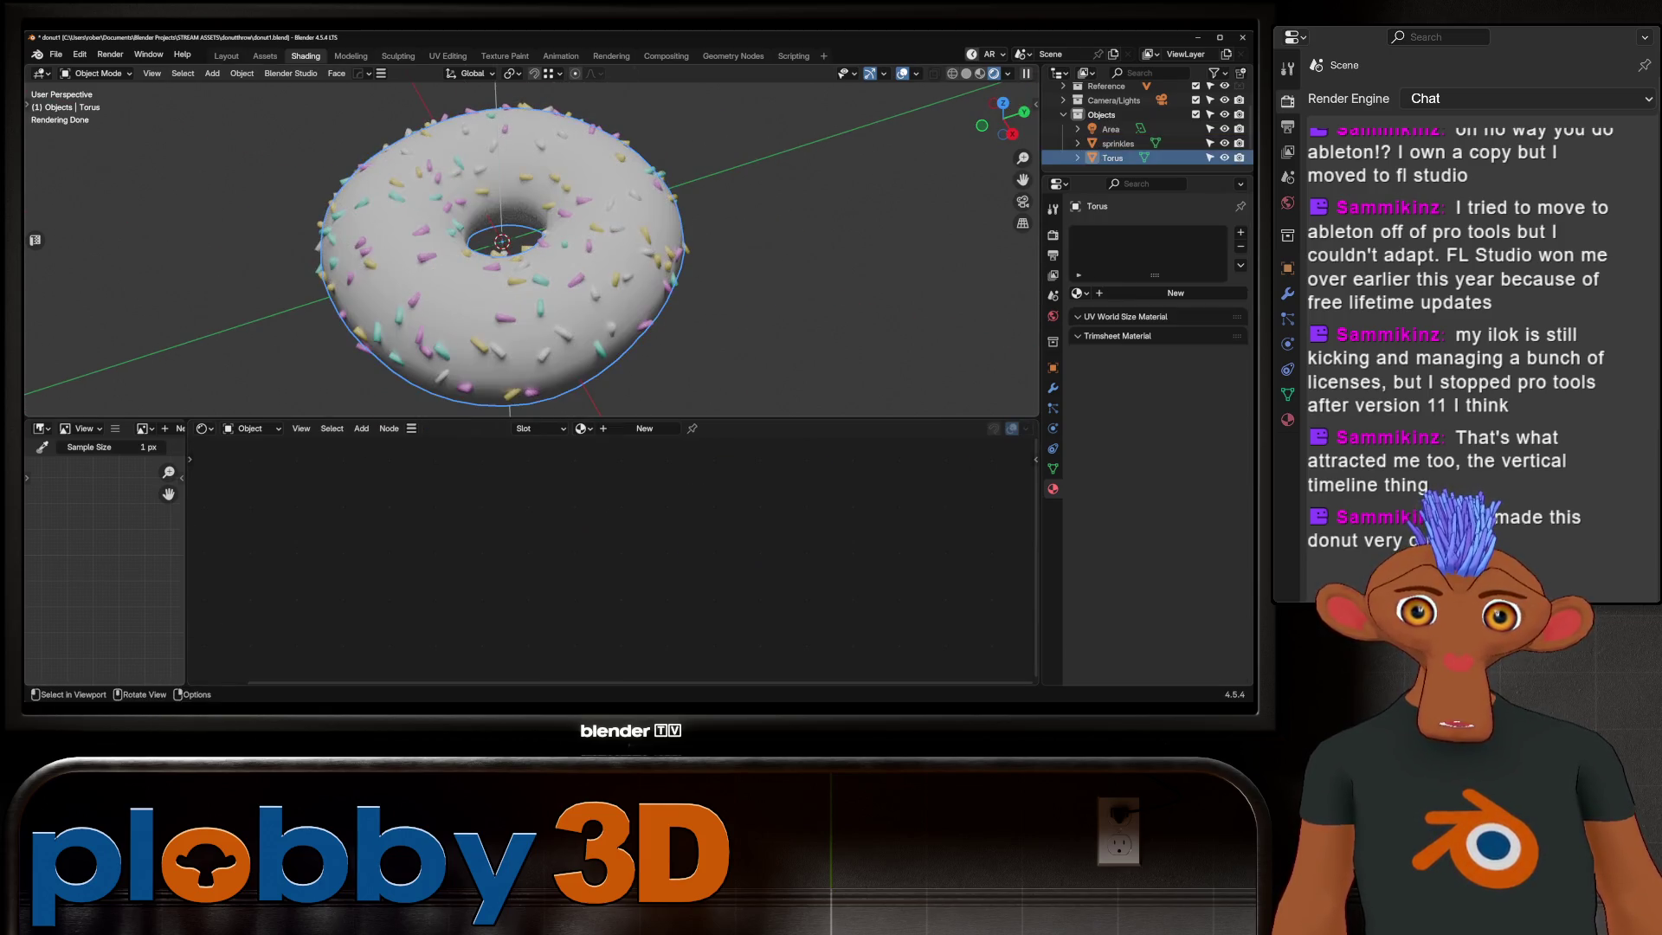
Step: Create a material for the donut body and select its bottom half by seam-limited linked selection
{"action": "left_click", "coordinate": [637, 427]}
{"action": "scroll", "coordinate": [559, 247], "scroll_direction": "down", "scroll_amount": 4}
{"action": "mouse_move", "coordinate": [558, 247]}
{"action": "middle_mouse_down"}
{"action": "mouse_move", "coordinate": [558, 196]}
{"action": "mouse_move", "coordinate": [519, 311]}
{"action": "mouse_move", "coordinate": [520, 247]}
{"action": "middle_mouse_up"}
{"action": "scroll", "coordinate": [560, 247], "scroll_direction": "up", "scroll_amount": 3}
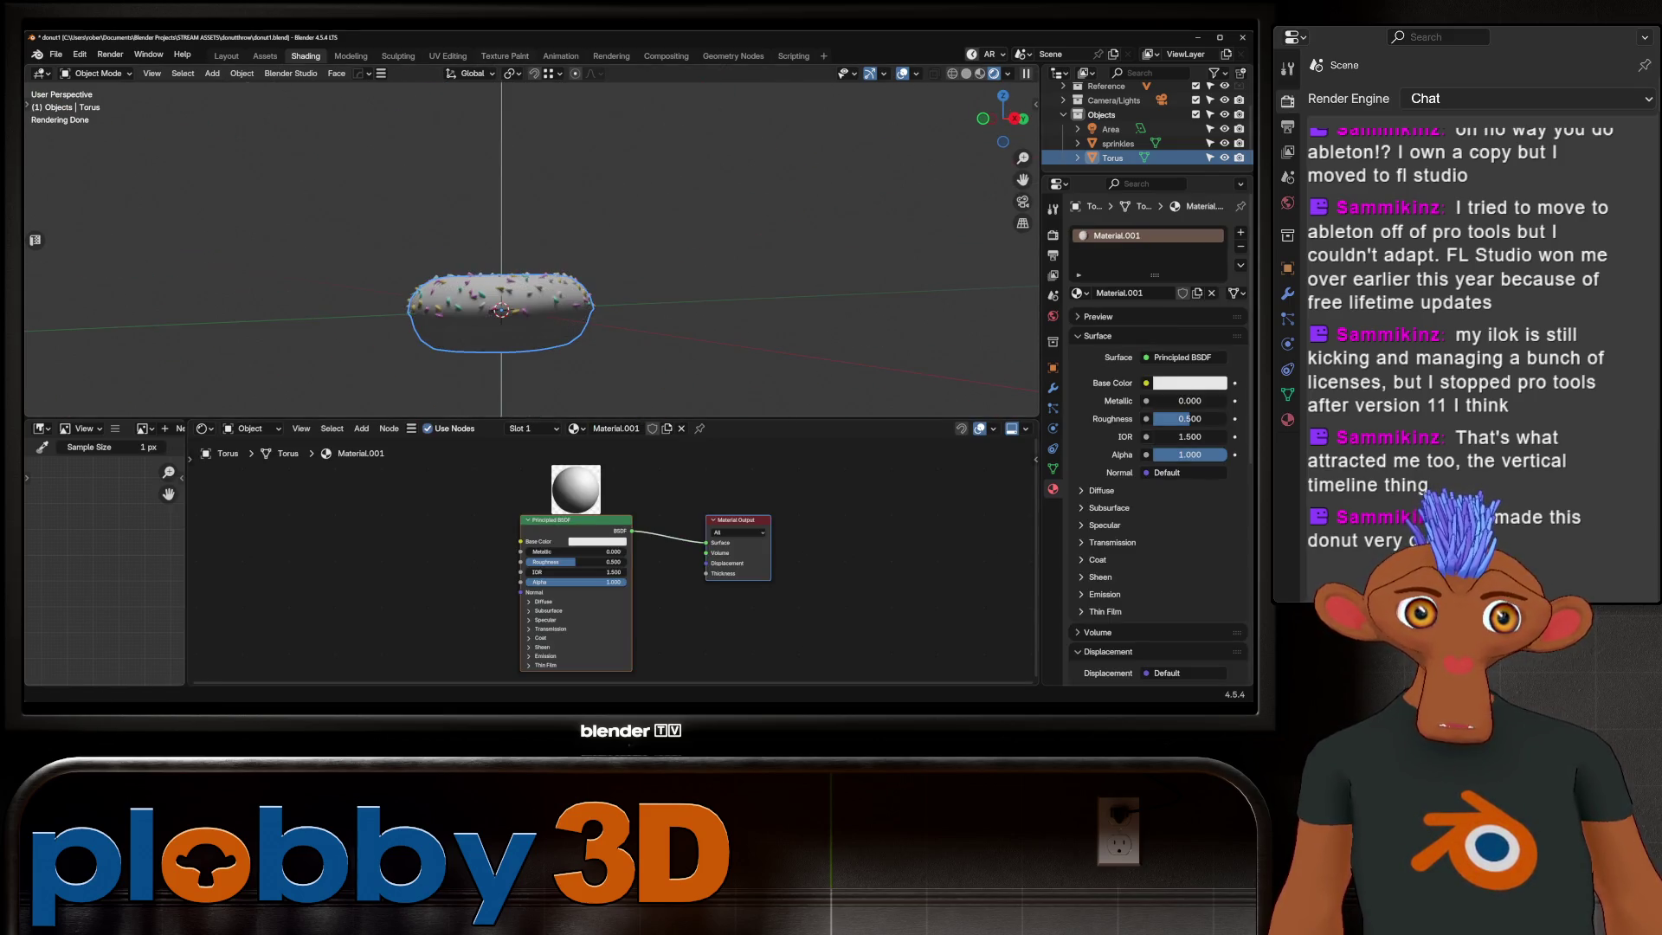
{"action": "key", "text": "Tab"}
{"action": "scroll", "coordinate": [504, 299], "scroll_direction": "up", "scroll_amount": 3}
{"action": "key", "text": "alt+a"}
{"action": "key", "text": "l"}
{"action": "mouse_move", "coordinate": [520, 286]}
{"action": "middle_mouse_down"}
{"action": "mouse_move", "coordinate": [520, 169]}
{"action": "mouse_move", "coordinate": [519, 286]}
{"action": "middle_mouse_up"}
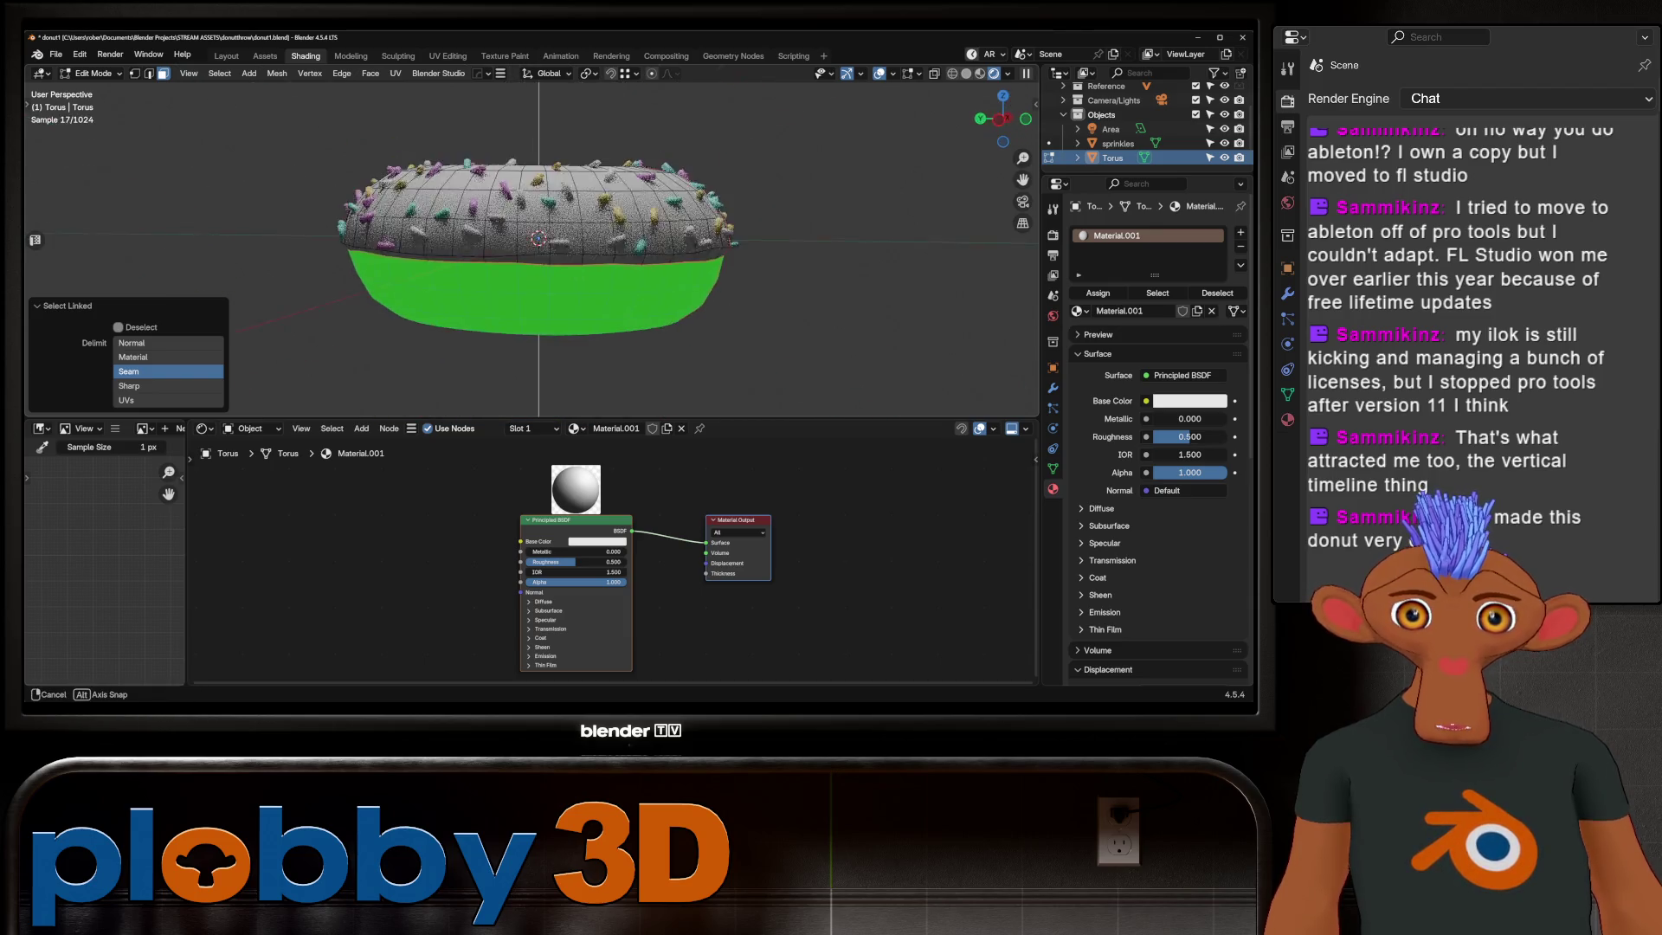
Step: Add a second material slot for the inverted top half and name its new material ICING
{"action": "left_click", "coordinate": [1241, 233]}
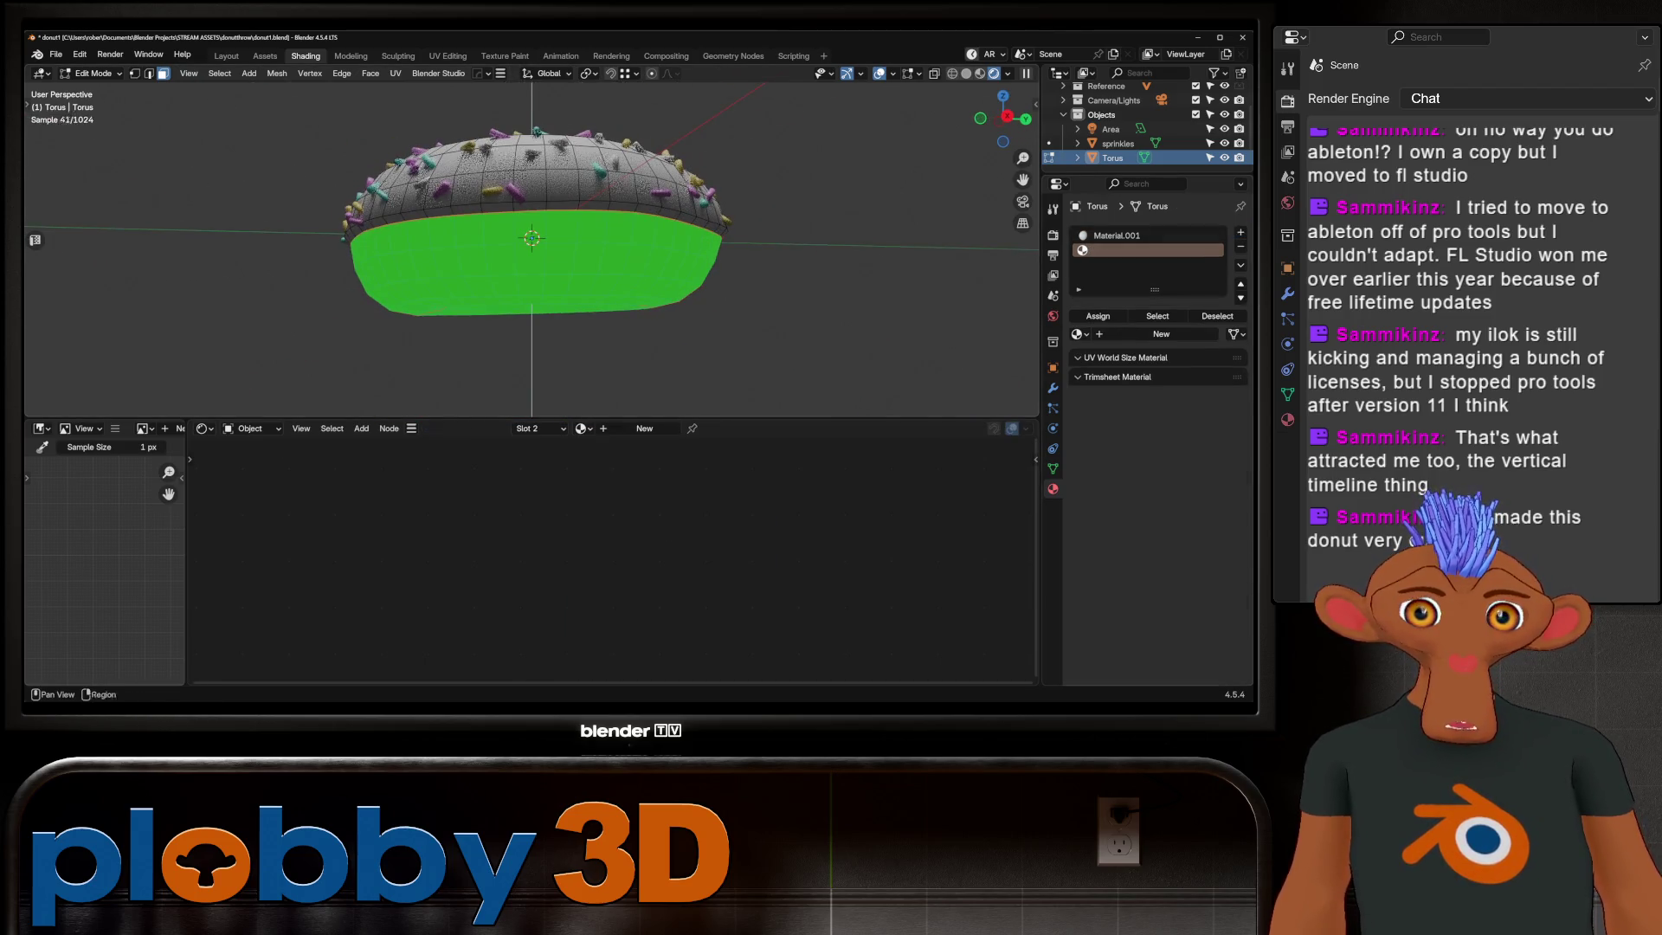
{"action": "key", "text": "ctrl+i"}
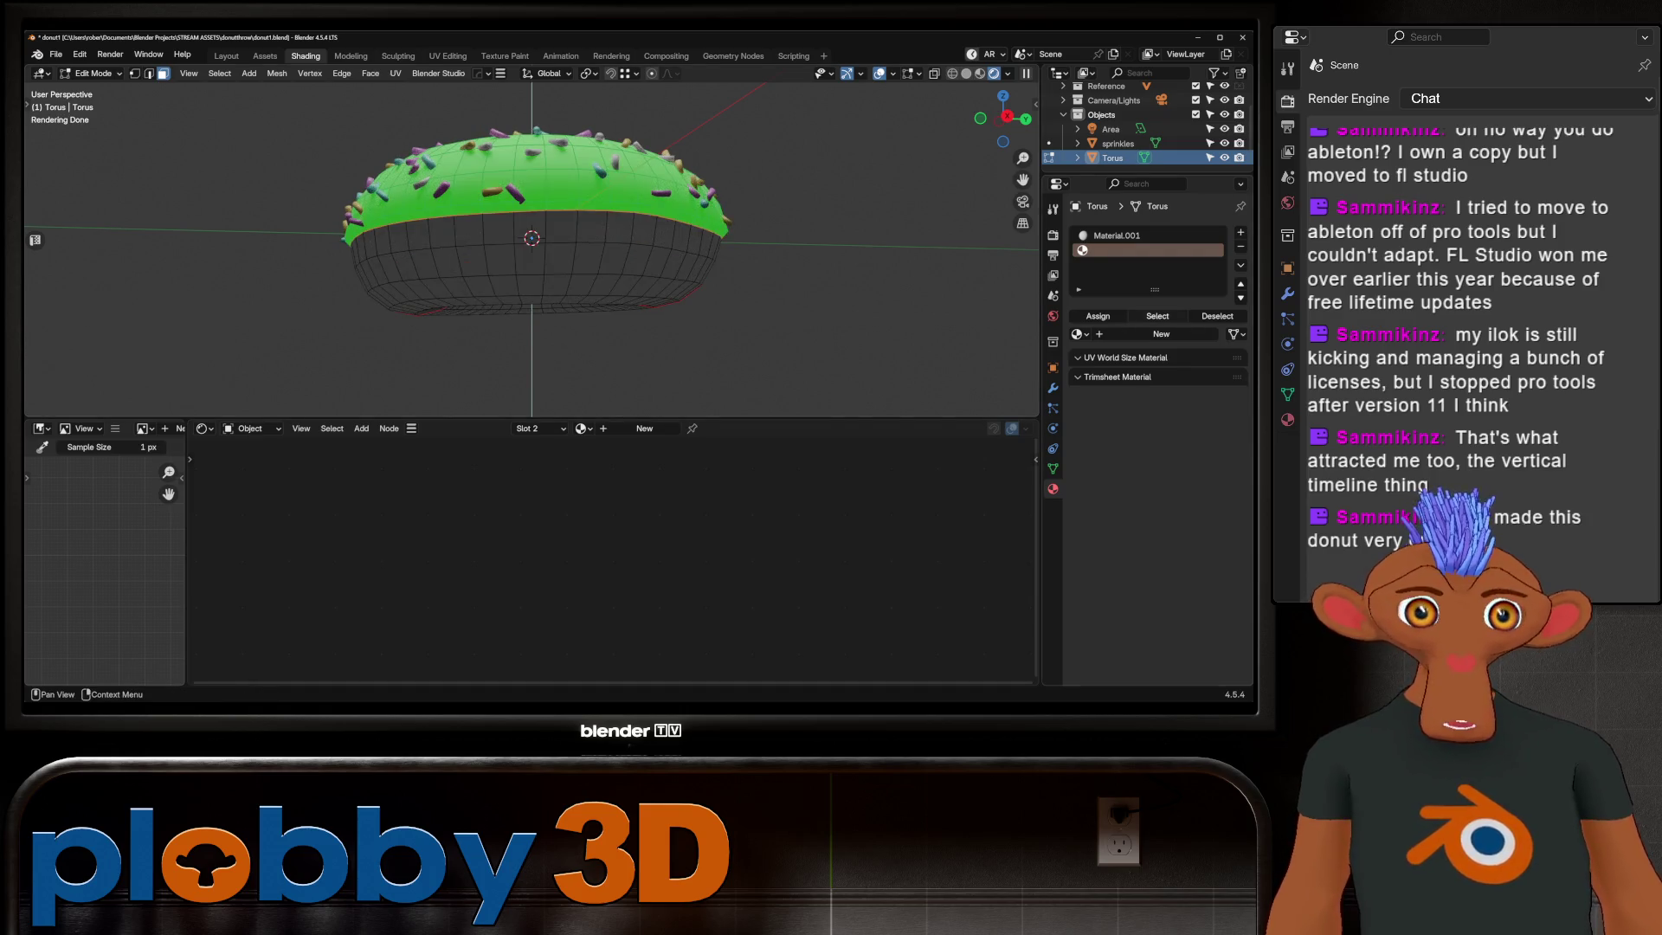
{"action": "left_click", "coordinate": [1162, 334]}
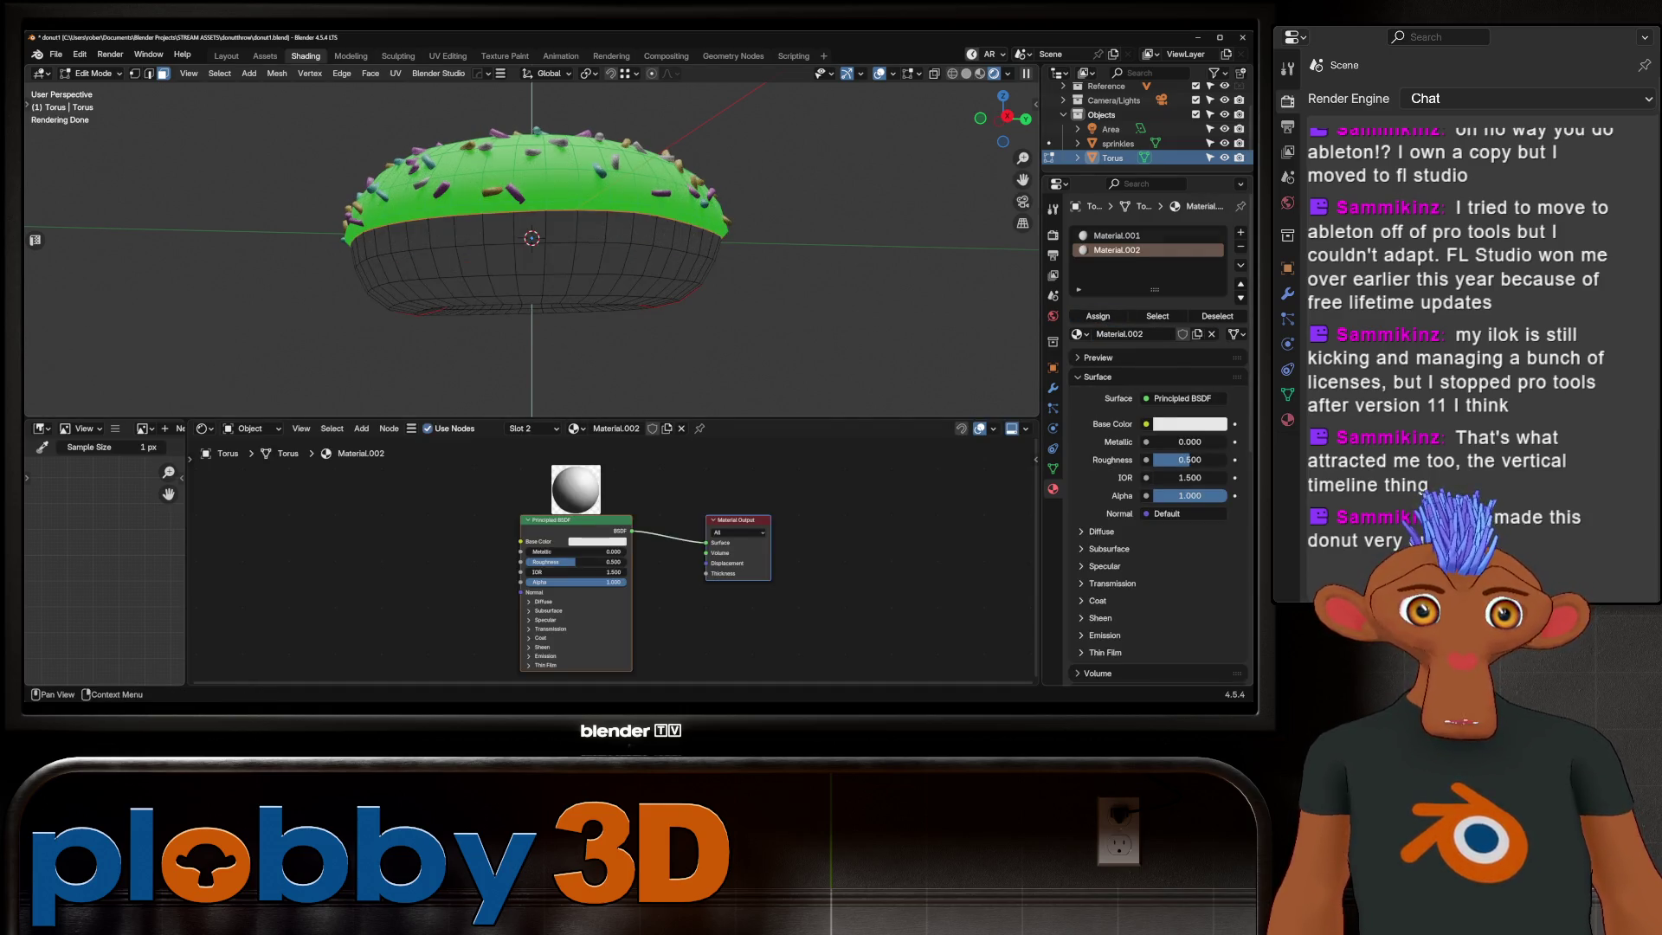
{"action": "double_click", "coordinate": [1117, 250]}
{"action": "type", "text": "I"}
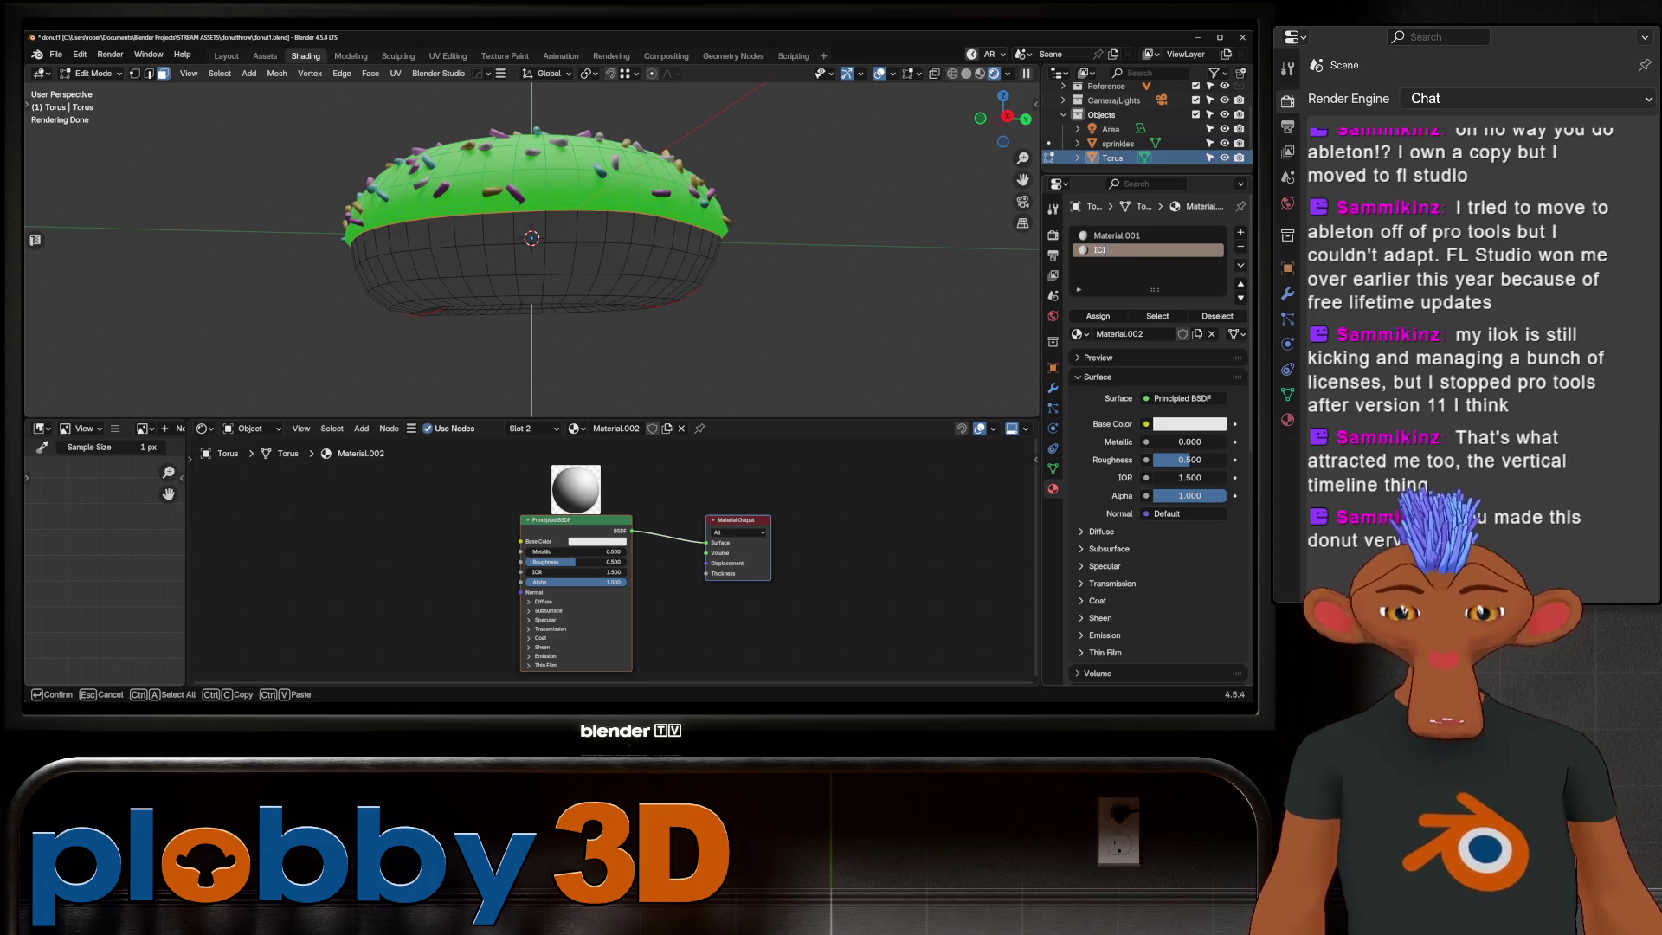
{"action": "type", "text": "cng"}
{"action": "key", "text": "Return"}
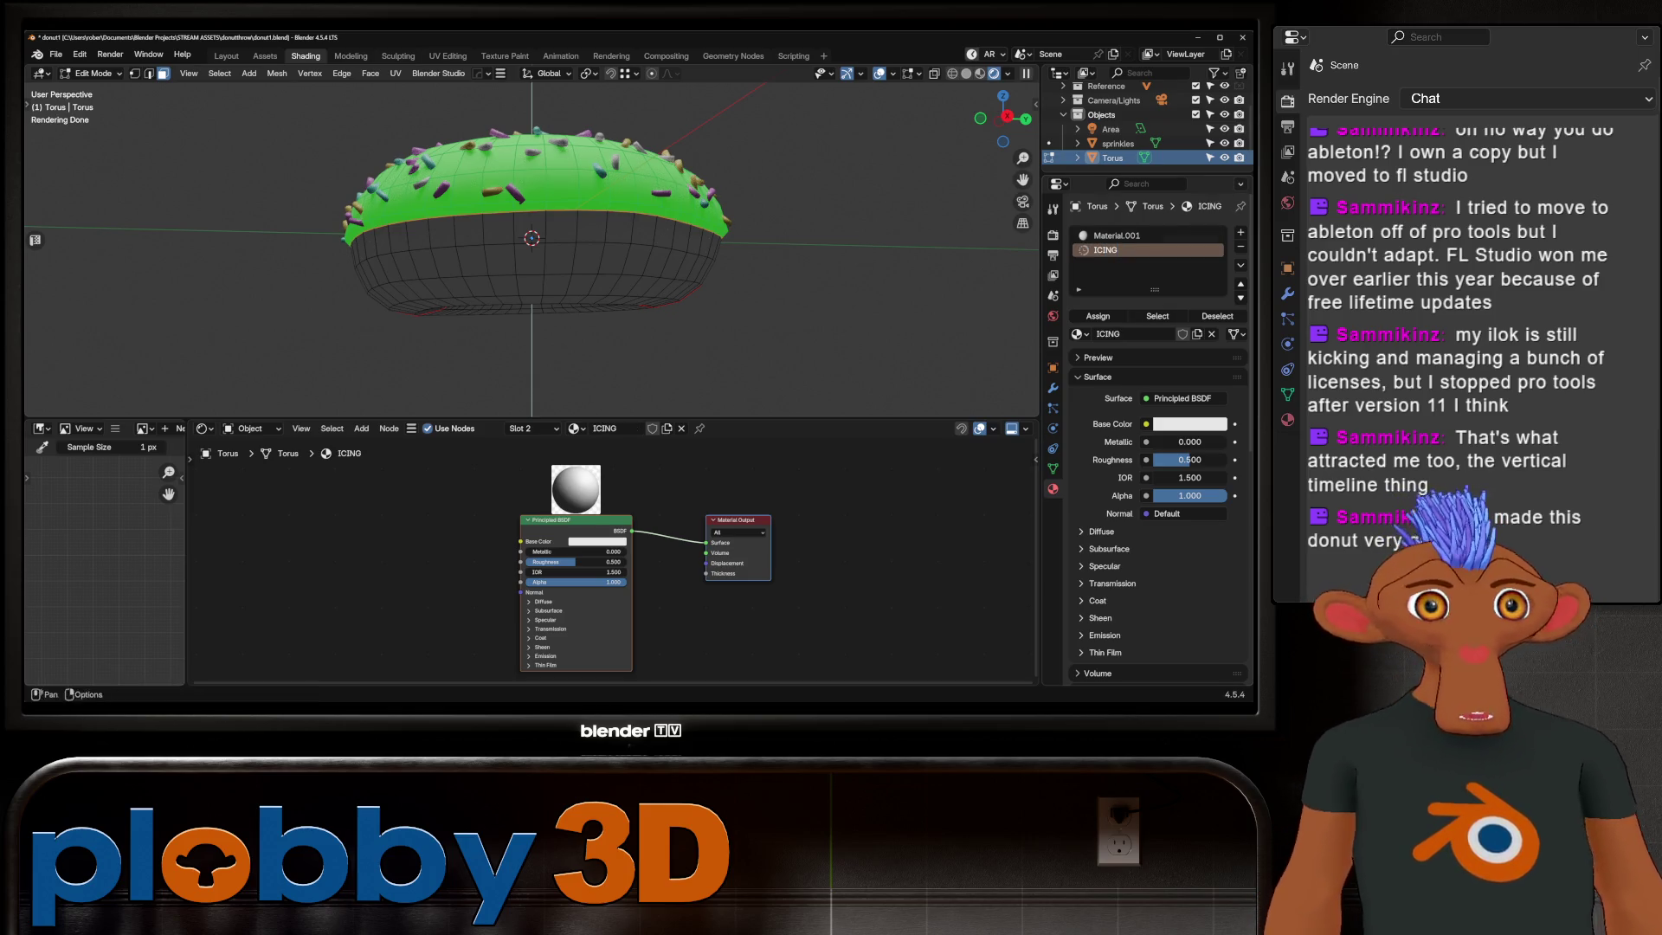
Step: Rename the first material to doughnut
{"action": "left_click", "coordinate": [1117, 235]}
{"action": "double_click", "coordinate": [1117, 234]}
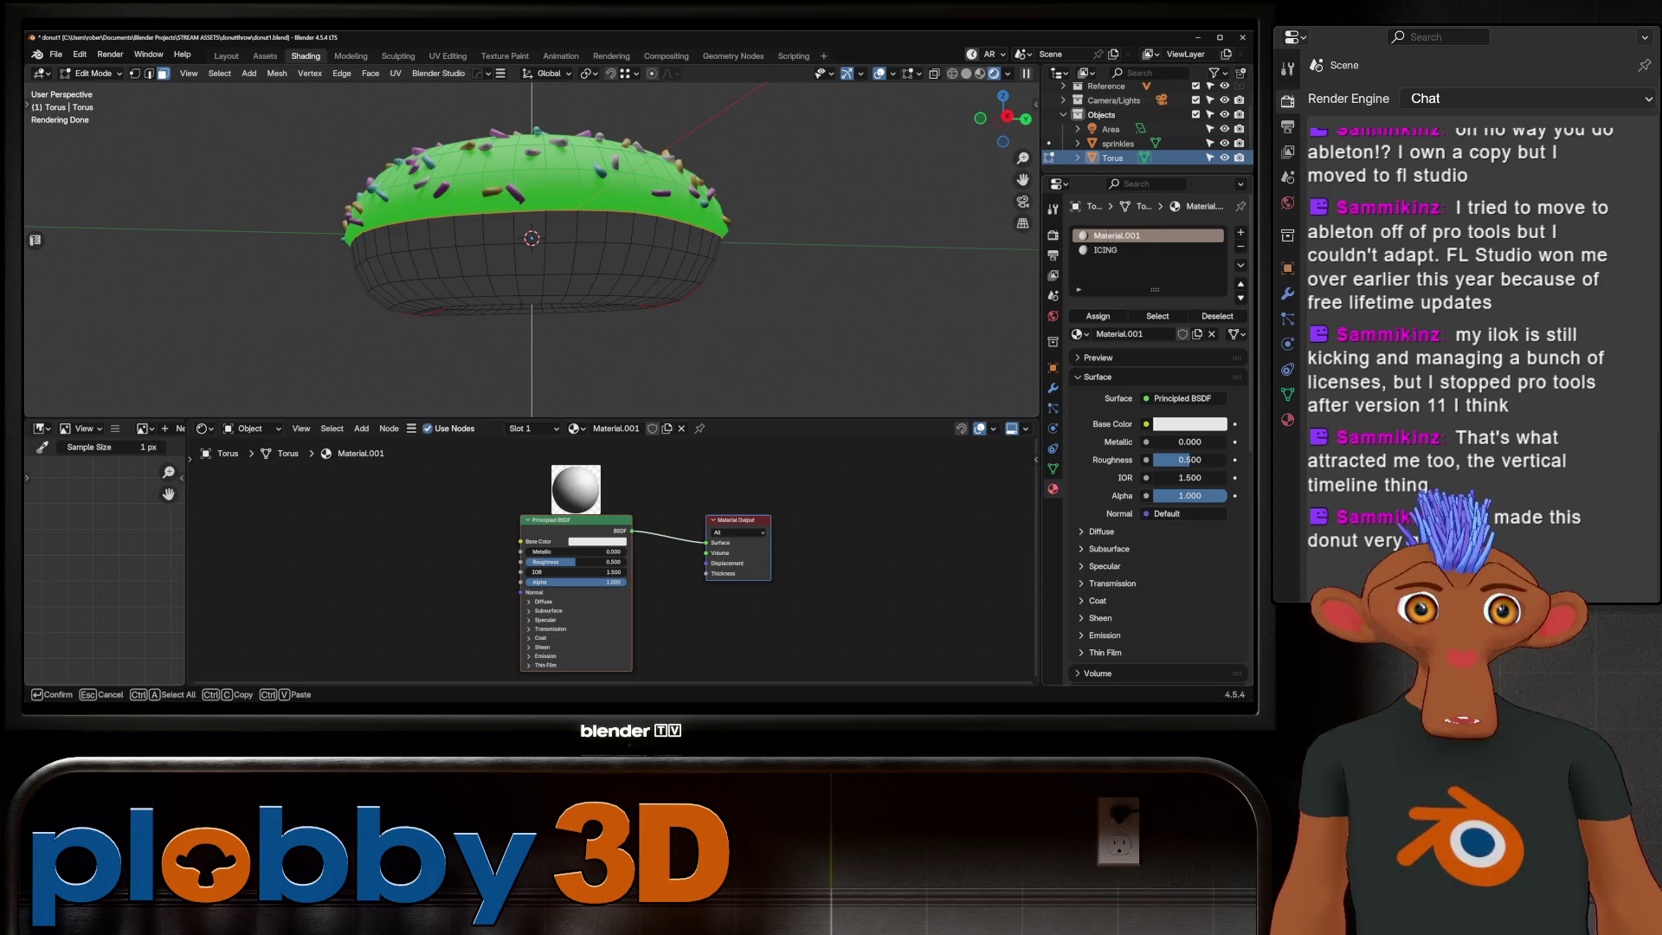
{"action": "type", "text": "doughnut"}
{"action": "key", "text": "Return"}
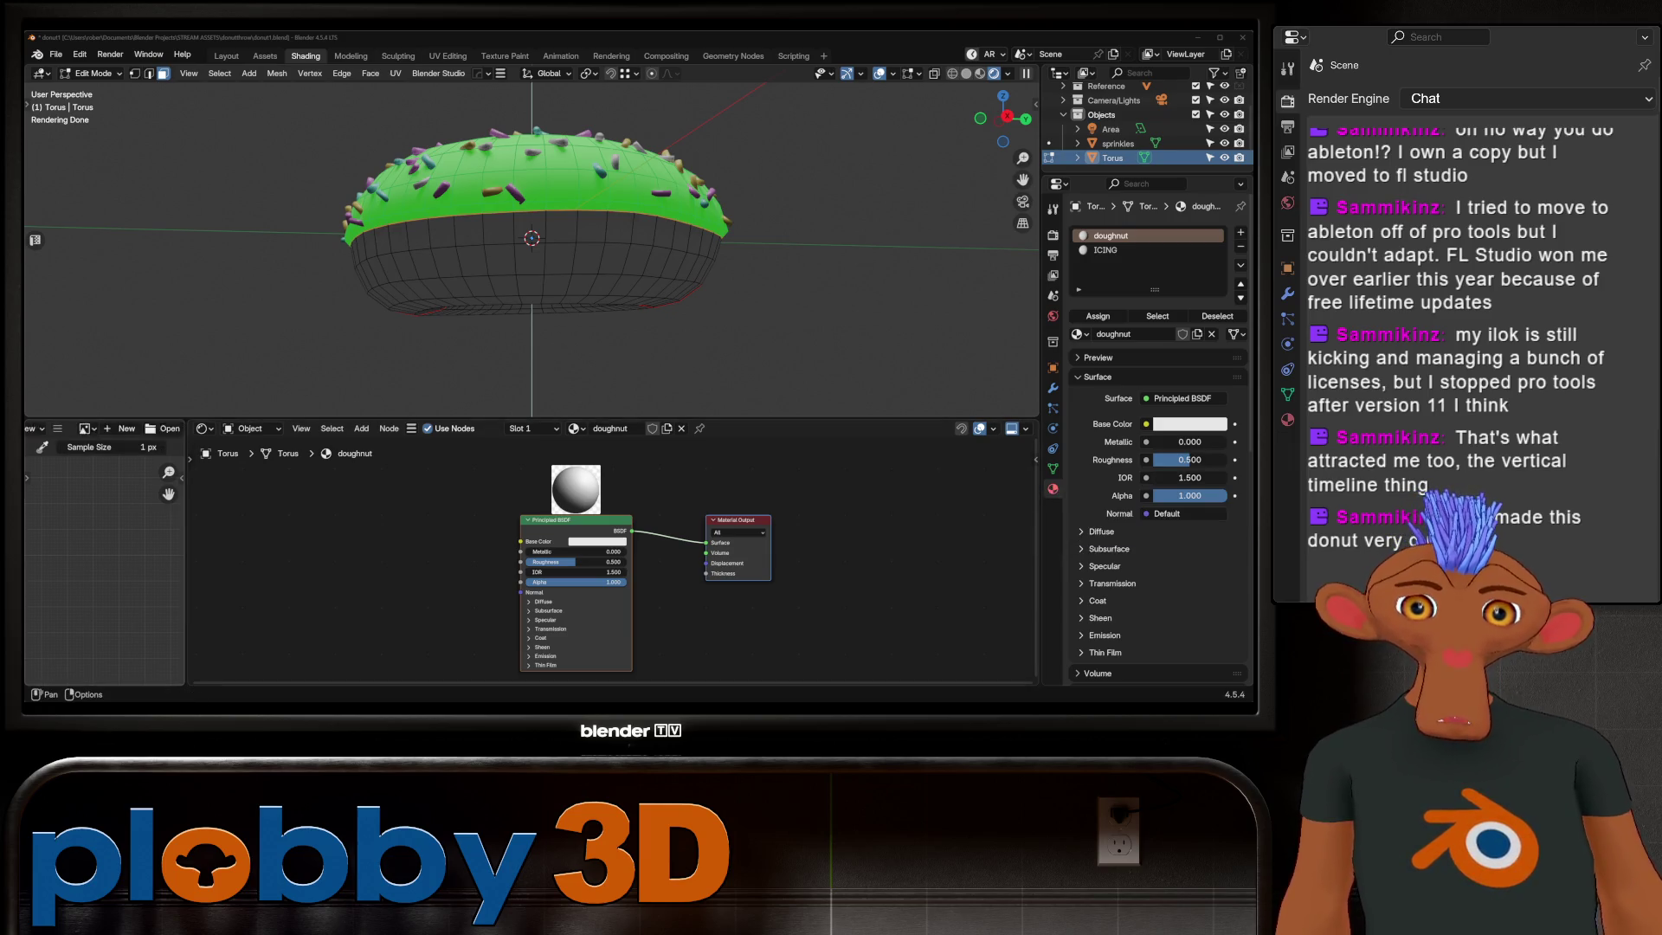
Step: Start browsing for a reference image in the Image Editor
{"action": "left_click", "coordinate": [134, 427]}
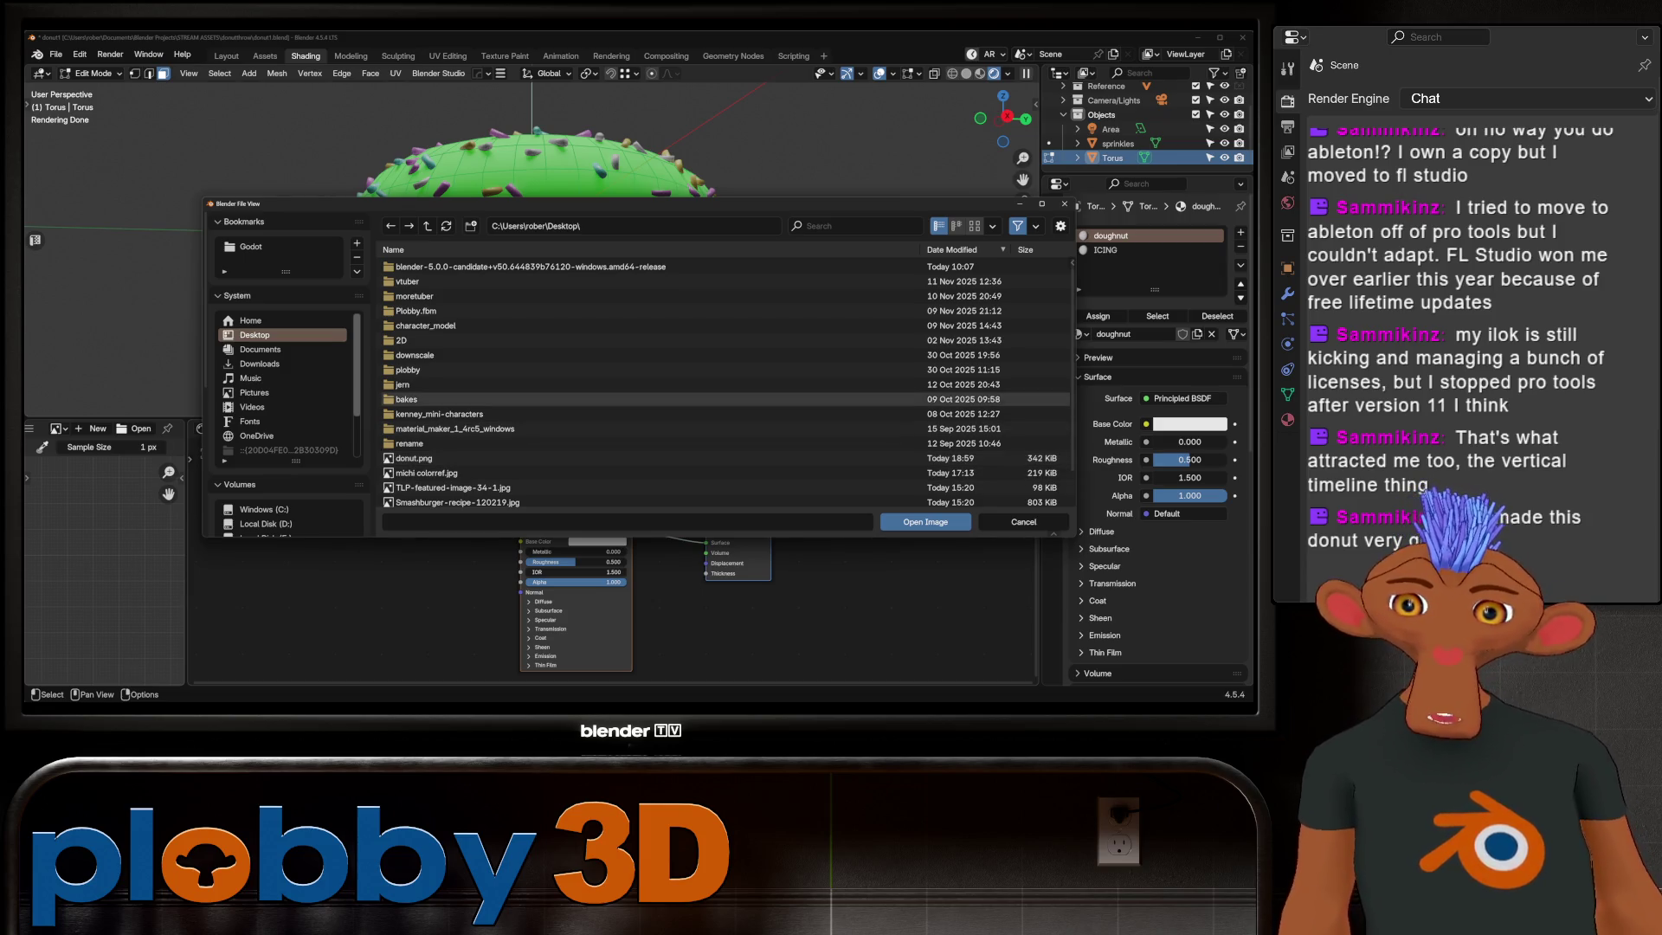
{"action": "scroll", "coordinate": [584, 396], "scroll_direction": "down", "scroll_amount": 2}
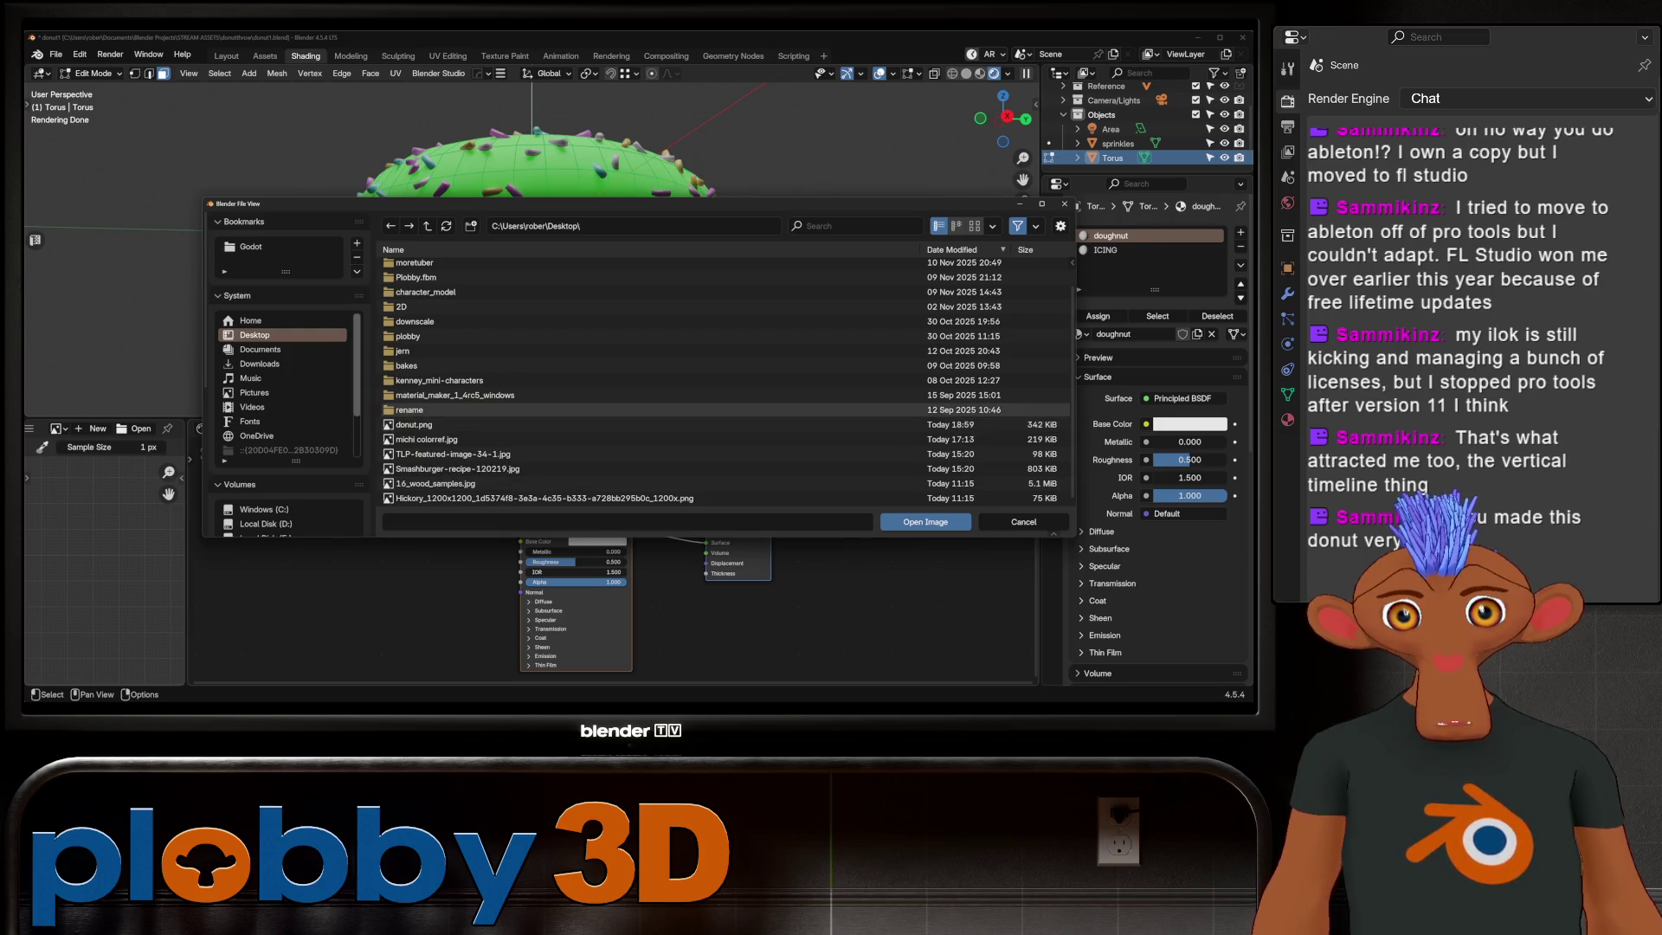
Step: Load donut.png as reference and feed Base Color from a Mix Color node set to Mix
{"action": "left_click", "coordinate": [430, 424]}
{"action": "left_click", "coordinate": [925, 521]}
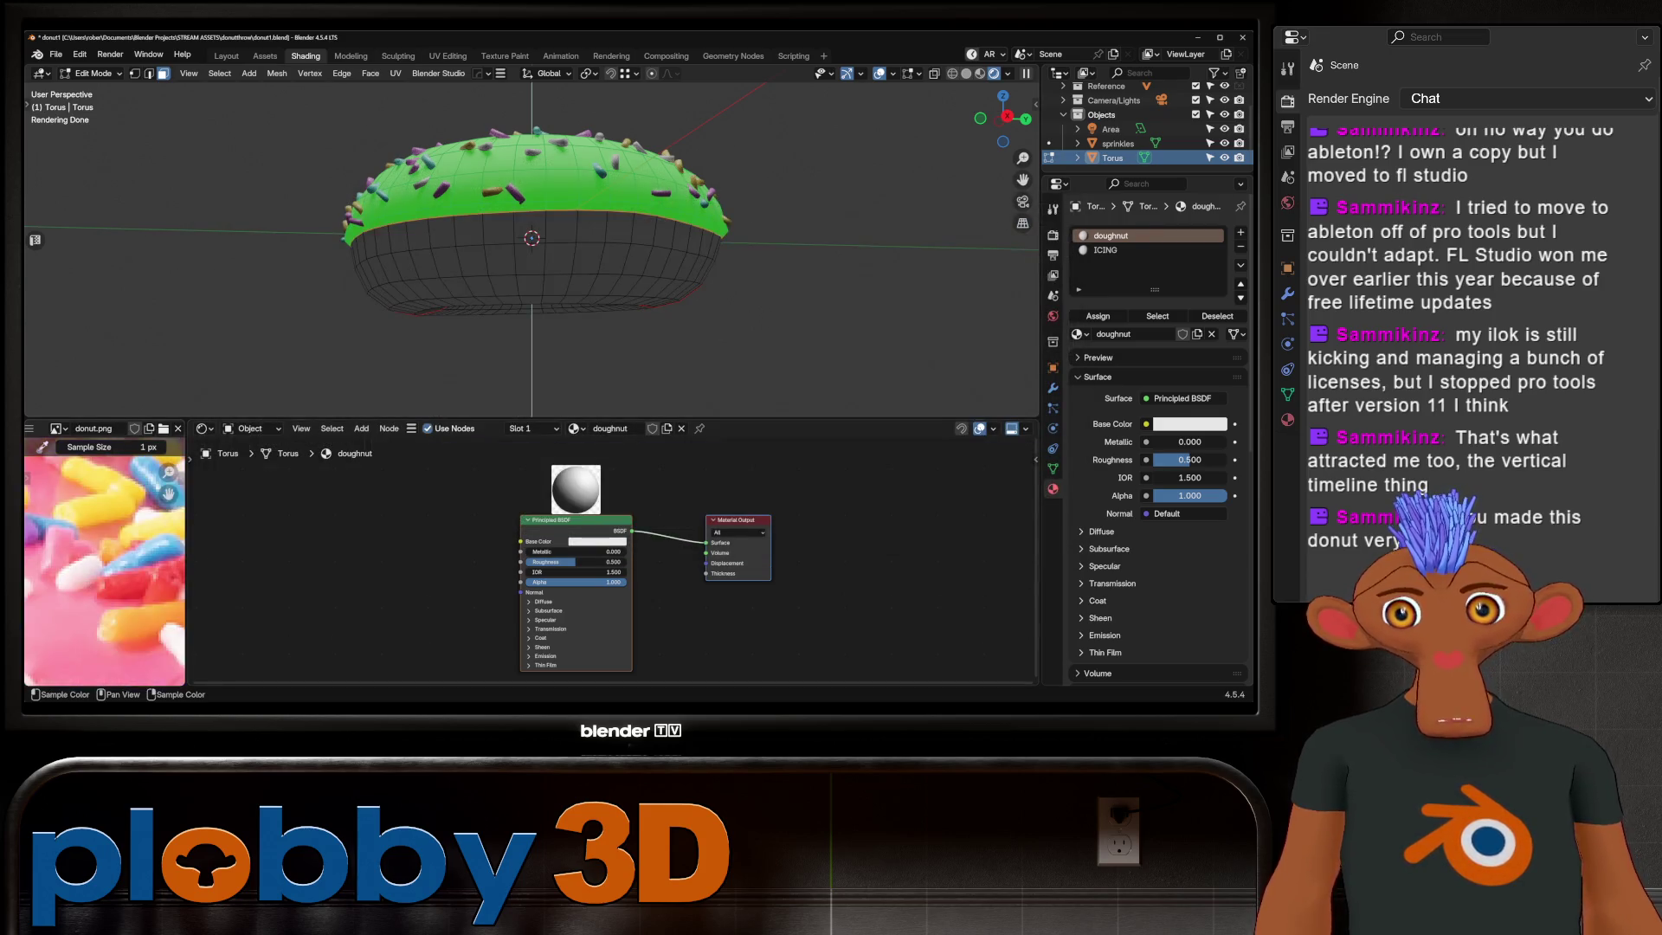
{"action": "scroll", "coordinate": [104, 578], "scroll_direction": "down", "scroll_amount": 1}
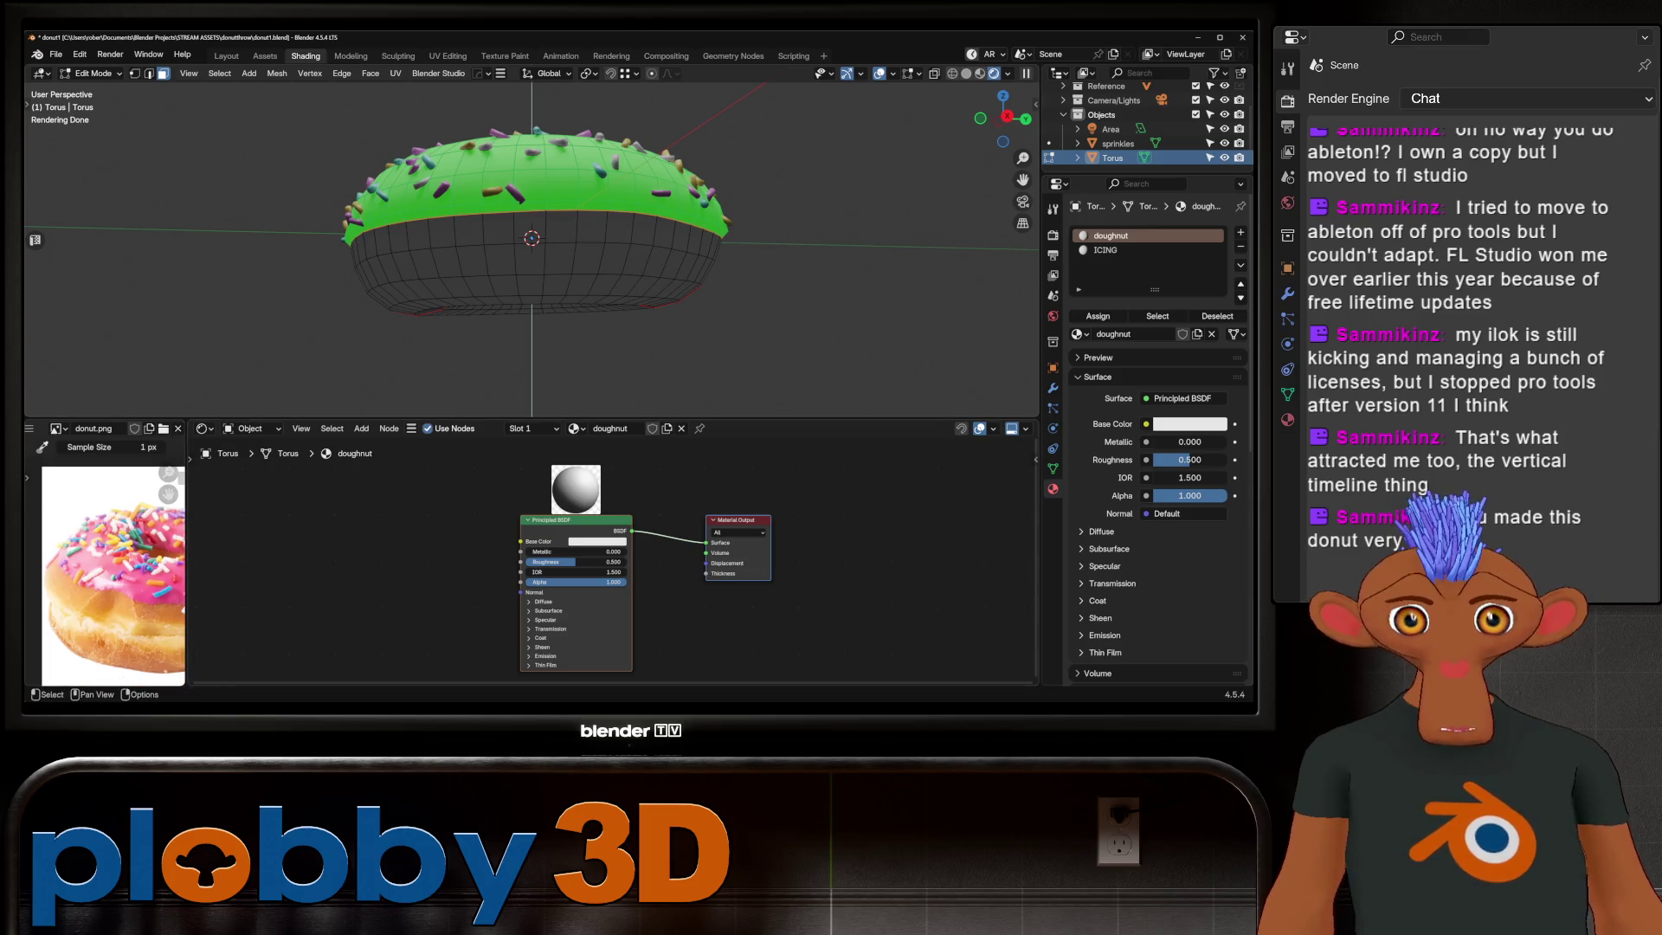
{"action": "left_click_drag", "start_coordinate": [520, 592], "coordinate": [351, 532]}
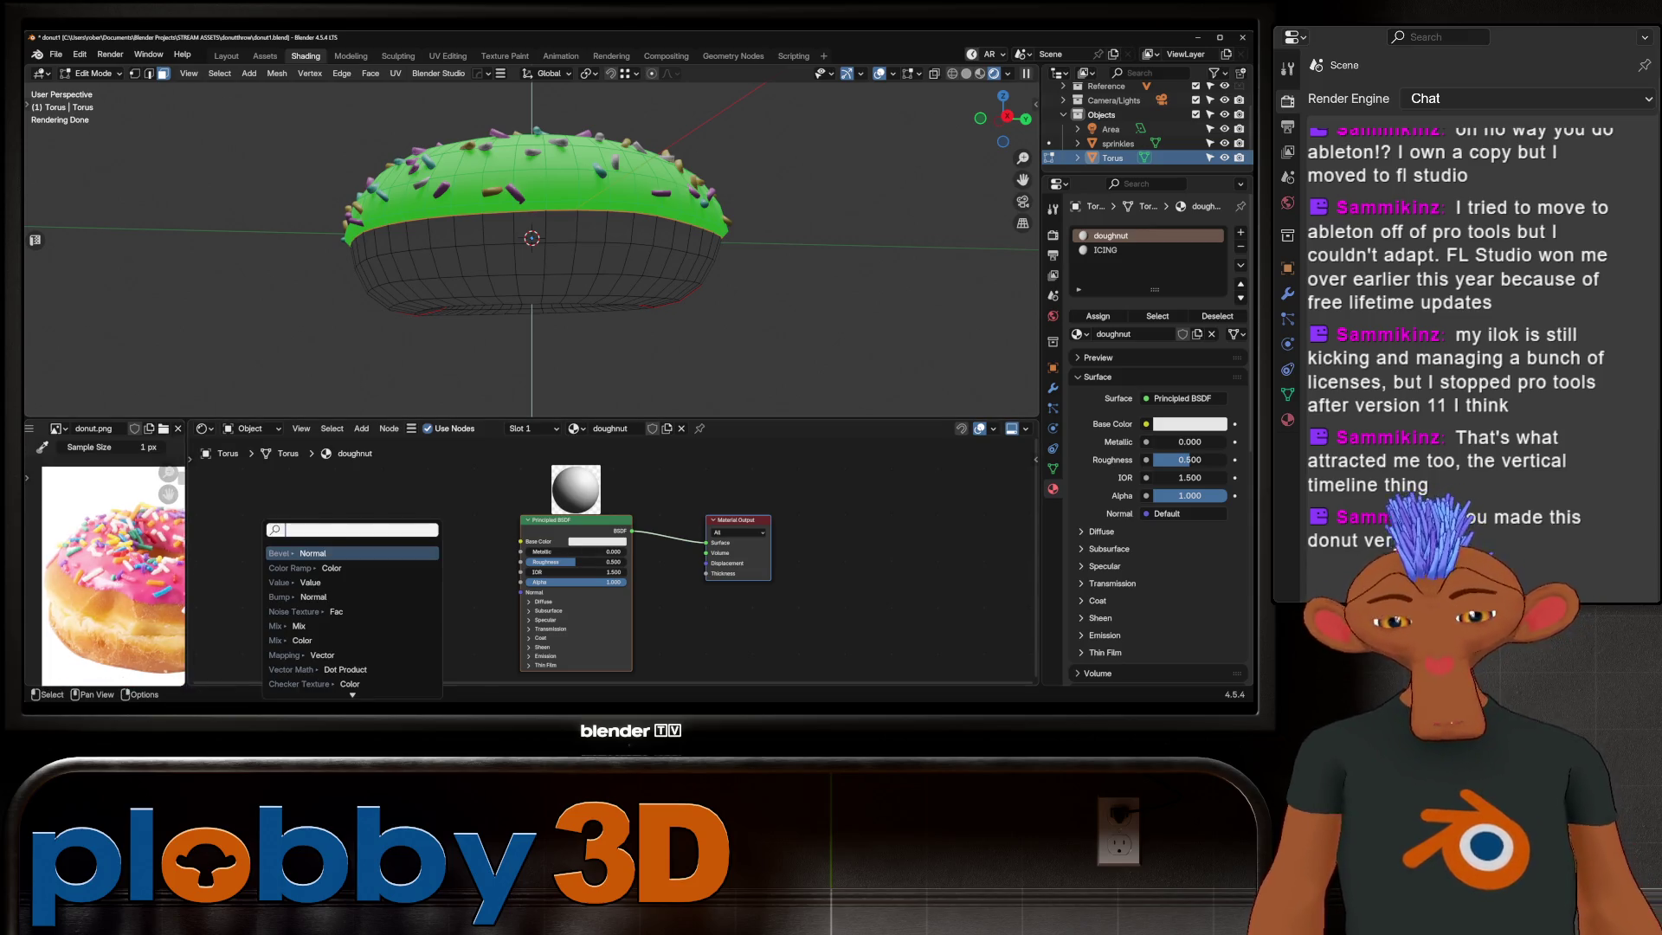
{"action": "type", "text": "mix color"}
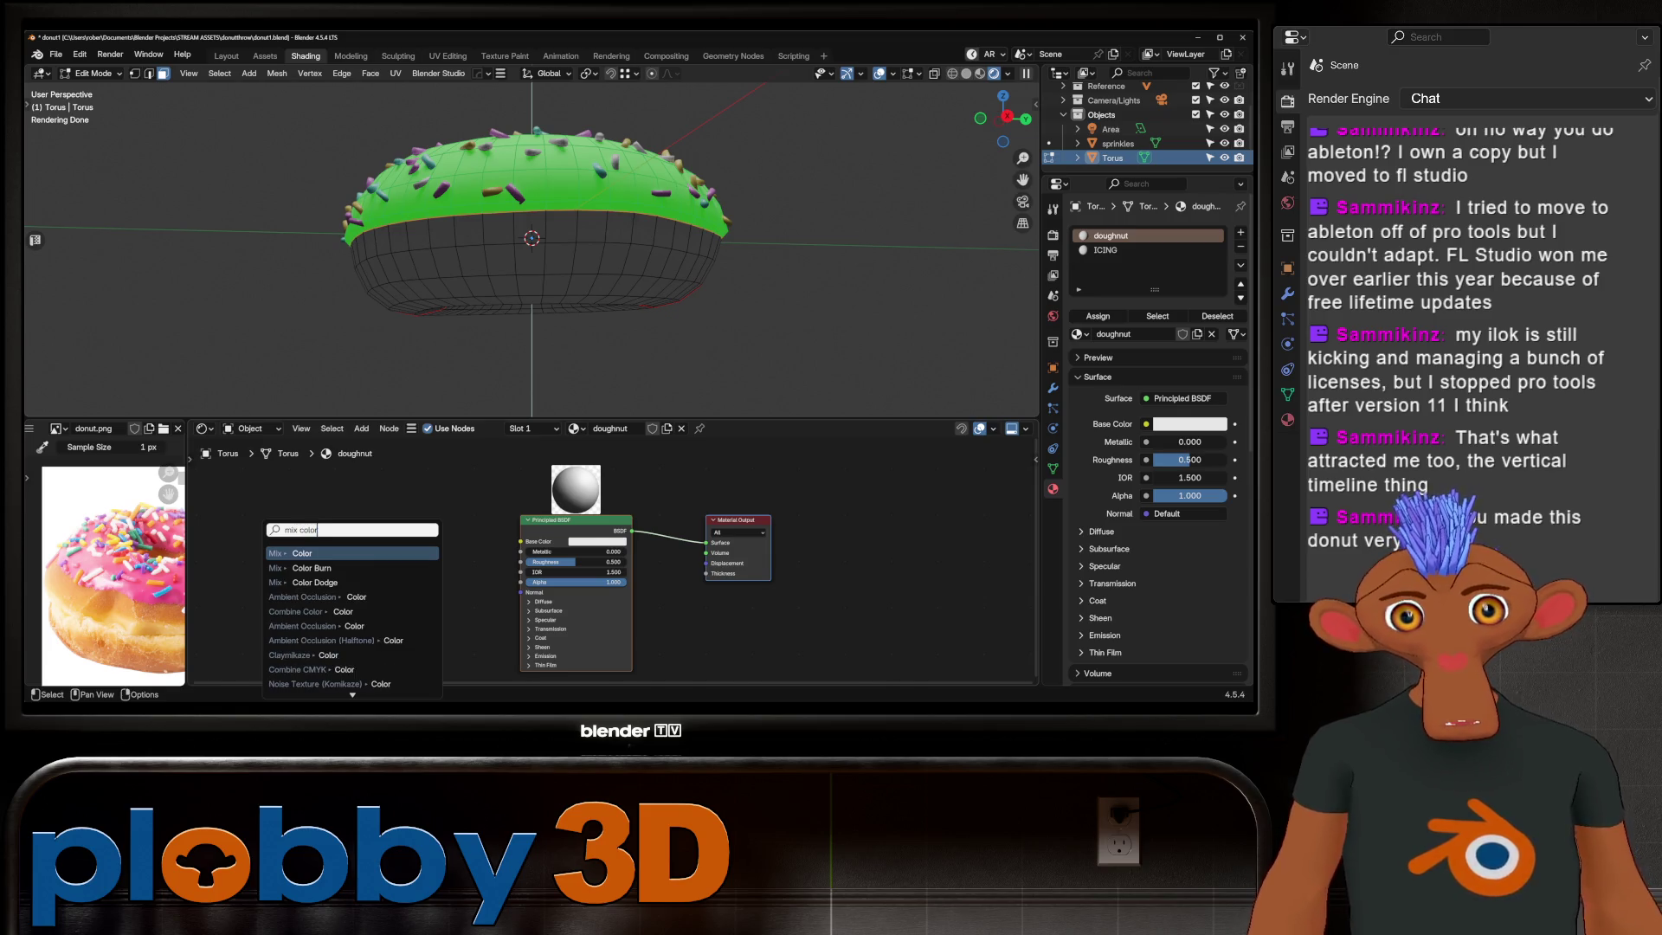
{"action": "key", "text": "Return"}
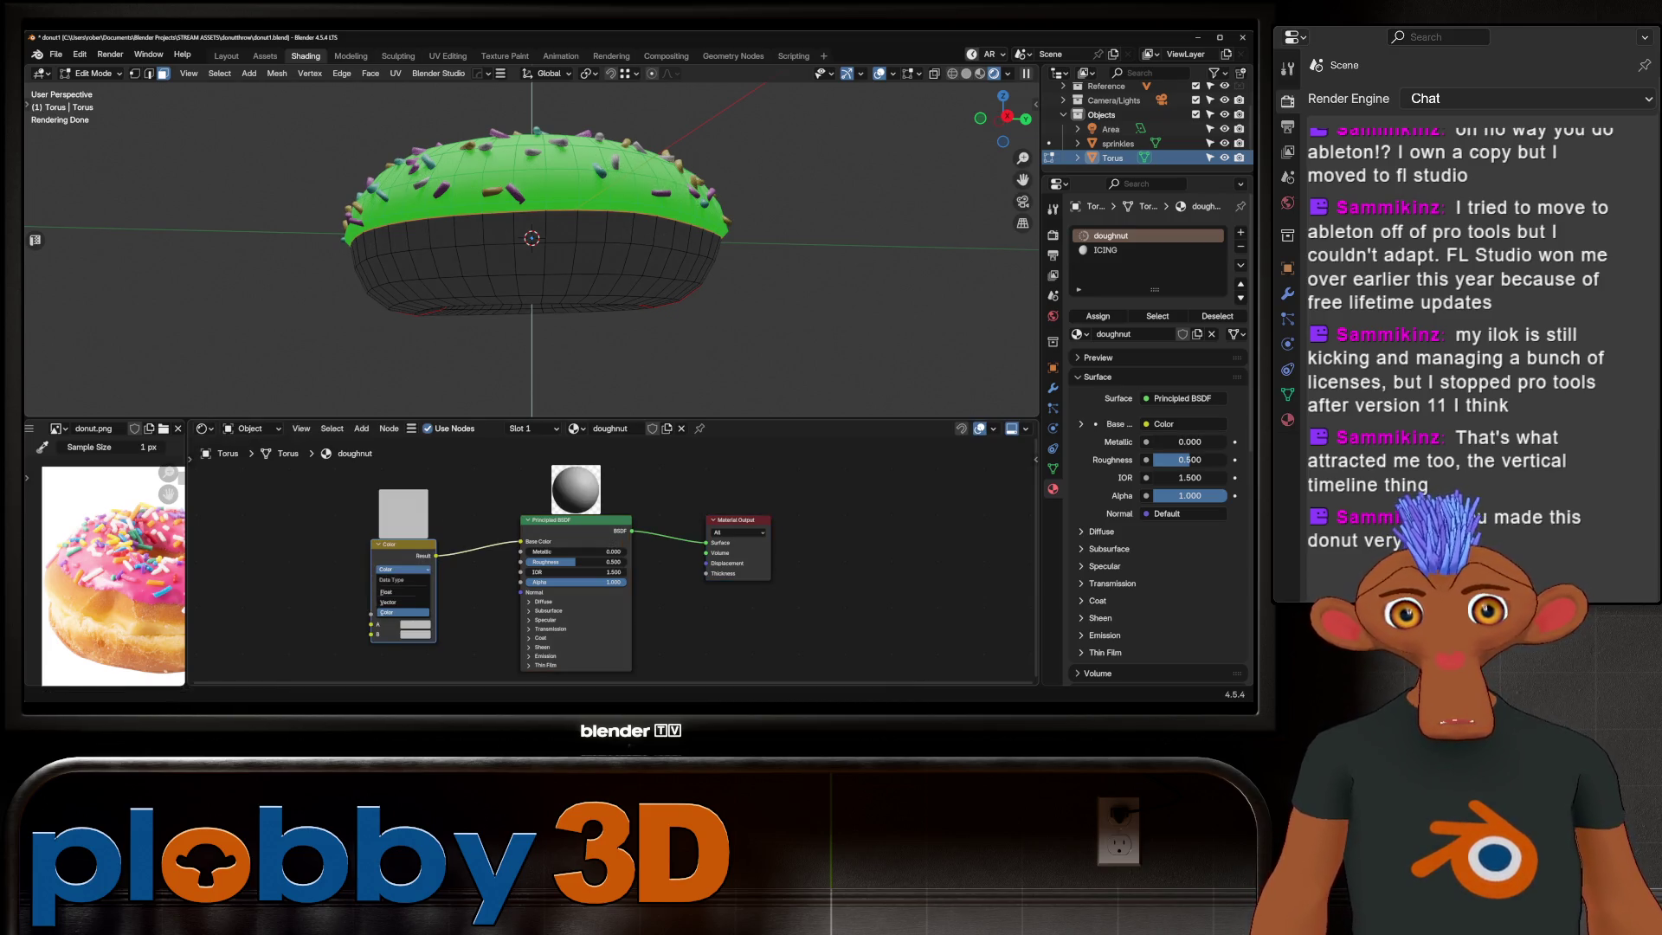
{"action": "left_click", "coordinate": [403, 579]}
{"action": "left_click", "coordinate": [404, 581]}
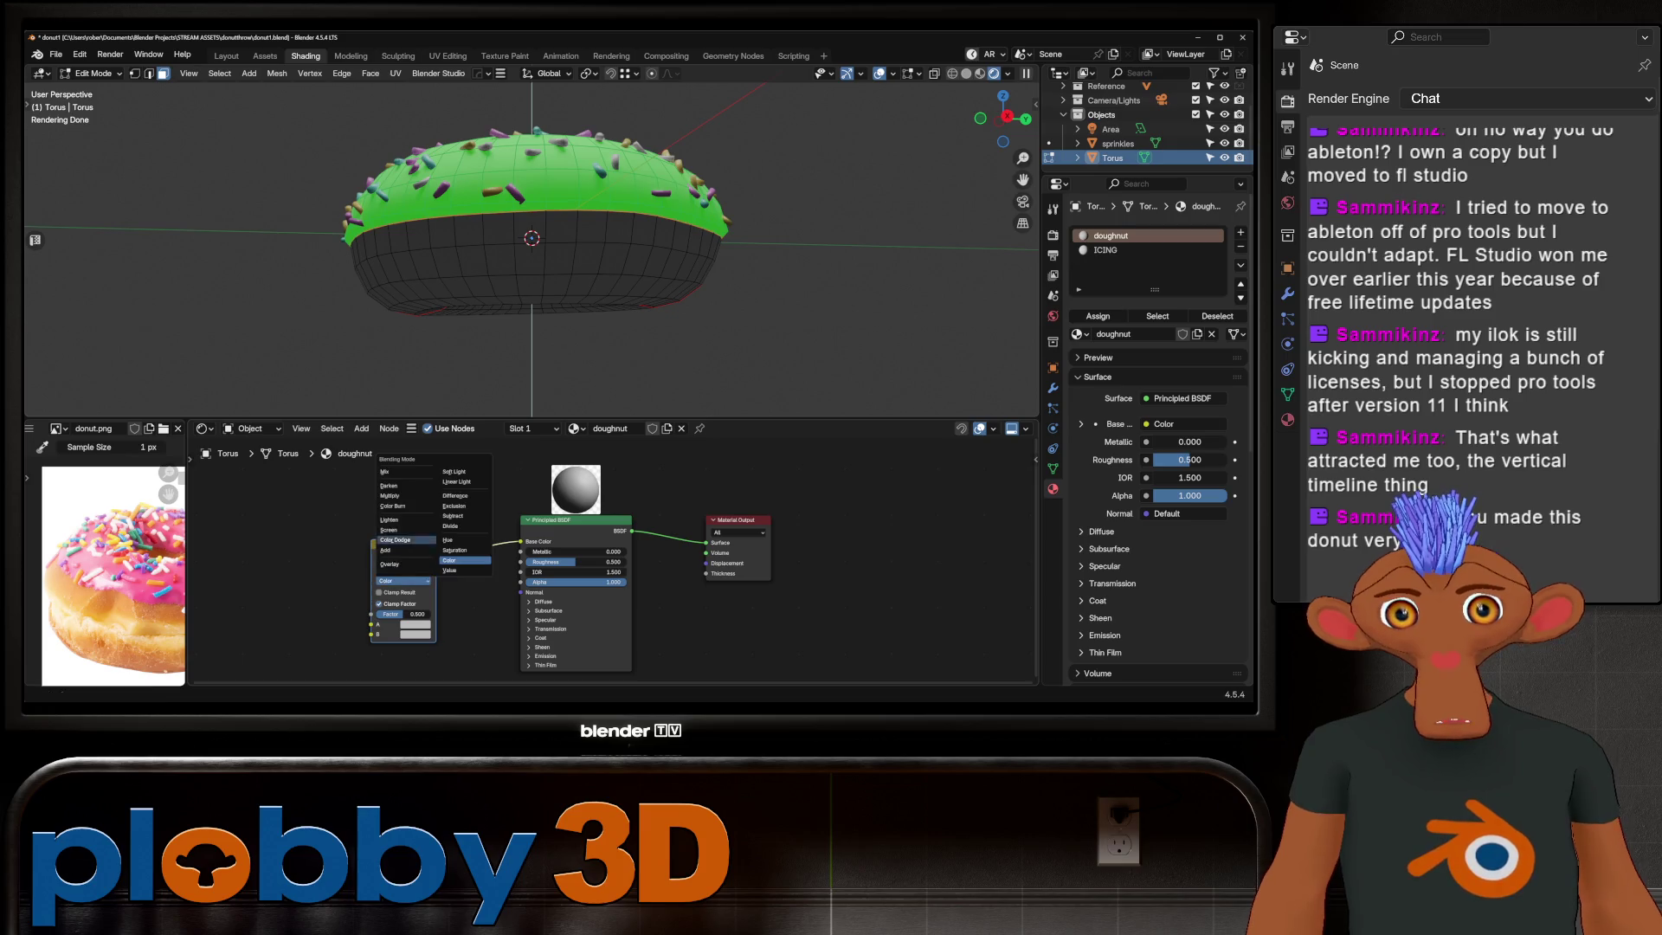
{"action": "left_click", "coordinate": [387, 471]}
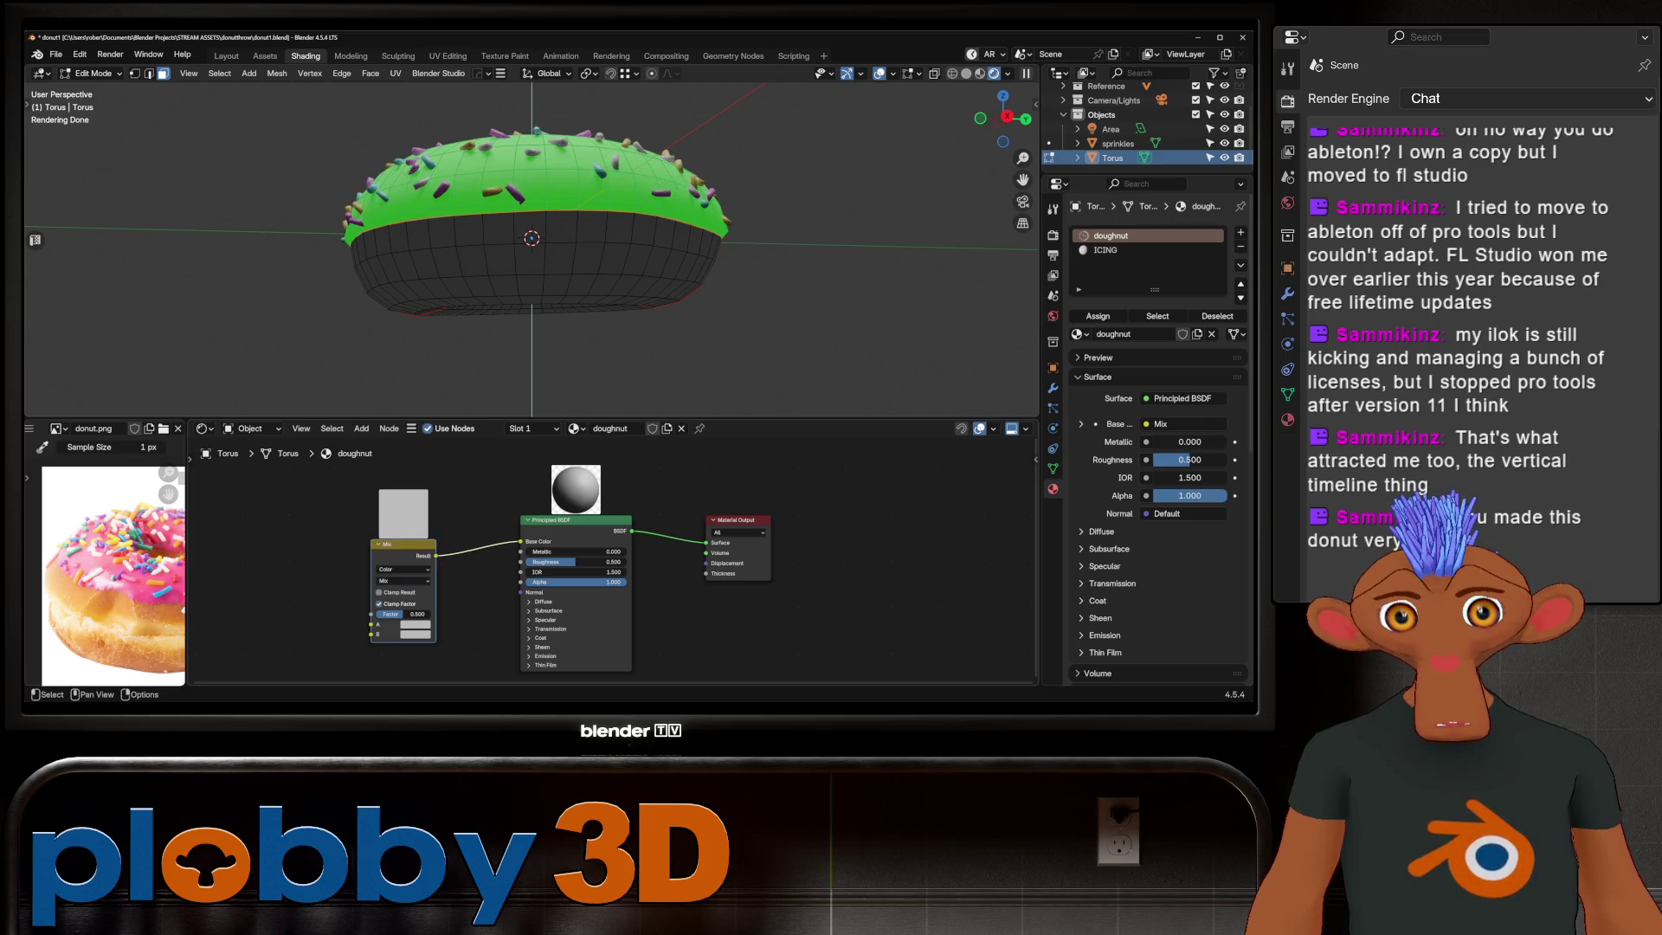
{"action": "scroll", "coordinate": [209, 611], "scroll_direction": "up", "scroll_amount": 2}
{"action": "scroll", "coordinate": [168, 492], "scroll_direction": "up", "scroll_amount": 3}
Step: Sample the orange dough tone from the photo into the Mix node's B colour
{"action": "middle_click_drag", "start_coordinate": [168, 491], "coordinate": [156, 434]}
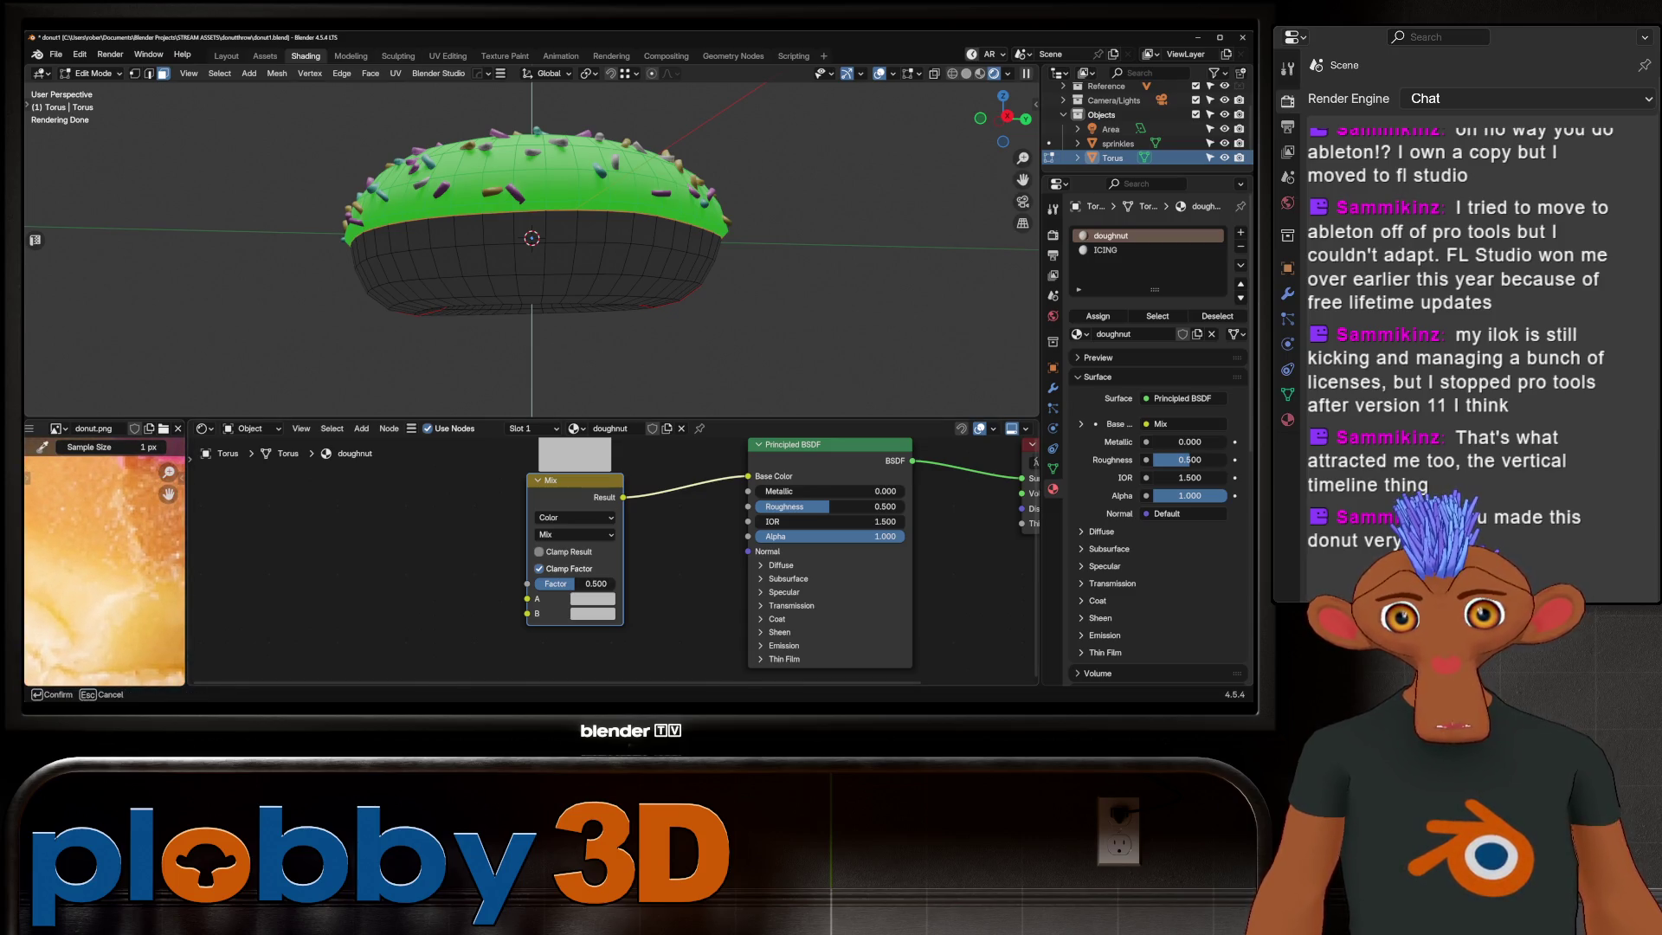
{"action": "left_click", "coordinate": [104, 571]}
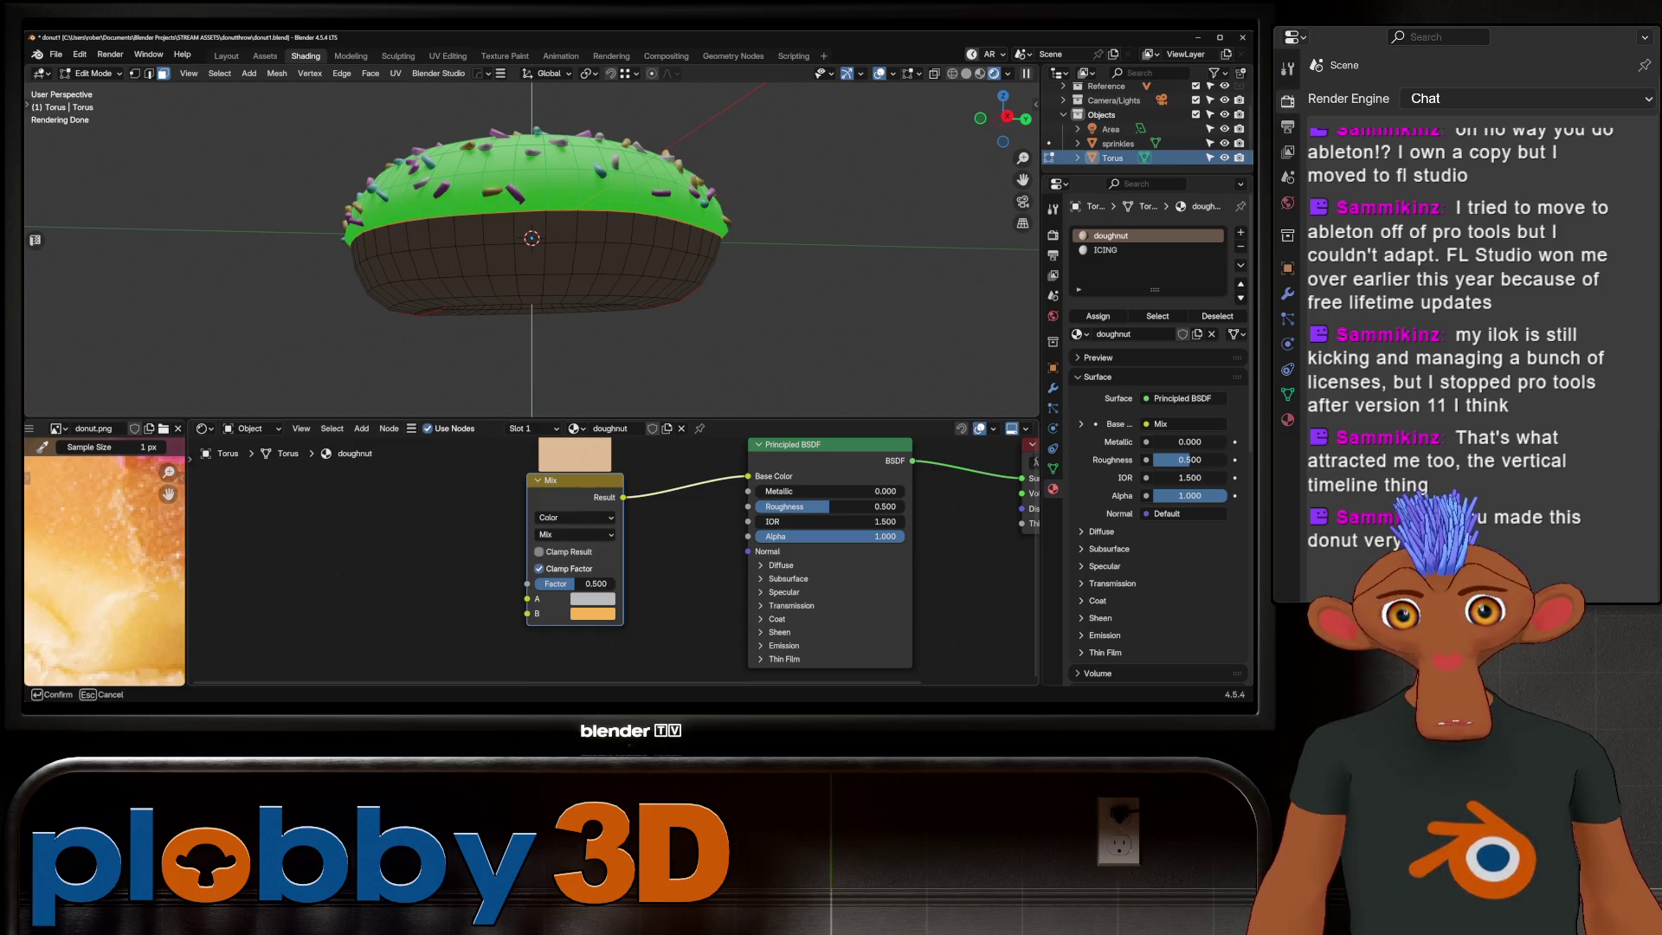
{"action": "scroll", "coordinate": [887, 631], "scroll_direction": "down", "scroll_amount": 5}
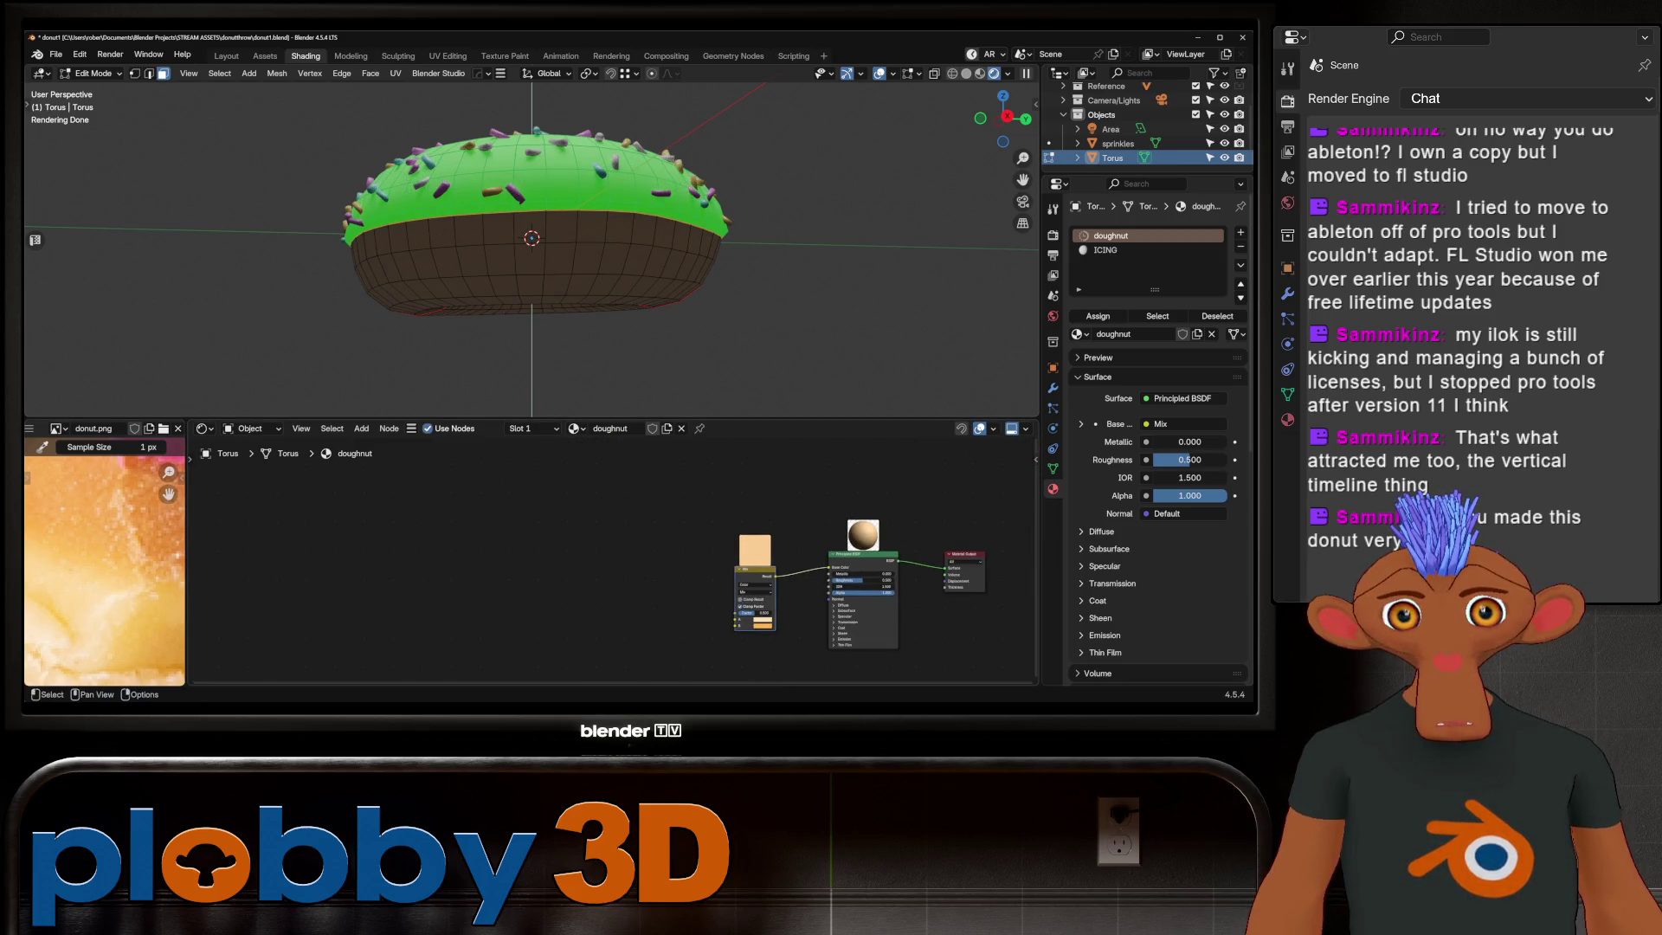
{"action": "scroll", "coordinate": [862, 646], "scroll_direction": "up", "scroll_amount": 3}
{"action": "scroll", "coordinate": [862, 645], "scroll_direction": "up", "scroll_amount": 2}
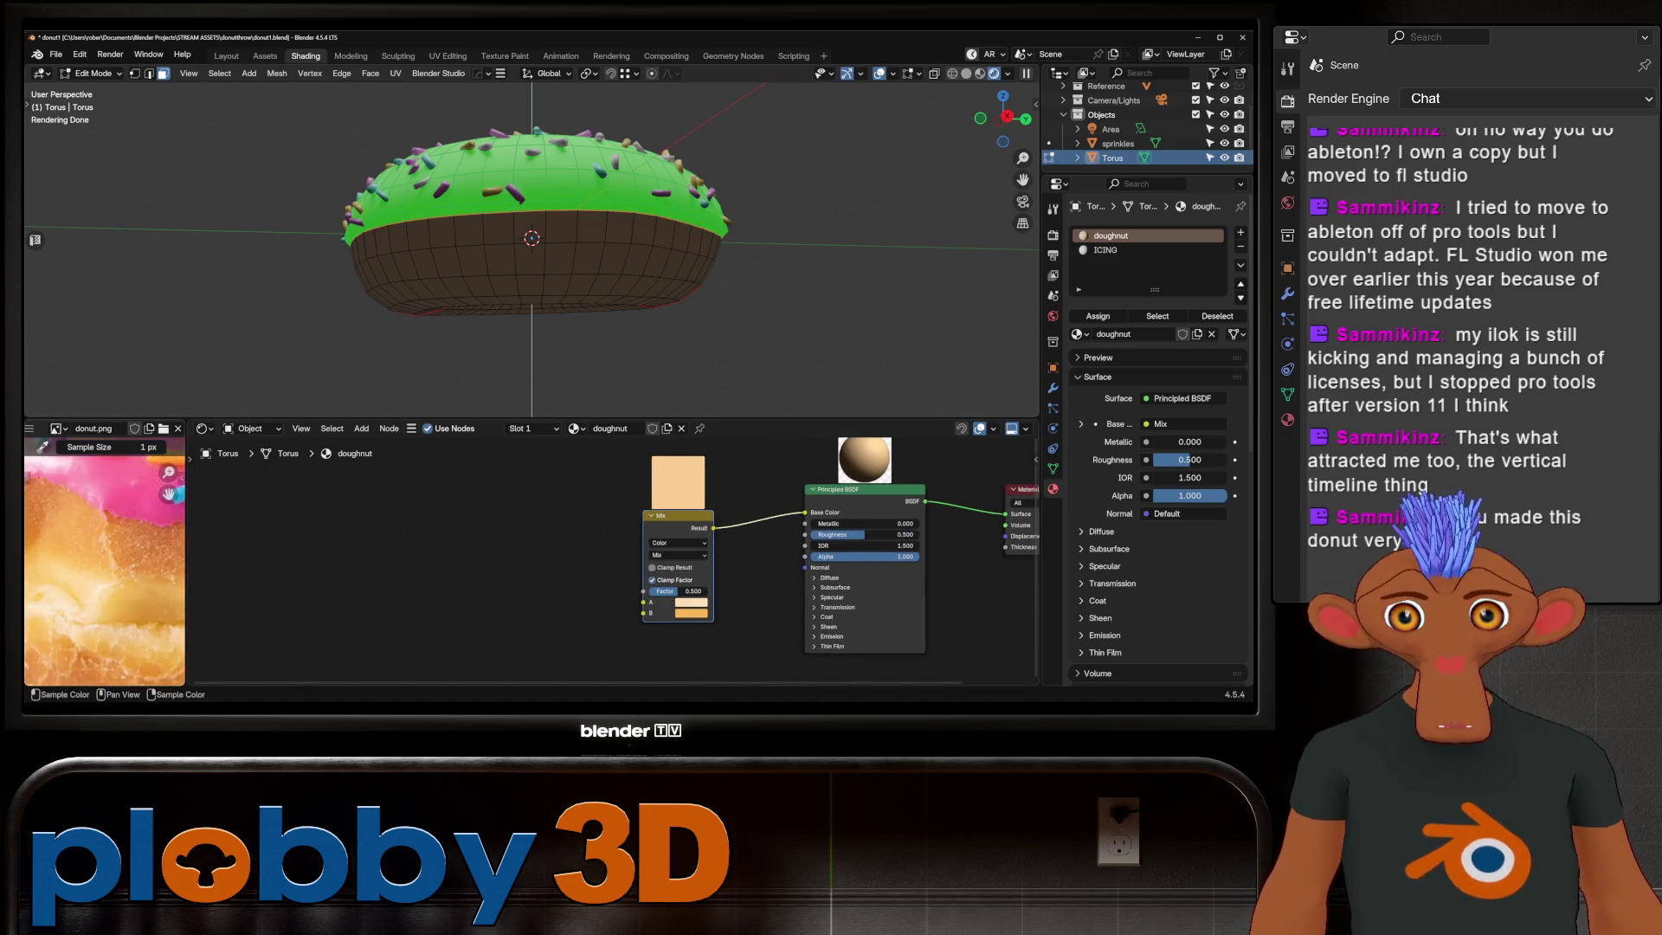
{"action": "scroll", "coordinate": [104, 559], "scroll_direction": "down", "scroll_amount": 4}
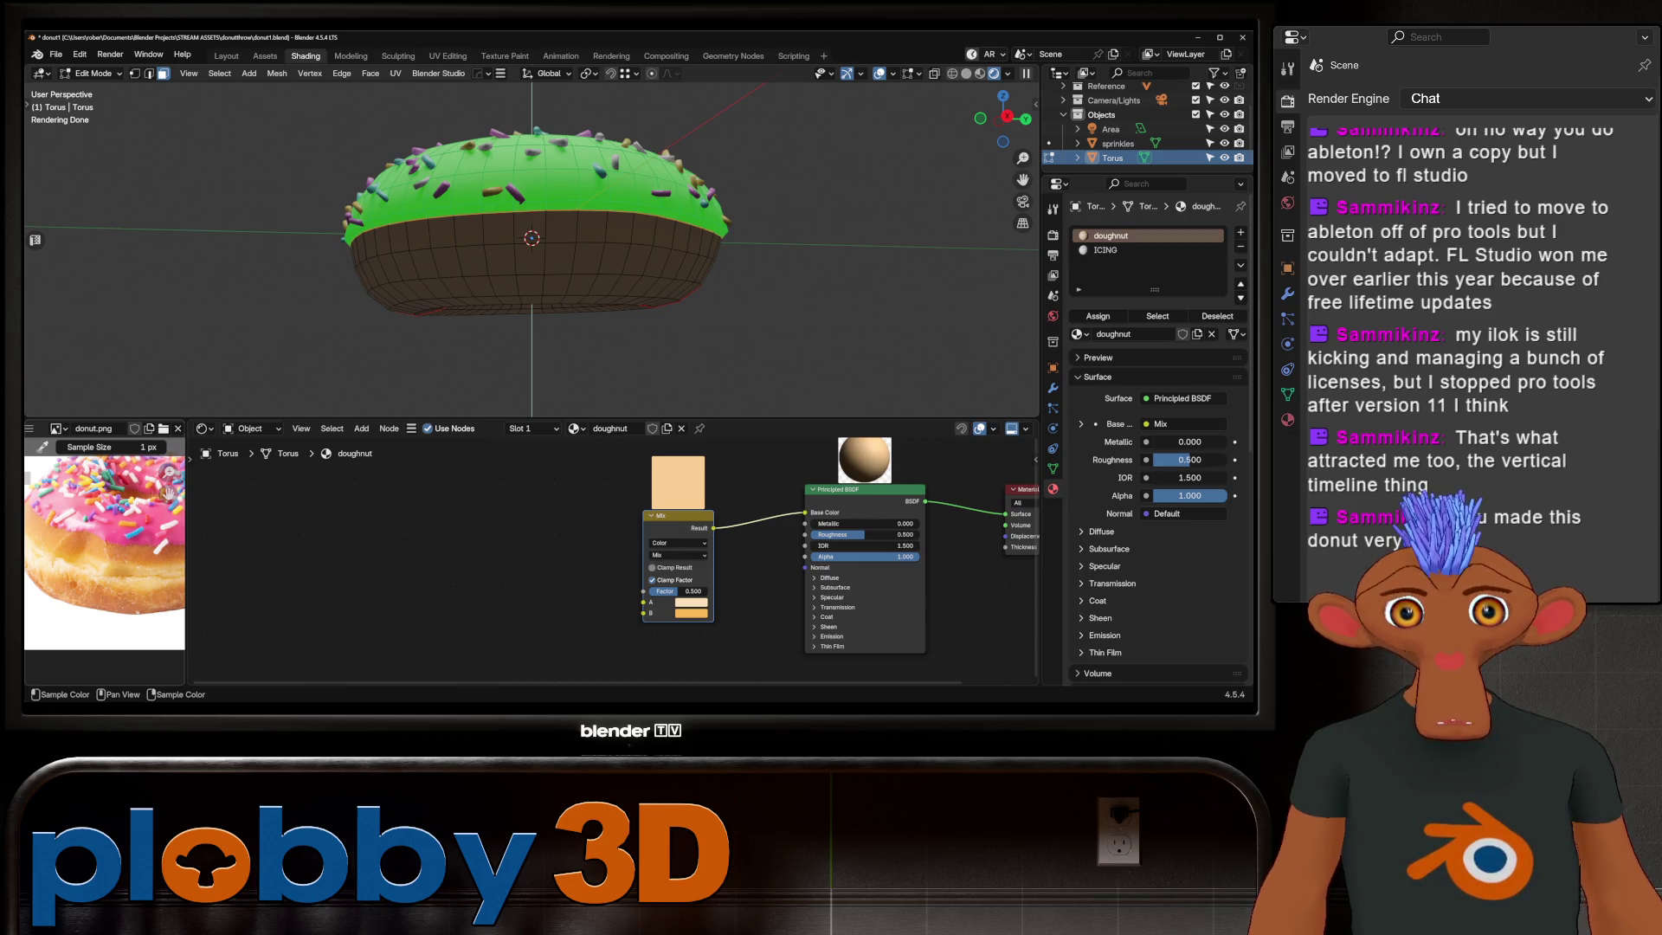
{"action": "scroll", "coordinate": [104, 559], "scroll_direction": "up", "scroll_amount": 3}
{"action": "scroll", "coordinate": [105, 559], "scroll_direction": "up", "scroll_amount": 2}
{"action": "middle_click_drag", "start_coordinate": [104, 558], "coordinate": [116, 545]}
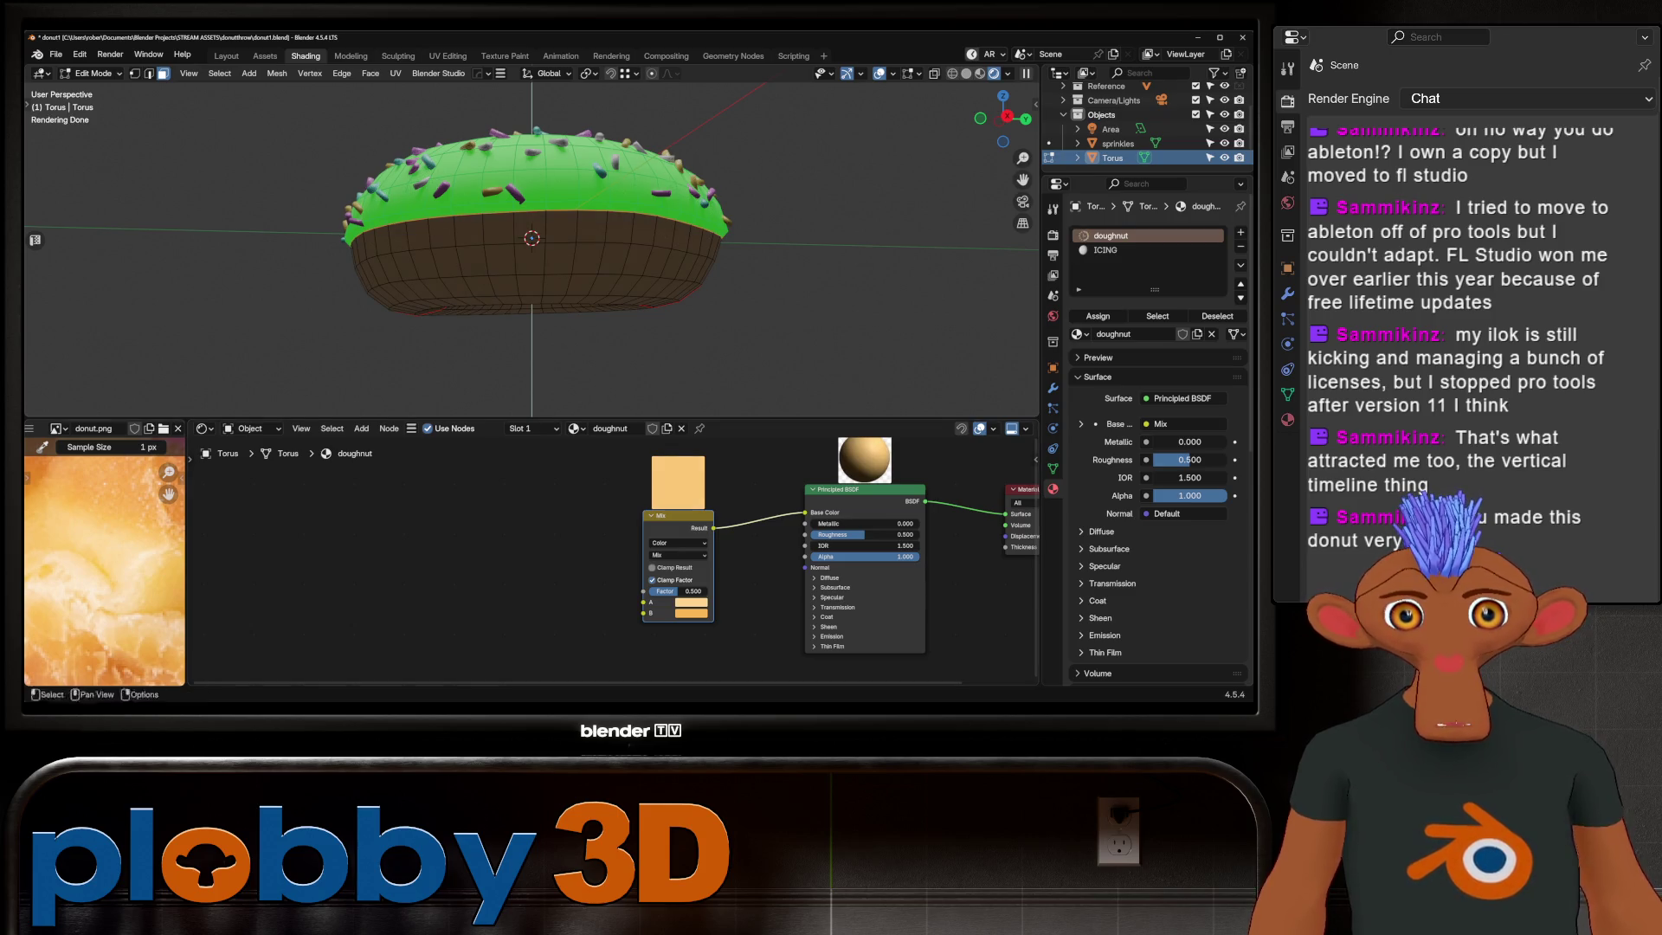
{"action": "mouse_move", "coordinate": [727, 559]}
{"action": "middle_mouse_down"}
{"action": "mouse_move", "coordinate": [598, 527]}
{"action": "mouse_move", "coordinate": [734, 533]}
{"action": "middle_mouse_up"}
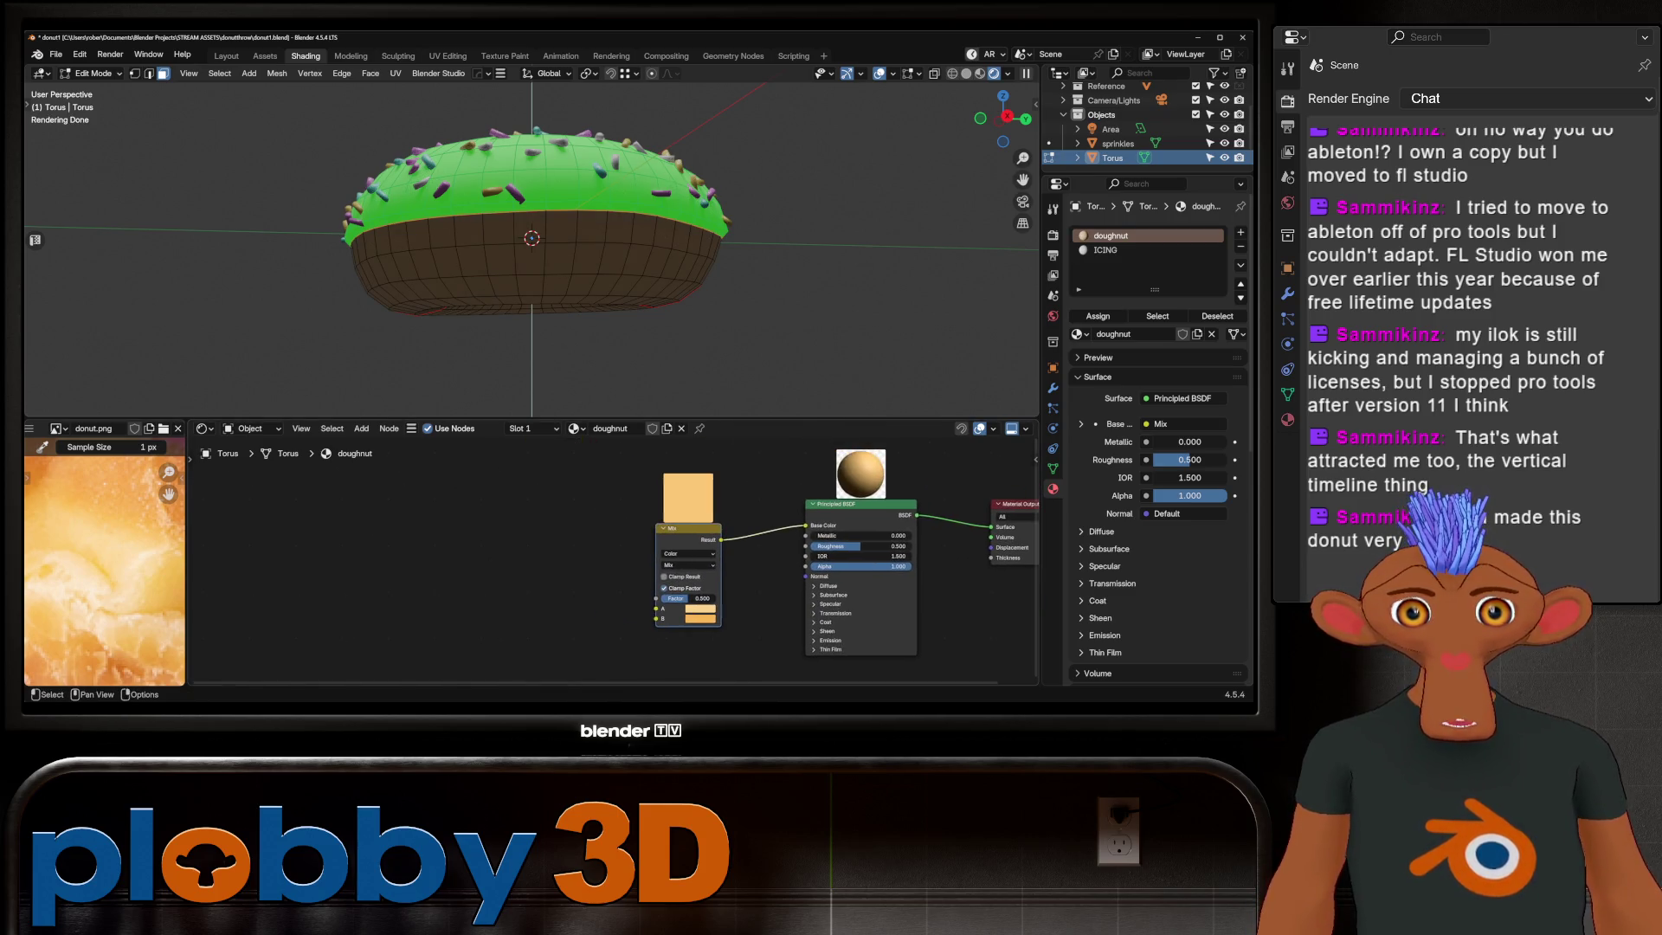
{"action": "key", "text": "shift+a"}
{"action": "type", "text": "noise"}
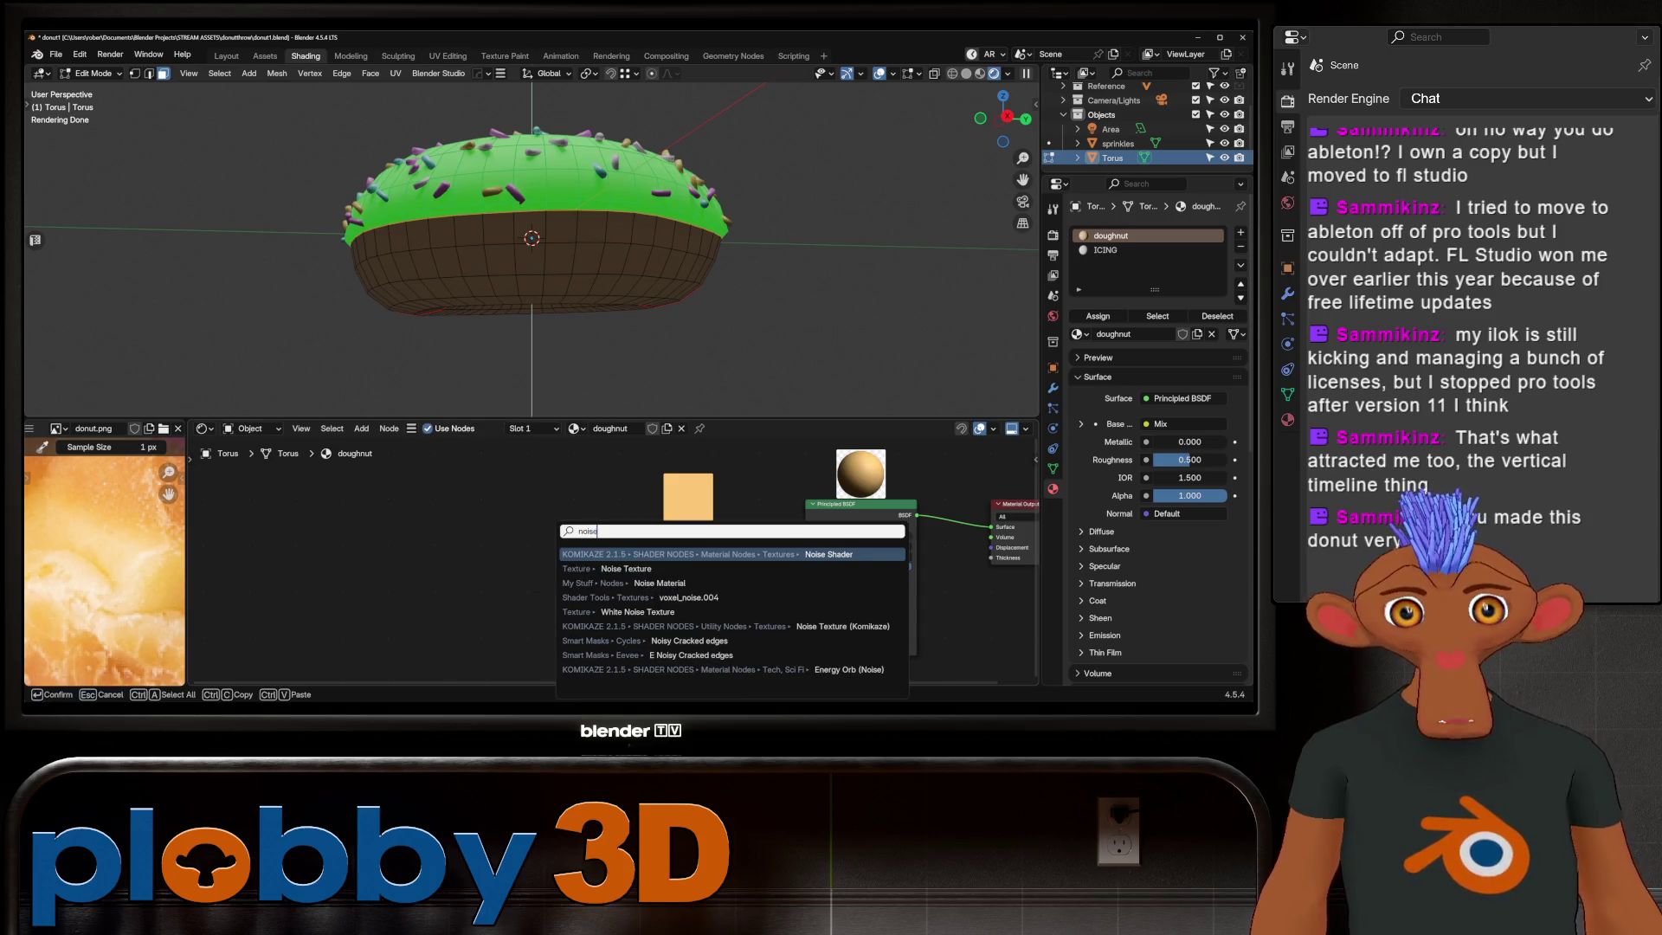
Step: Add a Noise Texture with coordinate mapping driving the Mix factor
{"action": "key", "text": "Down"}
{"action": "key", "text": "Return"}
{"action": "left_click", "coordinate": [461, 535]}
{"action": "left_click_drag", "start_coordinate": [494, 545], "coordinate": [658, 598]}
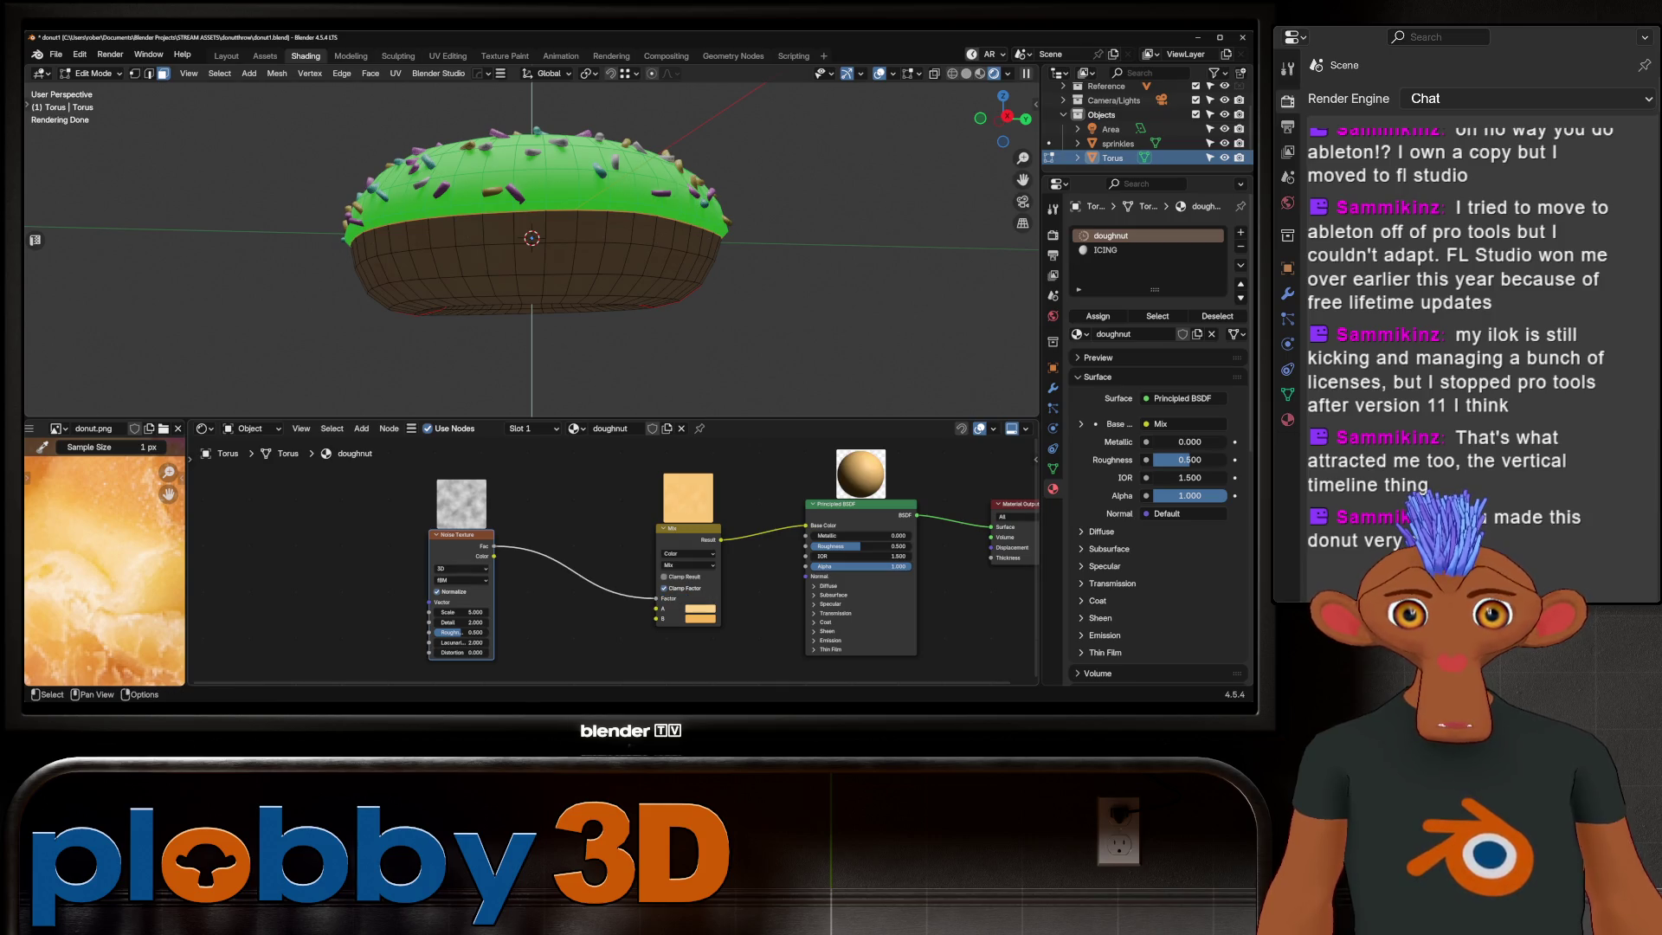
{"action": "key", "text": "ctrl+t"}
{"action": "middle_click_drag", "start_coordinate": [519, 584], "coordinate": [740, 585]}
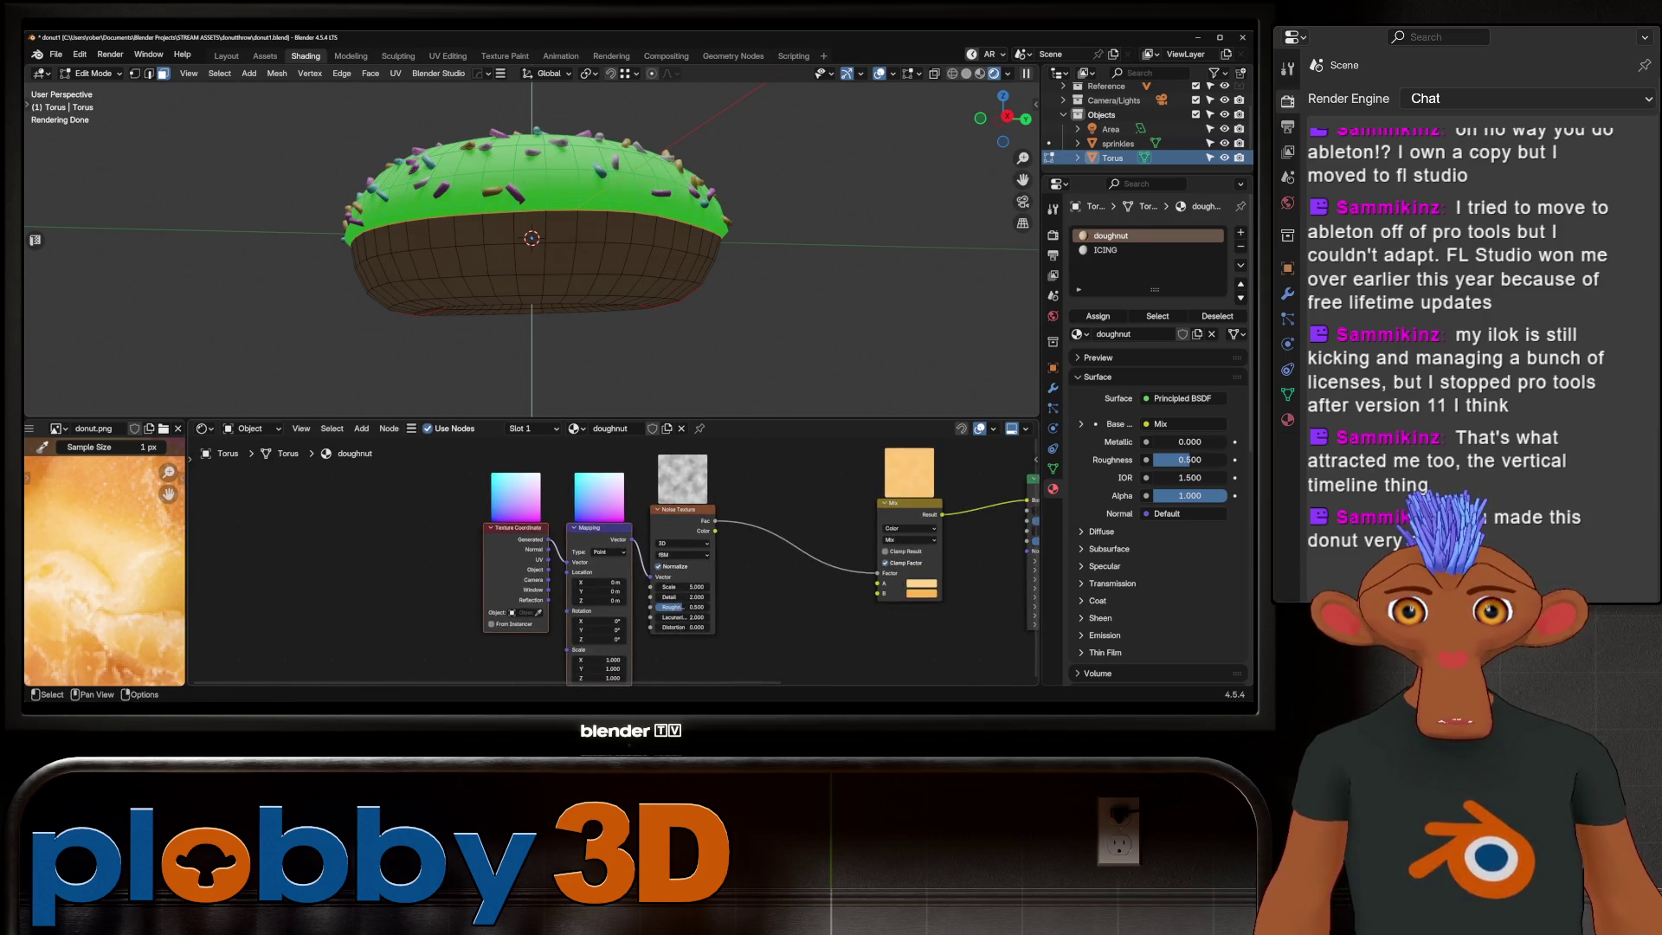
{"action": "left_click_drag", "start_coordinate": [593, 484], "coordinate": [329, 483]}
Step: Insert a Color Ramp with its black stop moved right for contrast, and set noise Detail to 10
{"action": "key", "text": "shift+a"}
{"action": "type", "text": "c"}
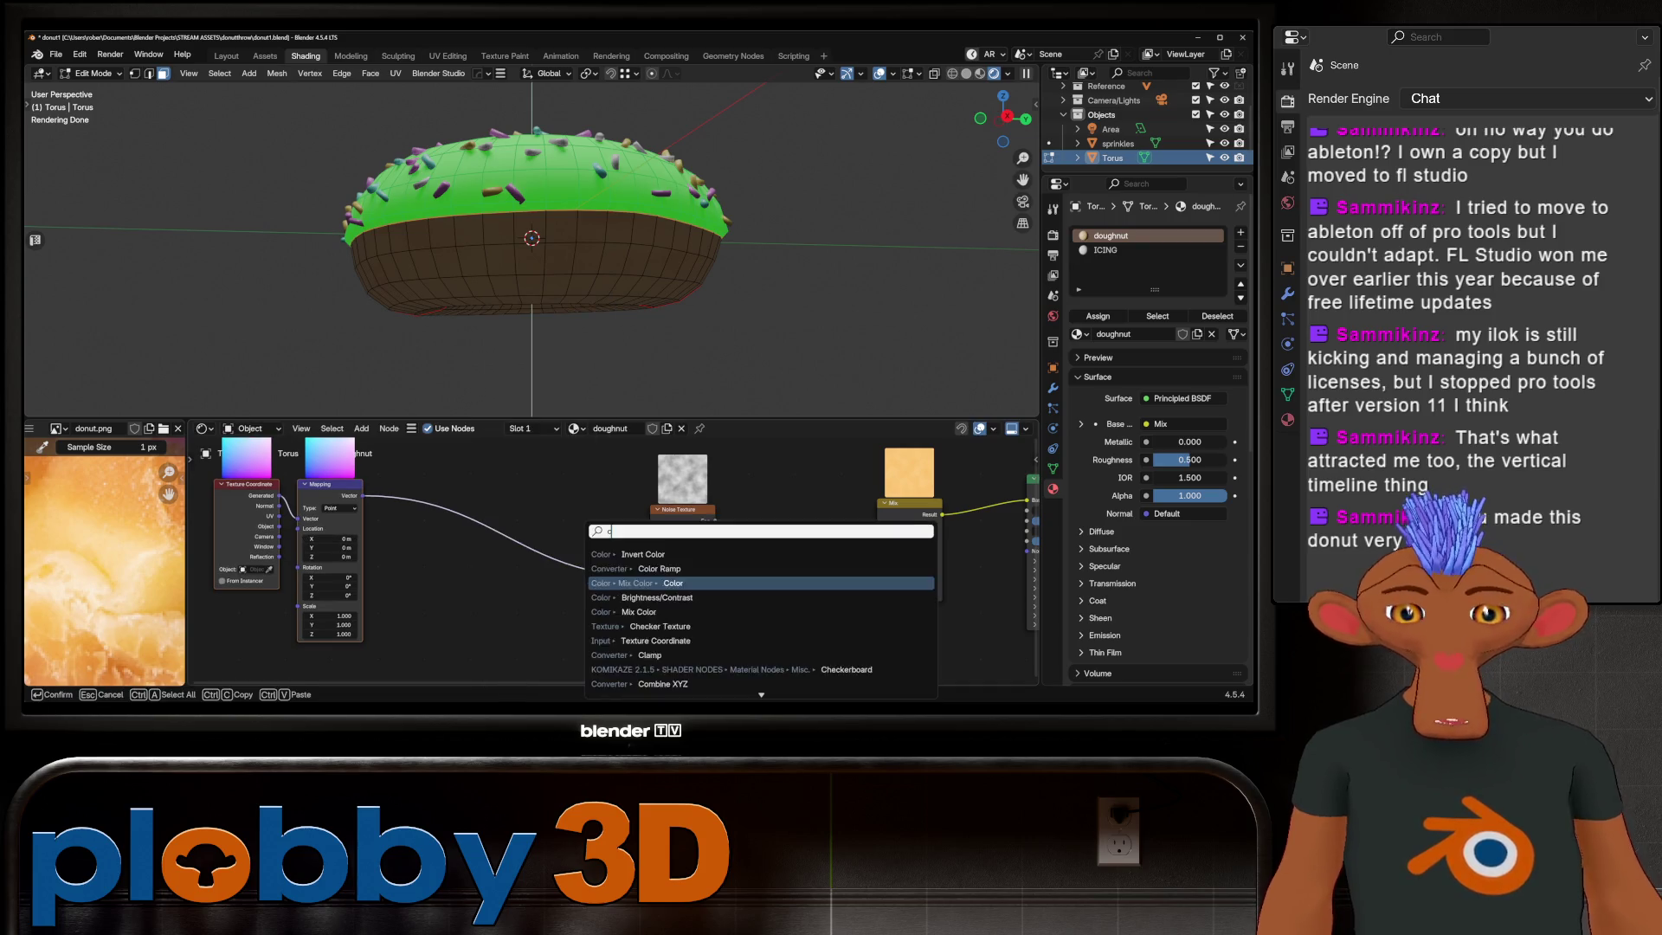
{"action": "type", "text": "olor ramp"}
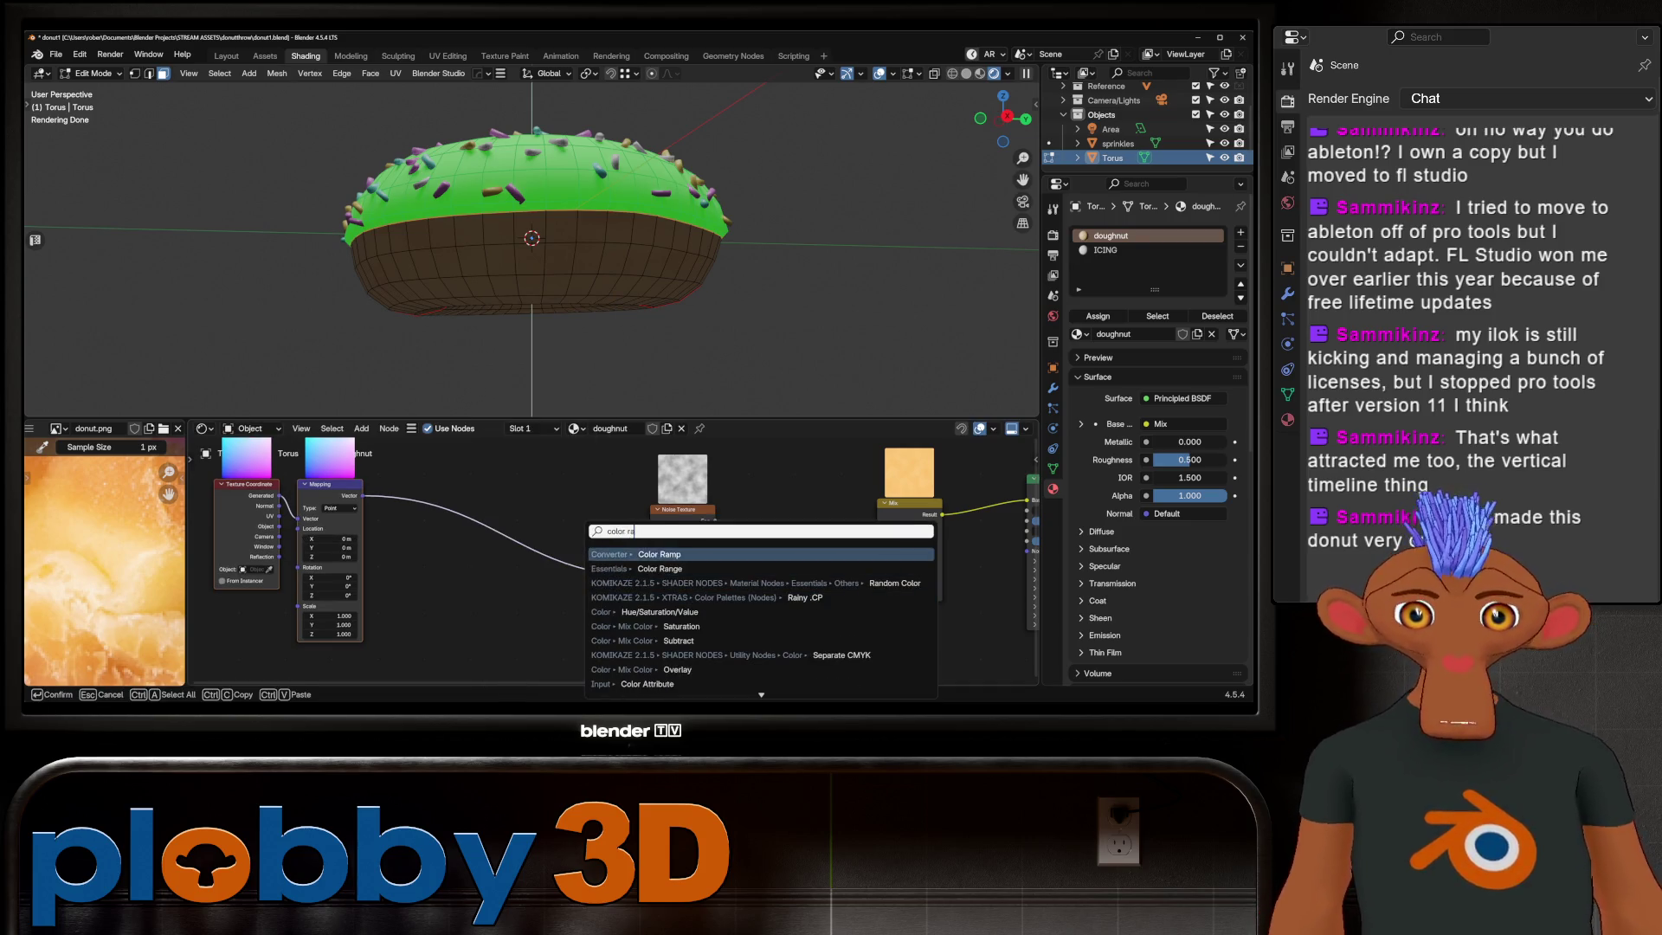
{"action": "key", "text": "Return"}
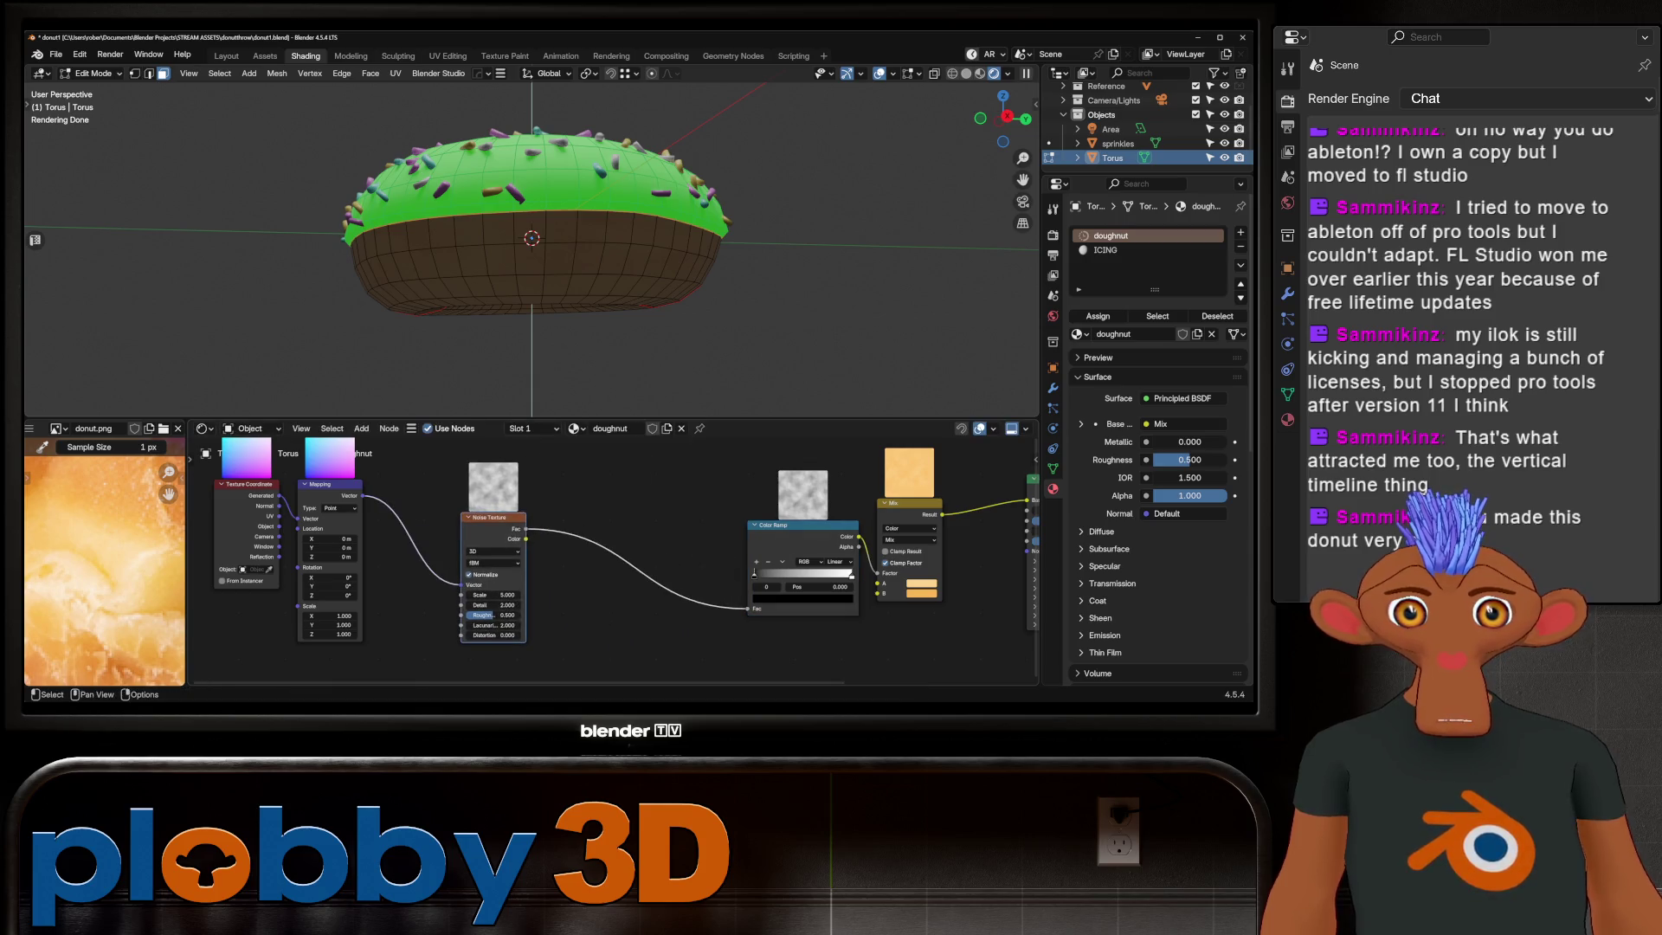
{"action": "left_click", "coordinate": [675, 558]}
{"action": "scroll", "coordinate": [611, 559], "scroll_direction": "up", "scroll_amount": 2}
{"action": "left_click_drag", "start_coordinate": [618, 565], "coordinate": [694, 565]}
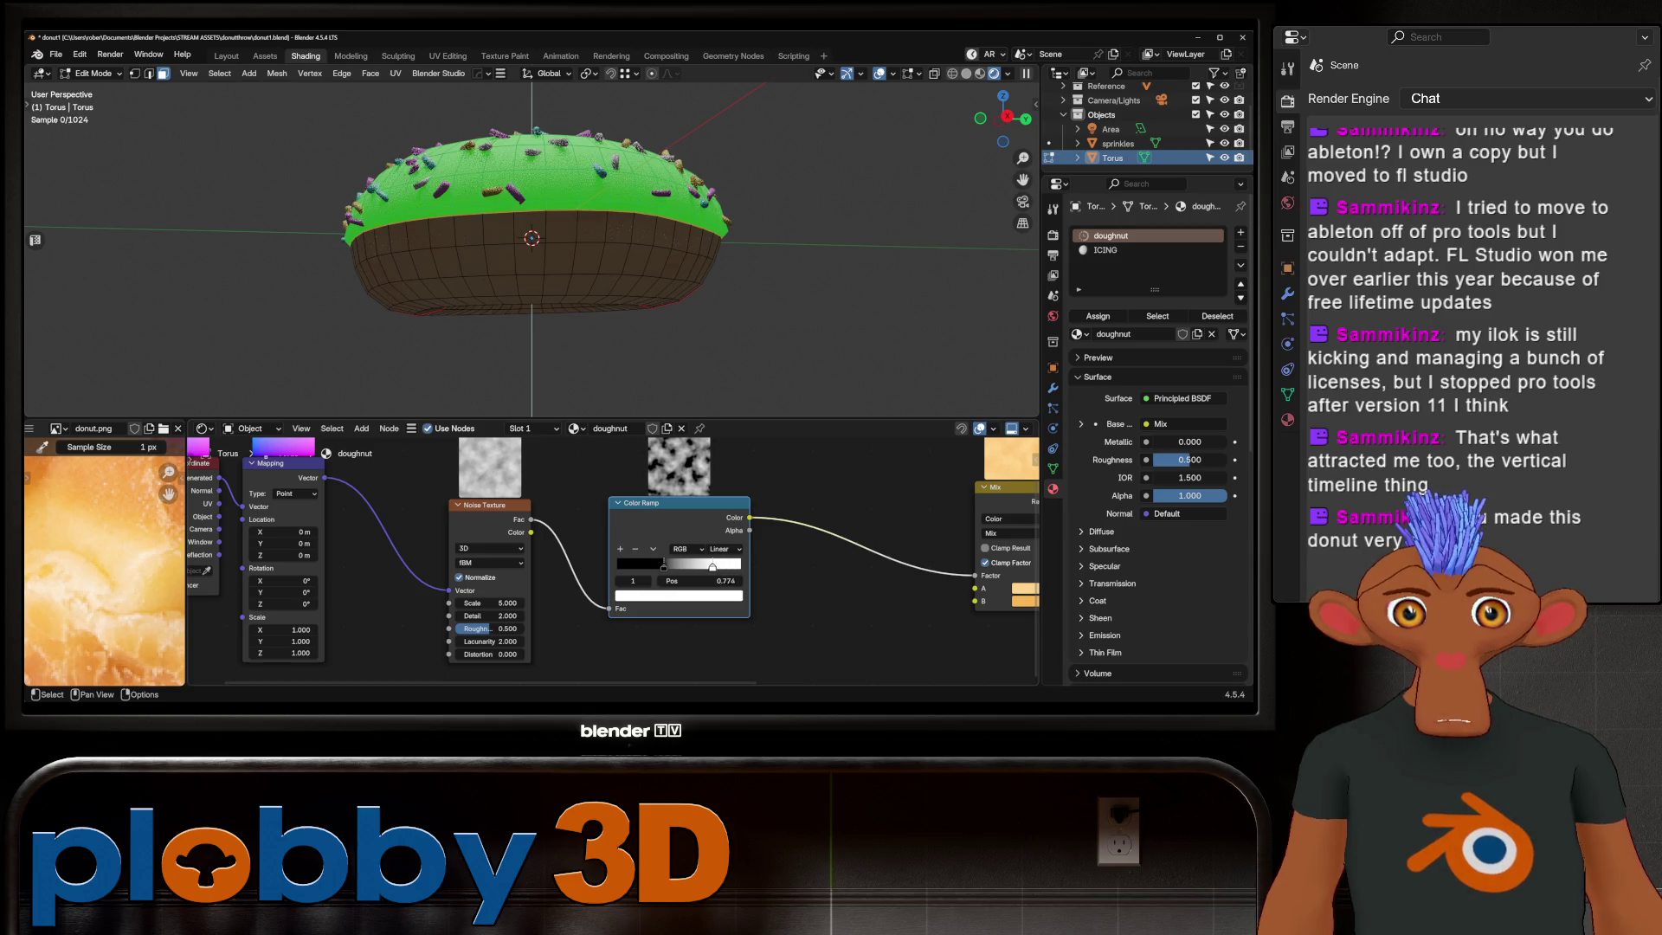
{"action": "left_click", "coordinate": [491, 615]}
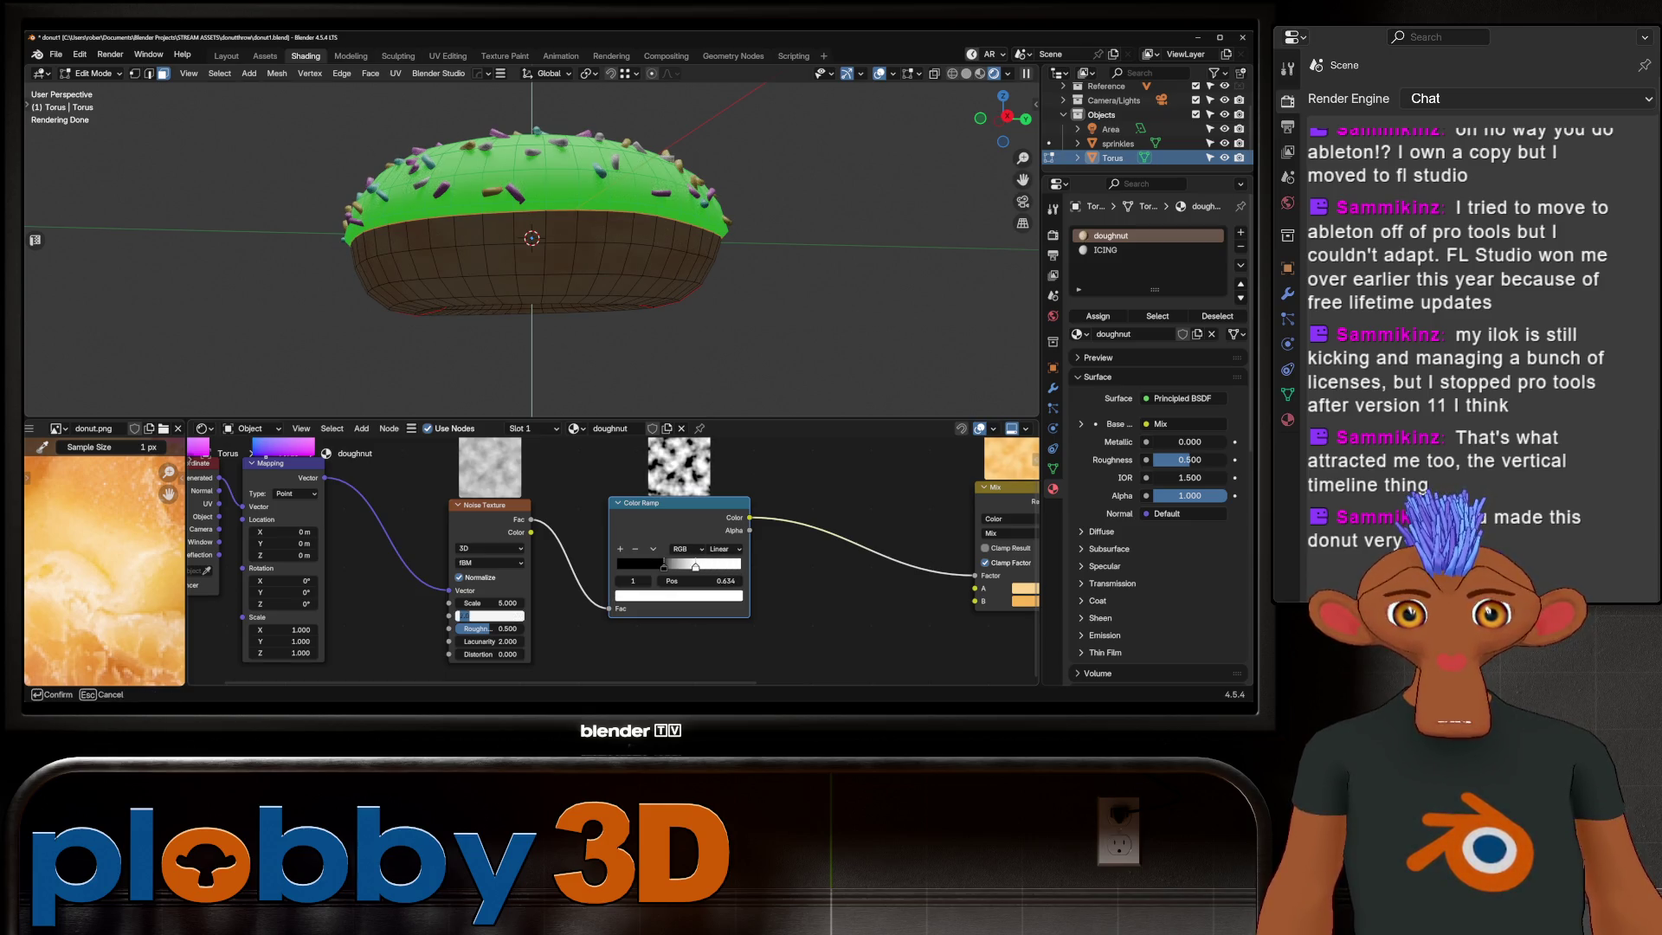
{"action": "type", "text": "10"}
{"action": "key", "text": "Return"}
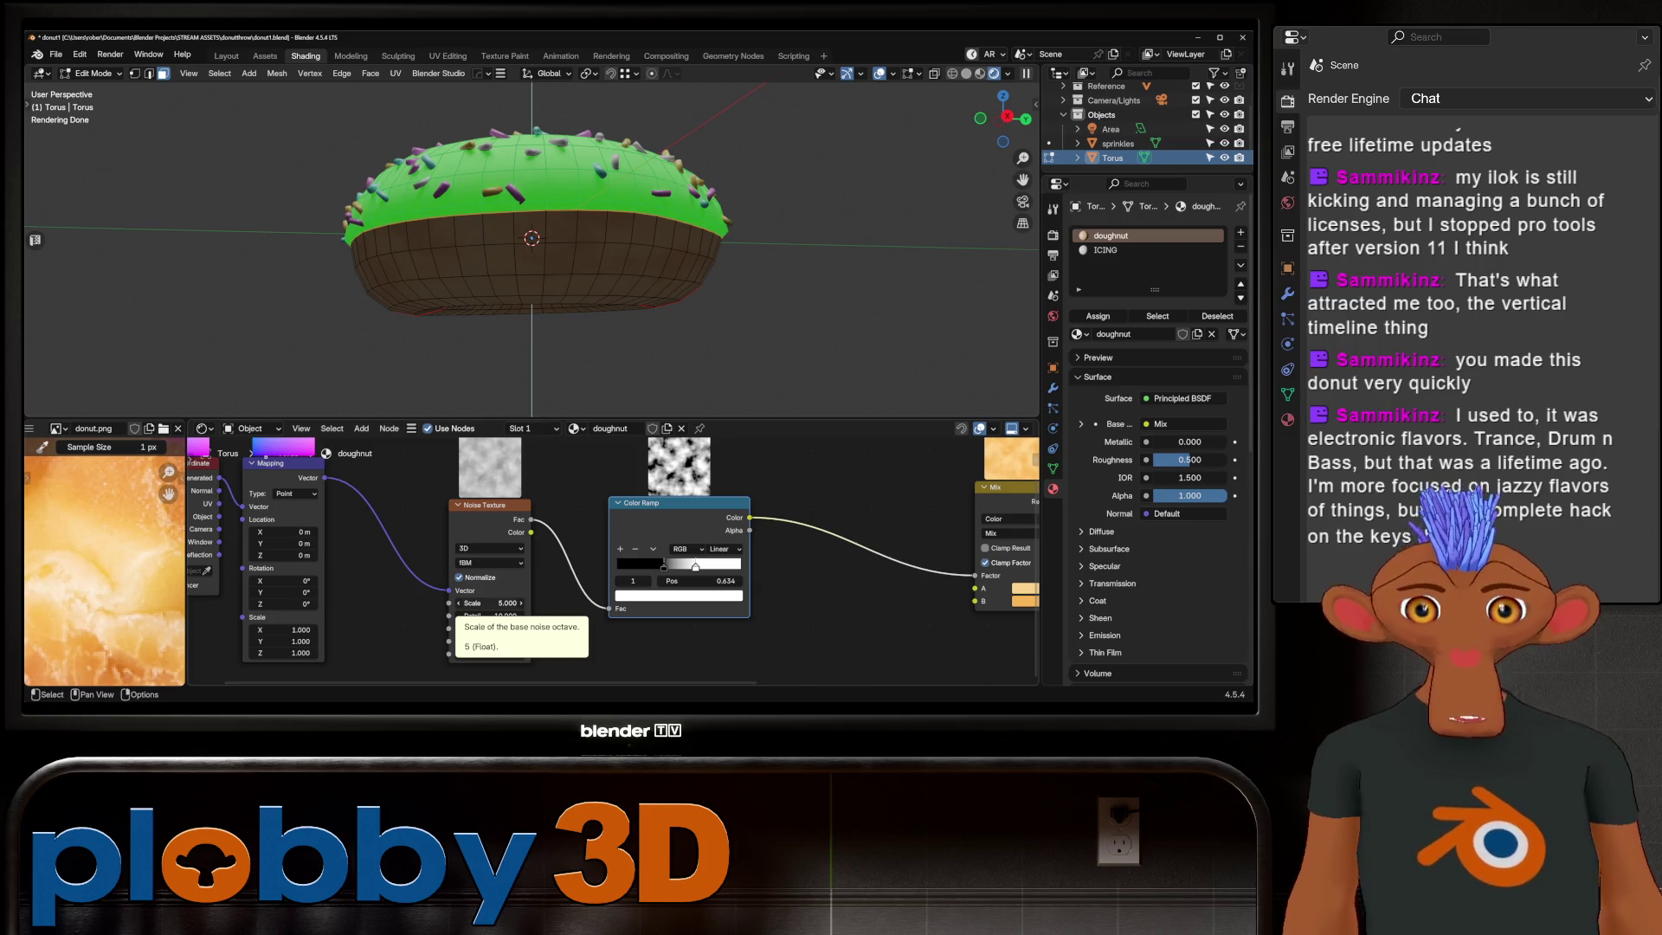
{"action": "middle_click_drag", "start_coordinate": [493, 337], "coordinate": [479, 235]}
{"action": "scroll", "coordinate": [532, 650], "scroll_direction": "up", "scroll_amount": 1}
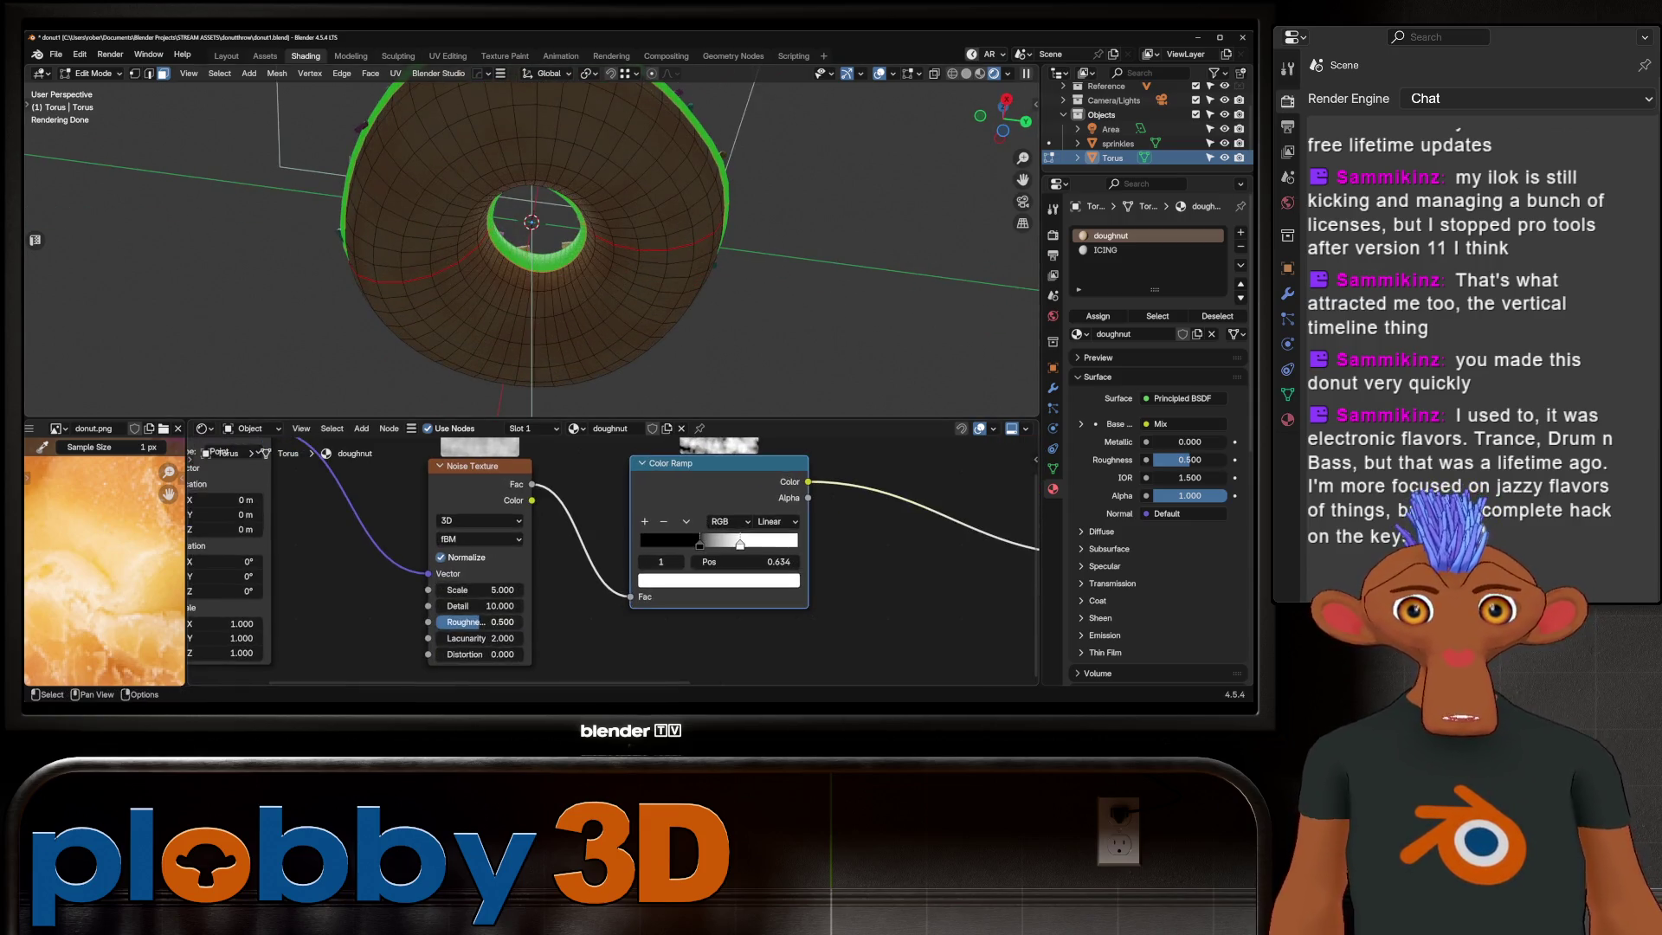
Step: Set the dough noise to Scale 26, Detail 15 and Roughness about 0.76, checking the result around the donut
{"action": "left_click_drag", "start_coordinate": [481, 590], "coordinate": [559, 589]}
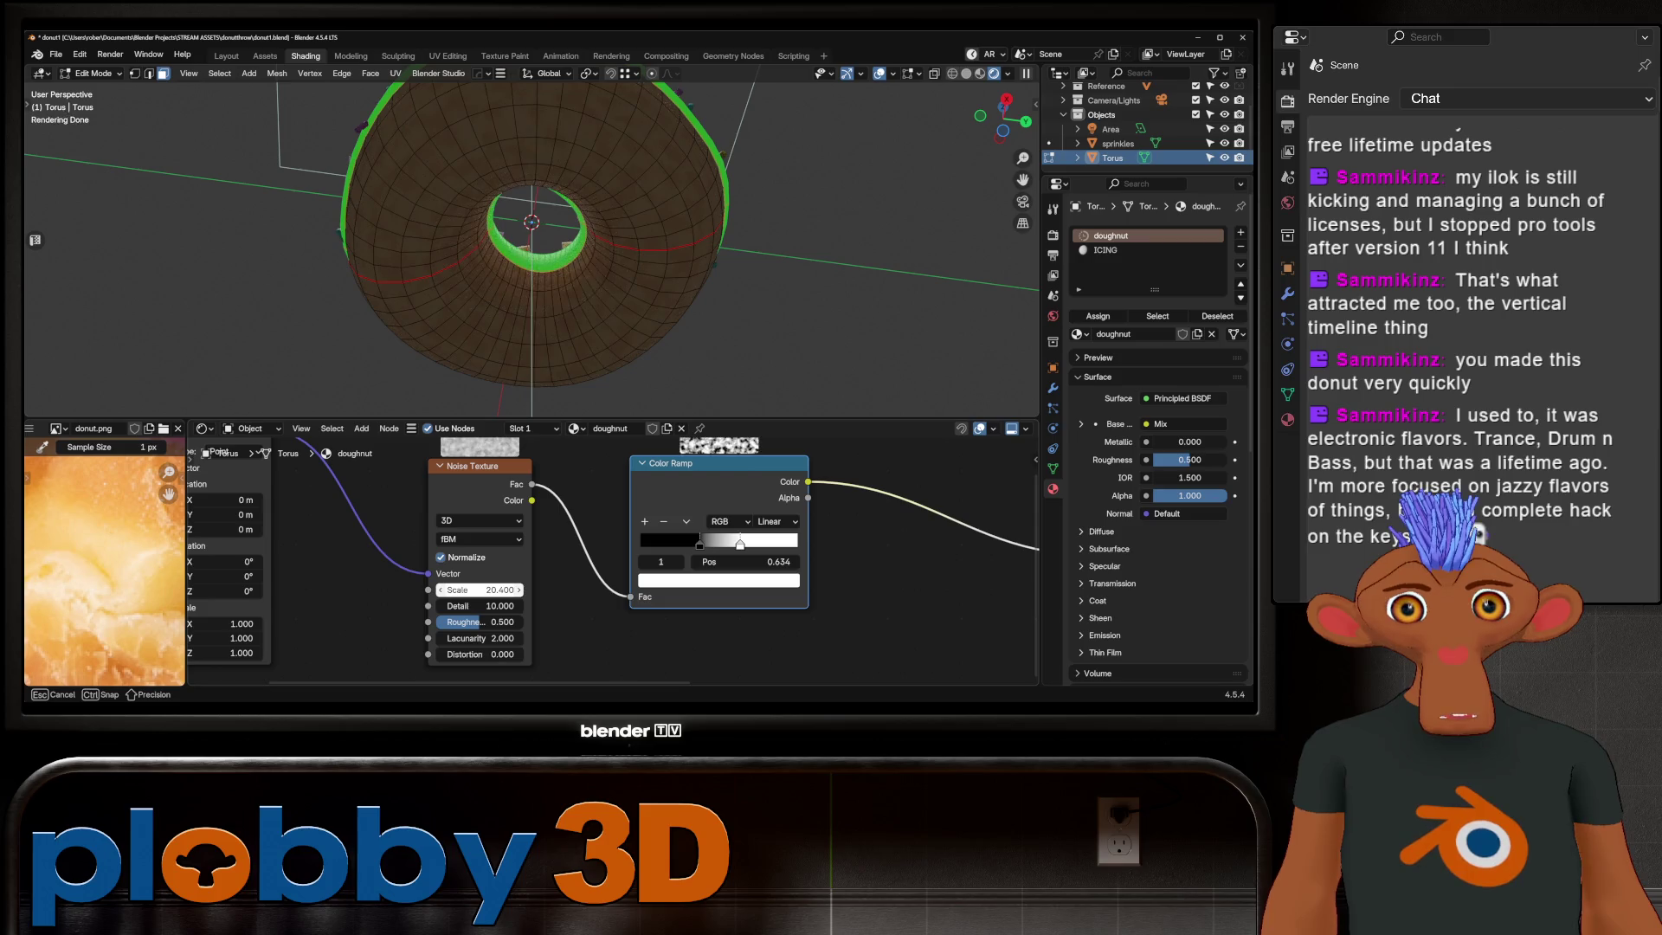
{"action": "middle_click_drag", "start_coordinate": [519, 195], "coordinate": [532, 313]}
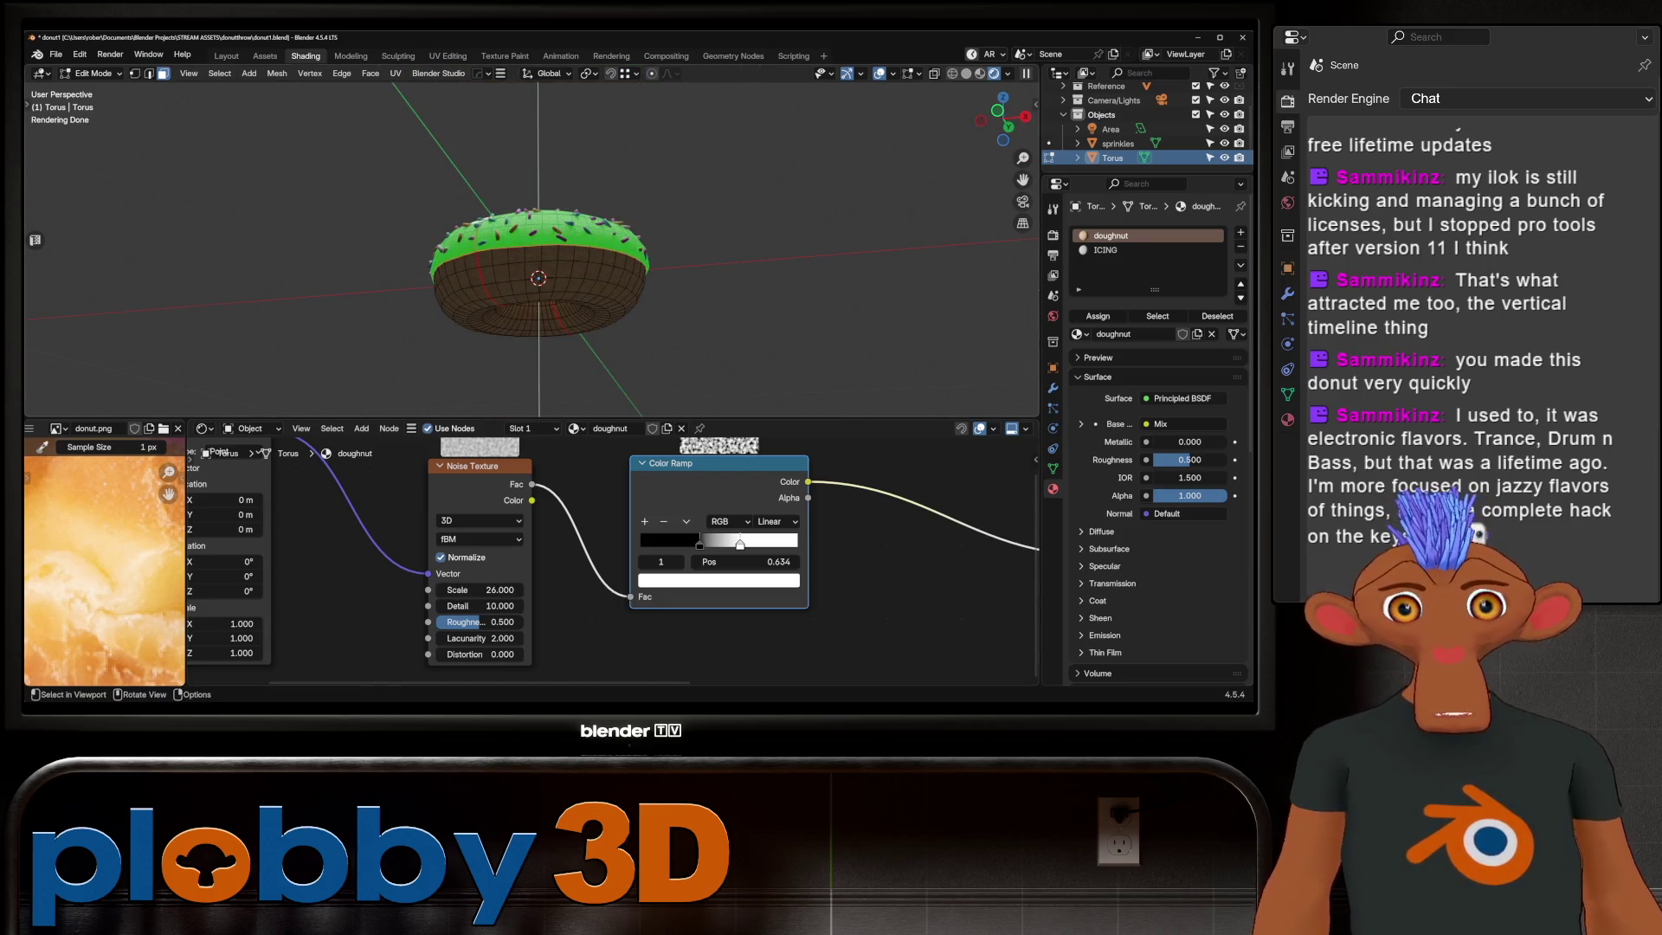
{"action": "key", "text": "Tab"}
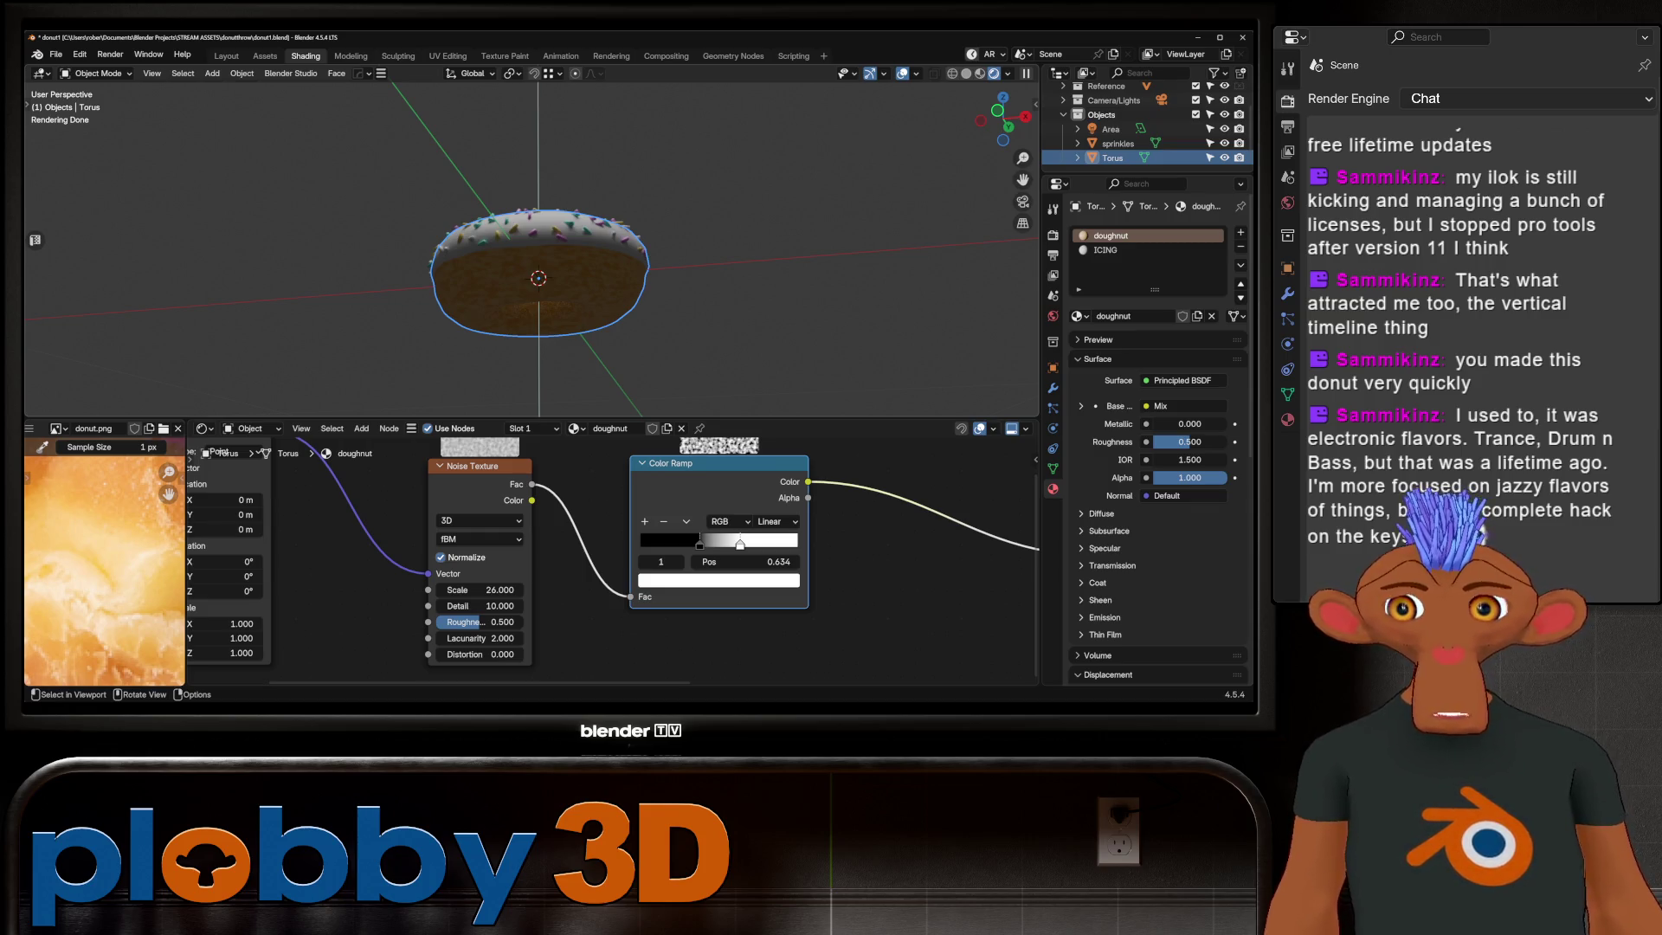
{"action": "scroll", "coordinate": [539, 277], "scroll_direction": "up", "scroll_amount": 4}
{"action": "middle_click_drag", "start_coordinate": [539, 277], "coordinate": [539, 390]}
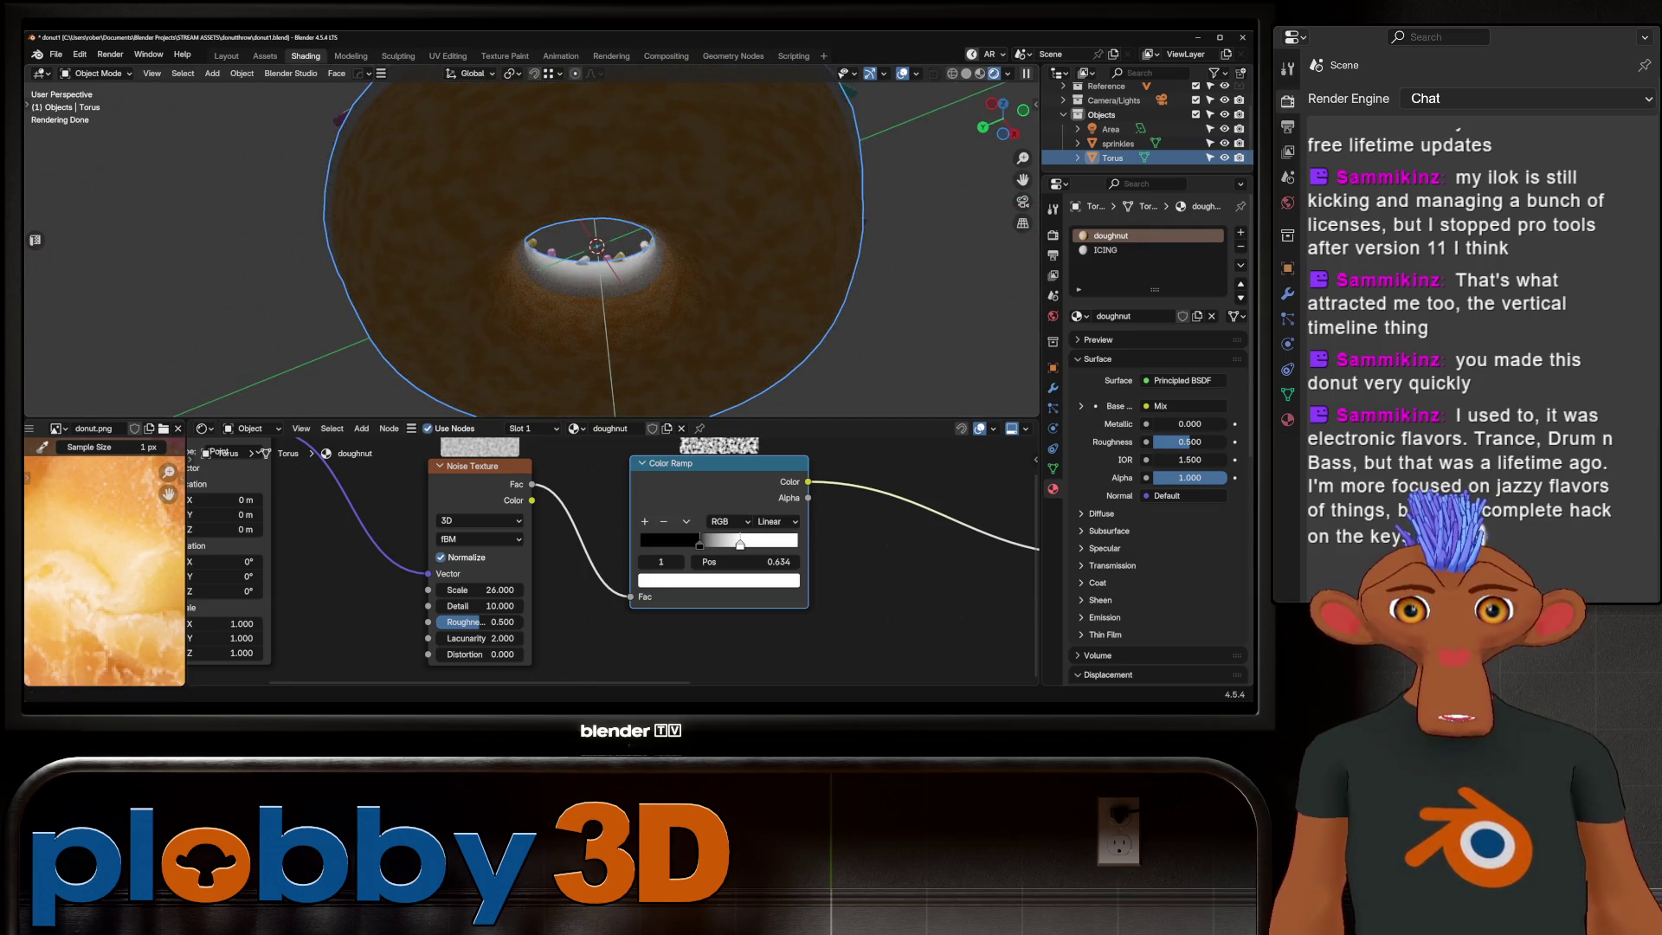
{"action": "mouse_move", "coordinate": [474, 605]}
{"action": "left_mouse_down"}
{"action": "mouse_move", "coordinate": [513, 605]}
{"action": "mouse_move", "coordinate": [519, 621]}
{"action": "left_mouse_up"}
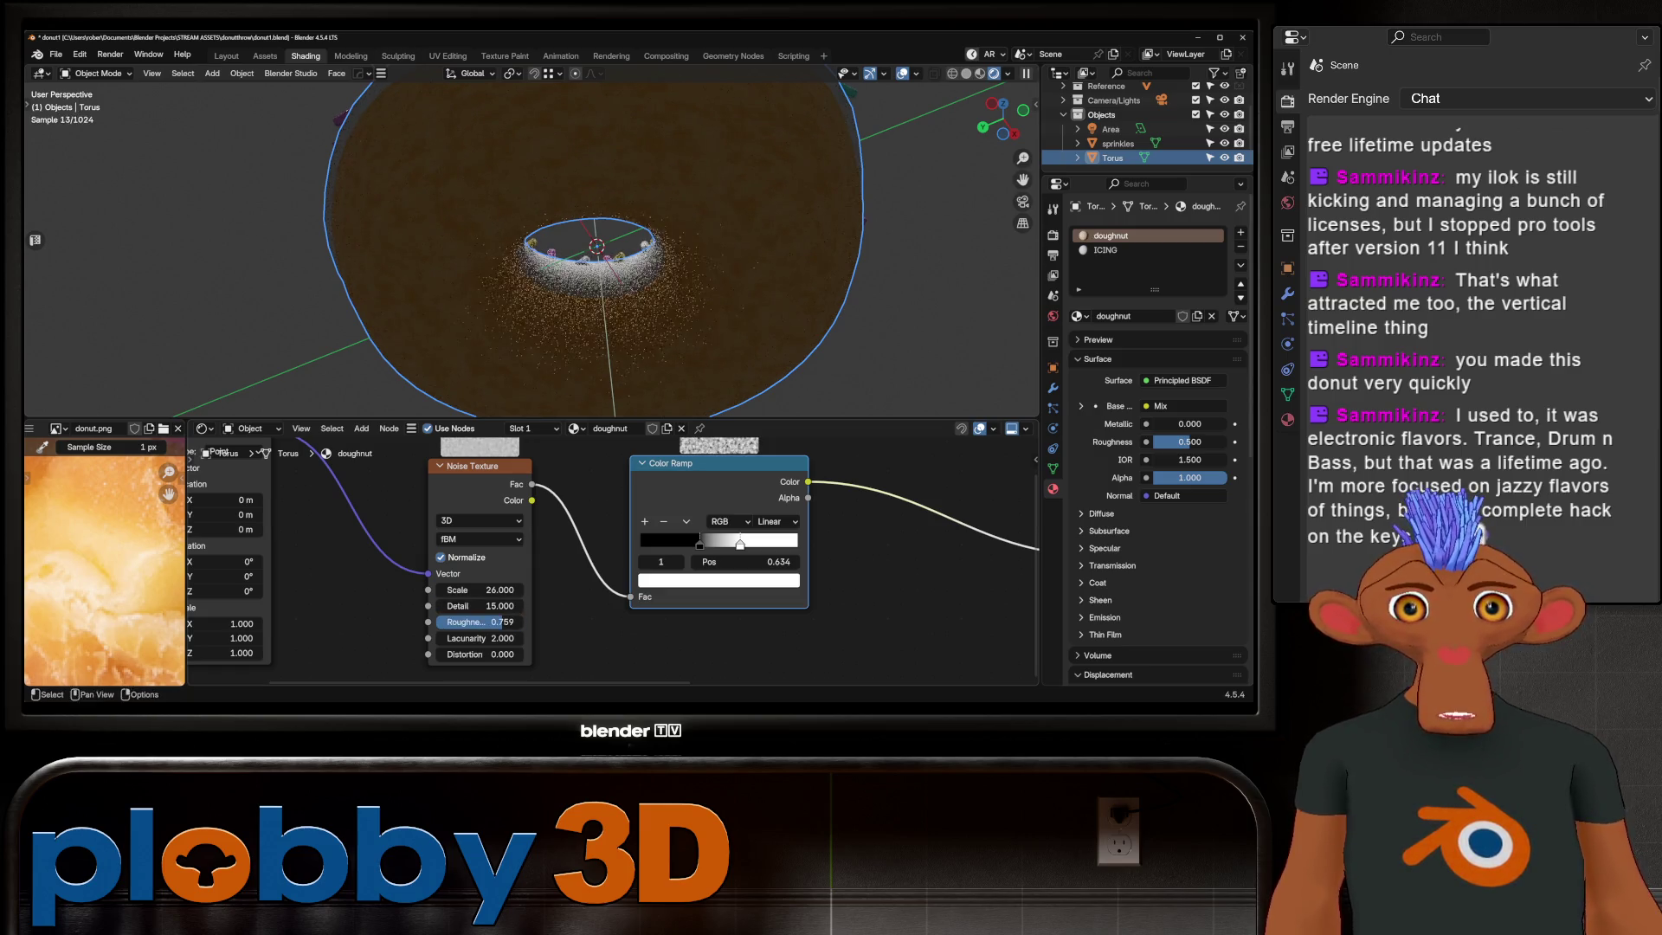
{"action": "middle_click_drag", "start_coordinate": [649, 261], "coordinate": [624, 194]}
{"action": "scroll", "coordinate": [546, 234], "scroll_direction": "up", "scroll_amount": 5}
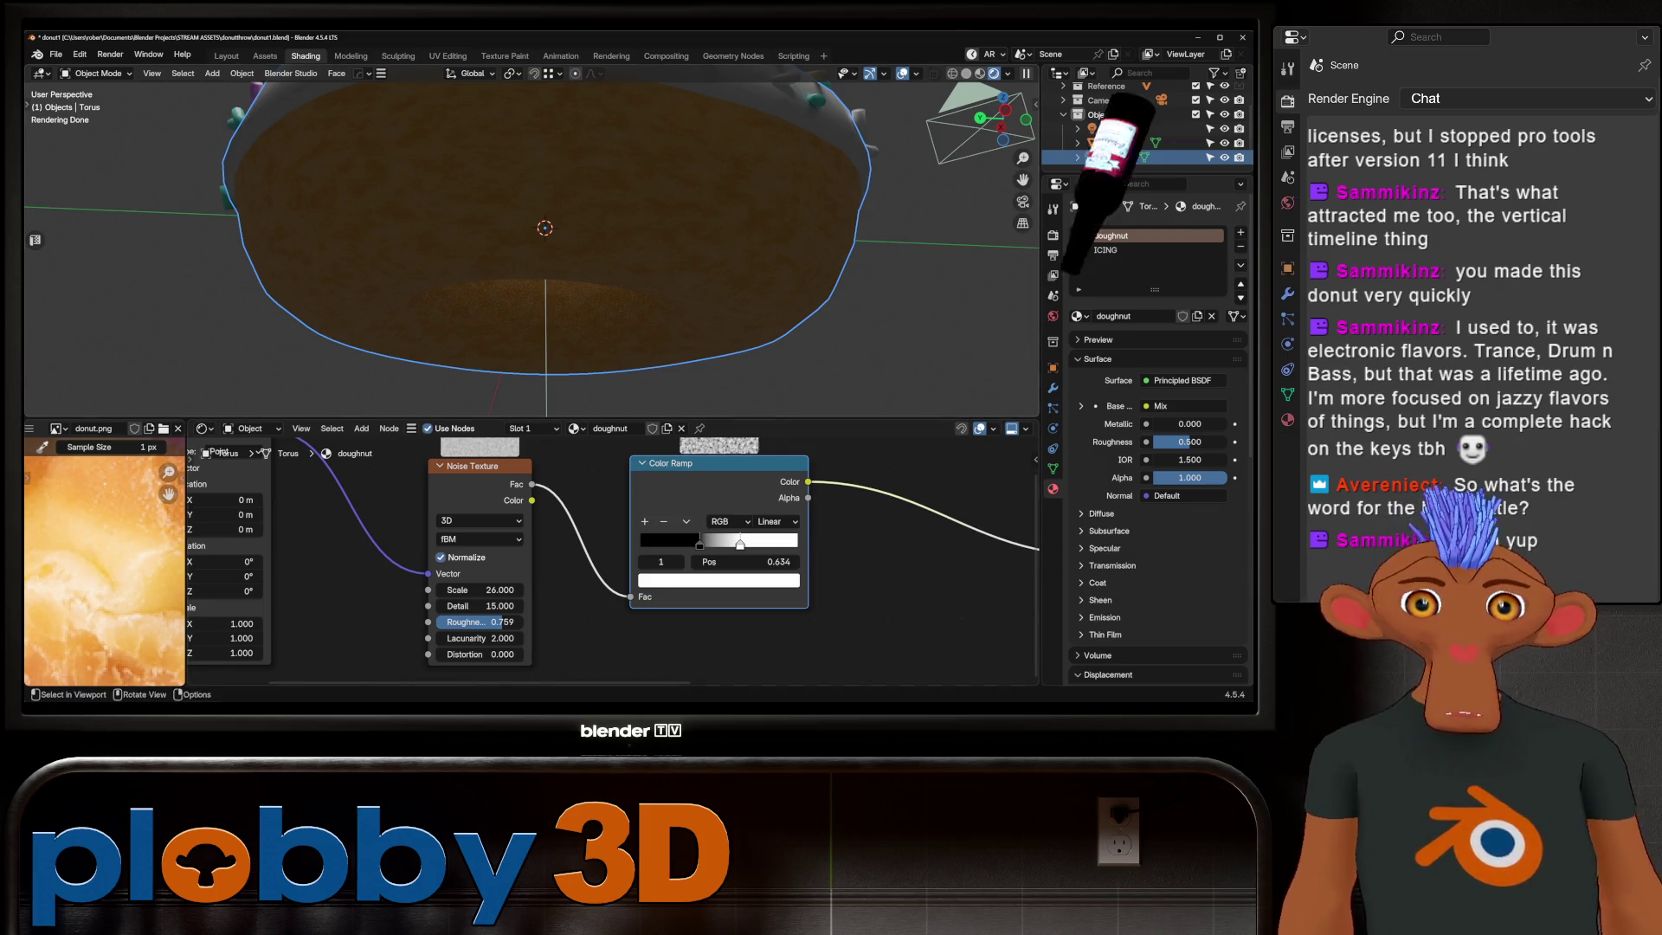
{"action": "scroll", "coordinate": [532, 247], "scroll_direction": "down", "scroll_amount": 3}
{"action": "middle_click_drag", "start_coordinate": [532, 208], "coordinate": [532, 300]}
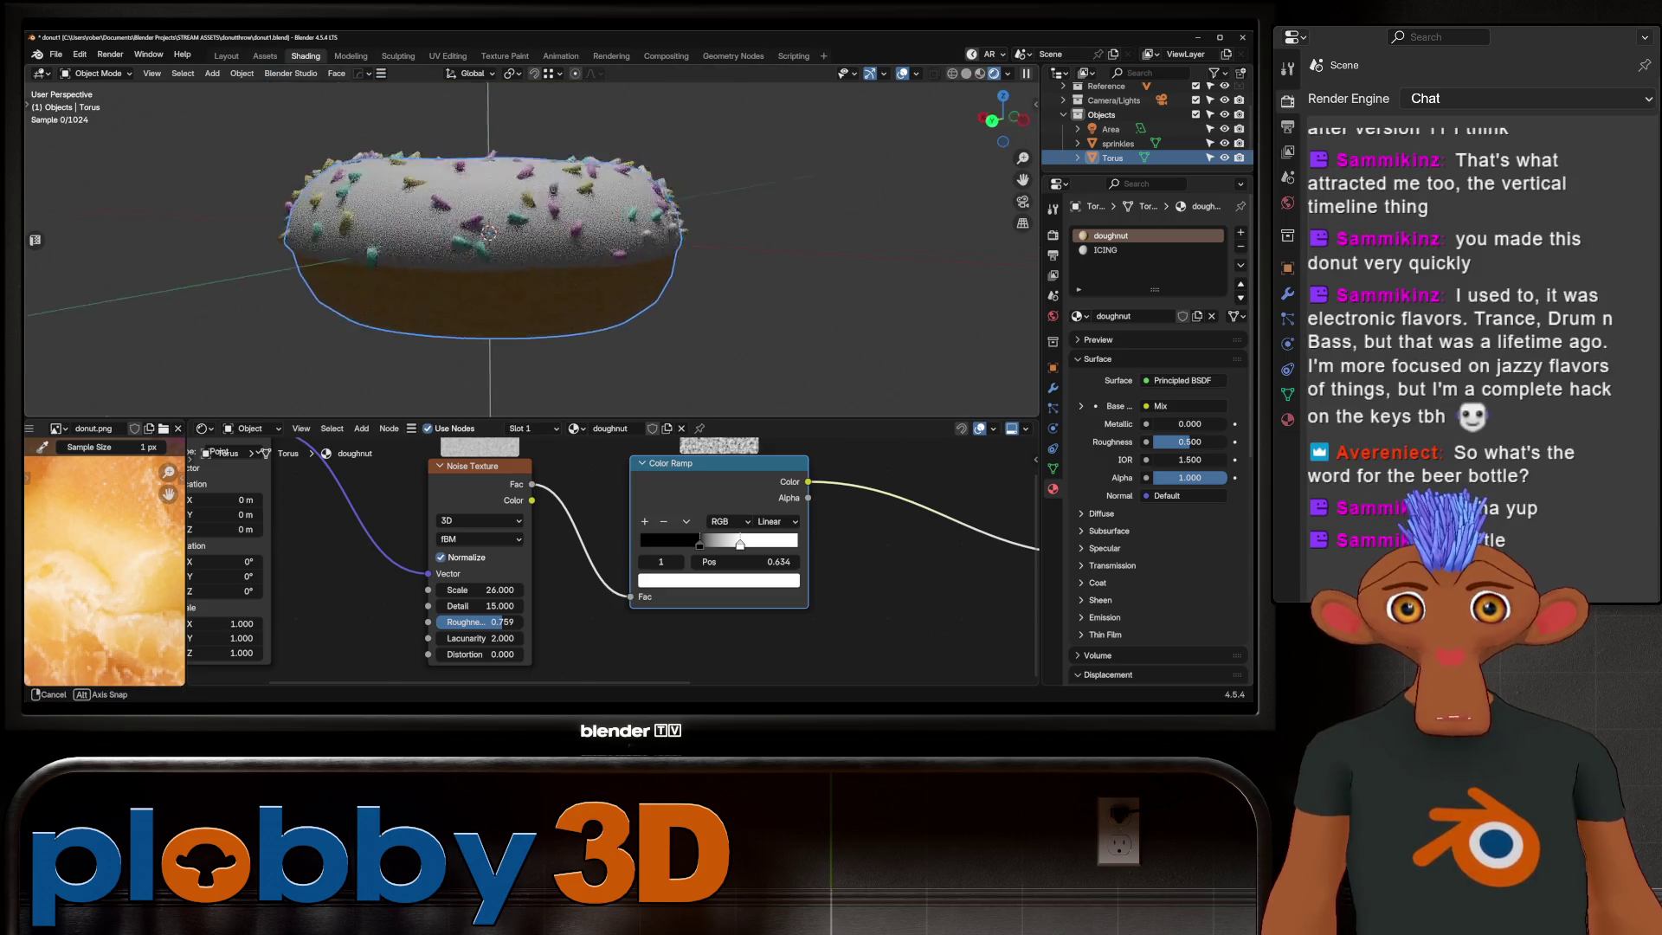
{"action": "middle_click_drag", "start_coordinate": [533, 208], "coordinate": [534, 311]}
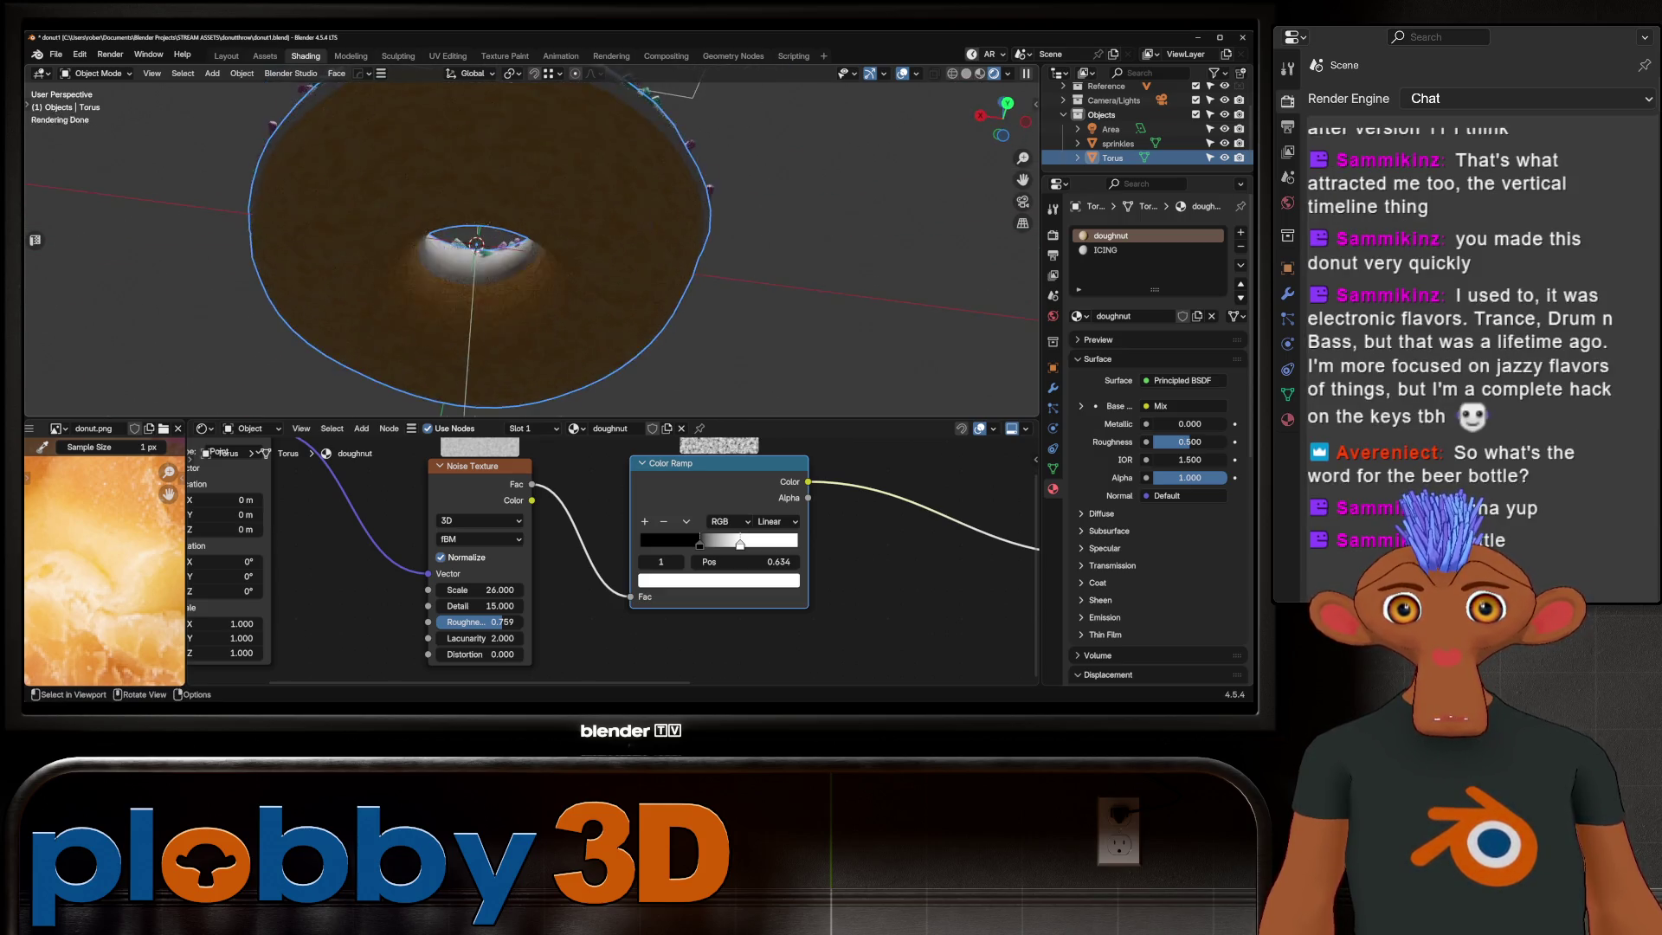
{"action": "scroll", "coordinate": [532, 247], "scroll_direction": "down", "scroll_amount": 4}
{"action": "scroll", "coordinate": [532, 247], "scroll_direction": "up", "scroll_amount": 2}
{"action": "middle_click_drag", "start_coordinate": [533, 209], "coordinate": [533, 313]}
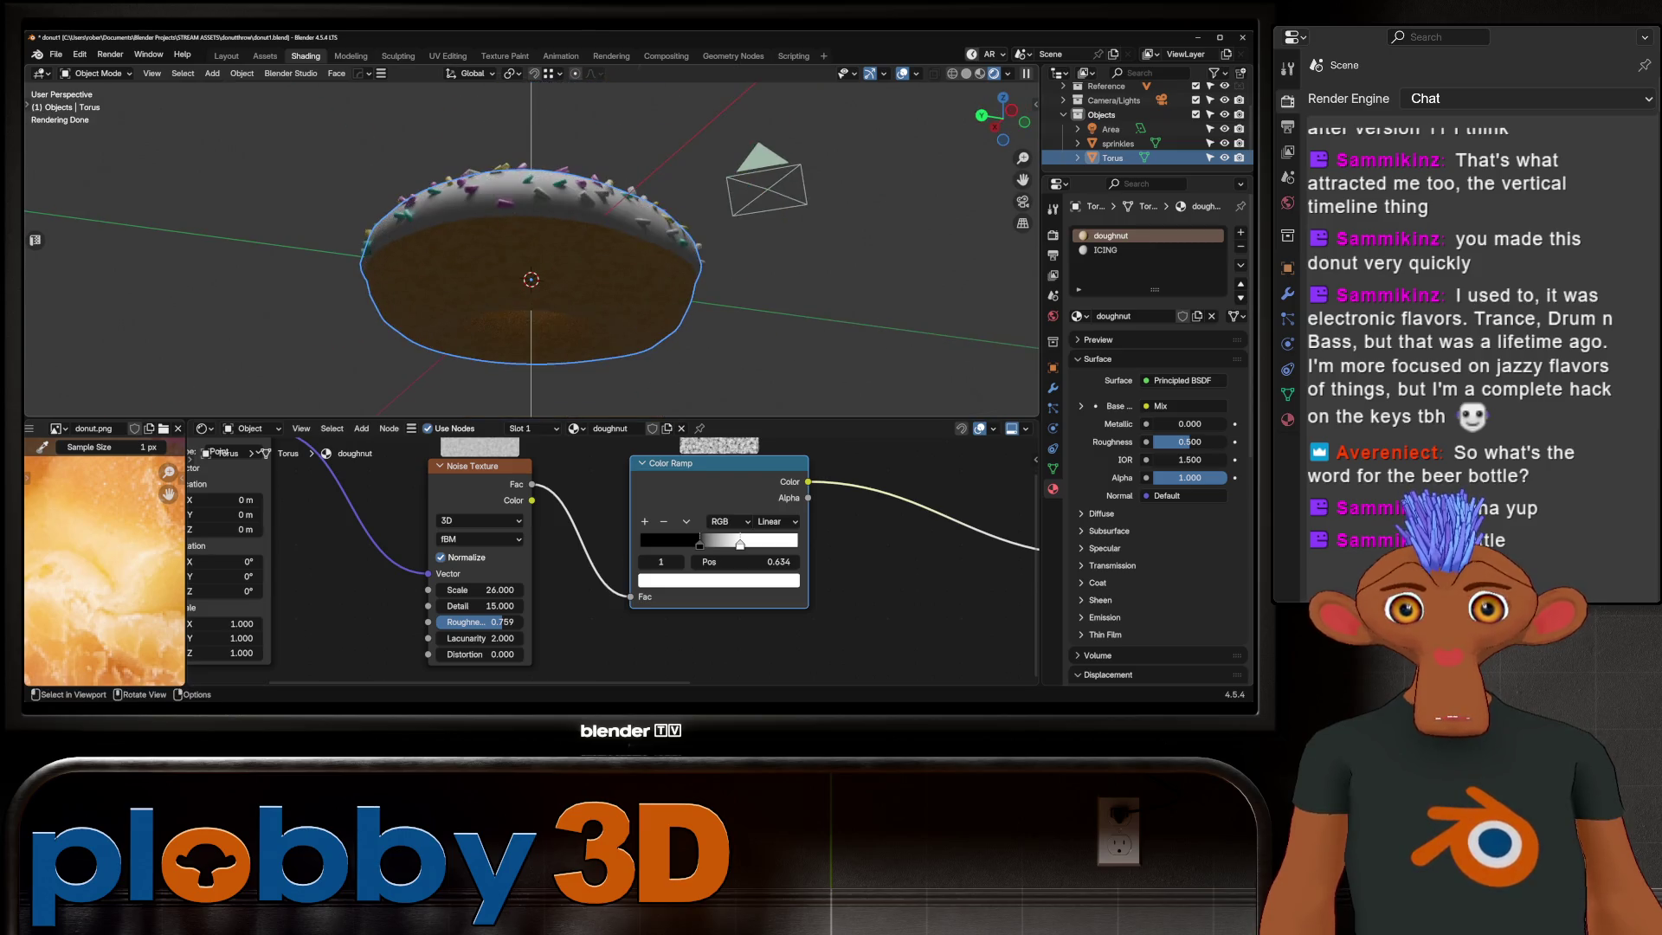
{"action": "scroll", "coordinate": [584, 545], "scroll_direction": "down", "scroll_amount": 4}
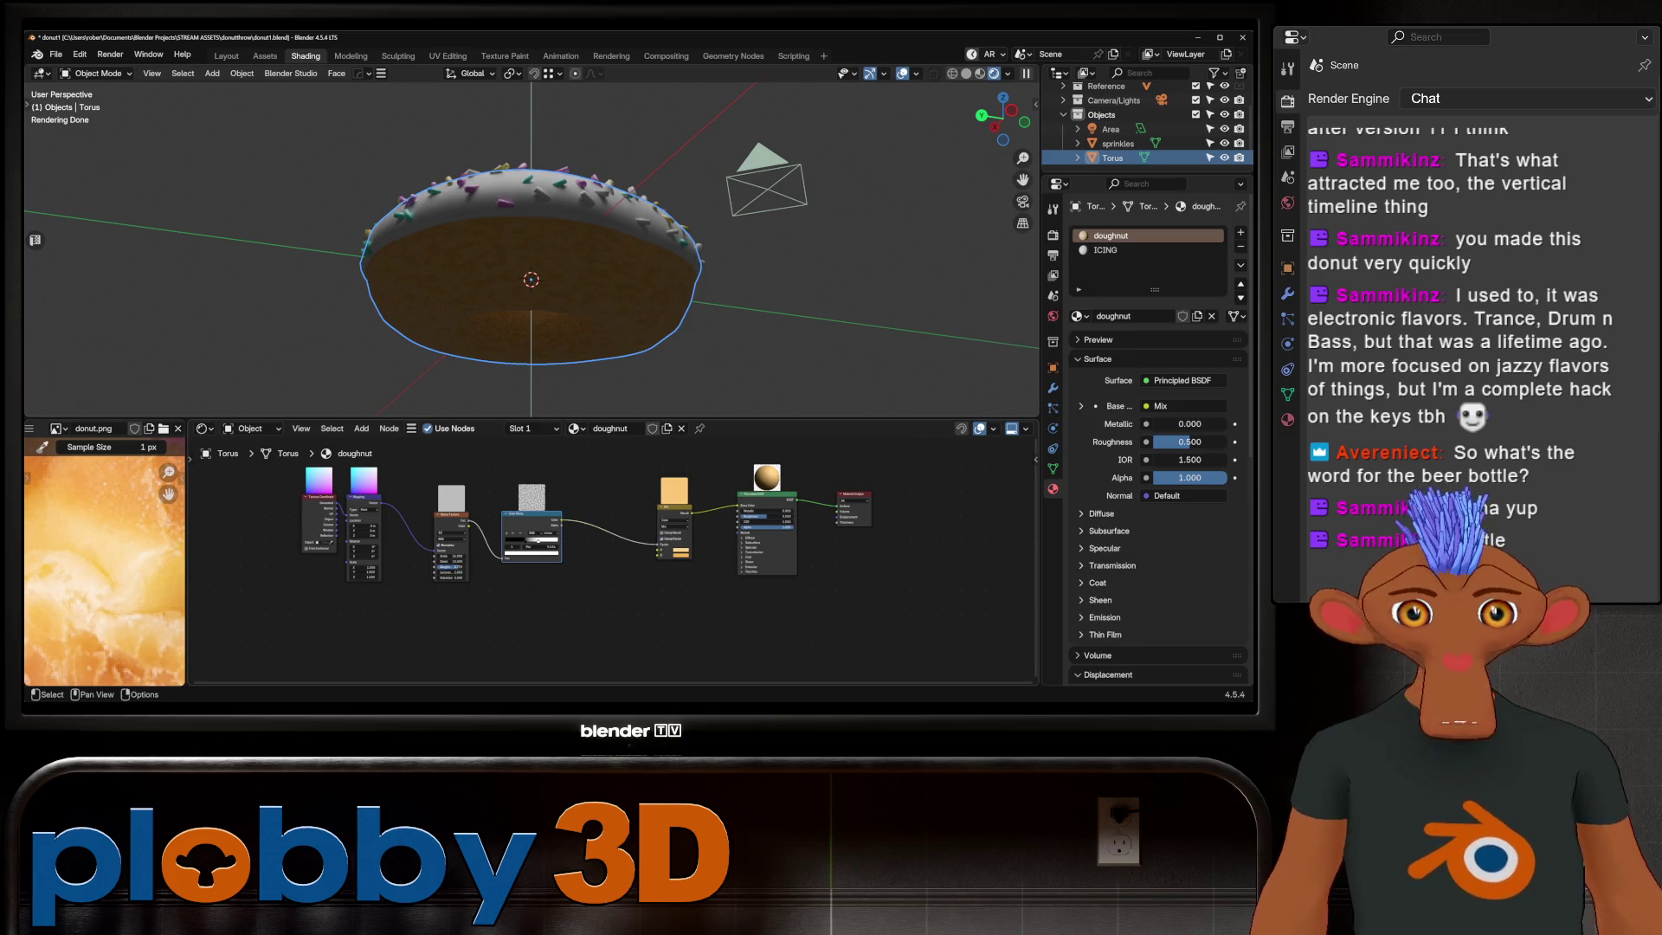
Step: Add a Voronoi Texture node below the Noise node
{"action": "key", "text": "shift+a"}
{"action": "type", "text": "rono"}
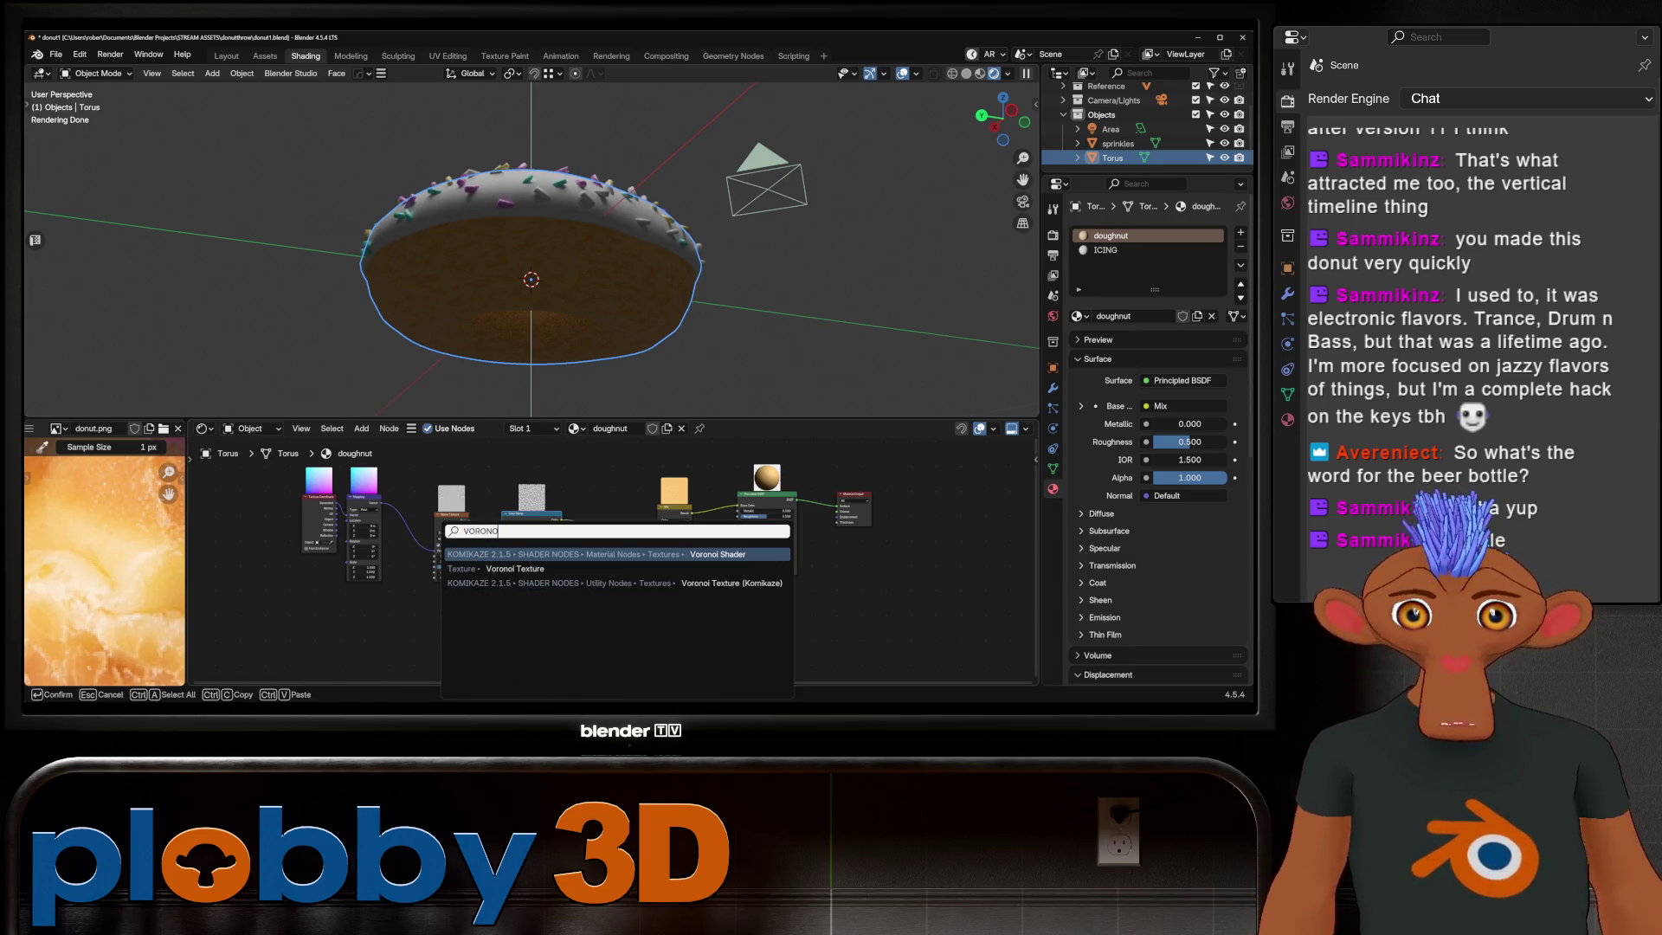
{"action": "key", "text": "Return"}
{"action": "key", "text": "ctrl+z"}
{"action": "key", "text": "shift+a"}
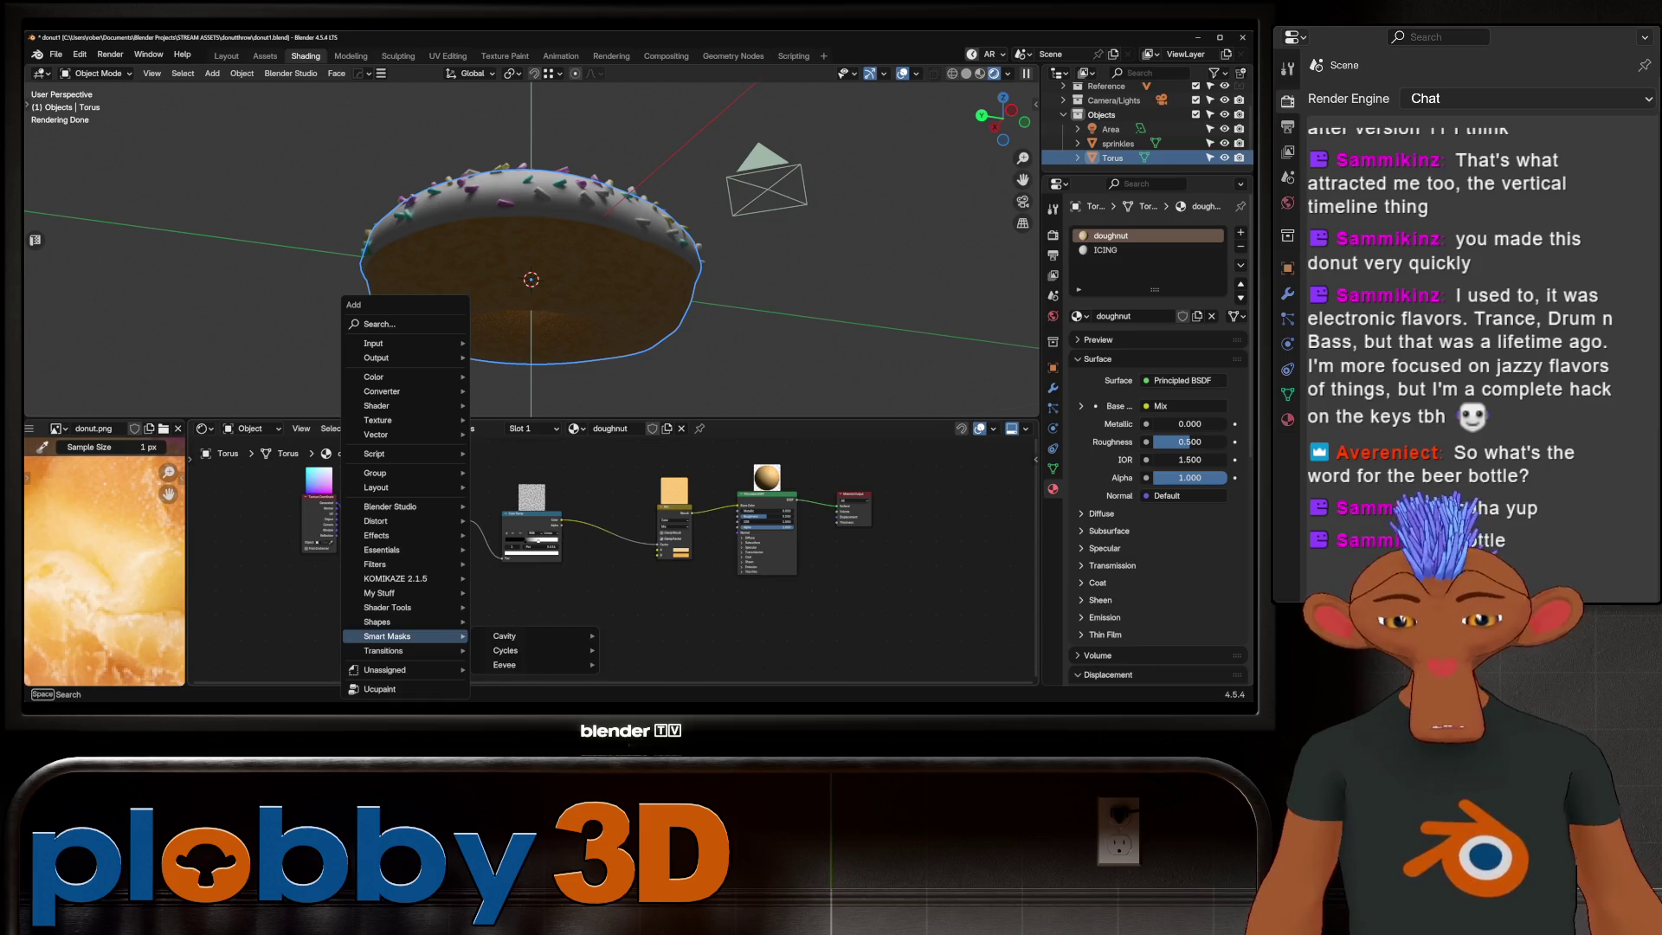
{"action": "type", "text": "voronoi"}
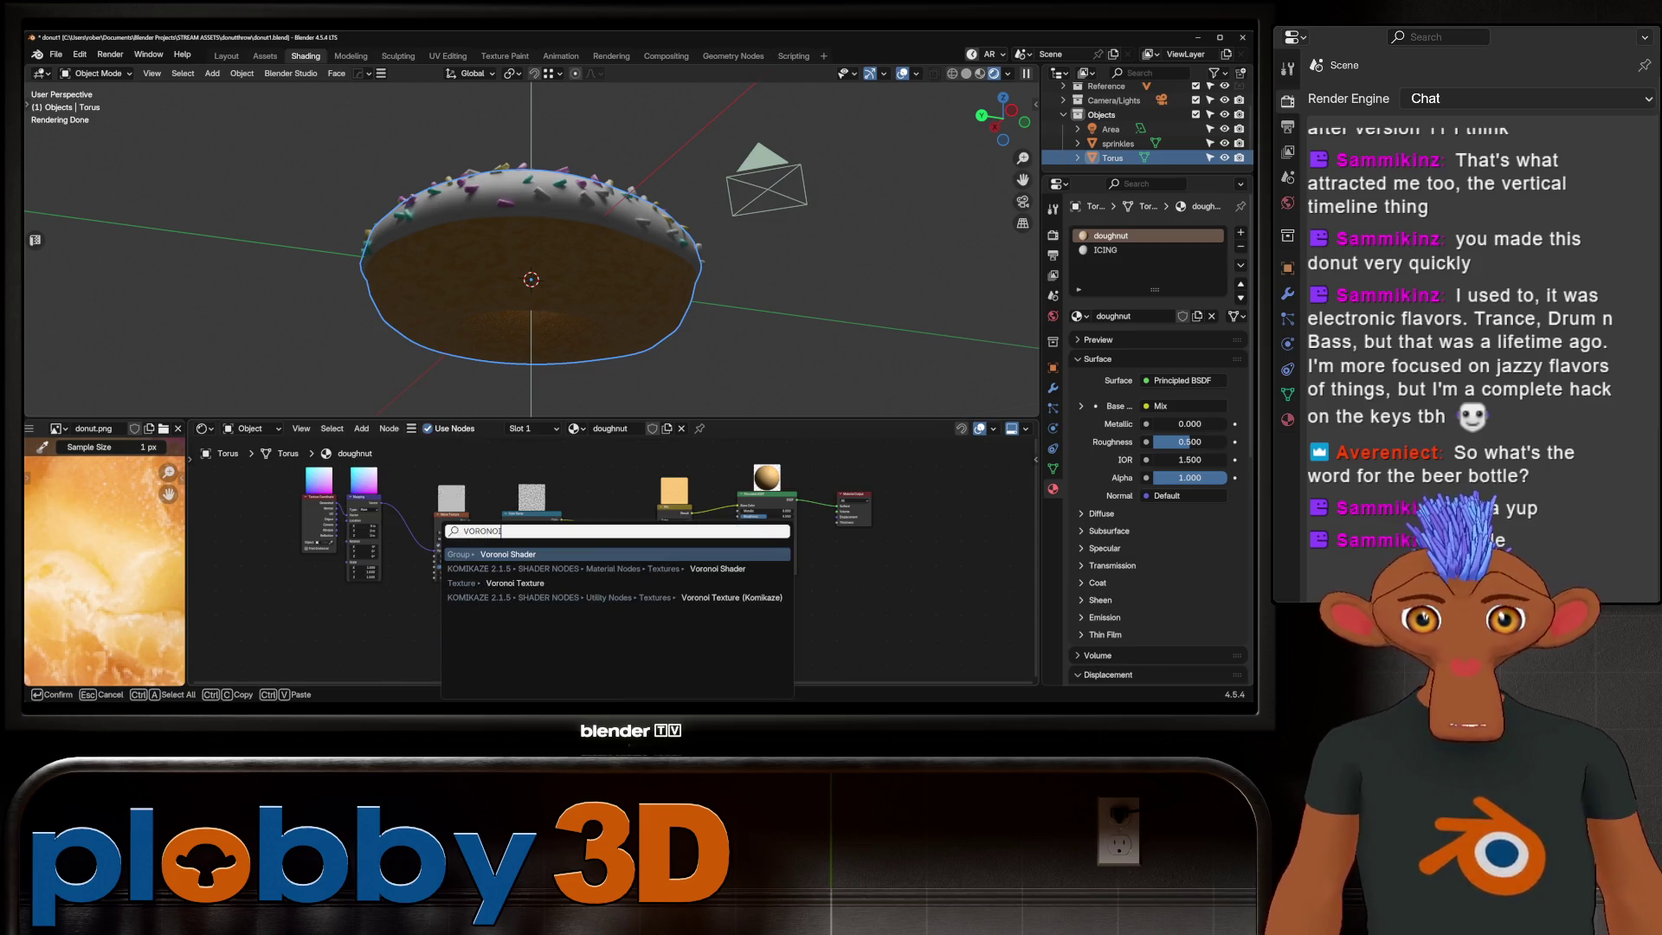
{"action": "key", "text": "Down"}
{"action": "key", "text": "Down"}
{"action": "key", "text": "Return"}
{"action": "left_click", "coordinate": [493, 611]}
{"action": "scroll", "coordinate": [343, 637], "scroll_direction": "up", "scroll_amount": 1}
{"action": "scroll", "coordinate": [389, 546], "scroll_direction": "down", "scroll_amount": 1}
{"action": "scroll", "coordinate": [390, 546], "scroll_direction": "down", "scroll_amount": 1}
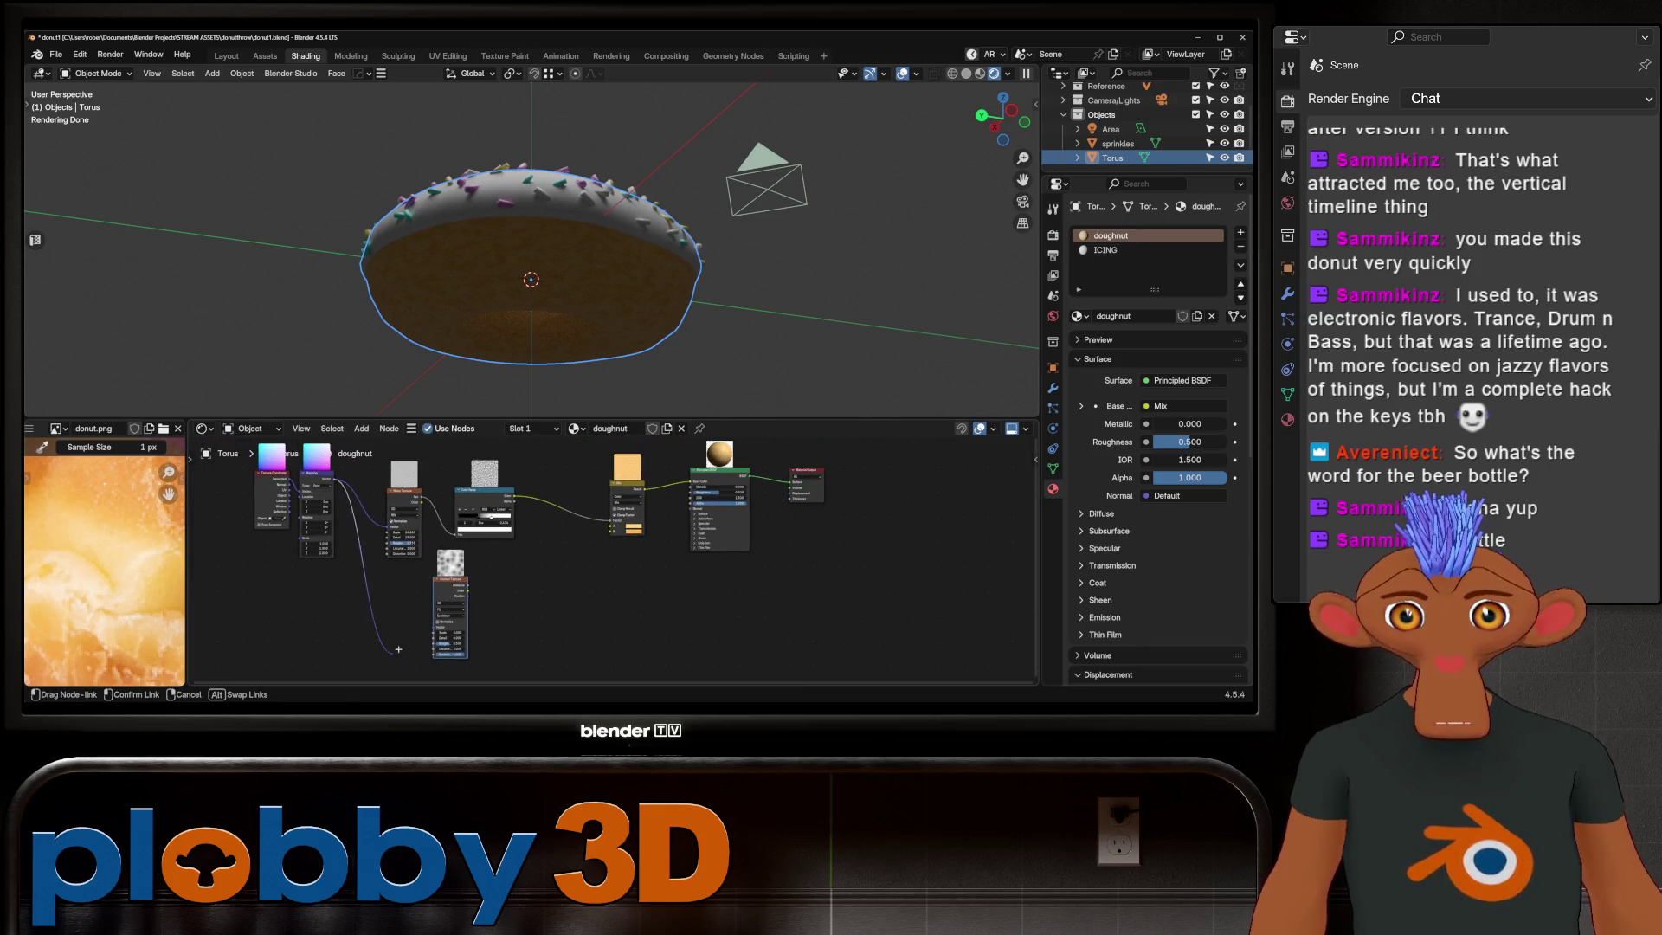
Step: Duplicate the Color Ramp for the Voronoi and wire it into a new Mix node before the original Mix factor
{"action": "left_click", "coordinate": [501, 508]}
{"action": "key", "text": "shift+d"}
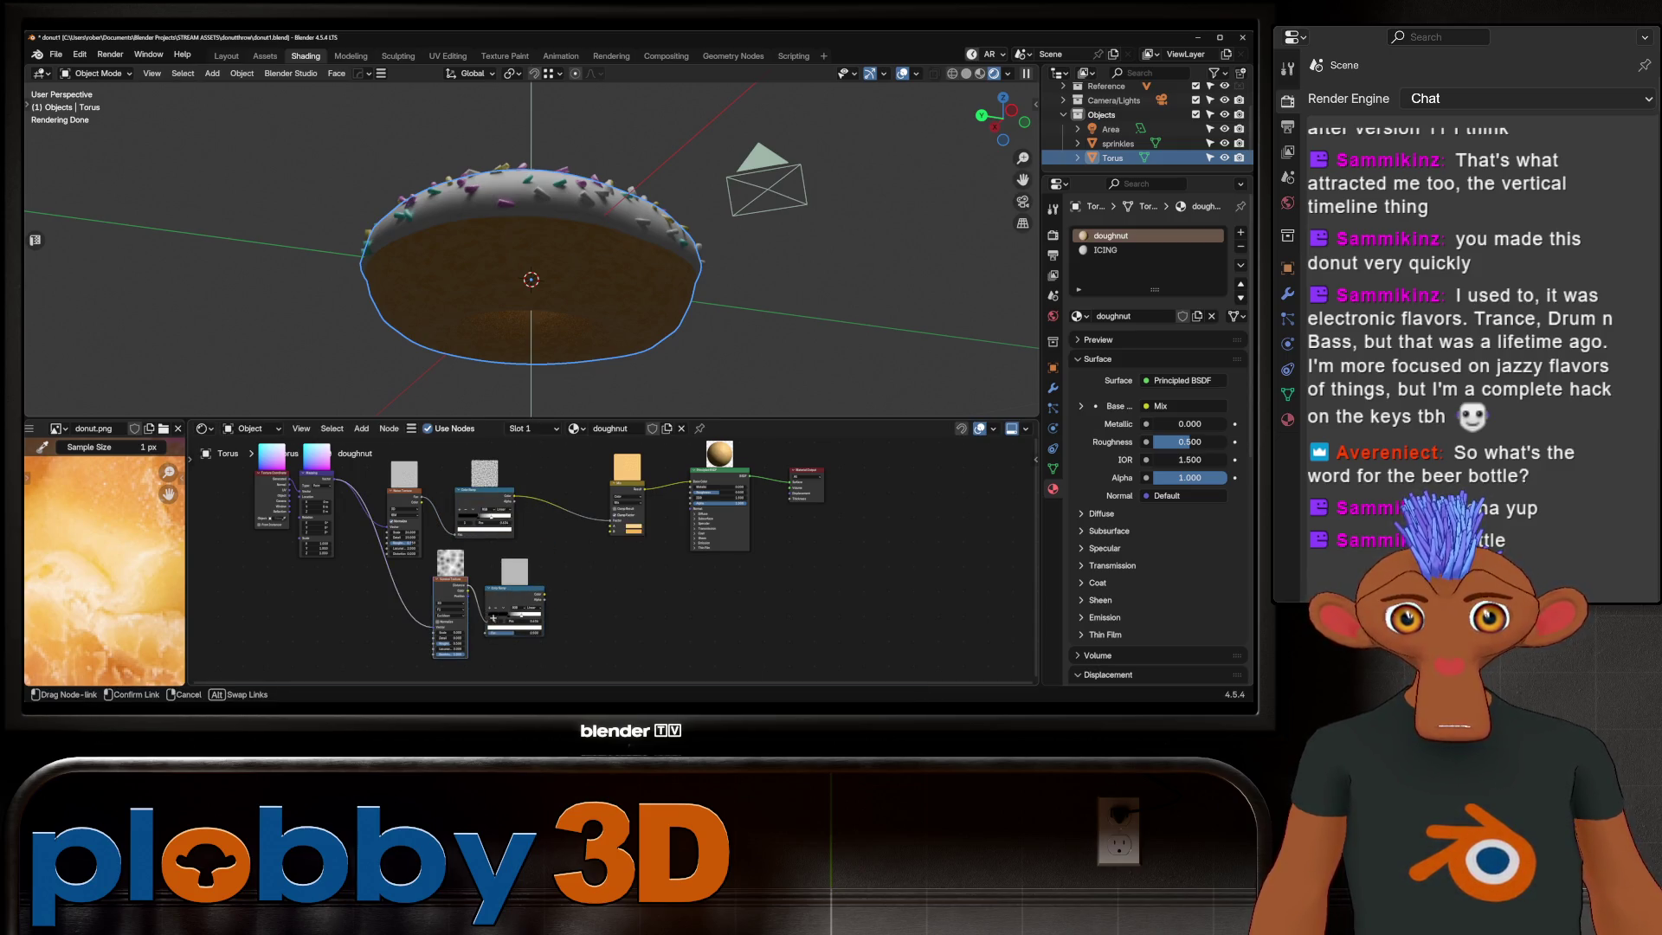
{"action": "scroll", "coordinate": [515, 579], "scroll_direction": "up", "scroll_amount": 2}
{"action": "scroll", "coordinate": [515, 578], "scroll_direction": "up", "scroll_amount": 2}
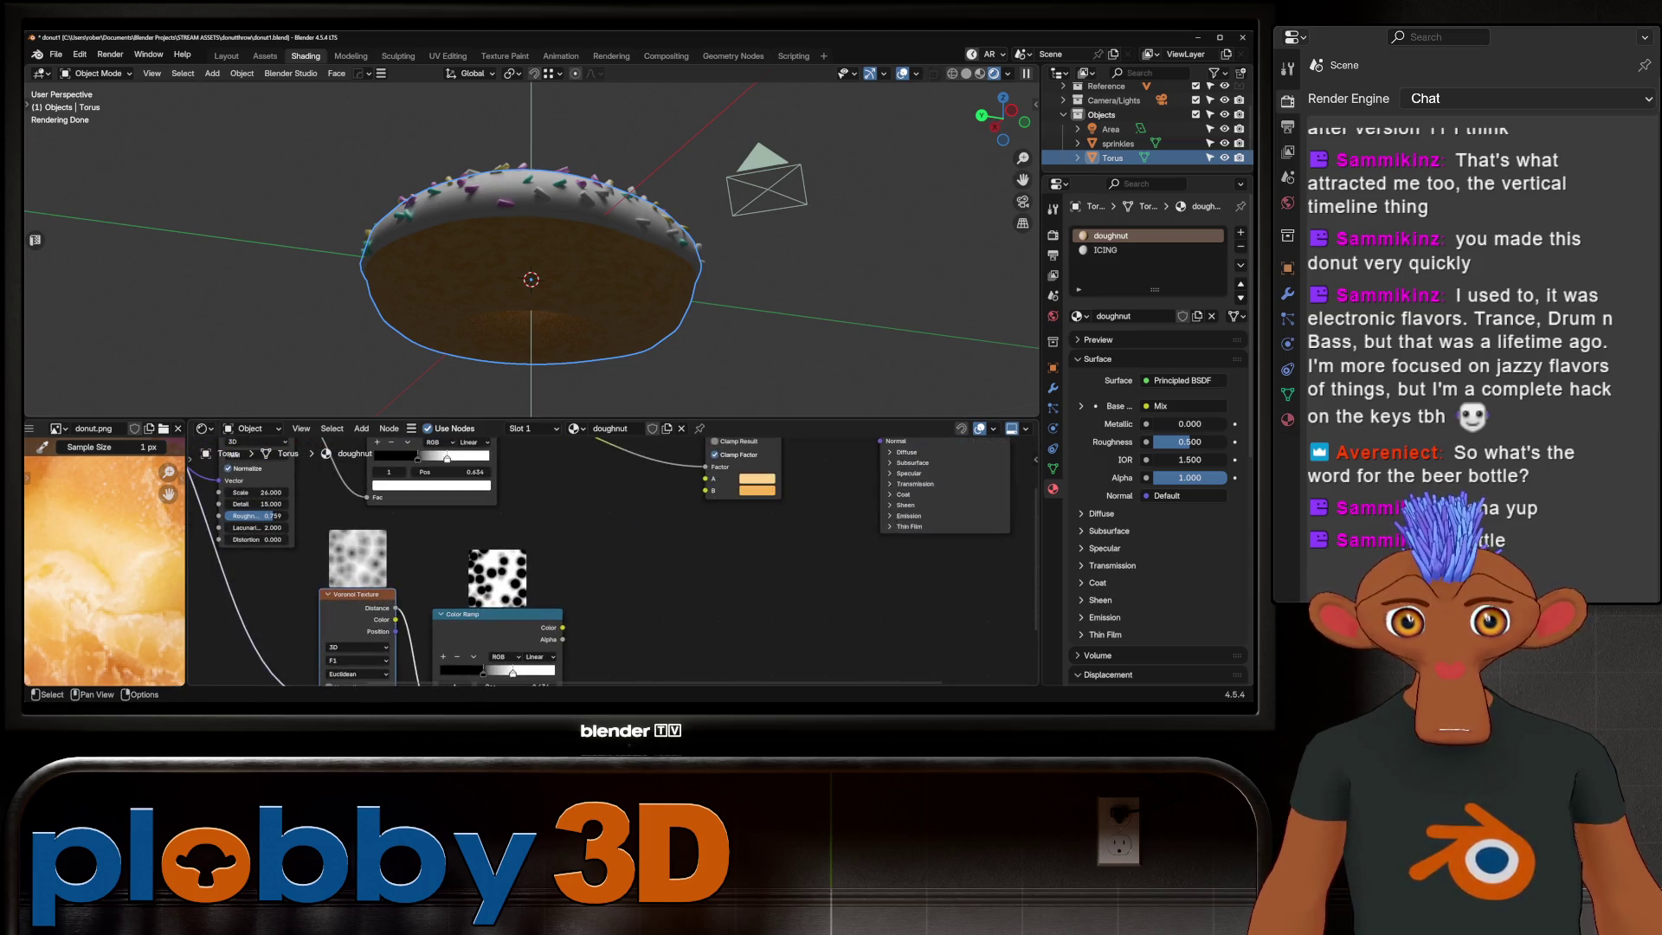
{"action": "scroll", "coordinate": [389, 650], "scroll_direction": "down", "scroll_amount": 2}
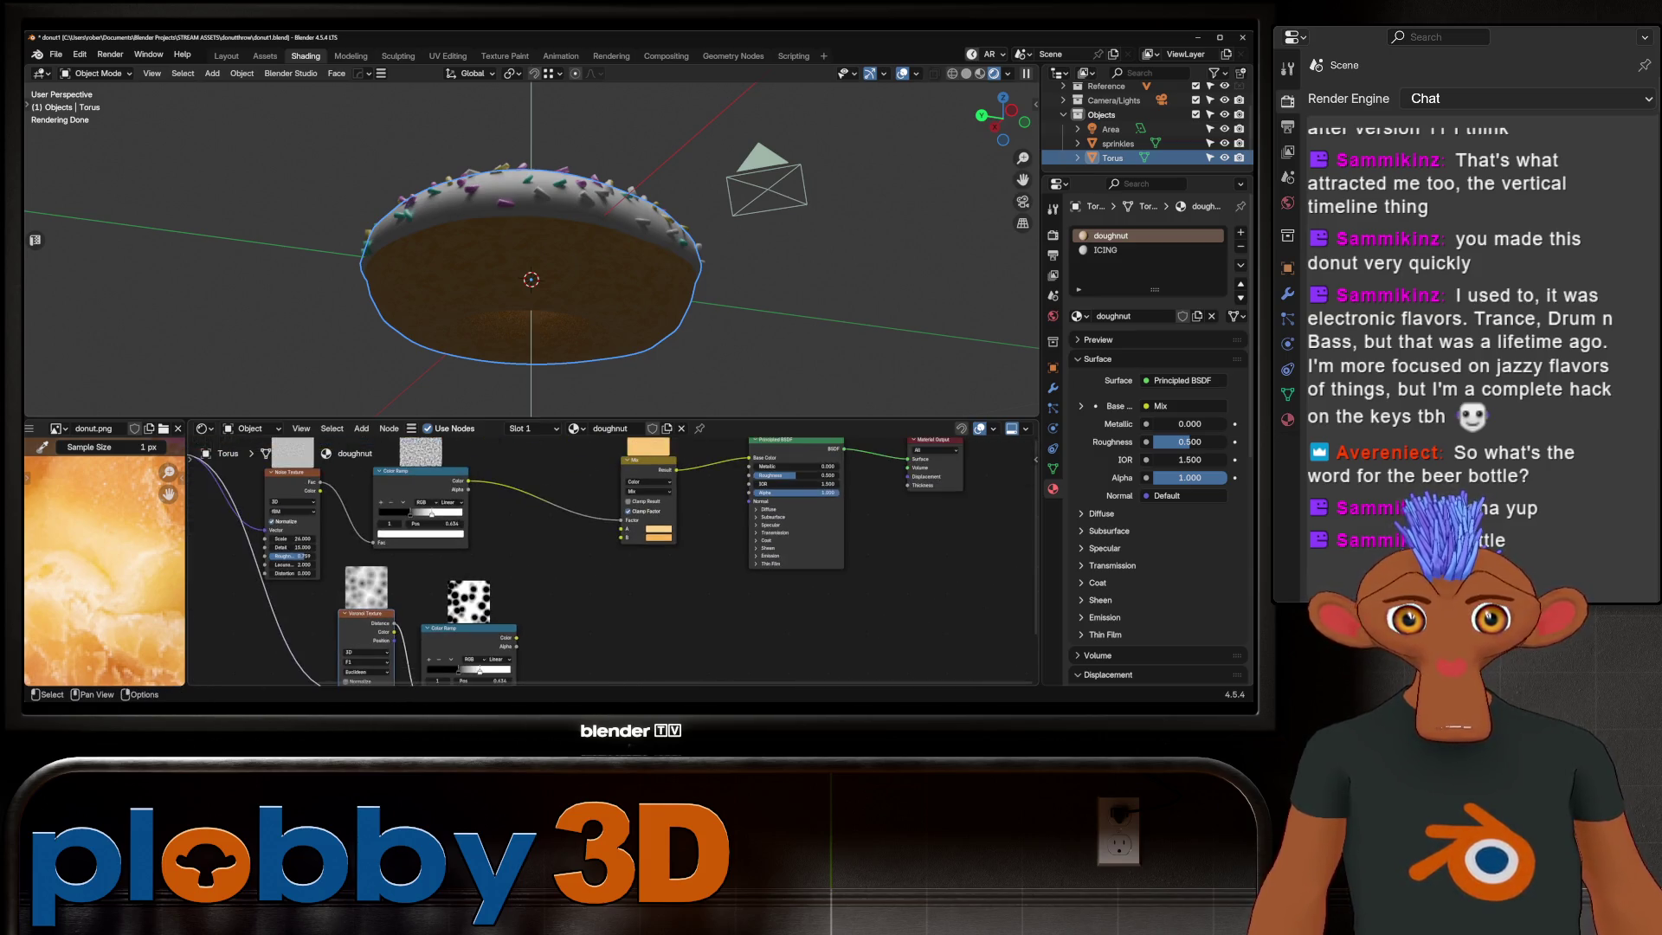
{"action": "key", "text": "shift+d"}
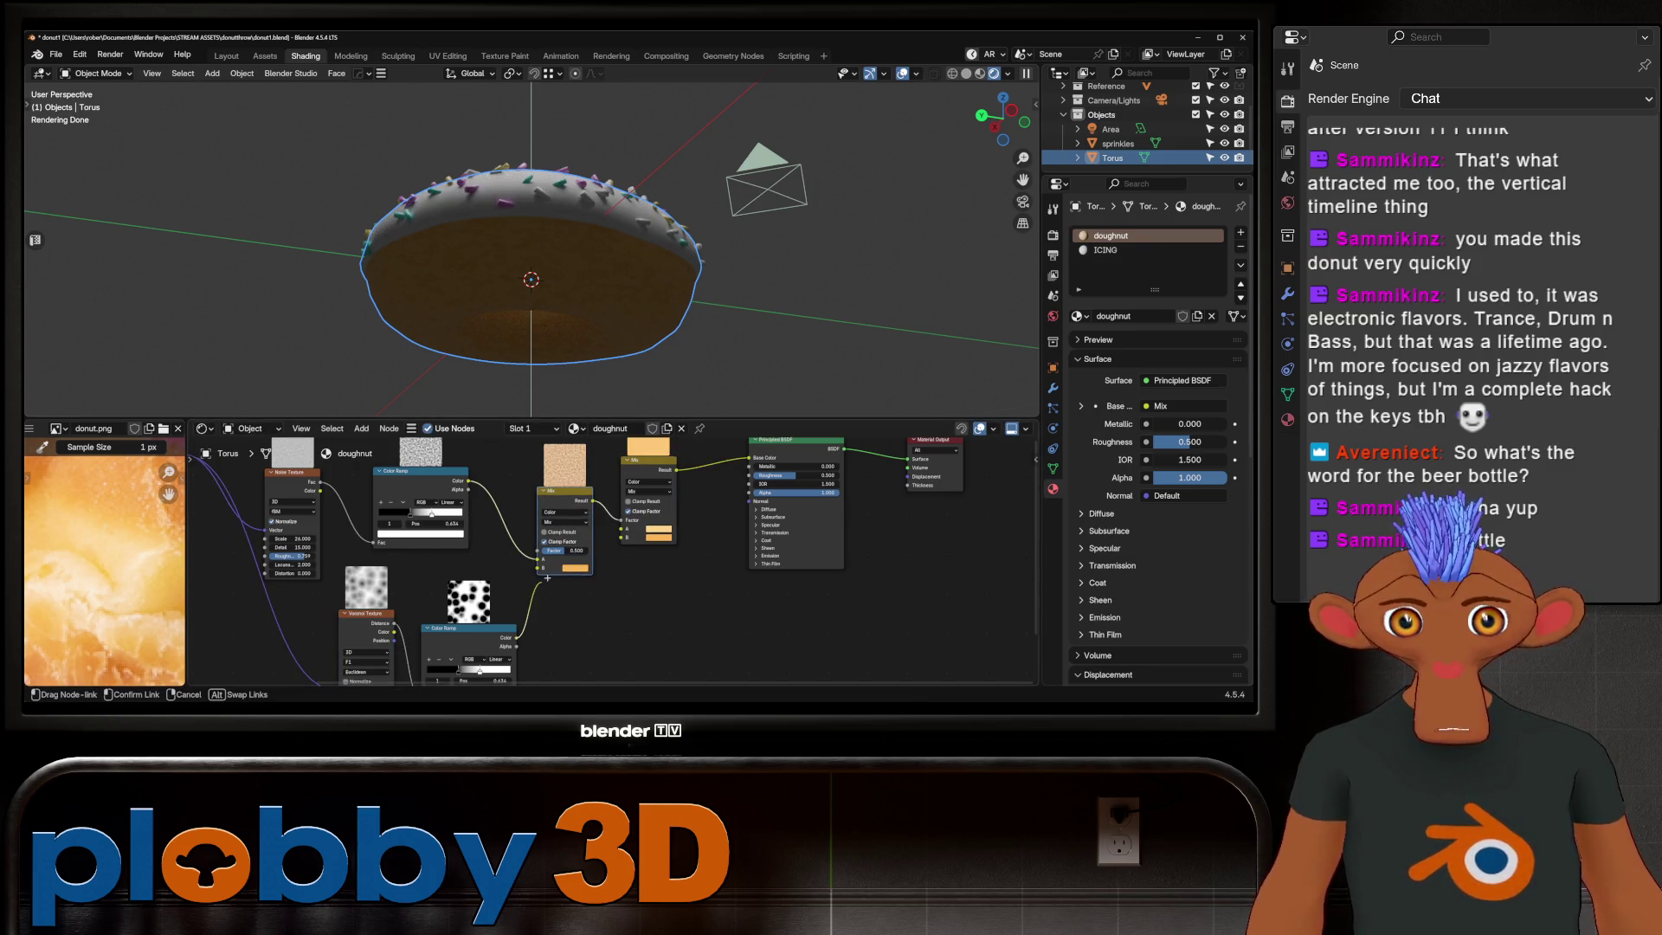
{"action": "left_click_drag", "start_coordinate": [541, 533], "coordinate": [540, 533]}
{"action": "scroll", "coordinate": [574, 521], "scroll_direction": "up", "scroll_amount": 3}
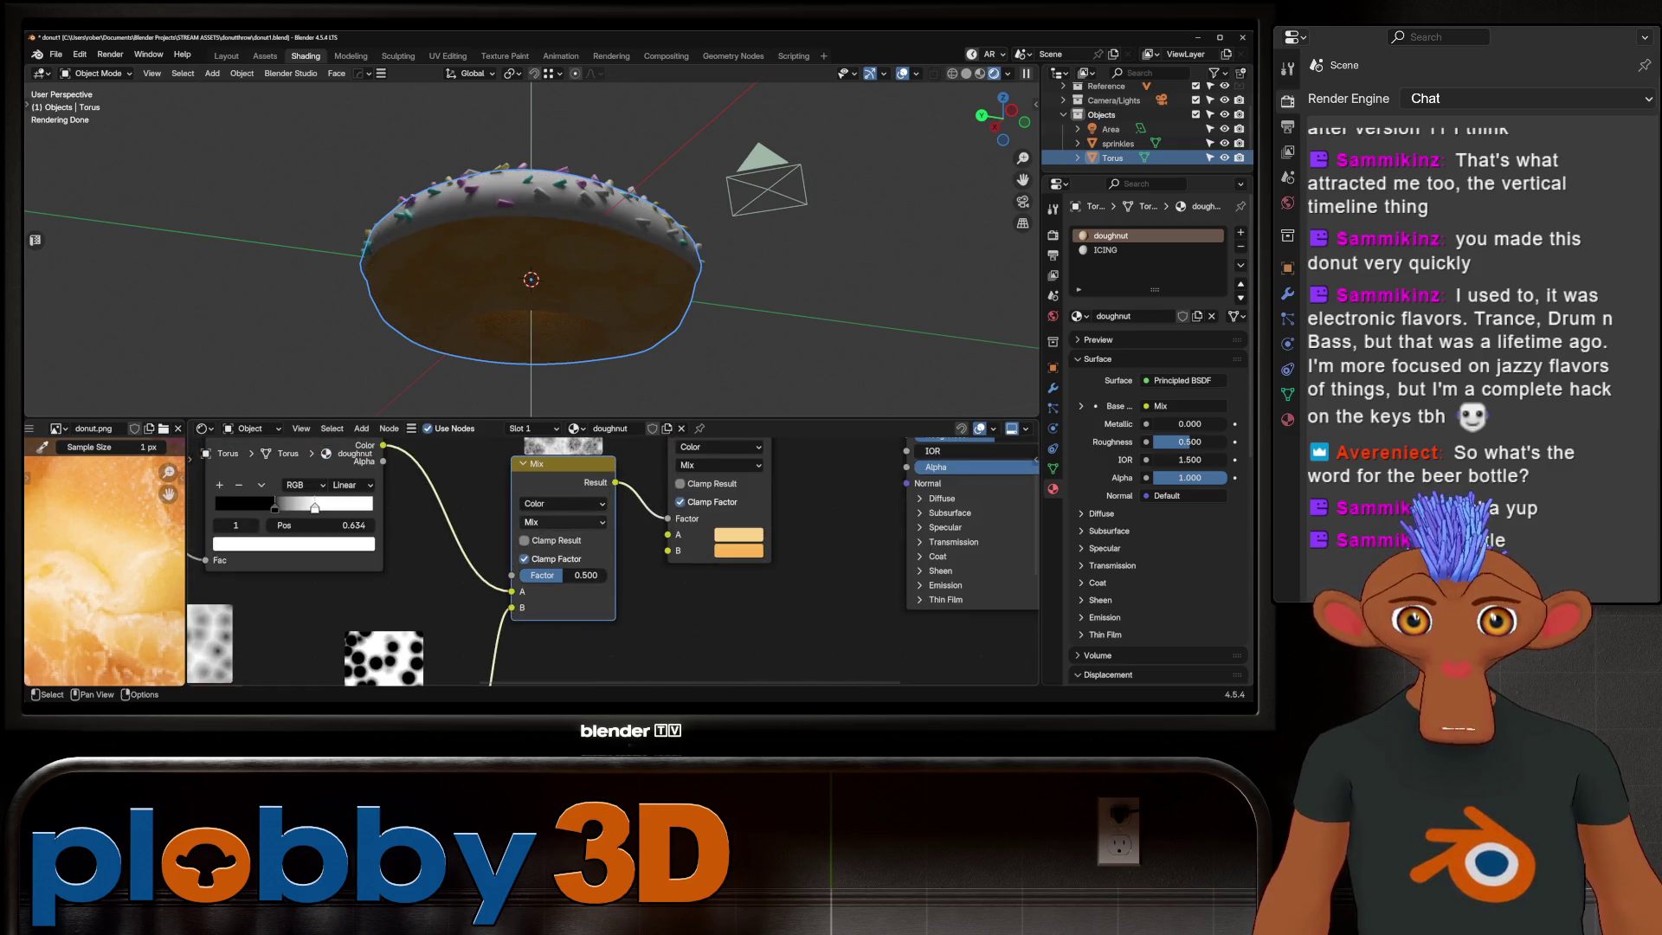
Step: Set the new Mix to Multiply, raise Voronoi Scale to about 51 and insert an Invert Color on the ramp link
{"action": "left_click", "coordinate": [564, 521]}
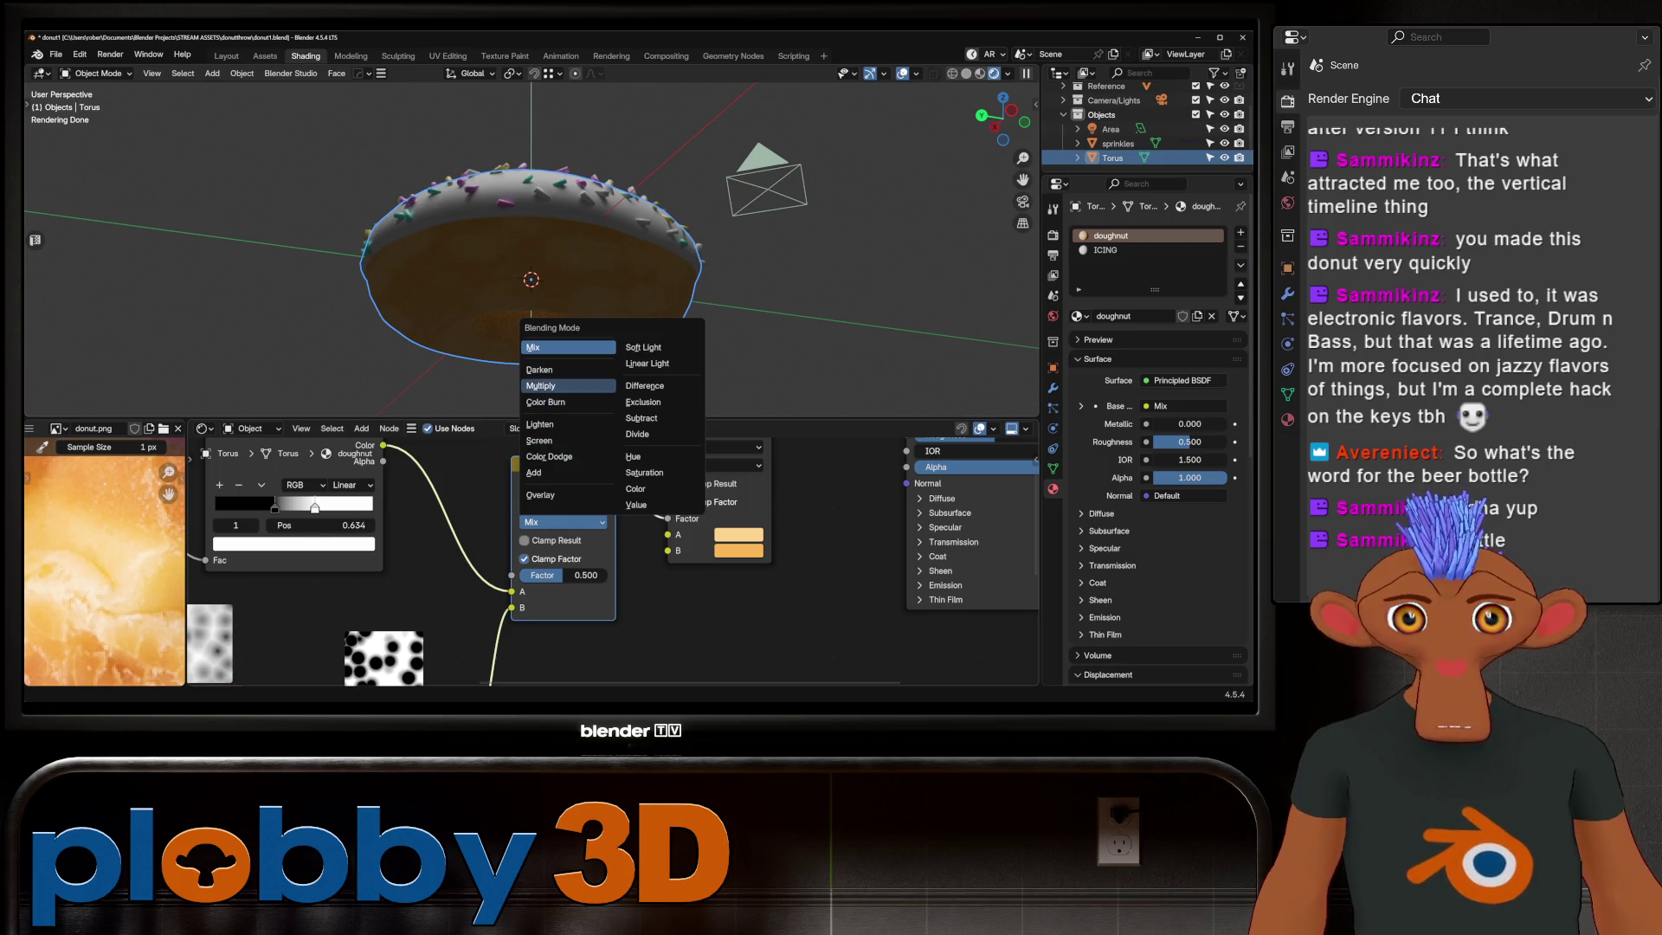
{"action": "left_click", "coordinate": [541, 386]}
{"action": "scroll", "coordinate": [594, 592], "scroll_direction": "down", "scroll_amount": 2}
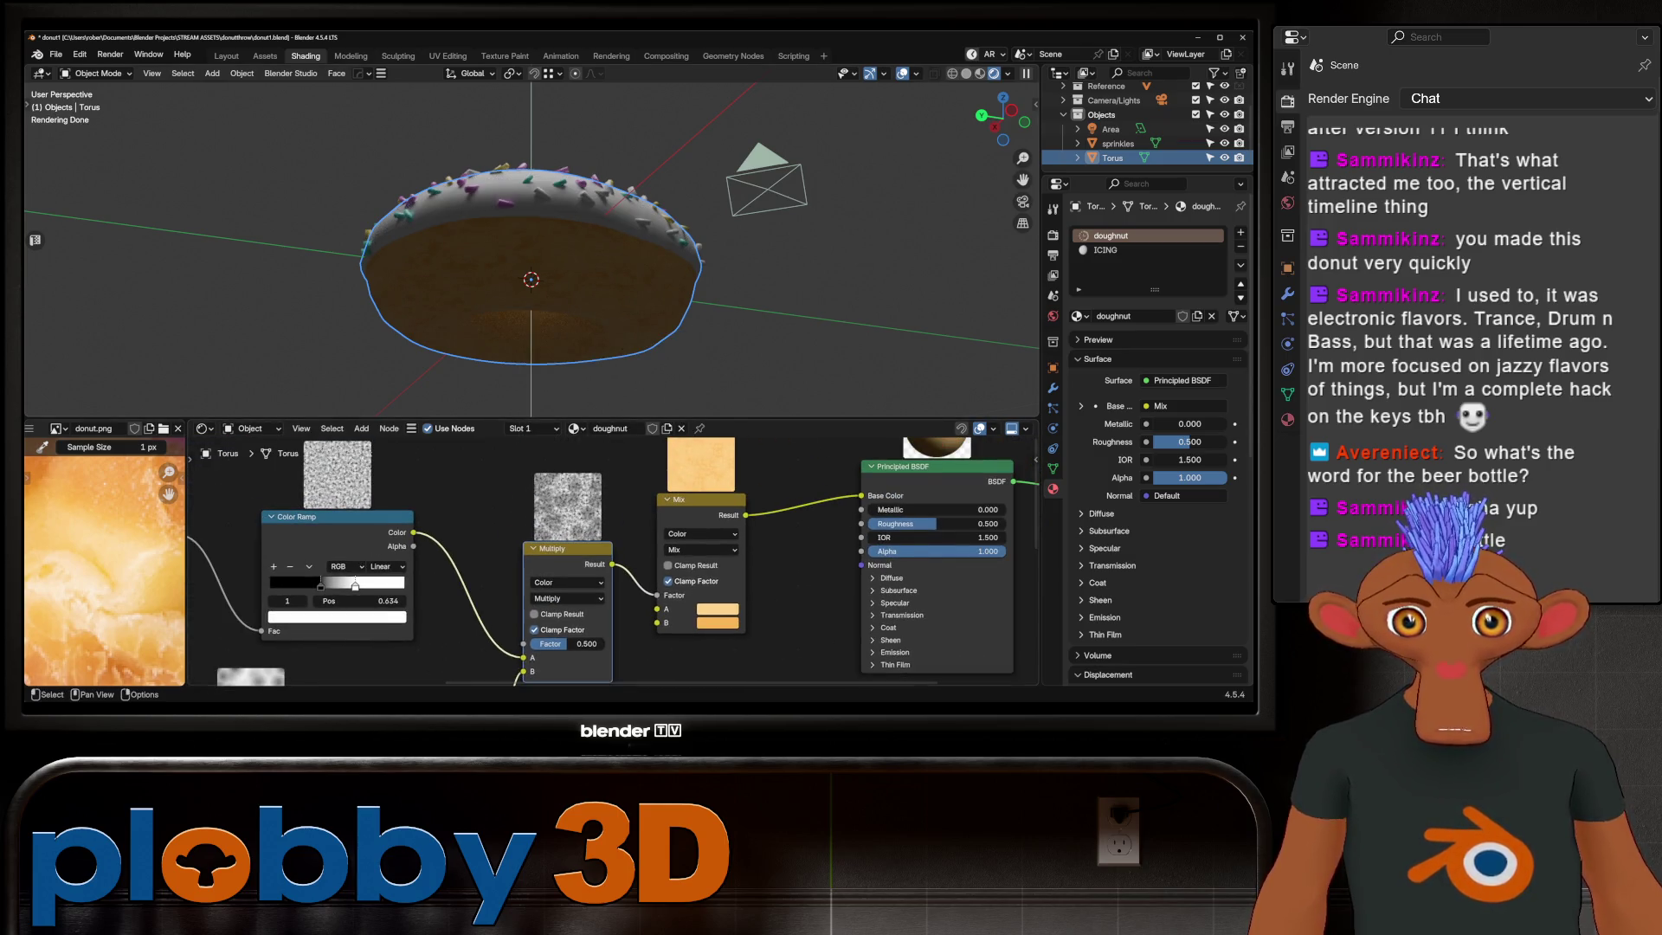
{"action": "middle_click_drag", "start_coordinate": [390, 559], "coordinate": [701, 559]}
{"action": "left_click_drag", "start_coordinate": [507, 606], "coordinate": [624, 607]}
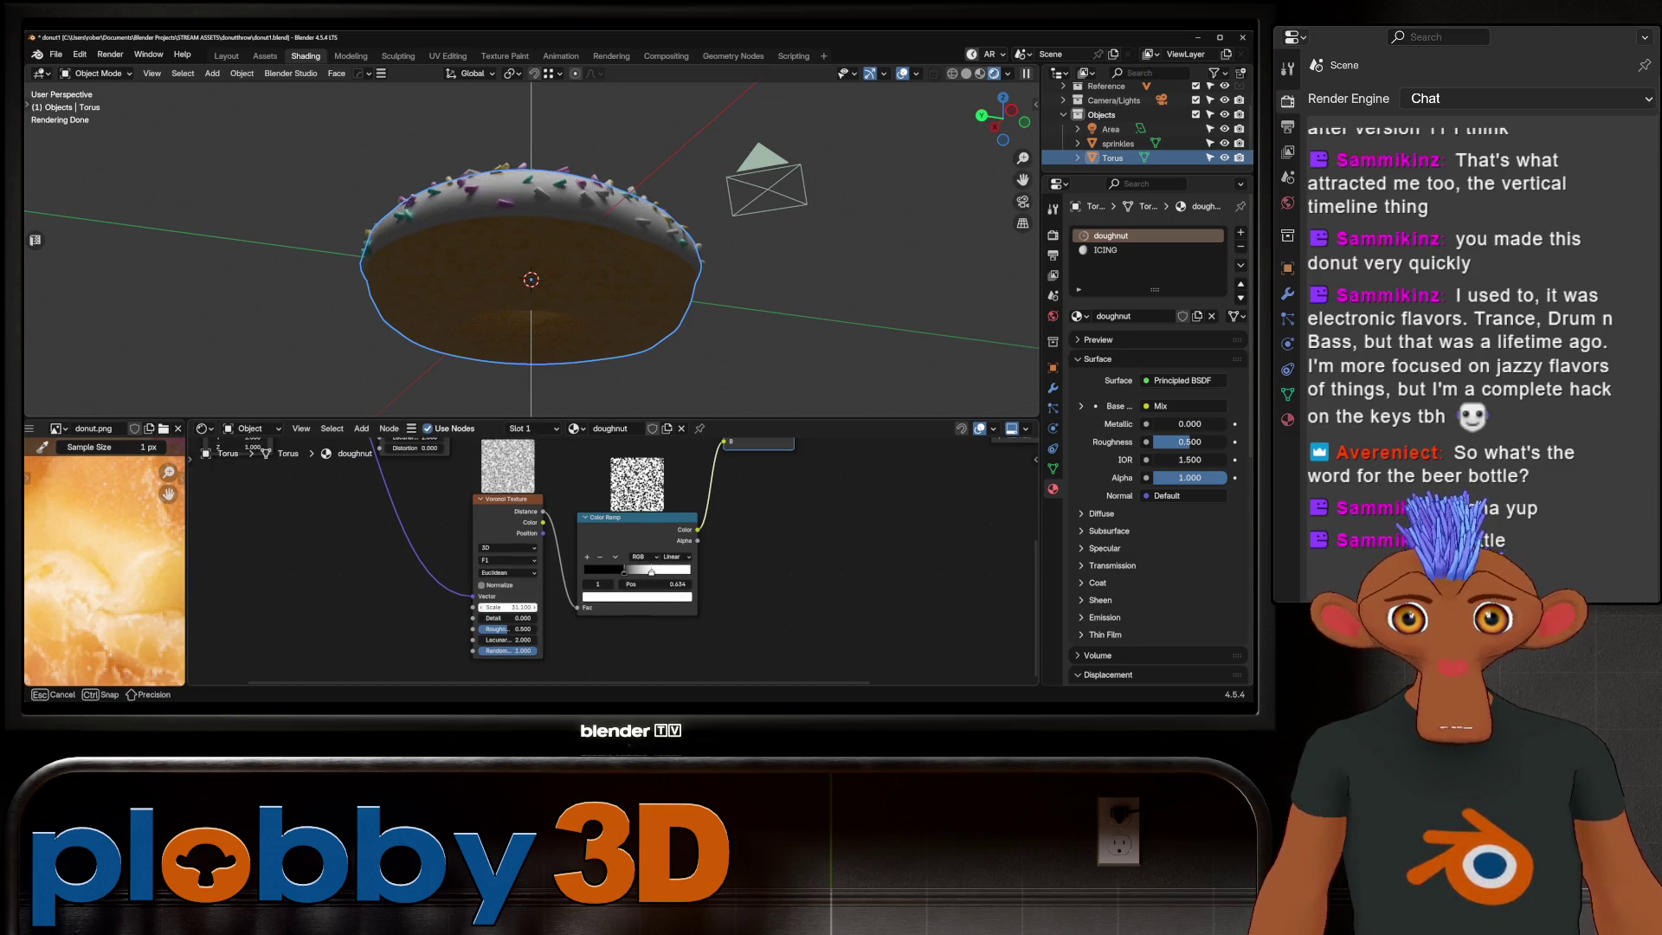
{"action": "scroll", "coordinate": [682, 484], "scroll_direction": "up", "scroll_amount": 3}
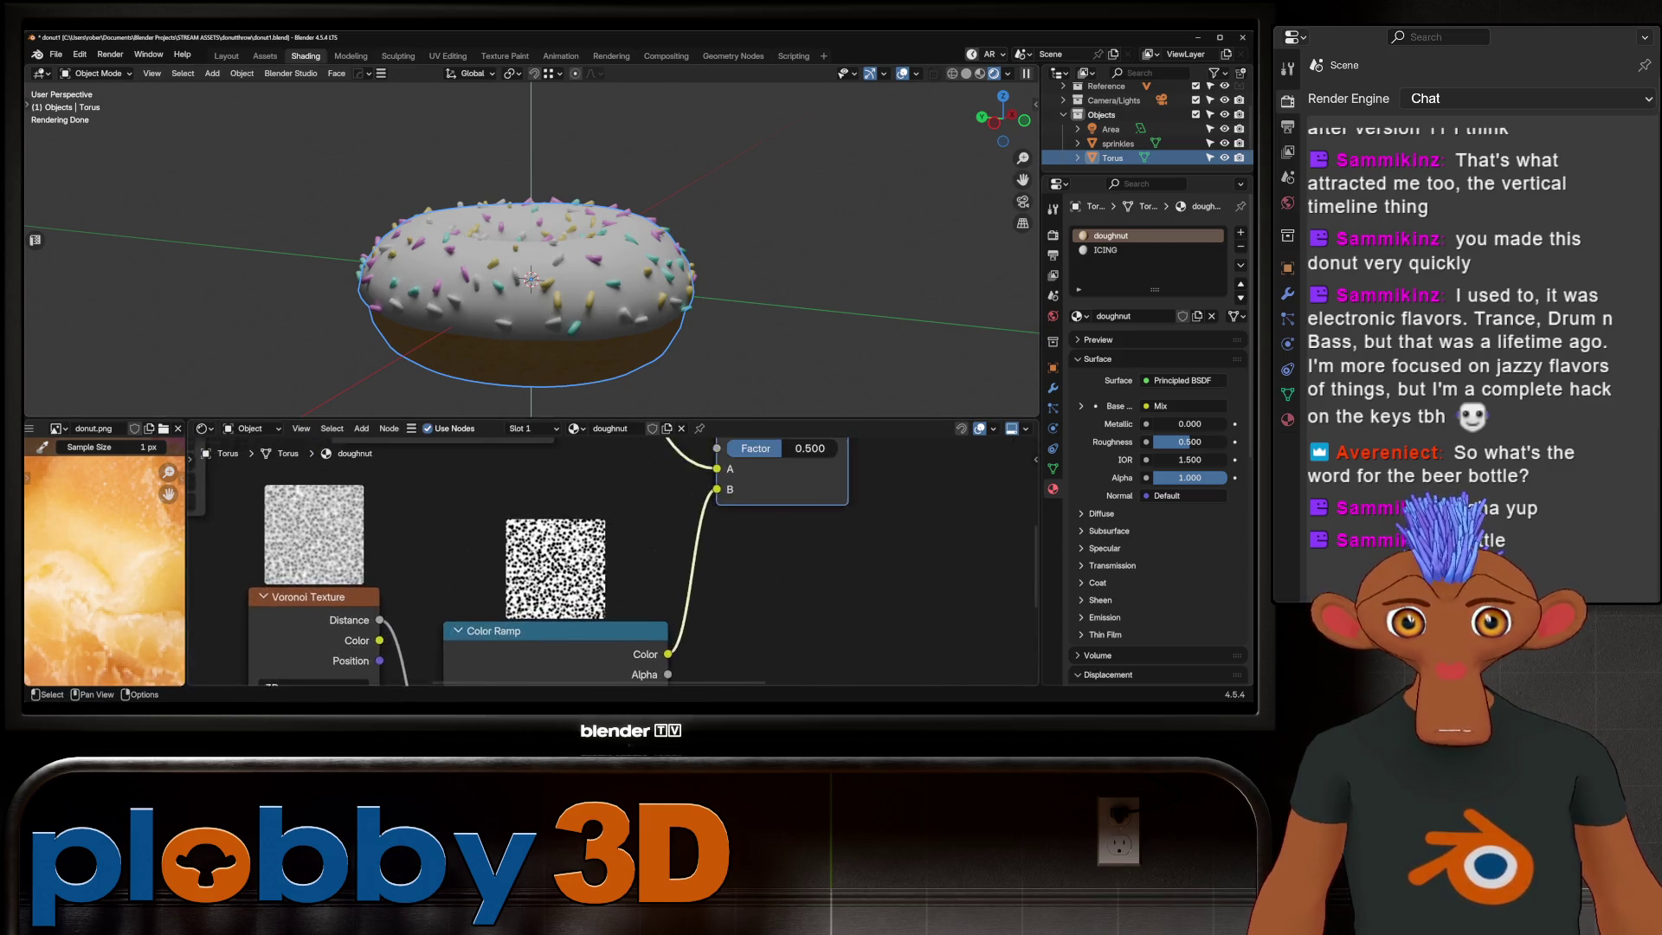
{"action": "scroll", "coordinate": [585, 559], "scroll_direction": "down", "scroll_amount": 2}
{"action": "scroll", "coordinate": [584, 558], "scroll_direction": "down", "scroll_amount": 2}
{"action": "key", "text": "shift+a"}
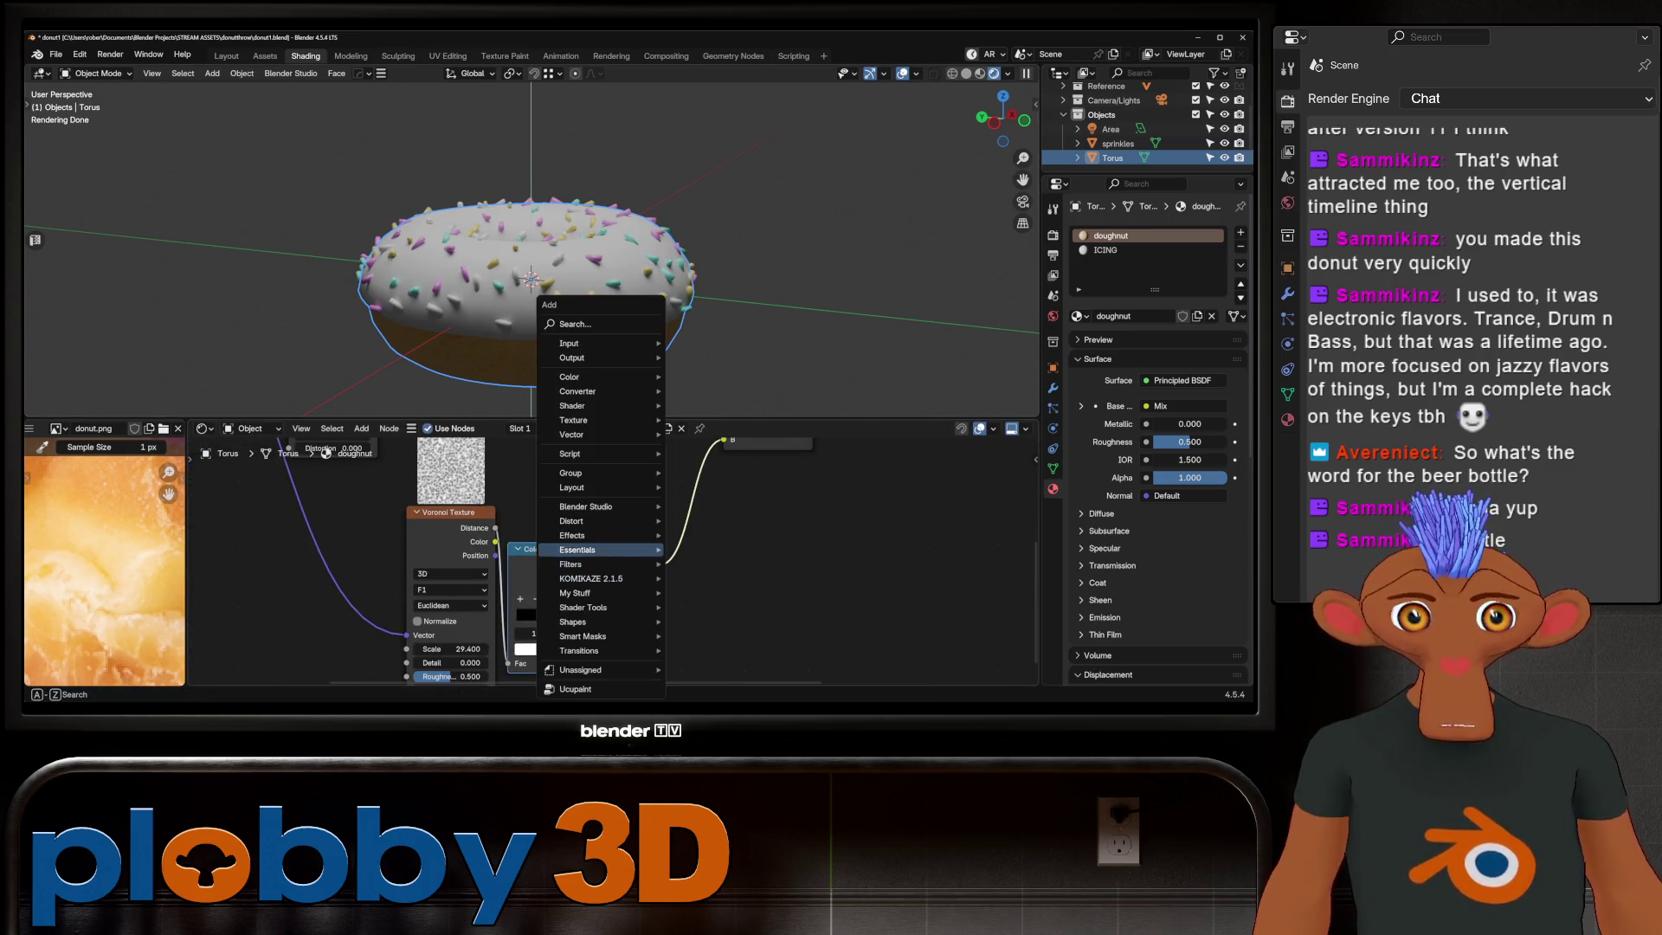
{"action": "type", "text": "INV"}
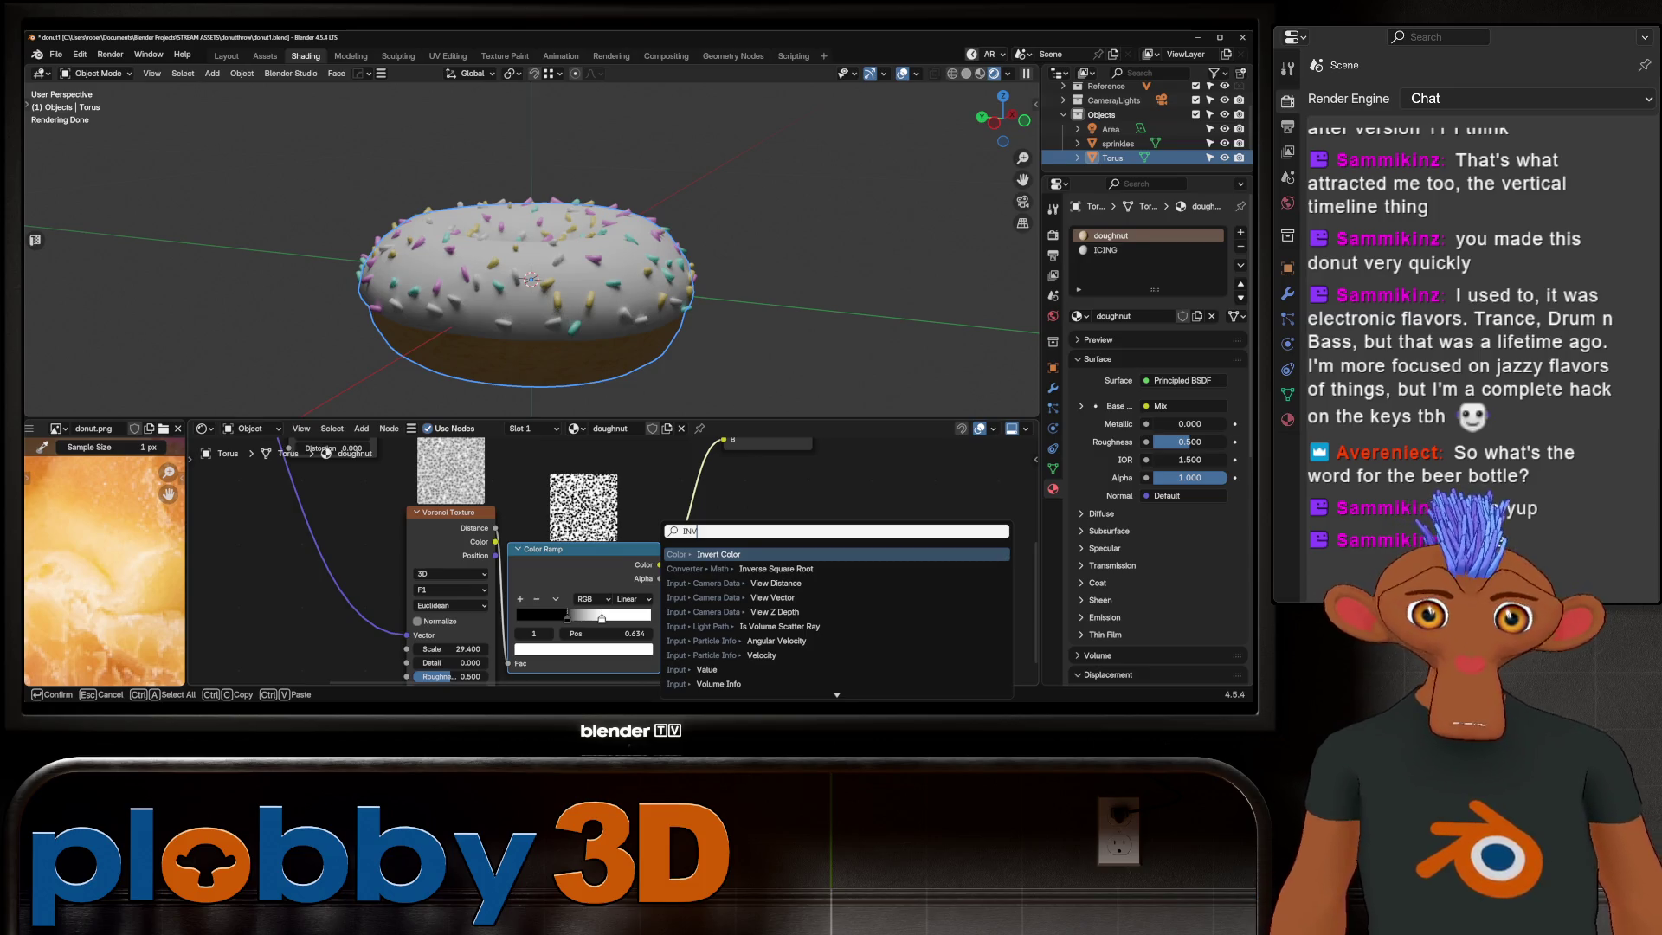
{"action": "key", "text": "Return"}
{"action": "left_click", "coordinate": [730, 556]}
{"action": "middle_click_drag", "start_coordinate": [527, 325], "coordinate": [526, 156]}
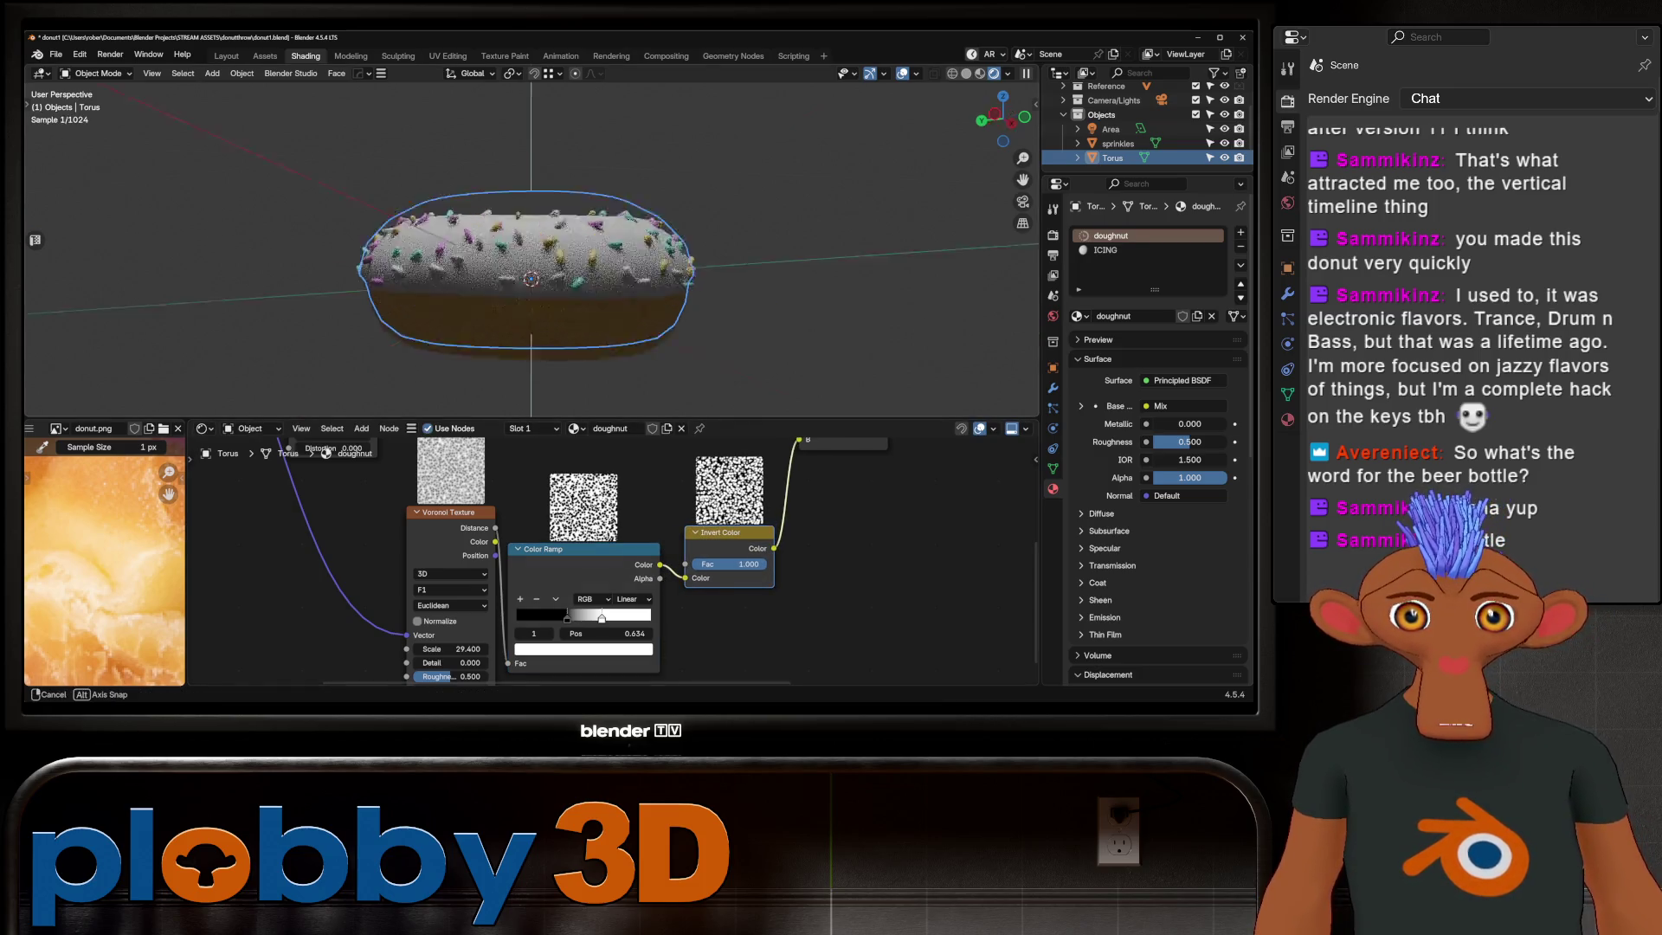
{"action": "scroll", "coordinate": [611, 559], "scroll_direction": "down", "scroll_amount": 2}
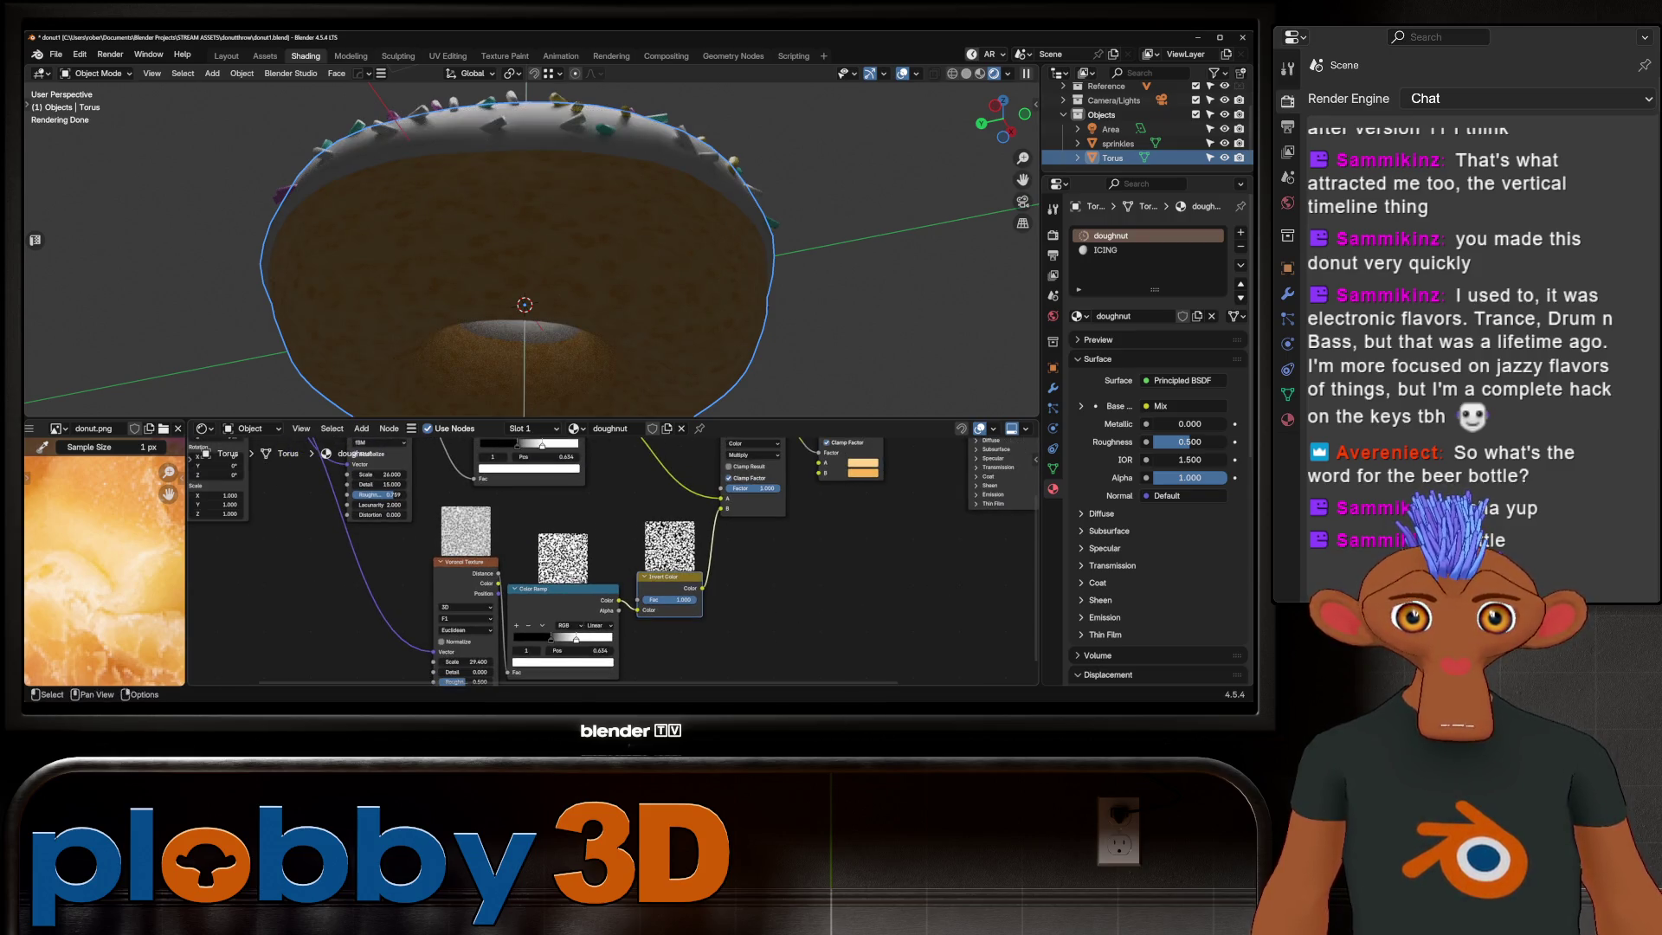
{"action": "scroll", "coordinate": [519, 247], "scroll_direction": "down", "scroll_amount": 3}
{"action": "middle_click_drag", "start_coordinate": [519, 247], "coordinate": [519, 300]}
{"action": "scroll", "coordinate": [520, 246], "scroll_direction": "up", "scroll_amount": 3}
Step: Tune the Voronoi to Detail 0.85 and Scale 8.82 and switch the blend to Overlay
{"action": "middle_click_drag", "start_coordinate": [611, 585], "coordinate": [740, 517]}
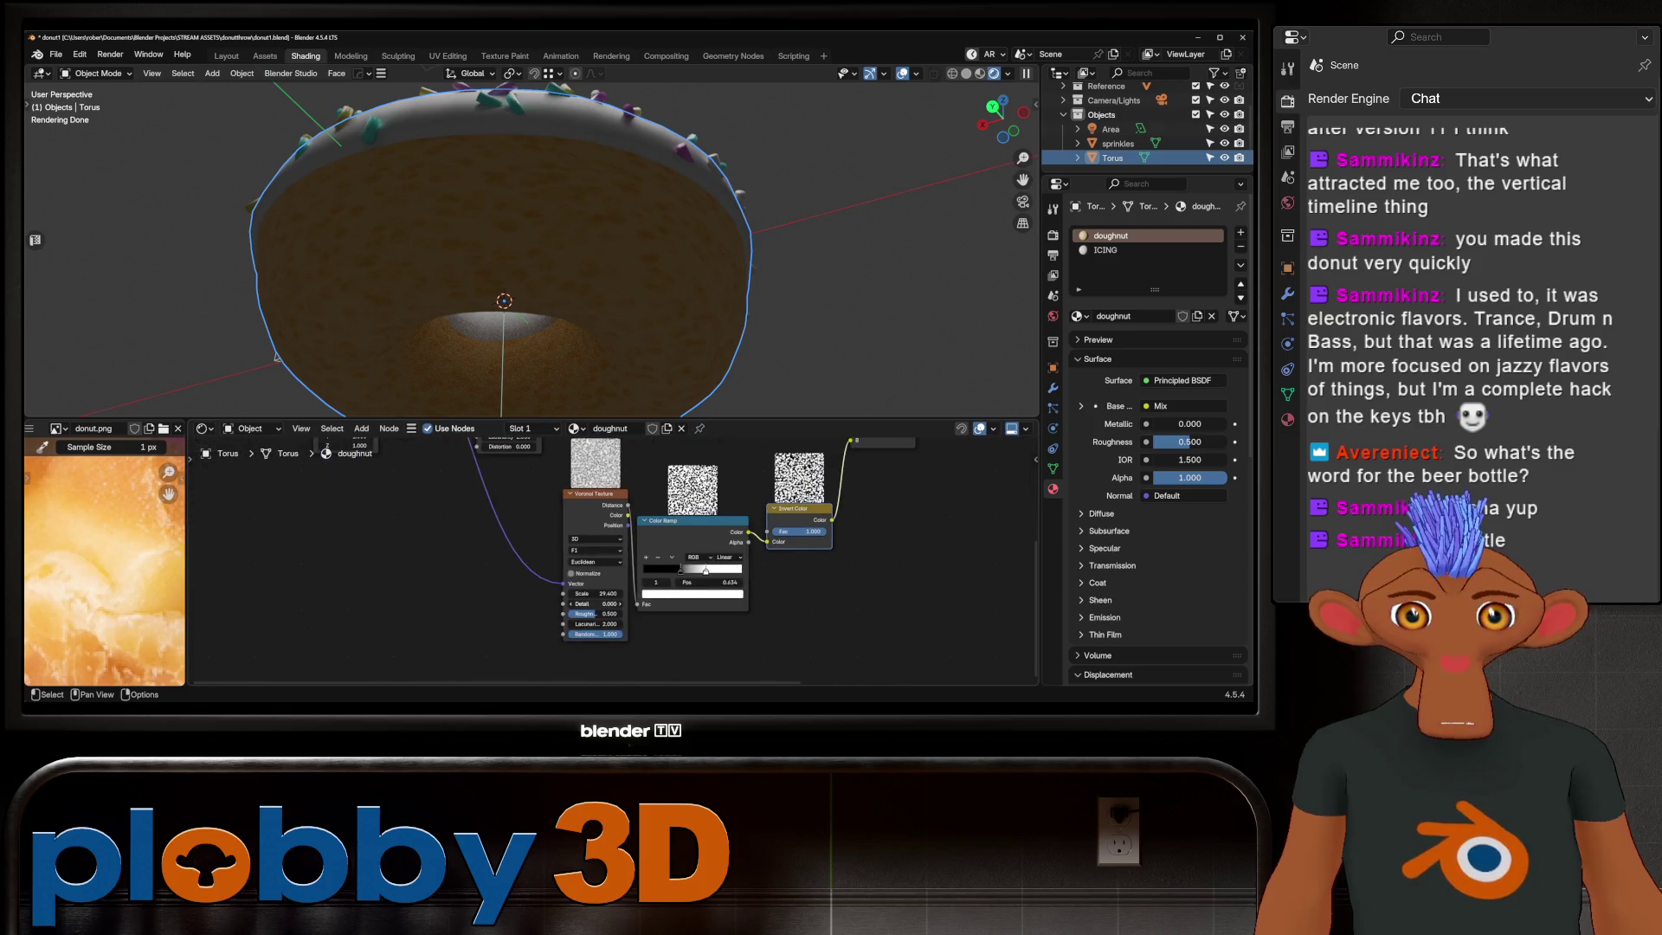
{"action": "mouse_move", "coordinate": [594, 604]}
{"action": "left_mouse_down"}
{"action": "mouse_move", "coordinate": [676, 605]}
{"action": "mouse_move", "coordinate": [585, 614]}
{"action": "mouse_move", "coordinate": [610, 612]}
{"action": "mouse_move", "coordinate": [572, 593]}
{"action": "mouse_move", "coordinate": [597, 593]}
{"action": "left_mouse_up"}
{"action": "mouse_move", "coordinate": [598, 593]}
{"action": "middle_mouse_down"}
{"action": "mouse_move", "coordinate": [435, 640]}
{"action": "mouse_move", "coordinate": [373, 682]}
{"action": "middle_mouse_up"}
{"action": "left_click", "coordinate": [663, 475]}
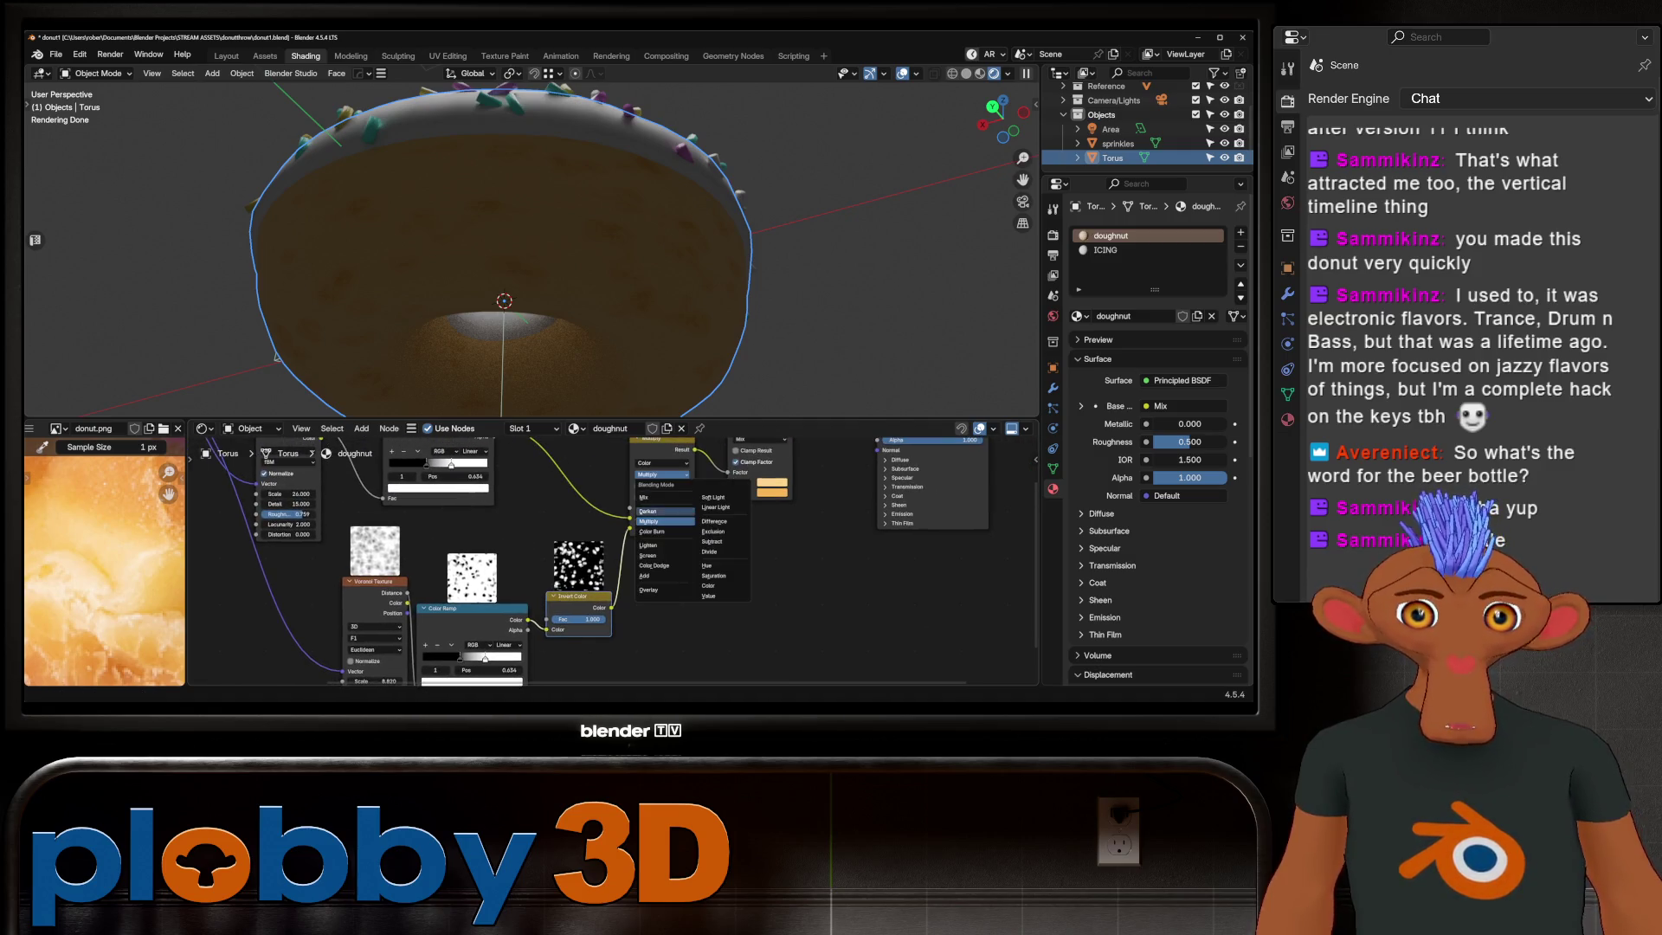
{"action": "left_click", "coordinate": [649, 588]}
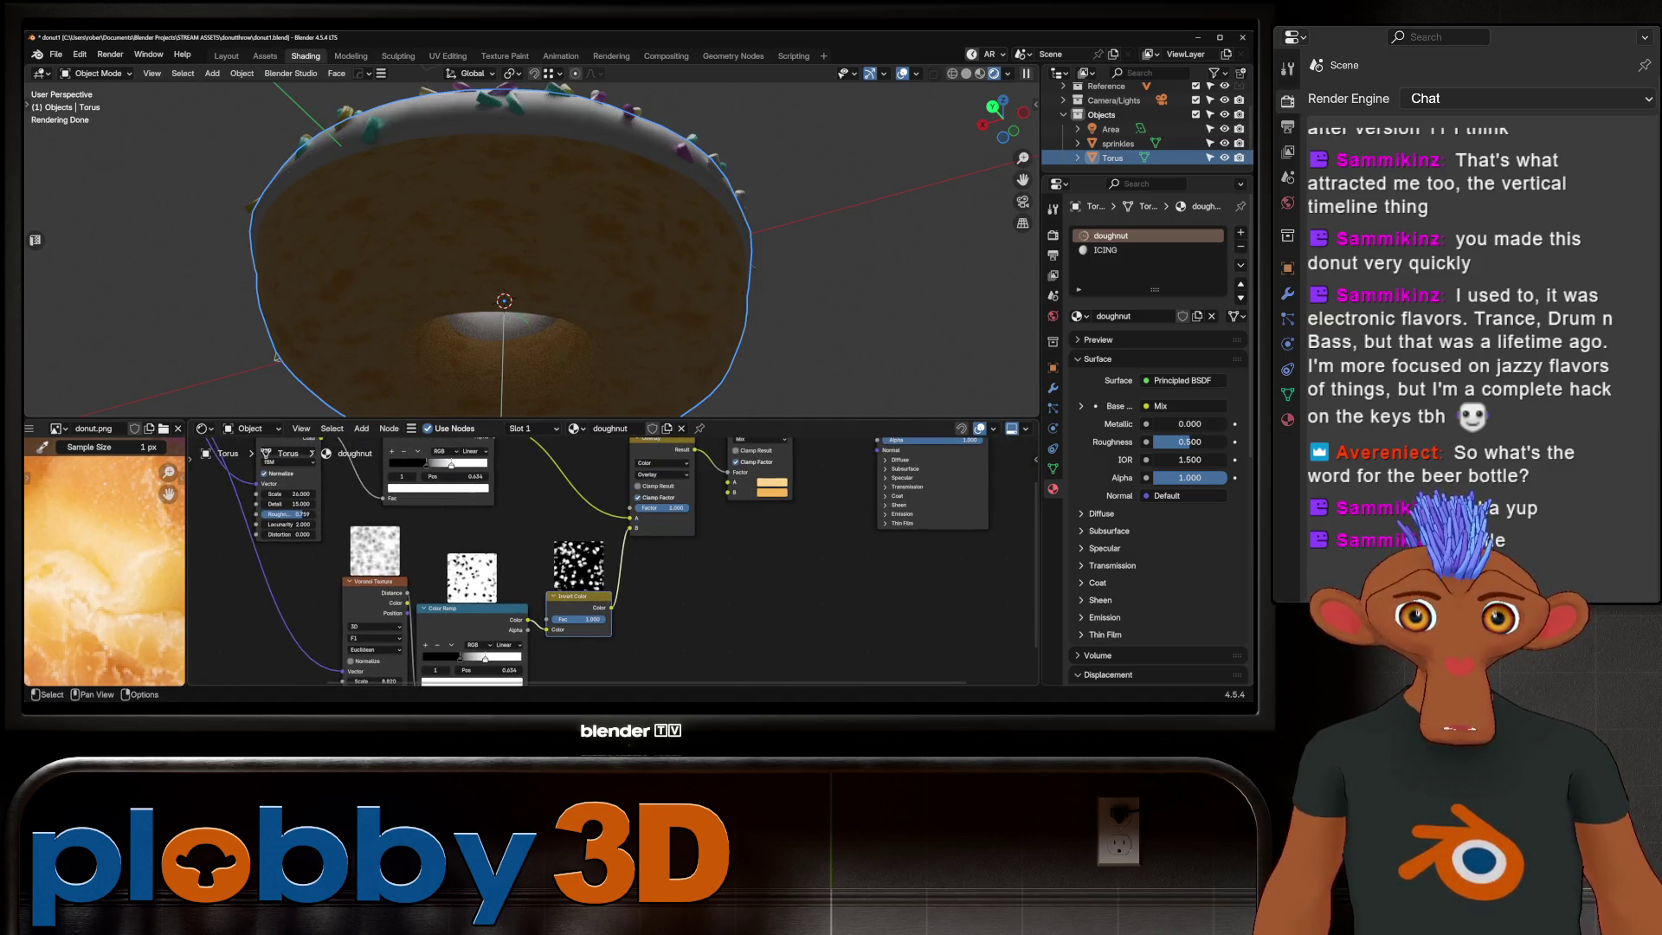
{"action": "middle_click_drag", "start_coordinate": [520, 248], "coordinate": [545, 260]}
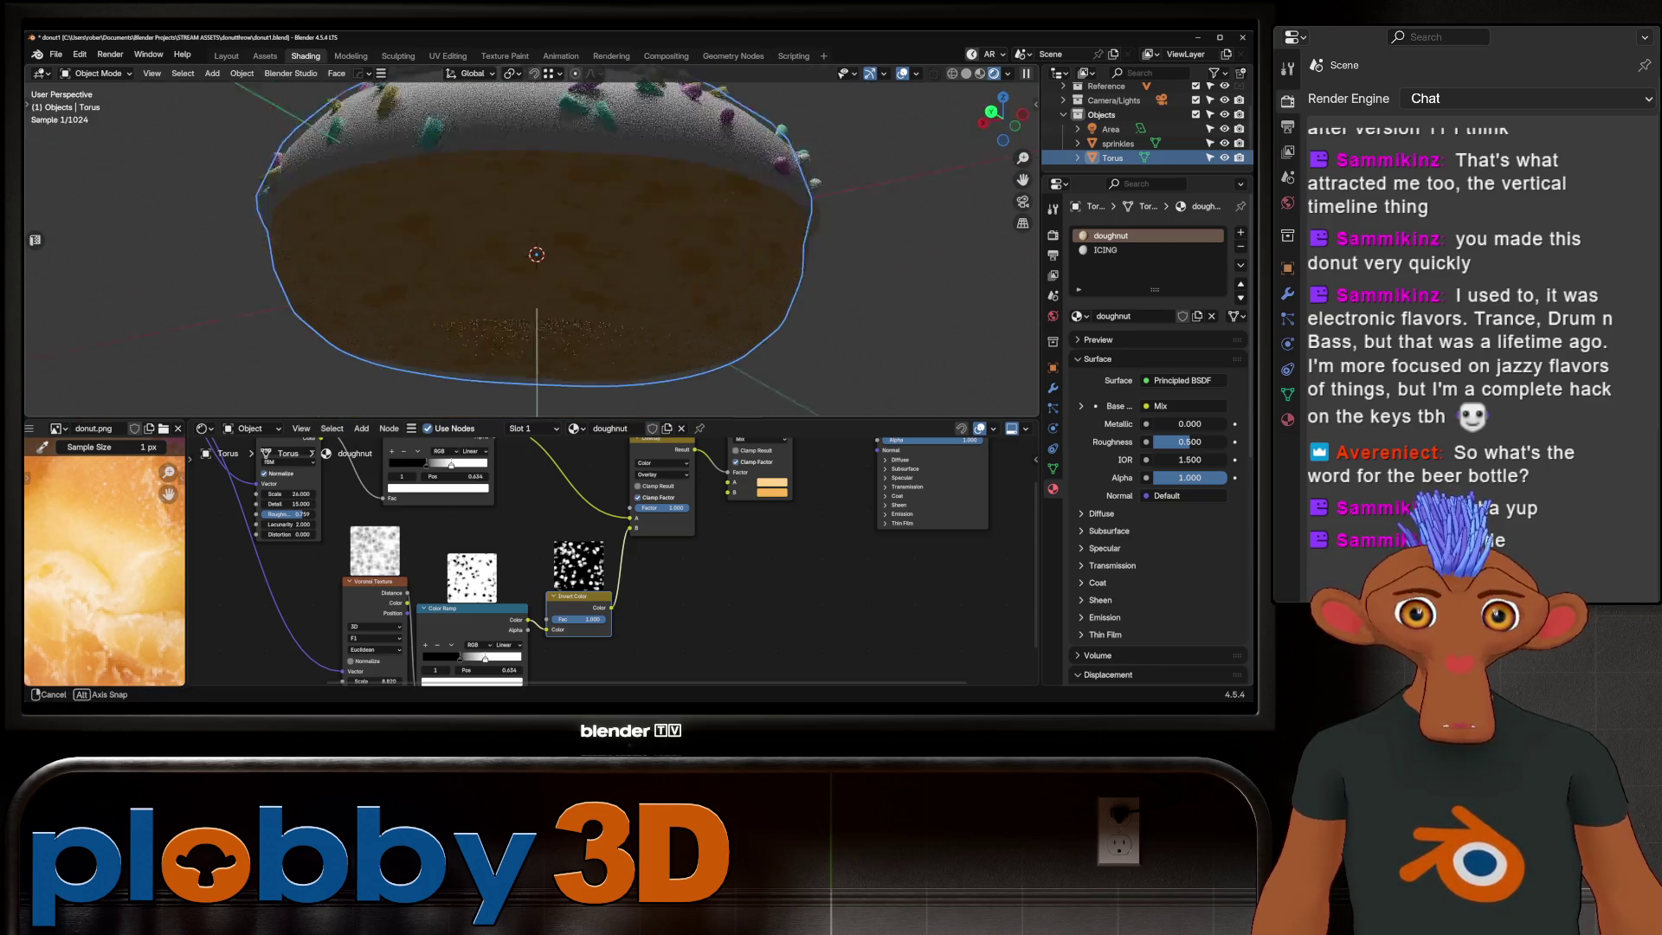
Step: Move the ramp's dark stop to about 0.2 with the light stop at 1.0, and shift the texture nodes left
{"action": "middle_click_drag", "start_coordinate": [429, 585], "coordinate": [526, 521]}
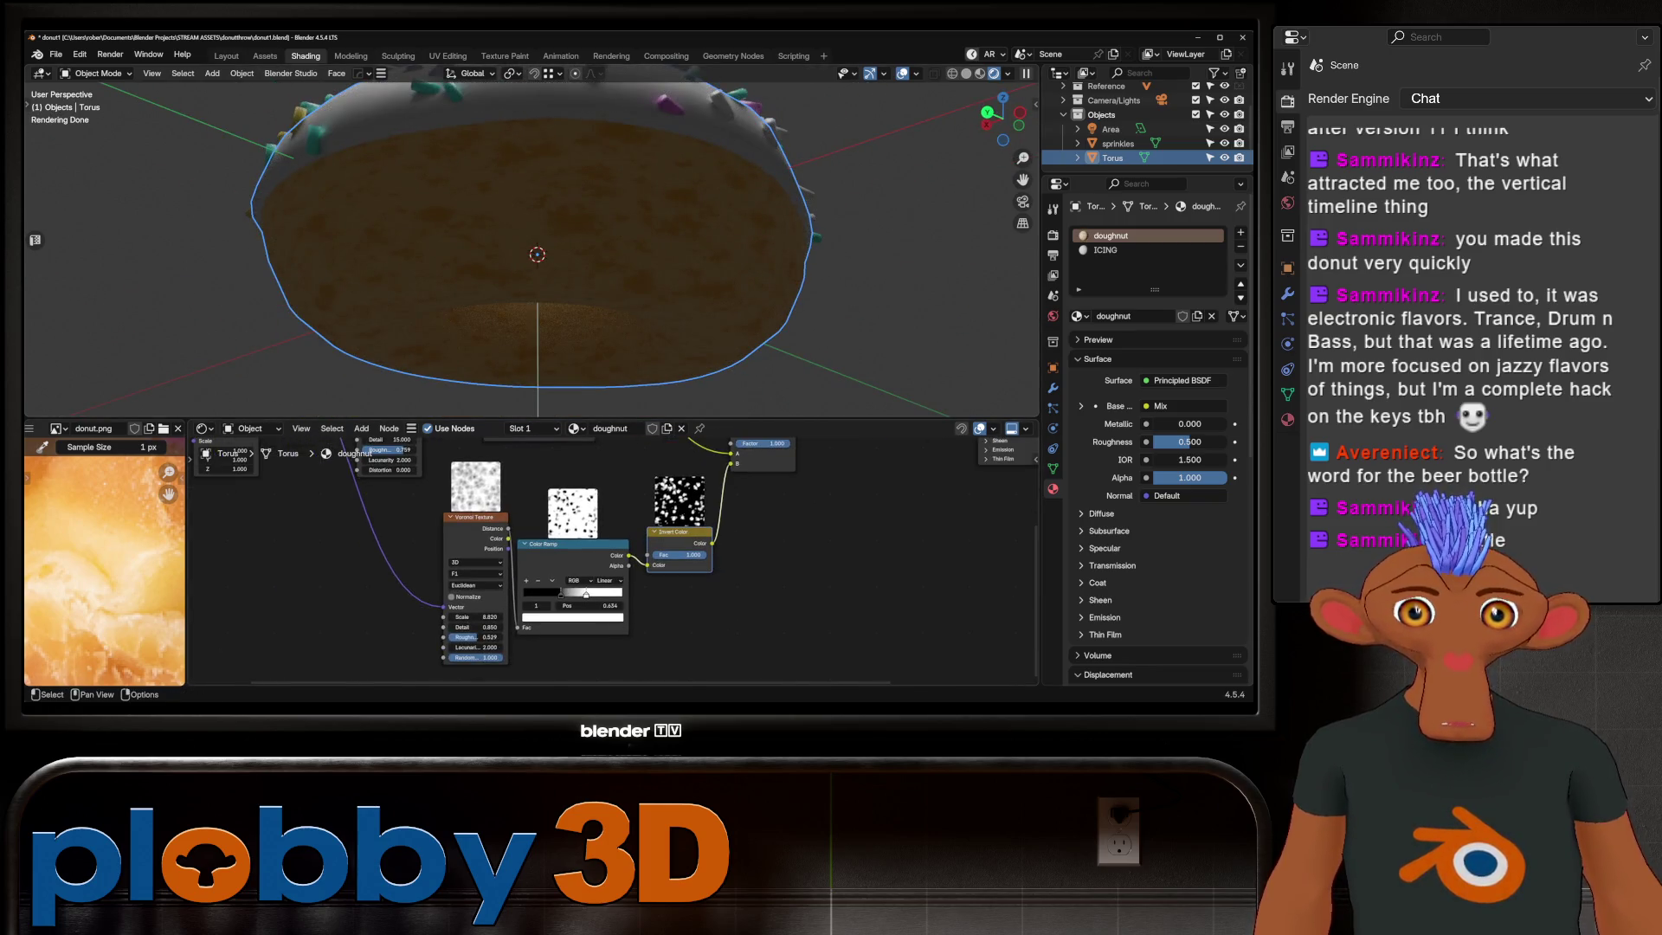
{"action": "left_click_drag", "start_coordinate": [528, 594], "coordinate": [621, 593]}
{"action": "middle_click_drag", "start_coordinate": [546, 325], "coordinate": [559, 222]}
{"action": "scroll", "coordinate": [558, 261], "scroll_direction": "up", "scroll_amount": 3}
{"action": "scroll", "coordinate": [324, 454], "scroll_direction": "down", "scroll_amount": 2}
{"action": "scroll", "coordinate": [611, 559], "scroll_direction": "down", "scroll_amount": 3}
{"action": "left_click_drag", "start_coordinate": [451, 489], "coordinate": [655, 653]}
{"action": "left_click_drag", "start_coordinate": [594, 539], "coordinate": [444, 526]}
{"action": "scroll", "coordinate": [721, 520], "scroll_direction": "up", "scroll_amount": 2}
{"action": "scroll", "coordinate": [721, 519], "scroll_direction": "up", "scroll_amount": 2}
{"action": "scroll", "coordinate": [721, 520], "scroll_direction": "up", "scroll_amount": 2}
{"action": "scroll", "coordinate": [721, 520], "scroll_direction": "up", "scroll_amount": 1}
{"action": "key", "text": "shift+a"}
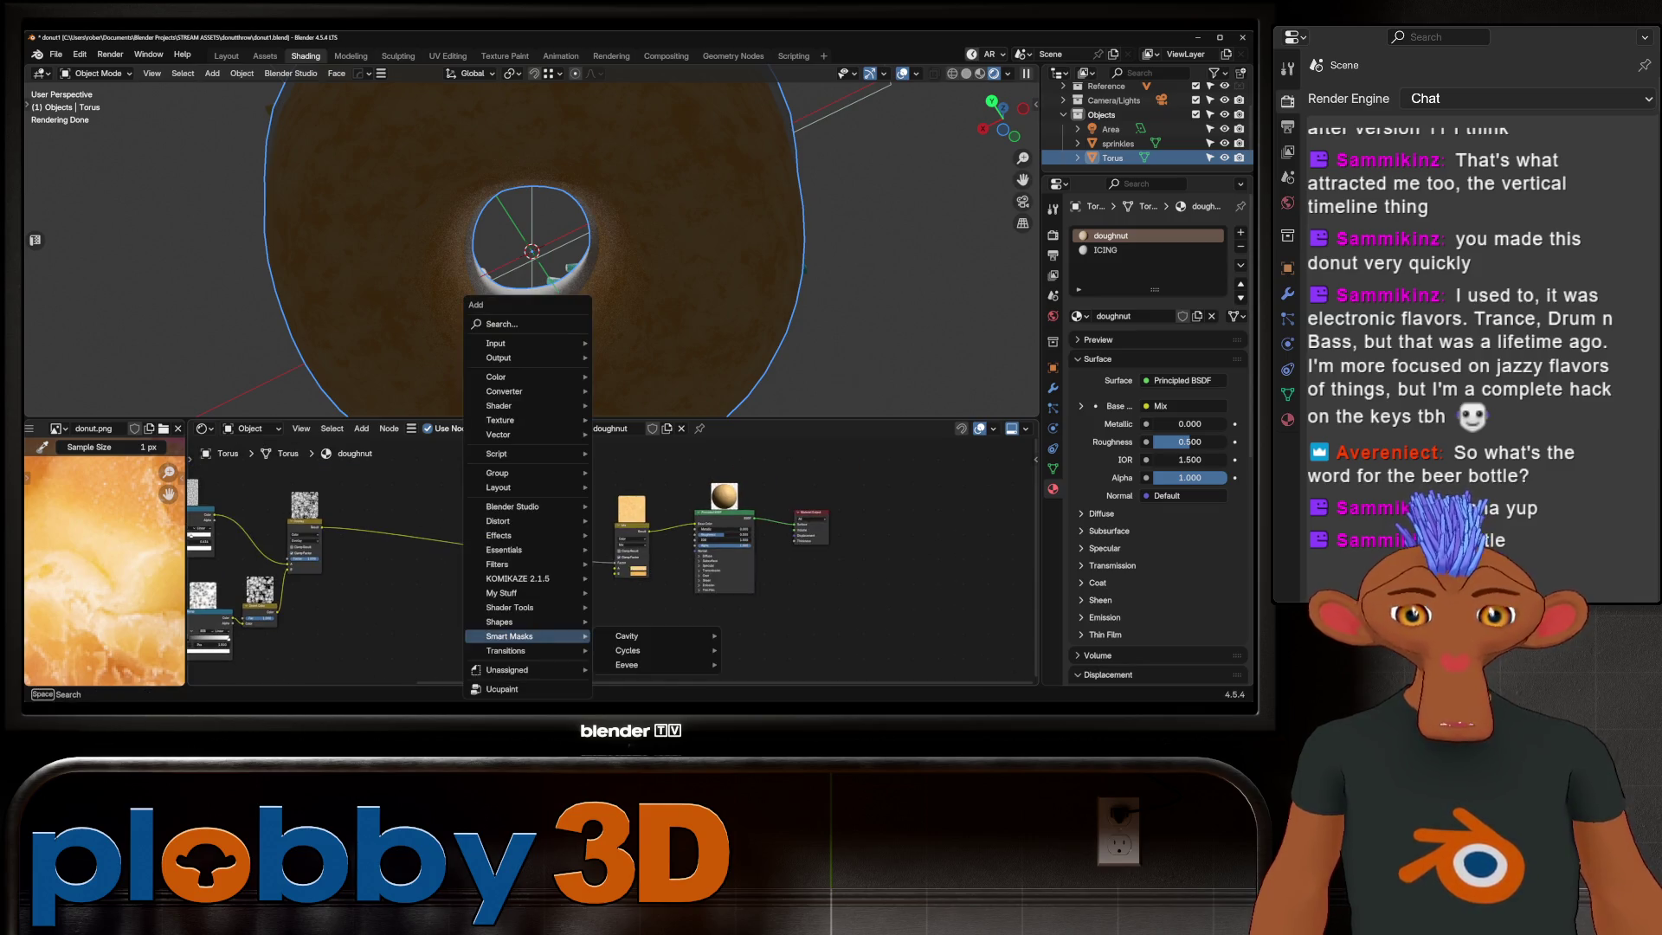
{"action": "type", "text": "bu"}
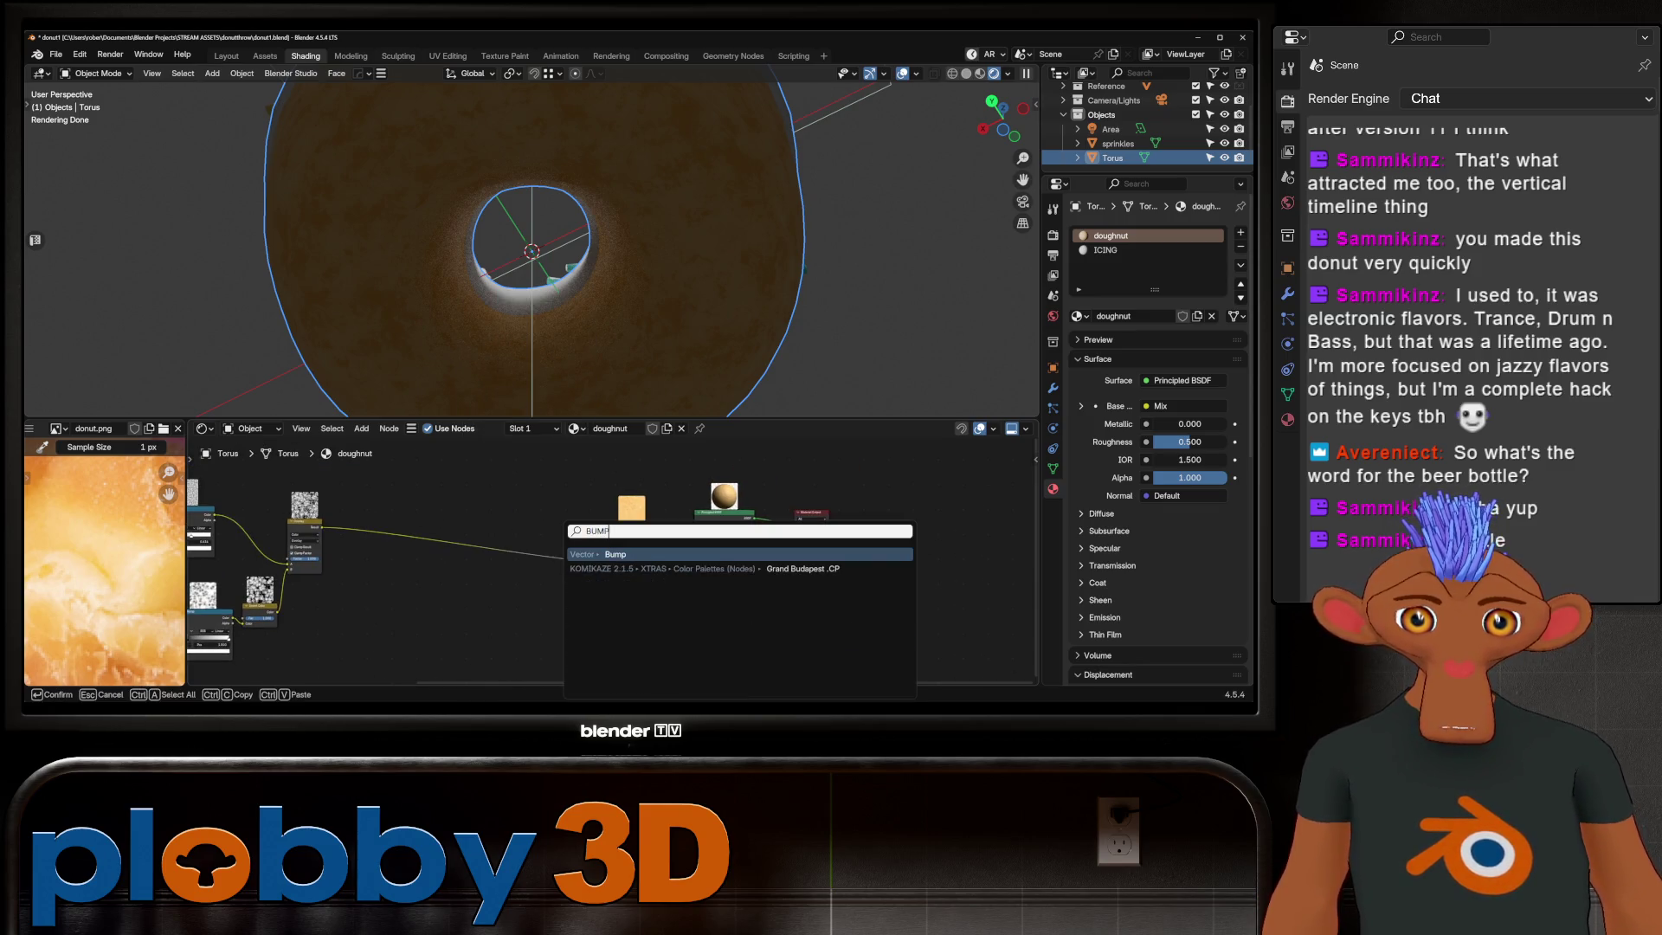
Step: Add a Bump node fed by the noise texture and plug it into the shader's Normal
{"action": "key", "text": "Return"}
{"action": "left_click", "coordinate": [585, 640]}
{"action": "middle_click_drag", "start_coordinate": [611, 572], "coordinate": [624, 564]}
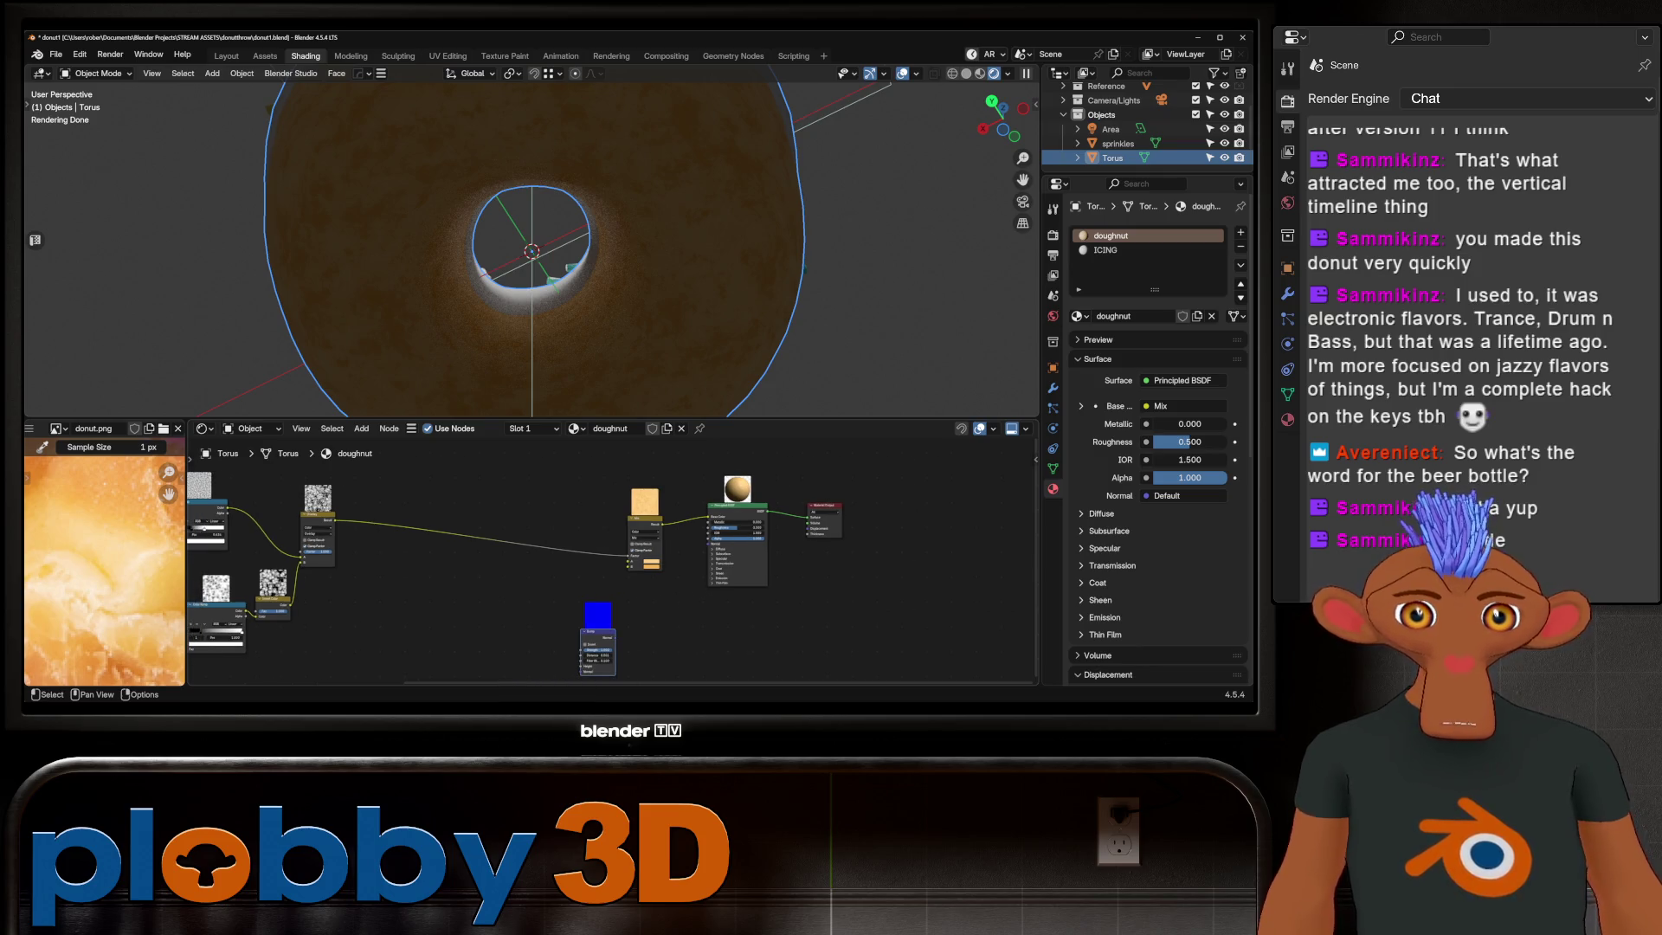
{"action": "left_click_drag", "start_coordinate": [335, 519], "coordinate": [579, 650]}
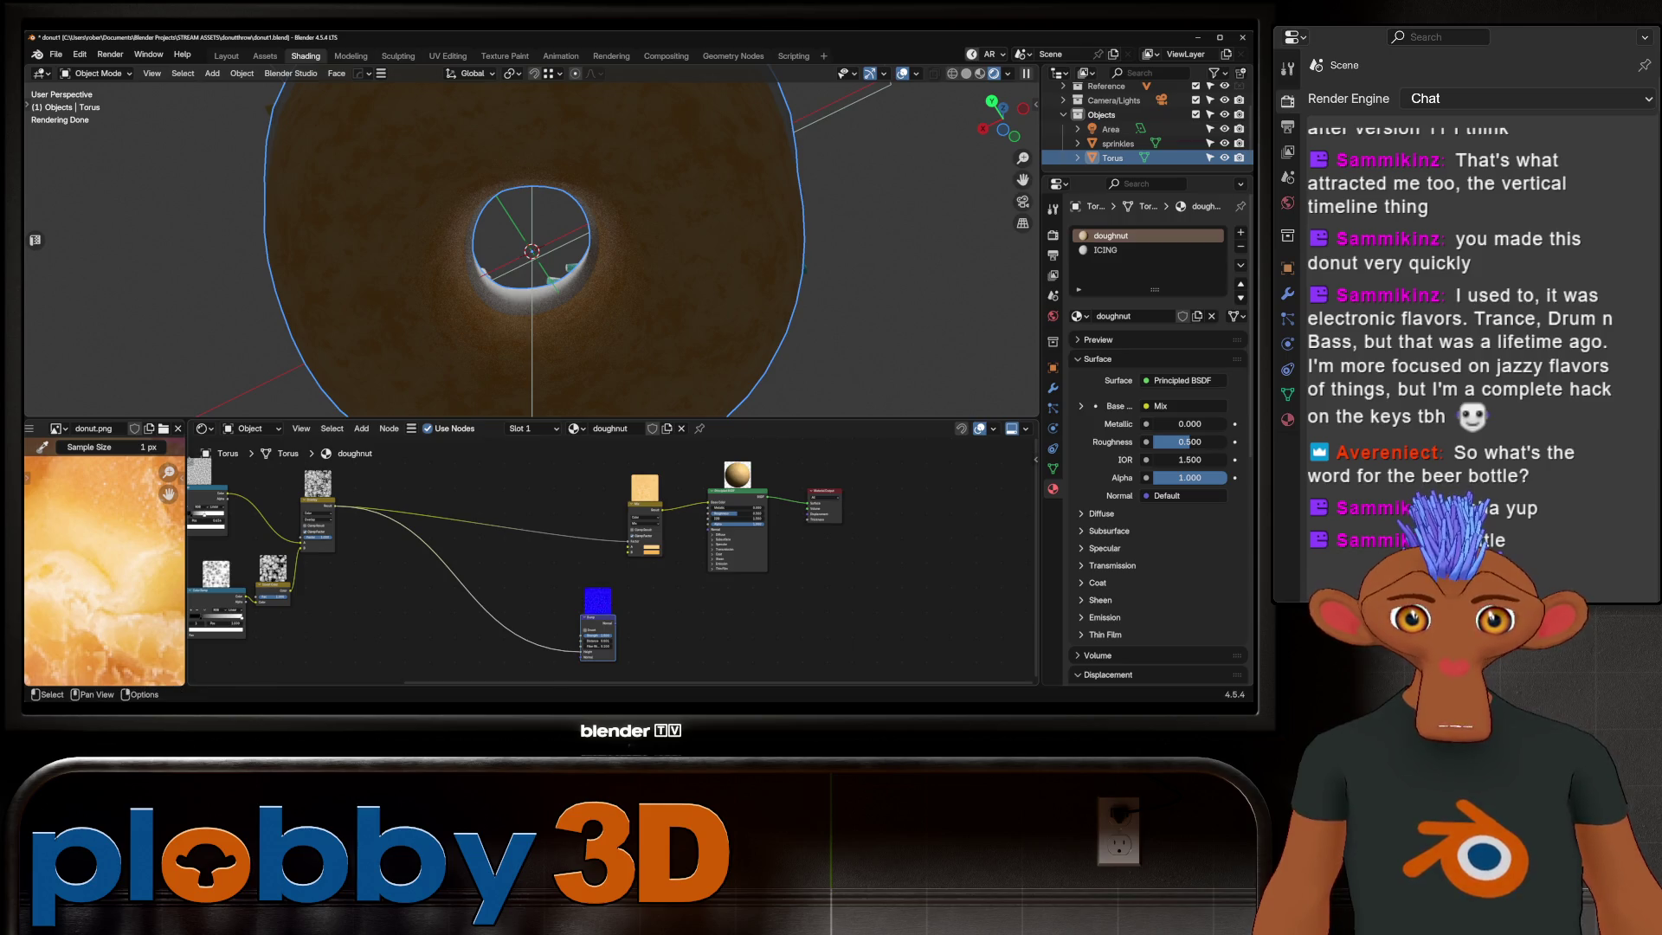
{"action": "scroll", "coordinate": [676, 629], "scroll_direction": "up", "scroll_amount": 2}
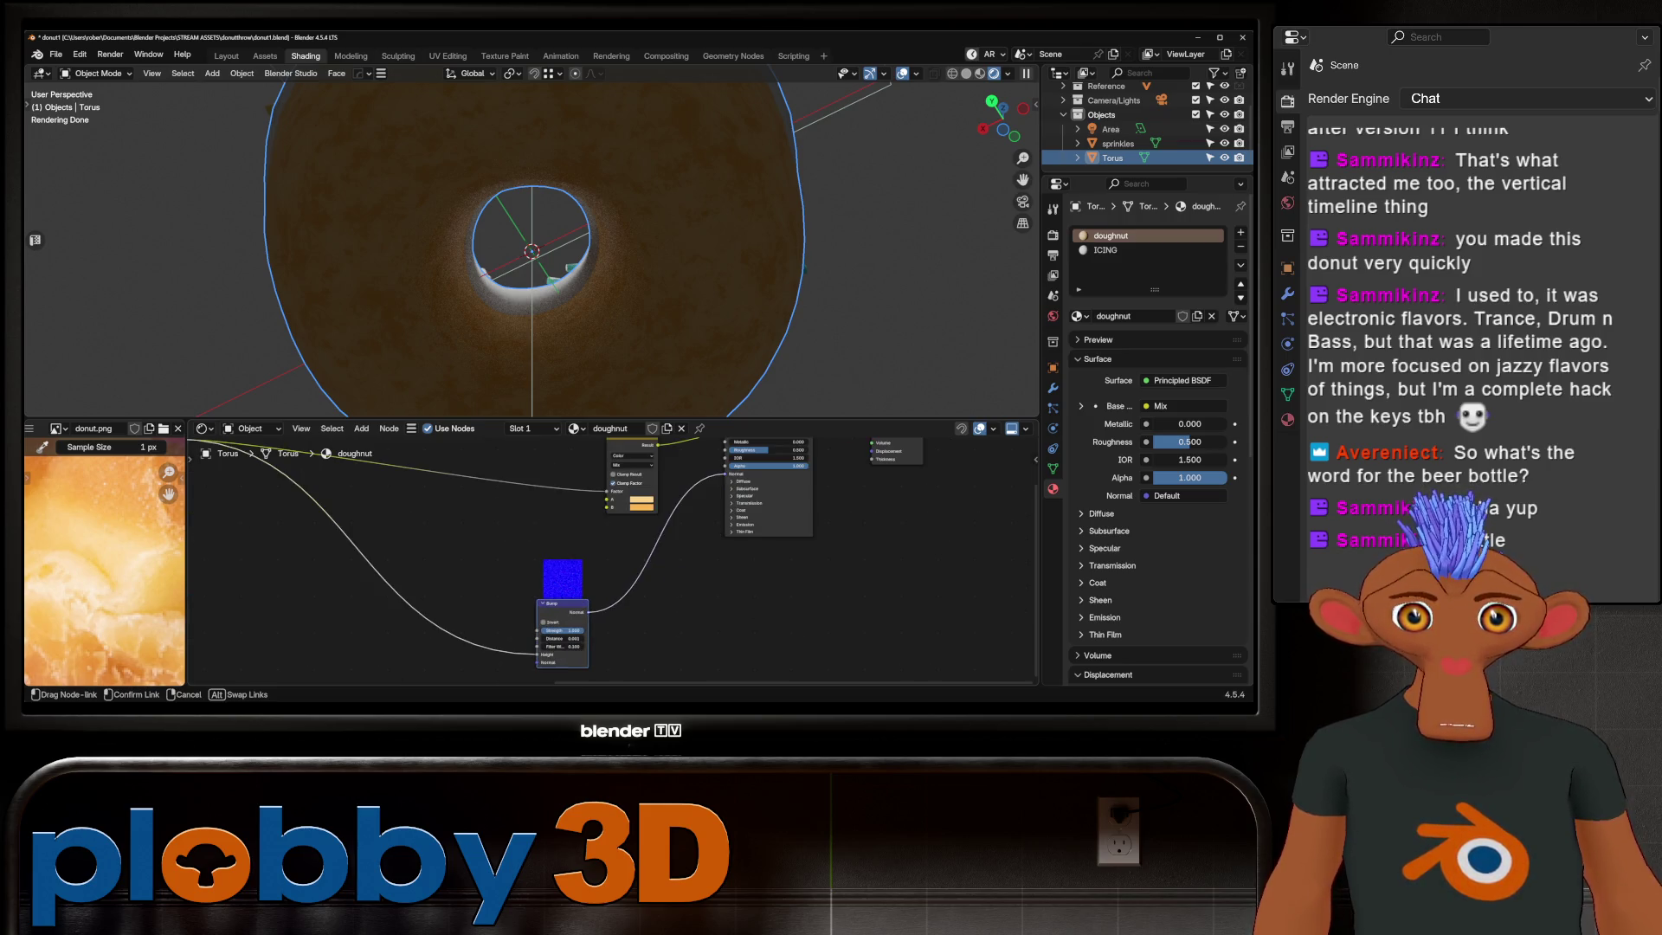
{"action": "left_click_drag", "start_coordinate": [728, 474], "coordinate": [727, 475]}
{"action": "middle_click_drag", "start_coordinate": [610, 558], "coordinate": [958, 559]}
{"action": "scroll", "coordinate": [780, 559], "scroll_direction": "down", "scroll_amount": 2}
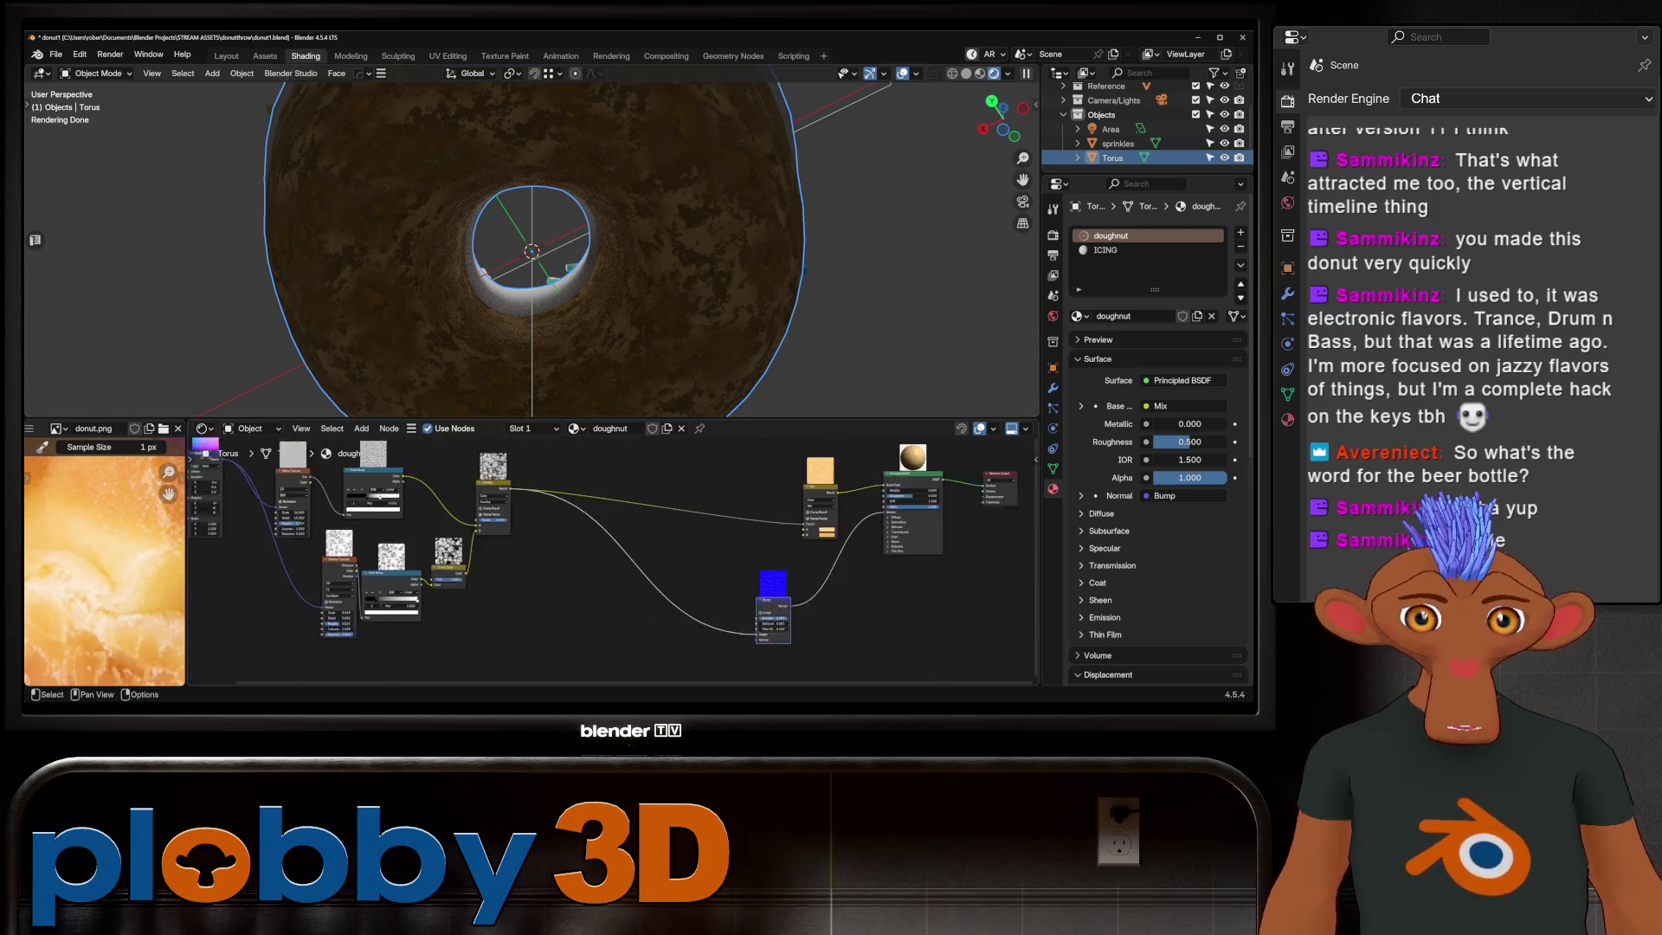
{"action": "scroll", "coordinate": [535, 590], "scroll_direction": "up", "scroll_amount": 1}
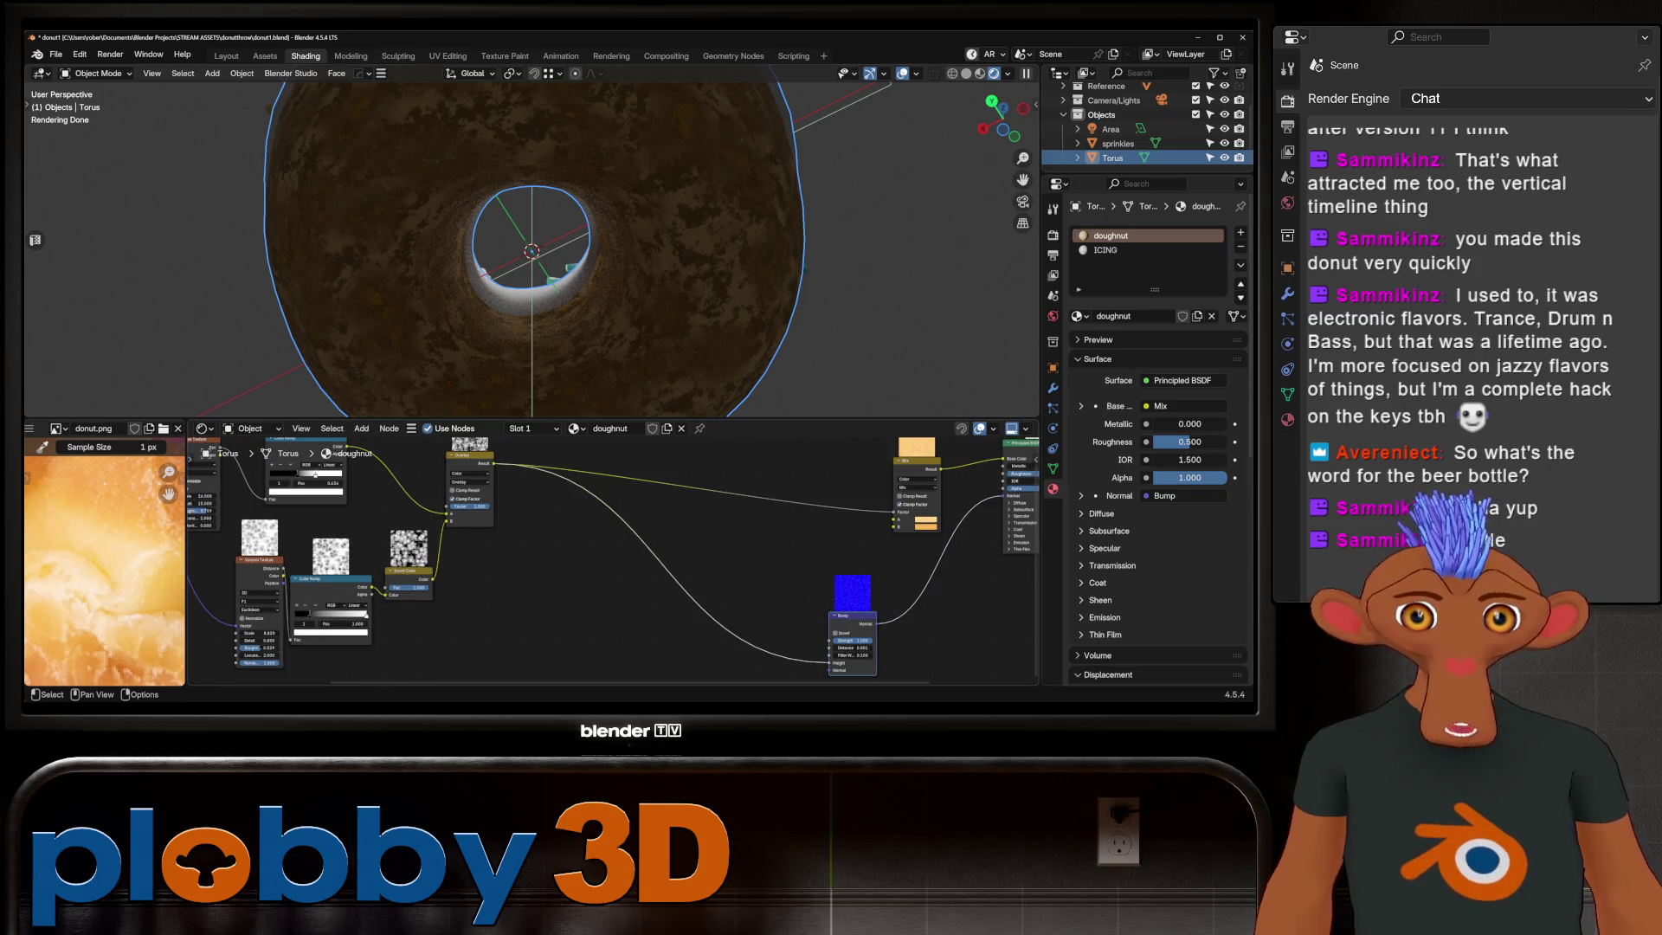
{"action": "scroll", "coordinate": [546, 552], "scroll_direction": "down", "scroll_amount": 2}
{"action": "scroll", "coordinate": [751, 613], "scroll_direction": "up", "scroll_amount": 1}
{"action": "scroll", "coordinate": [751, 613], "scroll_direction": "up", "scroll_amount": 1}
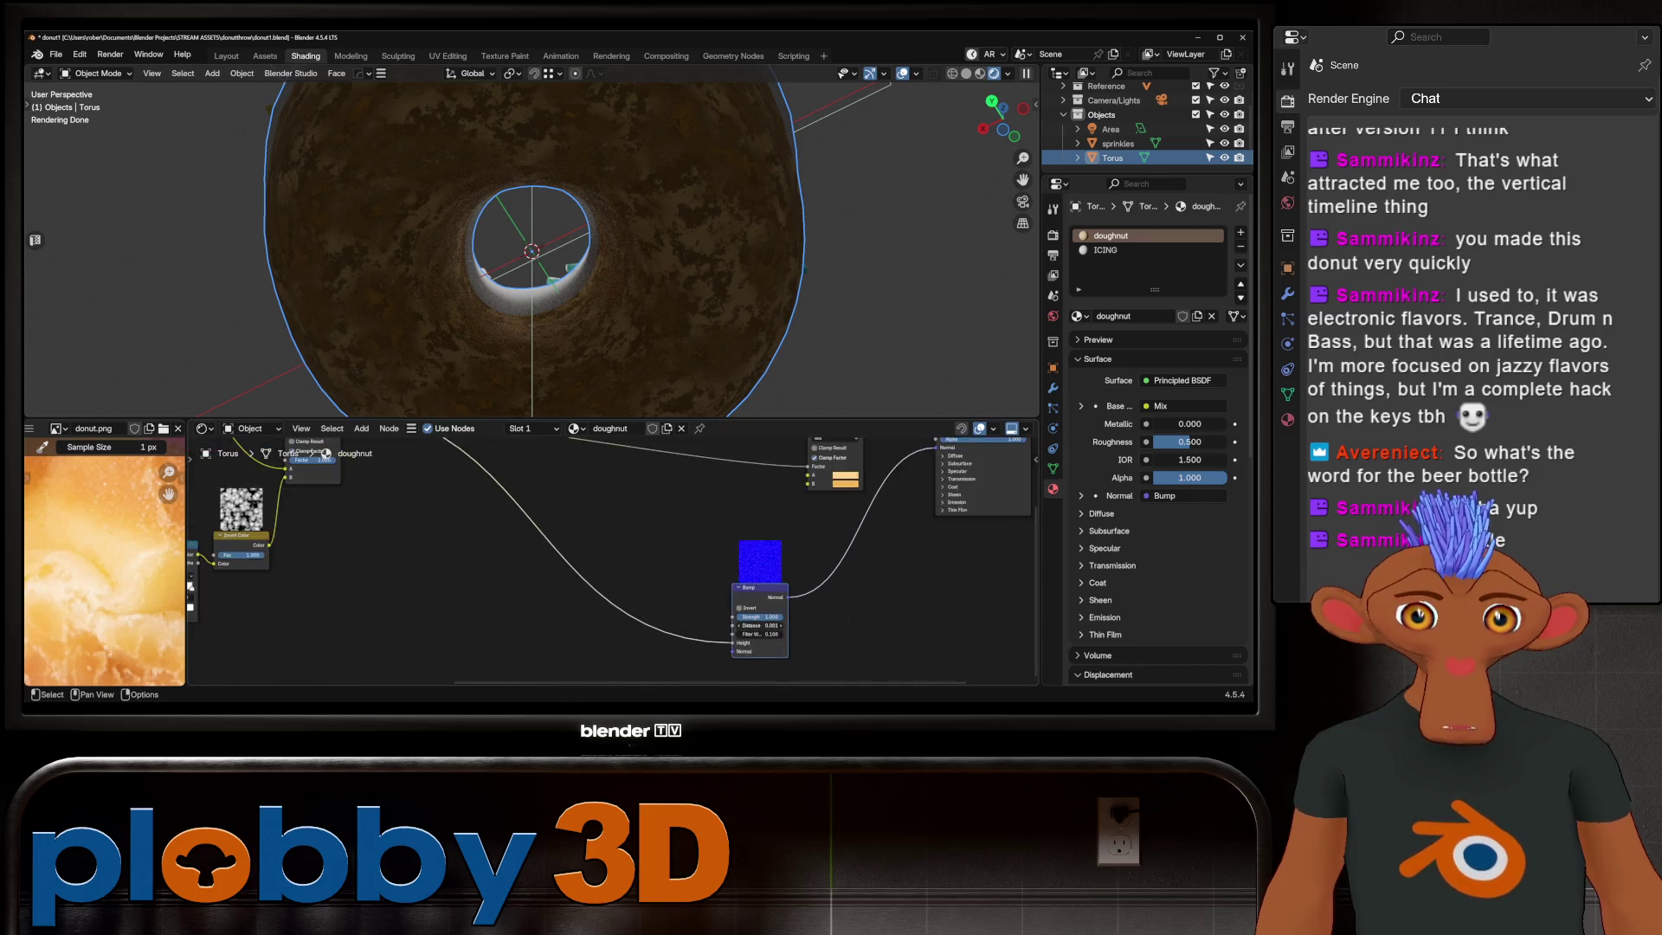
{"action": "scroll", "coordinate": [750, 613], "scroll_direction": "up", "scroll_amount": 2}
{"action": "middle_click_drag", "start_coordinate": [520, 260], "coordinate": [521, 156]}
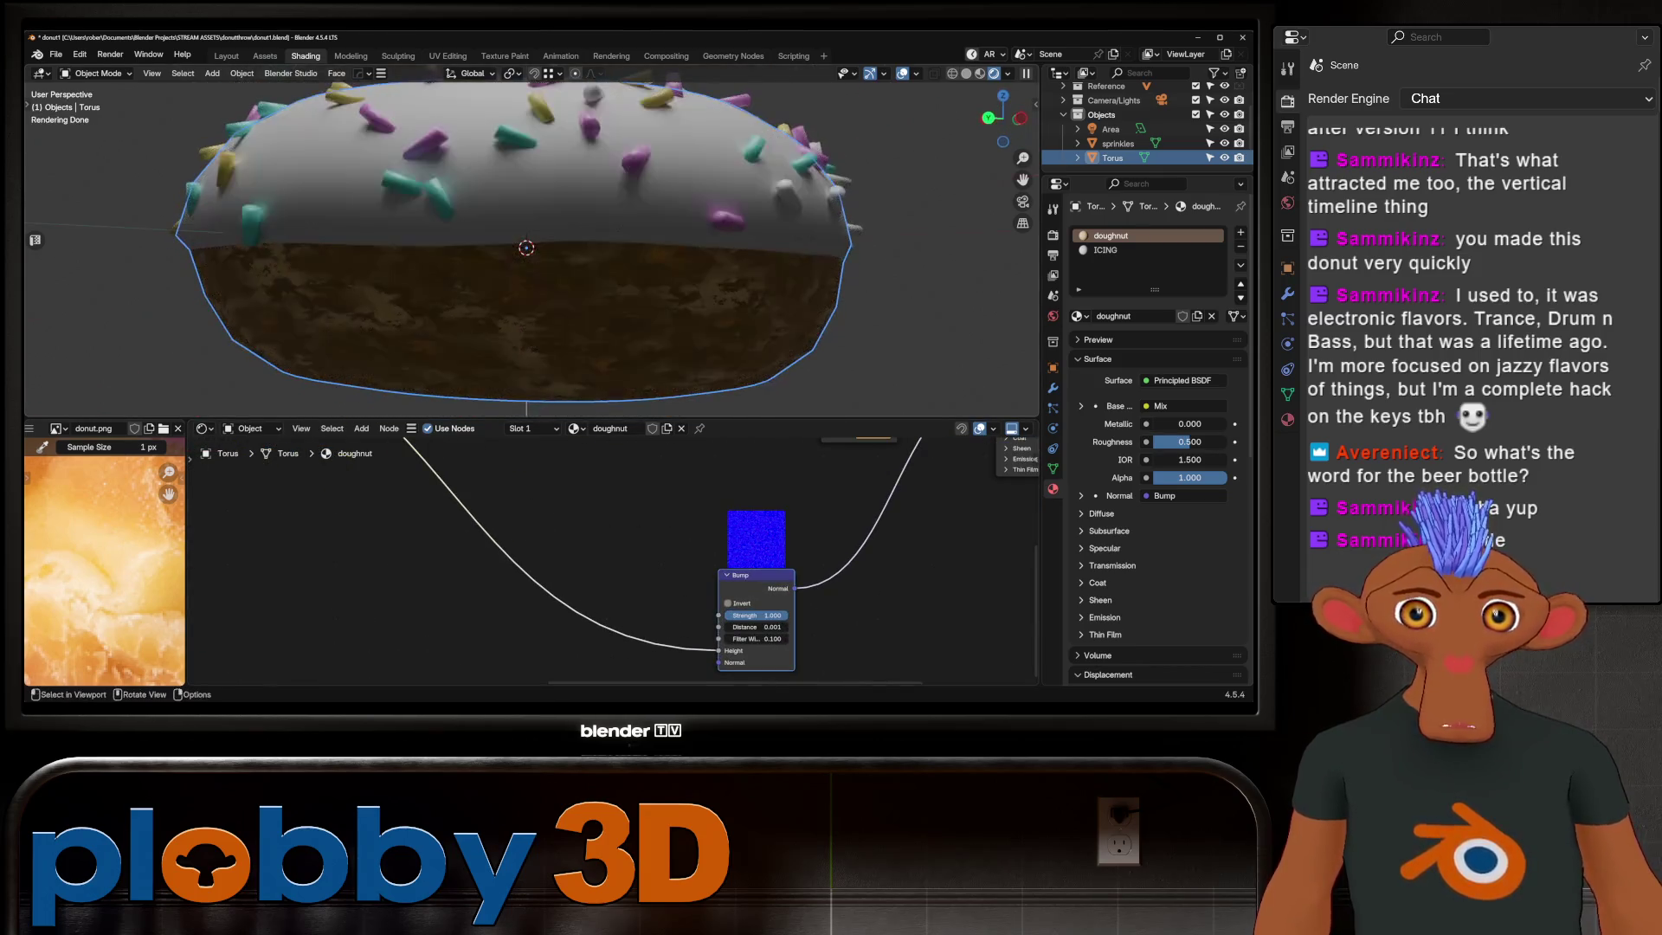
{"action": "scroll", "coordinate": [556, 616], "scroll_direction": "down", "scroll_amount": 2}
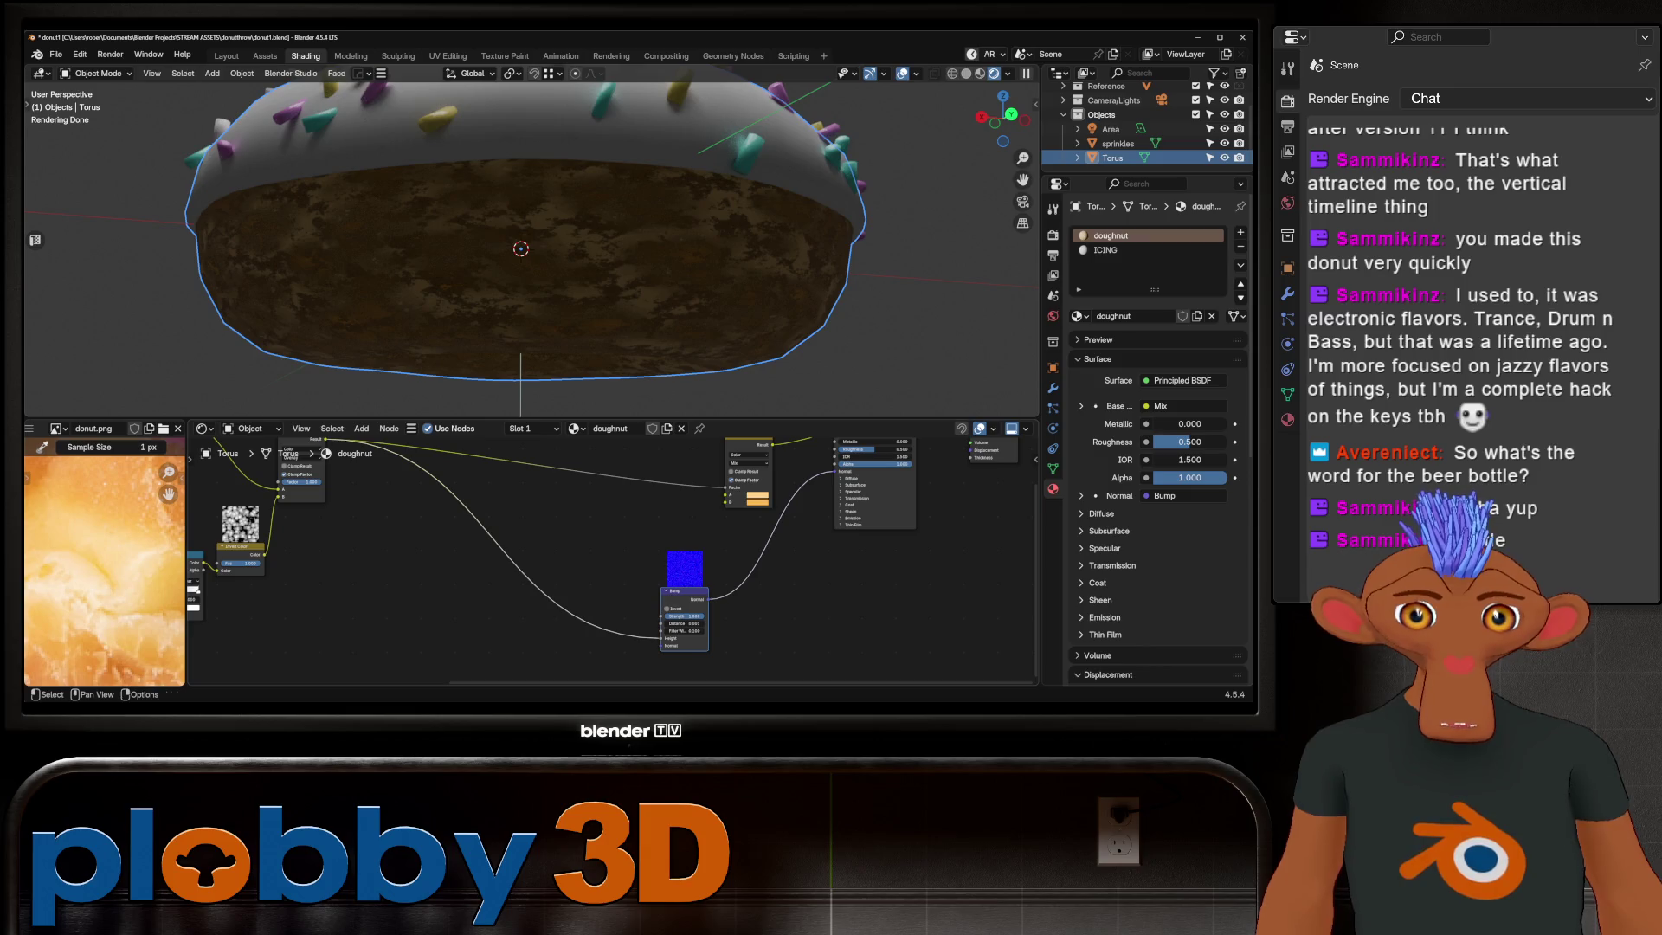
Step: Rewire the textures into the Bump height and chain a duplicated second Bump node
{"action": "middle_click_drag", "start_coordinate": [558, 611], "coordinate": [730, 598]}
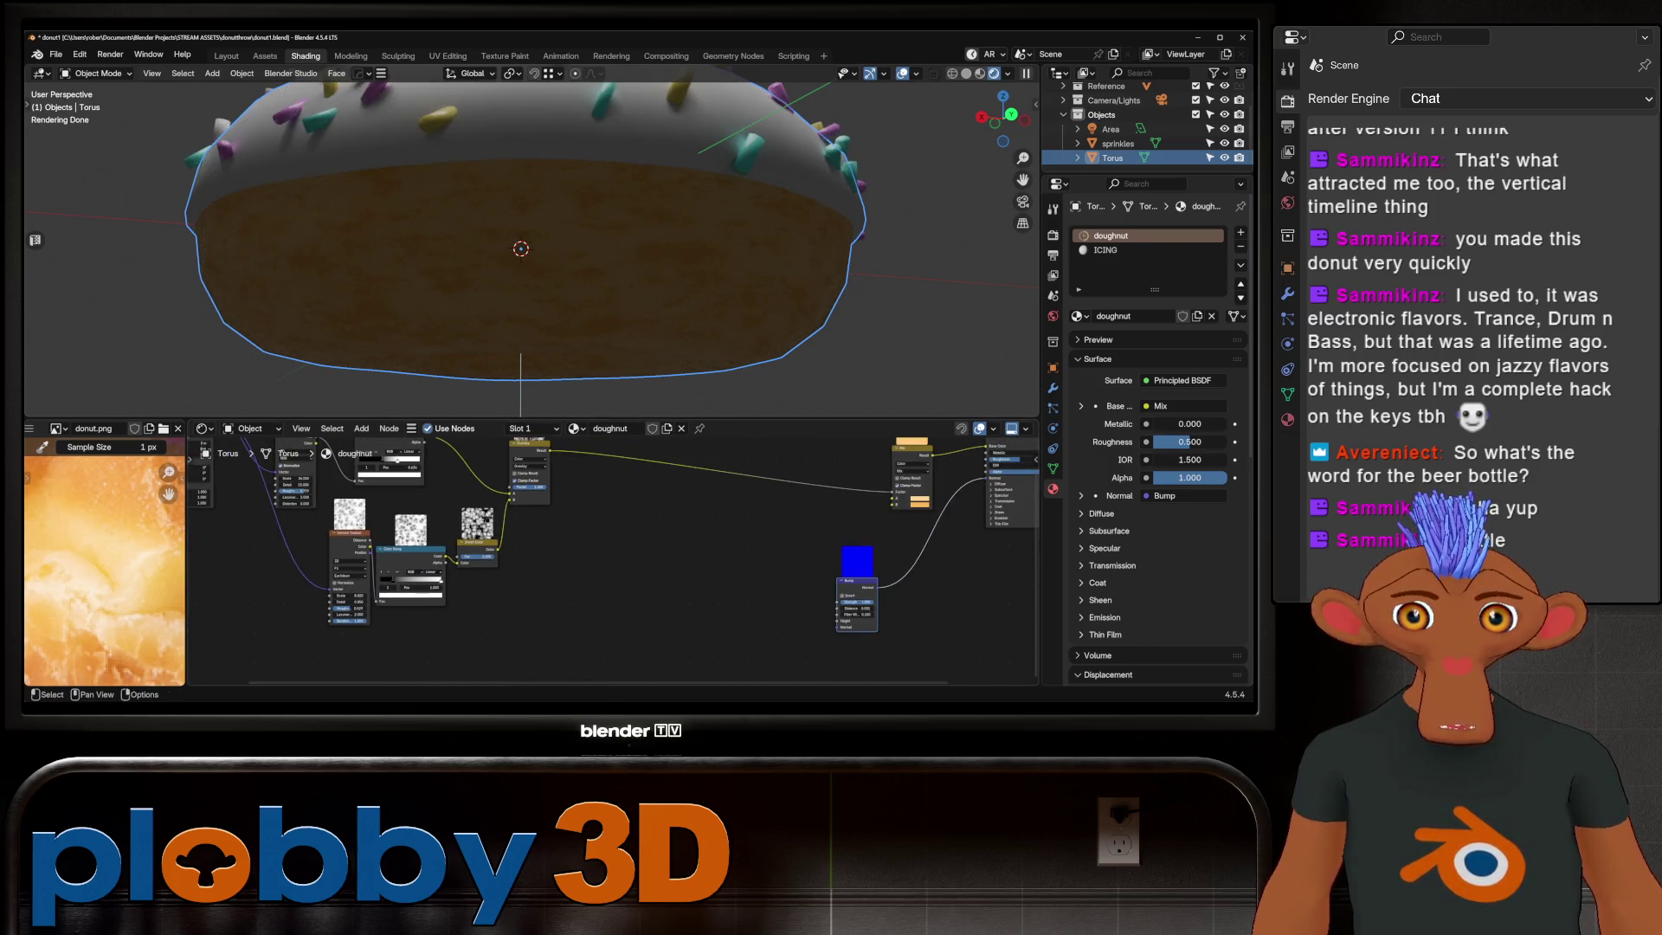
{"action": "left_click_drag", "start_coordinate": [838, 604], "coordinate": [328, 504]}
{"action": "left_click_drag", "start_coordinate": [448, 522], "coordinate": [448, 524]}
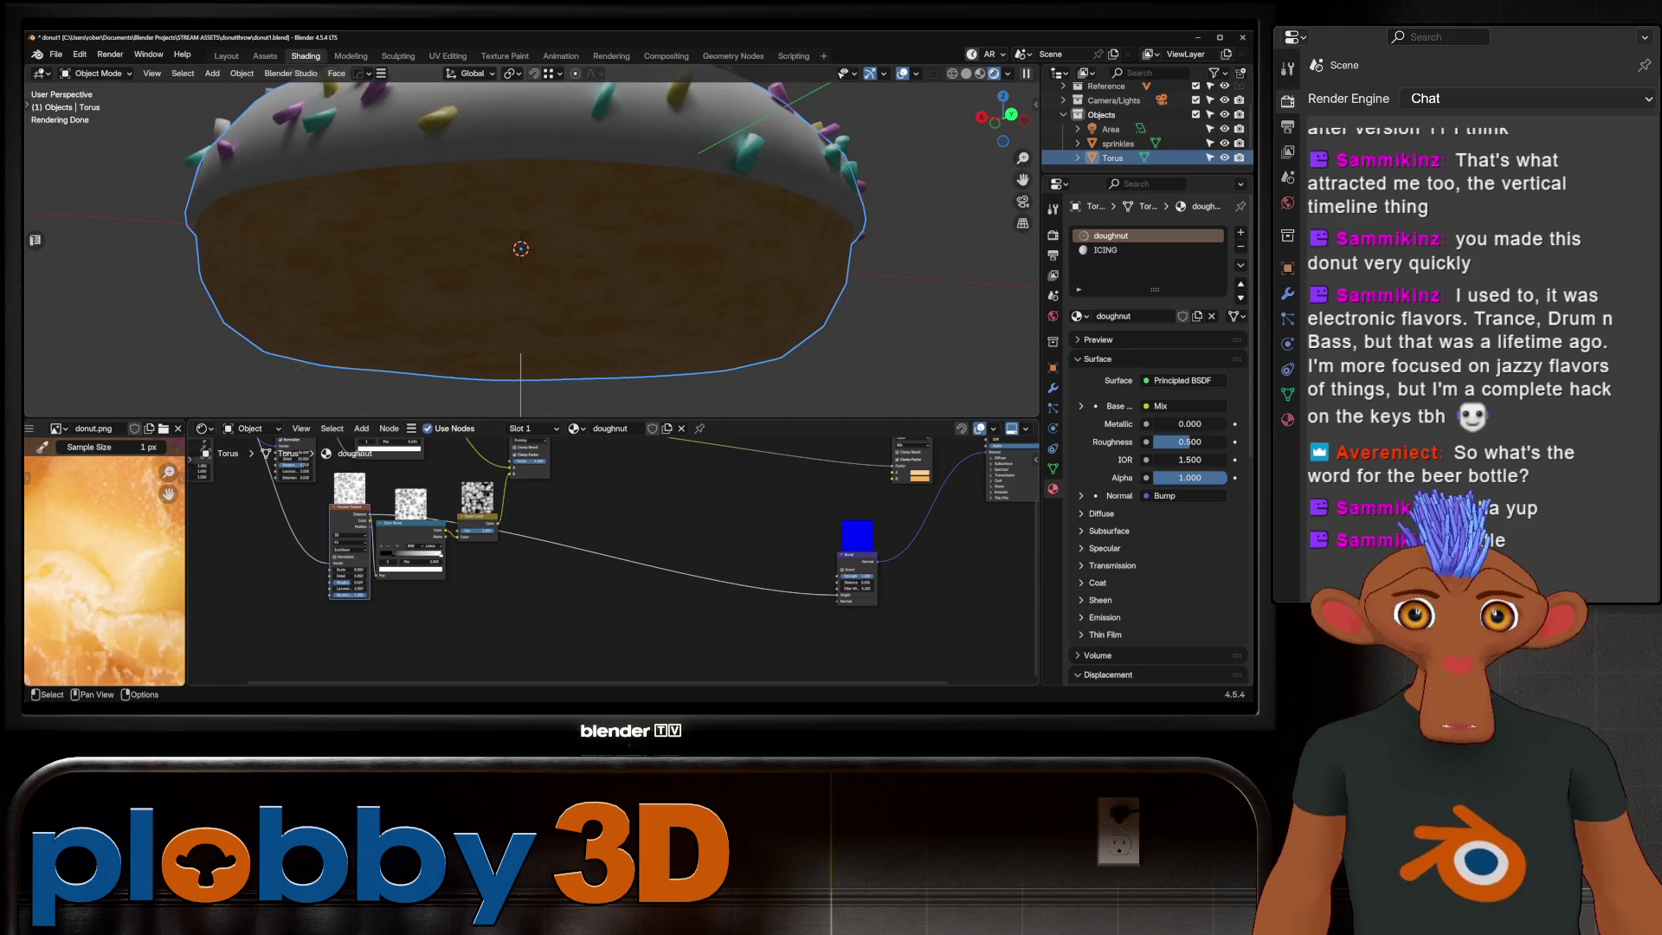
{"action": "middle_click_drag", "start_coordinate": [447, 523], "coordinate": [379, 551]}
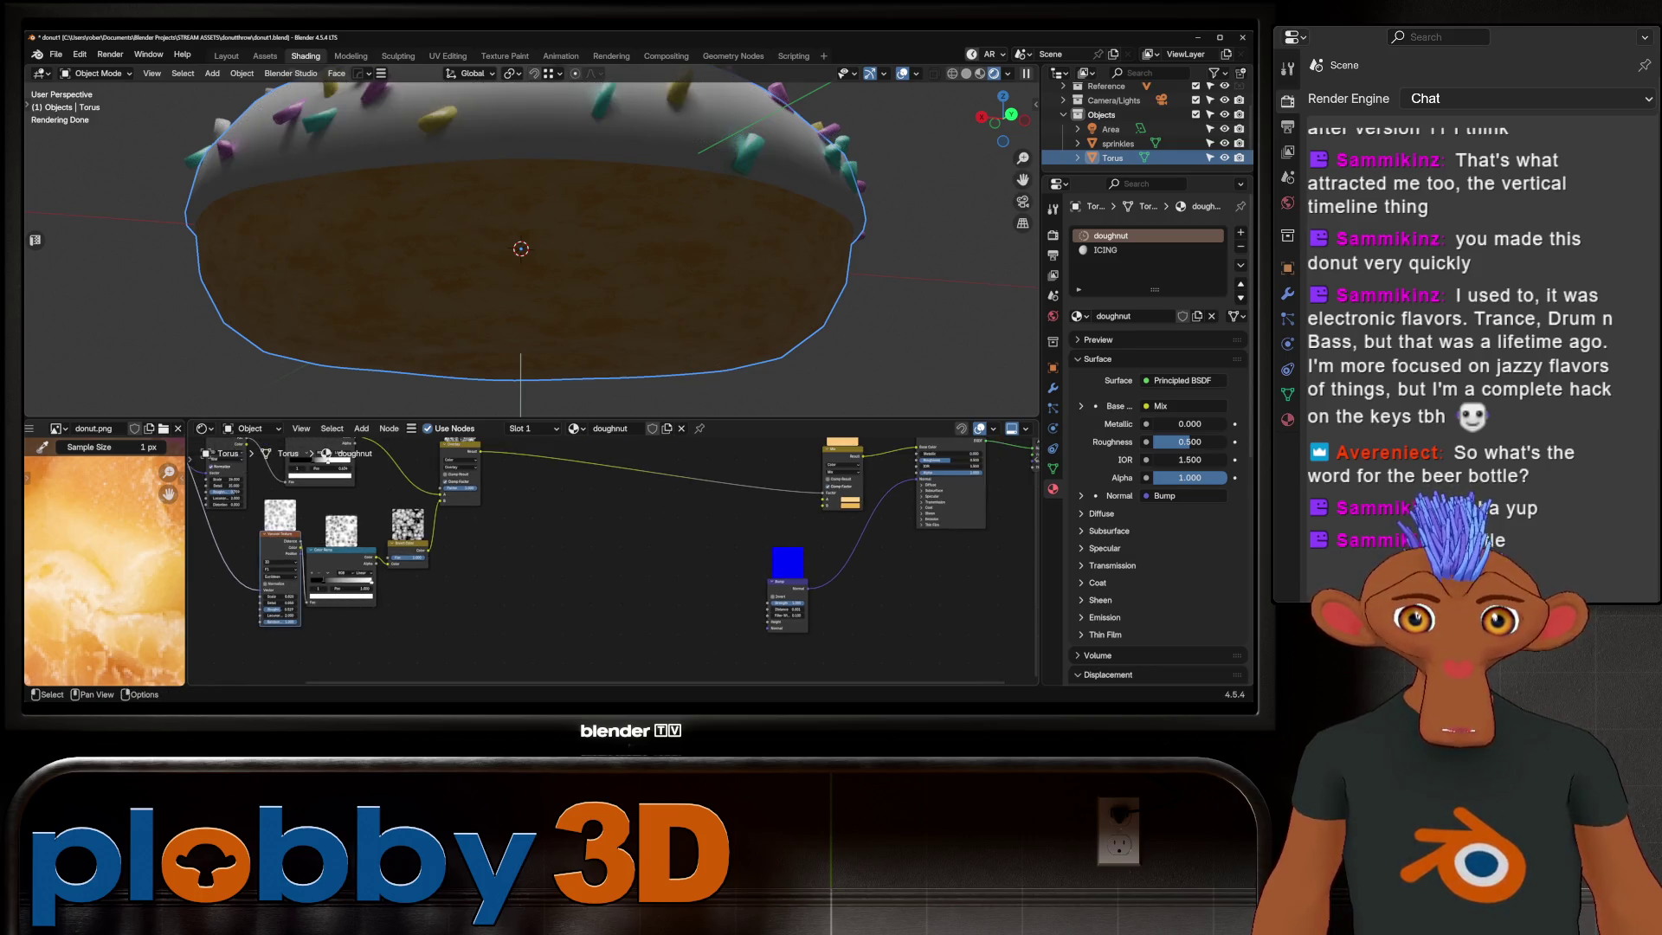
{"action": "middle_click_drag", "start_coordinate": [376, 550], "coordinate": [376, 535]}
{"action": "mouse_move", "coordinate": [374, 533]}
{"action": "left_mouse_down"}
{"action": "mouse_move", "coordinate": [777, 579]}
{"action": "mouse_move", "coordinate": [767, 610]}
{"action": "mouse_move", "coordinate": [682, 587]}
{"action": "left_mouse_up"}
{"action": "key", "text": "shift+d"}
{"action": "left_click", "coordinate": [761, 585]}
{"action": "scroll", "coordinate": [761, 584], "scroll_direction": "down", "scroll_amount": 2}
{"action": "middle_click_drag", "start_coordinate": [527, 571], "coordinate": [482, 526]}
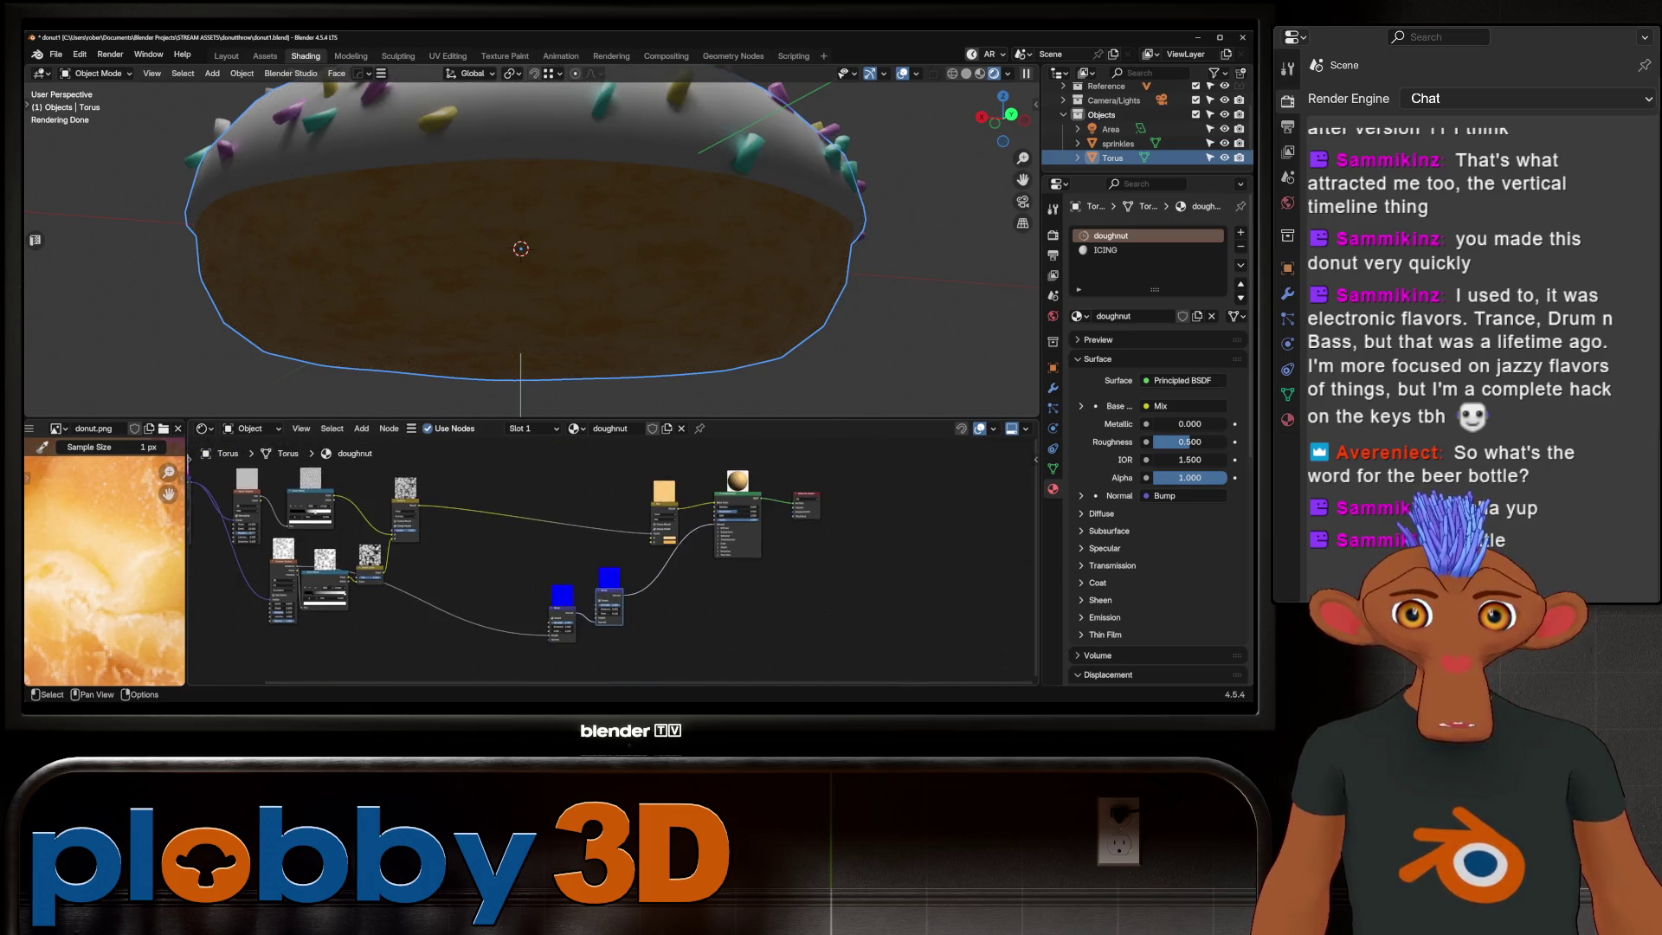
{"action": "left_click_drag", "start_coordinate": [260, 491], "coordinate": [553, 624]}
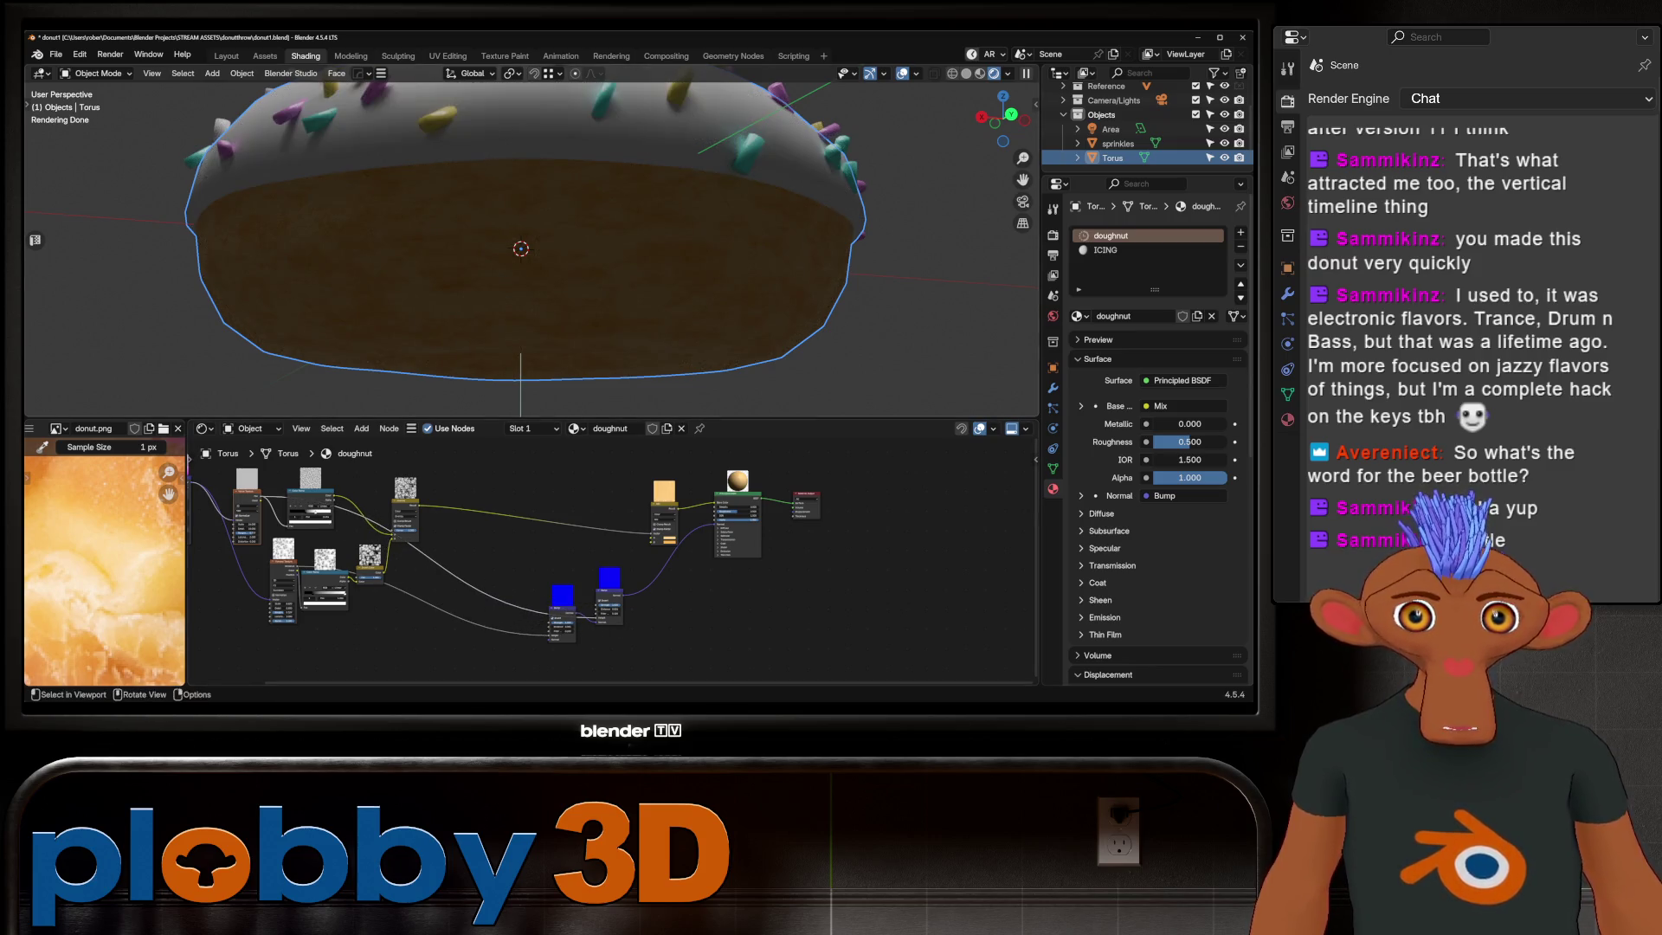
{"action": "scroll", "coordinate": [586, 619], "scroll_direction": "up", "scroll_amount": 2}
{"action": "scroll", "coordinate": [585, 620], "scroll_direction": "up", "scroll_amount": 2}
{"action": "scroll", "coordinate": [520, 246], "scroll_direction": "up", "scroll_amount": 4}
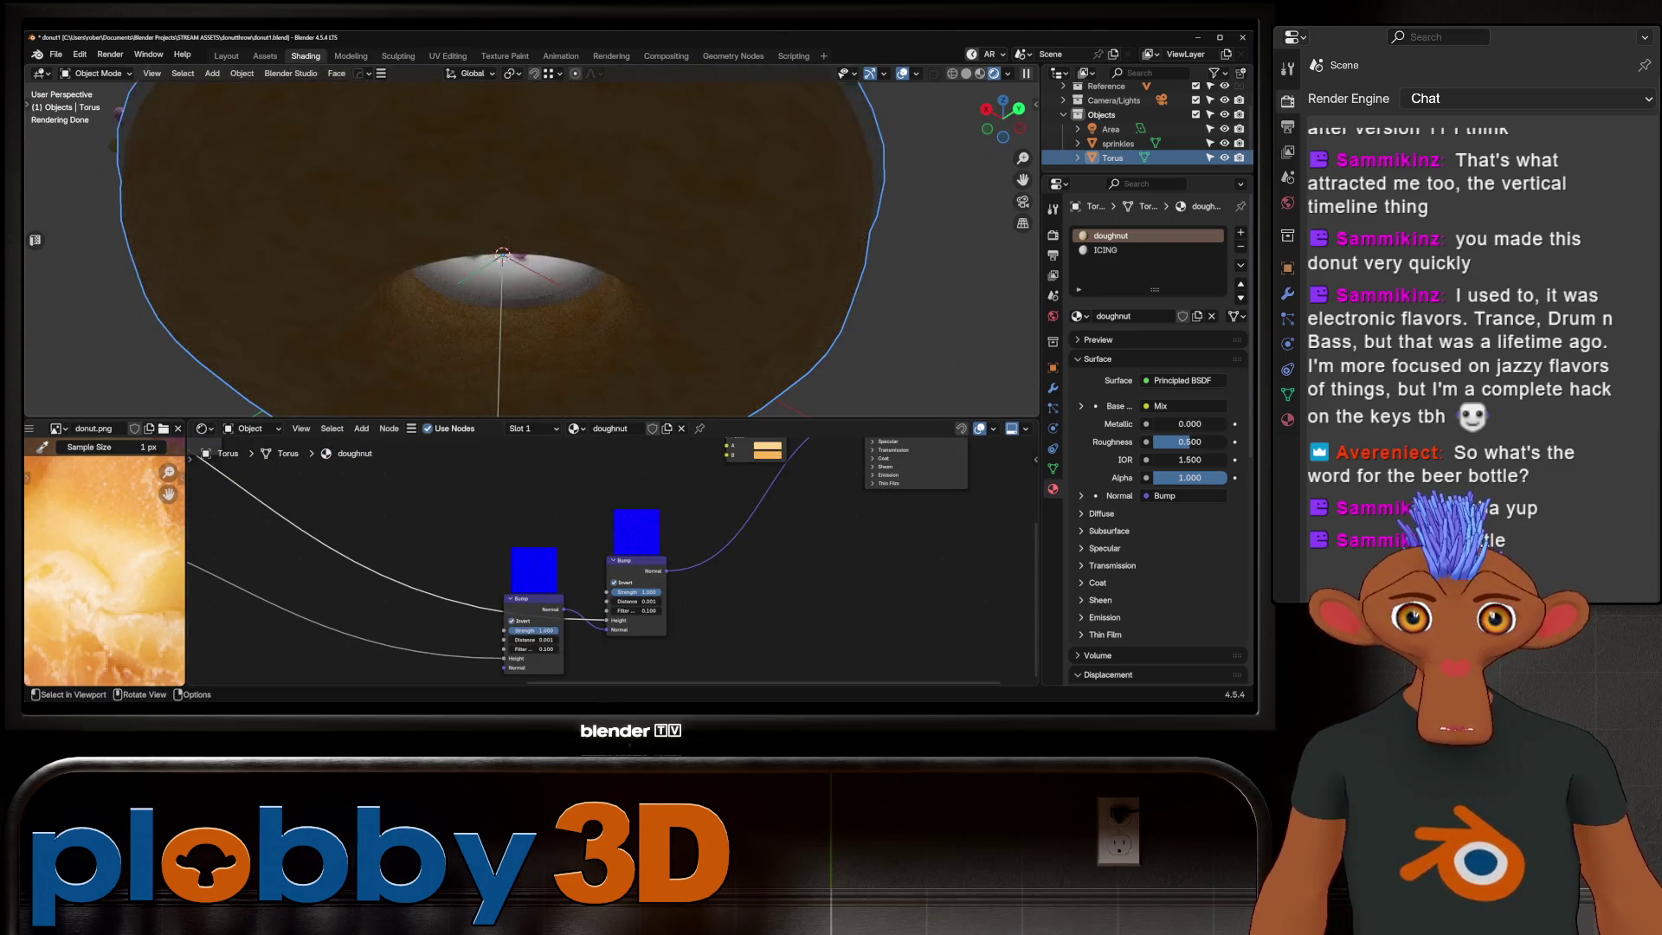
{"action": "scroll", "coordinate": [636, 287], "scroll_direction": "down", "scroll_amount": 4}
Step: Add an area light to the scene
{"action": "key", "text": "shift+a"}
{"action": "left_click", "coordinate": [767, 336]}
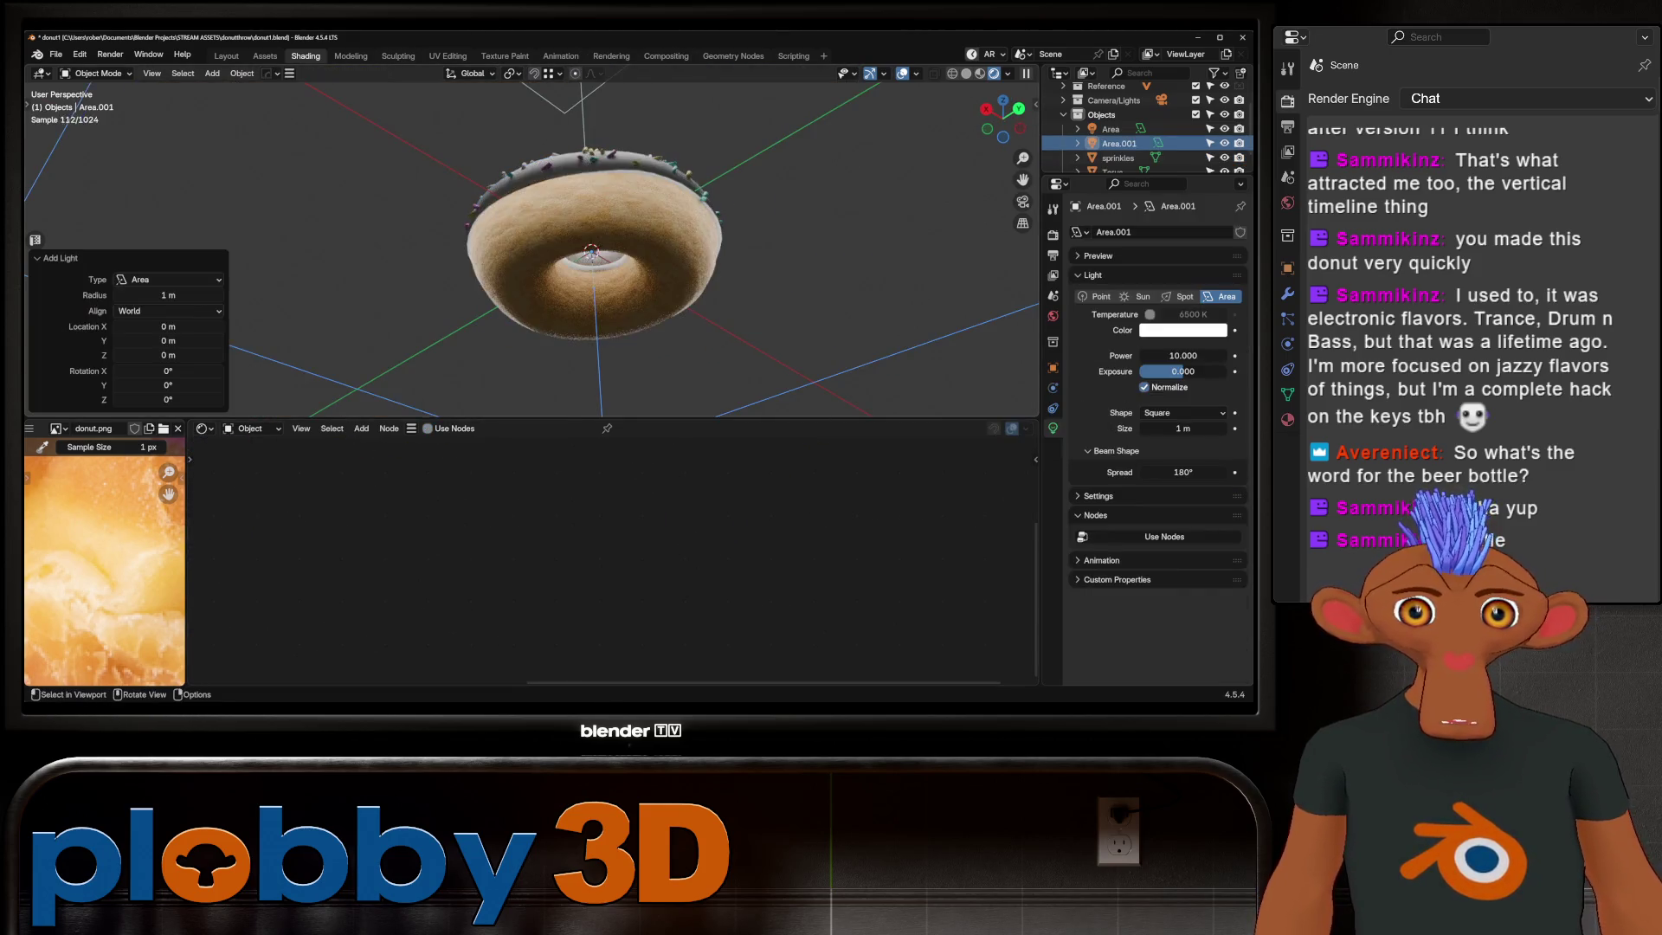
Step: Rotate the new area light 180° on X and lower it on Z beneath the donut
{"action": "key", "text": "r"}
{"action": "key", "text": "x"}
{"action": "key", "text": "1"}
{"action": "key", "text": "8"}
{"action": "key", "text": "0"}
{"action": "key", "text": "Return"}
{"action": "key", "text": "g"}
{"action": "key", "text": "z"}
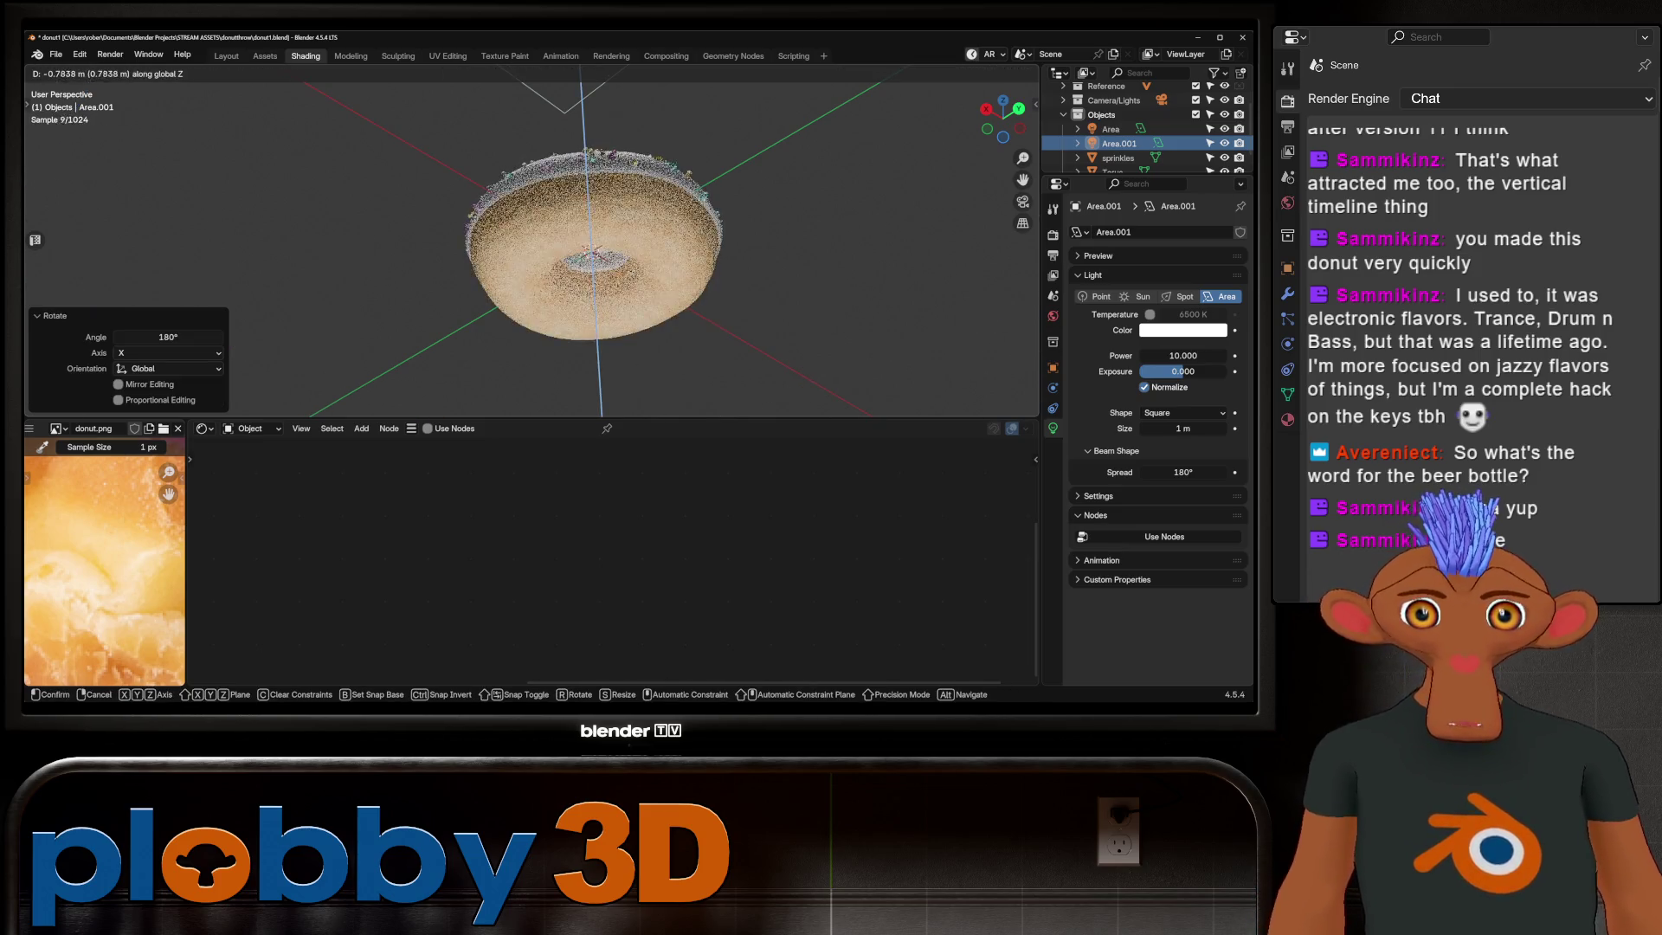
{"action": "key", "text": "Return"}
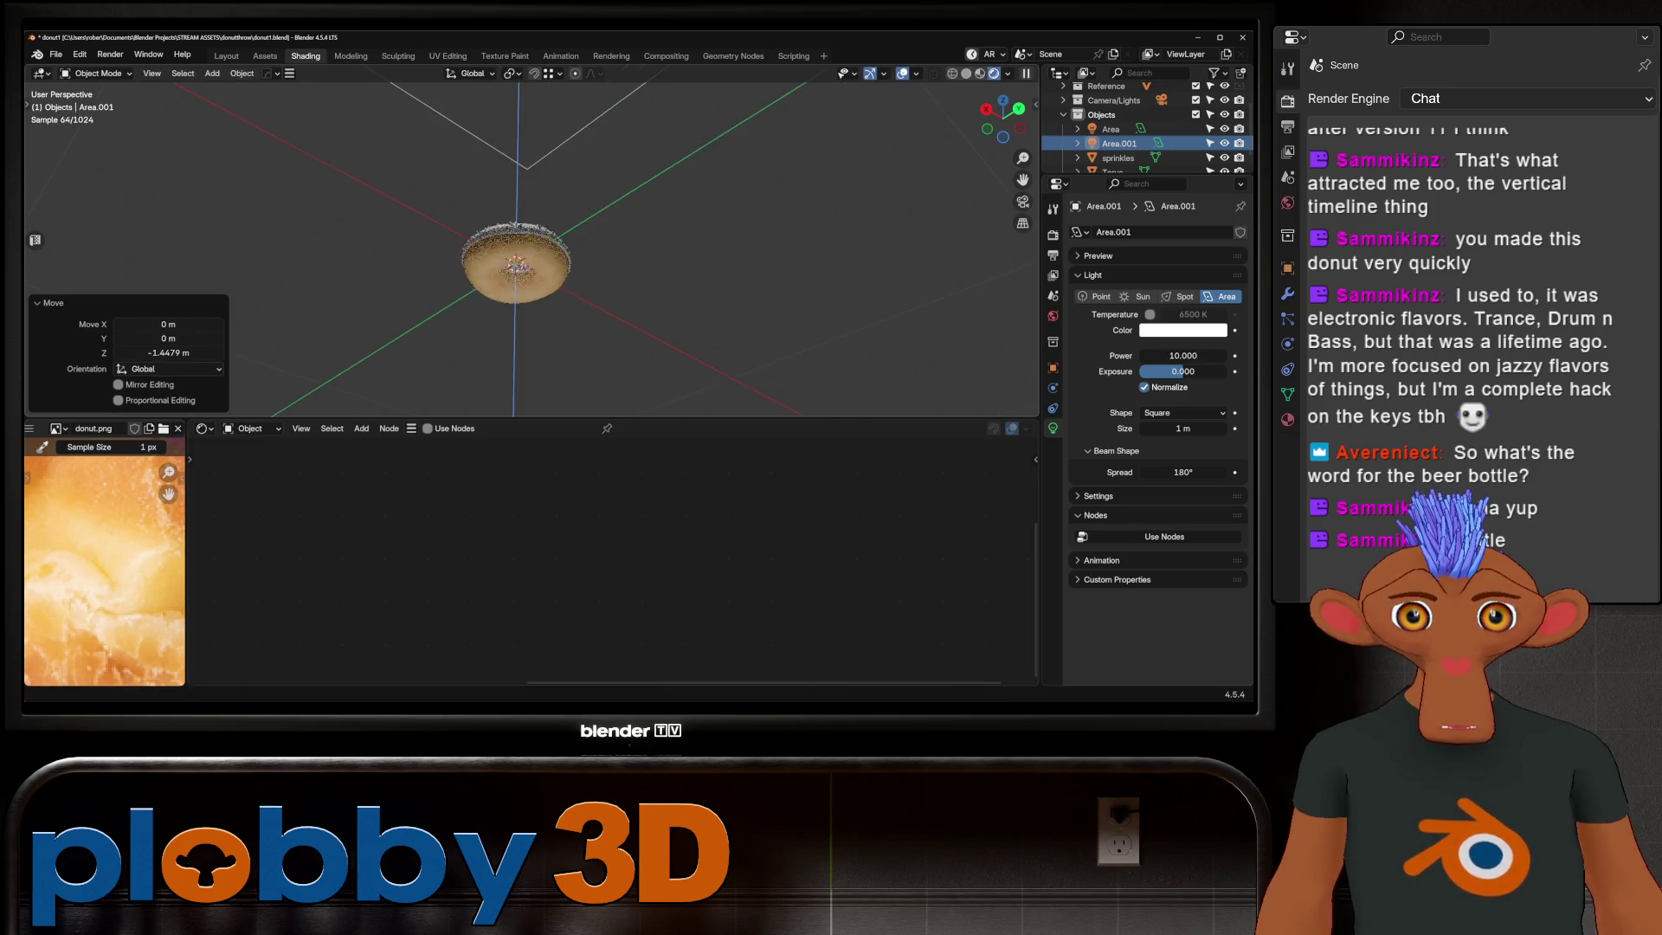
{"action": "scroll", "coordinate": [519, 247], "scroll_direction": "down", "scroll_amount": 6}
{"action": "scroll", "coordinate": [520, 247], "scroll_direction": "up", "scroll_amount": 3}
{"action": "scroll", "coordinate": [520, 247], "scroll_direction": "up", "scroll_amount": 5}
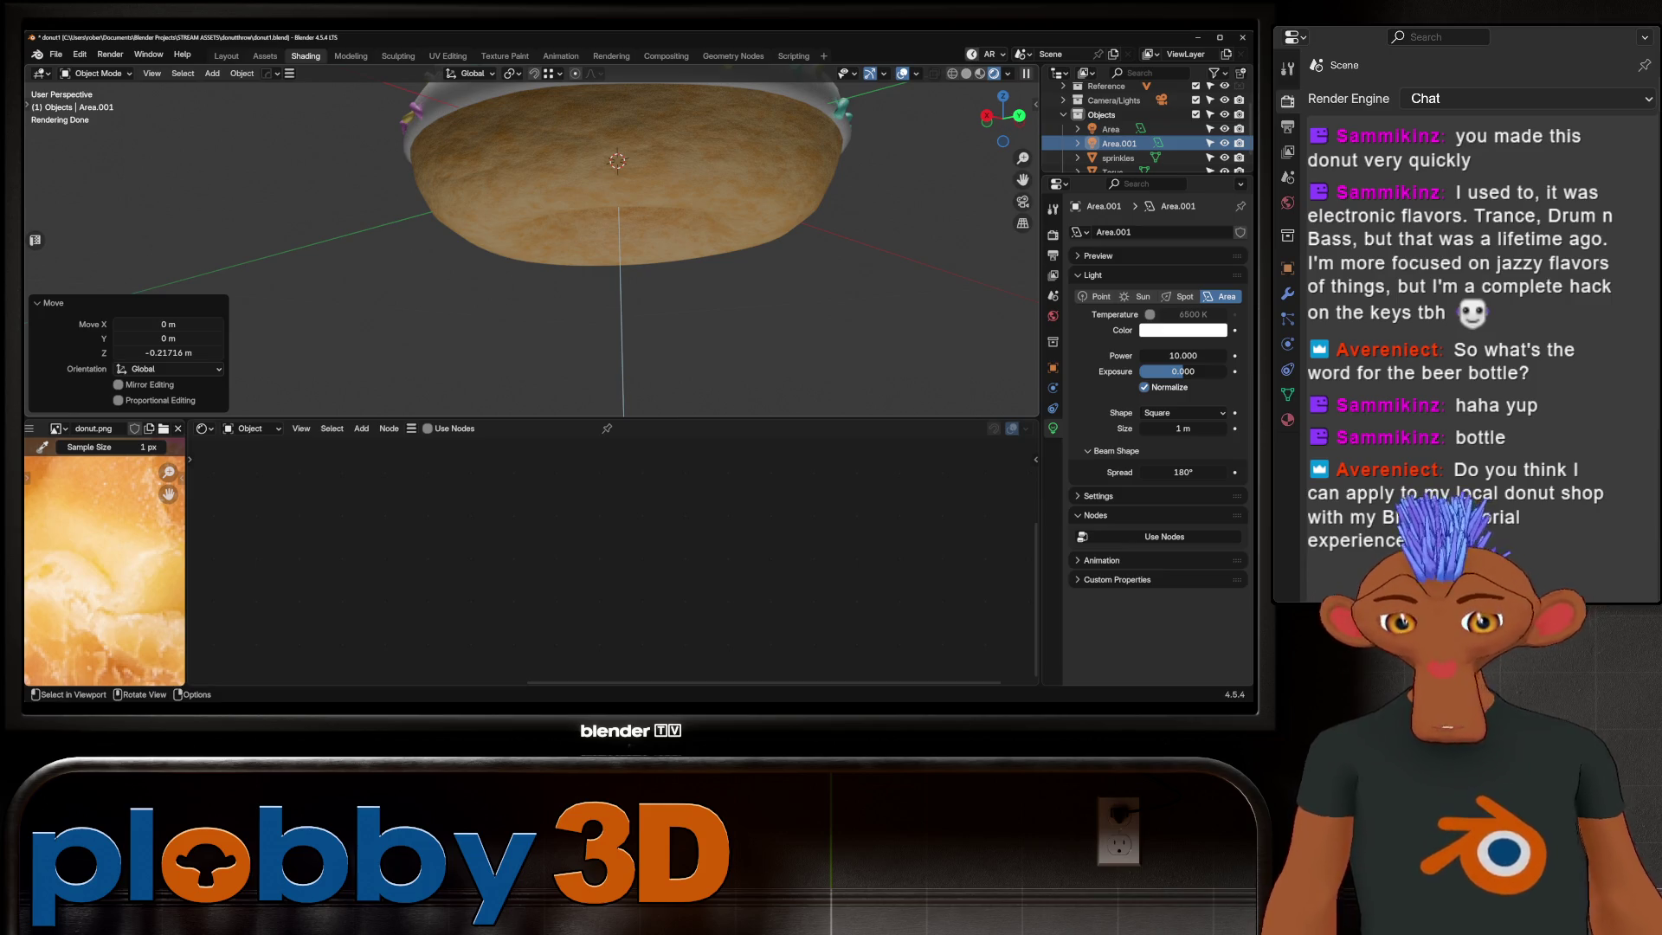
{"action": "scroll", "coordinate": [519, 246], "scroll_direction": "down", "scroll_amount": 3}
Step: Select the torus again to bring its material nodes back into view
{"action": "middle_click_drag", "start_coordinate": [520, 247], "coordinate": [519, 195]}
{"action": "scroll", "coordinate": [519, 247], "scroll_direction": "up", "scroll_amount": 5}
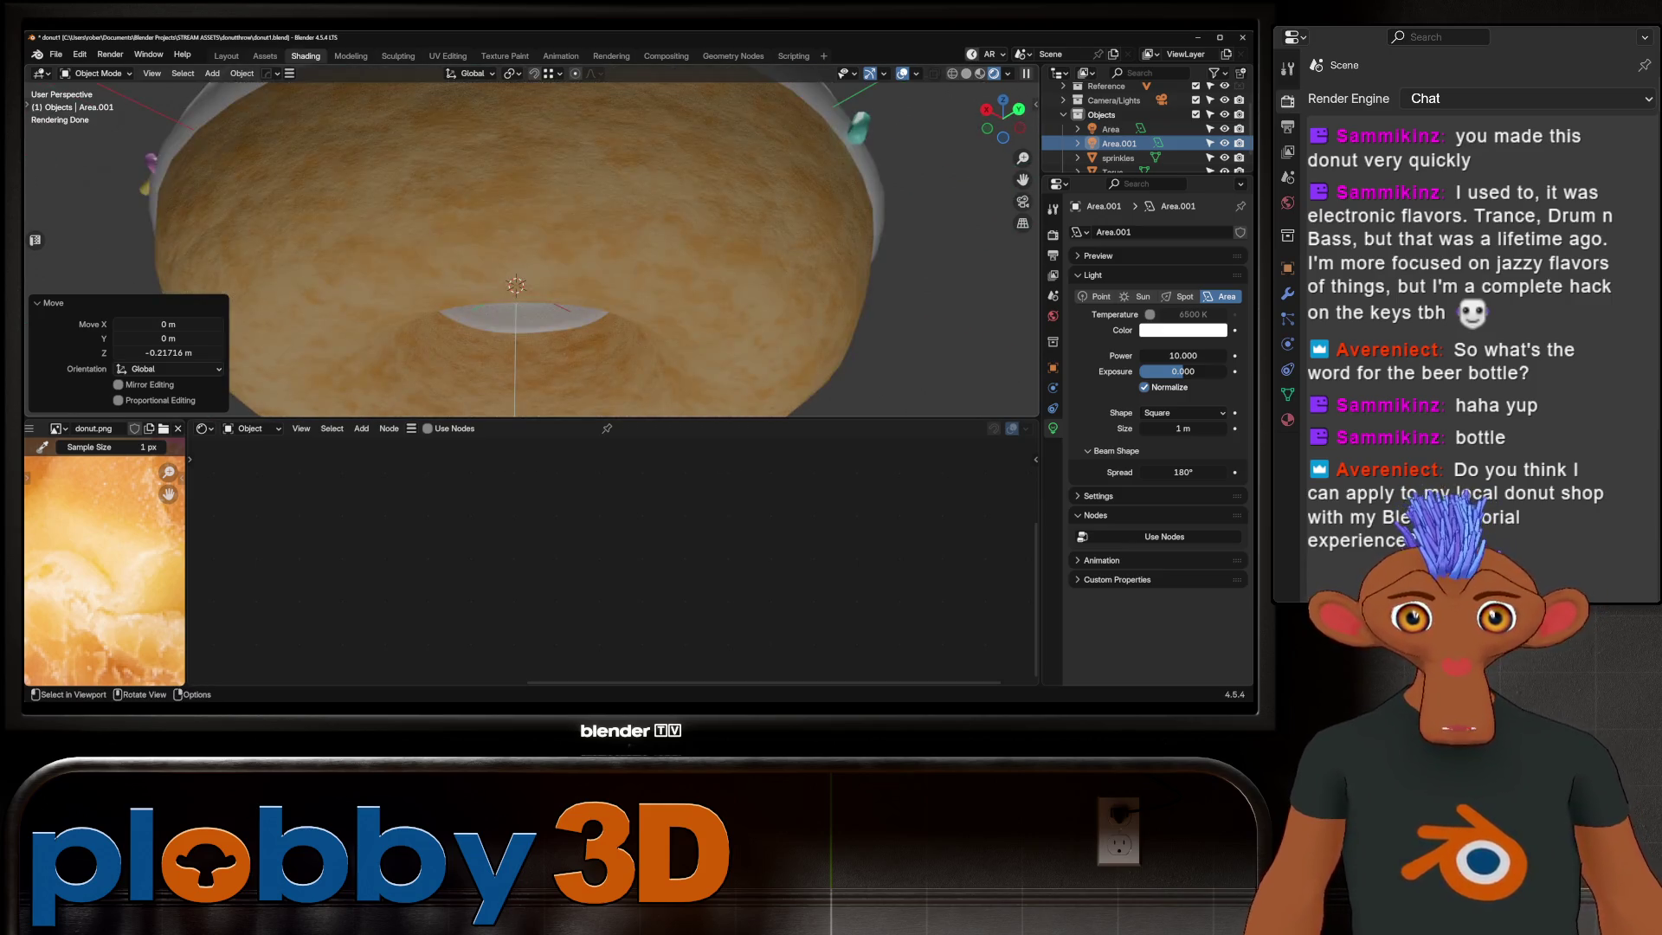
{"action": "left_click", "coordinate": [520, 247]}
{"action": "scroll", "coordinate": [519, 247], "scroll_direction": "down", "scroll_amount": 4}
{"action": "middle_click_drag", "start_coordinate": [520, 246], "coordinate": [520, 298]}
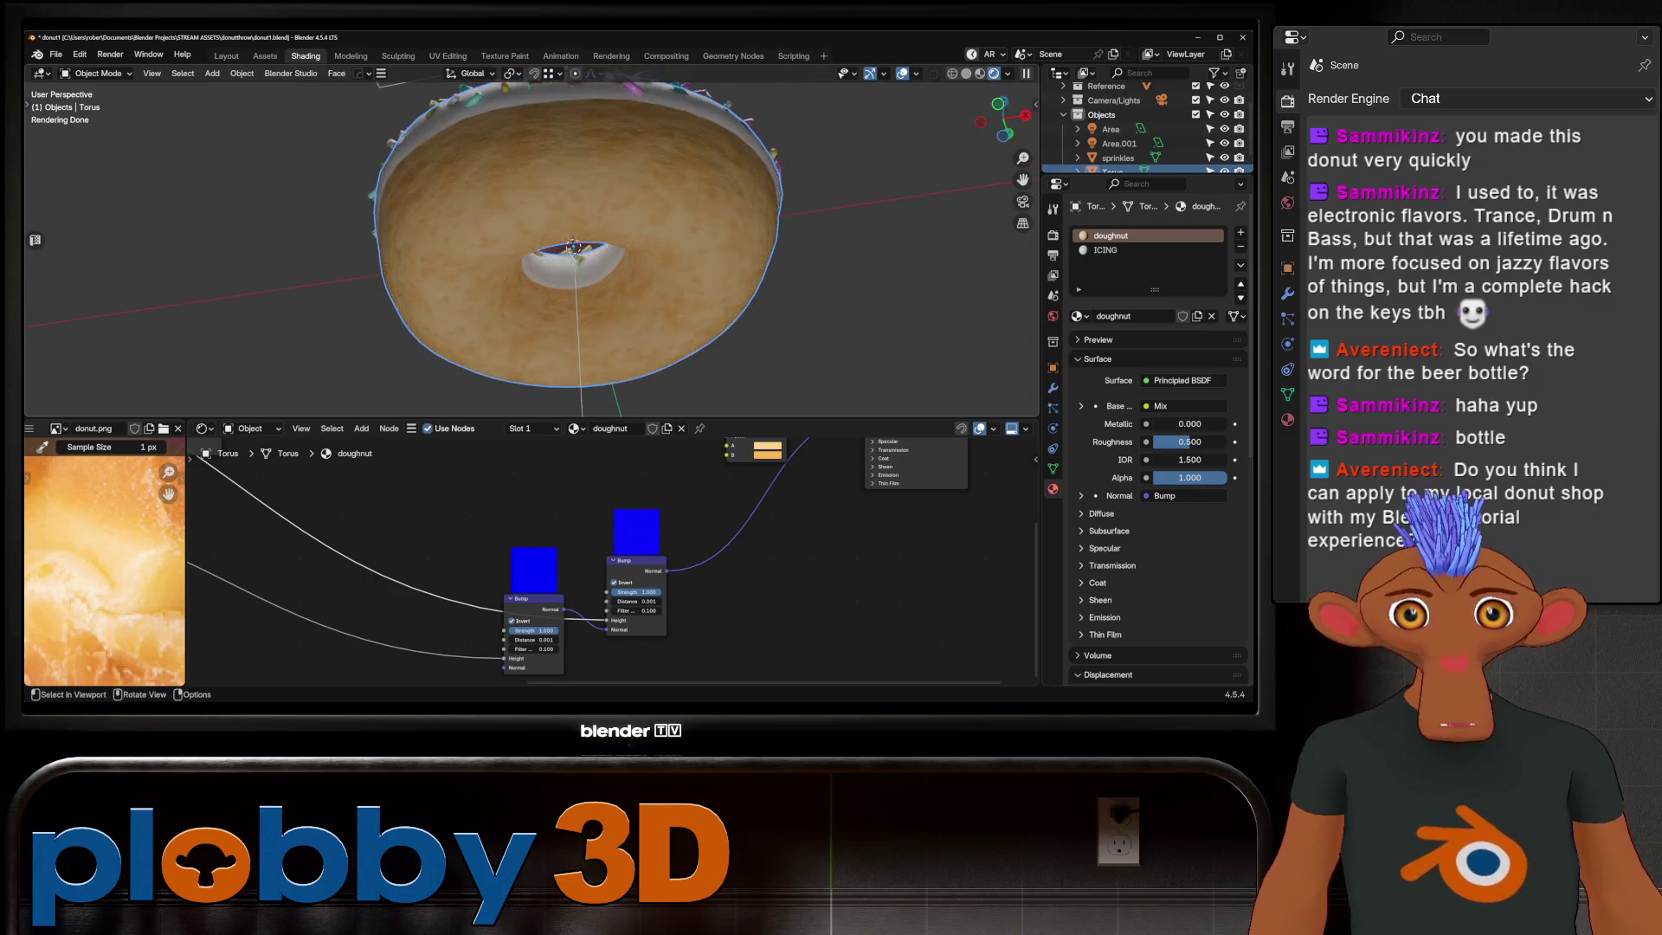
Step: Test a higher Bump distance, then set it back to exactly 0.001
{"action": "middle_click_drag", "start_coordinate": [571, 248], "coordinate": [572, 195]}
{"action": "middle_click_drag", "start_coordinate": [650, 558], "coordinate": [545, 610]}
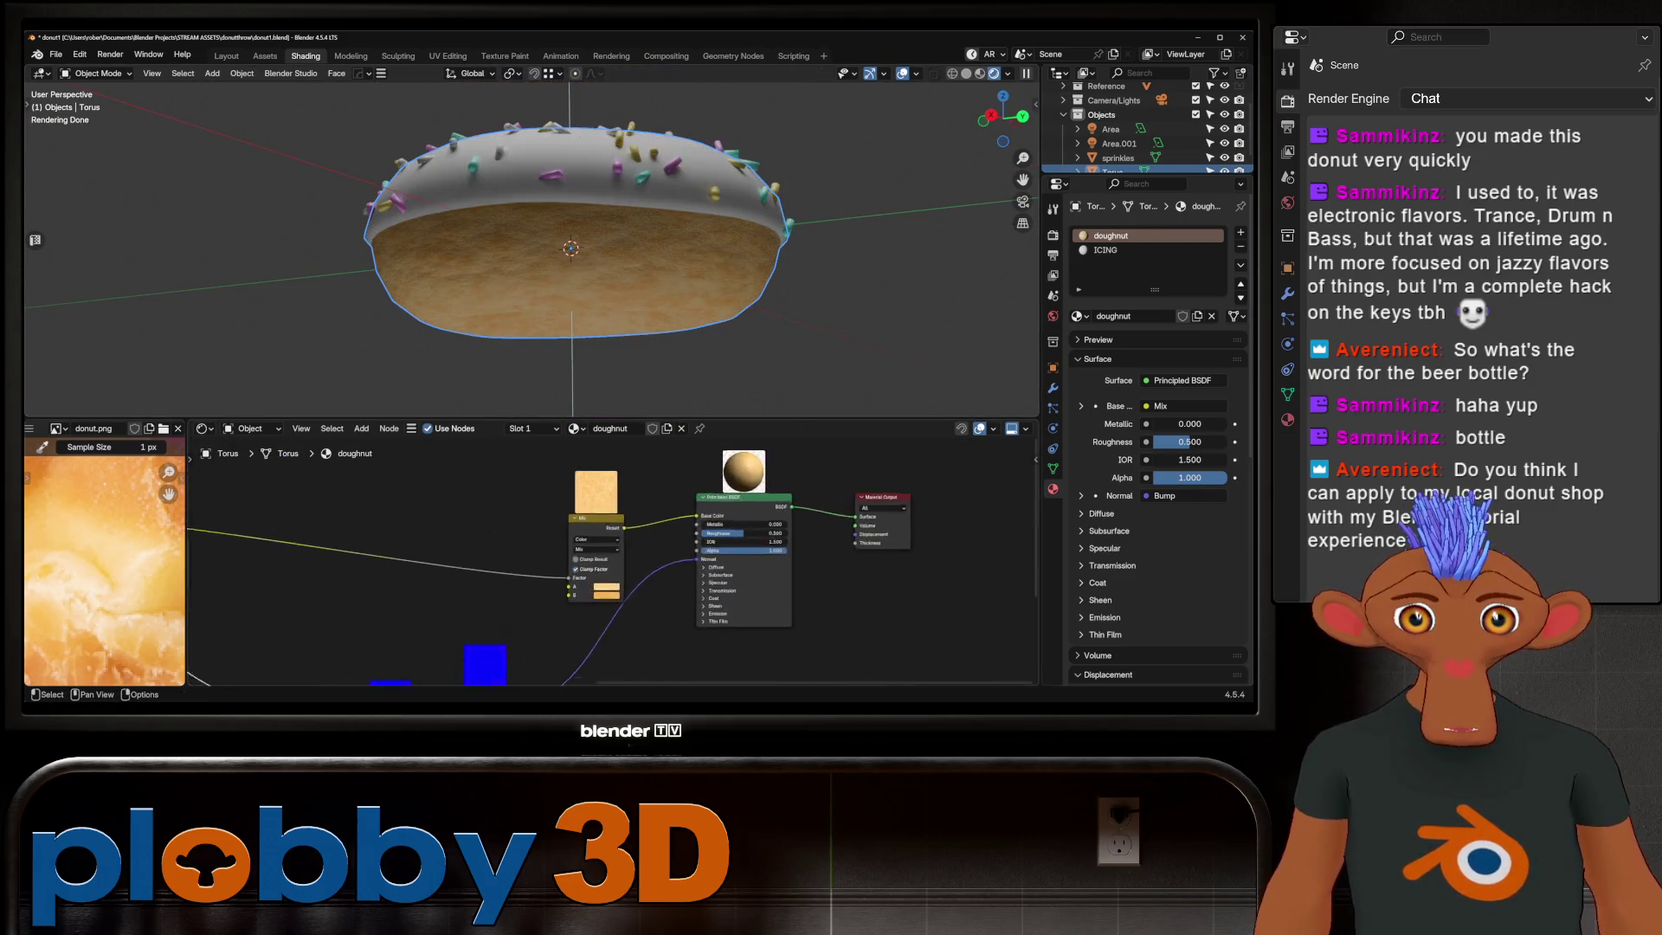
{"action": "scroll", "coordinate": [520, 623], "scroll_direction": "up", "scroll_amount": 2}
{"action": "middle_click_drag", "start_coordinate": [649, 624], "coordinate": [604, 494]}
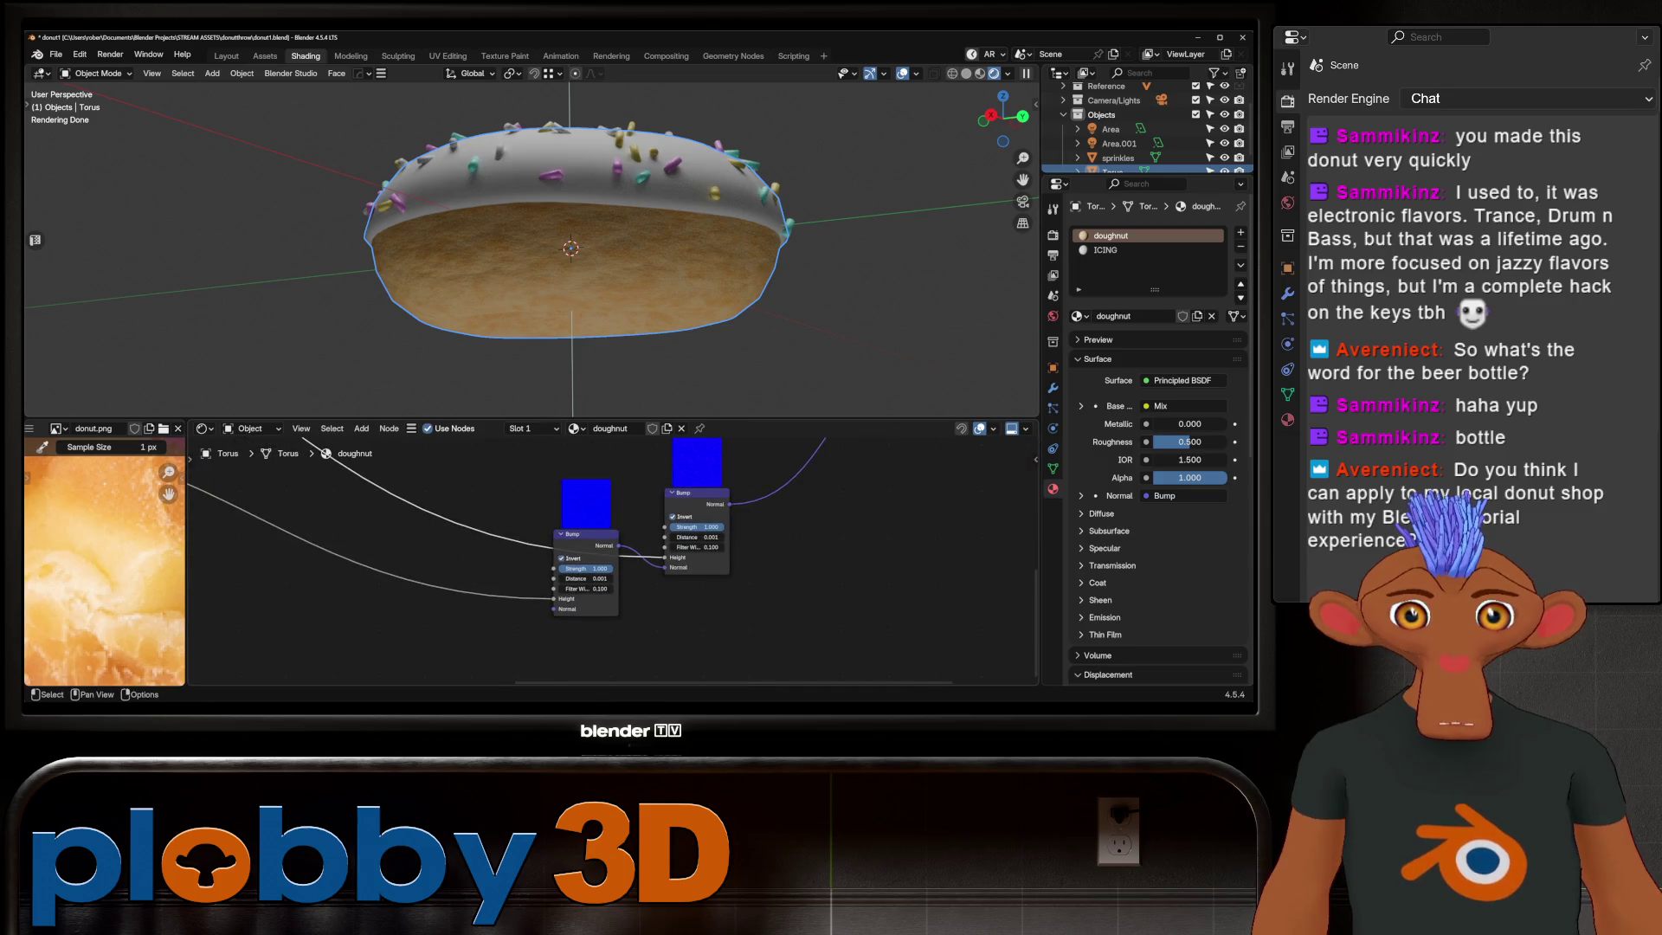
{"action": "scroll", "coordinate": [584, 577], "scroll_direction": "up", "scroll_amount": 3}
{"action": "mouse_move", "coordinate": [580, 582]}
{"action": "left_mouse_down"}
{"action": "mouse_move", "coordinate": [676, 582]}
{"action": "mouse_move", "coordinate": [581, 582]}
{"action": "left_mouse_up"}
{"action": "left_click", "coordinate": [580, 582]}
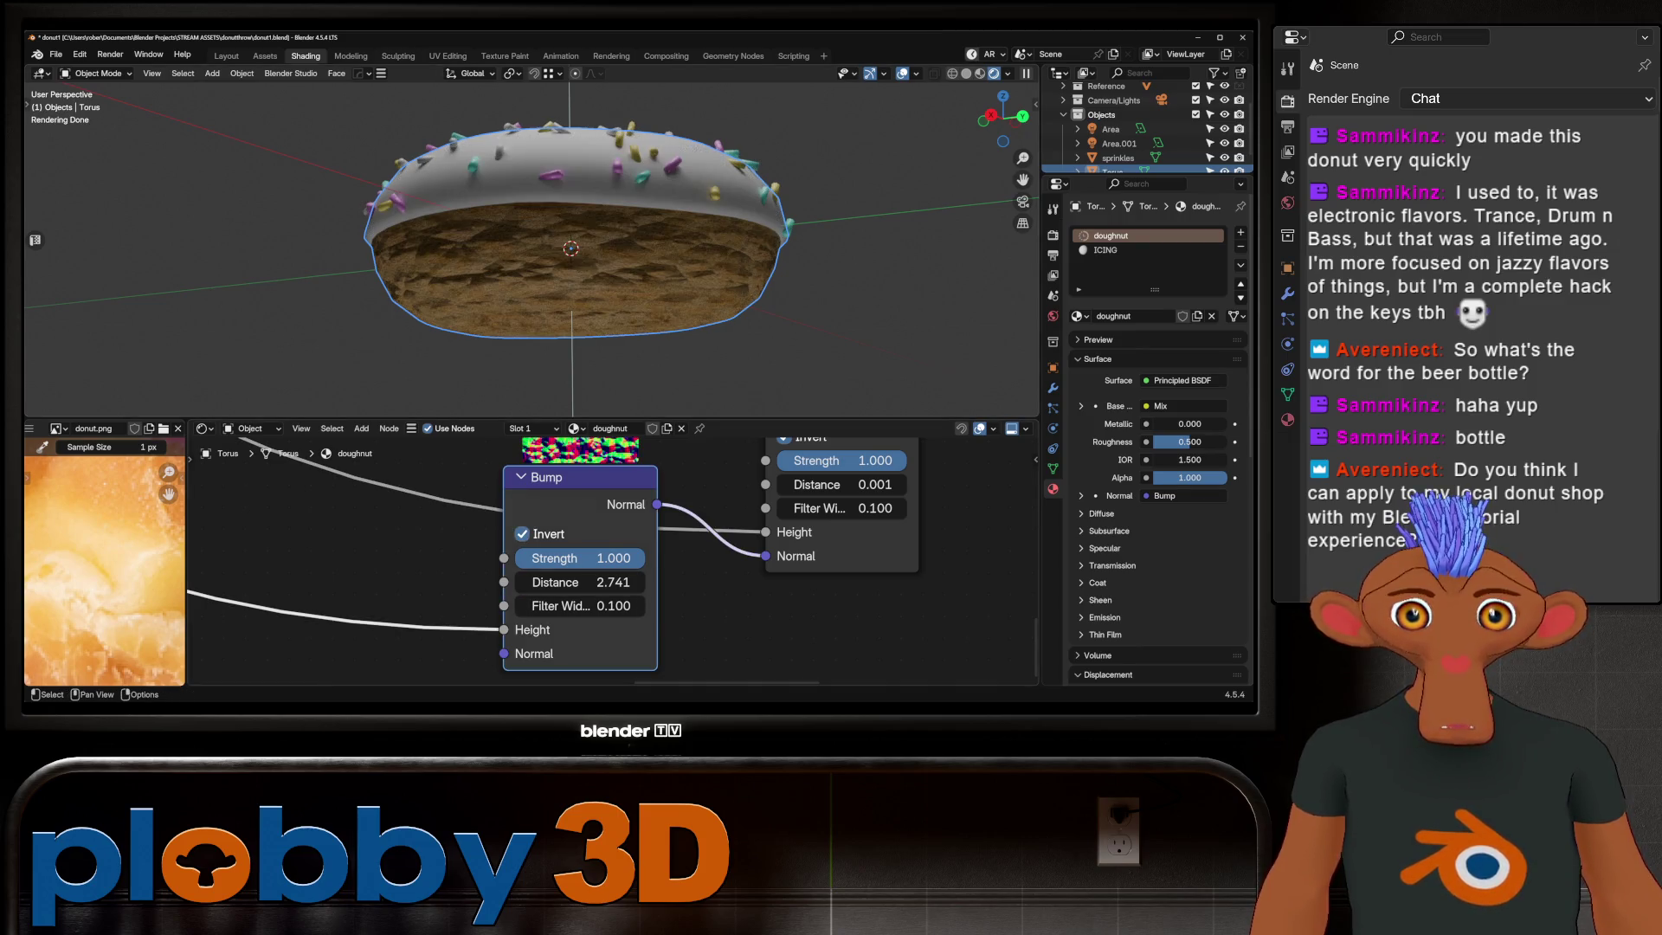
{"action": "left_click", "coordinate": [580, 582]}
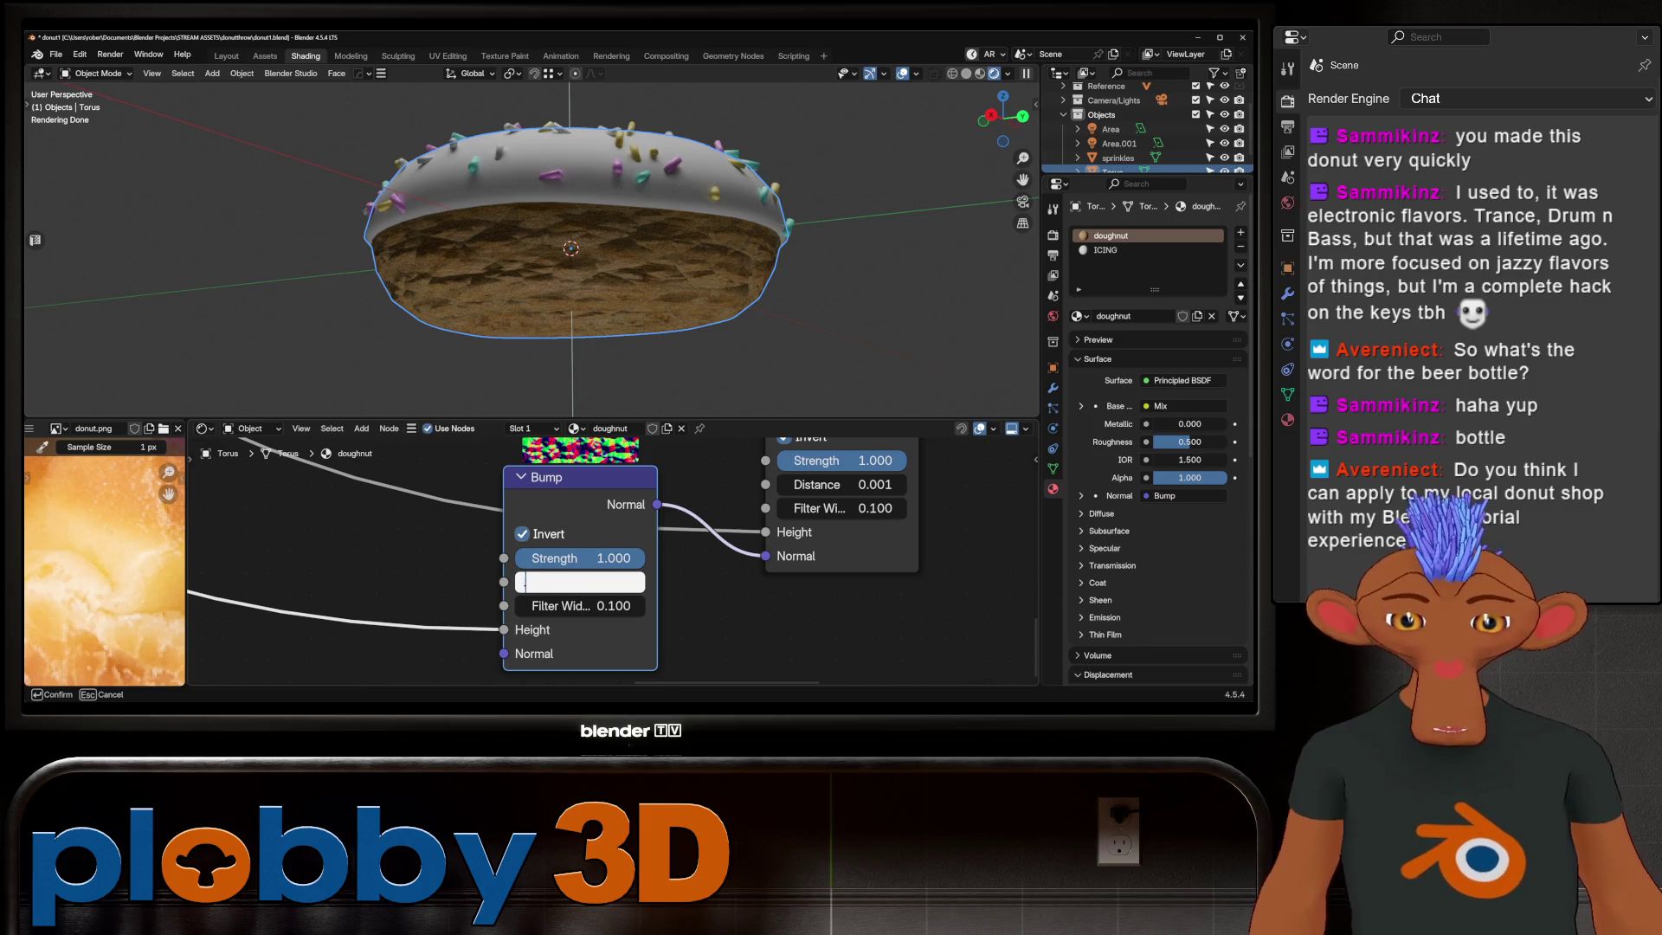
{"action": "type", "text": ".001"}
{"action": "key", "text": "Return"}
Step: Slide the Voronoi colour ramp stop to about 0.495 to reshape the dough speckles
{"action": "middle_click_drag", "start_coordinate": [571, 324], "coordinate": [572, 196]}
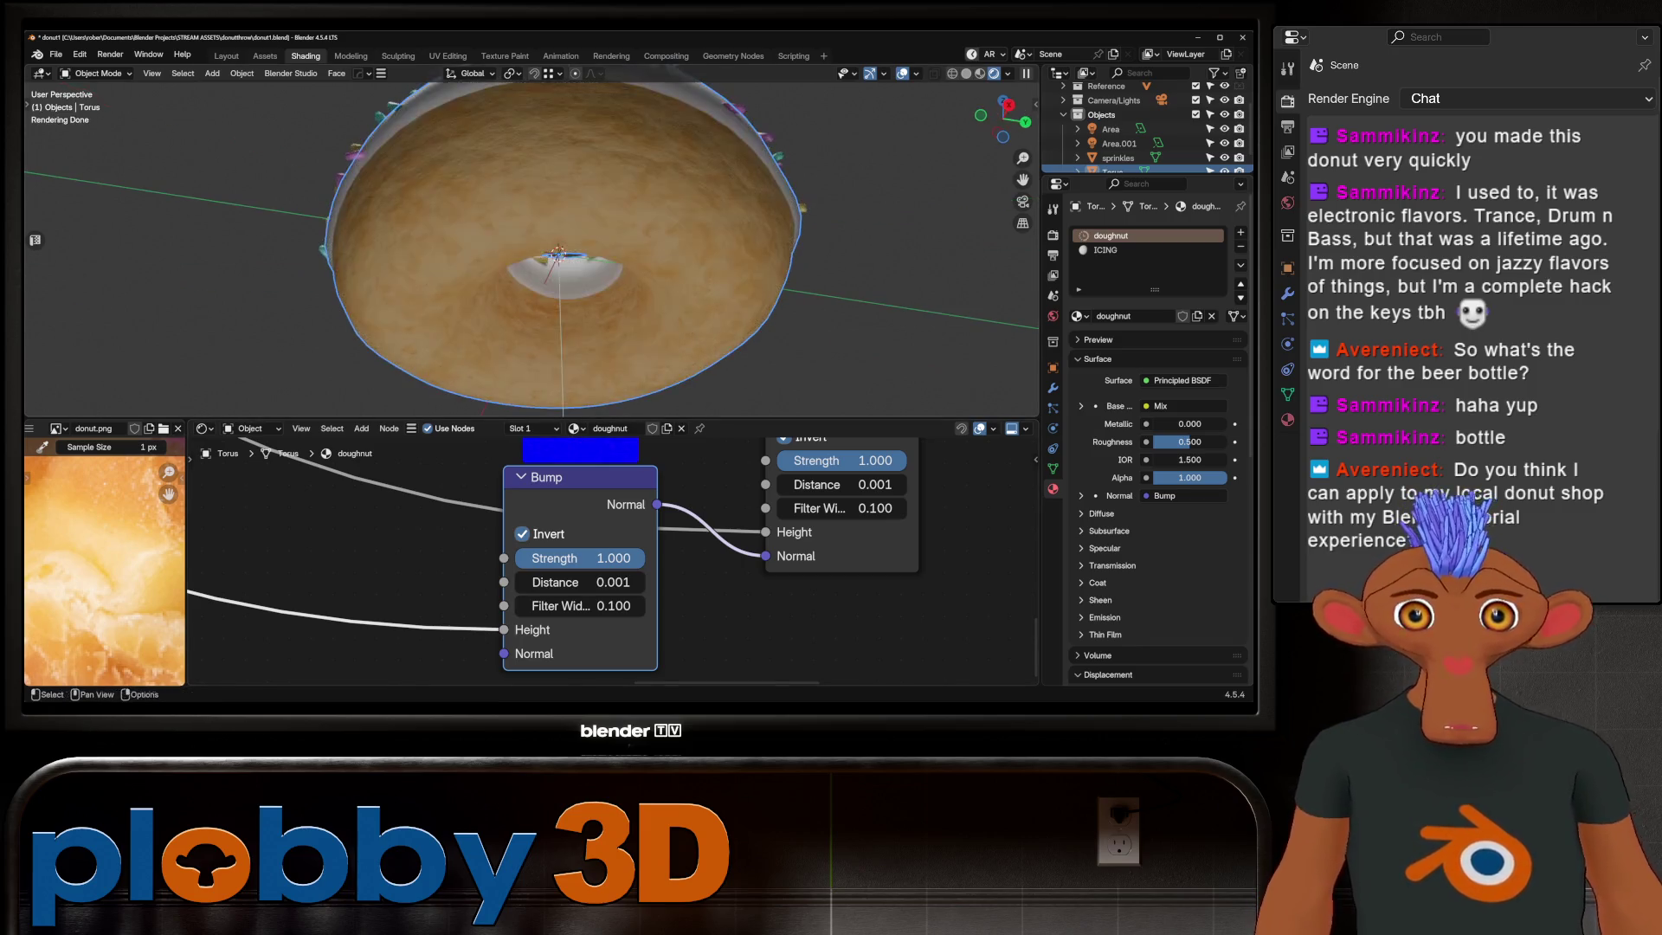
{"action": "middle_click_drag", "start_coordinate": [520, 611], "coordinate": [894, 524]}
{"action": "middle_click_drag", "start_coordinate": [520, 519], "coordinate": [668, 640]}
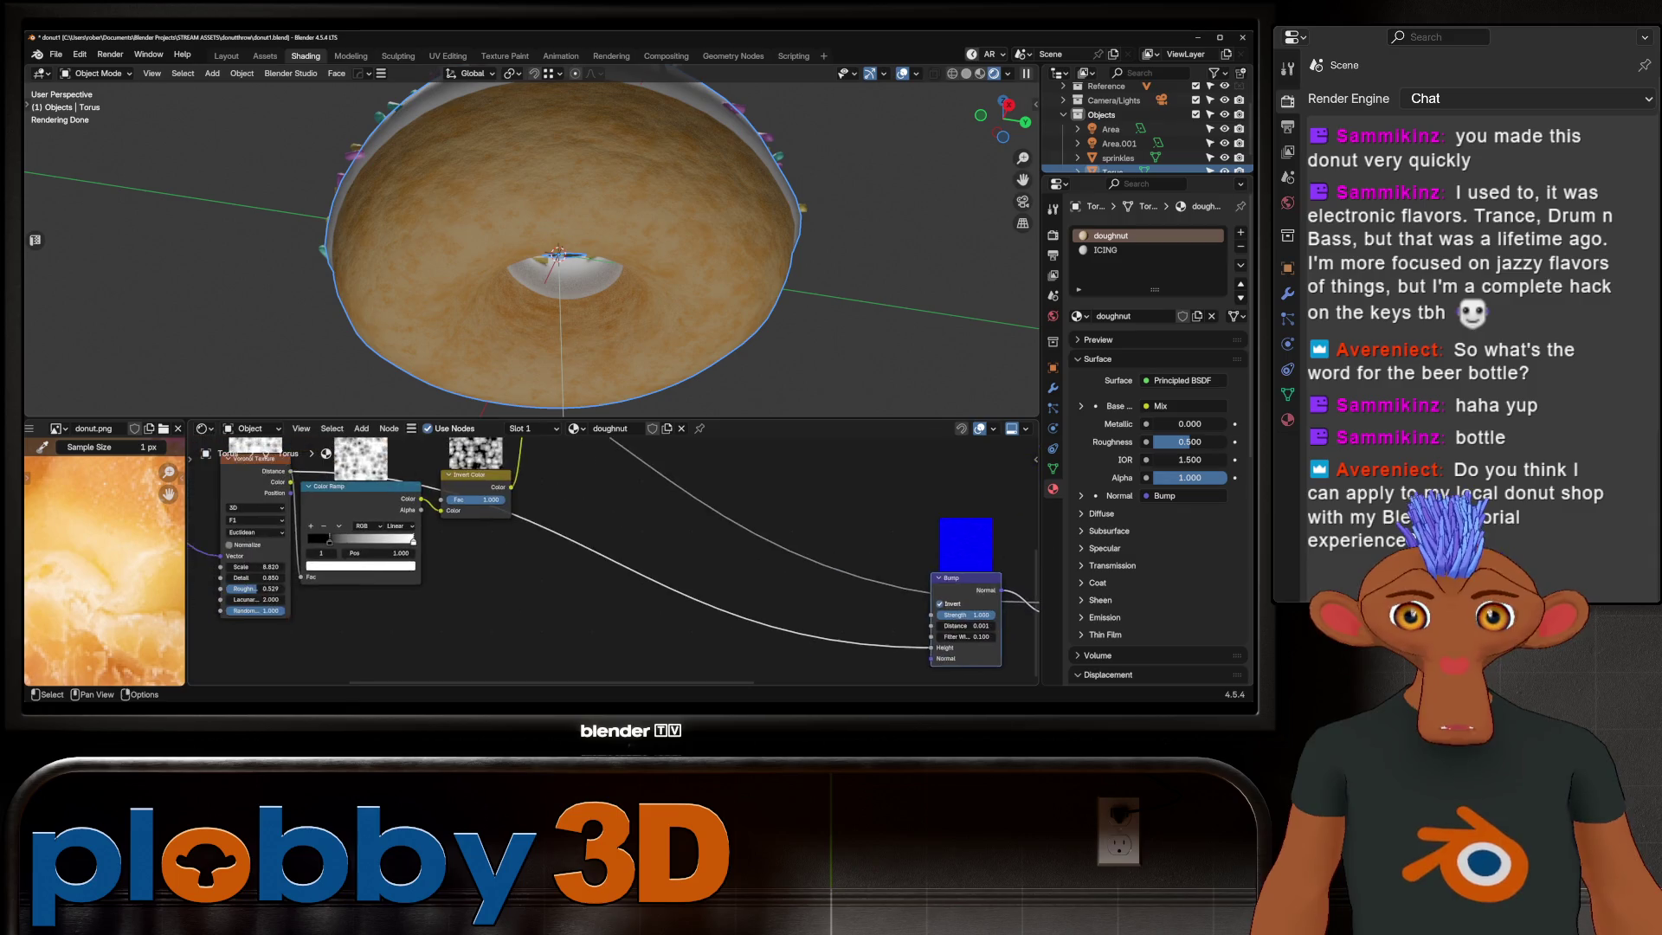
{"action": "mouse_move", "coordinate": [321, 535]}
{"action": "left_mouse_down"}
{"action": "mouse_move", "coordinate": [373, 536]}
{"action": "mouse_move", "coordinate": [356, 535]}
{"action": "left_mouse_up"}
{"action": "mouse_move", "coordinate": [519, 585]}
{"action": "middle_mouse_down"}
{"action": "mouse_move", "coordinate": [563, 602]}
{"action": "mouse_move", "coordinate": [650, 591]}
{"action": "middle_mouse_up"}
{"action": "left_click", "coordinate": [461, 556]}
Step: Lower the noise roughness slightly, turn off Invert on the left Bump and weaken its strength
{"action": "mouse_move", "coordinate": [352, 617]}
{"action": "left_mouse_down"}
{"action": "mouse_move", "coordinate": [429, 588]}
{"action": "mouse_move", "coordinate": [335, 588]}
{"action": "mouse_move", "coordinate": [381, 589]}
{"action": "left_mouse_up"}
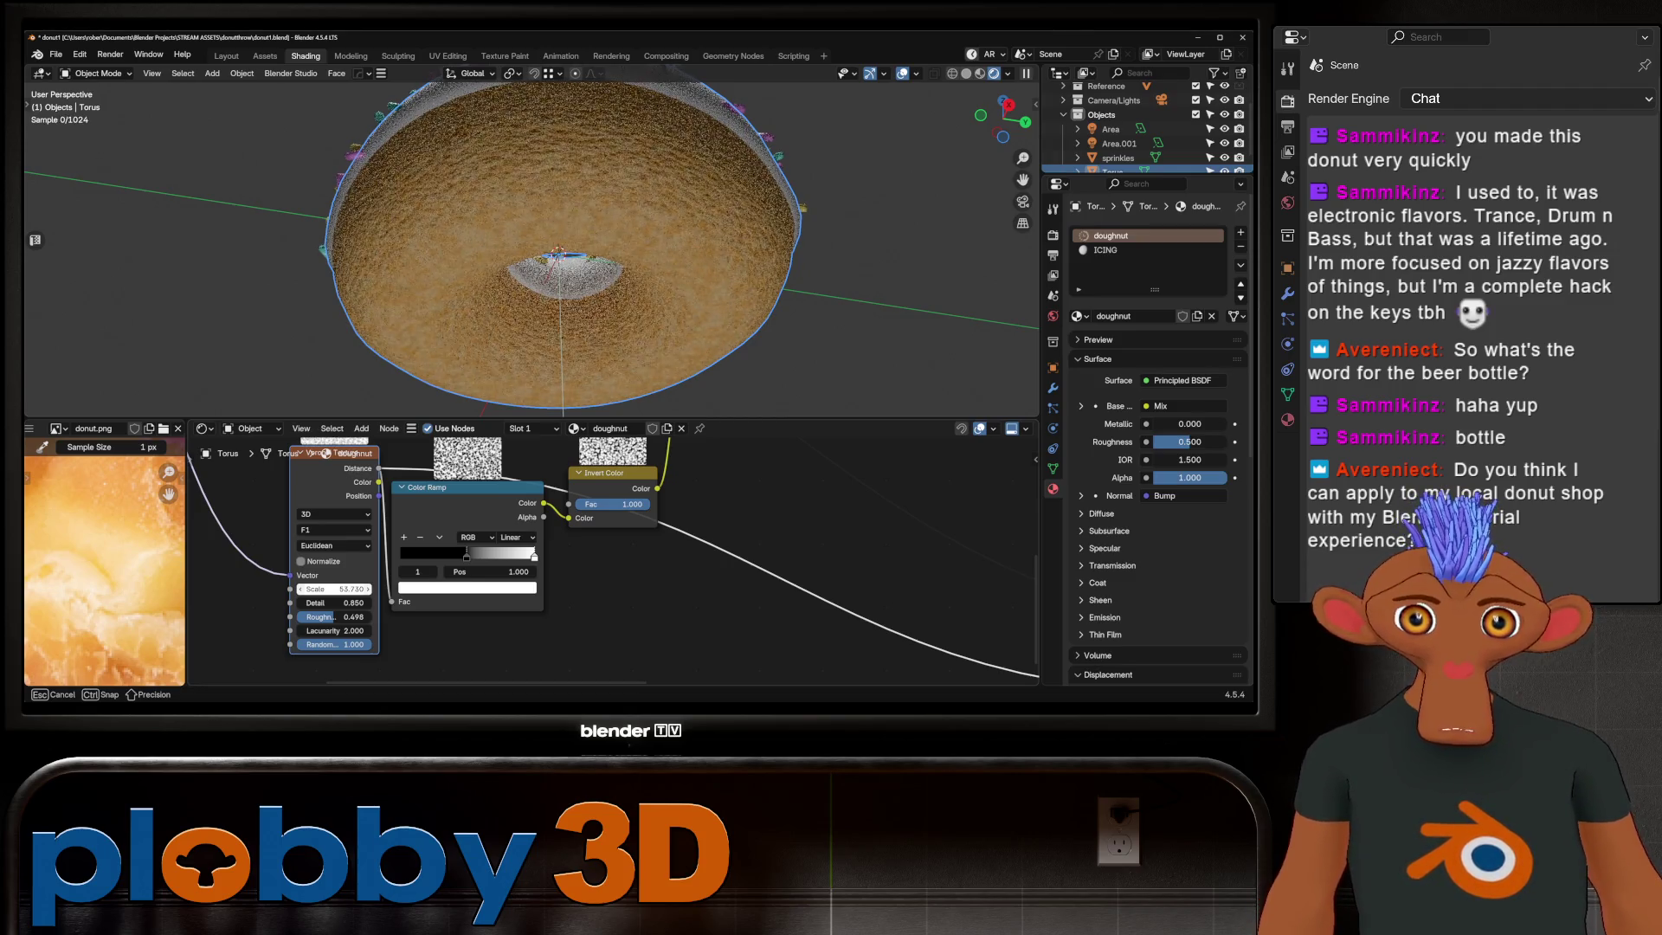
{"action": "middle_click_drag", "start_coordinate": [780, 586], "coordinate": [468, 565]}
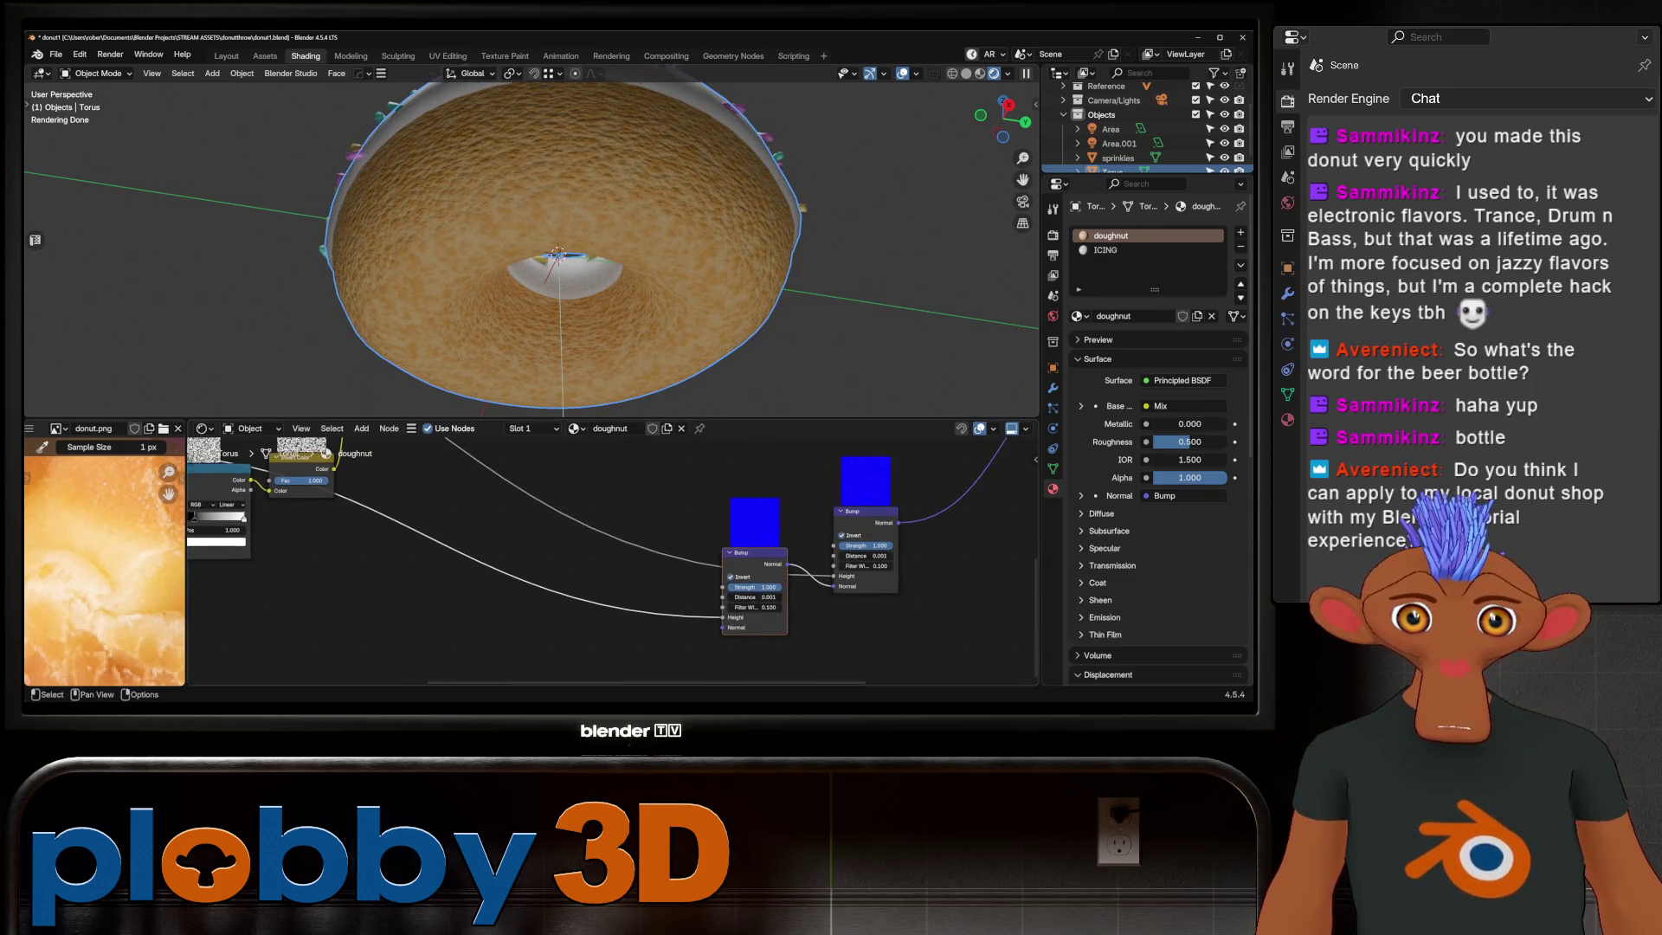
{"action": "scroll", "coordinate": [808, 632], "scroll_direction": "up", "scroll_amount": 2}
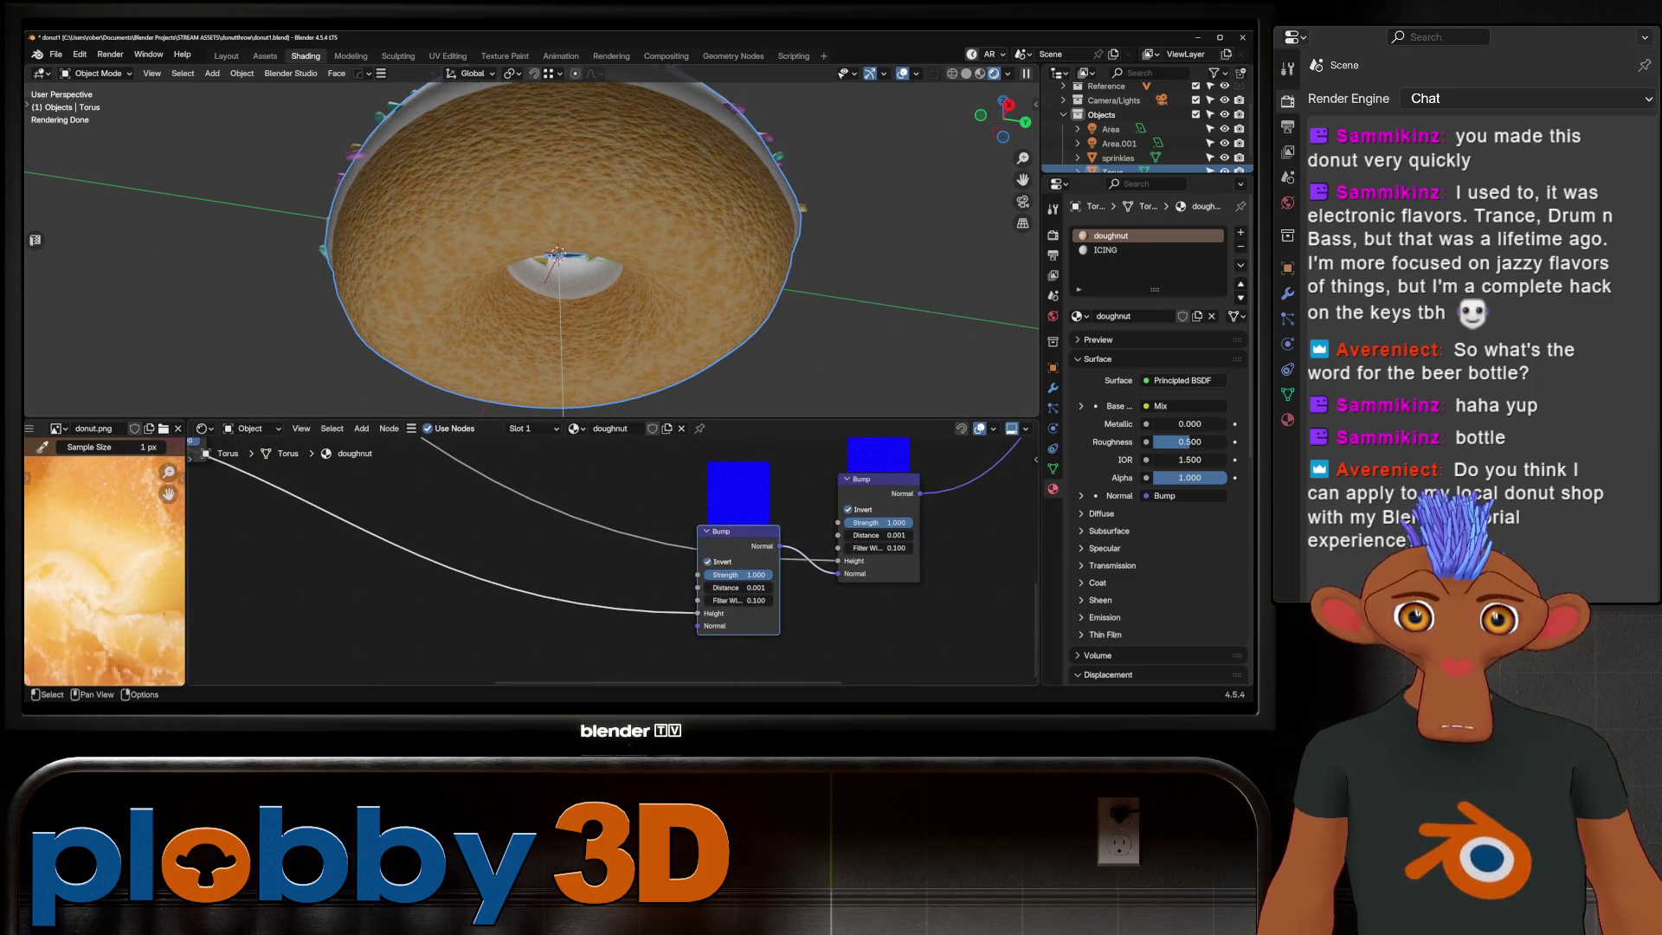
{"action": "left_click", "coordinate": [708, 561]}
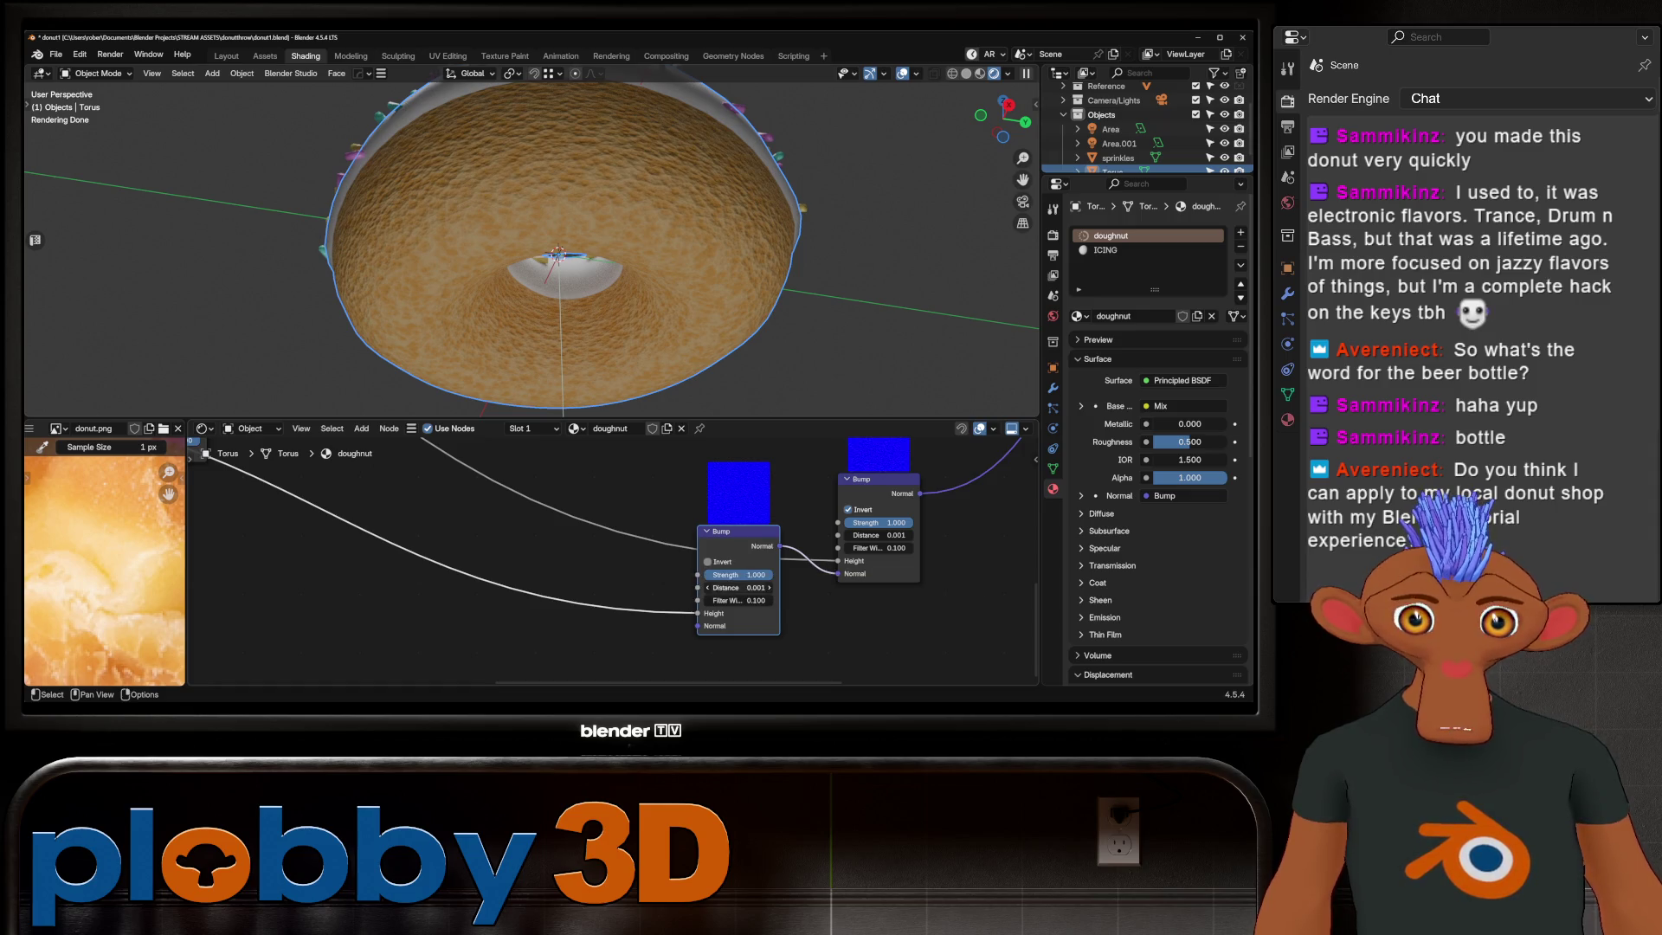
{"action": "left_click_drag", "start_coordinate": [740, 575], "coordinate": [714, 575]}
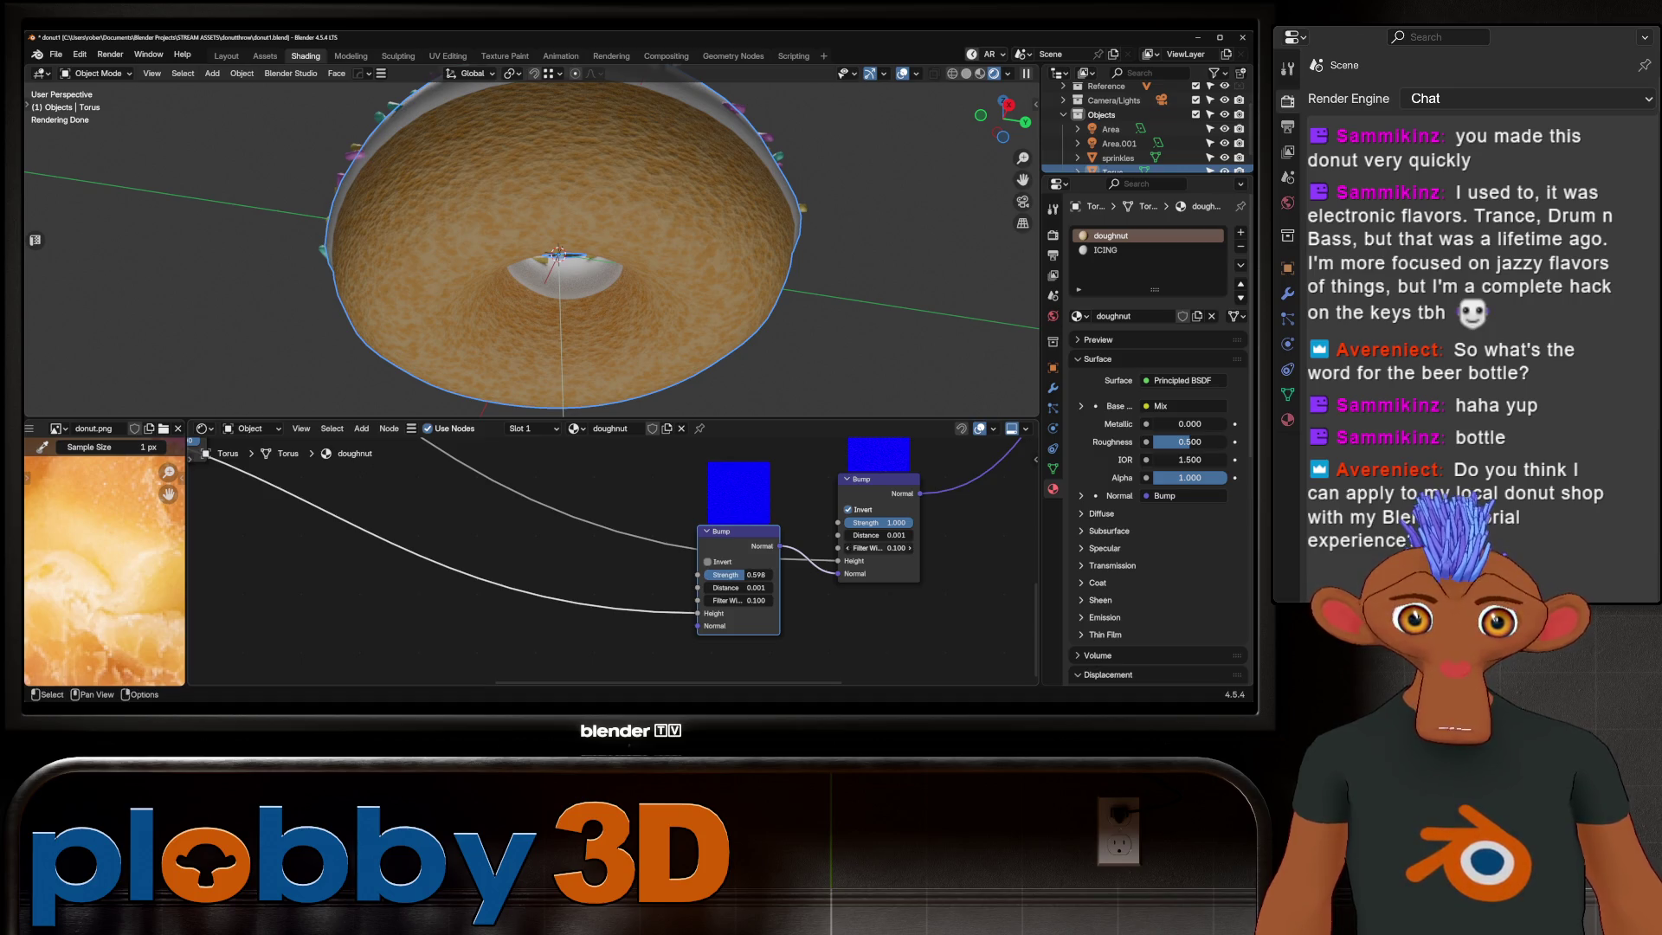
{"action": "scroll", "coordinate": [857, 535], "scroll_direction": "up", "scroll_amount": 1}
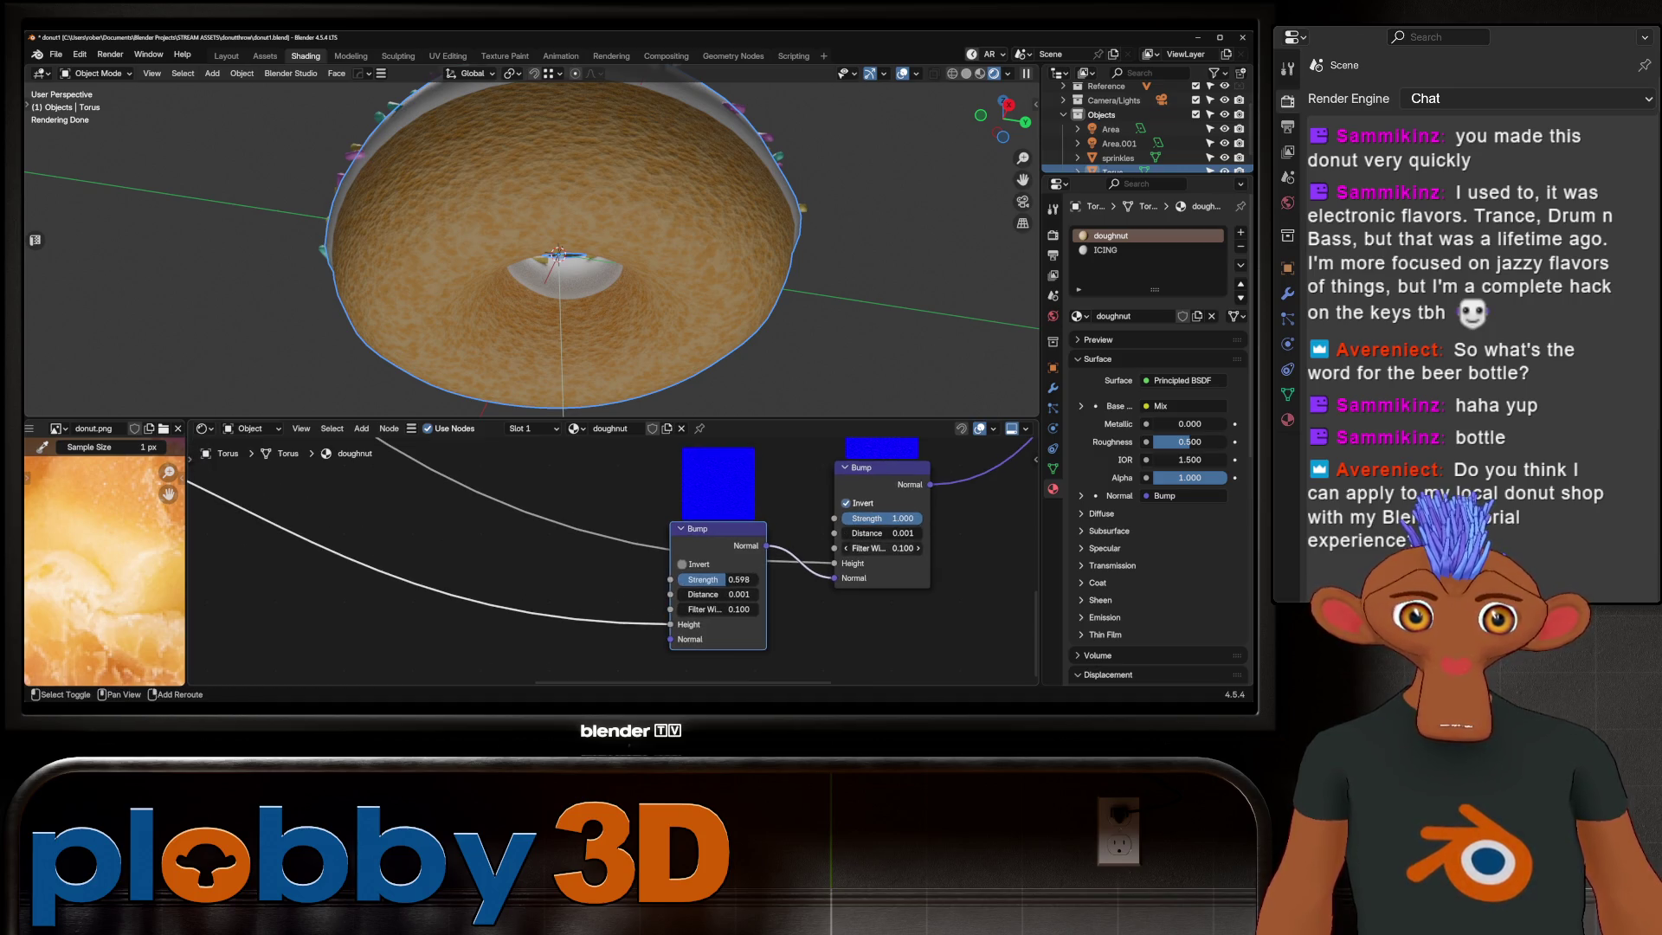
{"action": "scroll", "coordinate": [598, 538], "scroll_direction": "down", "scroll_amount": 2}
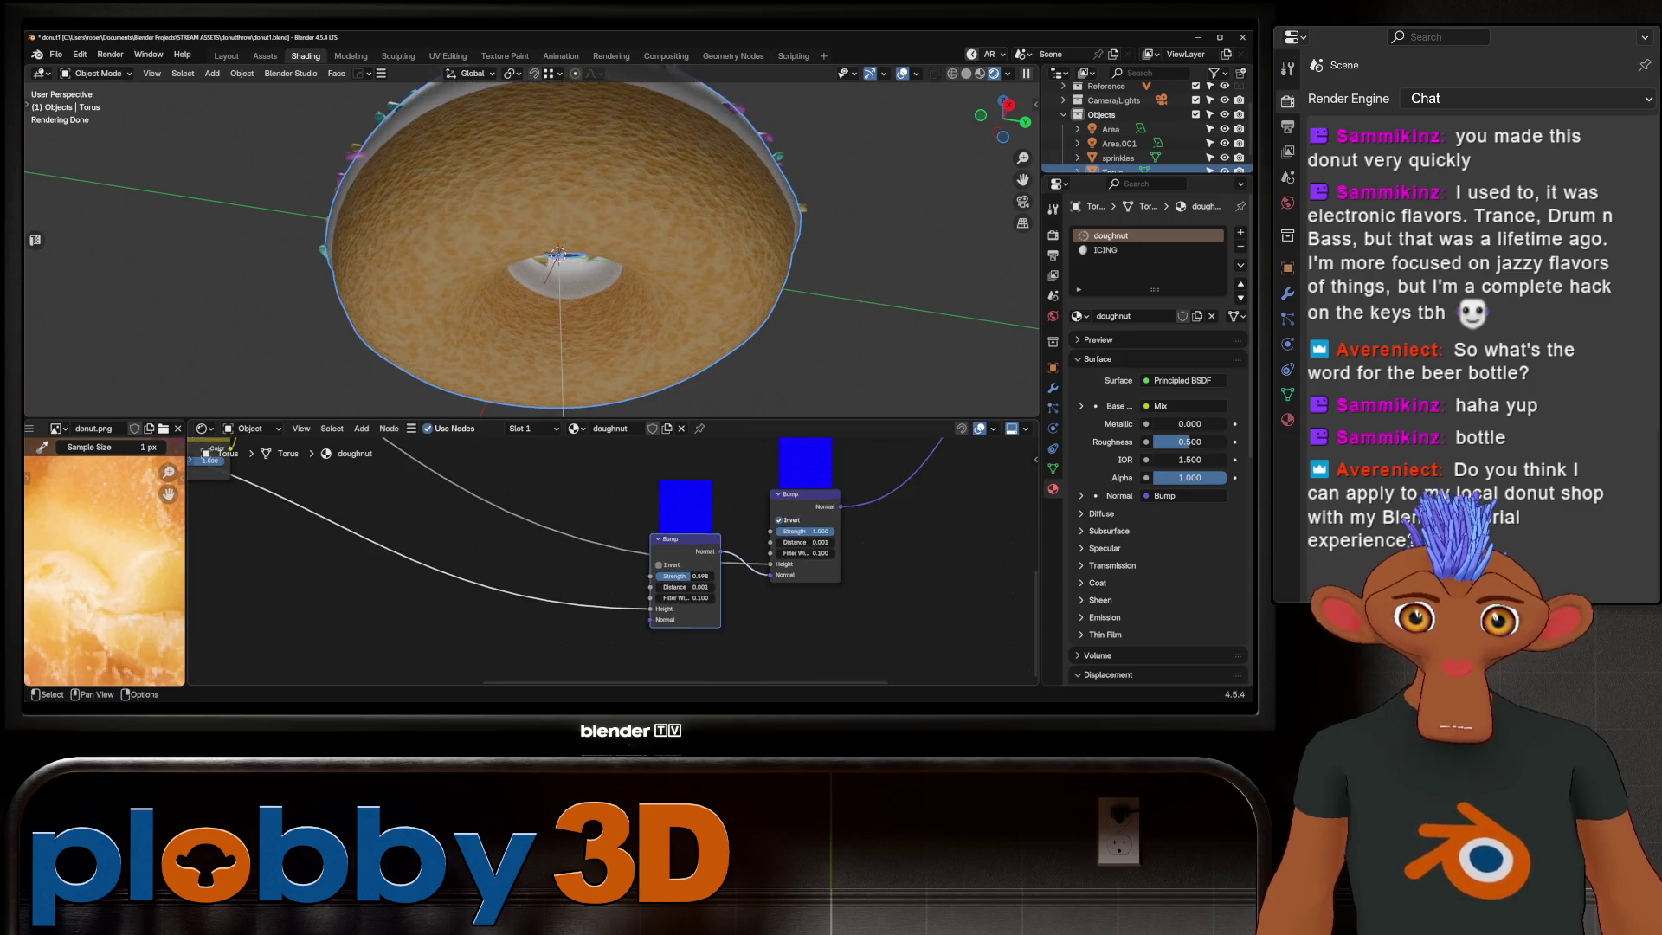
{"action": "scroll", "coordinate": [598, 538], "scroll_direction": "down", "scroll_amount": 1}
{"action": "middle_click_drag", "start_coordinate": [559, 259], "coordinate": [545, 279]}
{"action": "scroll", "coordinate": [597, 538], "scroll_direction": "down", "scroll_amount": 1}
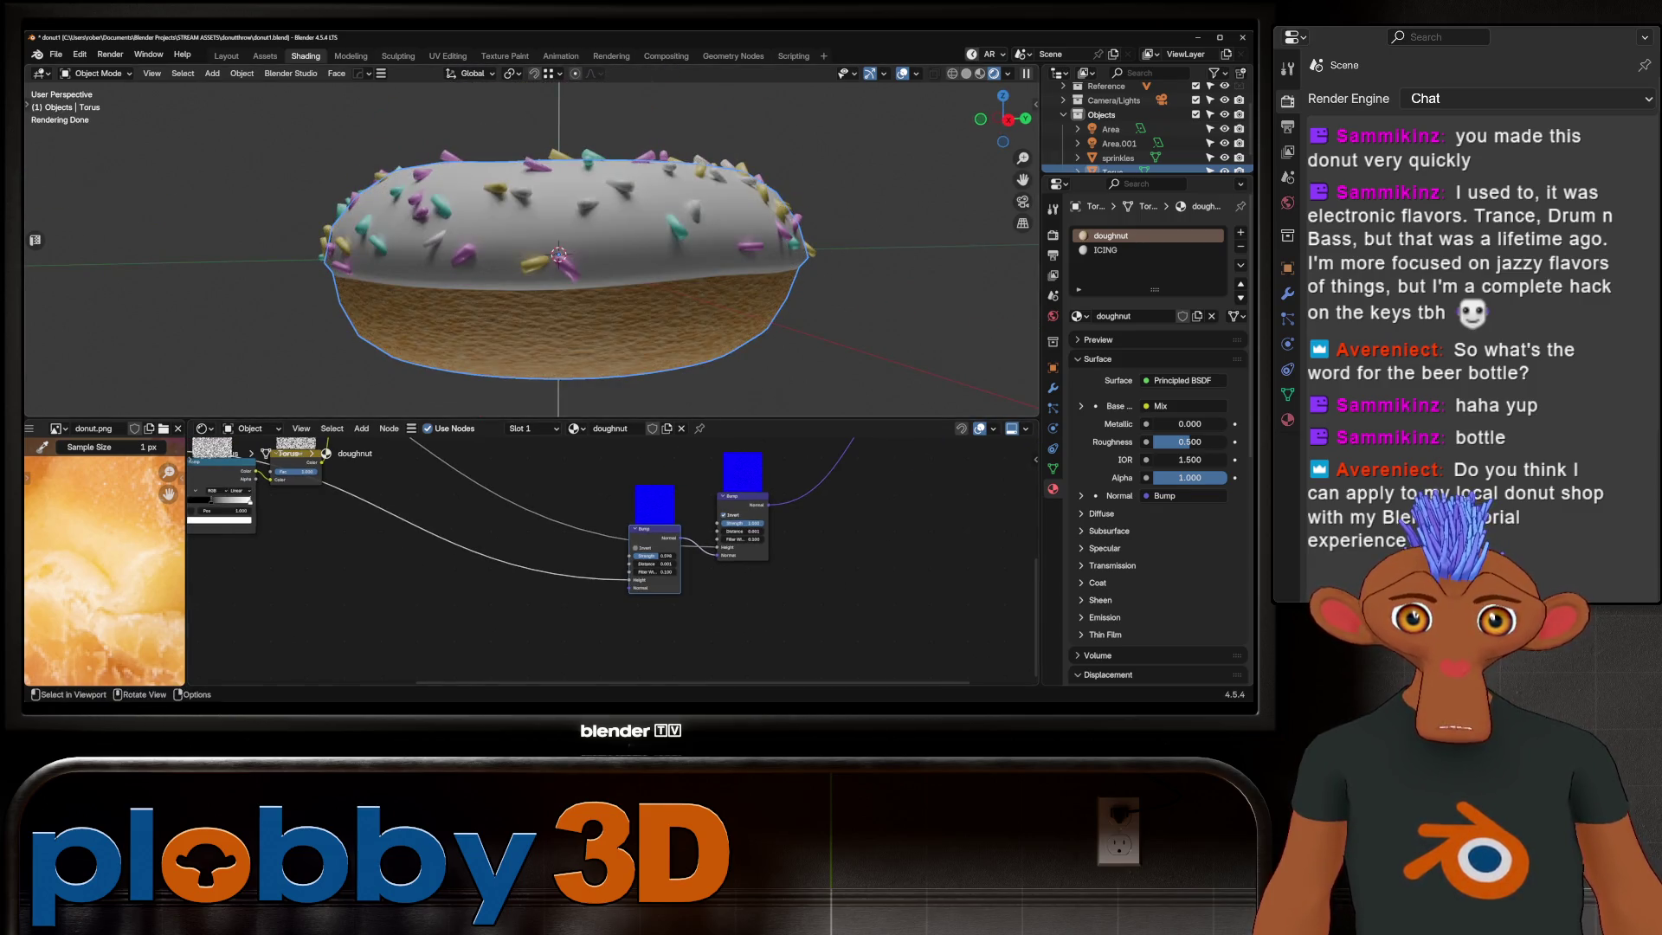
{"action": "scroll", "coordinate": [539, 279], "scroll_direction": "down", "scroll_amount": 2}
Step: Raise the Voronoi texture's roughness and detail (to about 12.6) for finer speckling
{"action": "middle_click_drag", "start_coordinate": [389, 520], "coordinate": [715, 545], "text": "shift"}
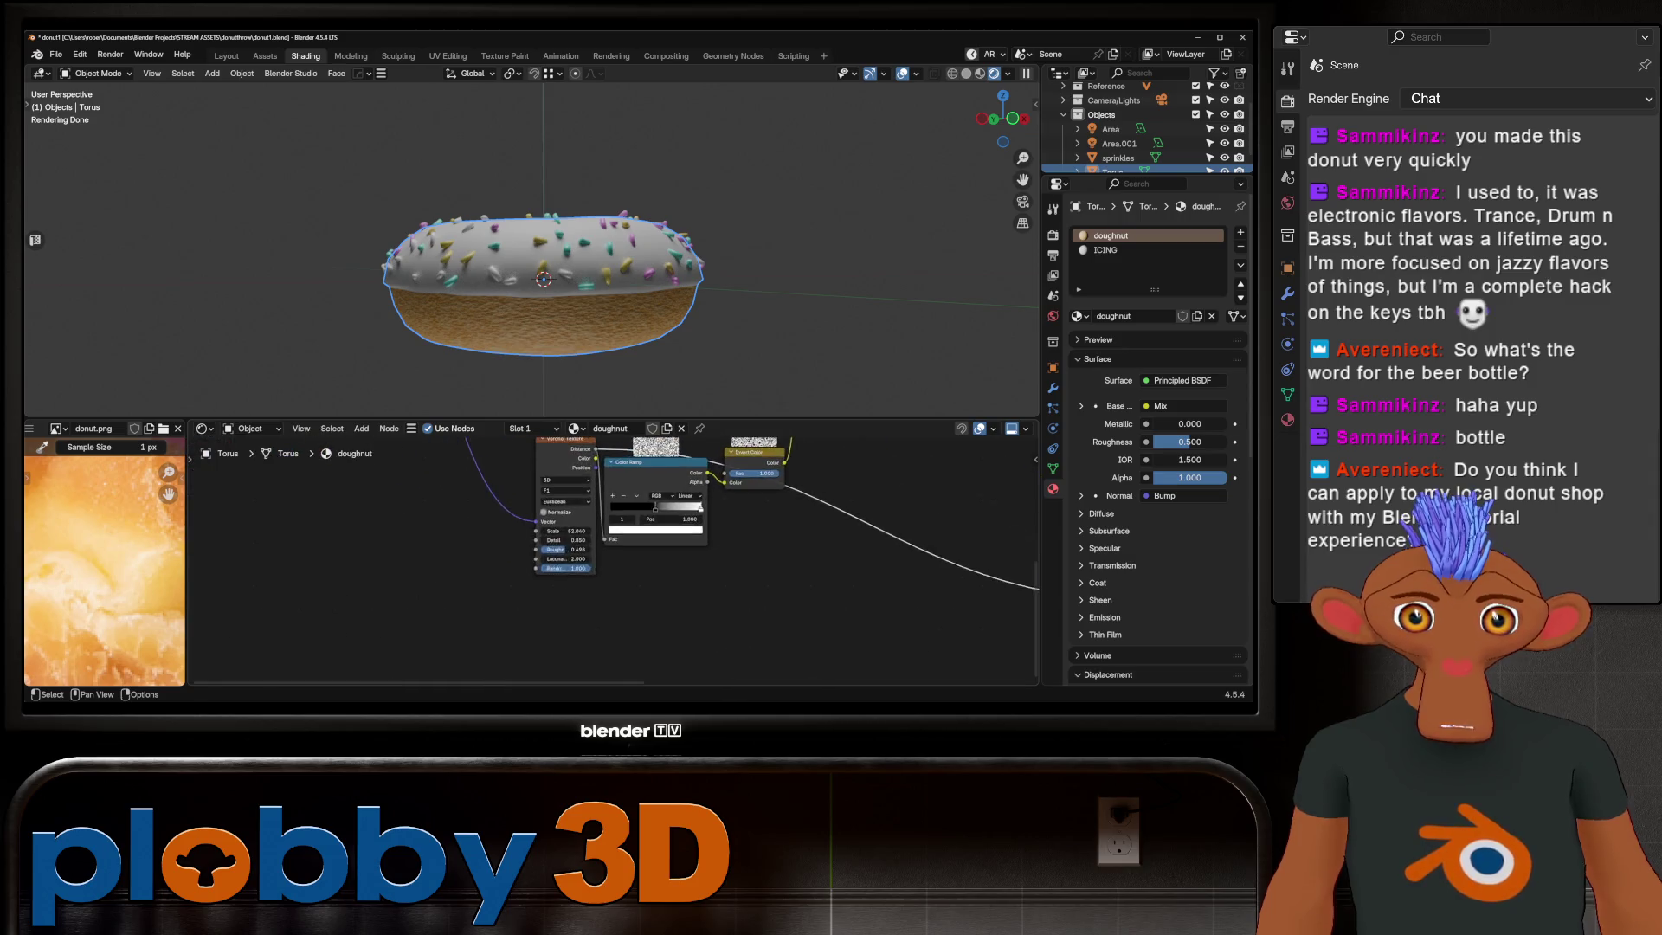
{"action": "scroll", "coordinate": [714, 545], "scroll_direction": "up", "scroll_amount": 1}
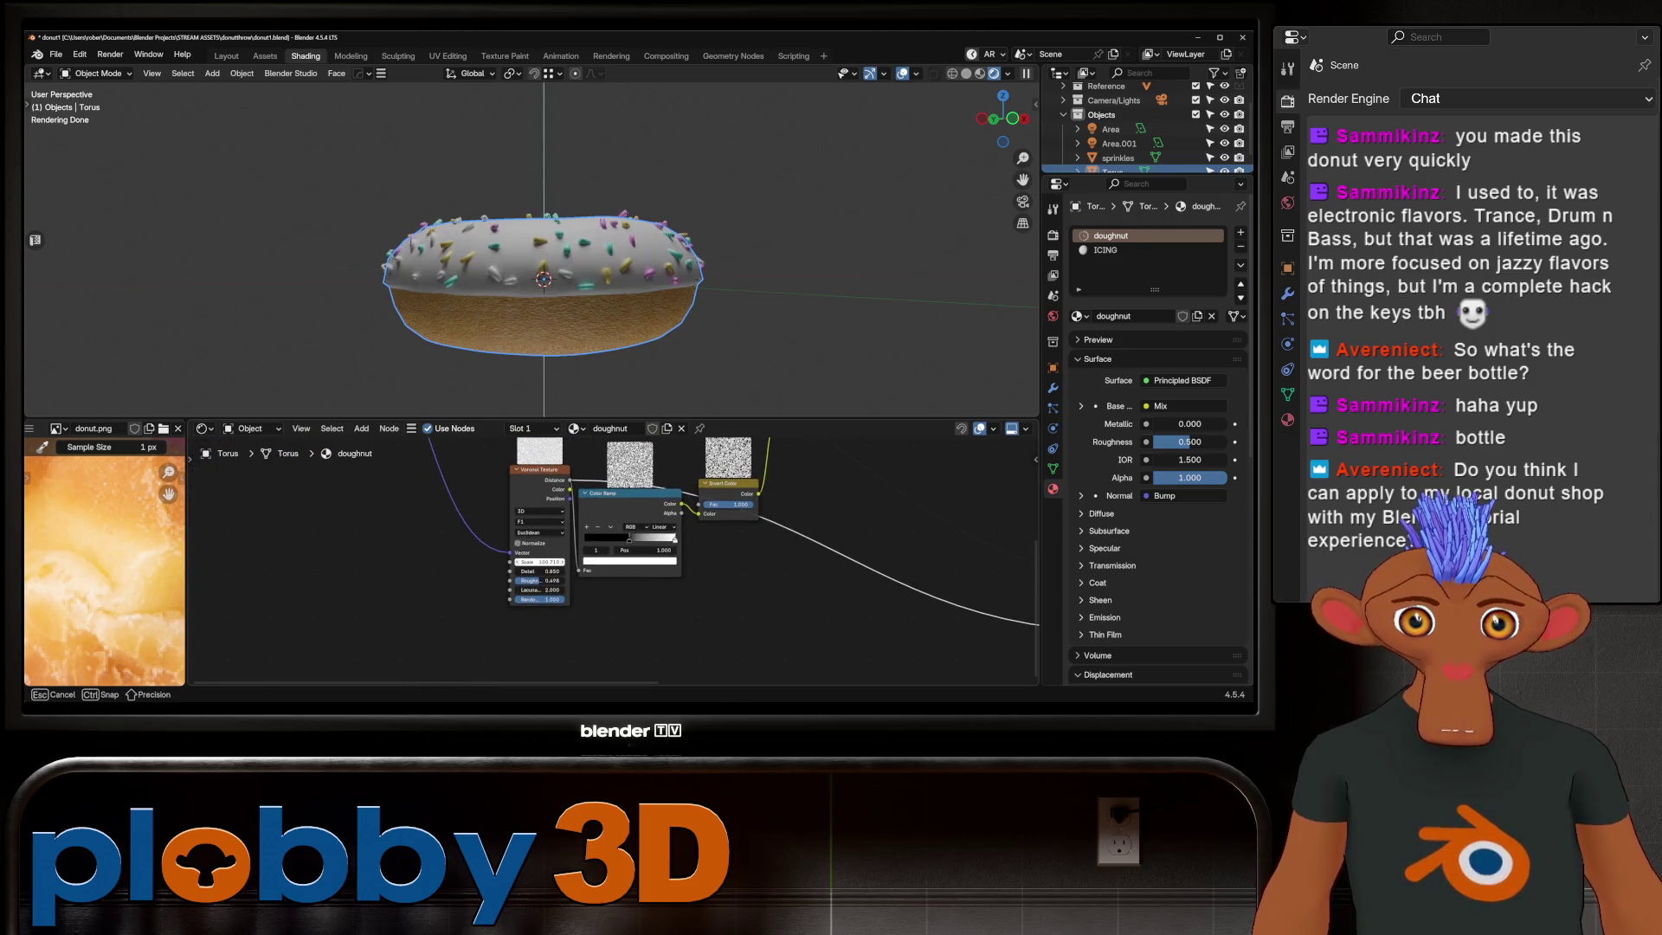
{"action": "middle_click_drag", "start_coordinate": [545, 325], "coordinate": [545, 195]}
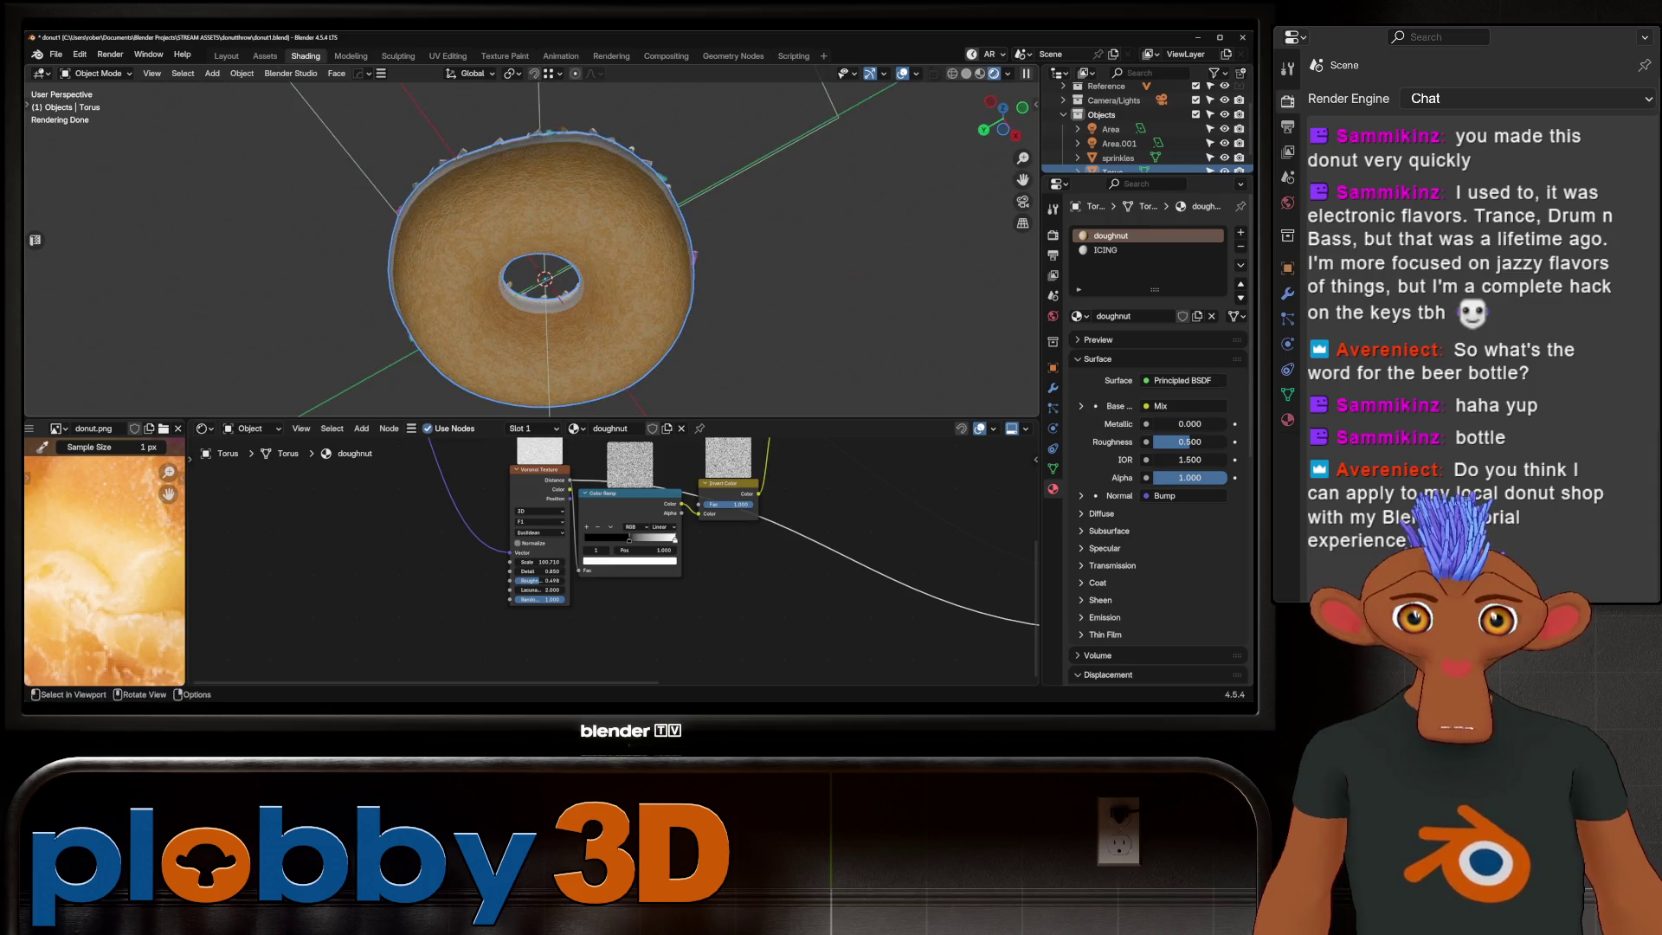
{"action": "scroll", "coordinate": [572, 242], "scroll_direction": "up", "scroll_amount": 4}
{"action": "scroll", "coordinate": [541, 649], "scroll_direction": "up", "scroll_amount": 3}
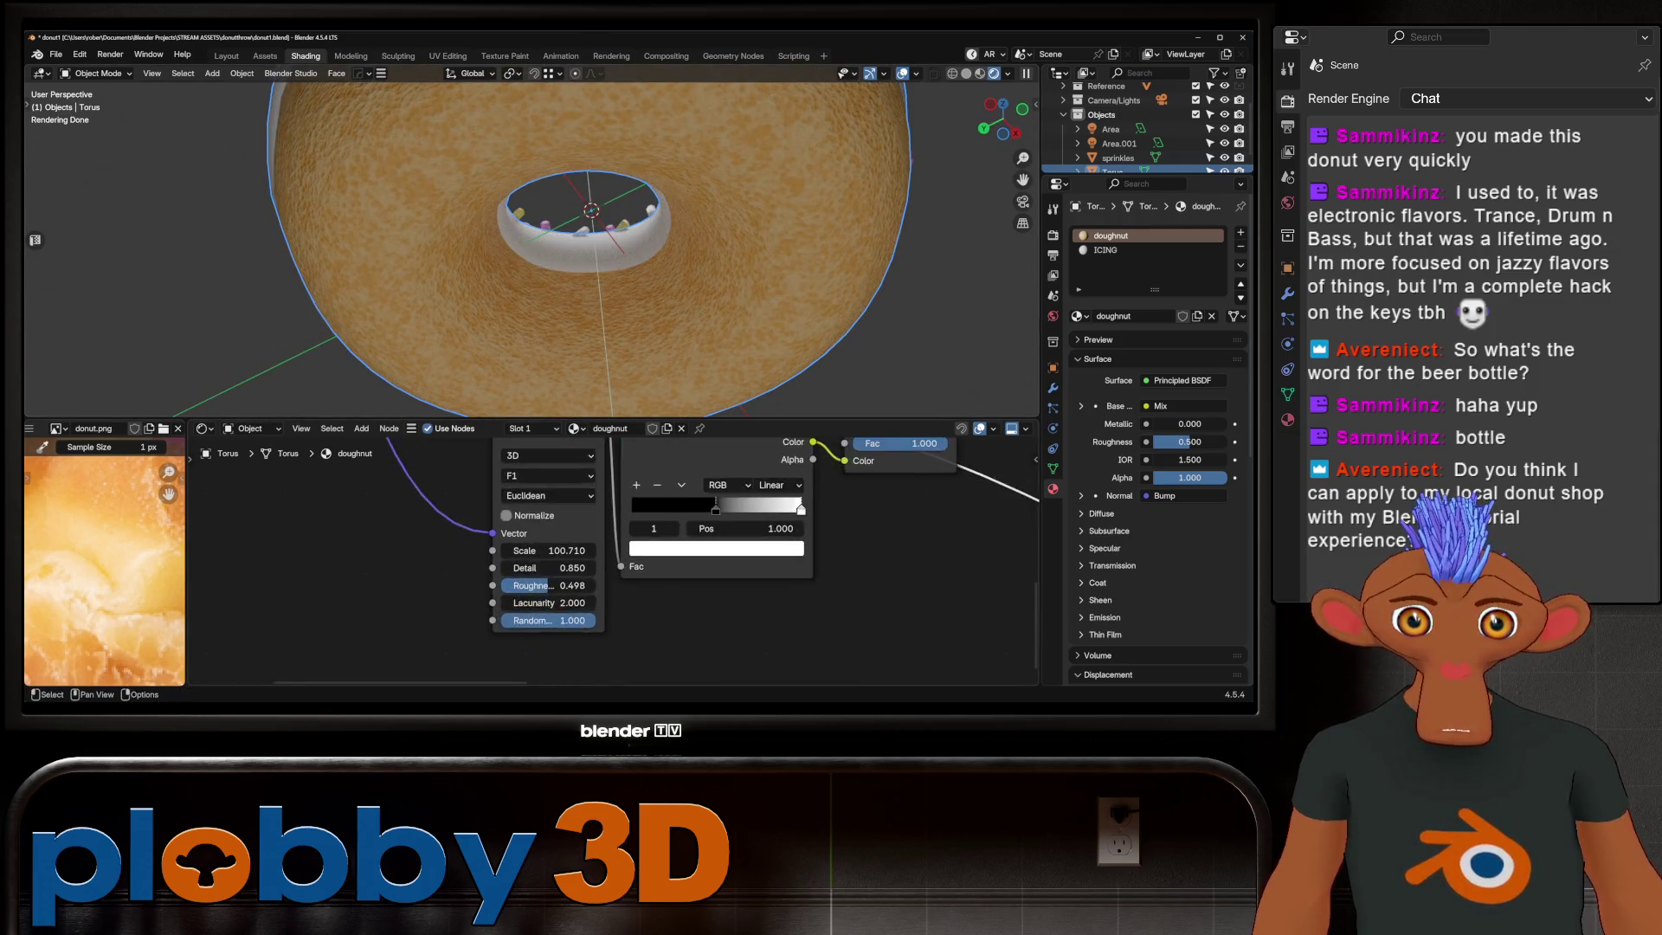
{"action": "mouse_move", "coordinate": [552, 576]}
{"action": "left_mouse_down"}
{"action": "mouse_move", "coordinate": [597, 575]}
{"action": "mouse_move", "coordinate": [494, 575]}
{"action": "mouse_move", "coordinate": [618, 576]}
{"action": "mouse_move", "coordinate": [519, 576]}
{"action": "mouse_move", "coordinate": [597, 552]}
{"action": "left_mouse_up"}
{"action": "scroll", "coordinate": [520, 259], "scroll_direction": "down", "scroll_amount": 5}
{"action": "mouse_move", "coordinate": [520, 260]}
{"action": "middle_mouse_down"}
{"action": "mouse_move", "coordinate": [520, 156]}
{"action": "mouse_move", "coordinate": [520, 325]}
{"action": "middle_mouse_up"}
{"action": "scroll", "coordinate": [519, 247], "scroll_direction": "up", "scroll_amount": 4}
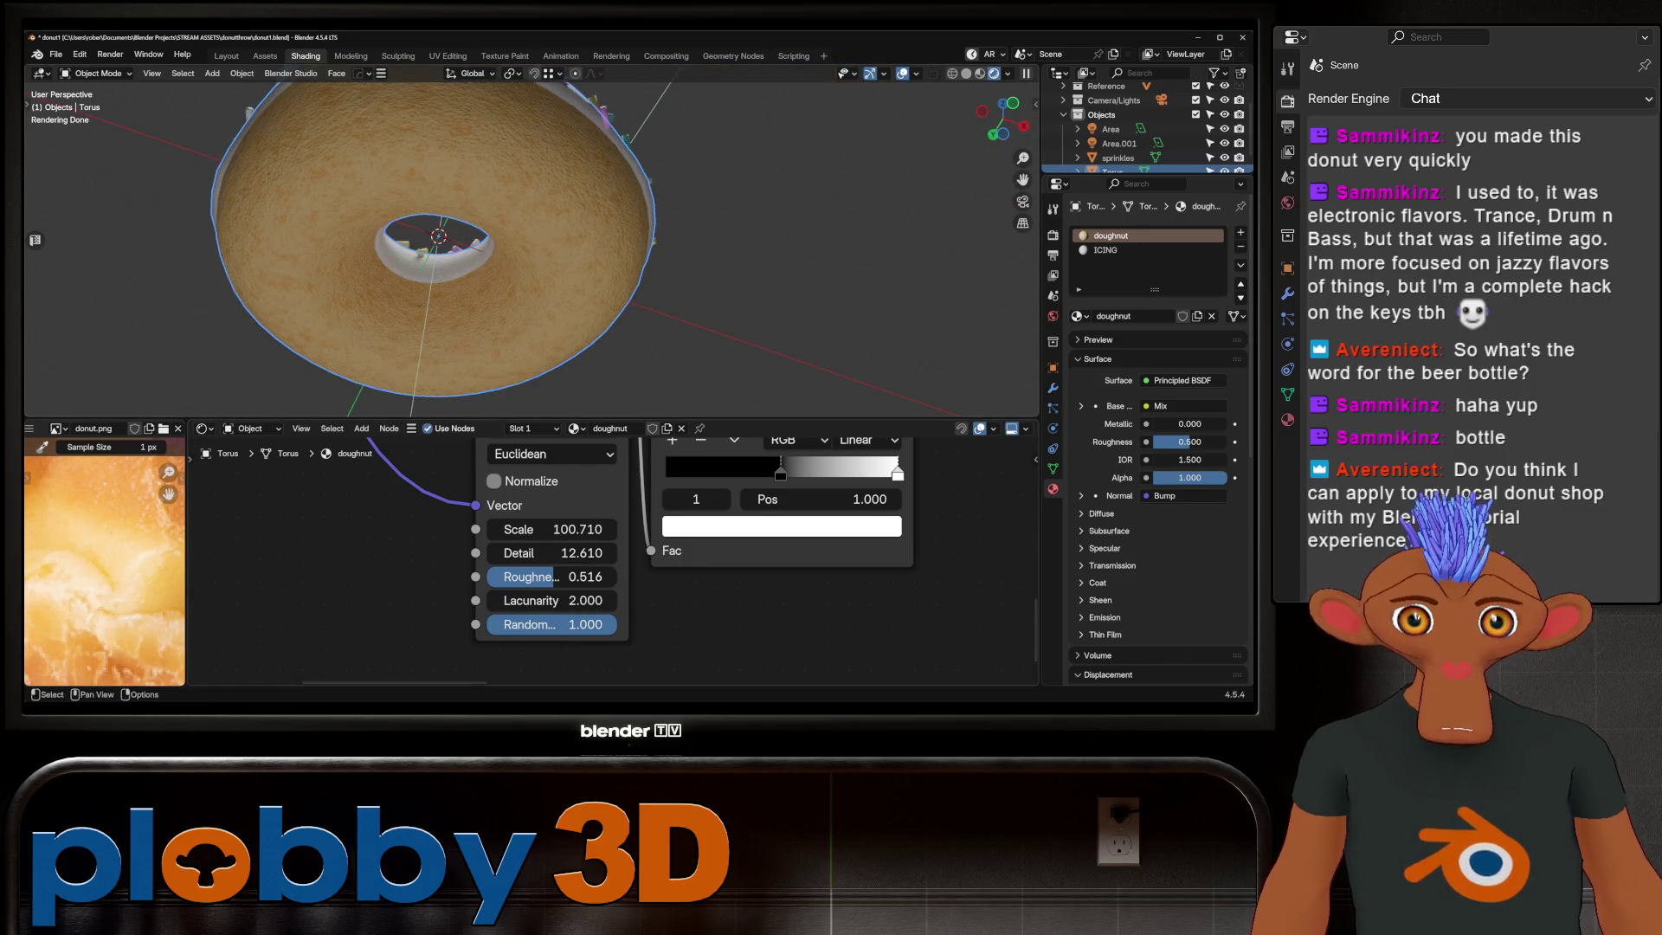
Step: Reposition the colour ramp's black and white stops, ending near 0.87
{"action": "left_click_drag", "start_coordinate": [779, 474], "coordinate": [668, 474]}
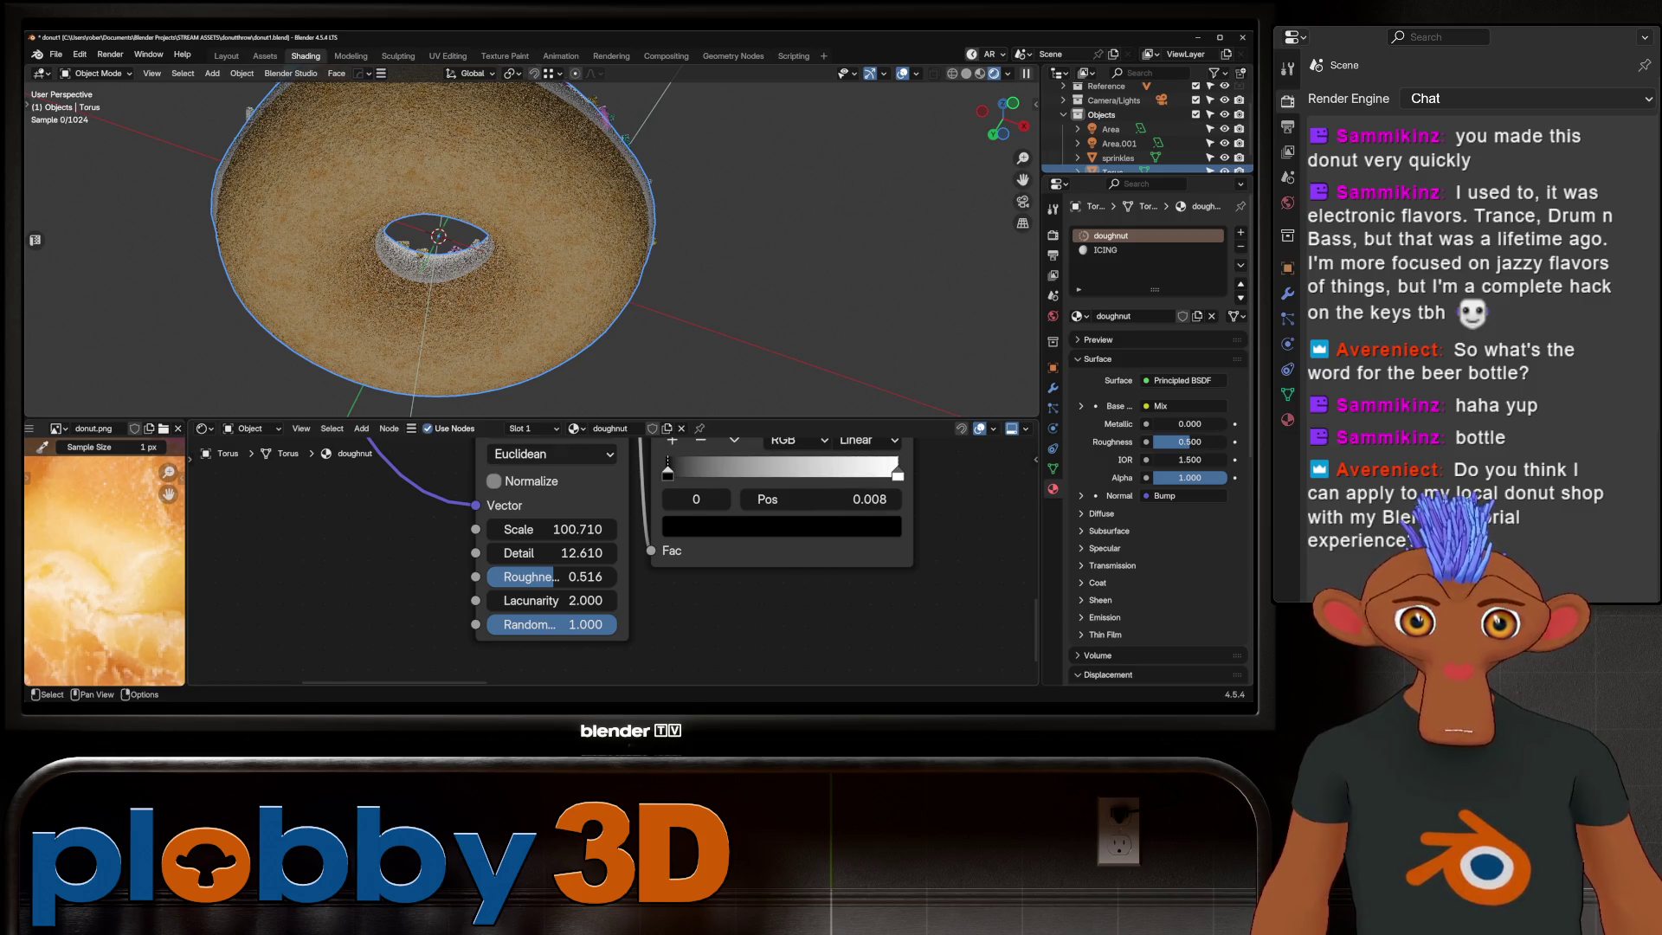
{"action": "left_click", "coordinate": [898, 474]}
{"action": "mouse_move", "coordinate": [896, 474]}
{"action": "left_mouse_down"}
{"action": "mouse_move", "coordinate": [776, 475]}
{"action": "mouse_move", "coordinate": [897, 474]}
{"action": "left_mouse_up"}
{"action": "mouse_move", "coordinate": [667, 475]}
{"action": "left_mouse_down"}
{"action": "mouse_move", "coordinate": [897, 474]}
{"action": "mouse_move", "coordinate": [867, 476]}
{"action": "left_mouse_up"}
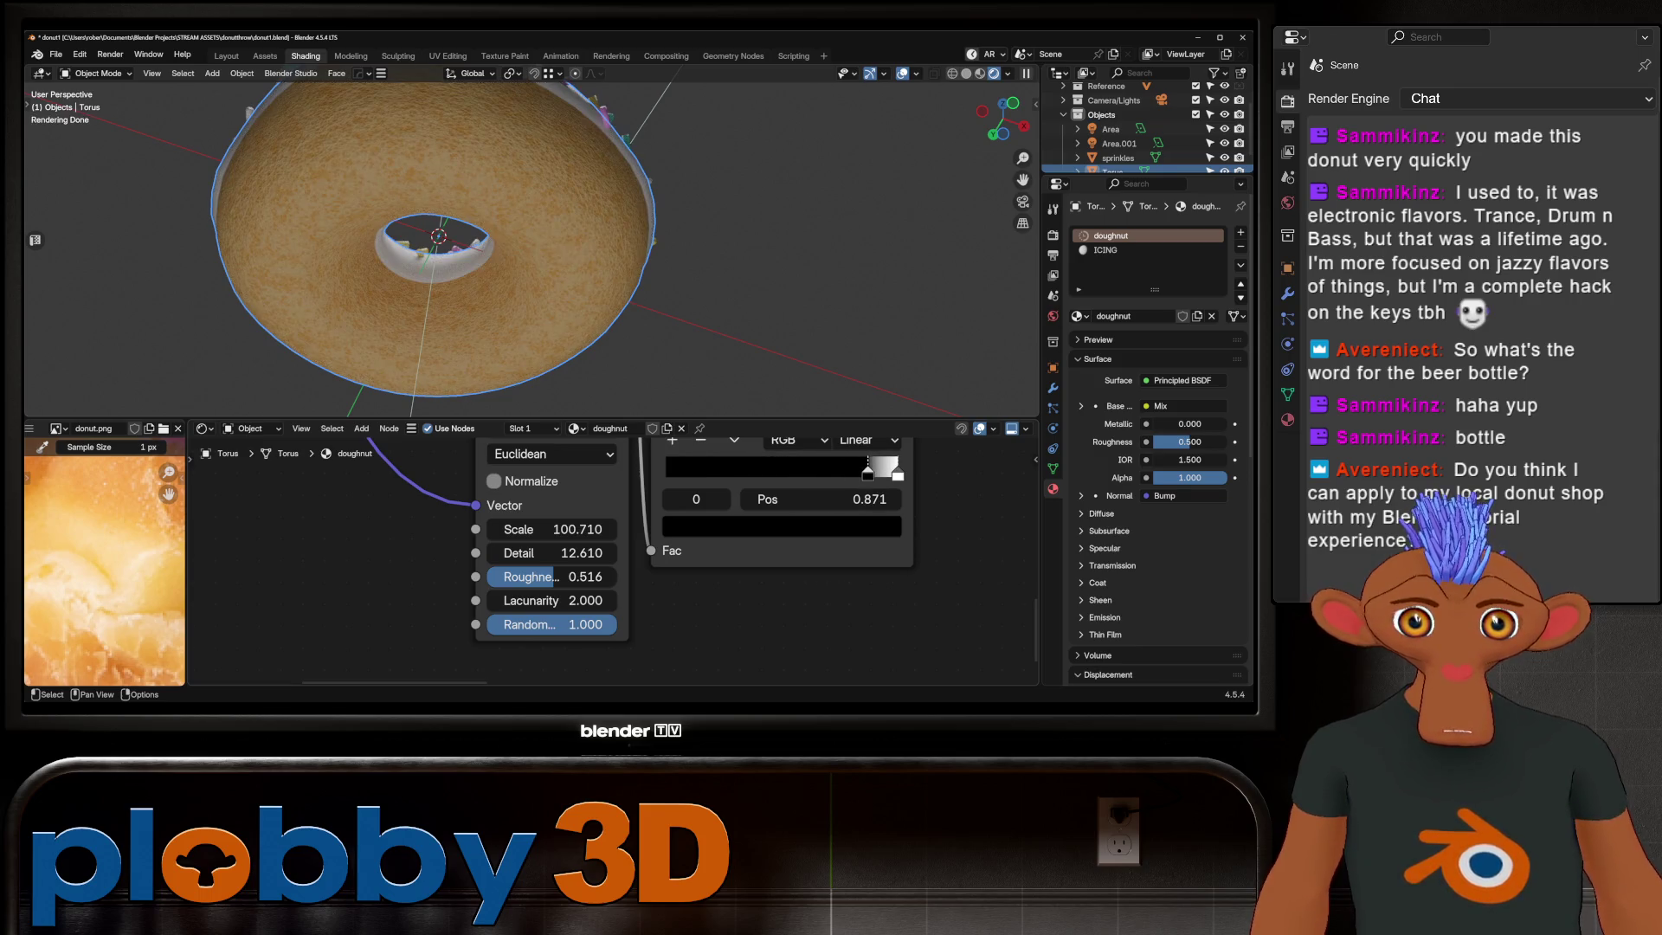
{"action": "mouse_move", "coordinate": [519, 324]}
{"action": "middle_mouse_down"}
{"action": "mouse_move", "coordinate": [520, 195]}
{"action": "mouse_move", "coordinate": [519, 312]}
{"action": "middle_mouse_up"}
{"action": "scroll", "coordinate": [520, 247], "scroll_direction": "down", "scroll_amount": 4}
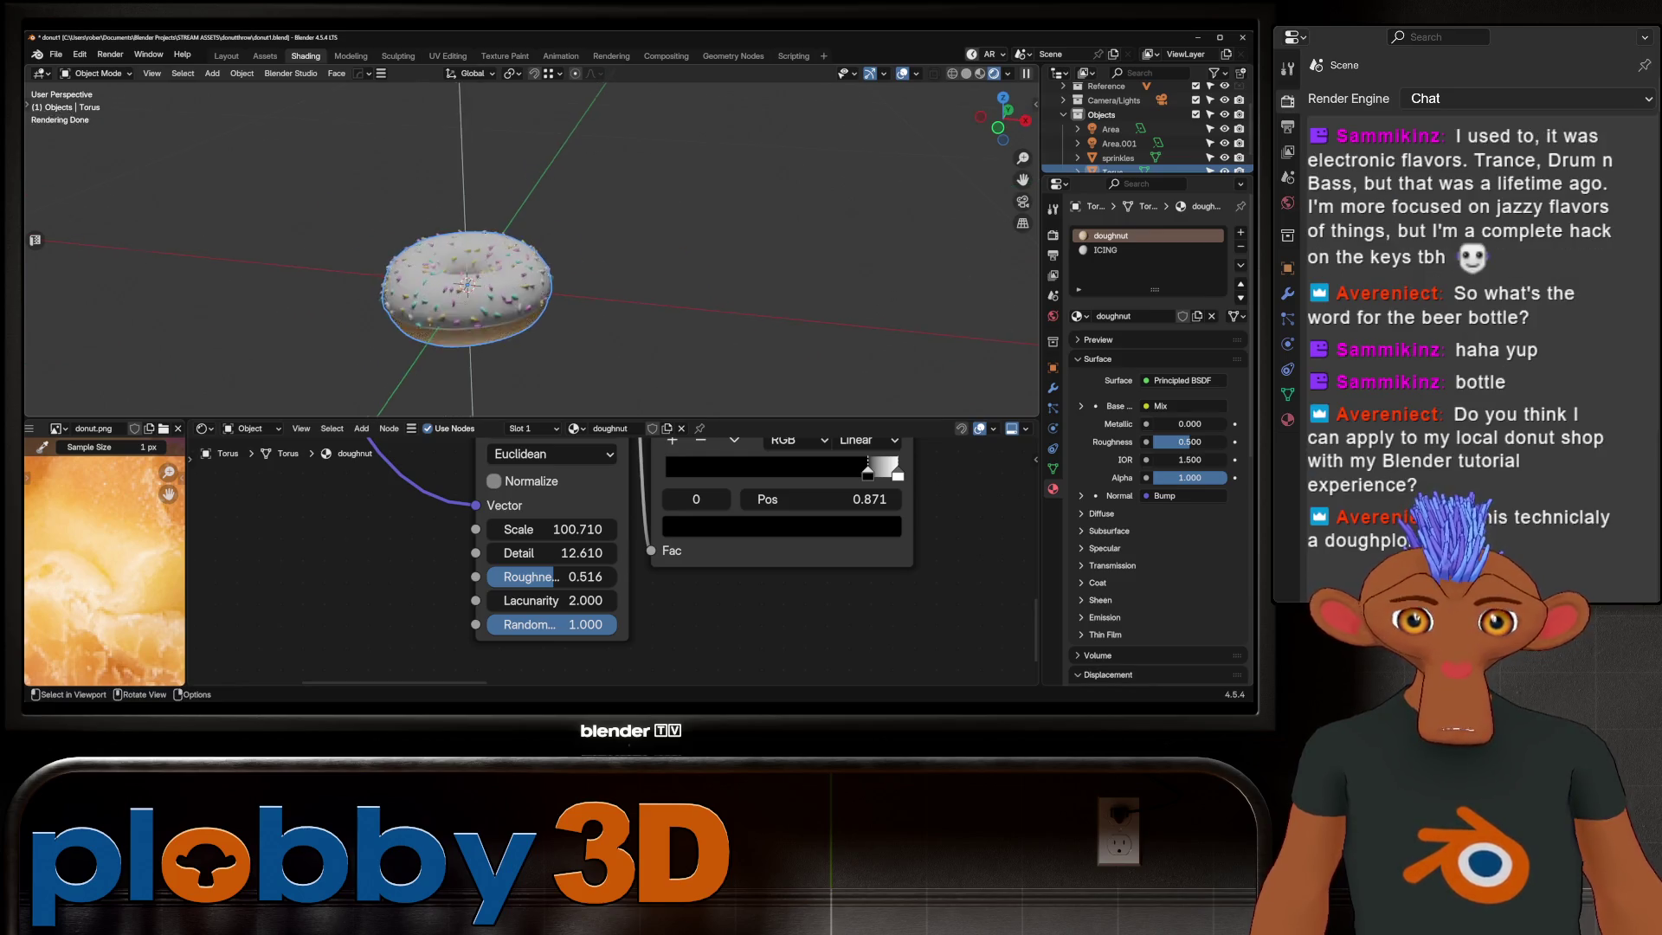
{"action": "scroll", "coordinate": [512, 652], "scroll_direction": "down", "scroll_amount": 1}
{"action": "scroll", "coordinate": [513, 652], "scroll_direction": "down", "scroll_amount": 2}
{"action": "scroll", "coordinate": [512, 652], "scroll_direction": "down", "scroll_amount": 1}
{"action": "scroll", "coordinate": [514, 652], "scroll_direction": "down", "scroll_amount": 1}
Step: Change the Noise Texture's scale in the doughnut material
{"action": "mouse_move", "coordinate": [657, 584]}
{"action": "middle_mouse_down"}
{"action": "mouse_move", "coordinate": [520, 546]}
{"action": "mouse_move", "coordinate": [259, 559]}
{"action": "middle_mouse_up"}
{"action": "scroll", "coordinate": [368, 588], "scroll_direction": "up", "scroll_amount": 3}
{"action": "scroll", "coordinate": [845, 541], "scroll_direction": "down", "scroll_amount": 2}
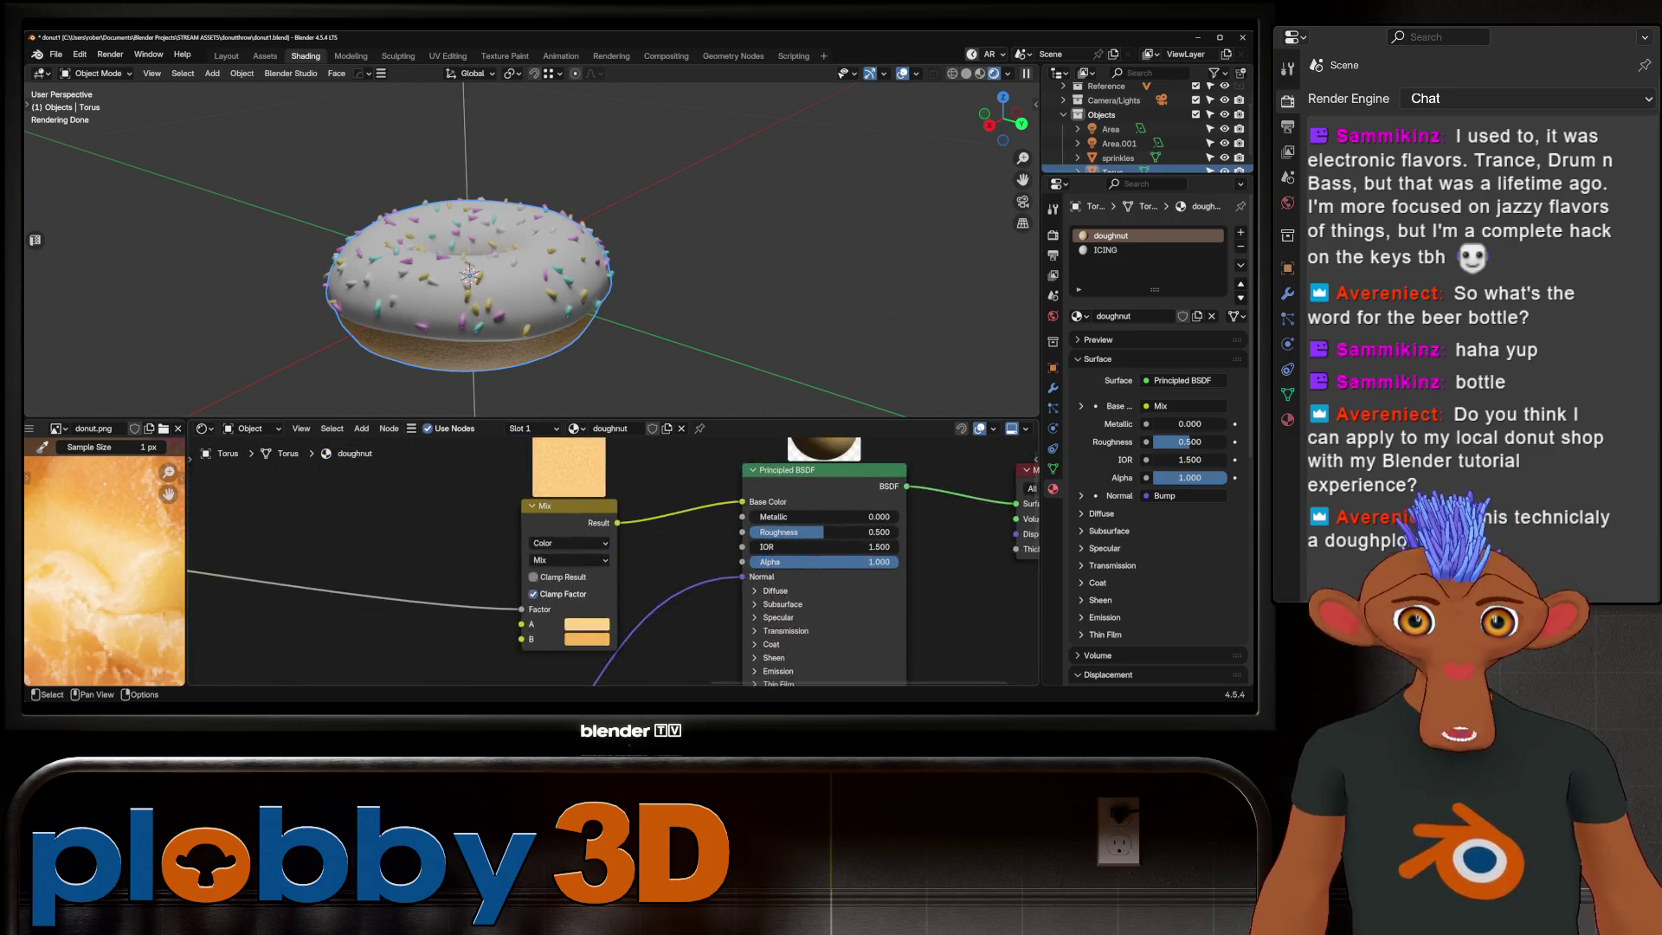
{"action": "scroll", "coordinate": [844, 541], "scroll_direction": "down", "scroll_amount": 1}
{"action": "middle_click_drag", "start_coordinate": [845, 338], "coordinate": [844, 259]}
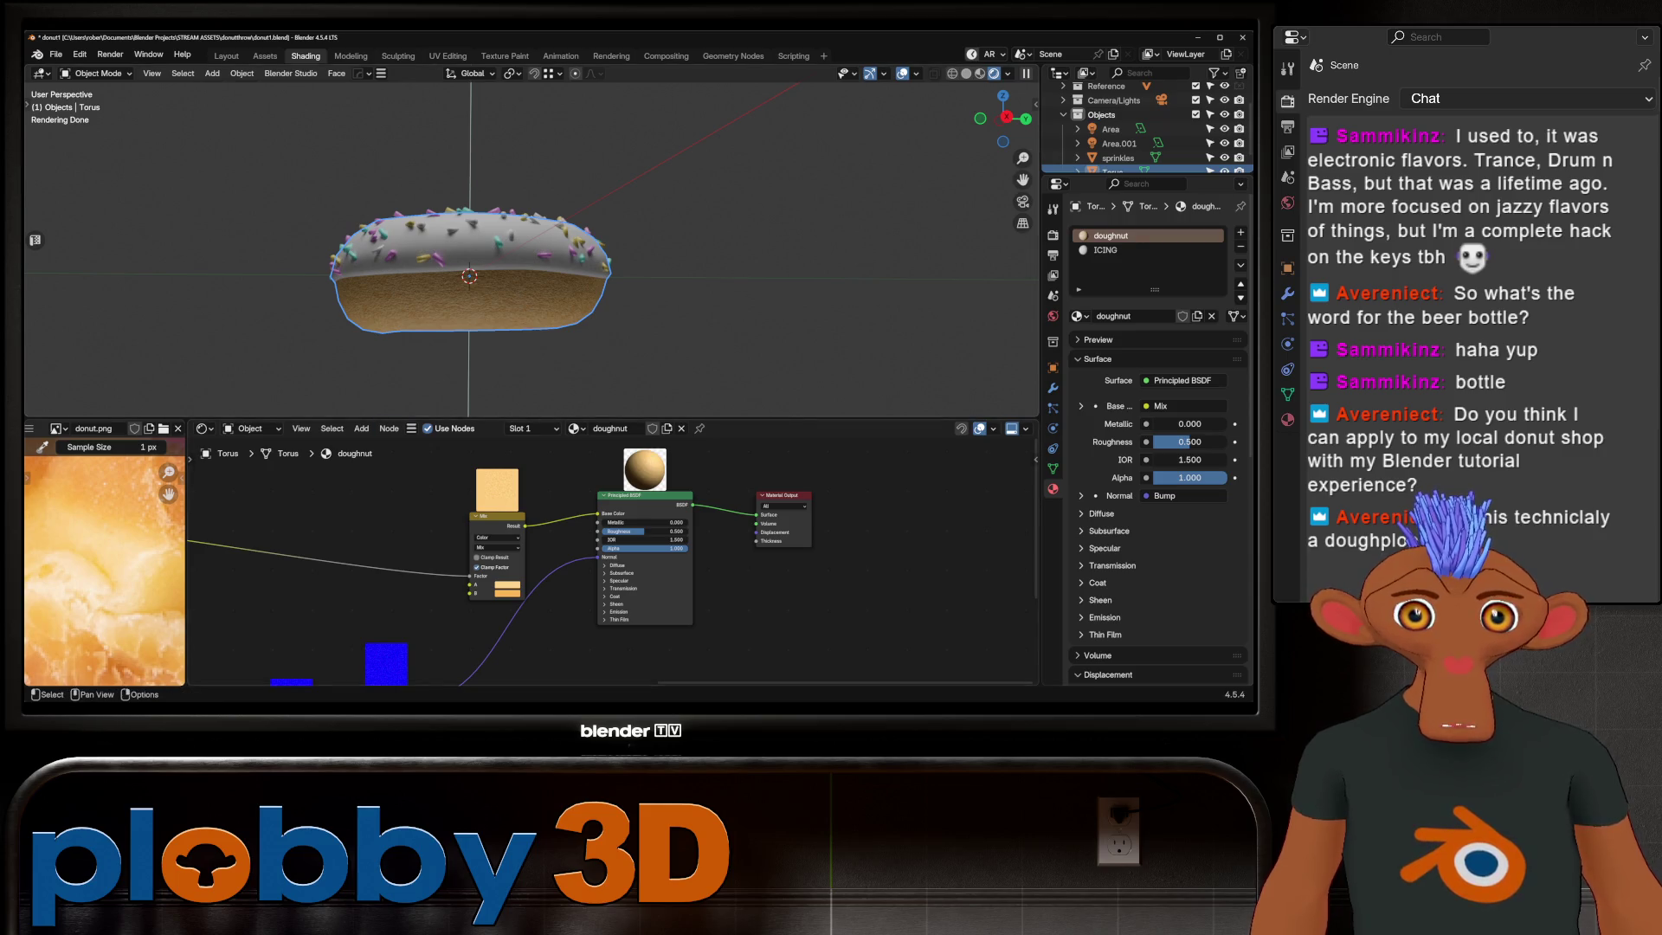
{"action": "middle_click_drag", "start_coordinate": [388, 520], "coordinate": [697, 572]}
{"action": "mouse_move", "coordinate": [577, 594]}
{"action": "left_mouse_down"}
{"action": "mouse_move", "coordinate": [666, 593]}
{"action": "mouse_move", "coordinate": [585, 603]}
{"action": "left_mouse_up"}
Step: Bring the texture nodes into view and paste in a new Color Ramp node
{"action": "mouse_move", "coordinate": [519, 261]}
{"action": "middle_mouse_down"}
{"action": "mouse_move", "coordinate": [546, 195]}
{"action": "mouse_move", "coordinate": [507, 221]}
{"action": "middle_mouse_up"}
{"action": "middle_click_drag", "start_coordinate": [780, 558], "coordinate": [650, 584]}
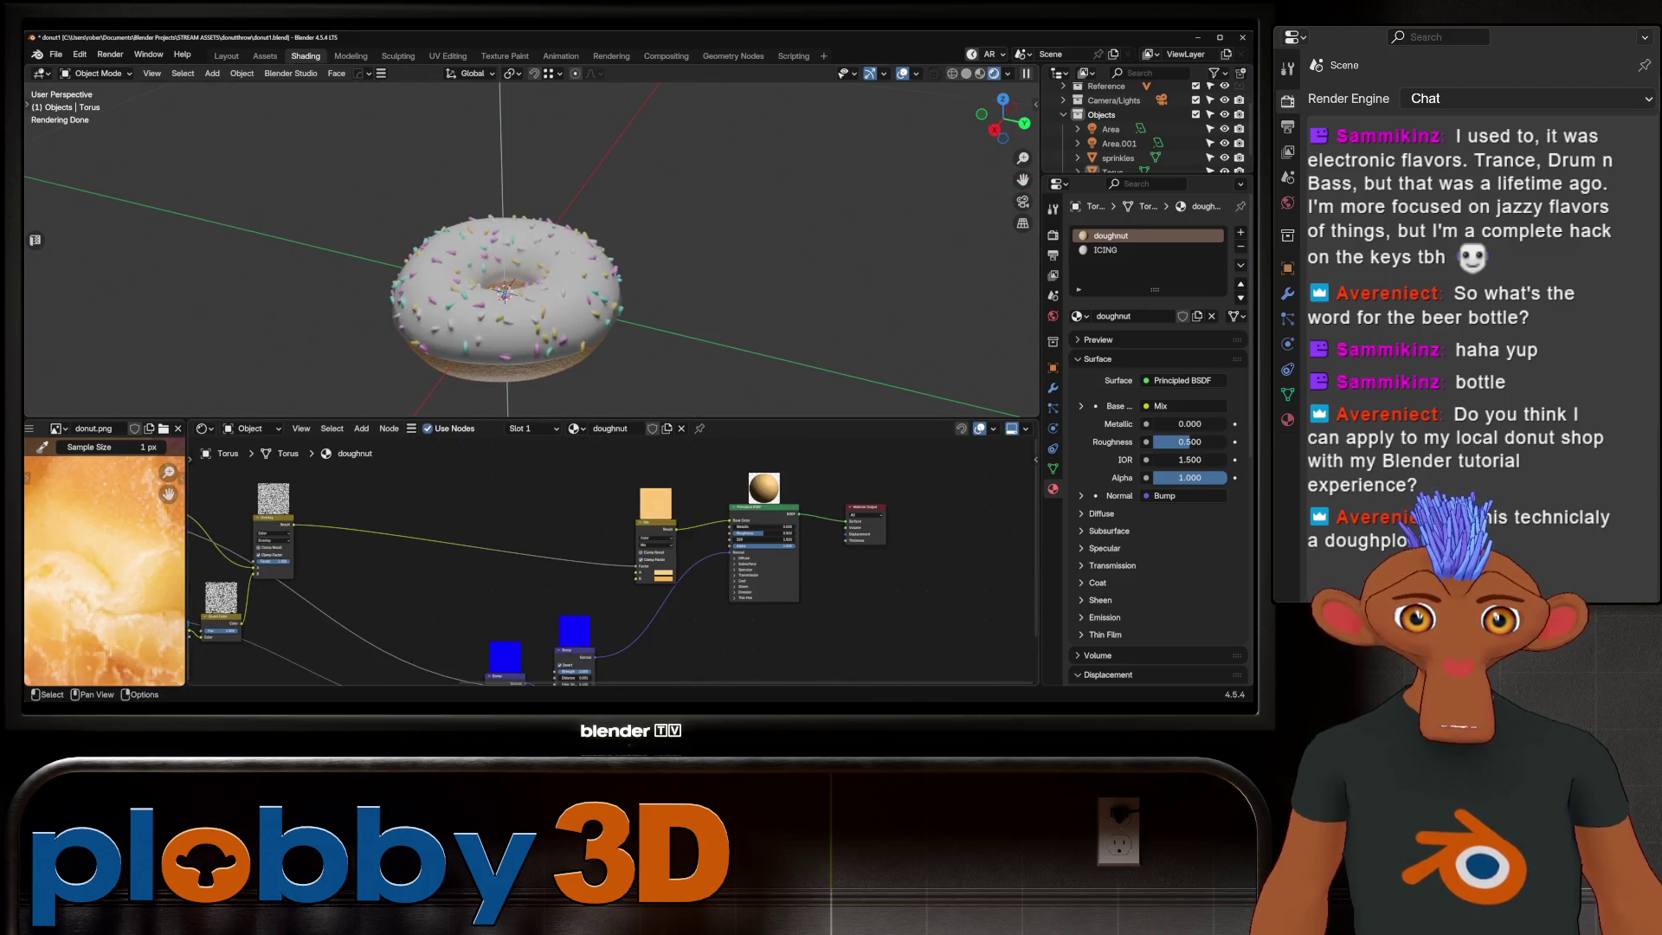
{"action": "middle_click_drag", "start_coordinate": [649, 584], "coordinate": [894, 605]}
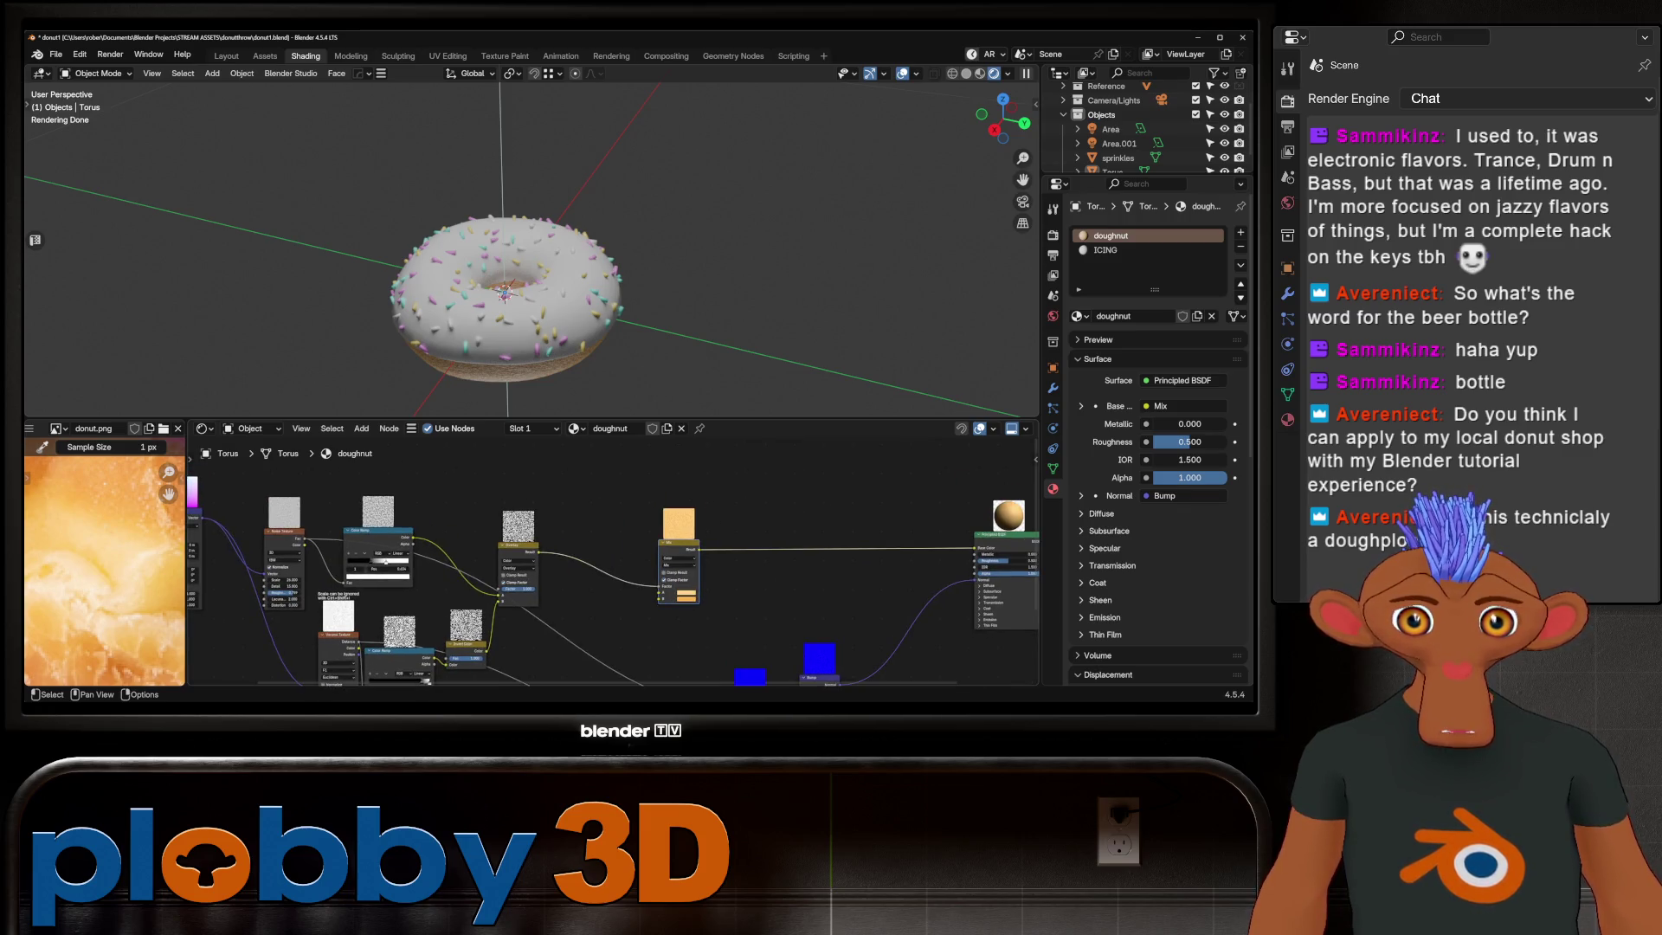
{"action": "key", "text": "ctrl+v"}
{"action": "key", "text": "BackSpace"}
{"action": "mouse_move", "coordinate": [587, 516]}
{"action": "left_mouse_down"}
{"action": "mouse_move", "coordinate": [391, 529]}
{"action": "mouse_move", "coordinate": [413, 530]}
{"action": "left_mouse_up"}
{"action": "scroll", "coordinate": [636, 514], "scroll_direction": "up", "scroll_amount": 1}
{"action": "scroll", "coordinate": [637, 513], "scroll_direction": "up", "scroll_amount": 2}
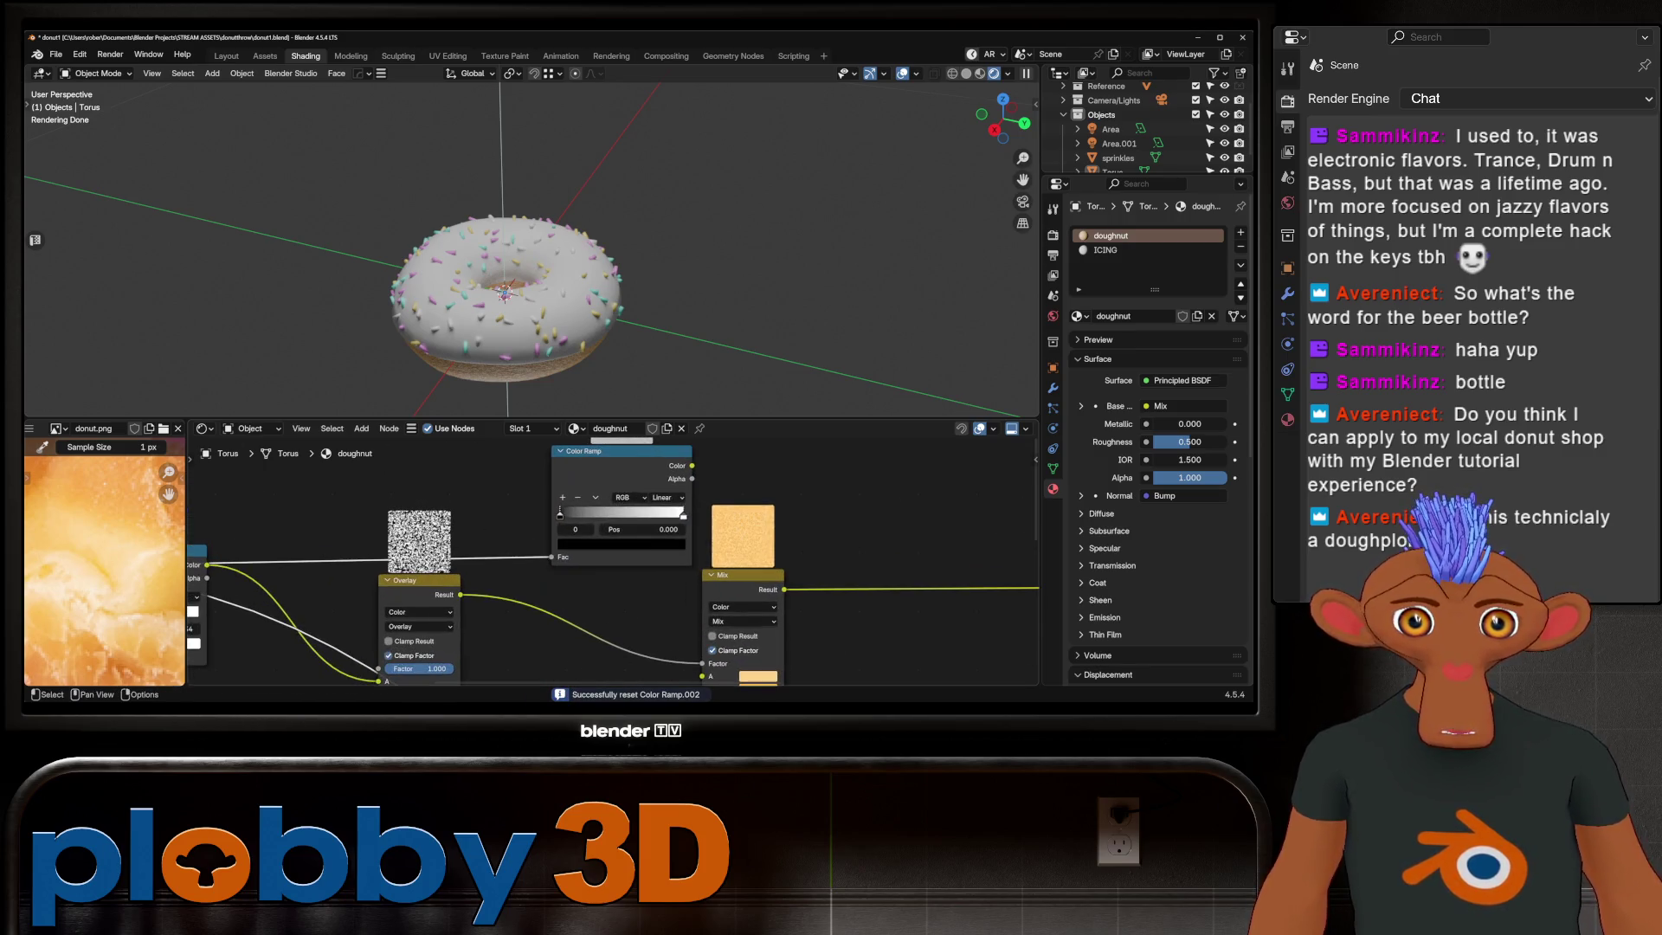
{"action": "left_click", "coordinate": [622, 544]}
{"action": "left_click_drag", "start_coordinate": [618, 497], "coordinate": [626, 498]}
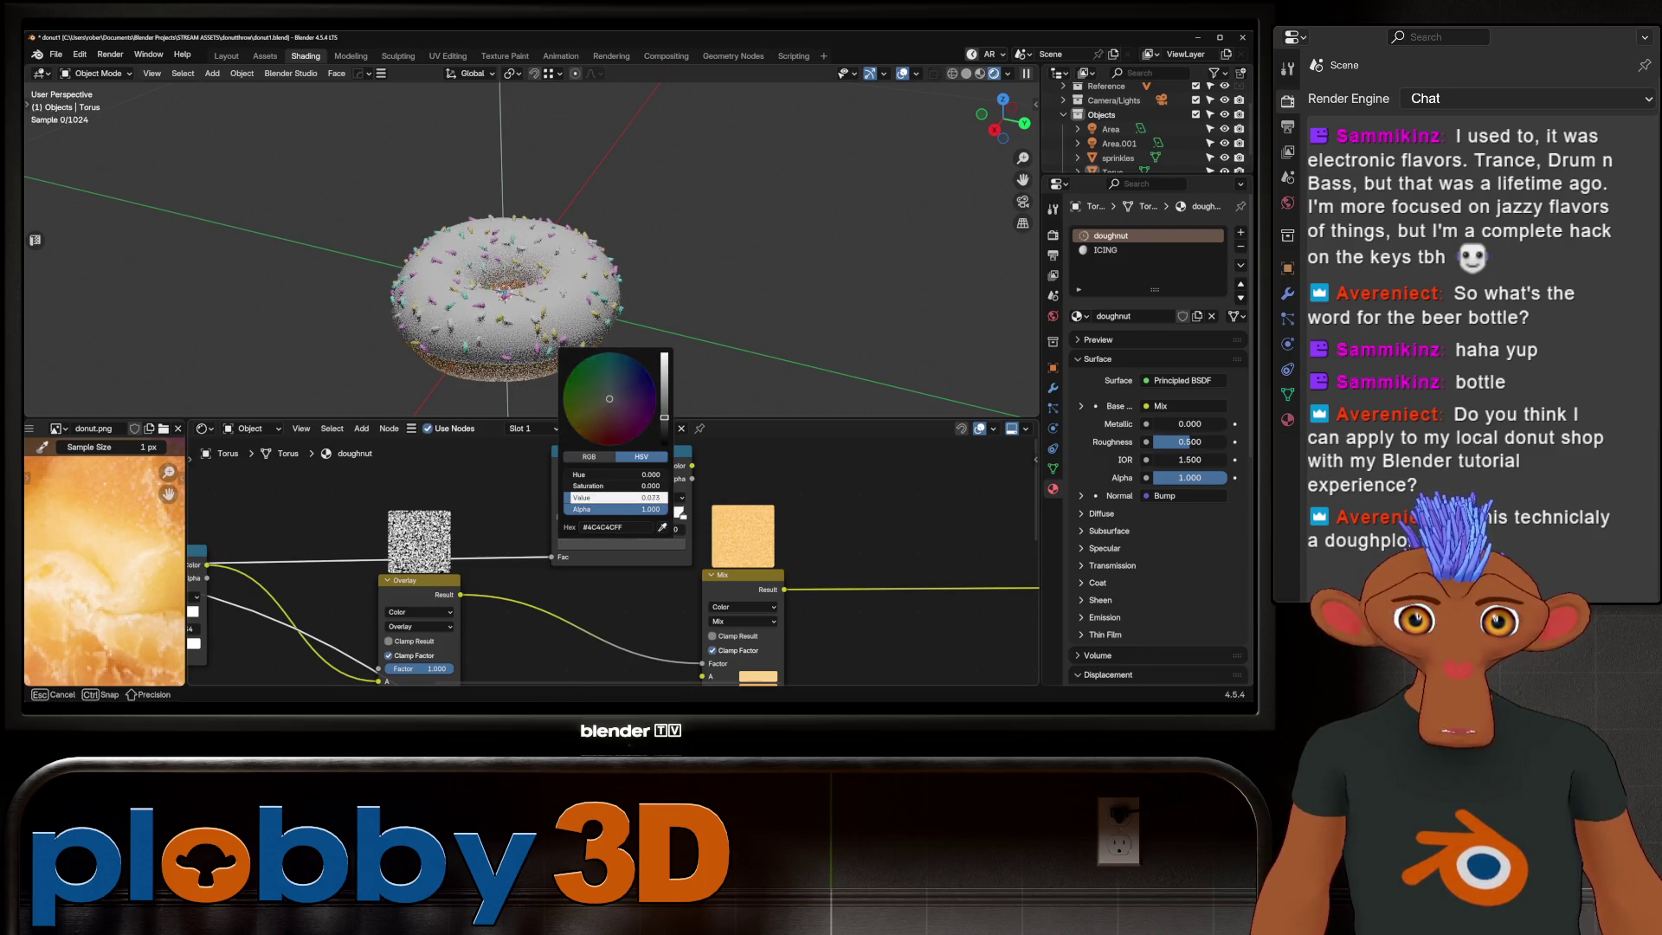
{"action": "left_click_drag", "start_coordinate": [626, 497], "coordinate": [622, 497]}
{"action": "left_click", "coordinate": [622, 544]}
{"action": "scroll", "coordinate": [519, 531], "scroll_direction": "down", "scroll_amount": 2}
{"action": "scroll", "coordinate": [519, 530], "scroll_direction": "down", "scroll_amount": 2}
{"action": "scroll", "coordinate": [518, 532], "scroll_direction": "down", "scroll_amount": 1}
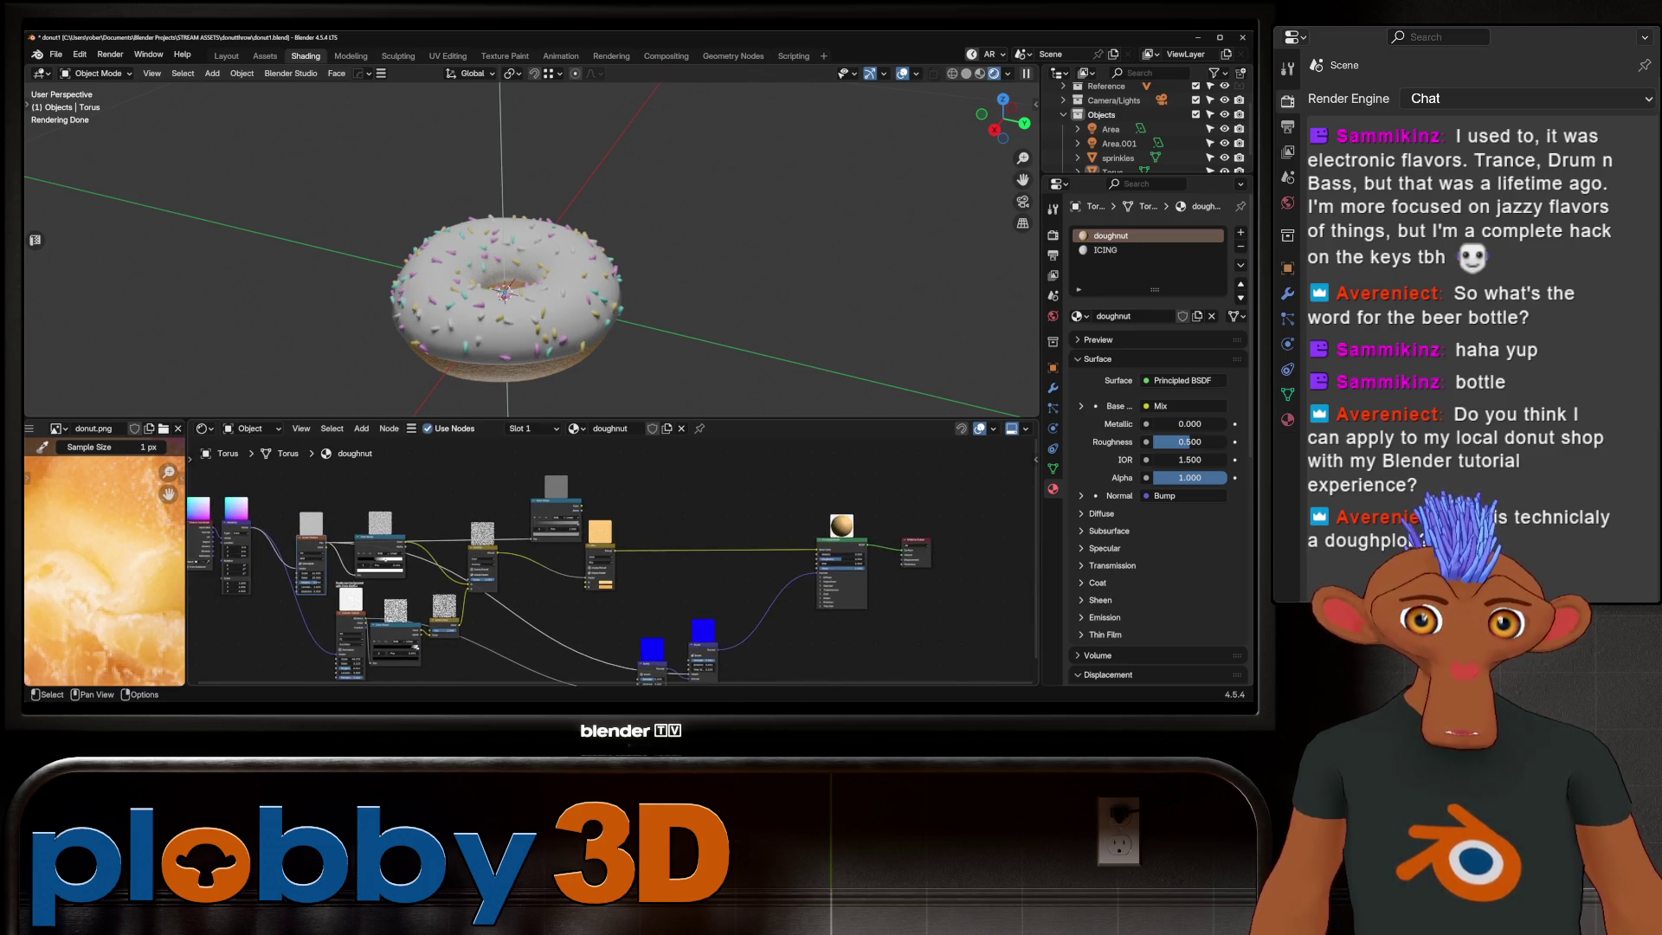
{"action": "left_click_drag", "start_coordinate": [727, 572], "coordinate": [820, 568]}
{"action": "mouse_move", "coordinate": [519, 326]}
{"action": "middle_mouse_down"}
{"action": "mouse_move", "coordinate": [519, 248]}
{"action": "mouse_move", "coordinate": [545, 272]}
{"action": "middle_mouse_up"}
{"action": "scroll", "coordinate": [546, 273], "scroll_direction": "up", "scroll_amount": 2}
{"action": "scroll", "coordinate": [558, 259], "scroll_direction": "up", "scroll_amount": 4}
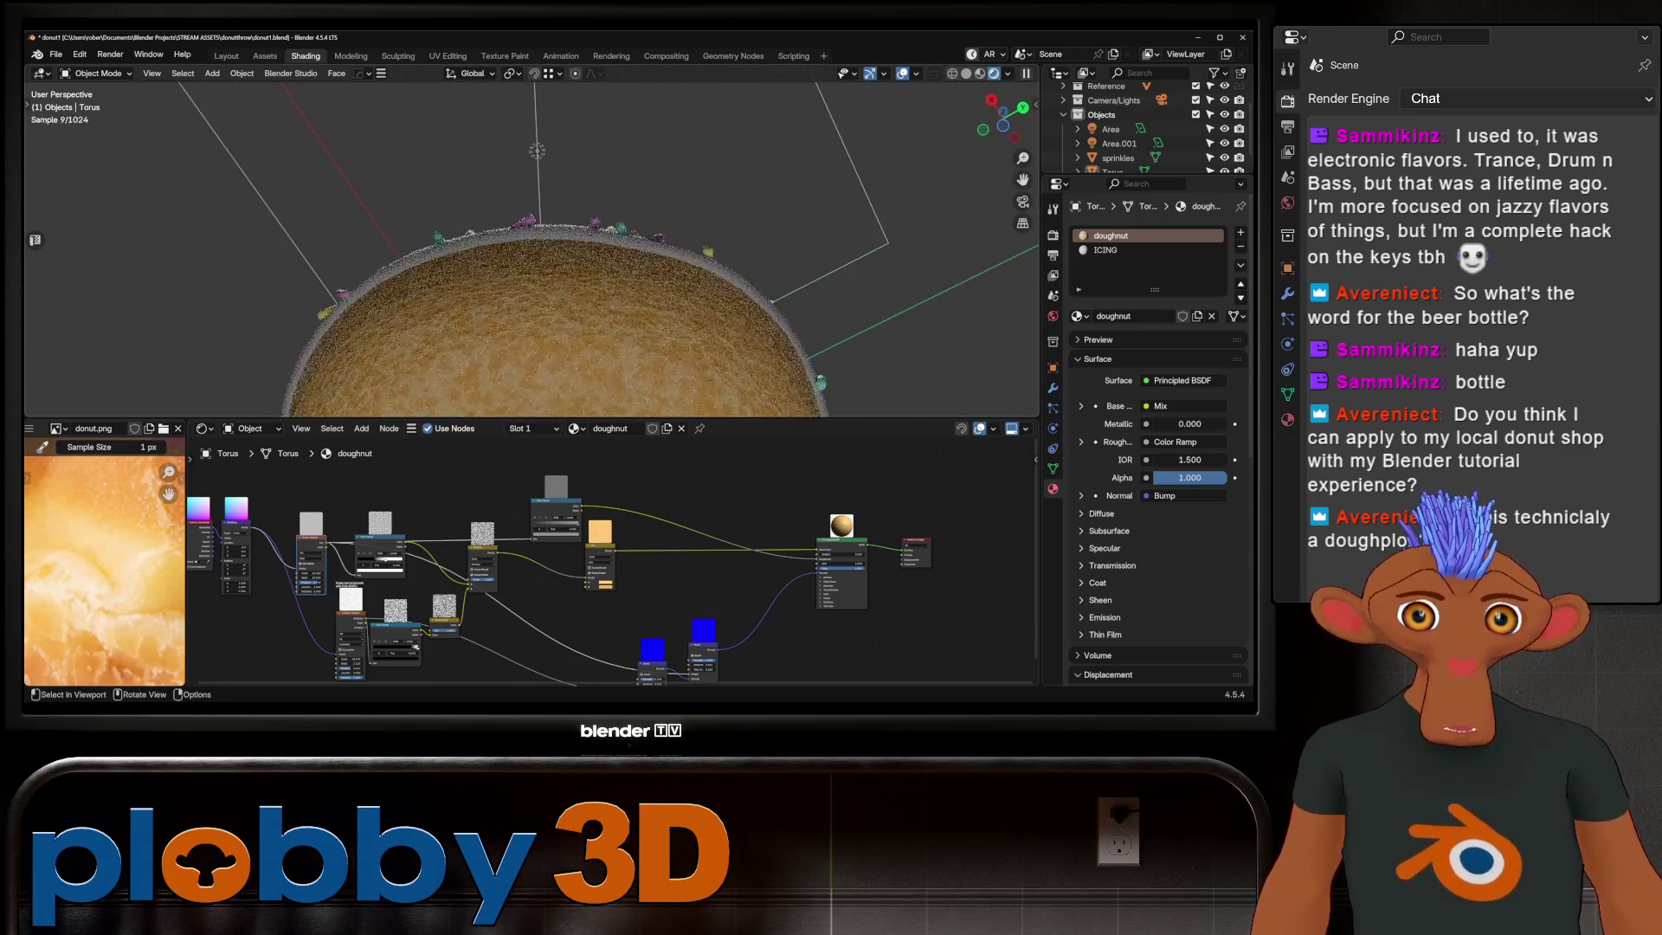
{"action": "scroll", "coordinate": [558, 260], "scroll_direction": "down", "scroll_amount": 4}
{"action": "scroll", "coordinate": [584, 583], "scroll_direction": "up", "scroll_amount": 3}
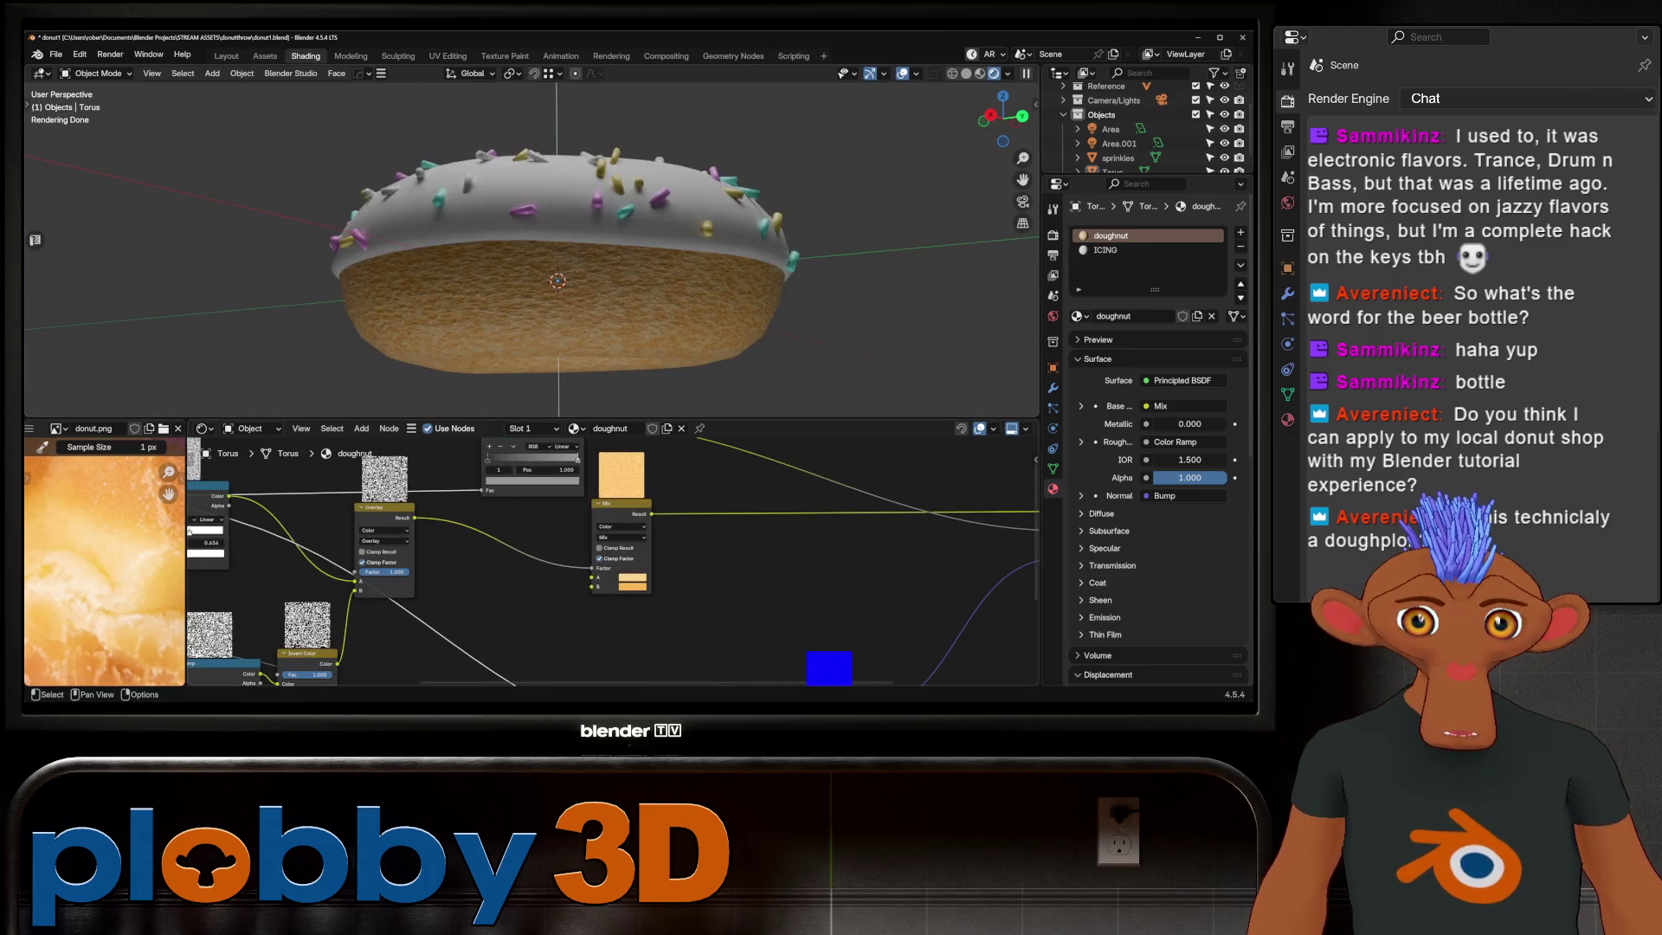
{"action": "left_click_drag", "start_coordinate": [558, 457], "coordinate": [536, 458]}
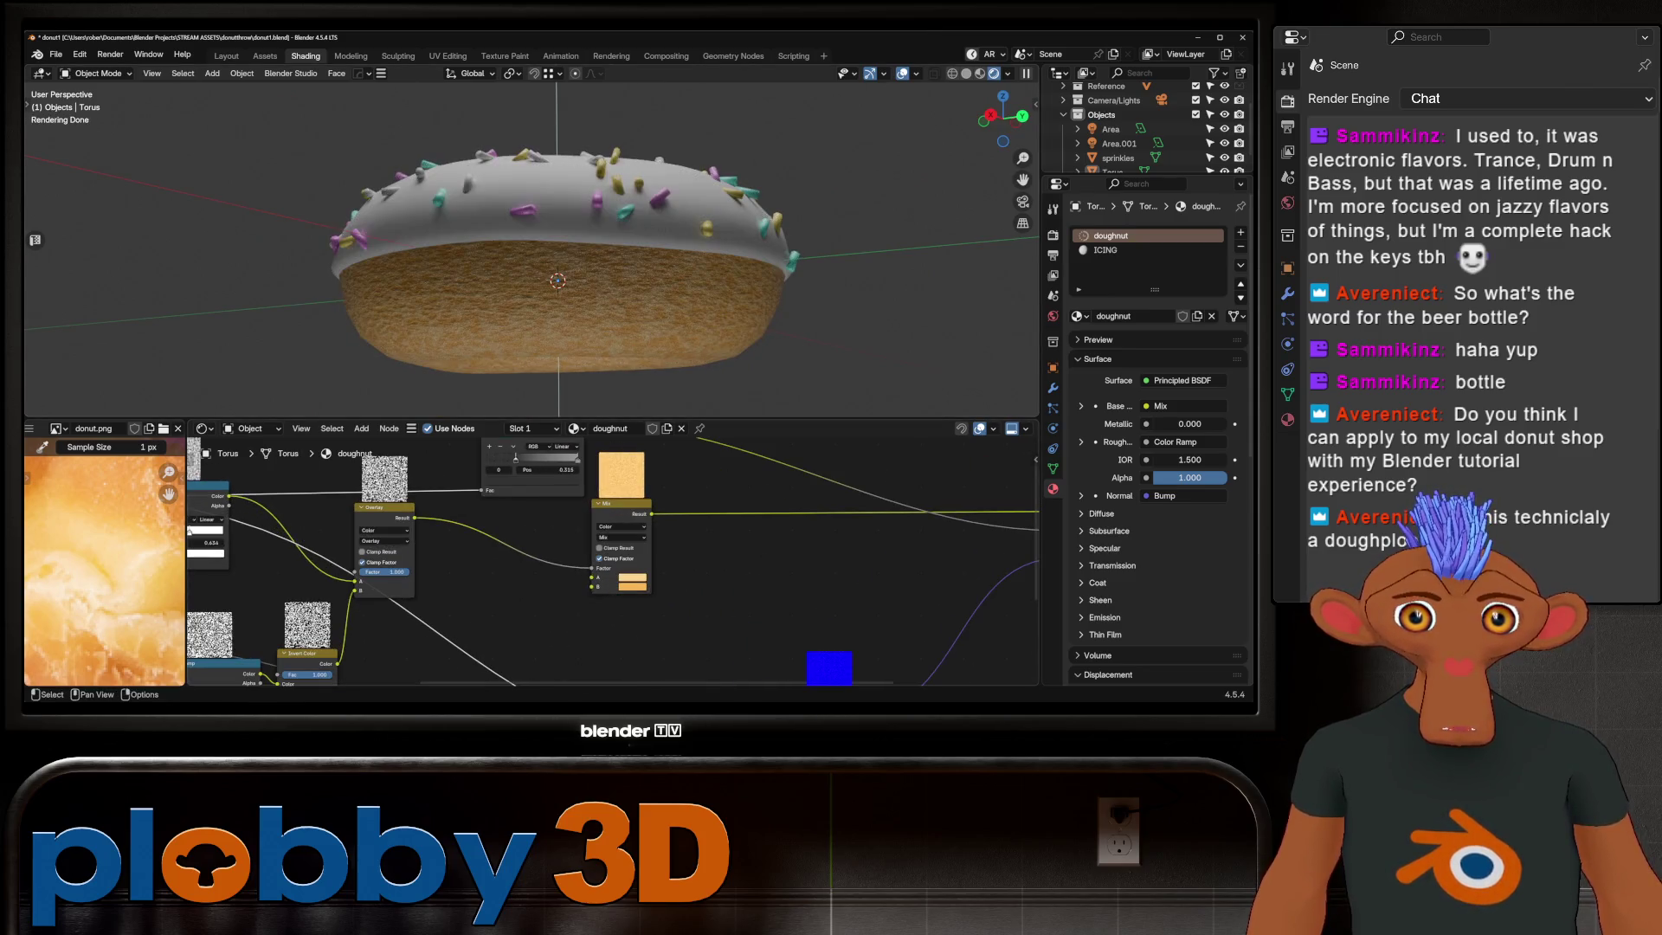
{"action": "scroll", "coordinate": [533, 260], "scroll_direction": "down", "scroll_amount": 3}
{"action": "mouse_move", "coordinate": [532, 260]}
{"action": "middle_mouse_down"}
{"action": "mouse_move", "coordinate": [532, 339]}
{"action": "mouse_move", "coordinate": [532, 247]}
{"action": "middle_mouse_up"}
{"action": "scroll", "coordinate": [532, 260], "scroll_direction": "up", "scroll_amount": 4}
{"action": "left_click", "coordinate": [1105, 250]}
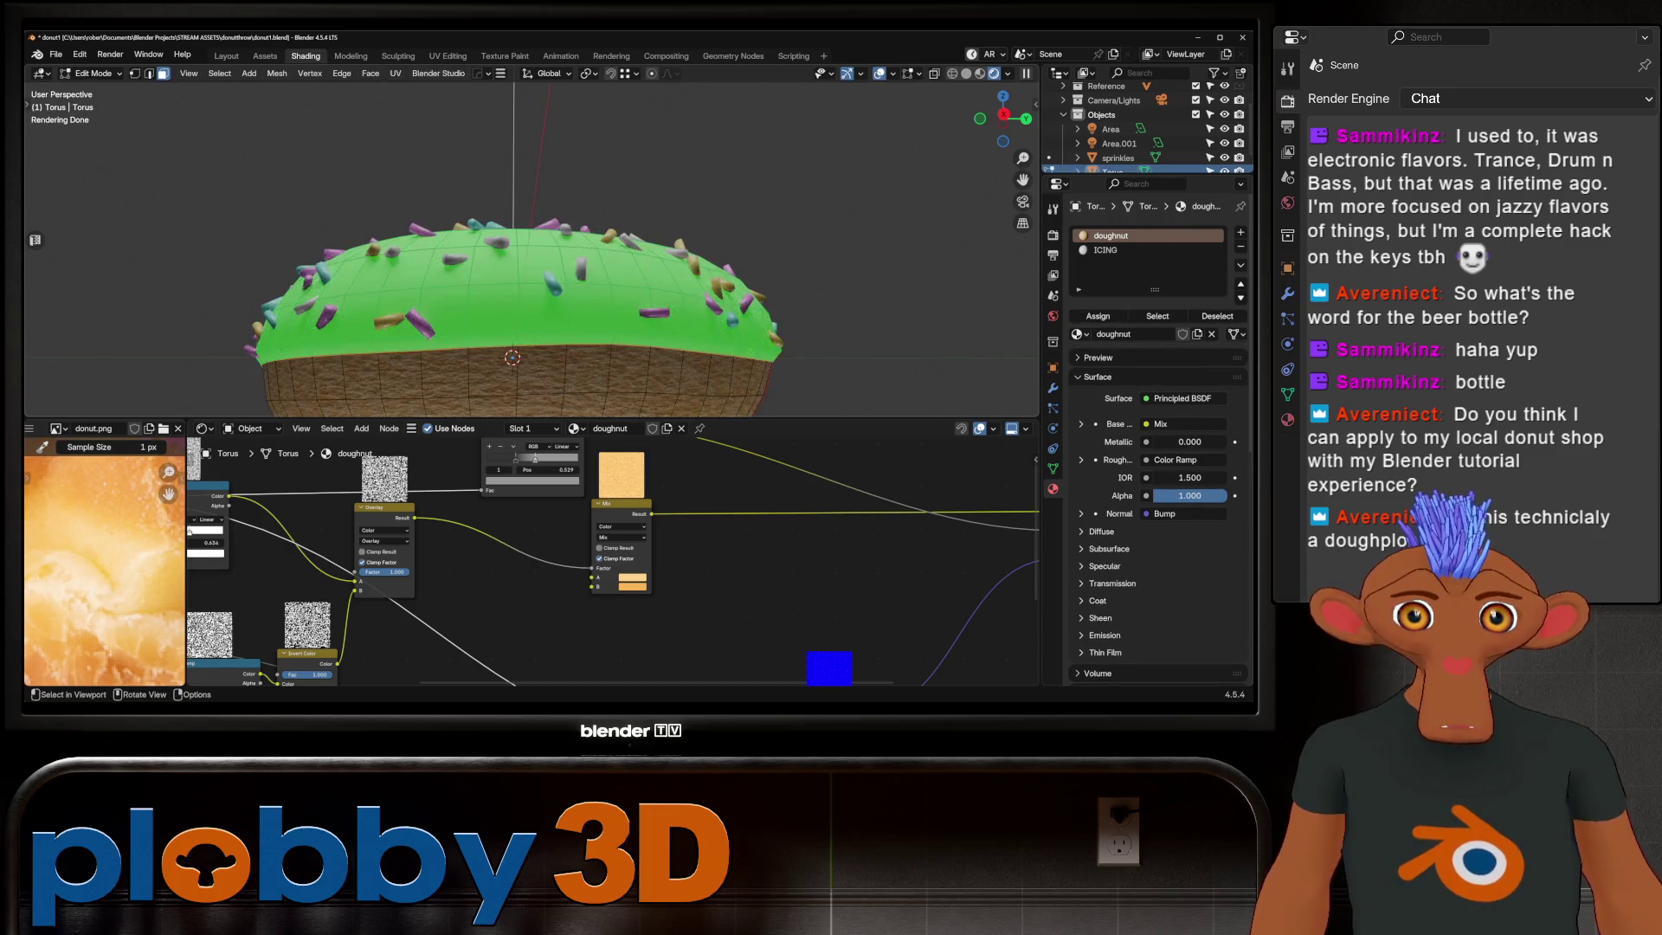
{"action": "left_click", "coordinate": [1111, 236]}
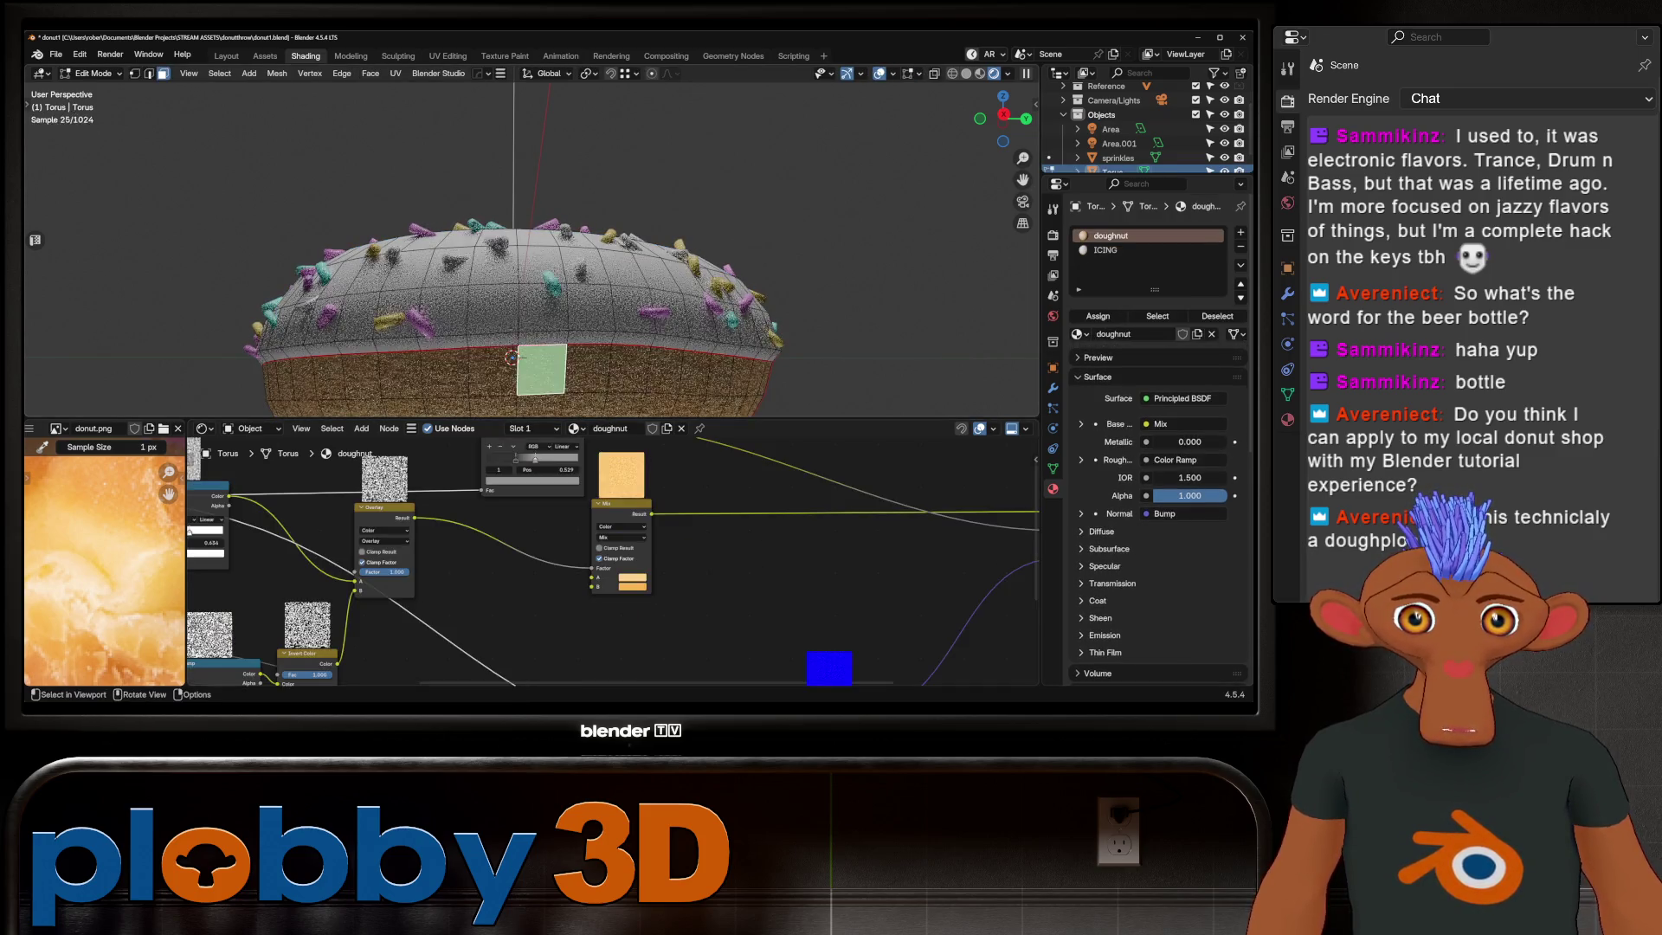
{"action": "middle_click_drag", "start_coordinate": [533, 558], "coordinate": [557, 602]}
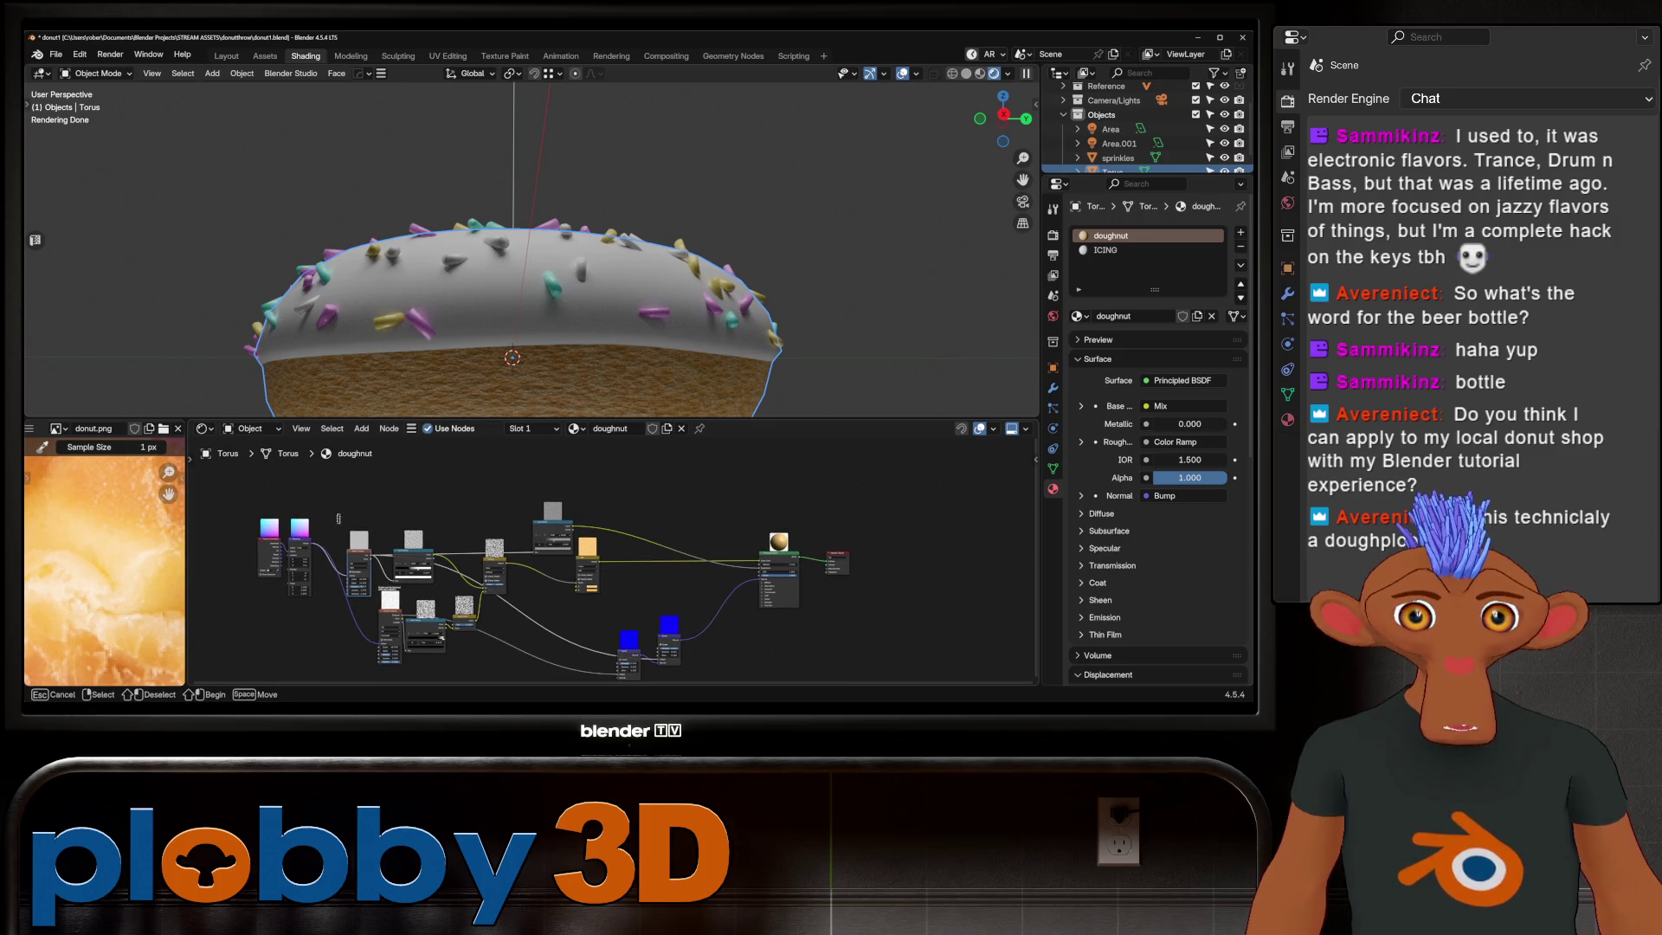
{"action": "scroll", "coordinate": [326, 452], "scroll_direction": "up", "scroll_amount": 2}
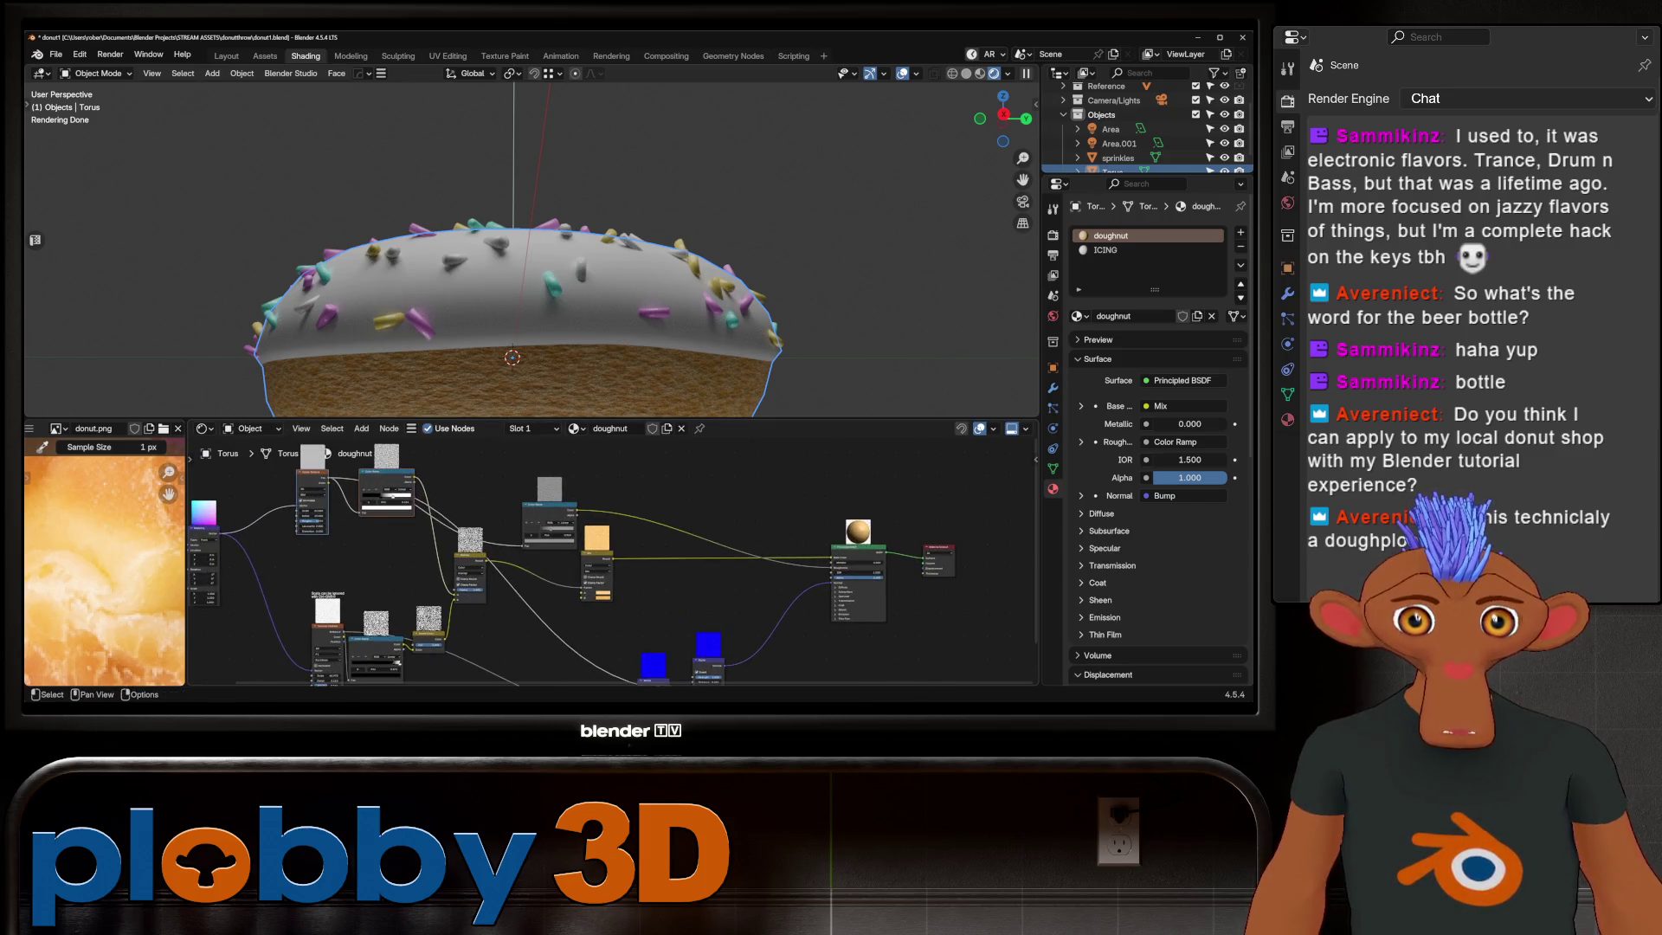
{"action": "key", "text": "shift"}
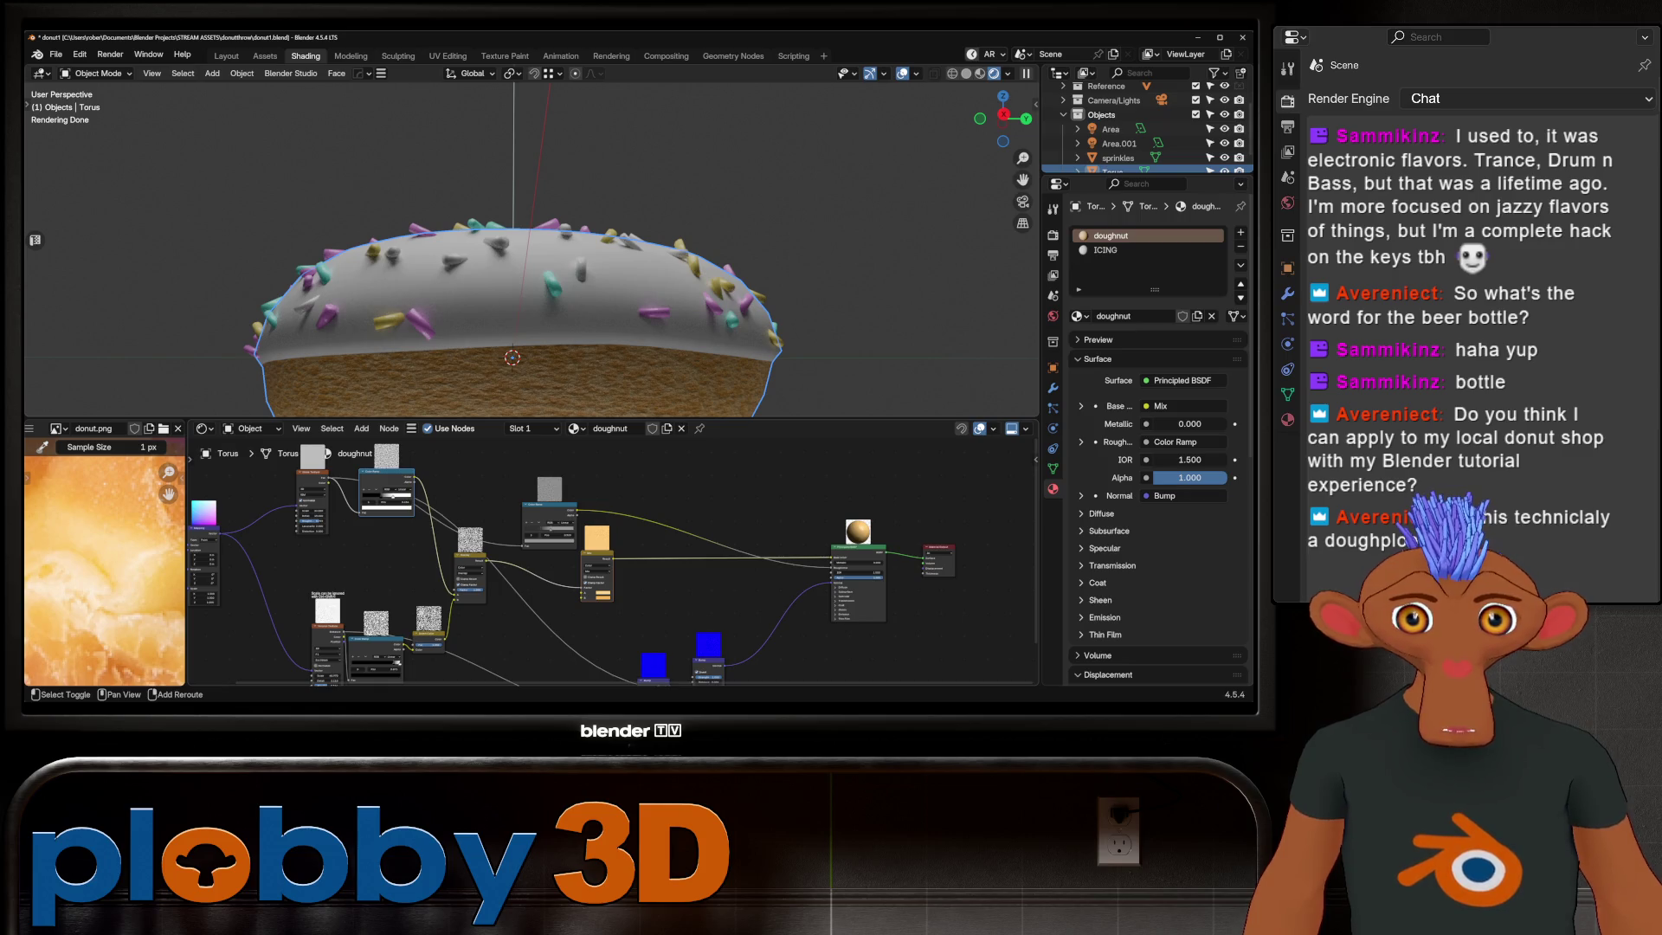
{"action": "left_click", "coordinate": [1105, 249]}
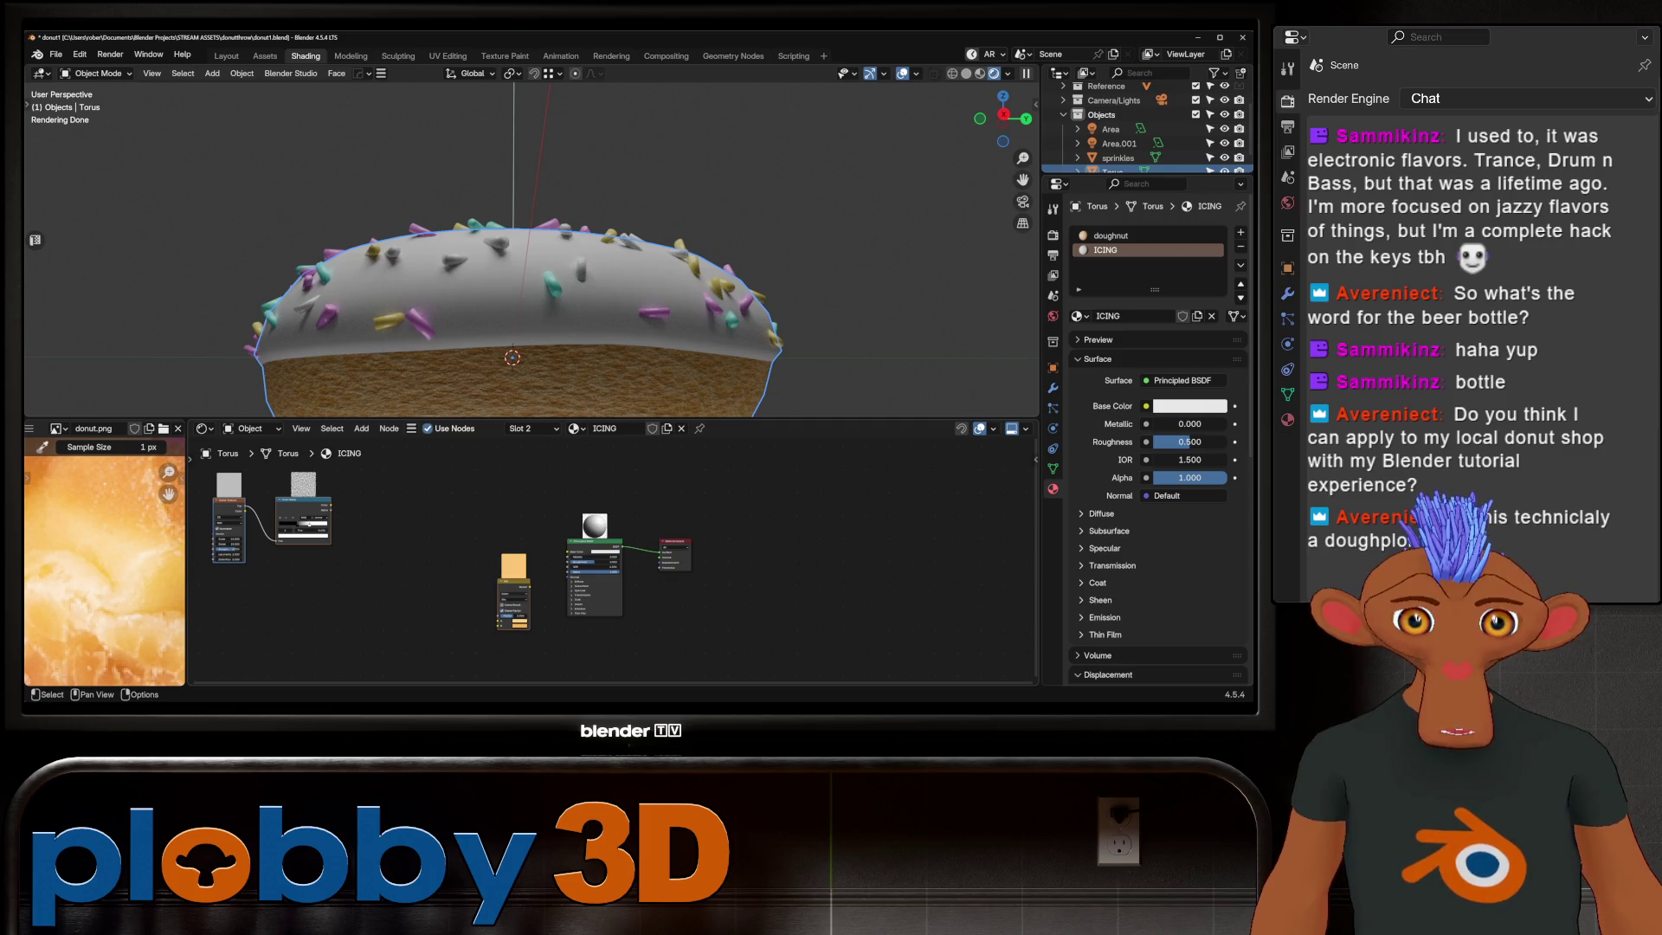
{"action": "scroll", "coordinate": [366, 507], "scroll_direction": "down", "scroll_amount": 1}
{"action": "scroll", "coordinate": [367, 507], "scroll_direction": "down", "scroll_amount": 1}
Step: Move the icing's Noise and Color Ramp nodes apart and reset the Noise Texture to defaults
{"action": "left_click_drag", "start_coordinate": [216, 491], "coordinate": [337, 572]}
{"action": "key", "text": "g"}
{"action": "scroll", "coordinate": [357, 555], "scroll_direction": "up", "scroll_amount": 2}
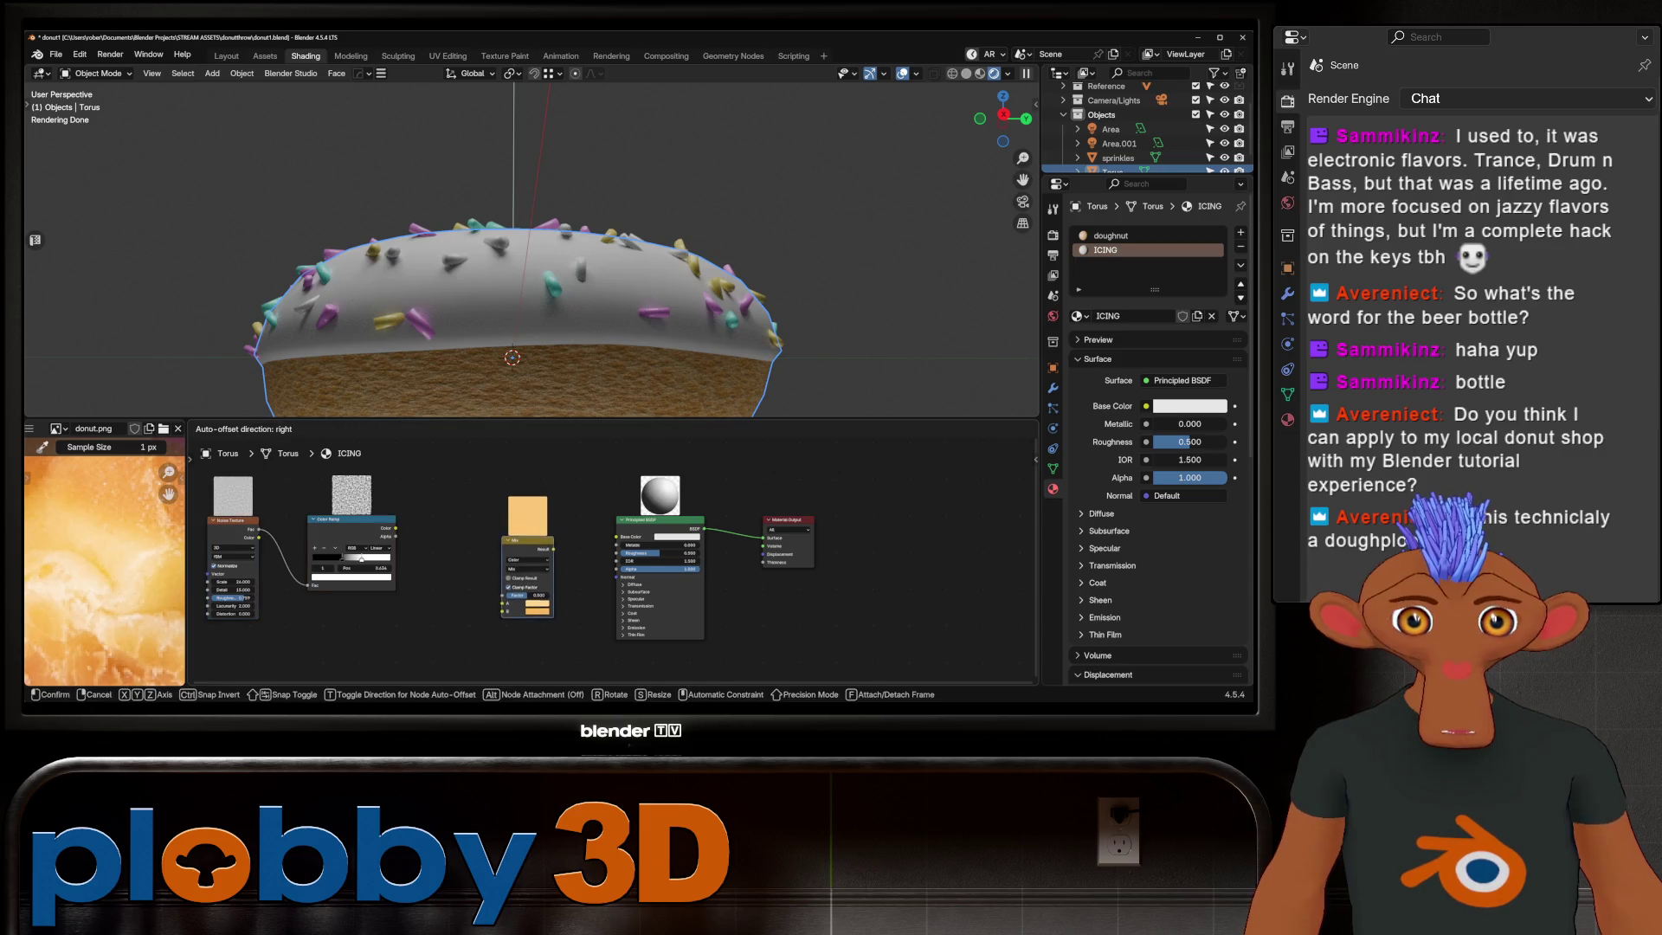
{"action": "left_click", "coordinate": [358, 556]}
{"action": "middle_click_drag", "start_coordinate": [357, 556], "coordinate": [454, 556]}
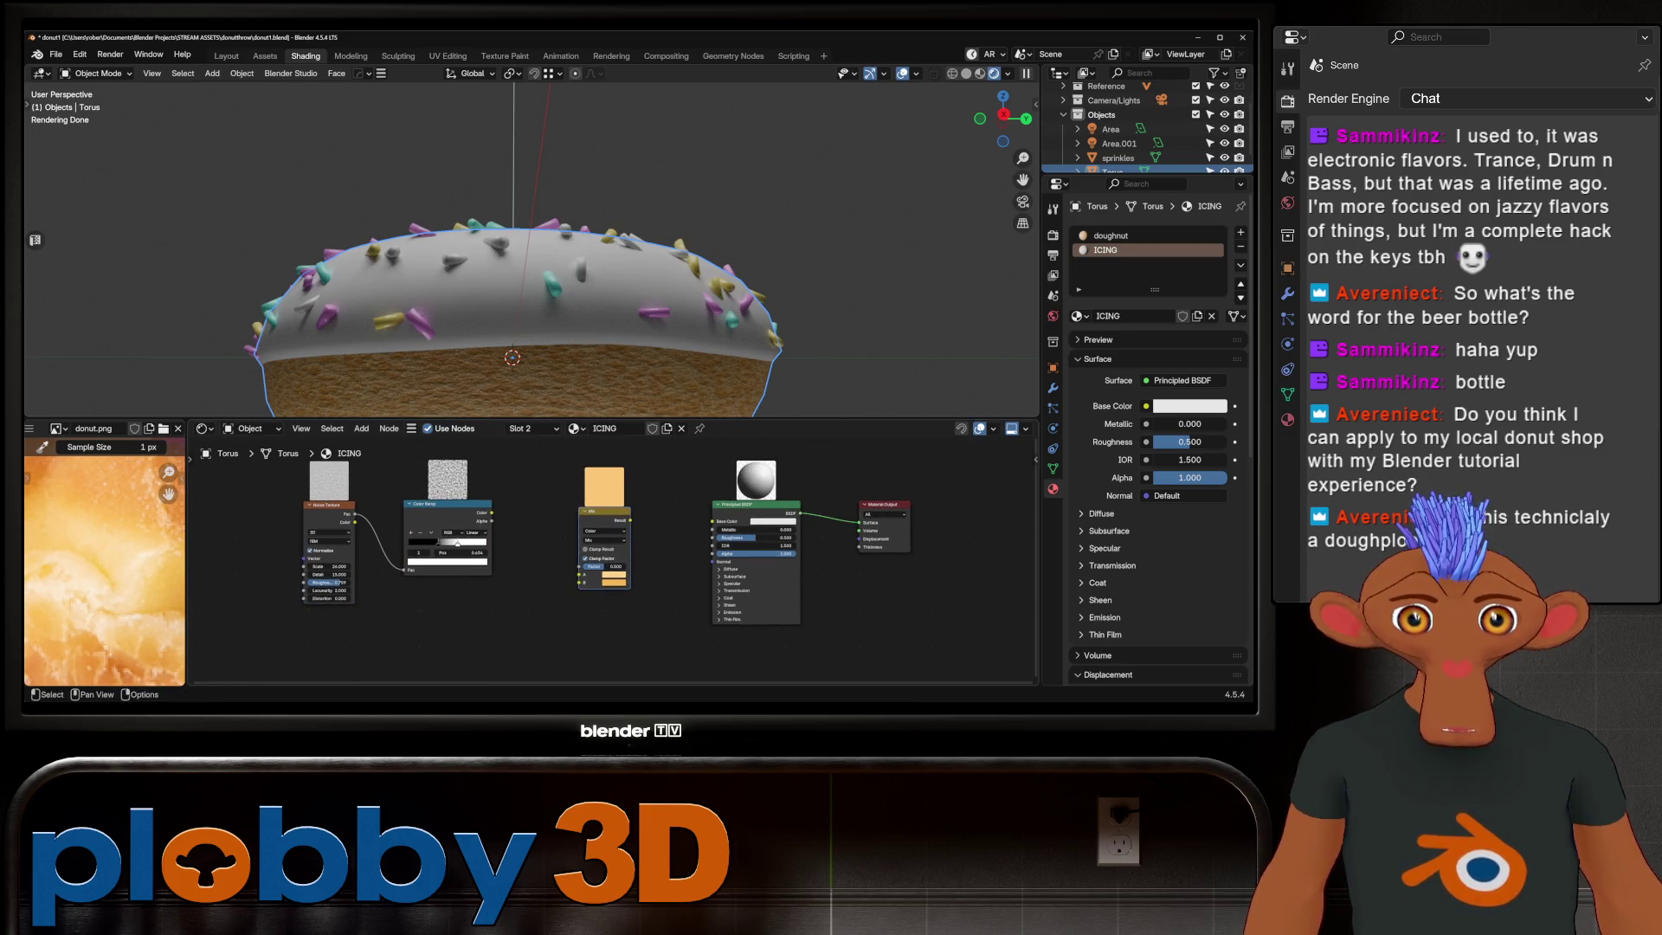
{"action": "left_click", "coordinate": [456, 543]}
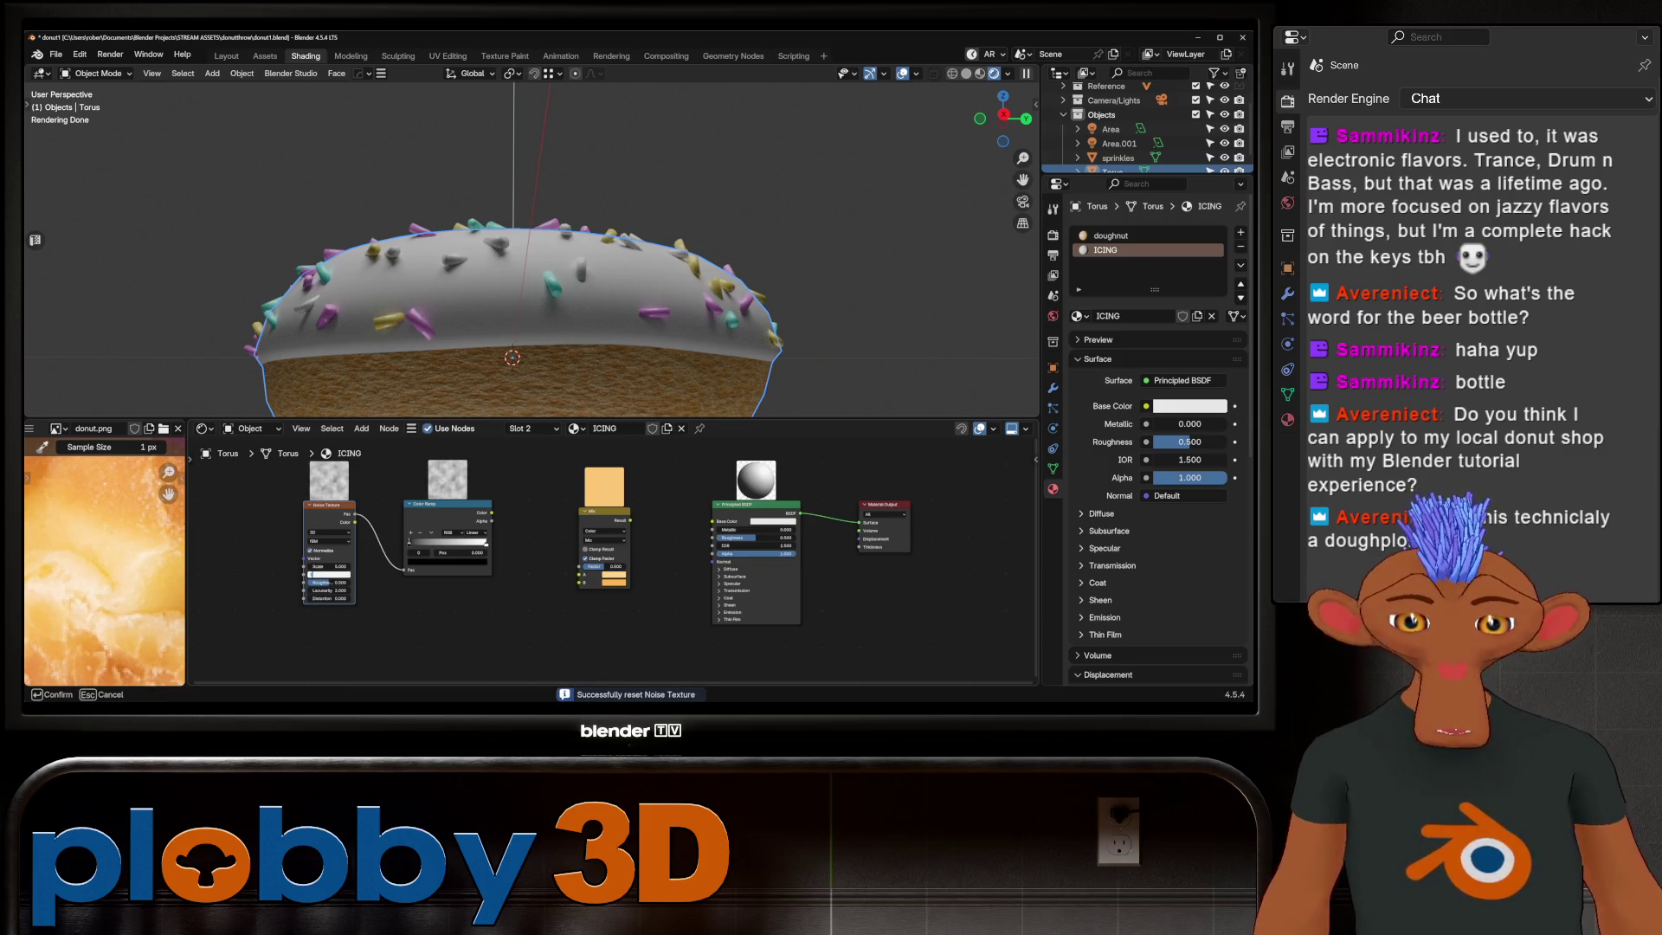
{"action": "scroll", "coordinate": [519, 558], "scroll_direction": "down", "scroll_amount": 1, "text": "ctrl"}
{"action": "scroll", "coordinate": [519, 558], "scroll_direction": "down", "scroll_amount": 1, "text": "ctrl"}
{"action": "scroll", "coordinate": [130, 546], "scroll_direction": "down", "scroll_amount": 3}
{"action": "scroll", "coordinate": [169, 472], "scroll_direction": "up", "scroll_amount": 3}
{"action": "scroll", "coordinate": [541, 550], "scroll_direction": "up", "scroll_amount": 3}
{"action": "scroll", "coordinate": [105, 558], "scroll_direction": "down", "scroll_amount": 3}
{"action": "scroll", "coordinate": [104, 559], "scroll_direction": "up", "scroll_amount": 2}
{"action": "scroll", "coordinate": [104, 559], "scroll_direction": "down", "scroll_amount": 2}
{"action": "scroll", "coordinate": [104, 558], "scroll_direction": "up", "scroll_amount": 2}
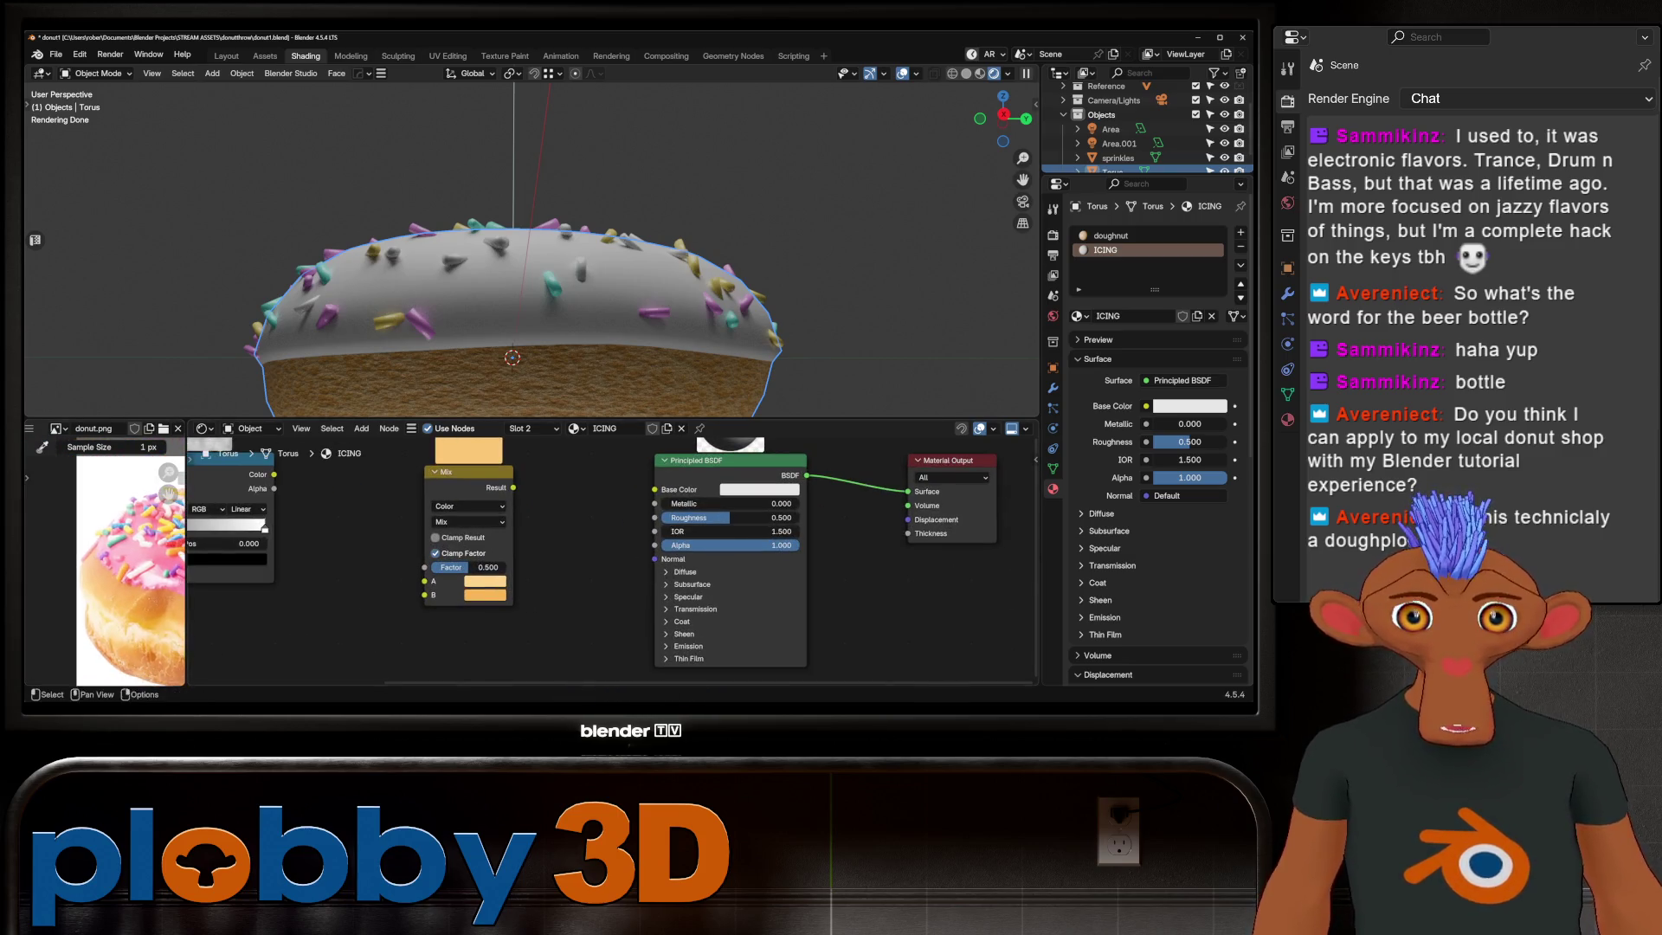
{"action": "scroll", "coordinate": [105, 559], "scroll_direction": "down", "scroll_amount": 3}
{"action": "scroll", "coordinate": [103, 559], "scroll_direction": "up", "scroll_amount": 2}
{"action": "scroll", "coordinate": [104, 559], "scroll_direction": "up", "scroll_amount": 3}
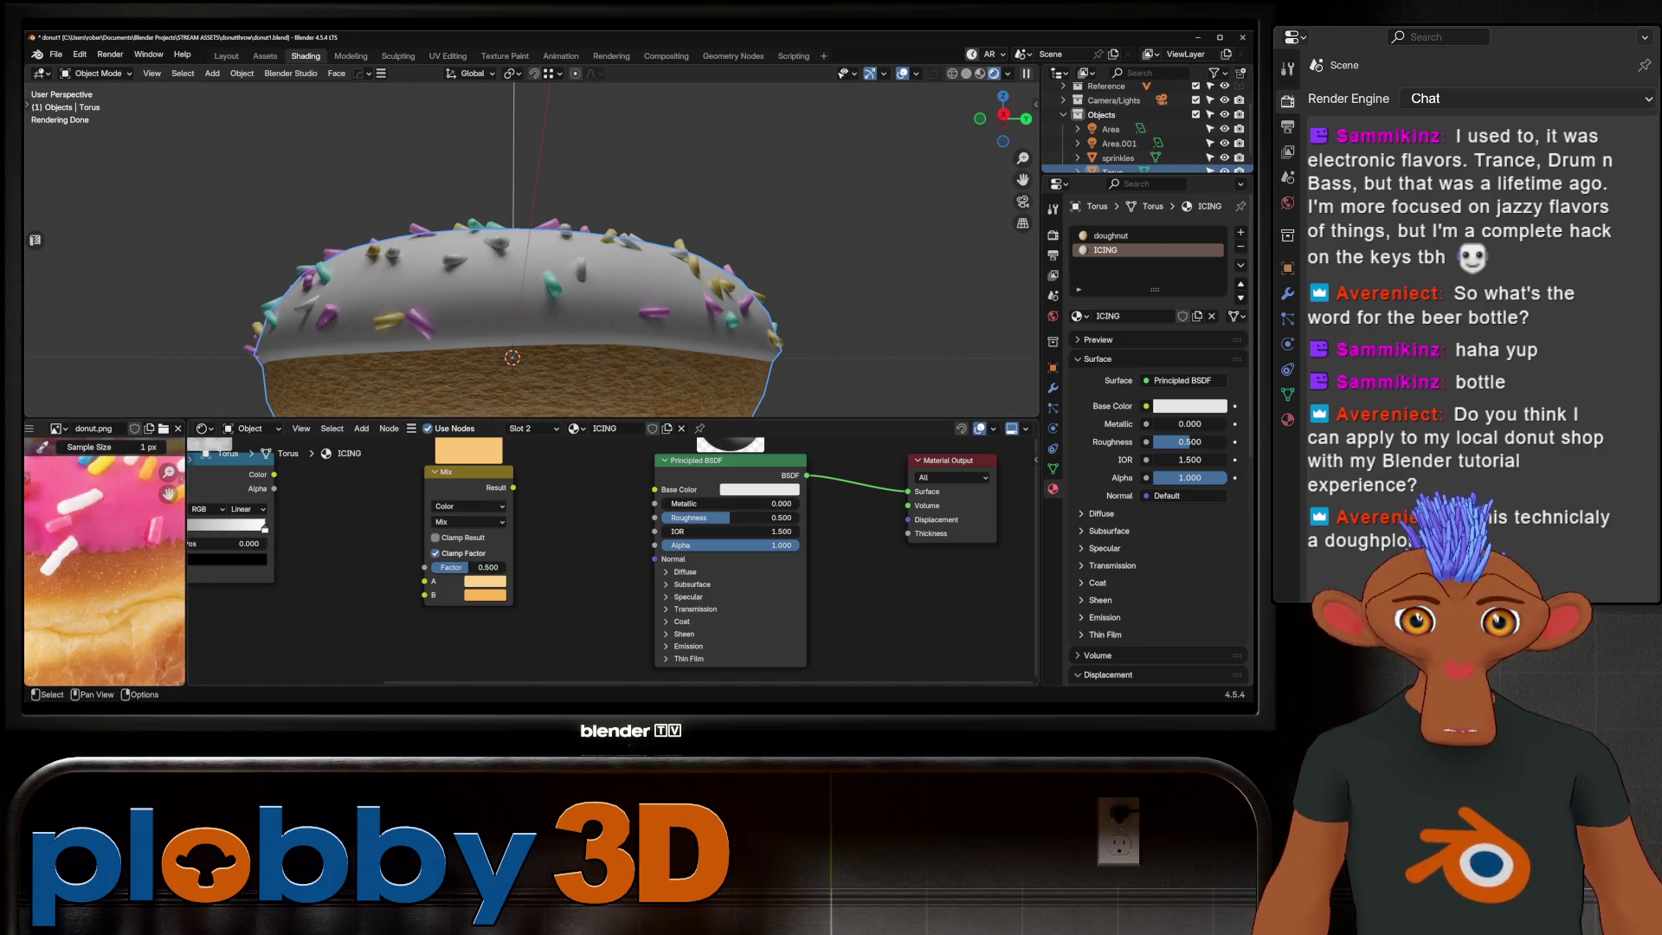
Step: Sample a pink from the reference photo for Mix colour B and desaturate it slightly
{"action": "left_click", "coordinate": [92, 507]}
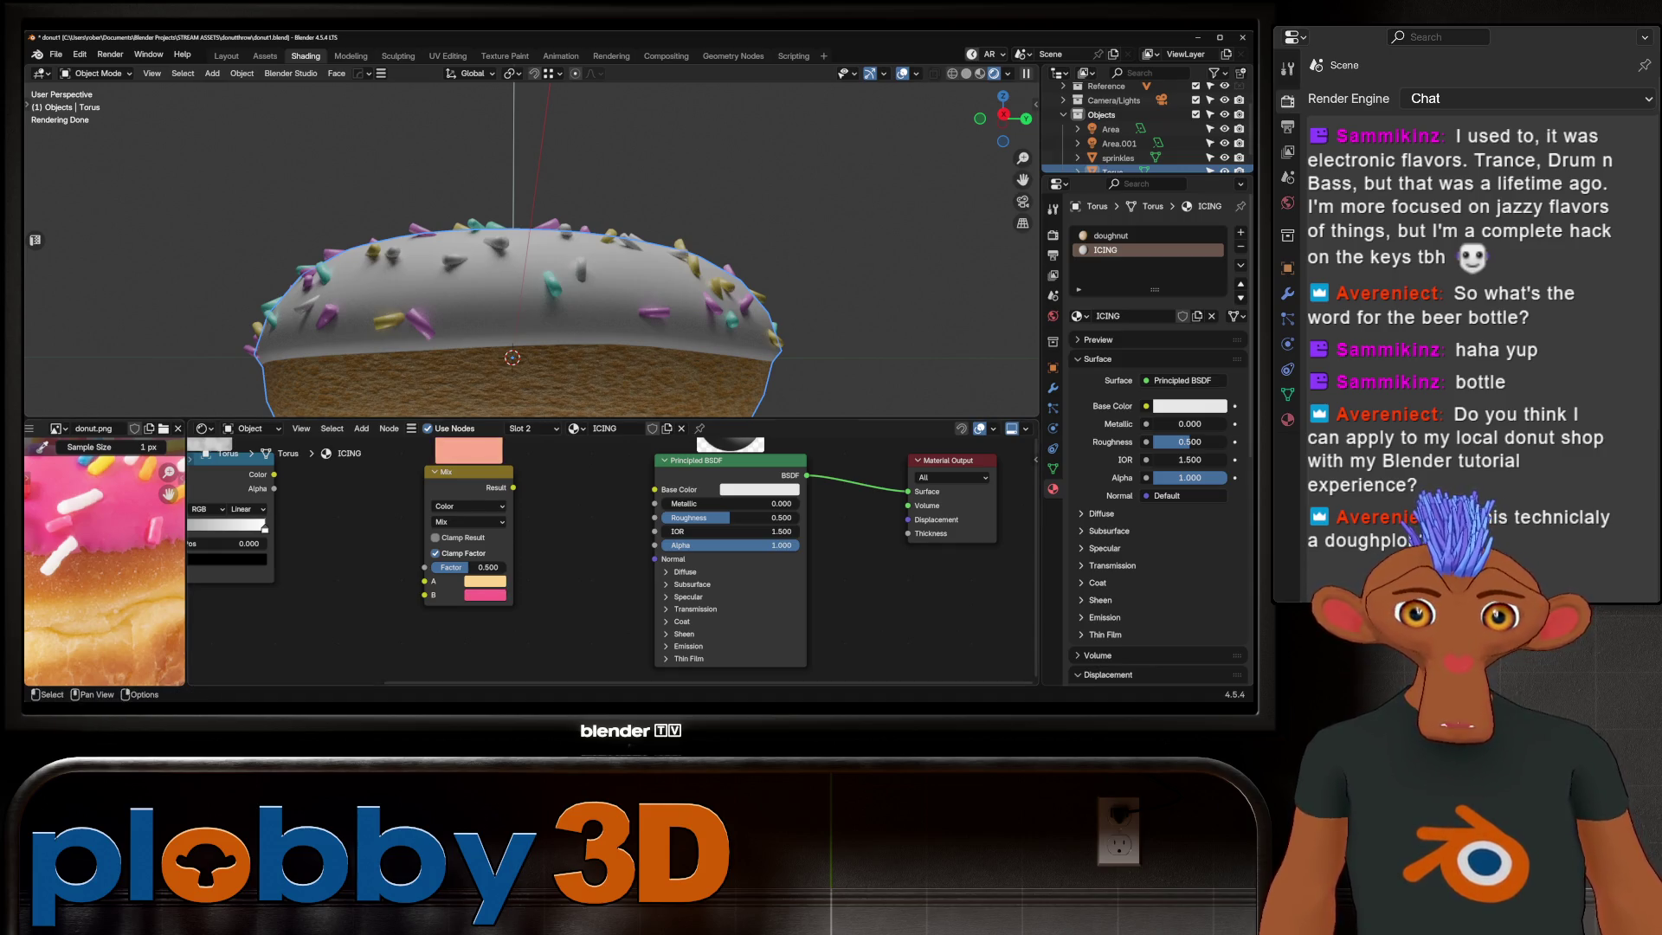
{"action": "scroll", "coordinate": [490, 587], "scroll_direction": "up", "scroll_amount": 2}
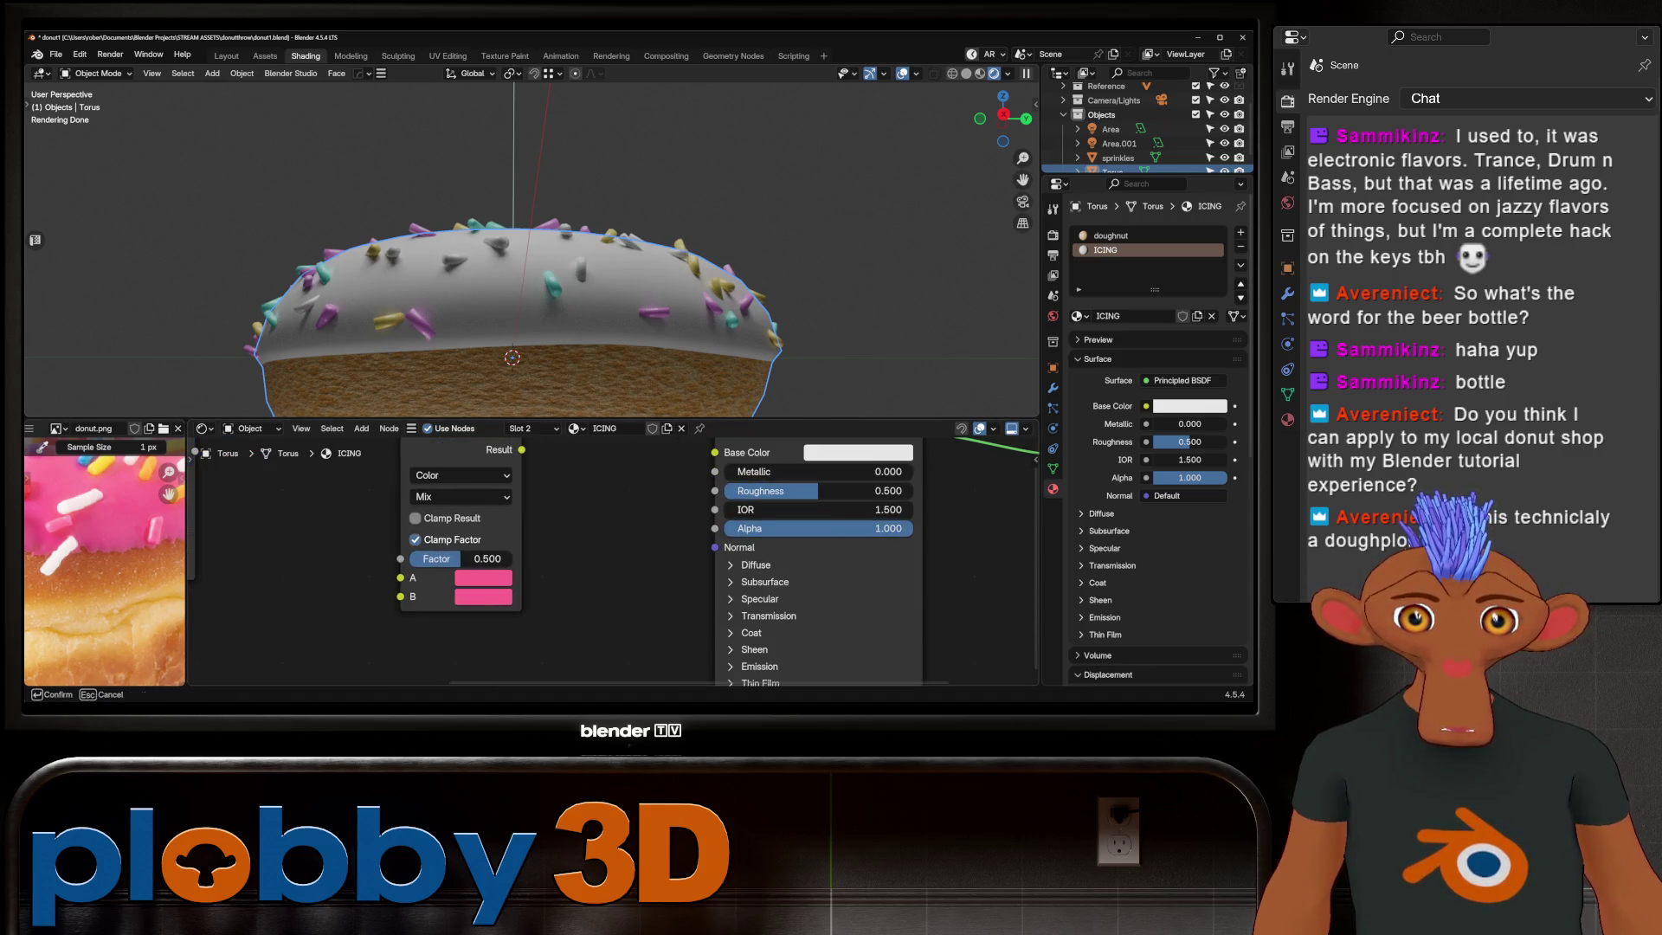
{"action": "left_click", "coordinate": [483, 576]}
{"action": "left_click_drag", "start_coordinate": [592, 491], "coordinate": [560, 492]}
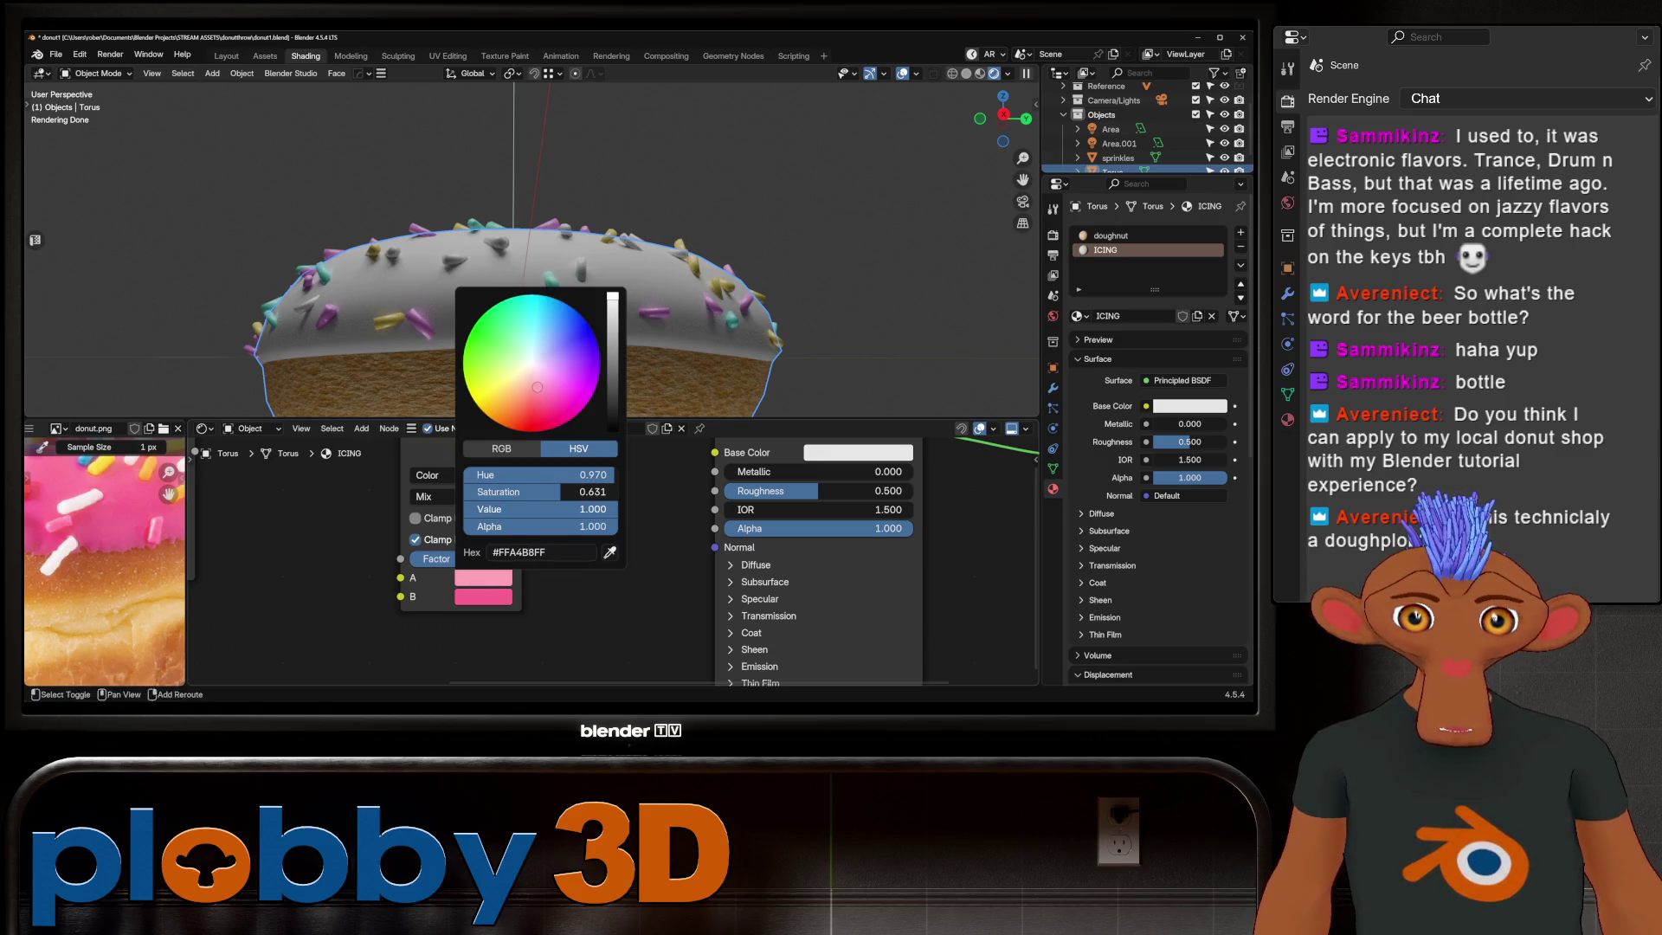
{"action": "scroll", "coordinate": [611, 559], "scroll_direction": "down", "scroll_amount": 3}
Step: Link the Color Ramp to the Mix factor and the Mix result into the icing's Base Color
{"action": "middle_click_drag", "start_coordinate": [584, 585], "coordinate": [611, 506]}
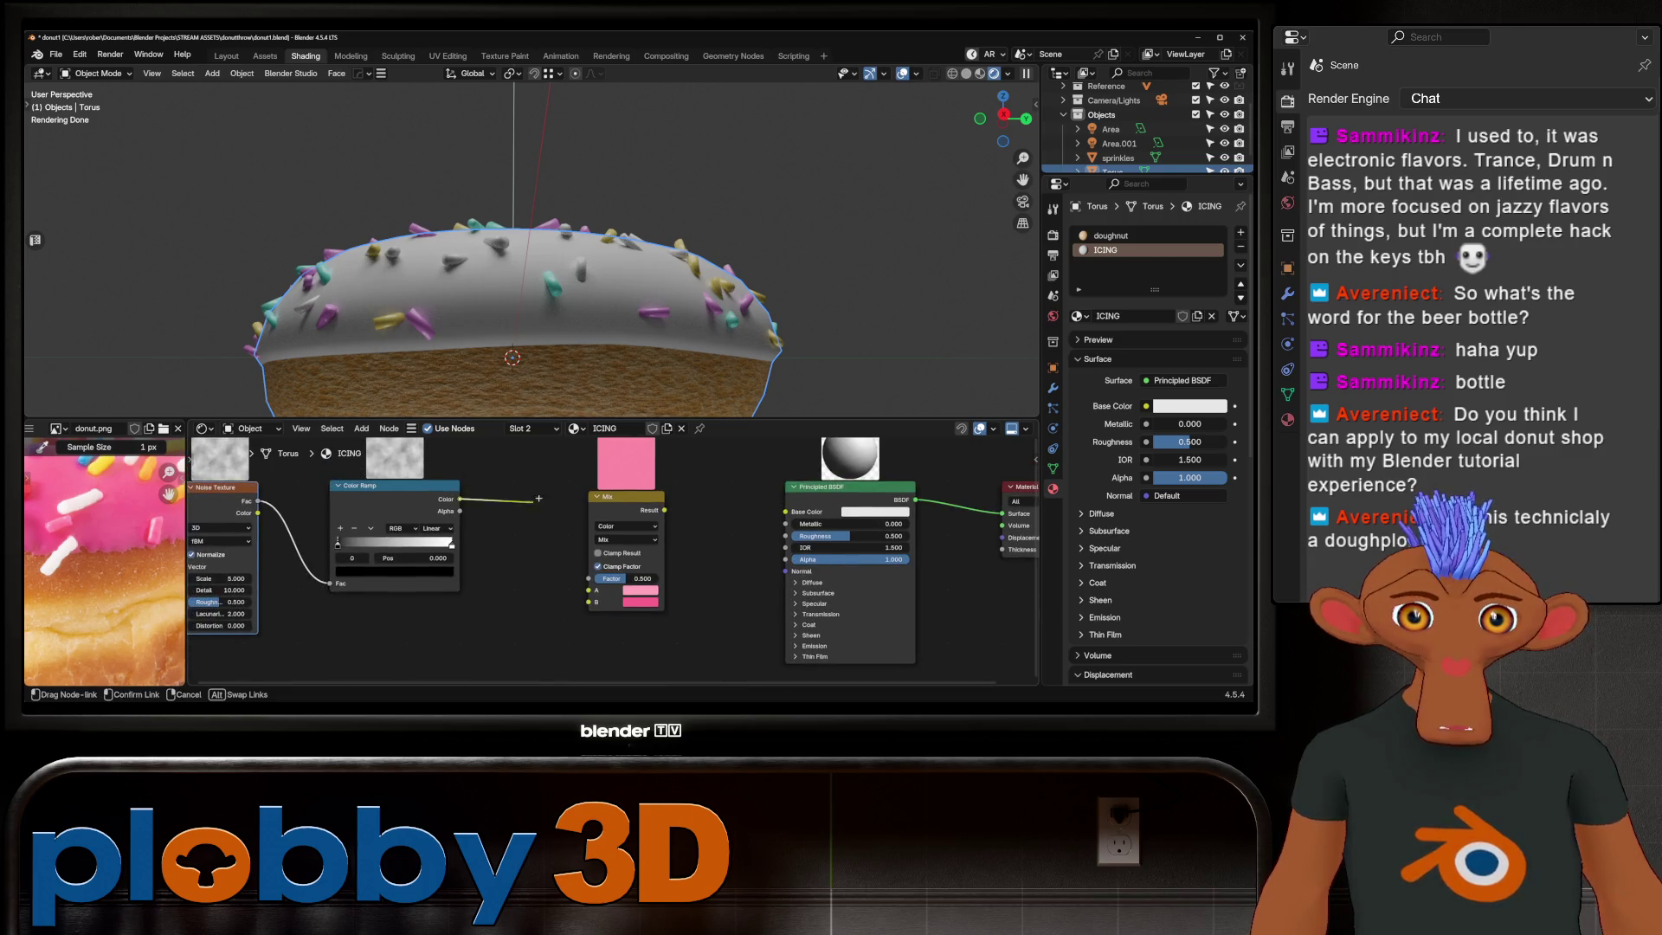
{"action": "left_click_drag", "start_coordinate": [592, 578], "coordinate": [592, 578]}
{"action": "middle_click_drag", "start_coordinate": [610, 558], "coordinate": [731, 554]}
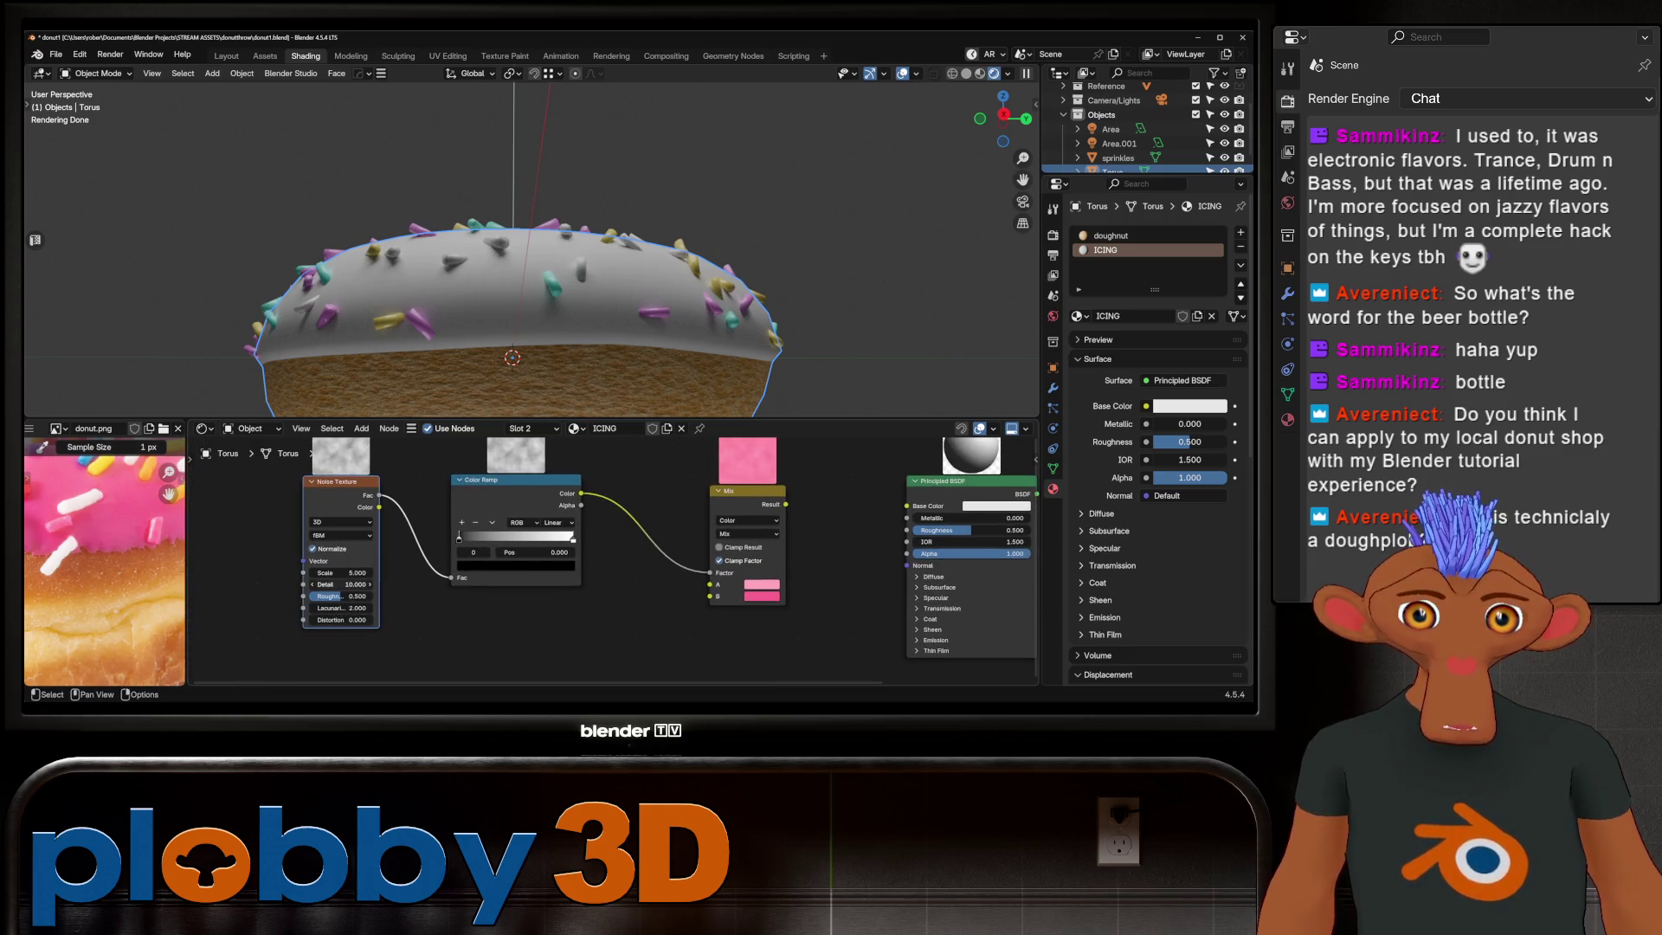
{"action": "left_click_drag", "start_coordinate": [340, 572], "coordinate": [313, 572]}
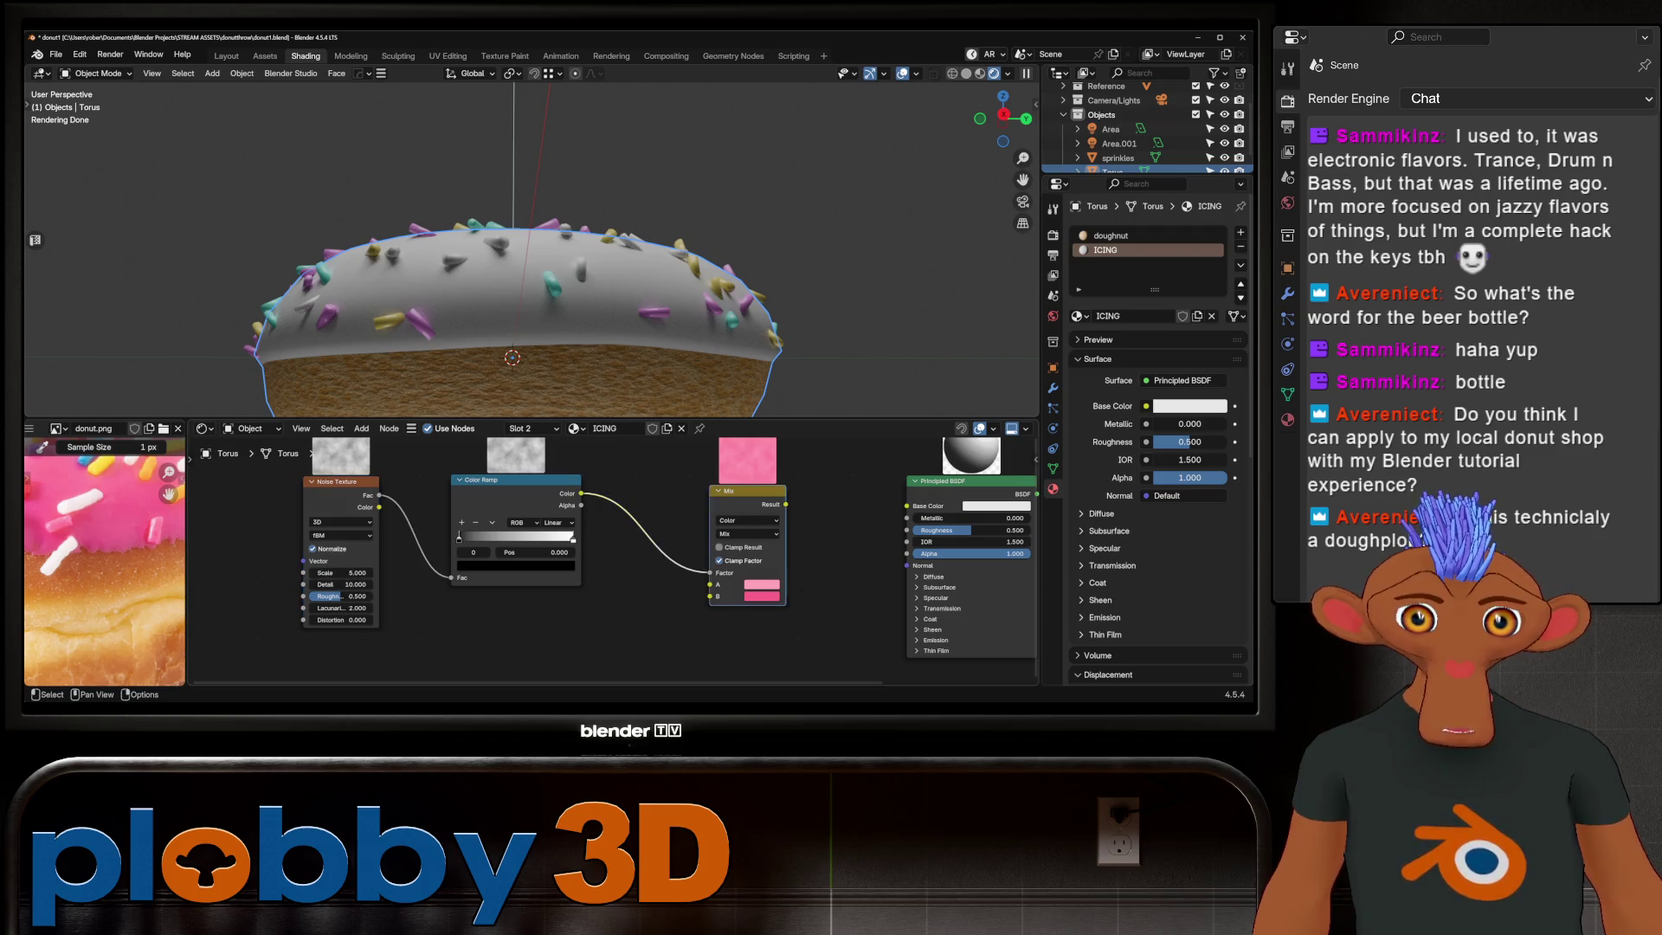
{"action": "left_click_drag", "start_coordinate": [909, 505], "coordinate": [909, 506]}
{"action": "middle_click_drag", "start_coordinate": [571, 260], "coordinate": [571, 338]}
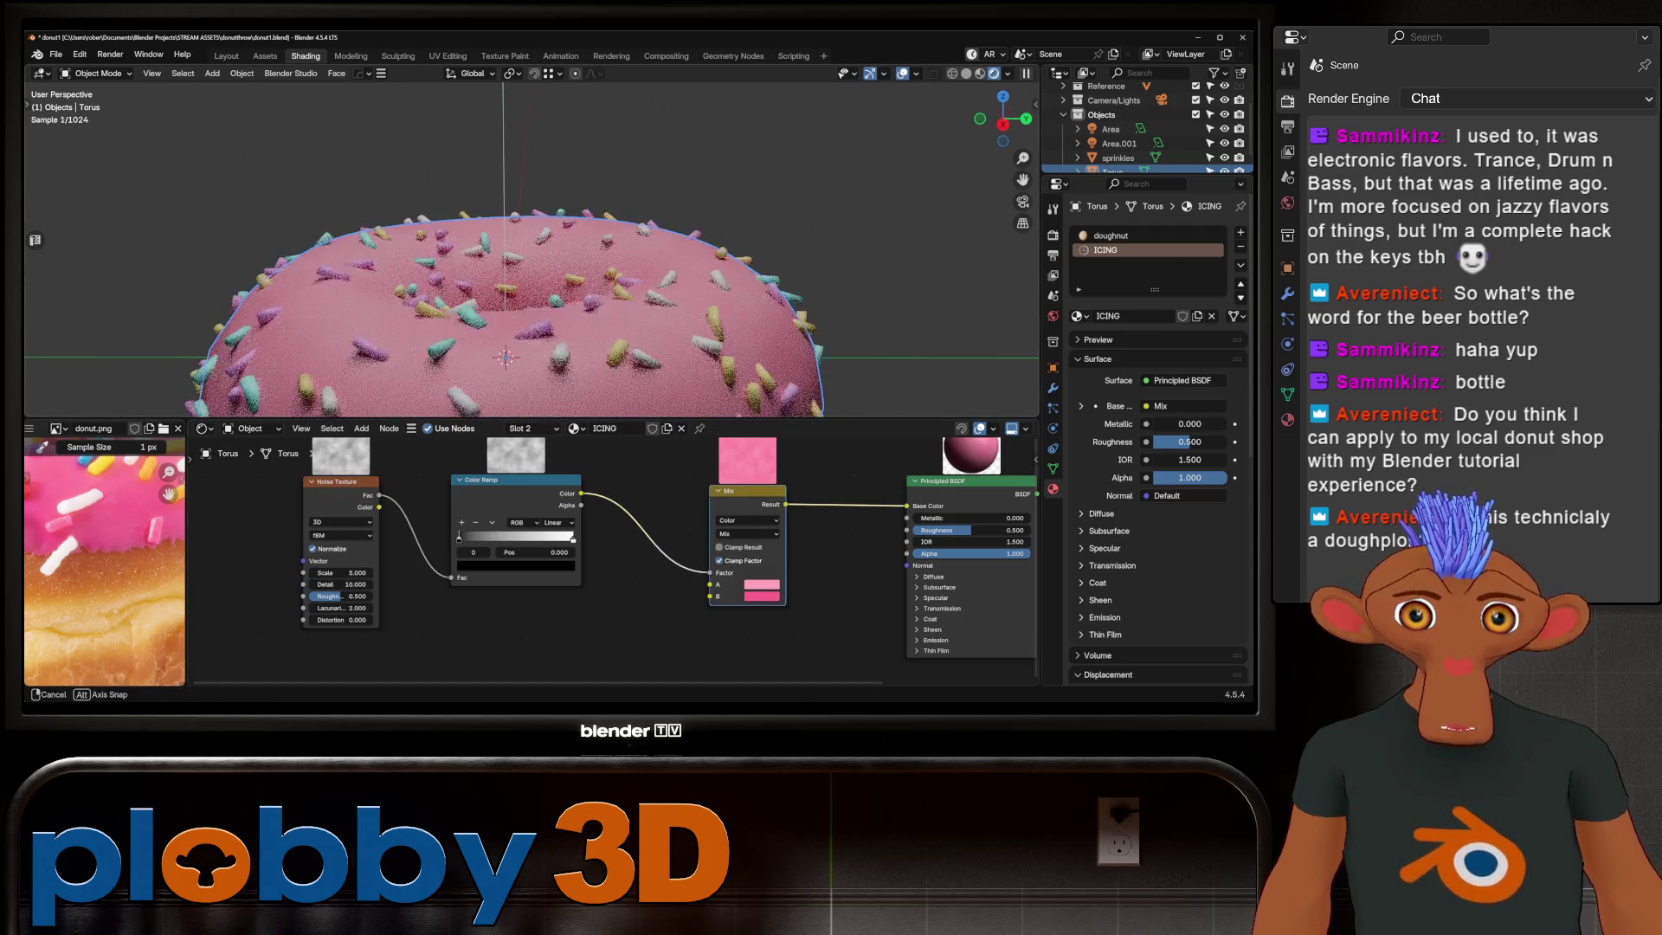
Step: Set the icing Noise scale to 13.9, roughness about 0.84, and tighten the colour ramp
{"action": "middle_click_drag", "start_coordinate": [520, 558], "coordinate": [591, 552]}
{"action": "mouse_move", "coordinate": [412, 573]}
{"action": "left_mouse_down"}
{"action": "mouse_move", "coordinate": [435, 572]}
{"action": "mouse_move", "coordinate": [413, 585]}
{"action": "mouse_move", "coordinate": [422, 597]}
{"action": "left_mouse_up"}
{"action": "left_click_drag", "start_coordinate": [538, 532], "coordinate": [630, 532]}
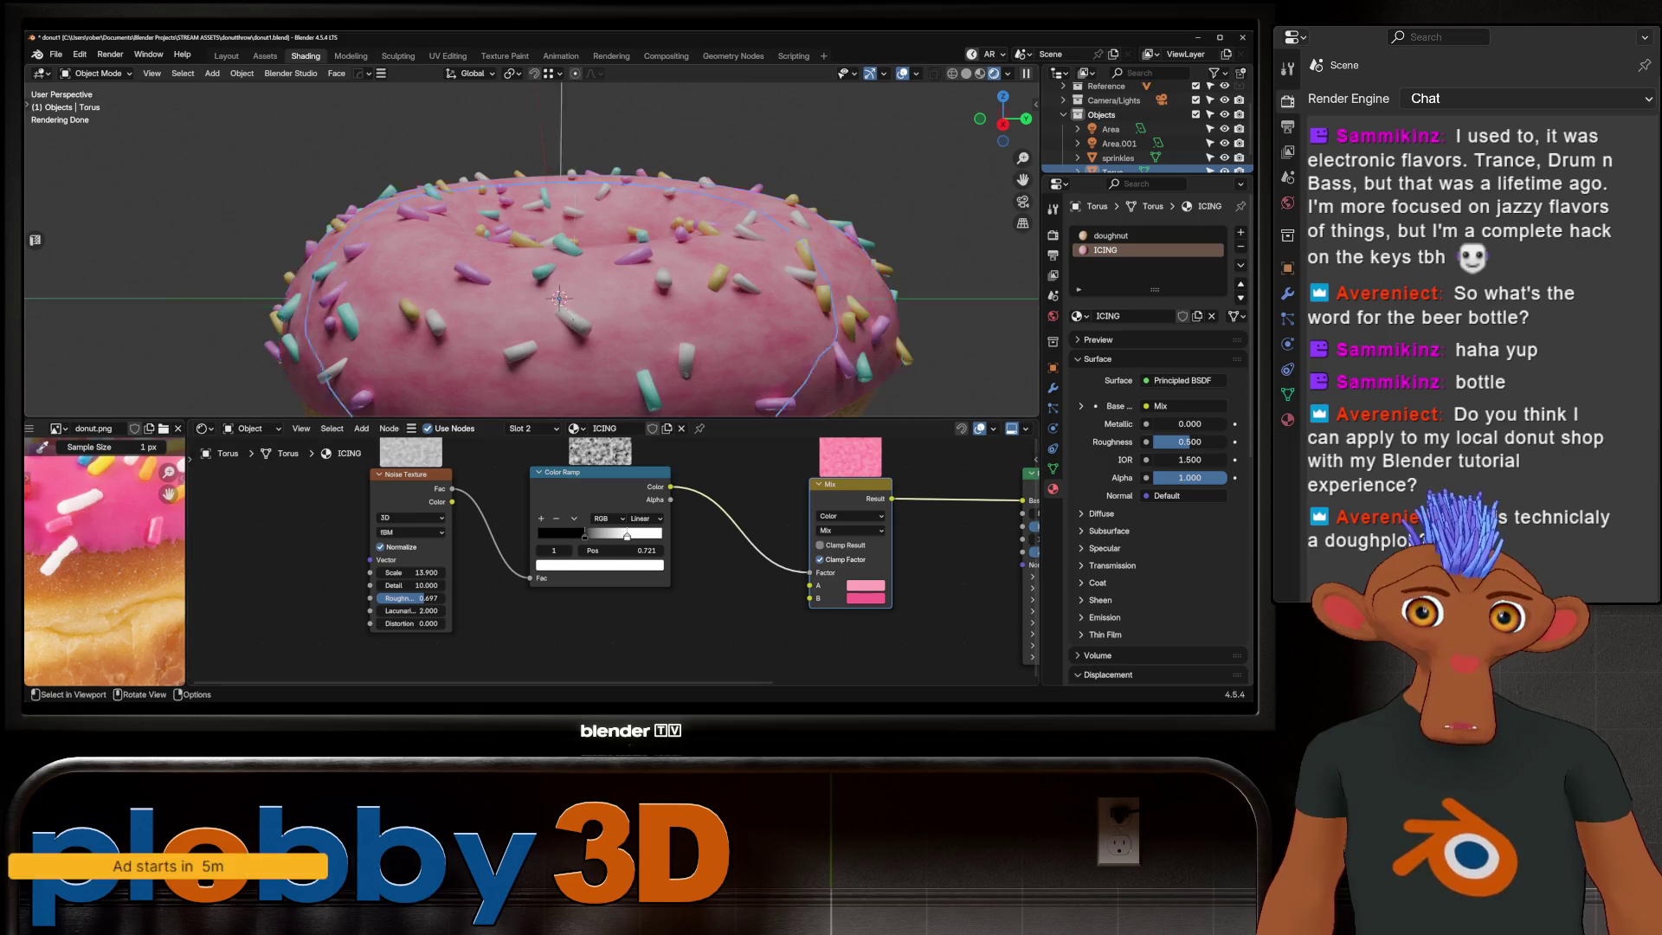
{"action": "middle_click_drag", "start_coordinate": [558, 207], "coordinate": [559, 273]}
{"action": "left_click_drag", "start_coordinate": [423, 597], "coordinate": [434, 597]}
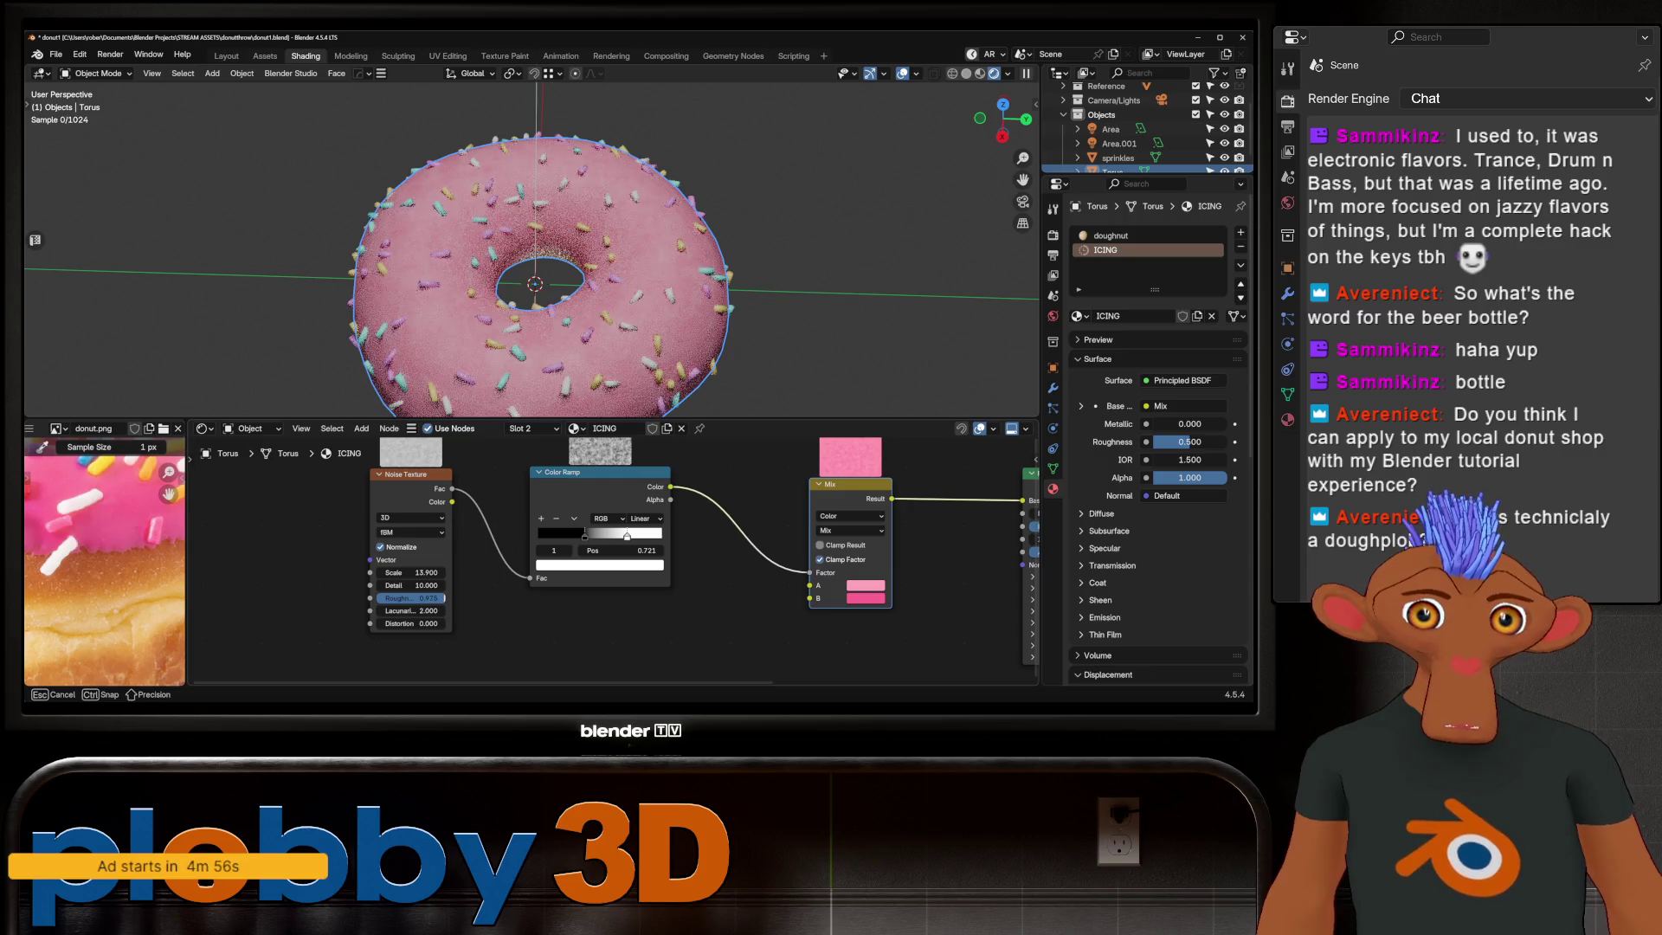
{"action": "scroll", "coordinate": [416, 571], "scroll_direction": "down", "scroll_amount": 2}
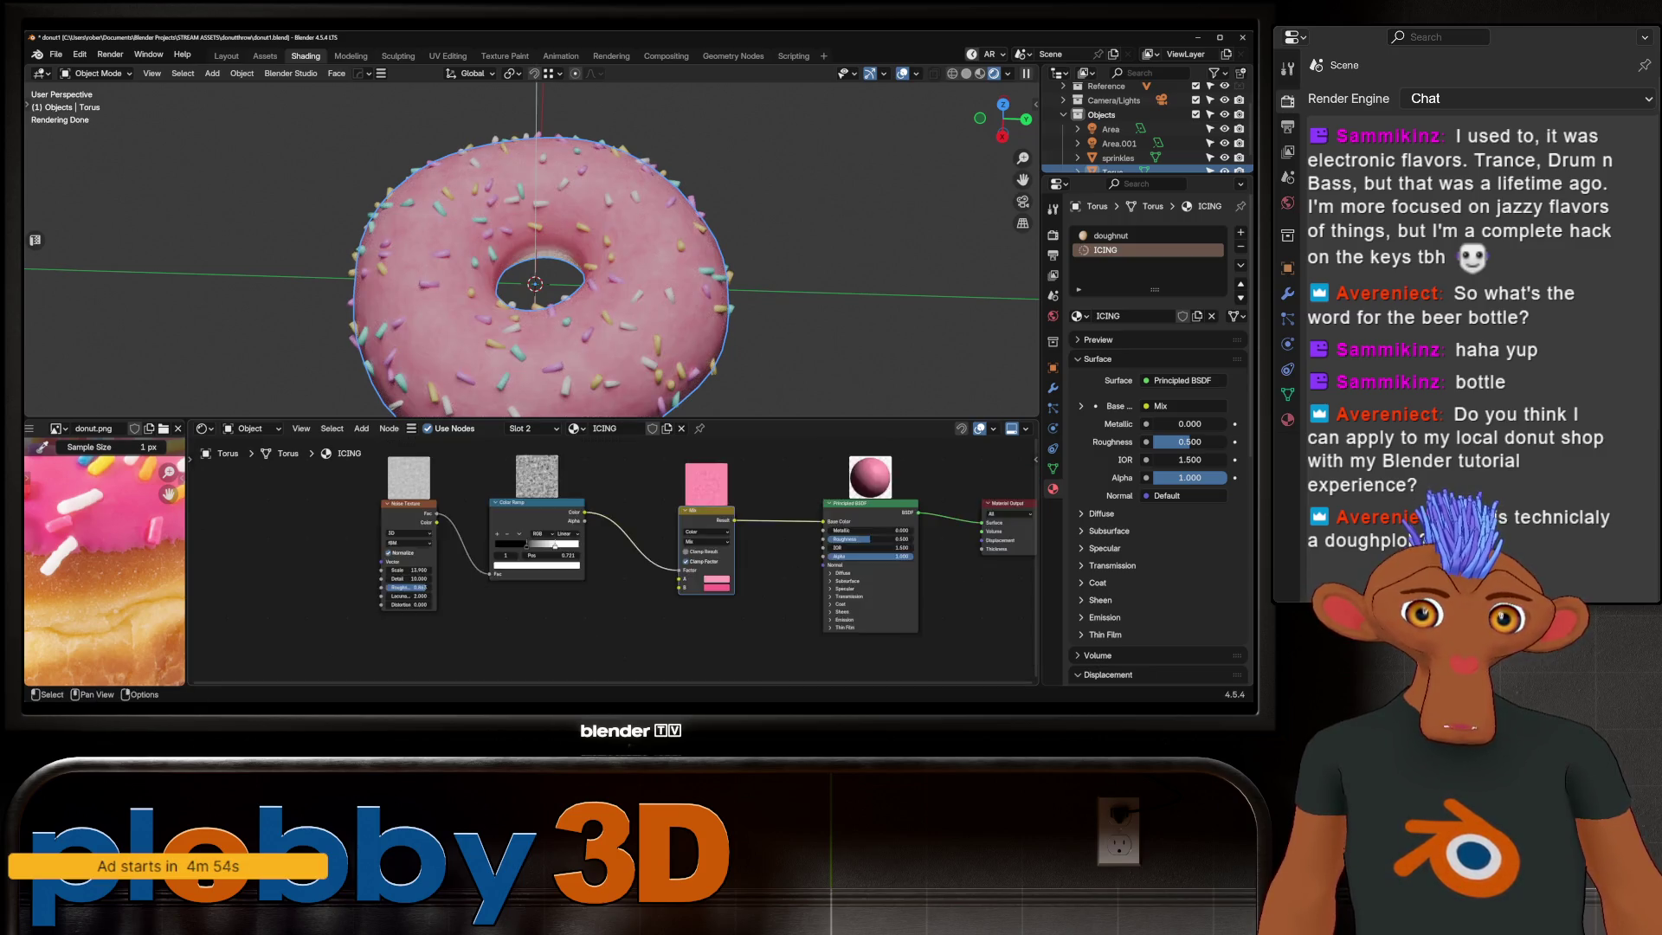
{"action": "scroll", "coordinate": [417, 572], "scroll_direction": "down", "scroll_amount": 3}
{"action": "scroll", "coordinate": [317, 567], "scroll_direction": "up", "scroll_amount": 1}
{"action": "scroll", "coordinate": [319, 567], "scroll_direction": "up", "scroll_amount": 2}
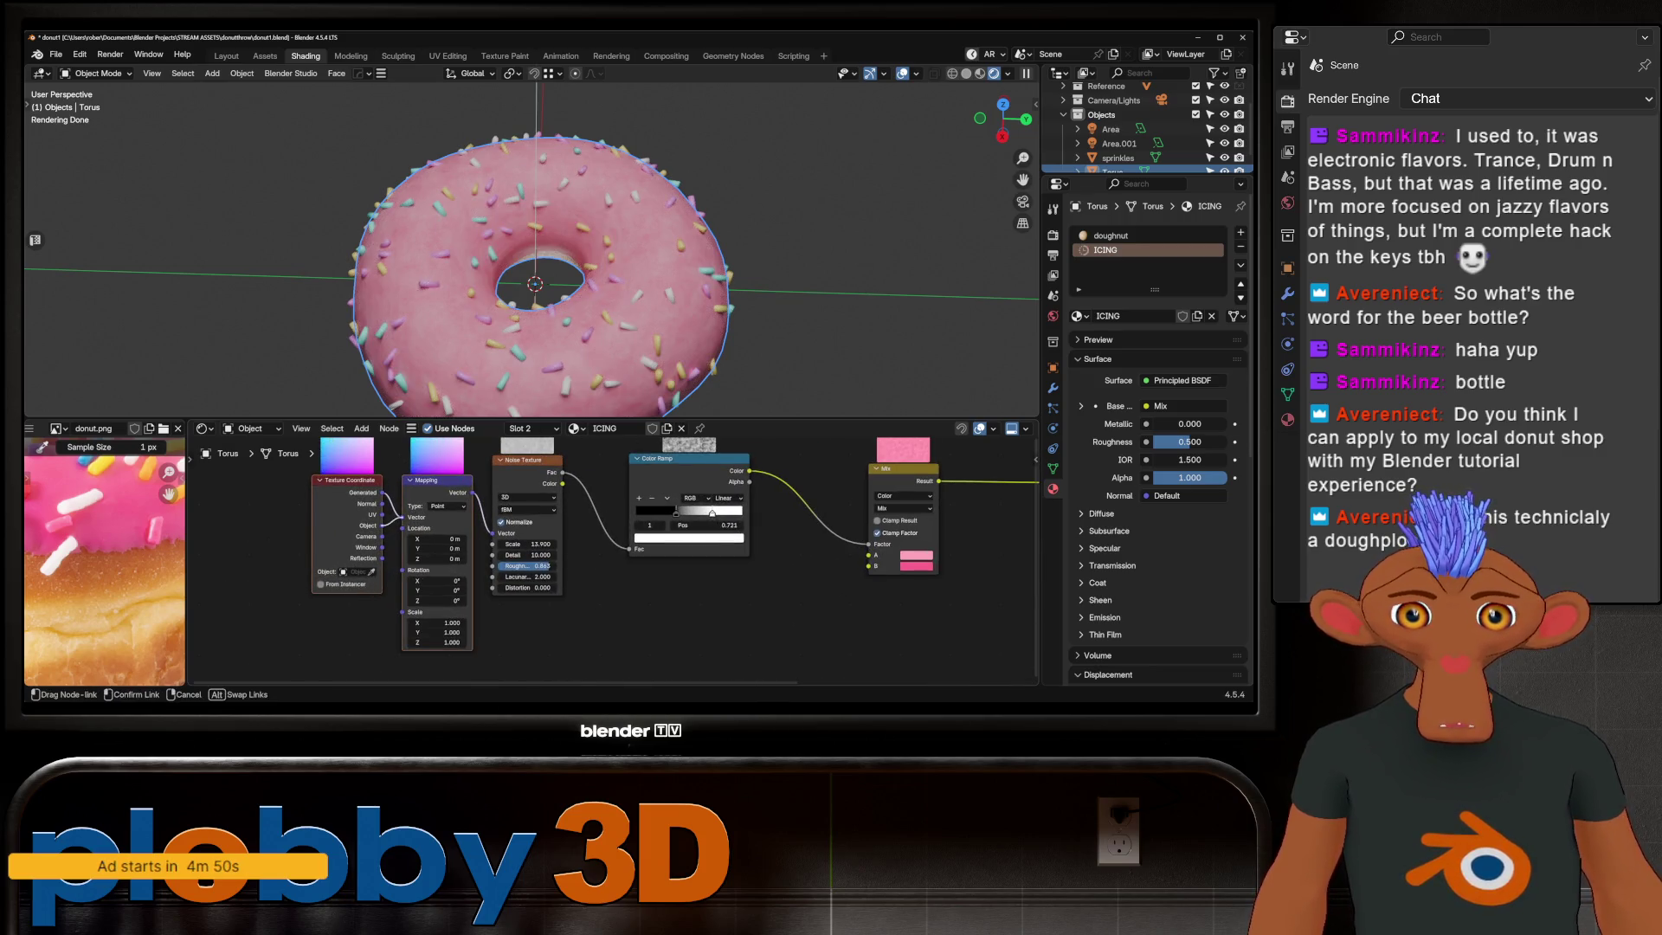
{"action": "scroll", "coordinate": [438, 540], "scroll_direction": "up", "scroll_amount": 2}
{"action": "scroll", "coordinate": [520, 351], "scroll_direction": "up", "scroll_amount": 2}
{"action": "middle_click_drag", "start_coordinate": [520, 324], "coordinate": [520, 234]}
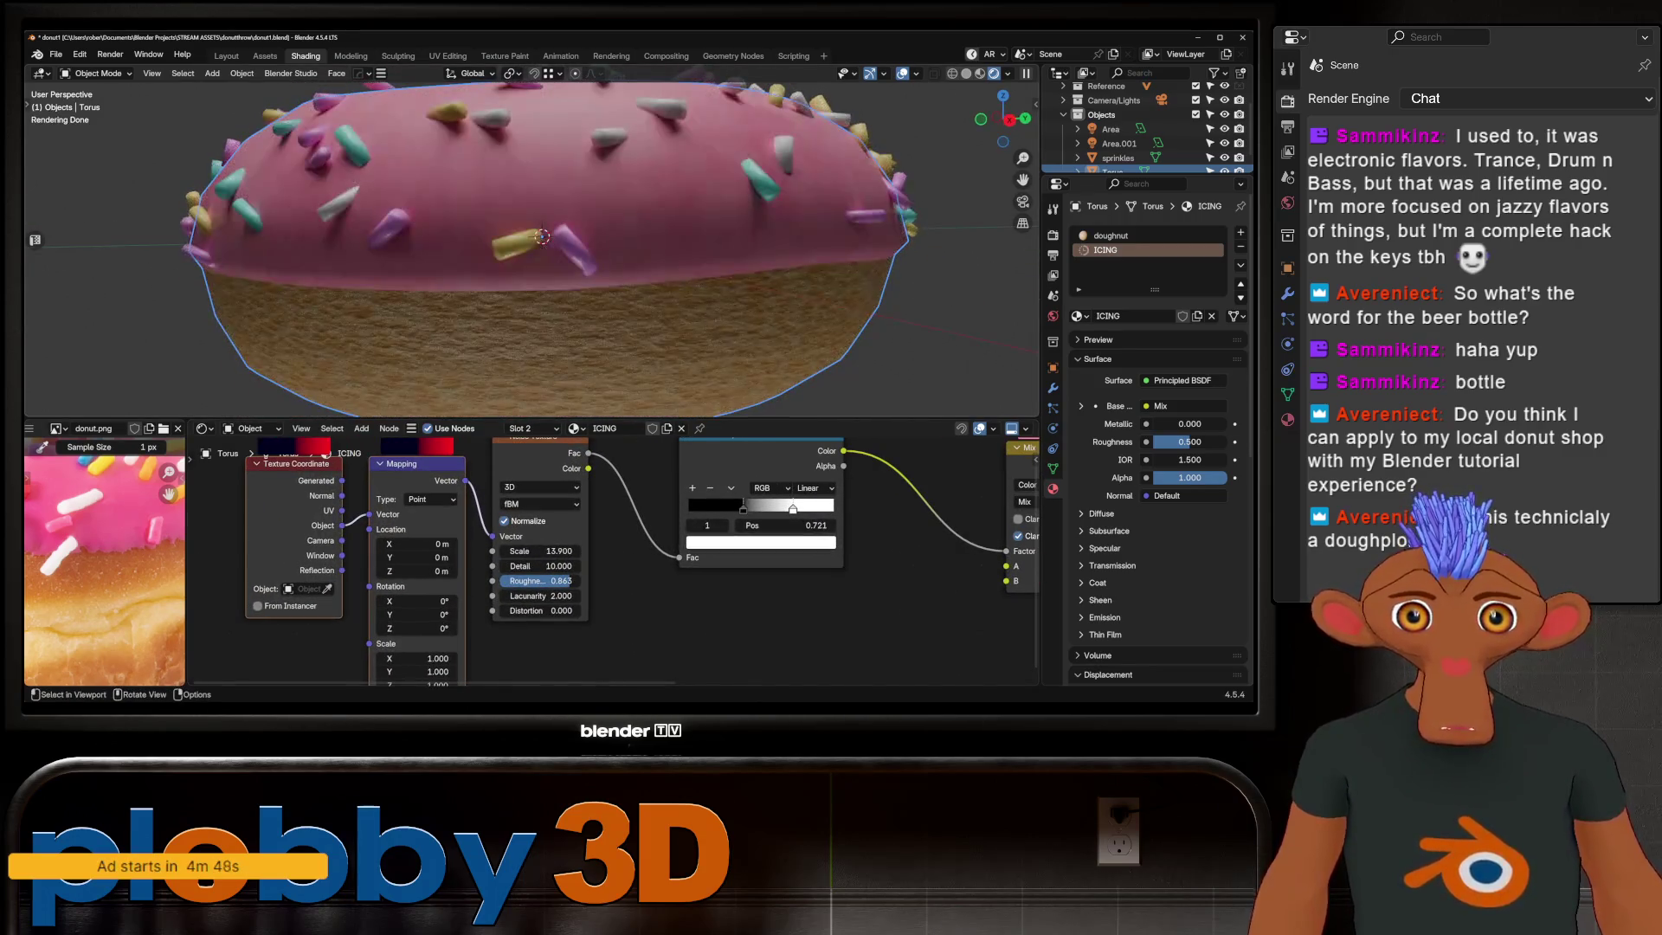
{"action": "scroll", "coordinate": [520, 261], "scroll_direction": "up", "scroll_amount": 2}
{"action": "scroll", "coordinate": [538, 246], "scroll_direction": "down", "scroll_amount": 3}
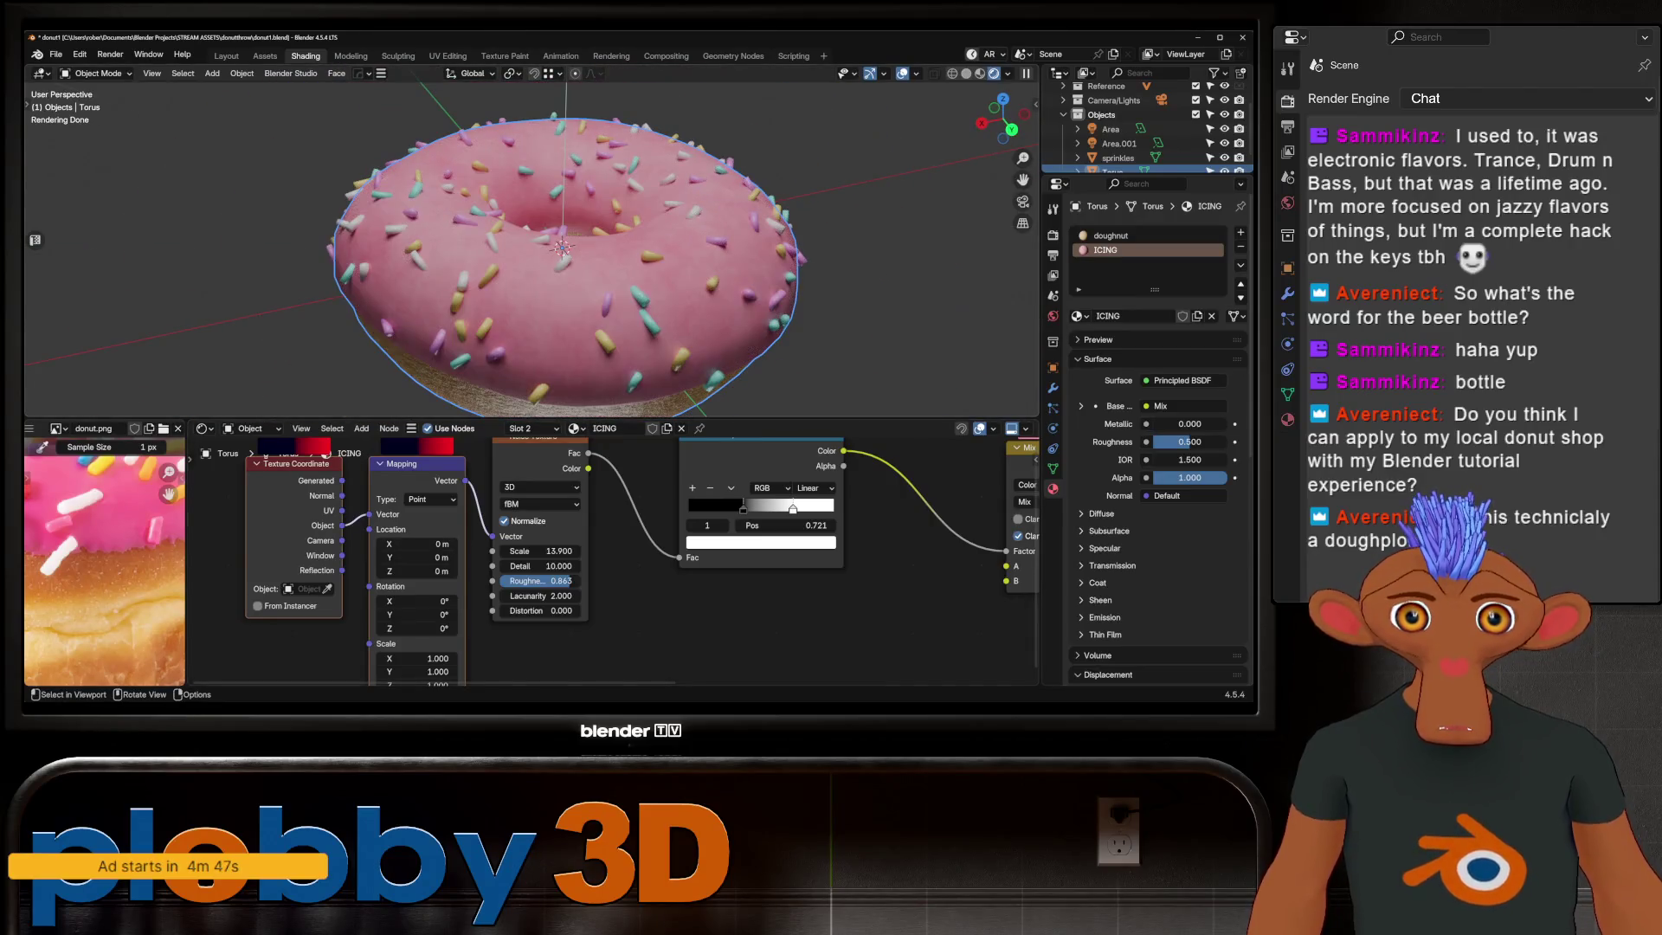
{"action": "scroll", "coordinate": [539, 247], "scroll_direction": "down", "scroll_amount": 1}
{"action": "scroll", "coordinate": [585, 558], "scroll_direction": "down", "scroll_amount": 2}
{"action": "scroll", "coordinate": [584, 559], "scroll_direction": "down", "scroll_amount": 2}
{"action": "scroll", "coordinate": [496, 574], "scroll_direction": "down", "scroll_amount": 1}
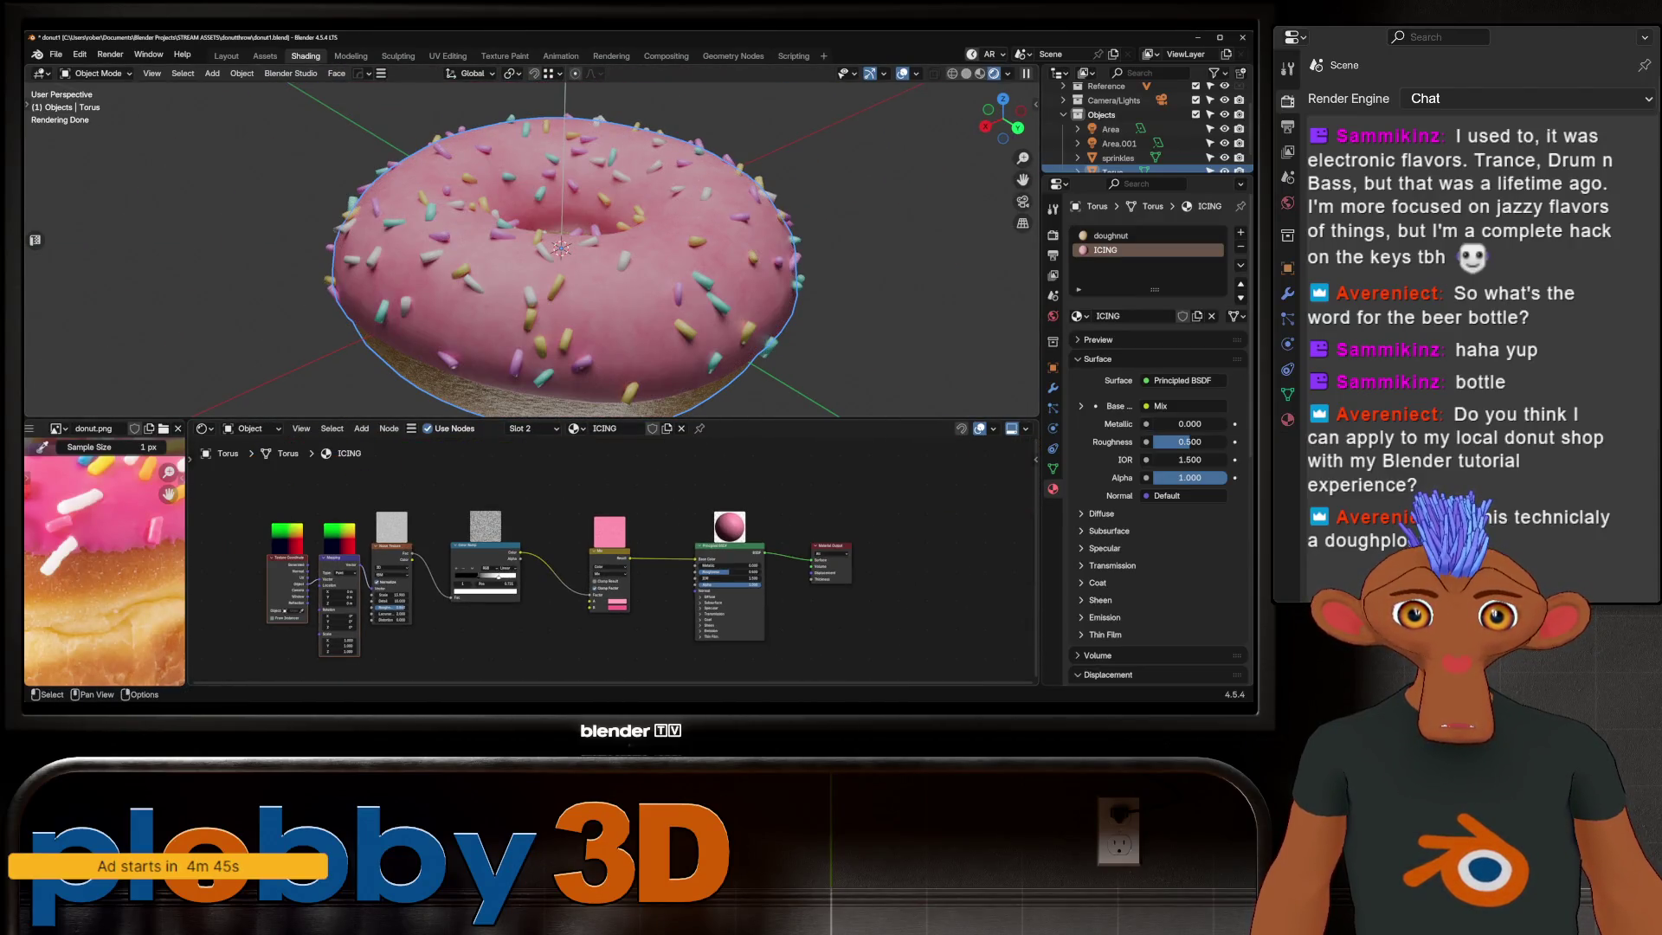
Step: Duplicate the colour ramp with Shift+D and feed it from the icing noise
{"action": "key", "text": "shift+d"}
{"action": "left_click", "coordinate": [537, 490]}
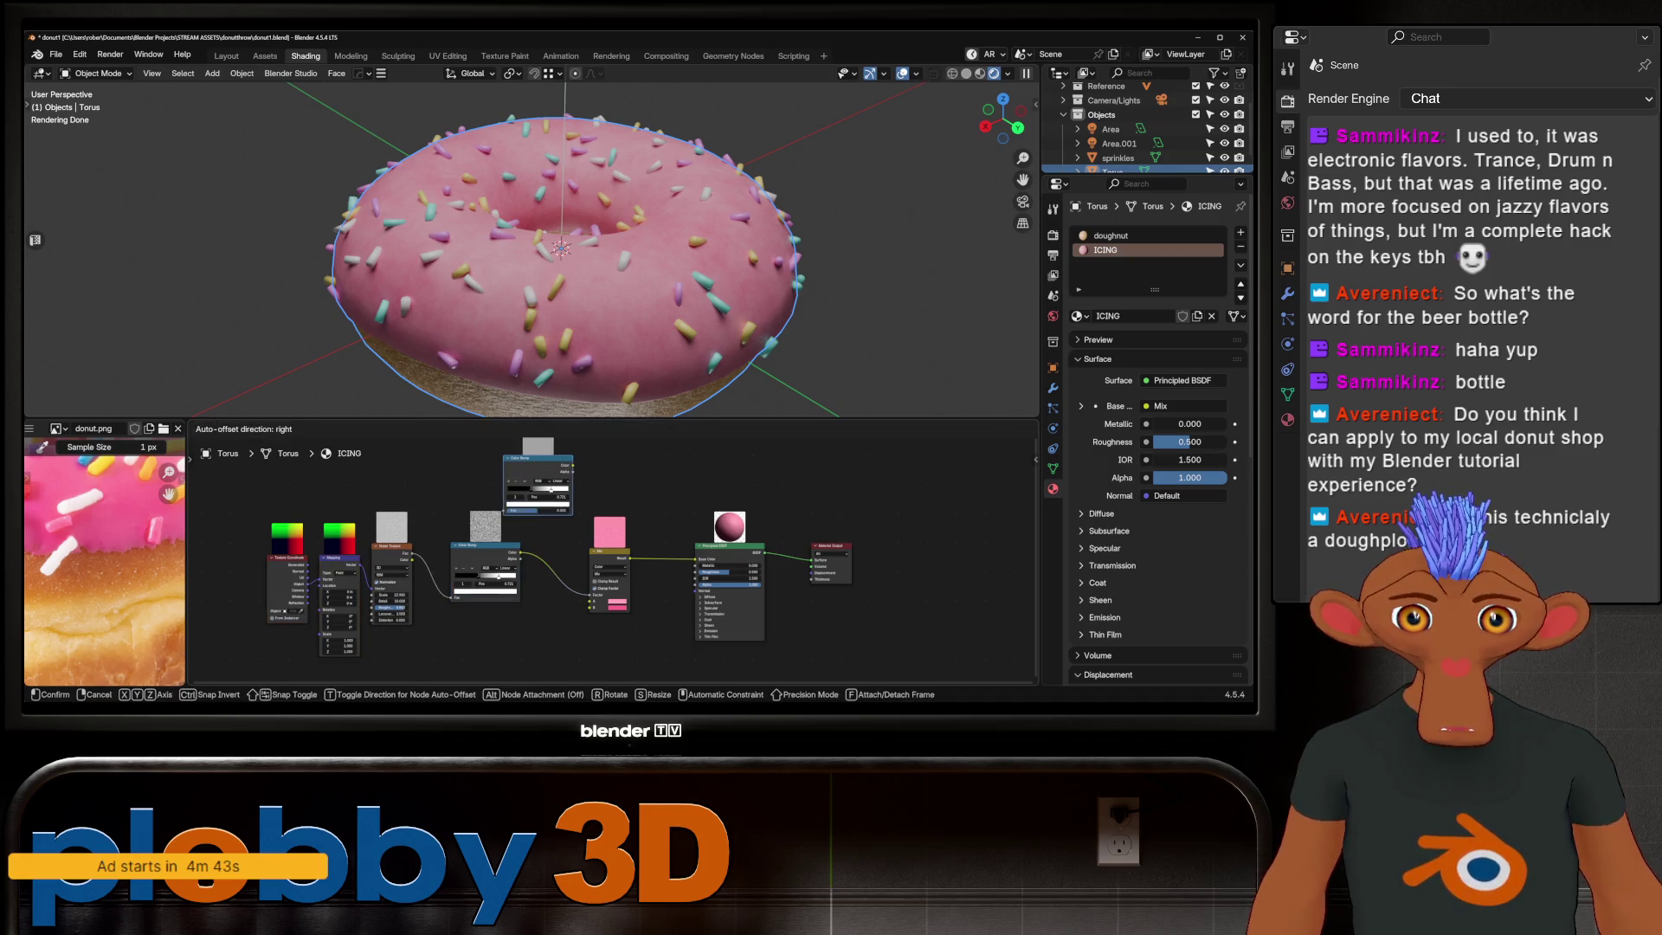
{"action": "scroll", "coordinate": [478, 527], "scroll_direction": "up", "scroll_amount": 2}
{"action": "mouse_move", "coordinate": [380, 568]}
{"action": "left_mouse_down"}
{"action": "mouse_move", "coordinate": [510, 481]}
{"action": "mouse_move", "coordinate": [524, 502]}
{"action": "left_mouse_up"}
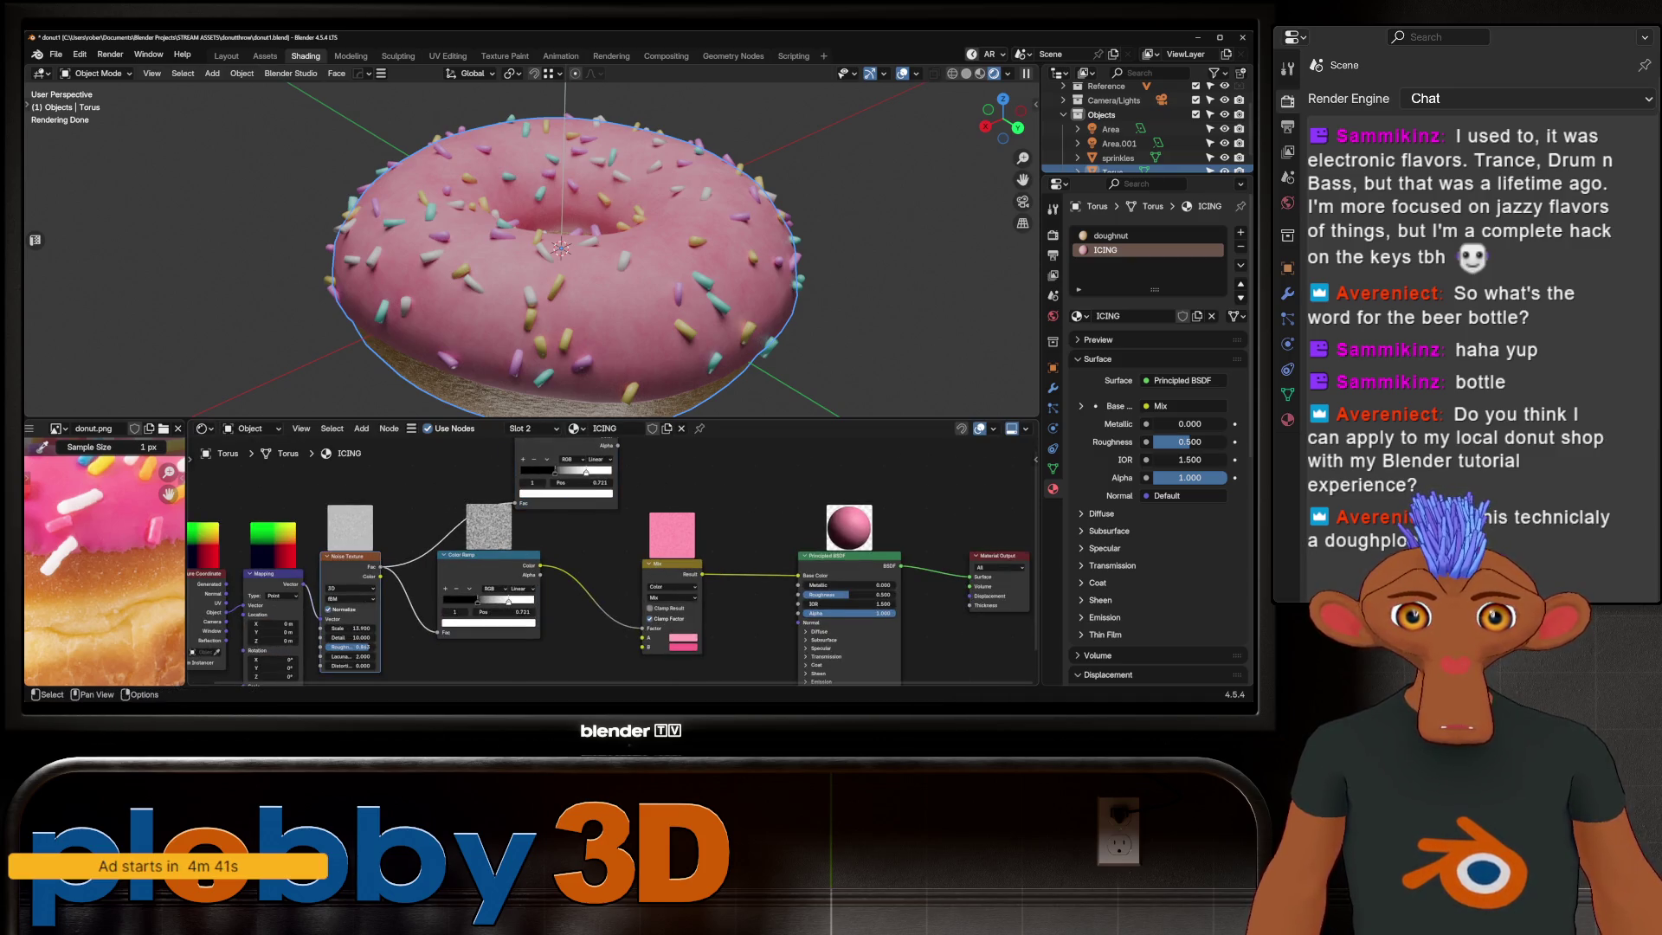
{"action": "scroll", "coordinate": [389, 588], "scroll_direction": "up", "scroll_amount": 2}
Step: Darken the new ramp's white stop to grey and wire its colour into the icing Roughness
{"action": "left_click", "coordinate": [552, 641]}
{"action": "left_click_drag", "start_coordinate": [546, 588], "coordinate": [545, 588]}
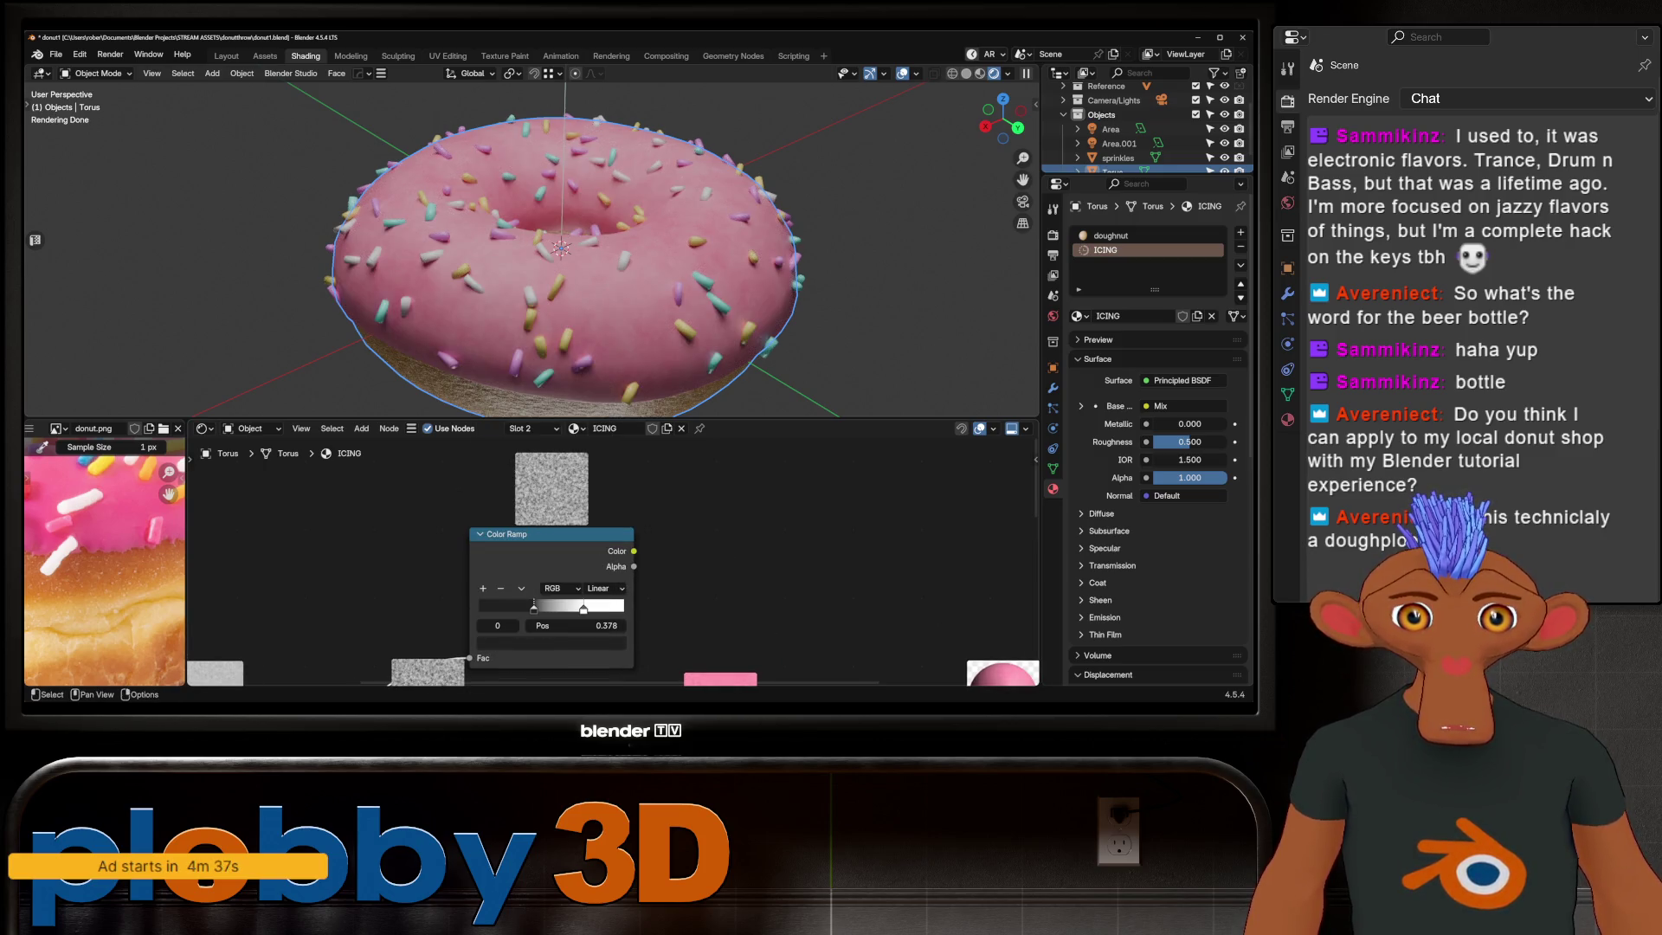
{"action": "left_click", "coordinate": [552, 641]}
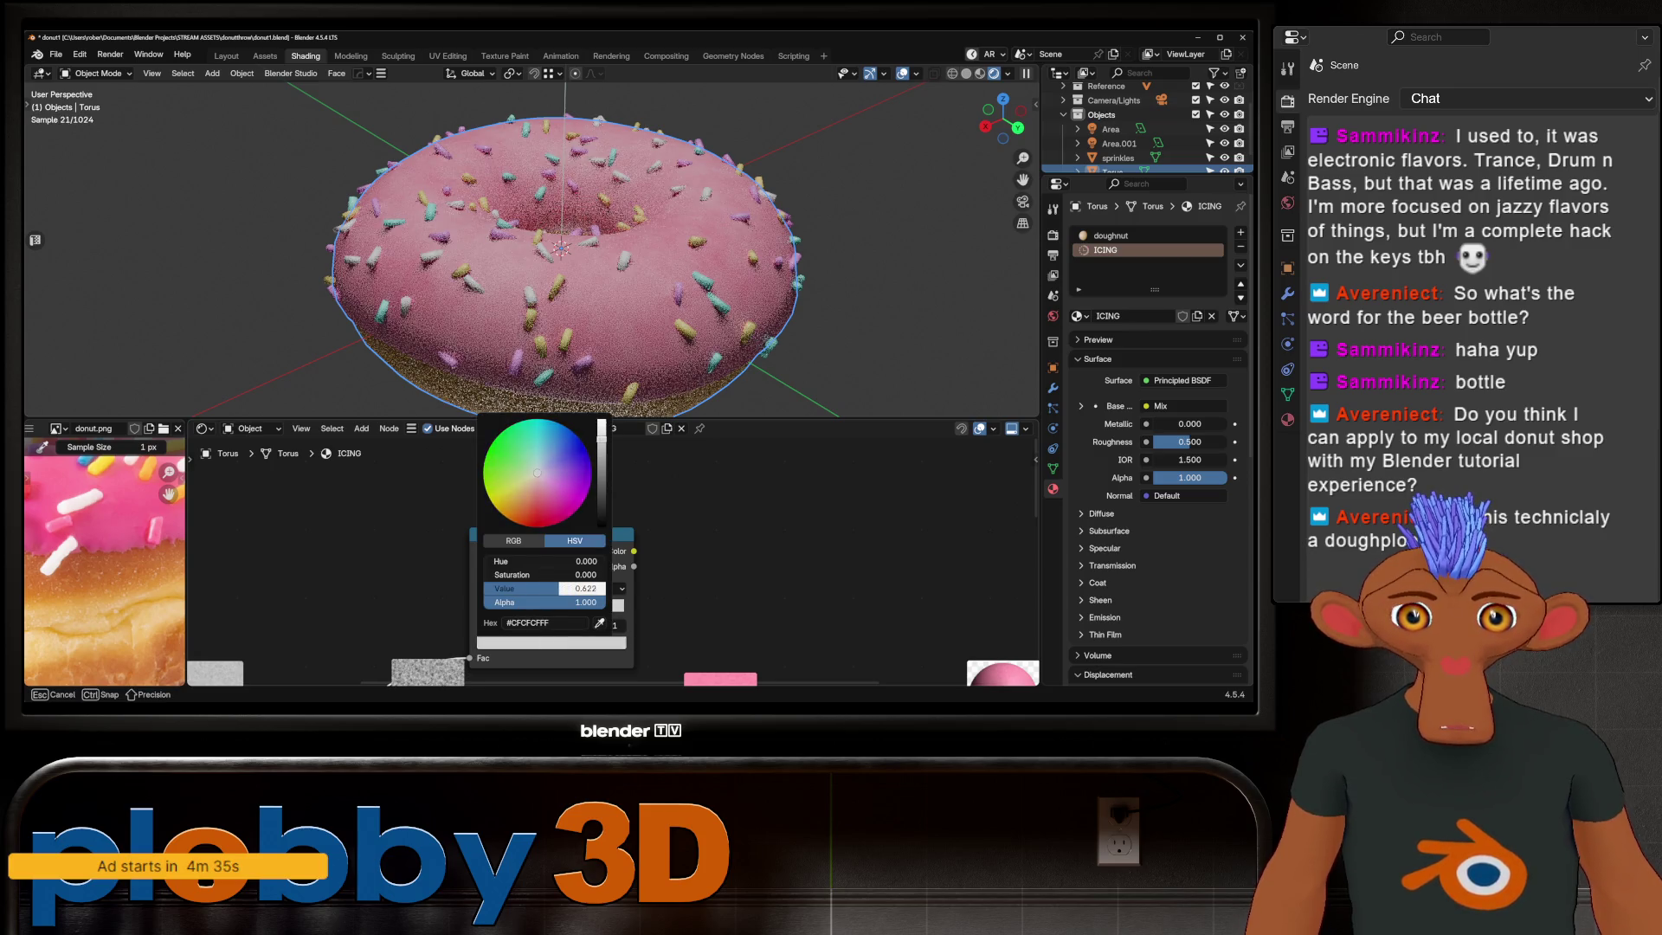
{"action": "left_click_drag", "start_coordinate": [546, 589], "coordinate": [514, 587]}
{"action": "scroll", "coordinate": [545, 588], "scroll_direction": "down", "scroll_amount": 2}
{"action": "scroll", "coordinate": [545, 587], "scroll_direction": "down", "scroll_amount": 2}
{"action": "scroll", "coordinate": [430, 519], "scroll_direction": "down", "scroll_amount": 2}
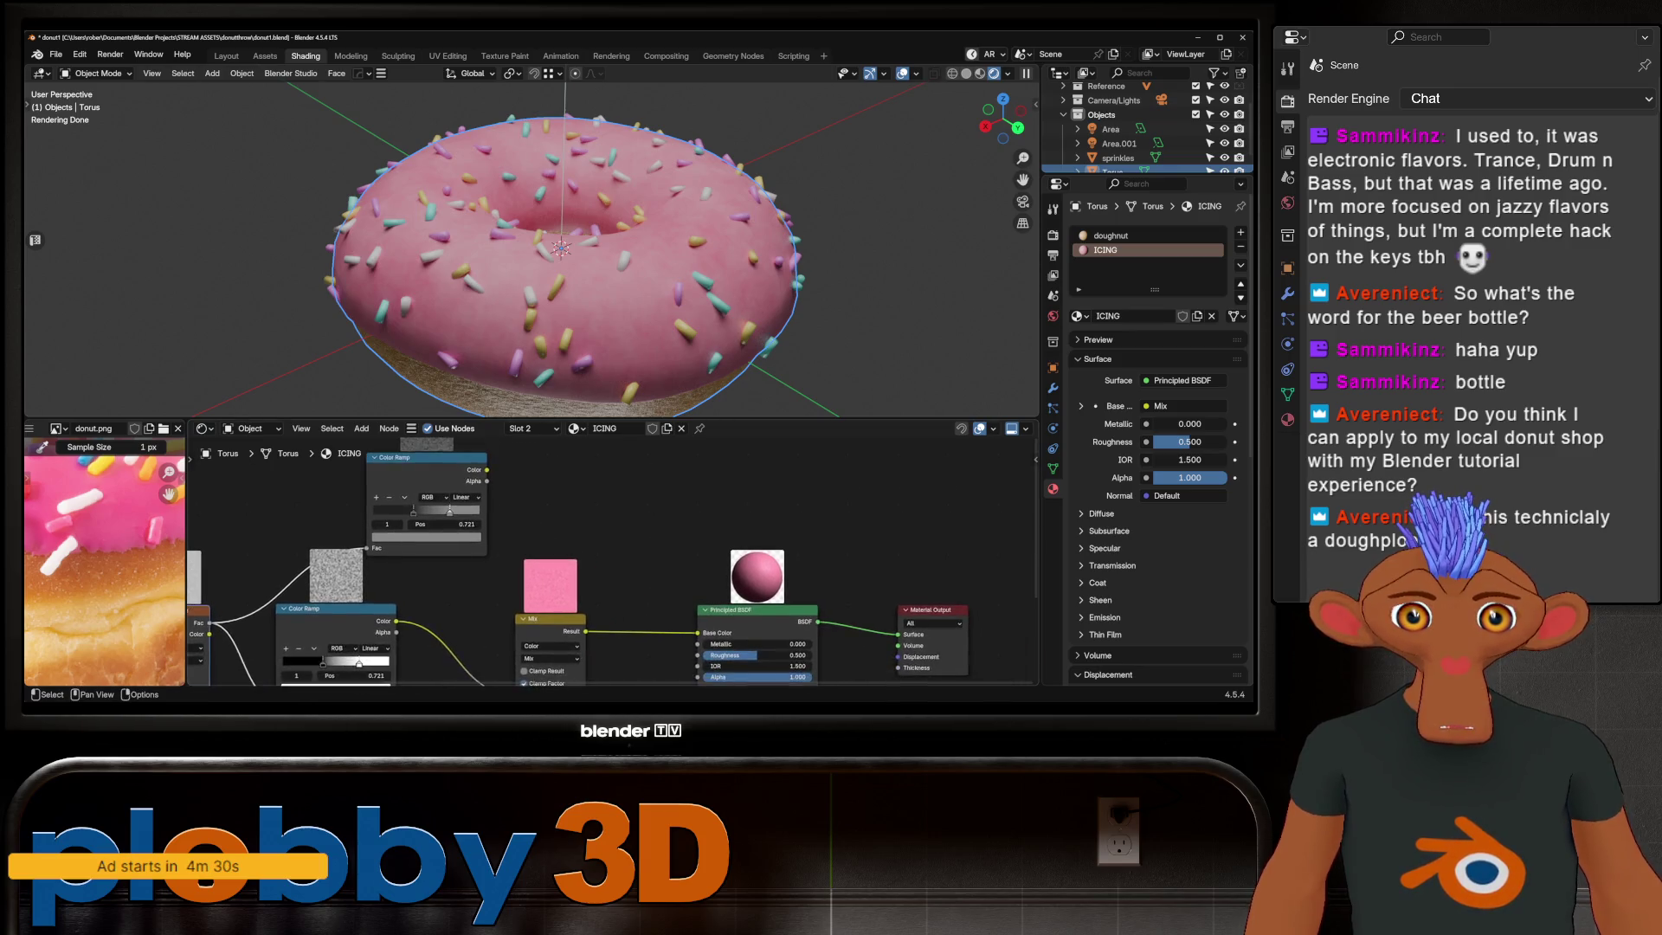
{"action": "left_click_drag", "start_coordinate": [516, 464], "coordinate": [684, 609]}
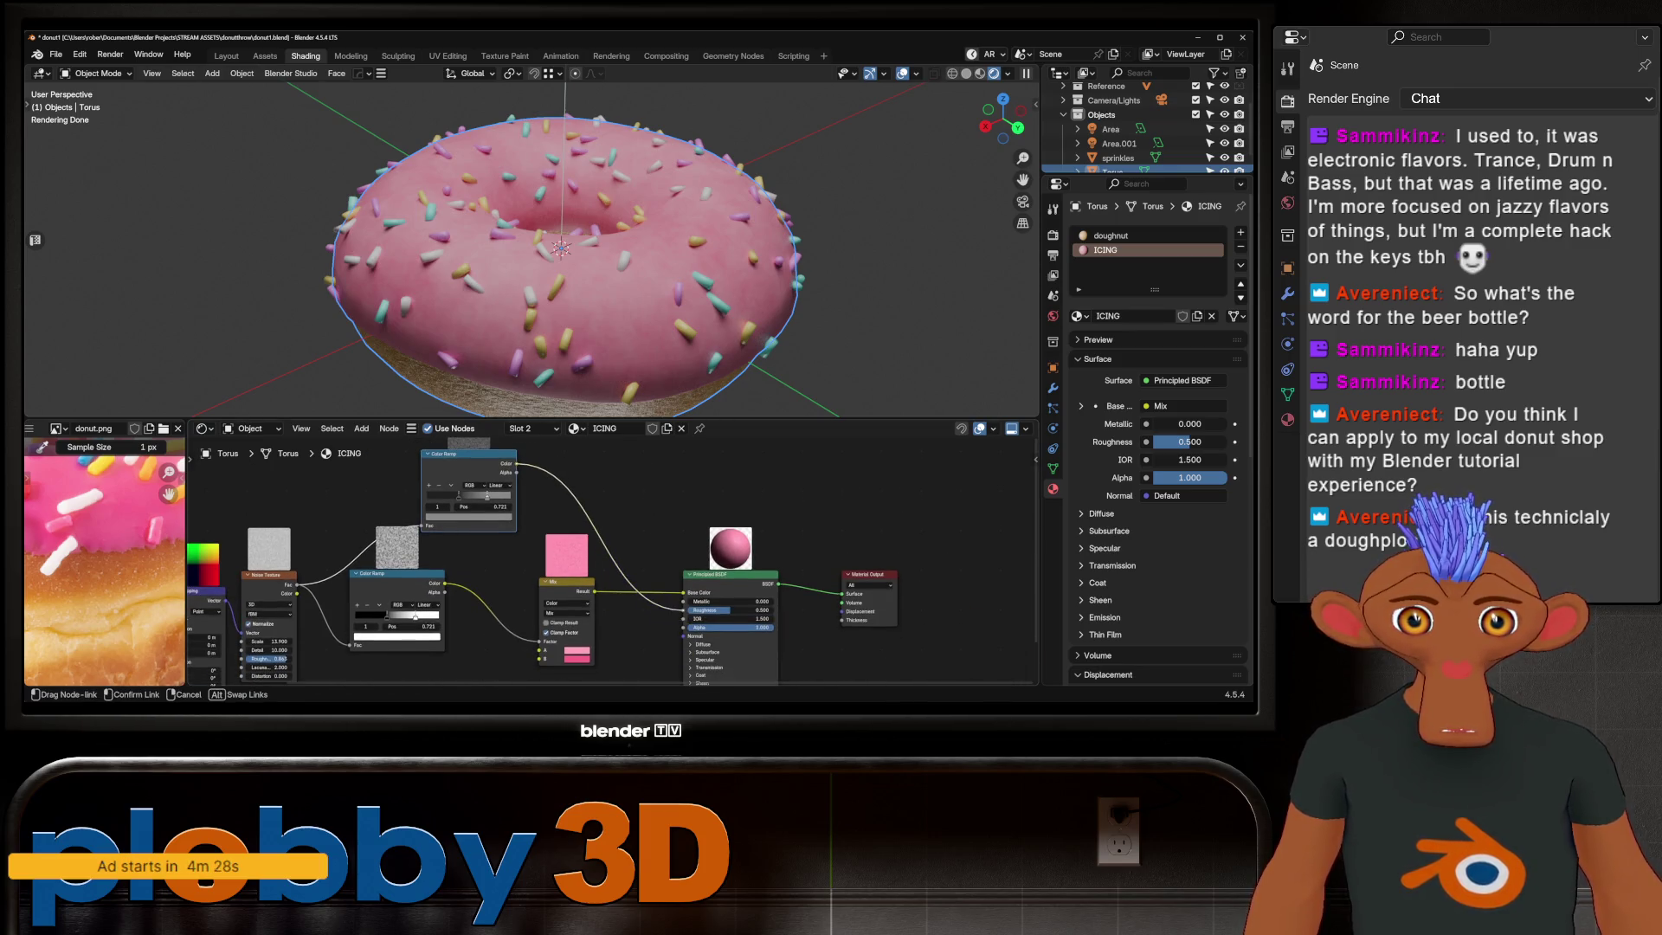
Step: Slide the roughness ramp stop to about 0.44 and move the Mix node aside for room
{"action": "middle_click_drag", "start_coordinate": [558, 287], "coordinate": [558, 208]}
{"action": "scroll", "coordinate": [510, 519], "scroll_direction": "up", "scroll_amount": 2}
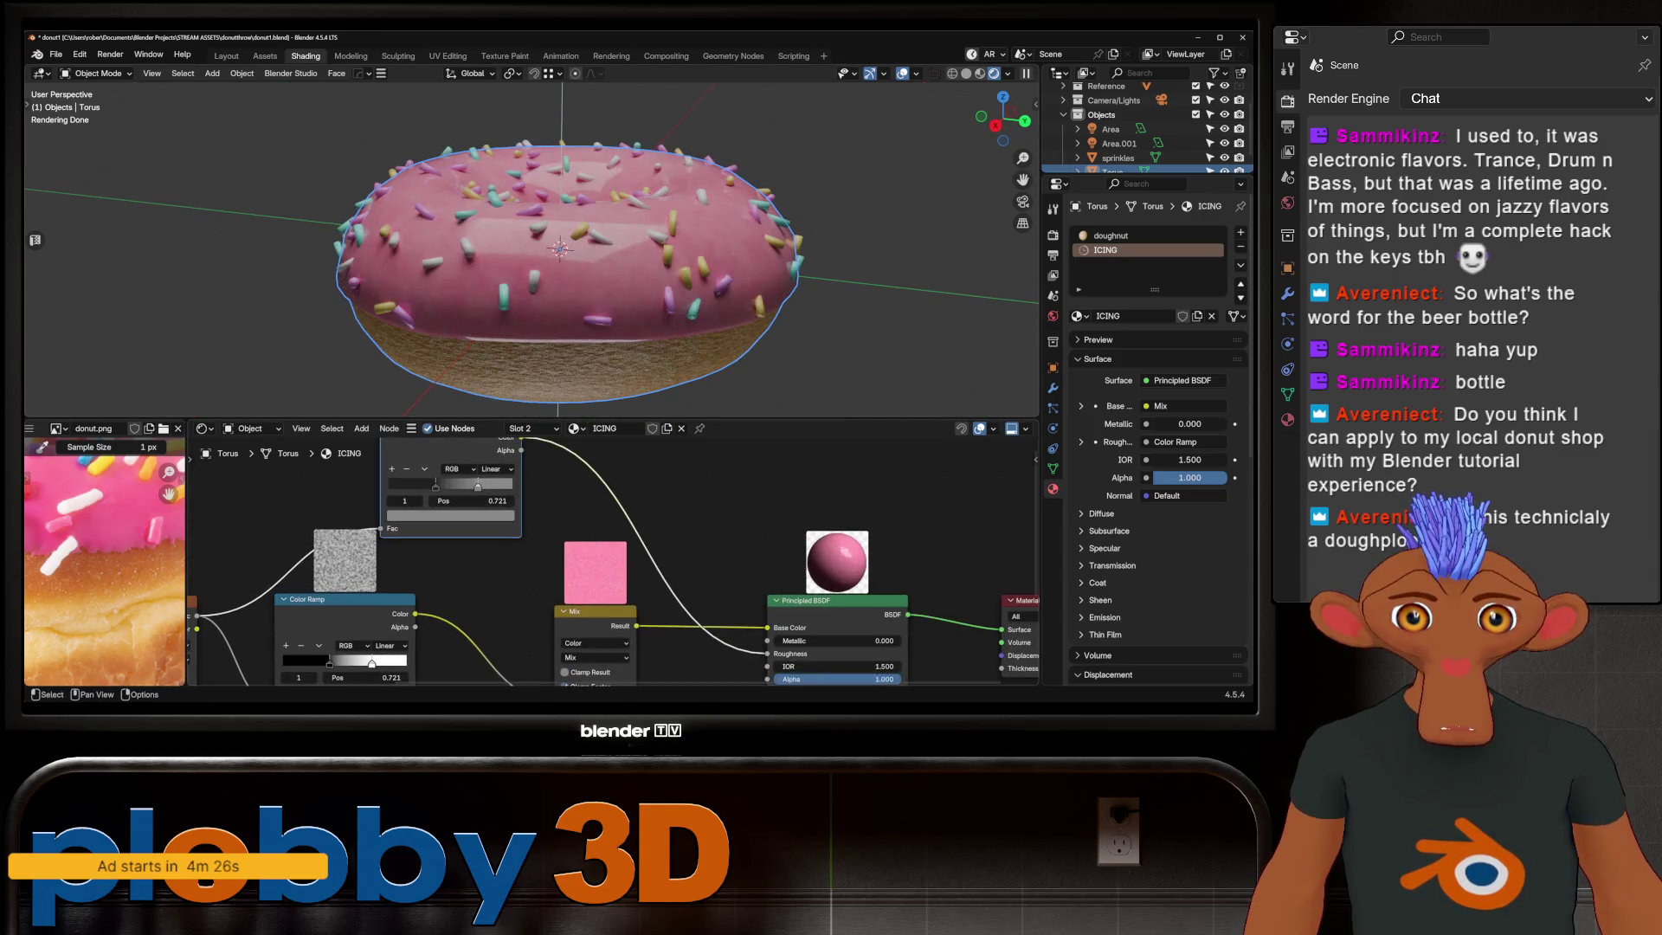
{"action": "left_click_drag", "start_coordinate": [477, 488], "coordinate": [445, 487]}
{"action": "scroll", "coordinate": [558, 259], "scroll_direction": "up", "scroll_amount": 1}
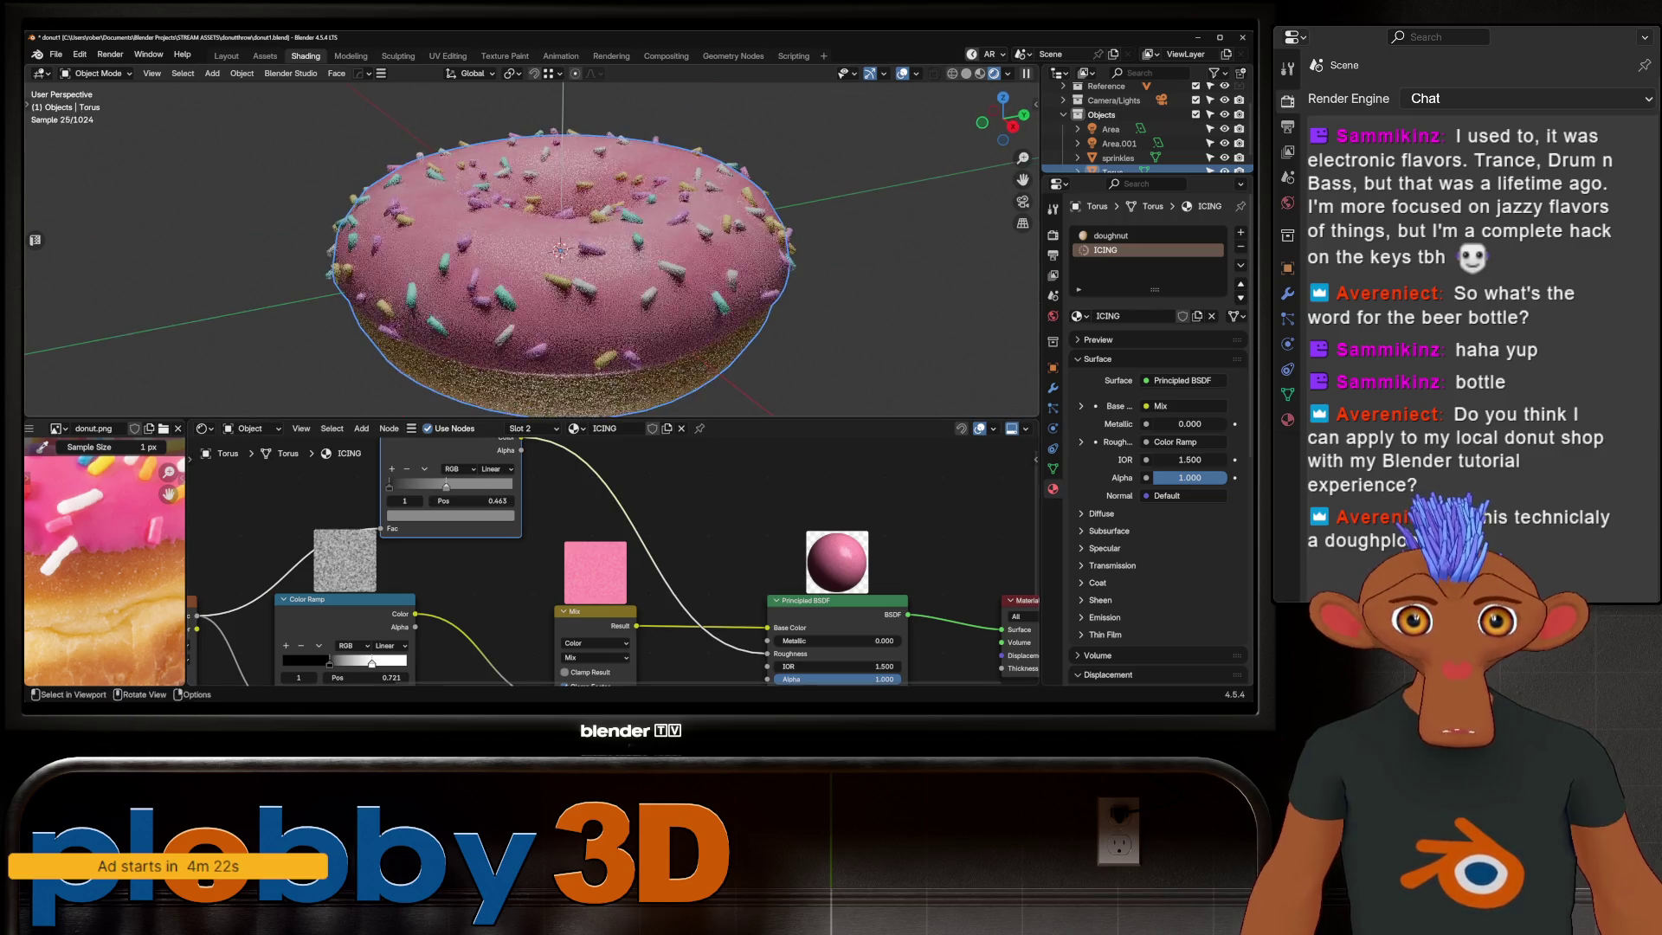
{"action": "scroll", "coordinate": [559, 260], "scroll_direction": "down", "scroll_amount": 4}
{"action": "middle_click_drag", "start_coordinate": [558, 261], "coordinate": [558, 326]}
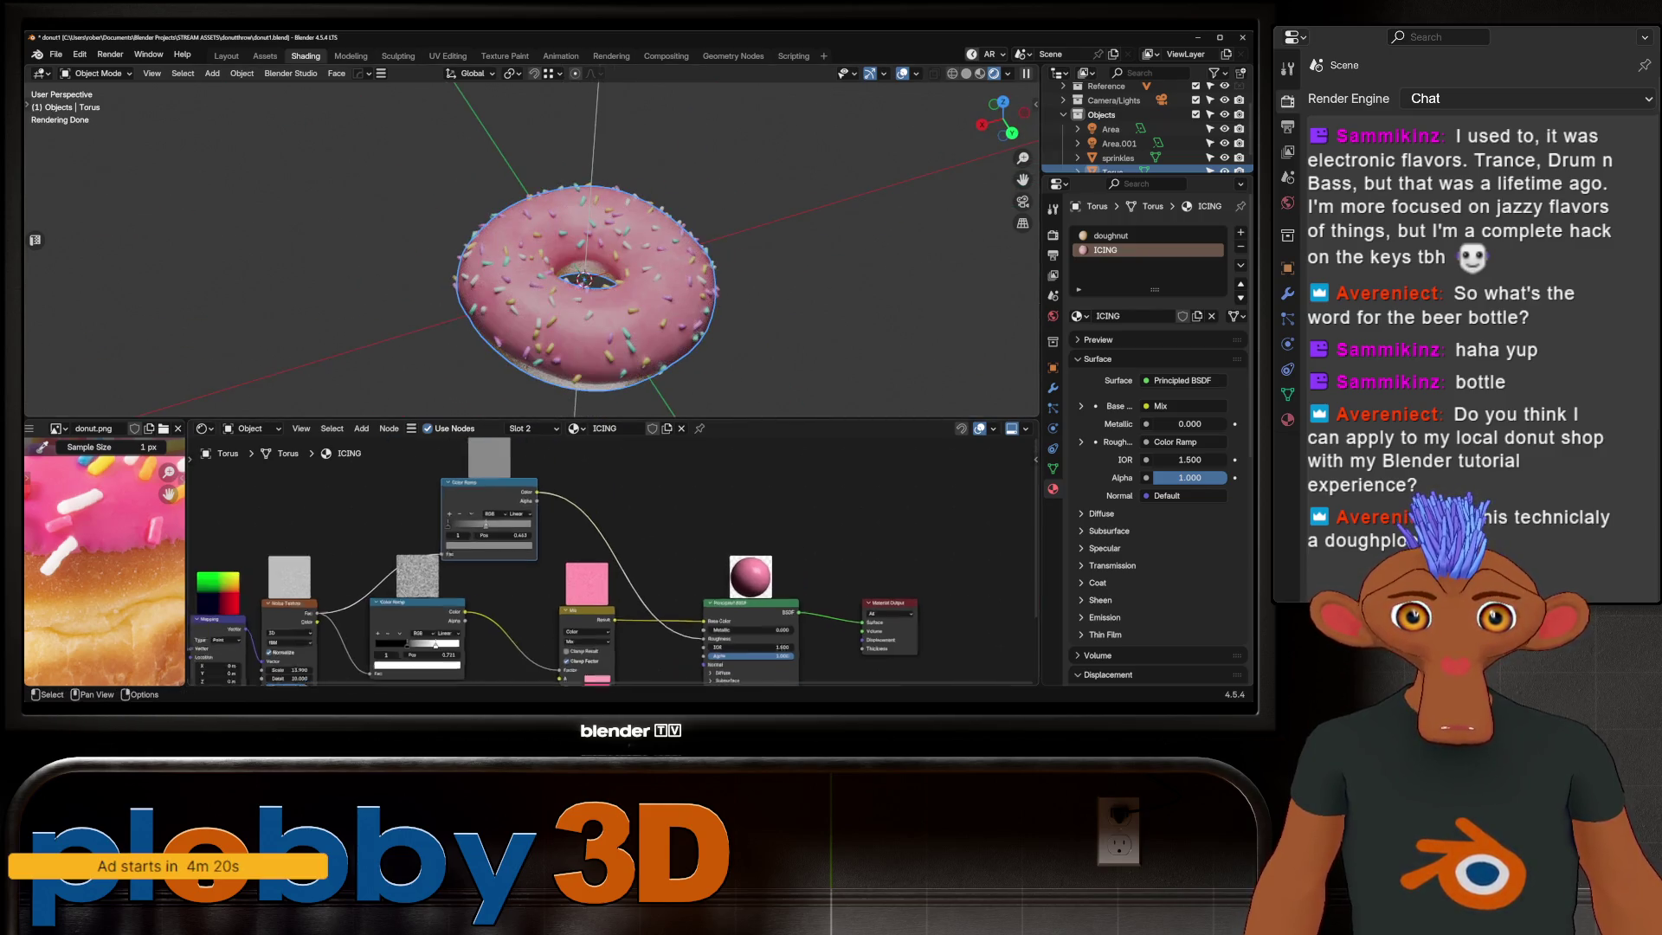
{"action": "middle_click_drag", "start_coordinate": [585, 261], "coordinate": [585, 208]}
{"action": "scroll", "coordinate": [324, 451], "scroll_direction": "up", "scroll_amount": 2}
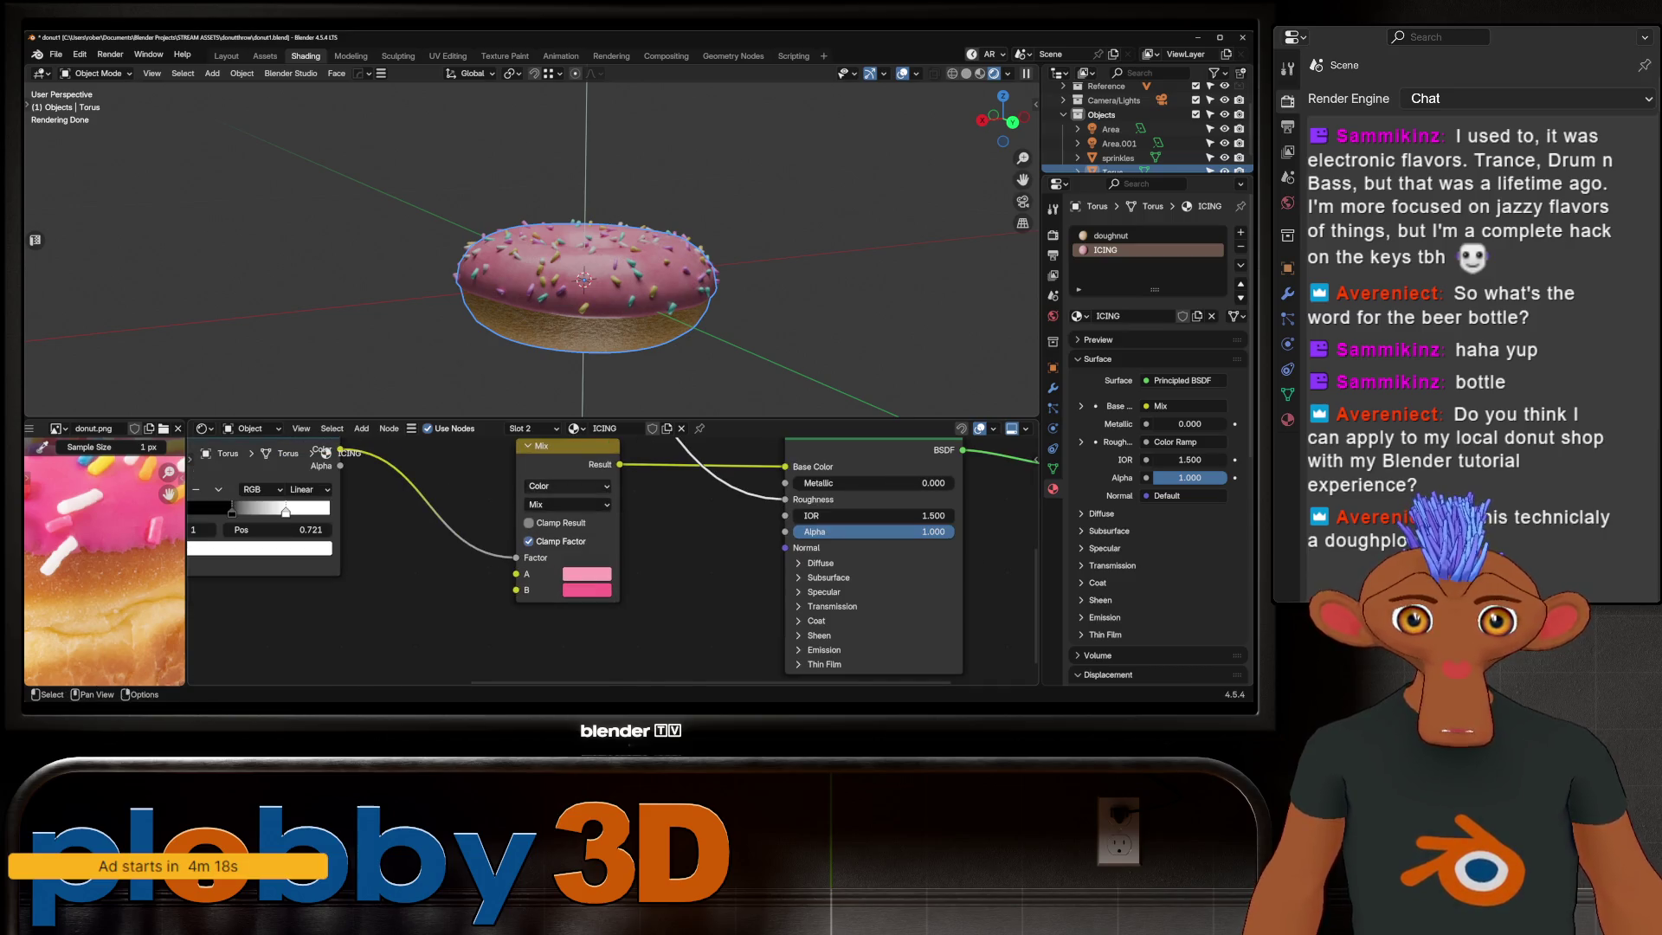
{"action": "left_click_drag", "start_coordinate": [558, 445], "coordinate": [461, 499]}
{"action": "key", "text": "shift+a"}
{"action": "type", "text": "HUE"}
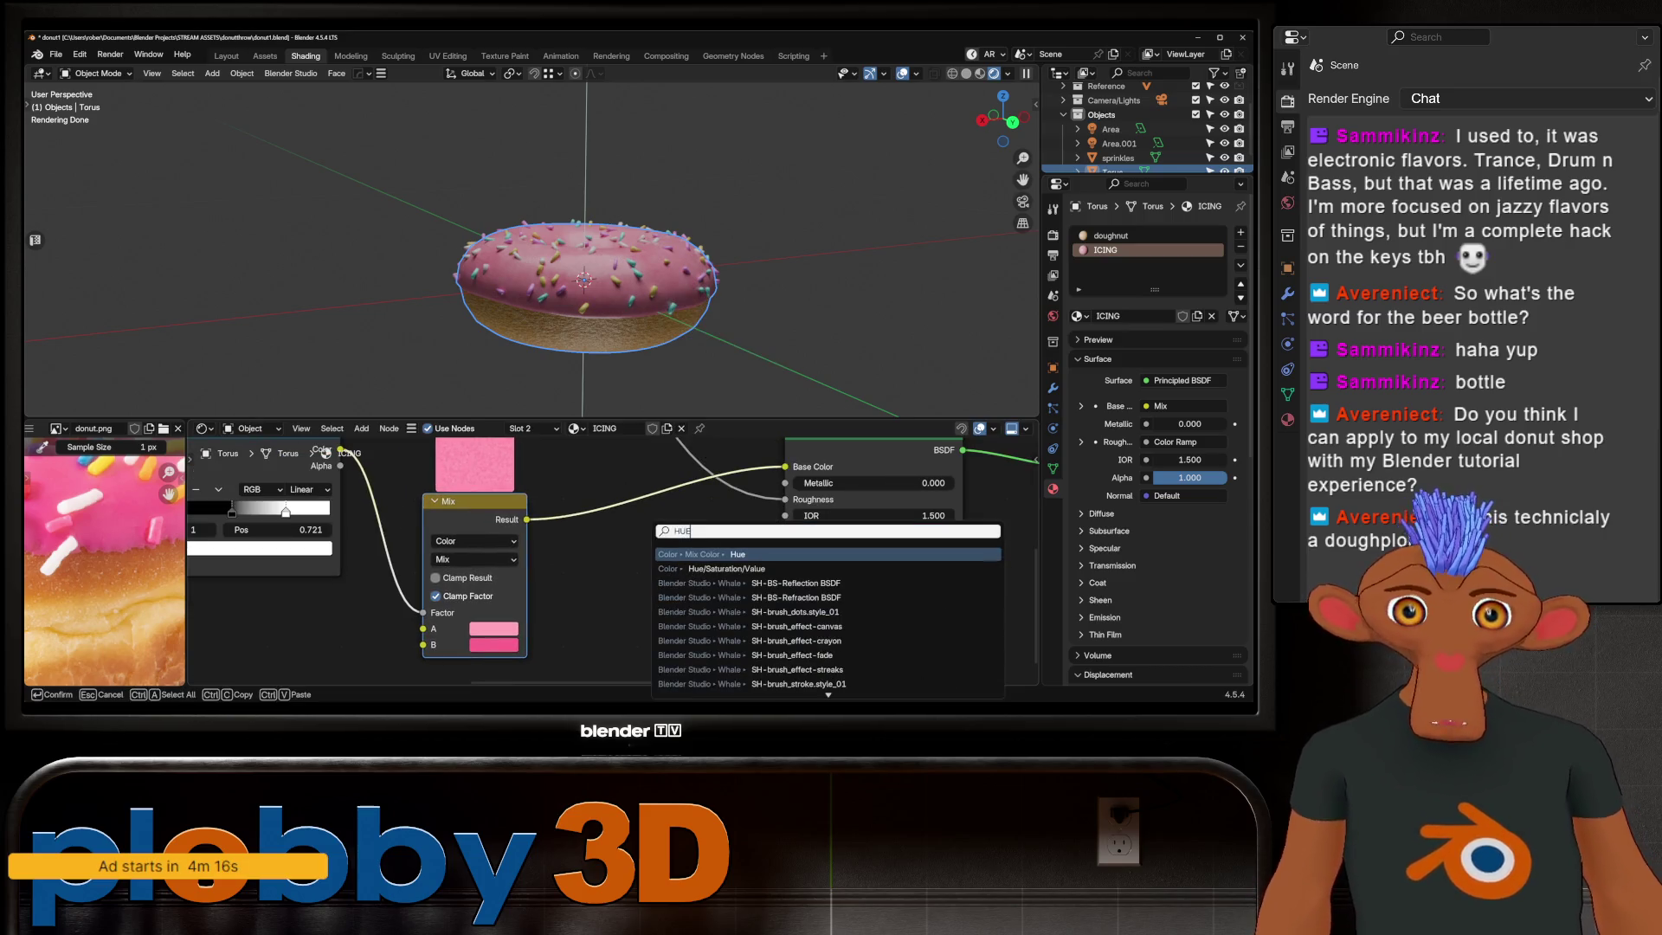
Step: Add a Hue/Saturation/Value node and drop it on the Mix→BSDF link
{"action": "left_click", "coordinate": [714, 569]}
{"action": "left_click", "coordinate": [617, 546]}
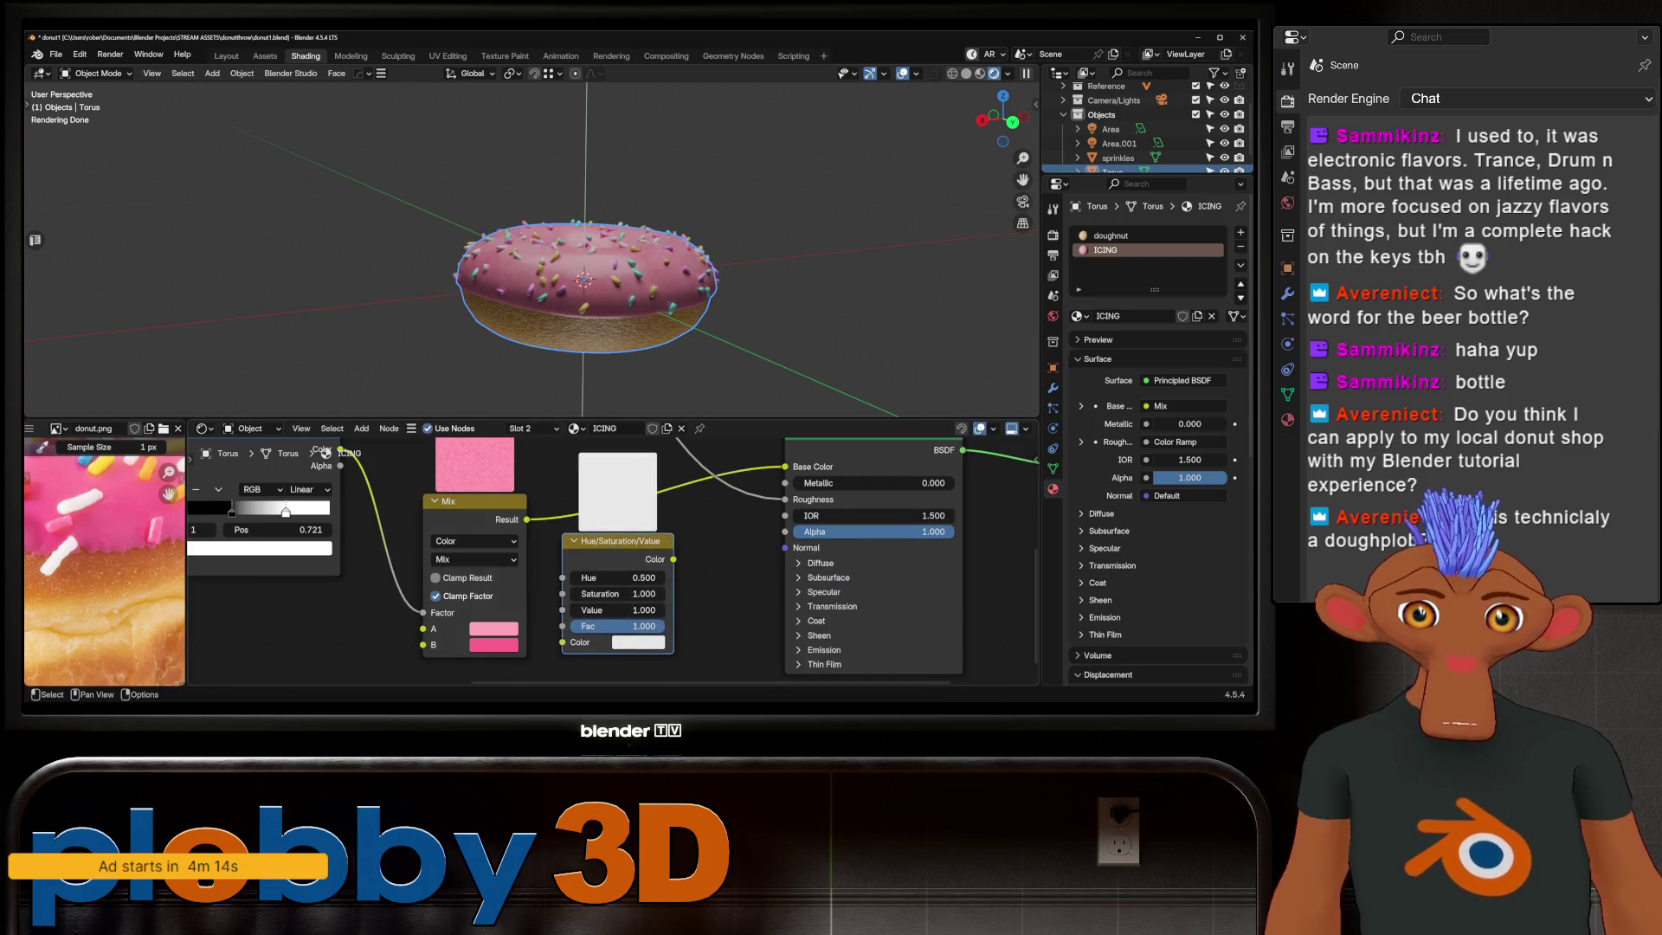
{"action": "mouse_move", "coordinate": [617, 540]}
{"action": "left_mouse_down"}
{"action": "mouse_move", "coordinate": [612, 491]}
{"action": "mouse_move", "coordinate": [642, 526]}
{"action": "left_mouse_up"}
{"action": "scroll", "coordinate": [533, 247], "scroll_direction": "up", "scroll_amount": 5}
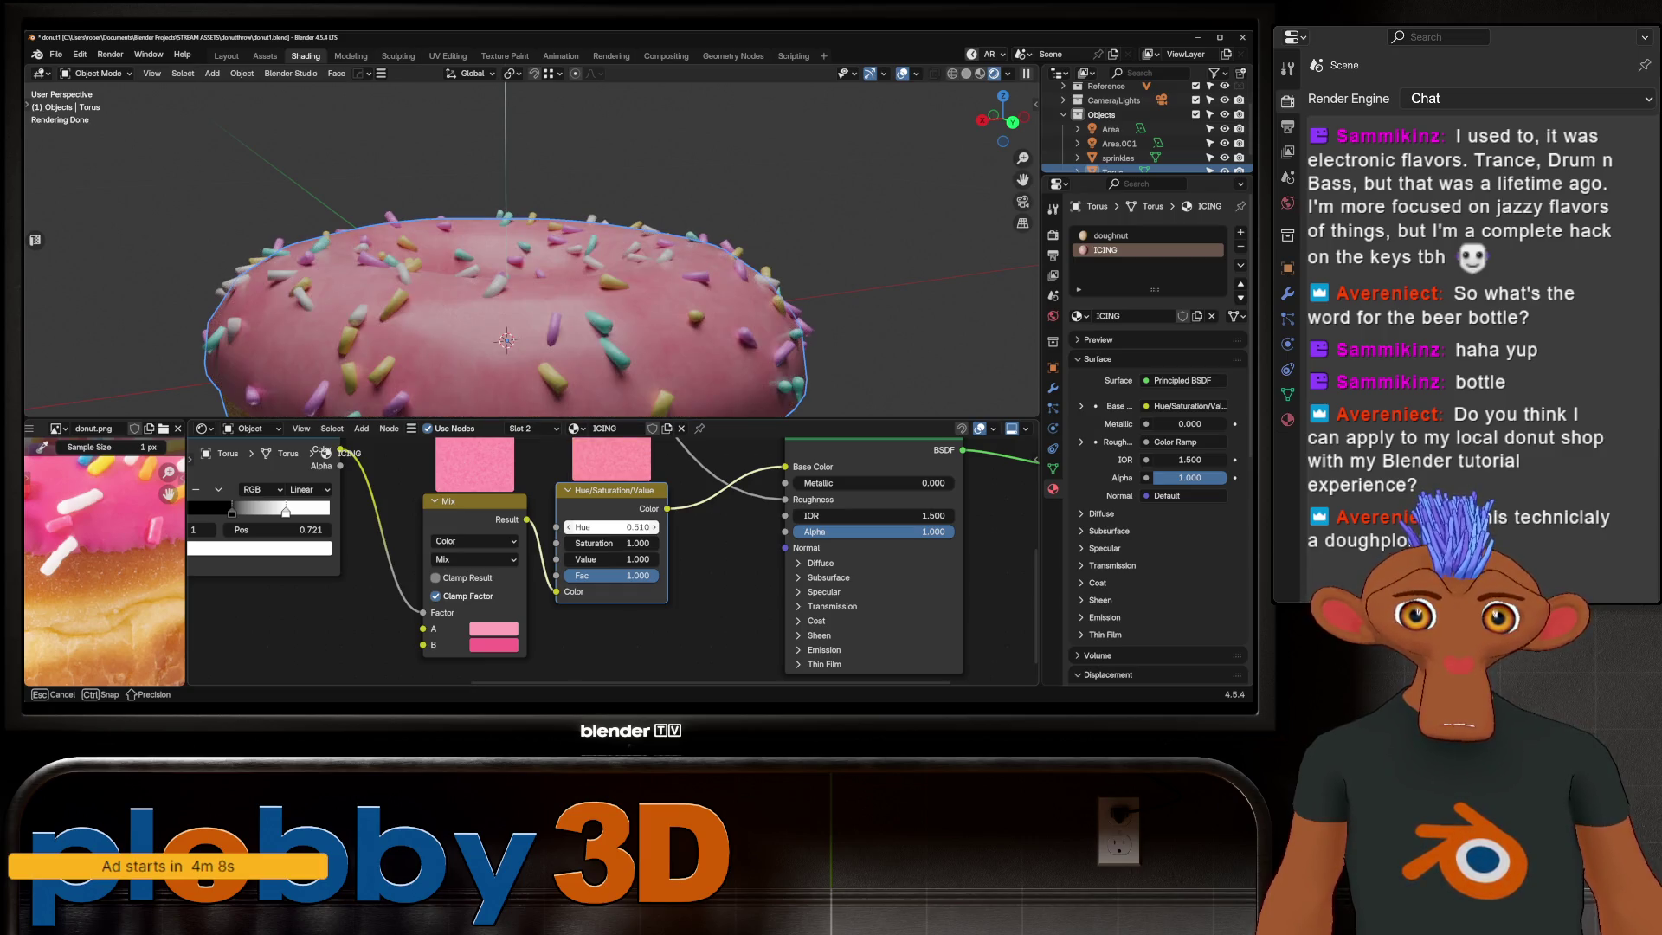
Step: Set the icing hue shift to 0.460, then select the sprinkles object
{"action": "key", "text": "Escape"}
{"action": "left_click_drag", "start_coordinate": [610, 526], "coordinate": [613, 526]}
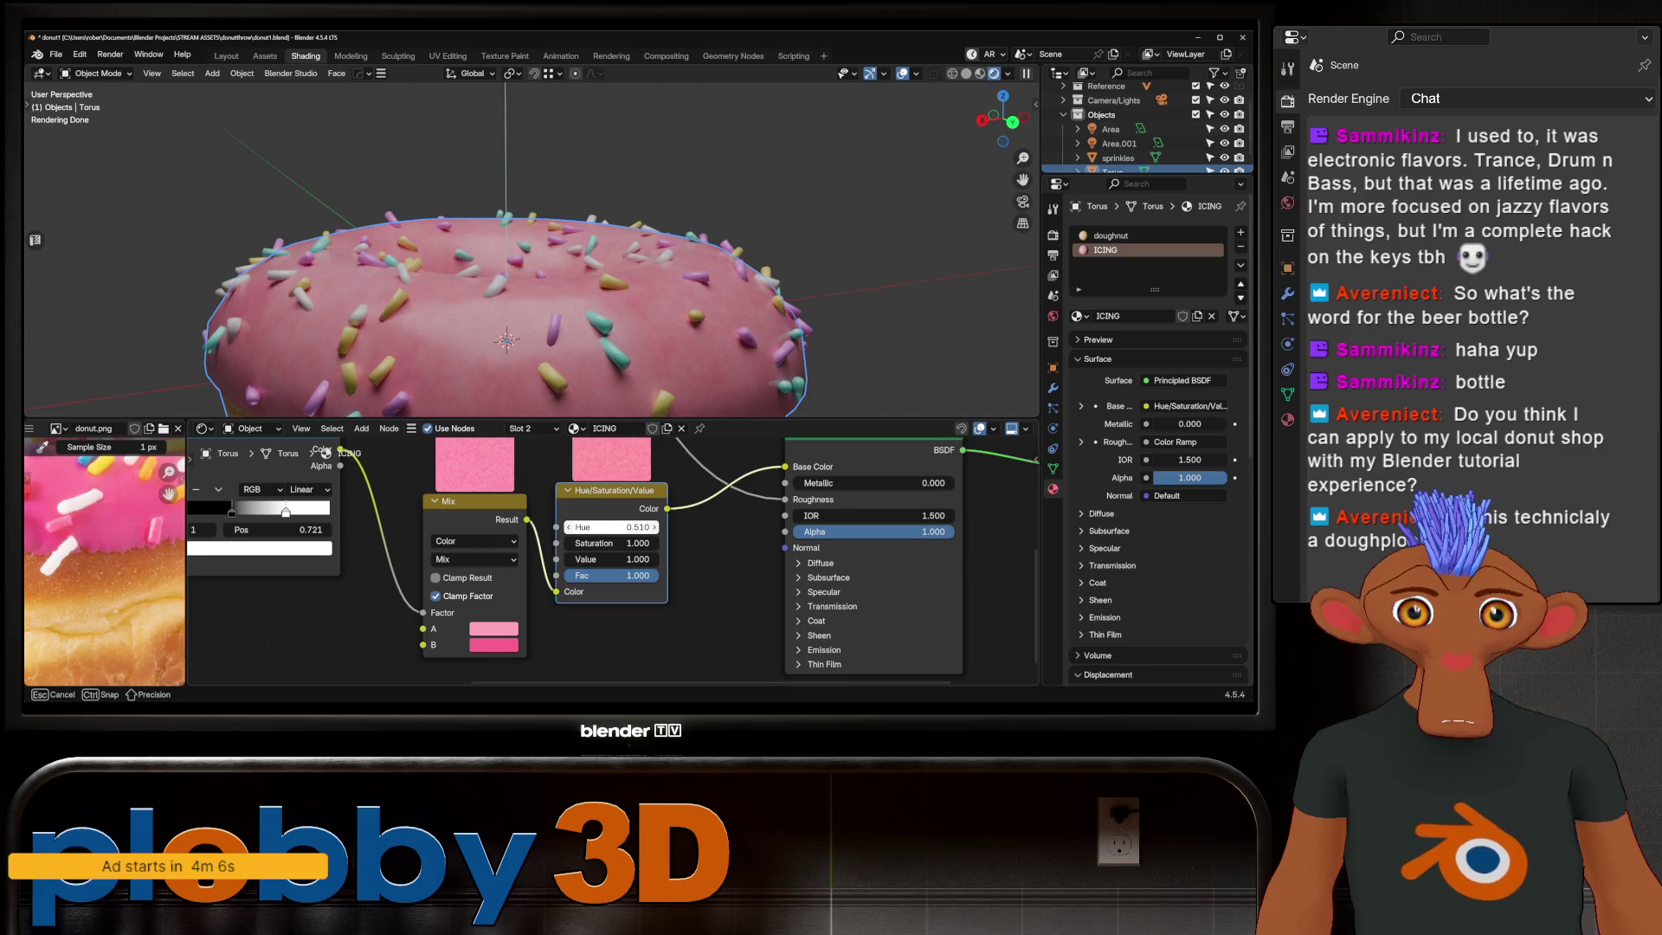
{"action": "key", "text": "Return"}
{"action": "left_click_drag", "start_coordinate": [610, 525], "coordinate": [587, 527]}
{"action": "scroll", "coordinate": [559, 299], "scroll_direction": "down", "scroll_amount": 5}
{"action": "mouse_move", "coordinate": [558, 299]}
{"action": "middle_mouse_down"}
{"action": "mouse_move", "coordinate": [571, 324]}
{"action": "mouse_move", "coordinate": [559, 247]}
{"action": "middle_mouse_up"}
{"action": "scroll", "coordinate": [558, 299], "scroll_direction": "up", "scroll_amount": 4}
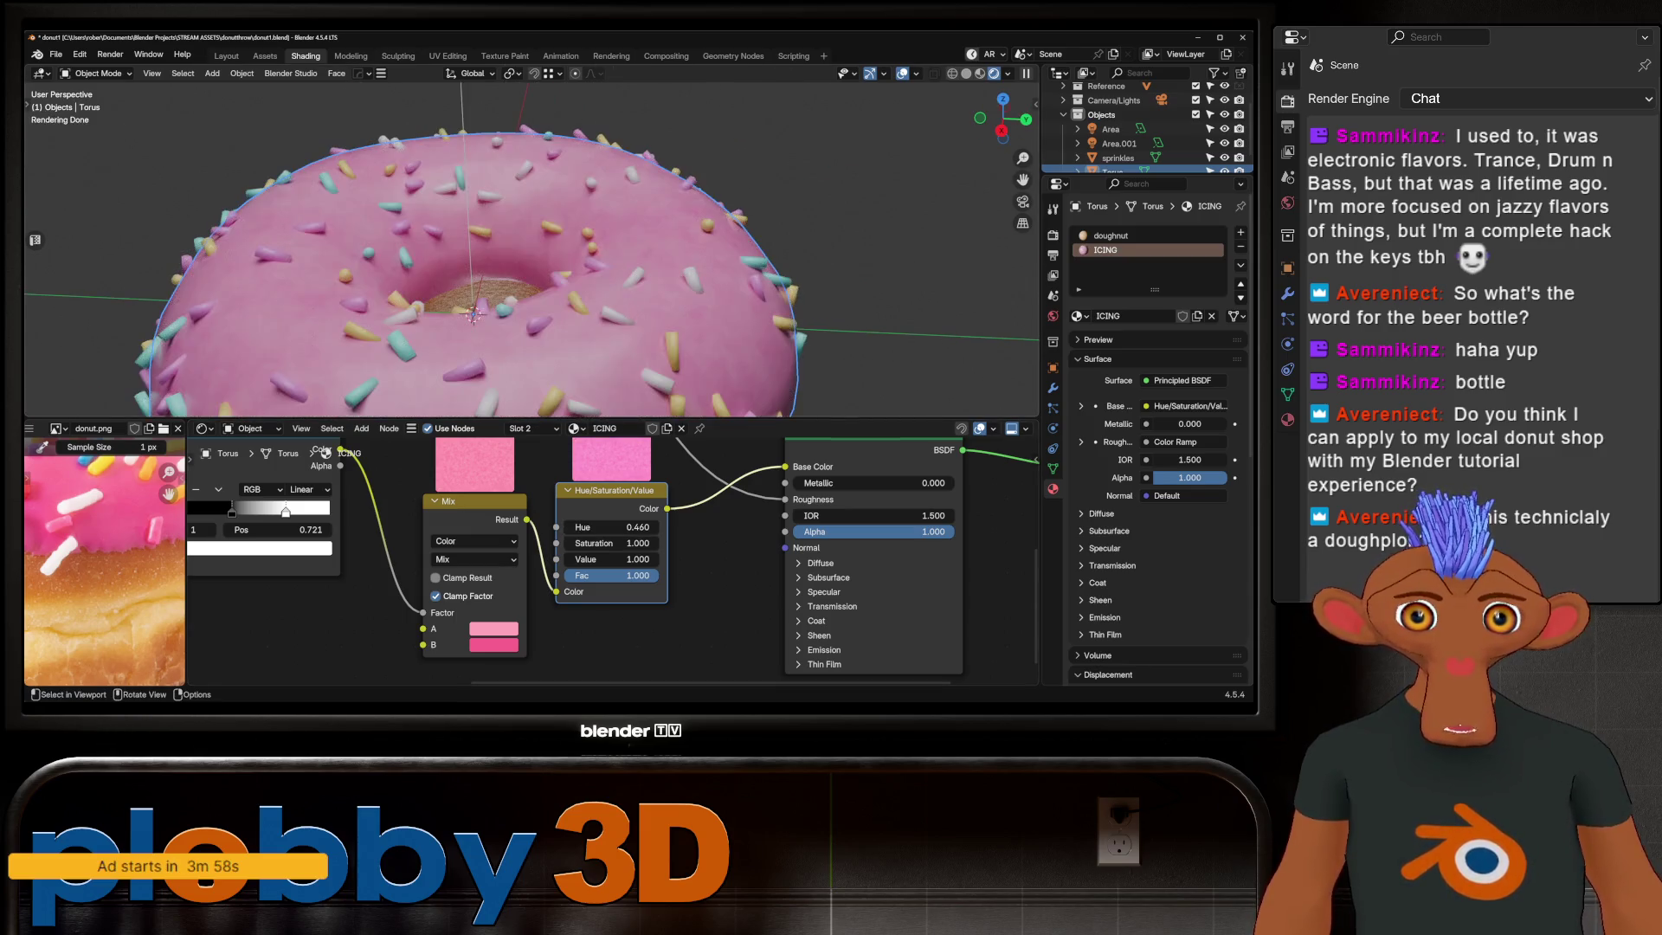
{"action": "left_click", "coordinate": [345, 396]}
Step: Select the dough torus and set one Bump node's strength to 1.000, leaving the other at 0.598
{"action": "key", "text": "Tab"}
{"action": "scroll", "coordinate": [351, 406], "scroll_direction": "down", "scroll_amount": 3}
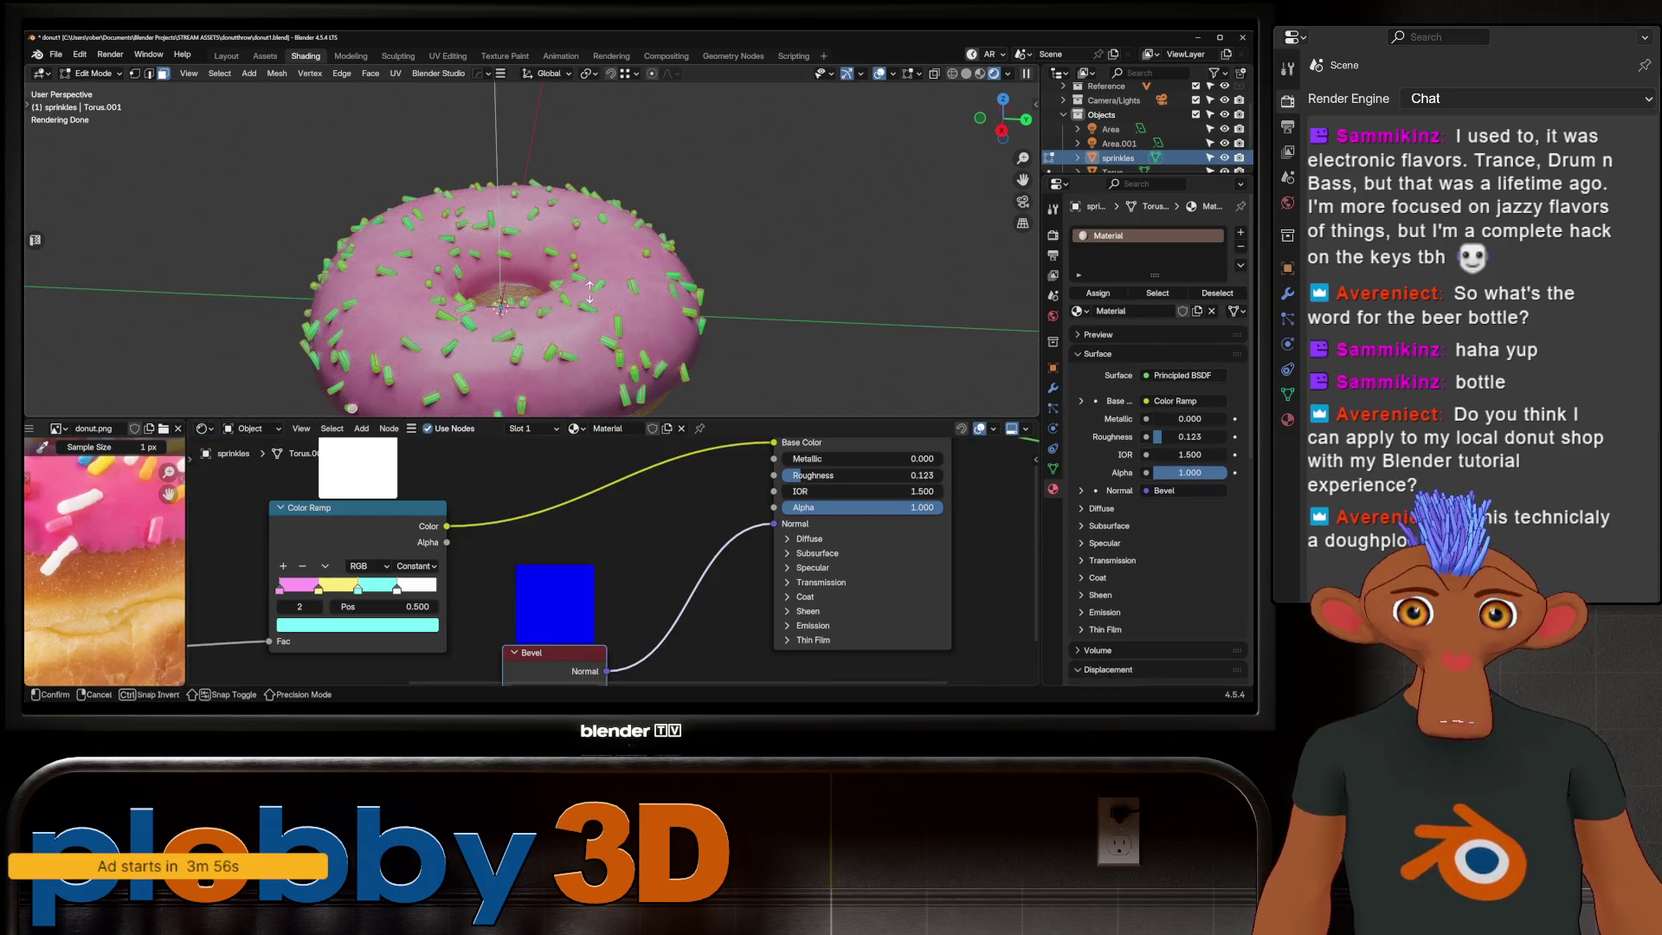
{"action": "key", "text": "Tab"}
{"action": "scroll", "coordinate": [351, 406], "scroll_direction": "down", "scroll_amount": 3}
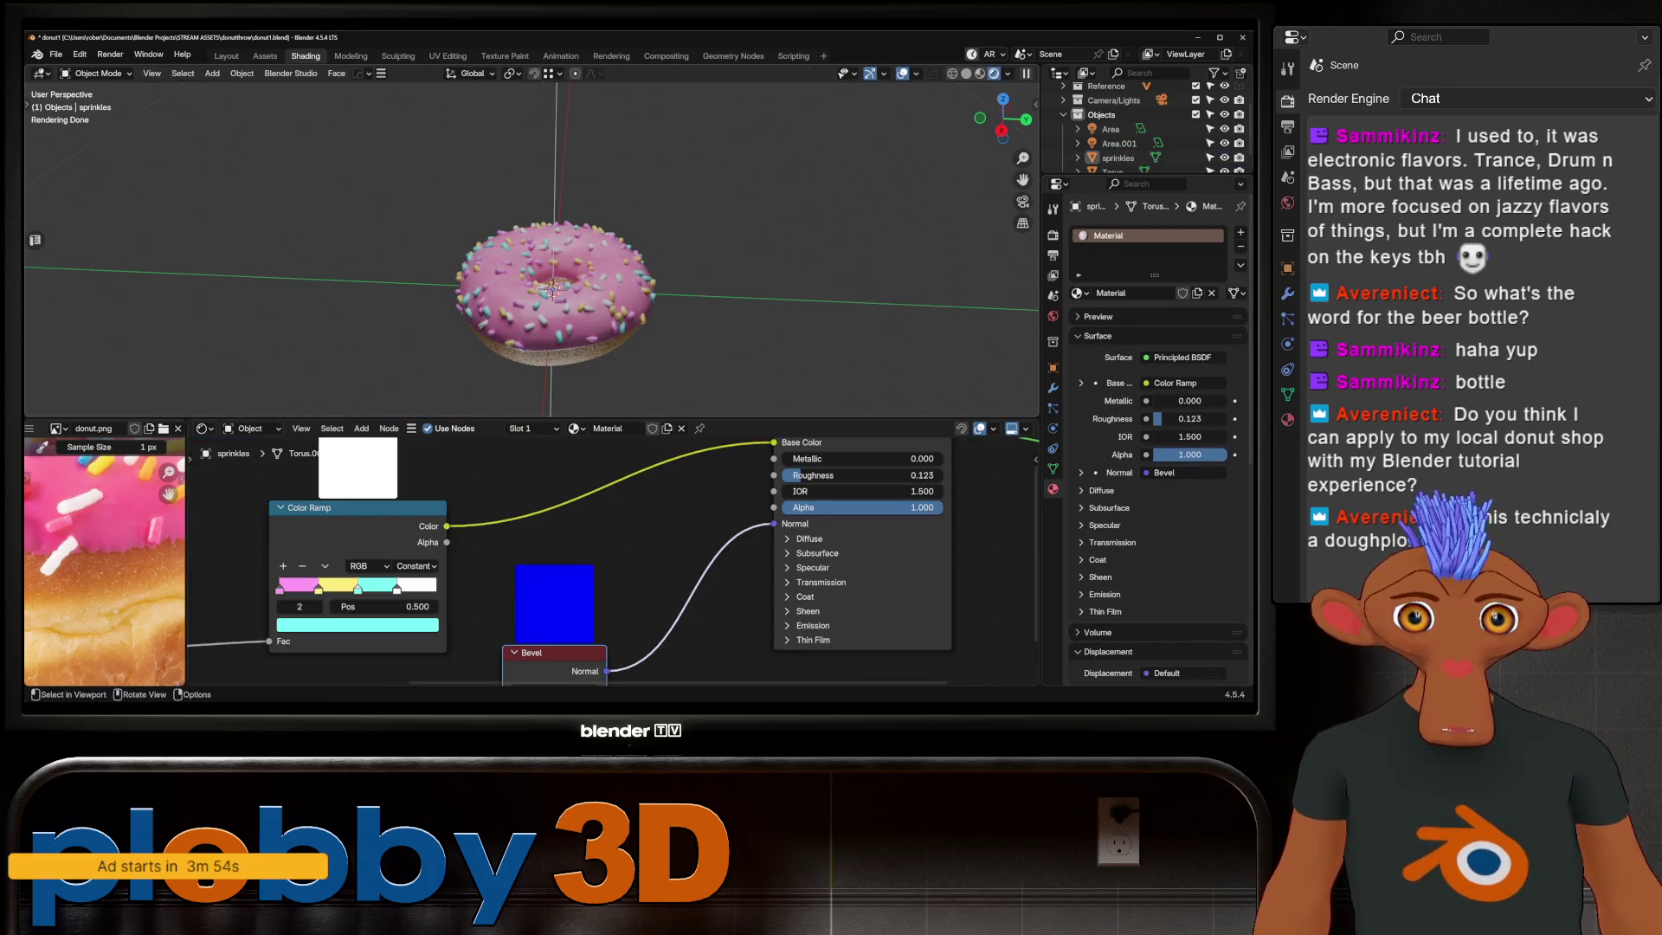
{"action": "scroll", "coordinate": [555, 285], "scroll_direction": "up", "scroll_amount": 3}
{"action": "middle_click_drag", "start_coordinate": [554, 286], "coordinate": [555, 247]}
{"action": "left_click", "coordinate": [546, 325]}
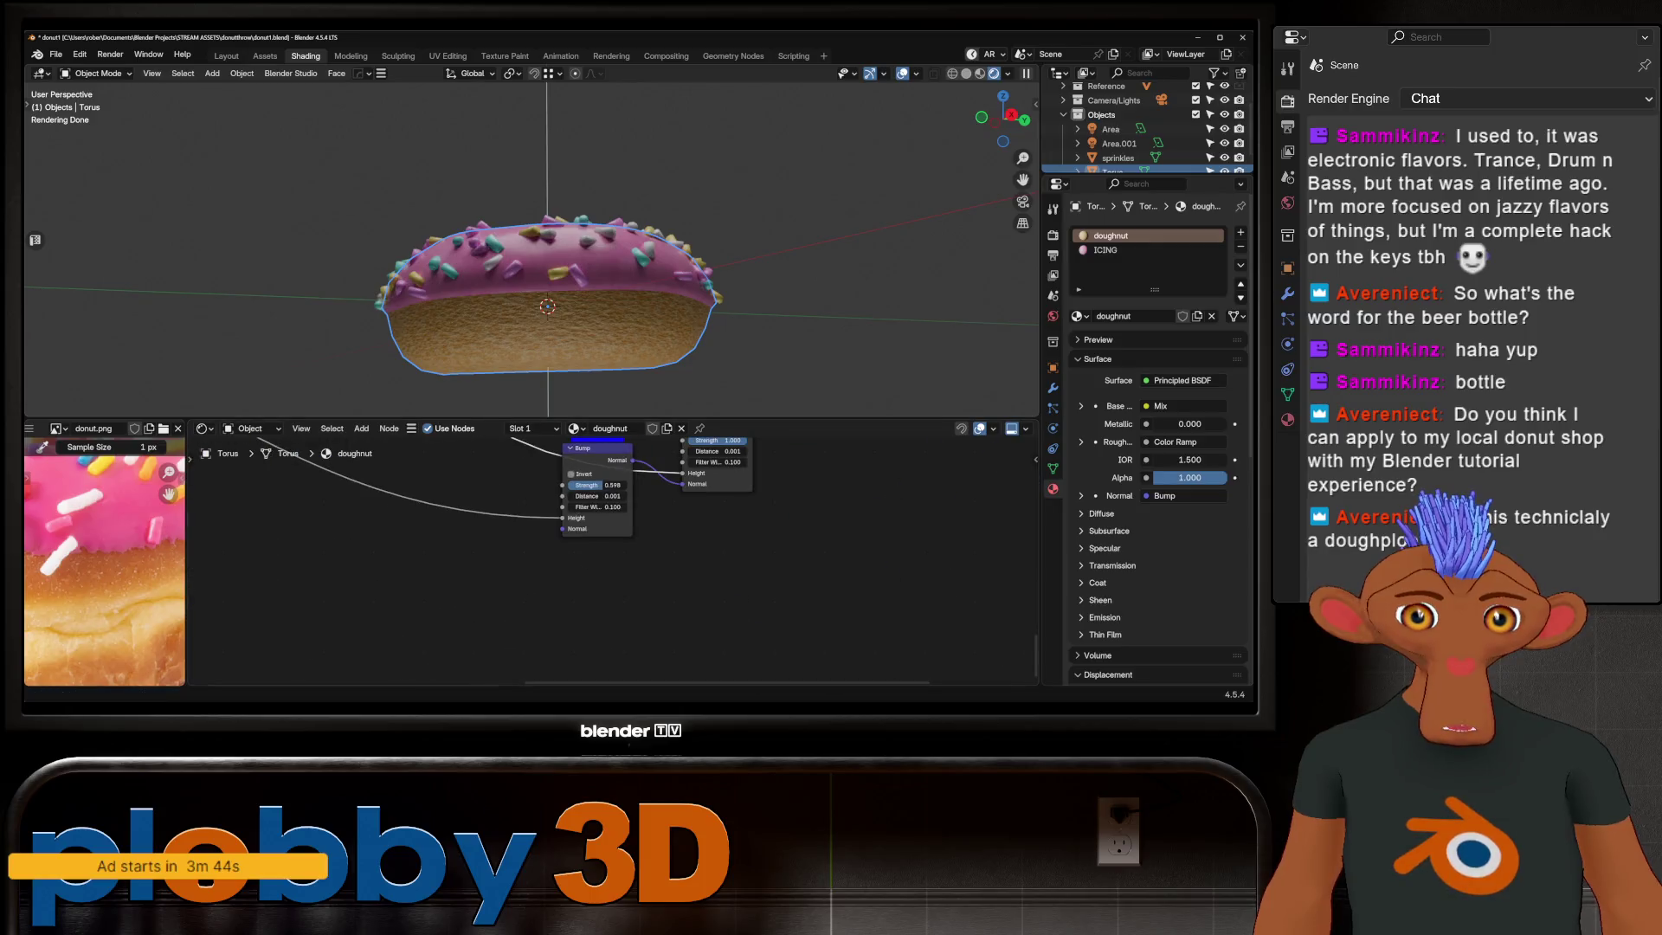
{"action": "scroll", "coordinate": [559, 547], "scroll_direction": "up", "scroll_amount": 2}
{"action": "left_click_drag", "start_coordinate": [709, 529], "coordinate": [689, 531]}
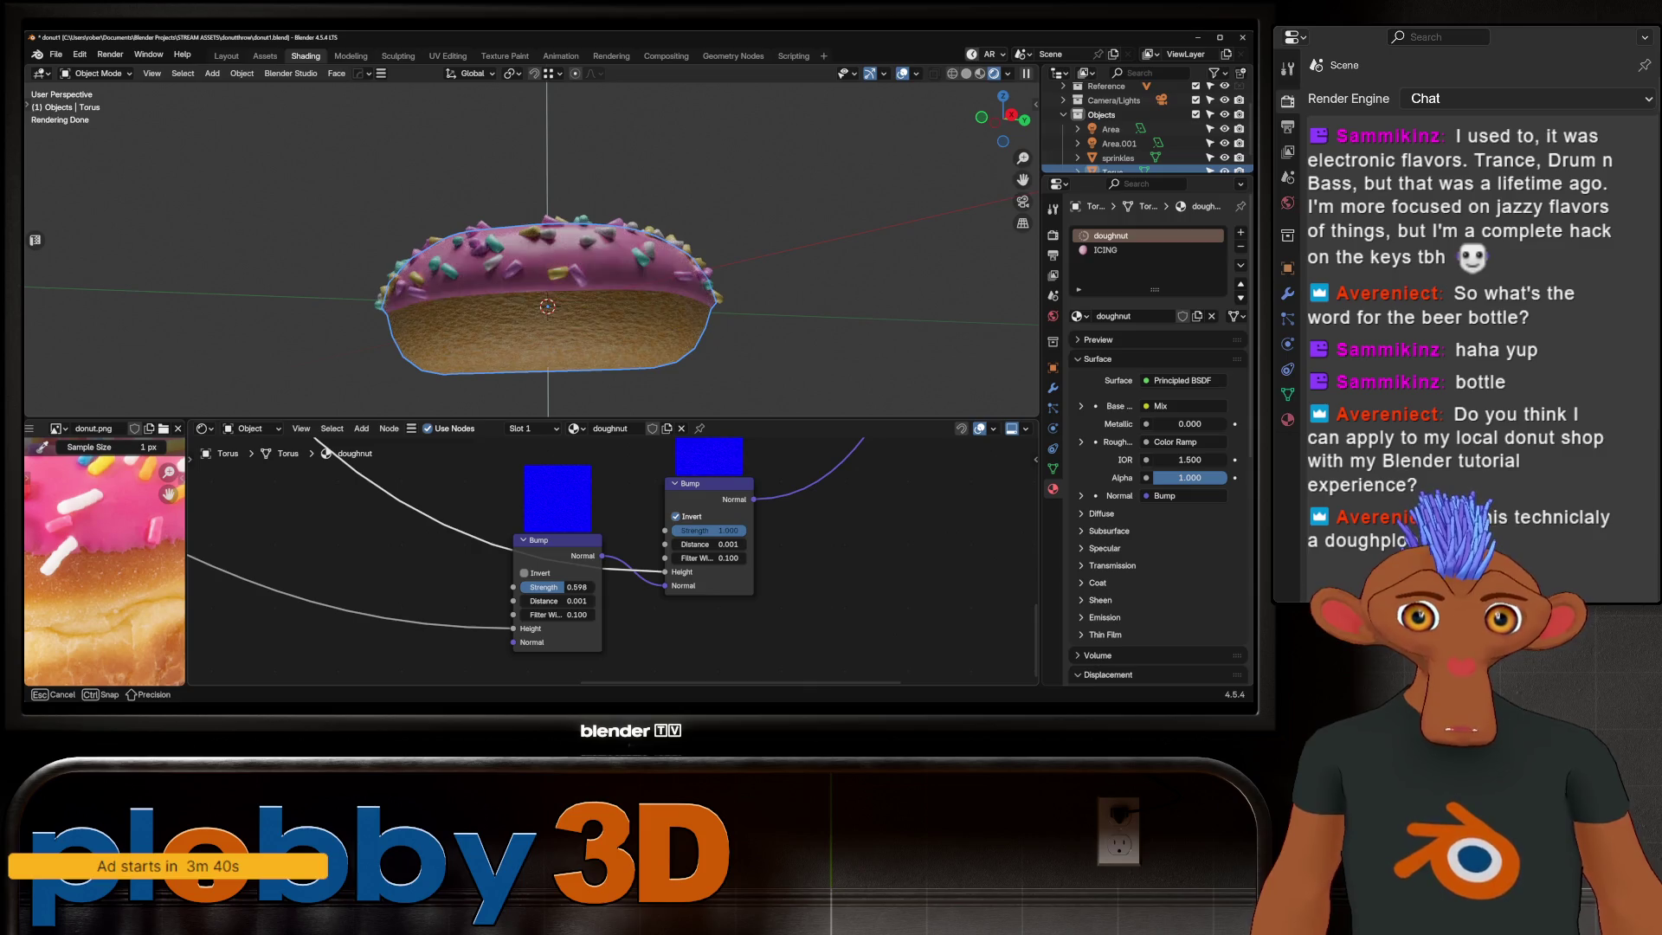
{"action": "left_click_drag", "start_coordinate": [330, 449], "coordinate": [335, 458]}
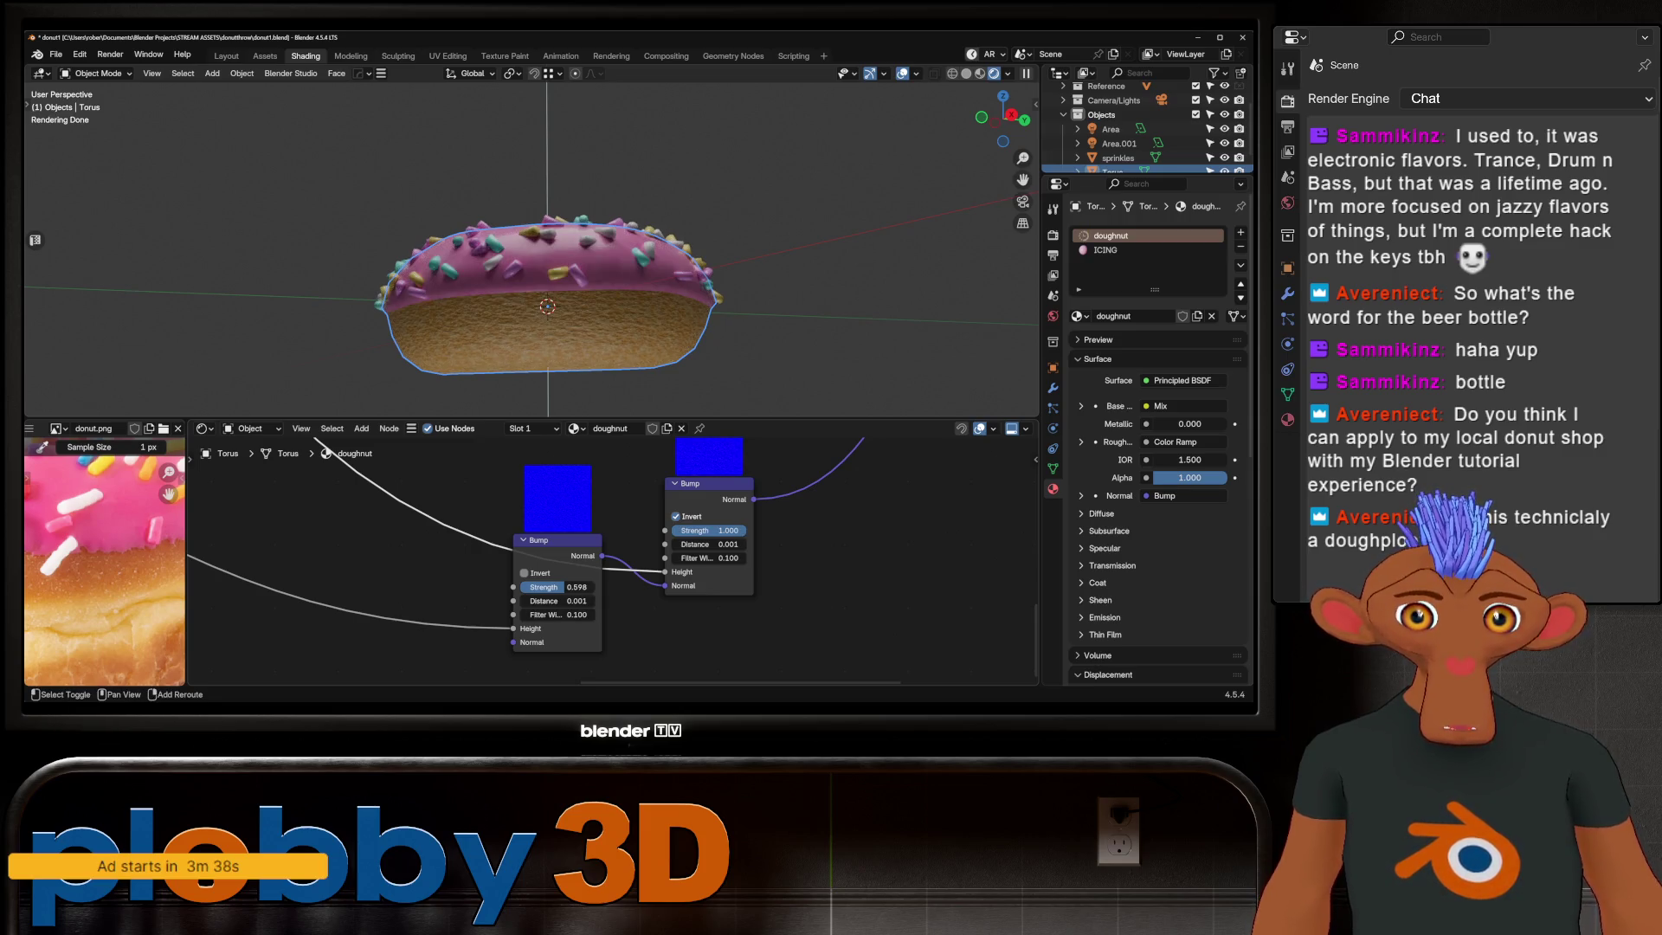
{"action": "left_click_drag", "start_coordinate": [559, 586], "coordinate": [535, 585]}
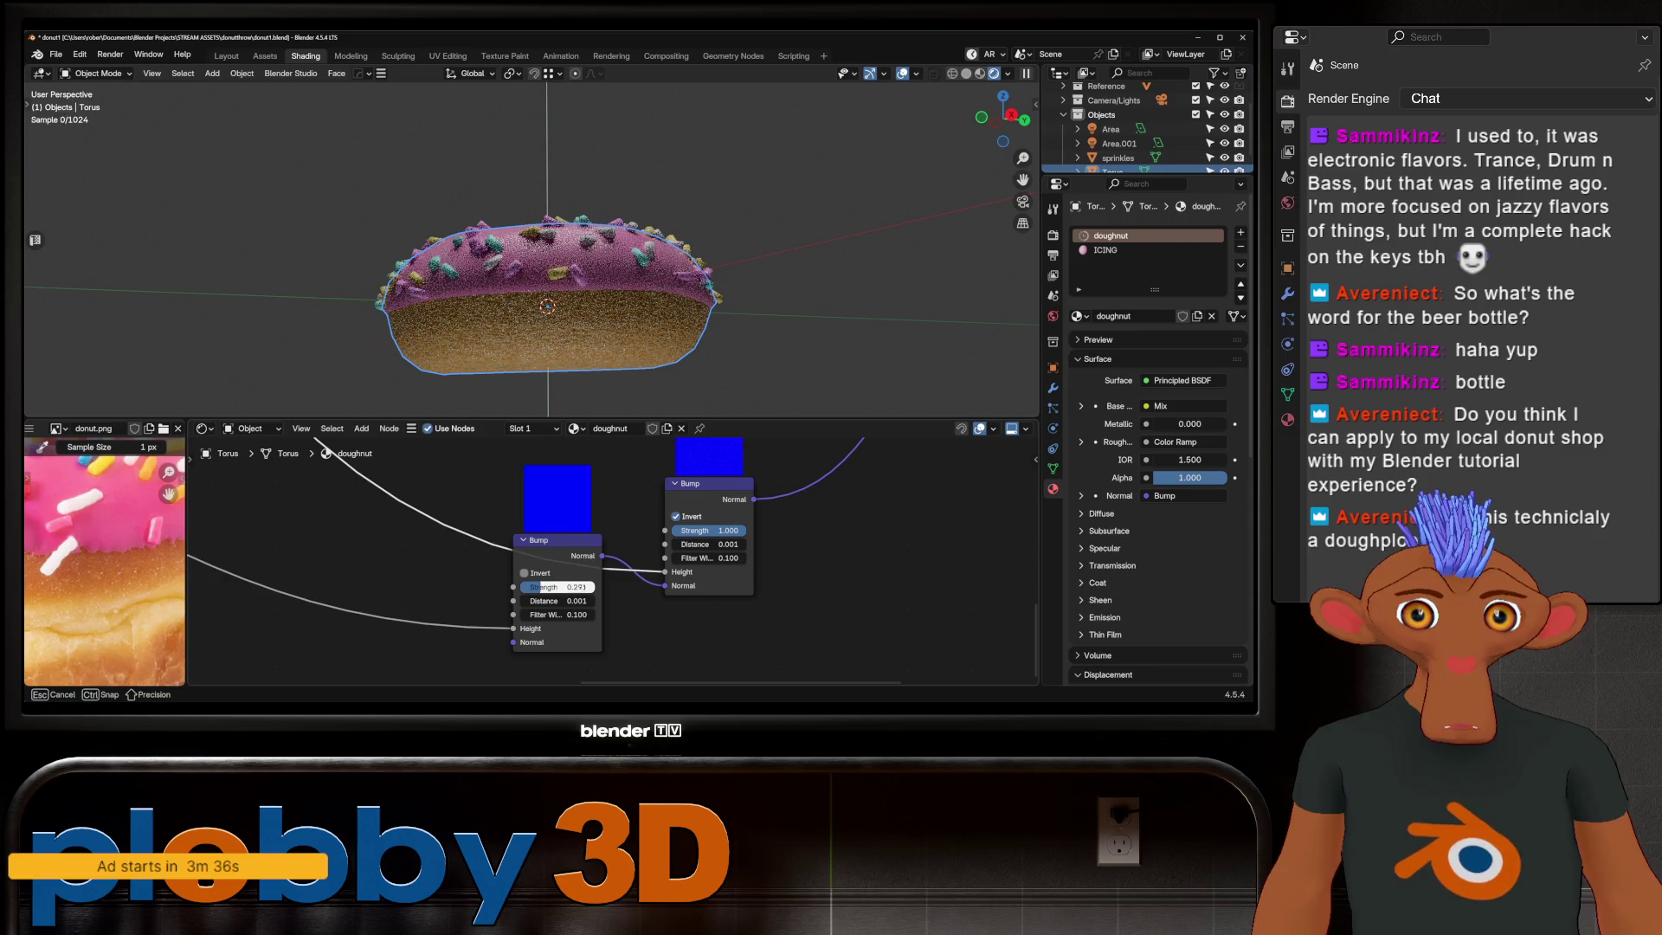
{"action": "key", "text": "Escape"}
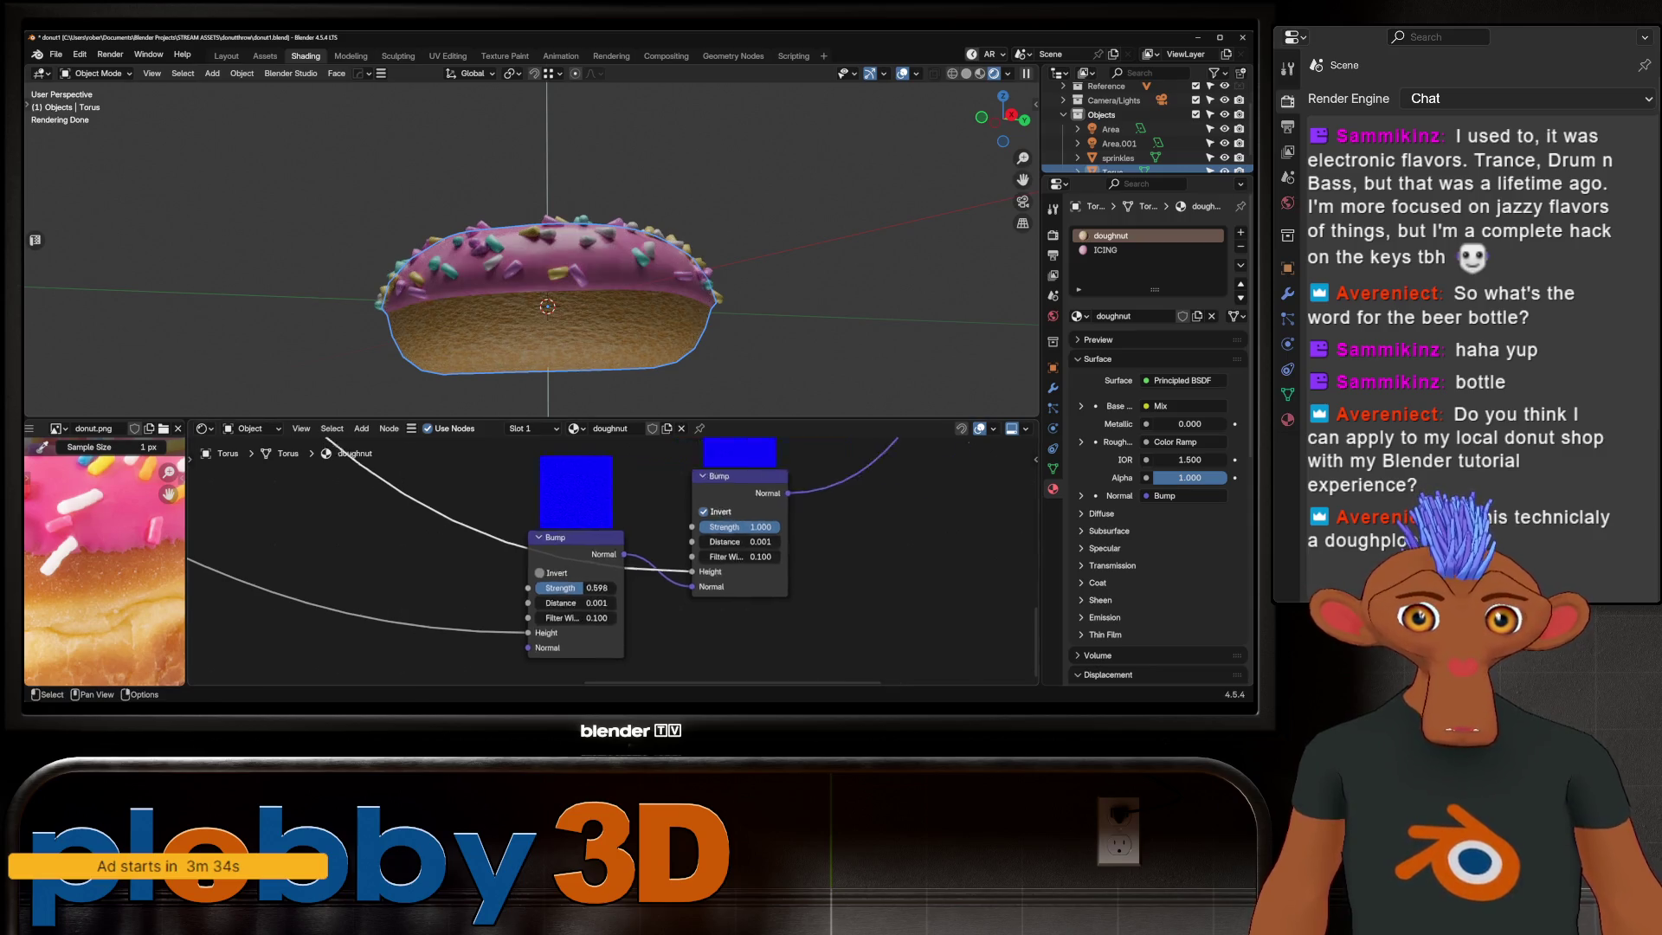
Step: Move the dough Voronoi Color Ramp stop to 0.889 and make the ICING material active
{"action": "middle_click_drag", "start_coordinate": [585, 559], "coordinate": [909, 546]}
{"action": "left_click_drag", "start_coordinate": [586, 611], "coordinate": [587, 612]}
{"action": "middle_click_drag", "start_coordinate": [547, 312], "coordinate": [536, 274]}
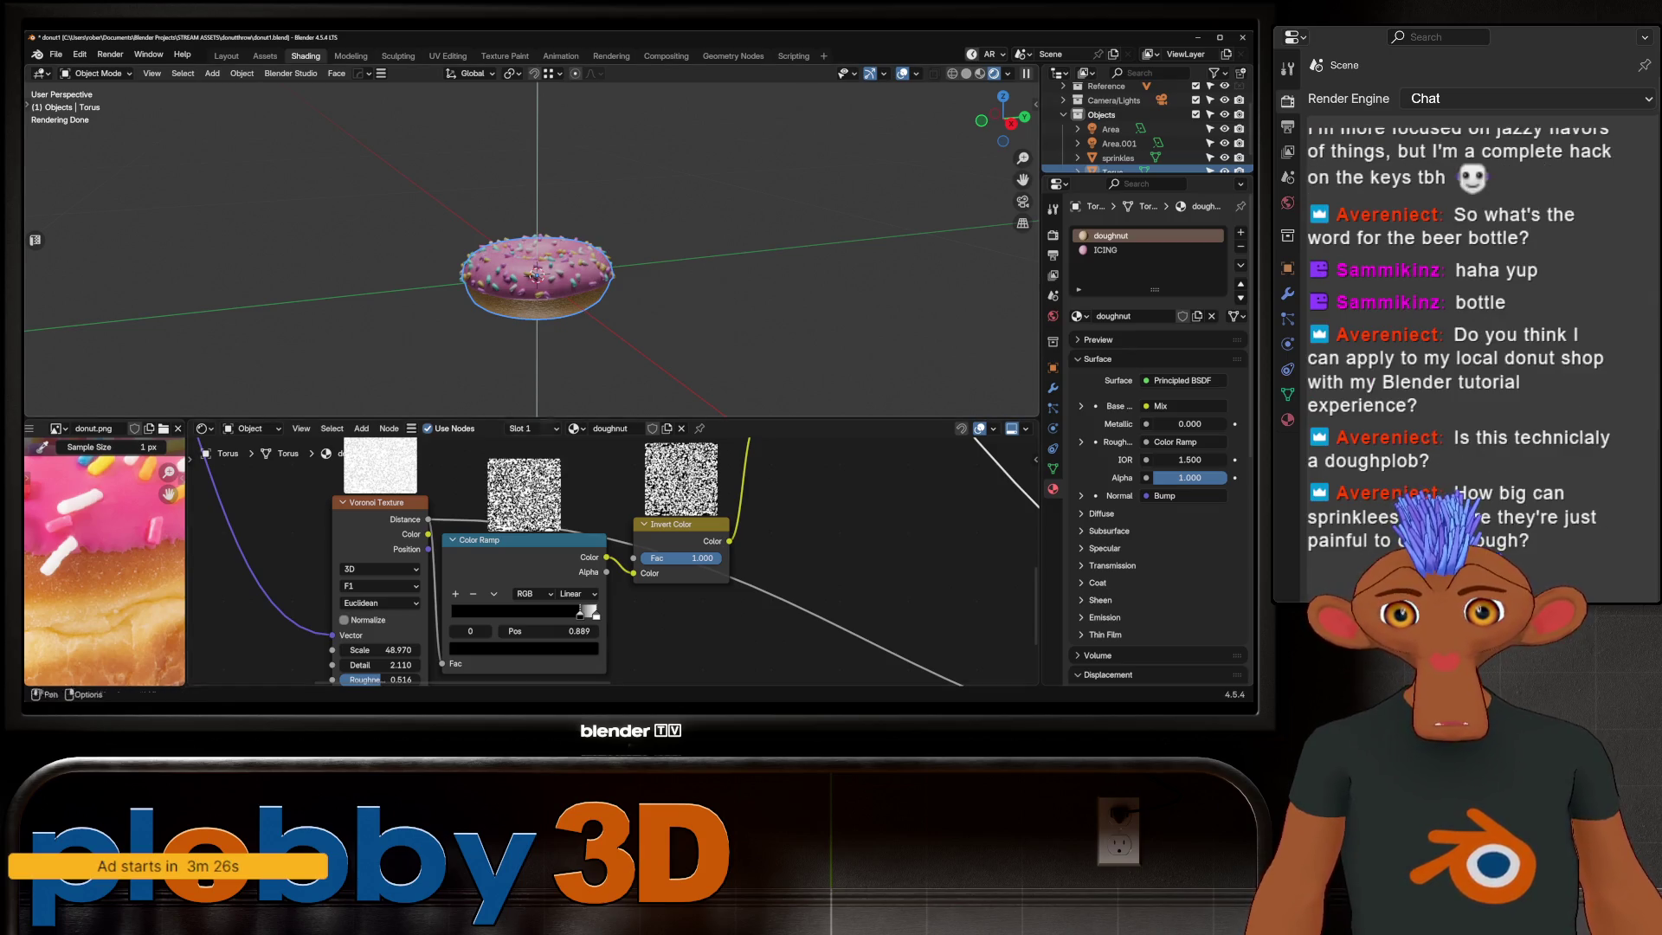
{"action": "scroll", "coordinate": [536, 273], "scroll_direction": "up", "scroll_amount": 3}
{"action": "middle_click_drag", "start_coordinate": [537, 272], "coordinate": [519, 156]}
{"action": "scroll", "coordinate": [520, 234], "scroll_direction": "down", "scroll_amount": 4}
{"action": "scroll", "coordinate": [519, 234], "scroll_direction": "up", "scroll_amount": 5}
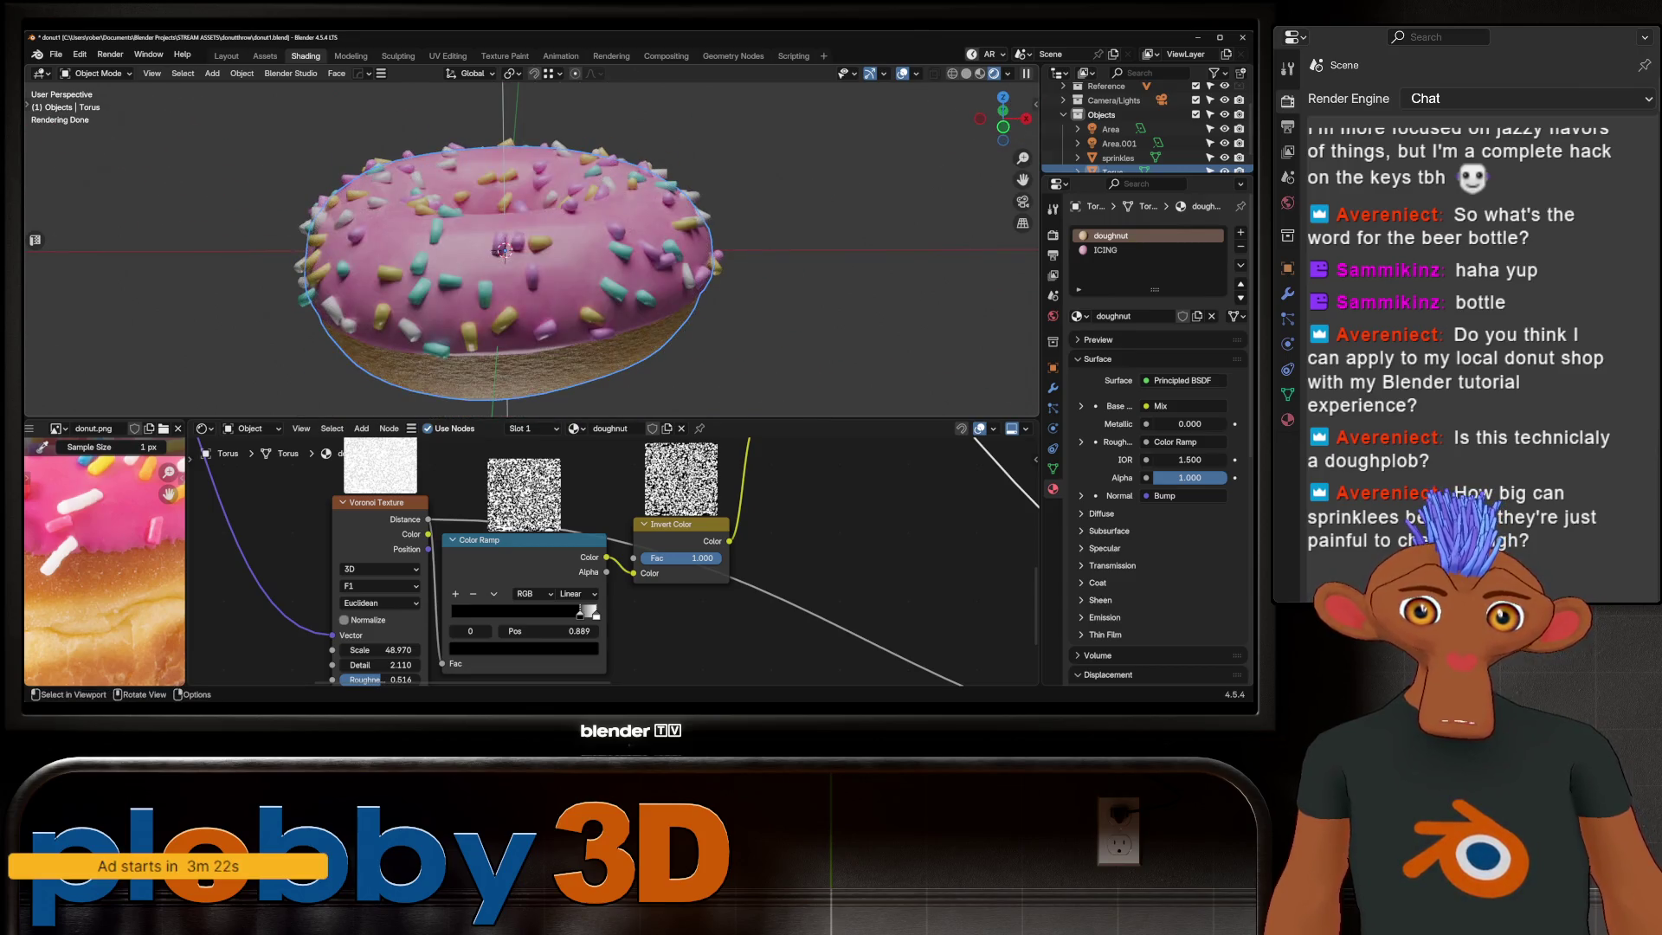
{"action": "left_click", "coordinate": [1105, 249]}
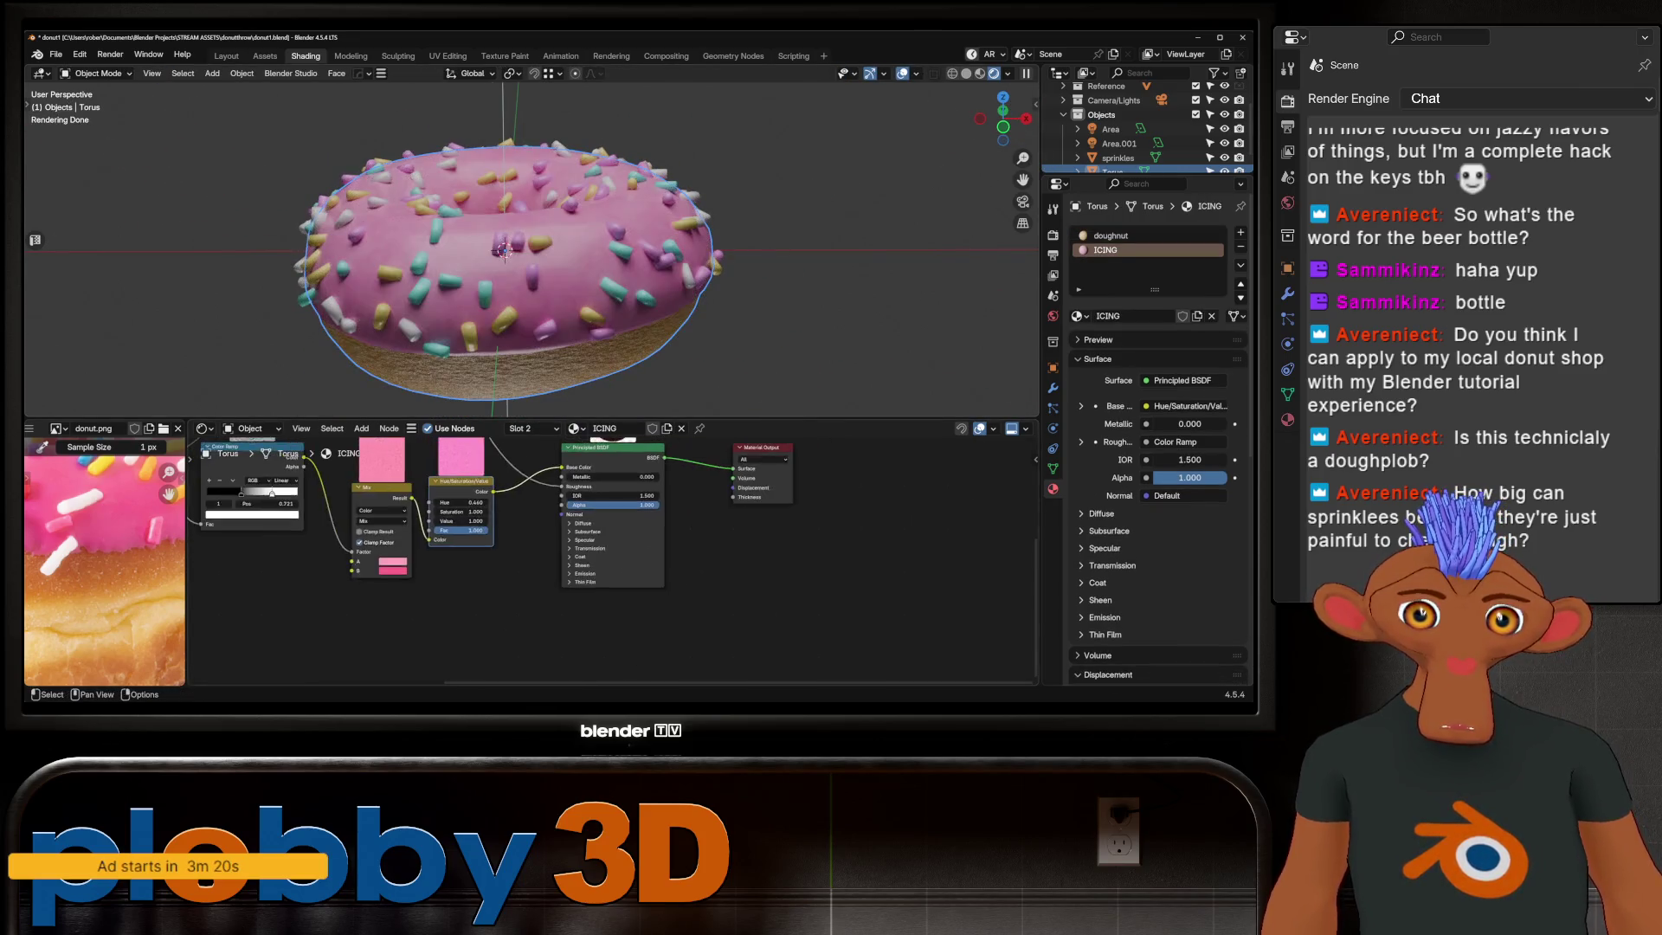
Step: Duplicate the icing's Noise Texture node and place the copy below the original
{"action": "middle_click_drag", "start_coordinate": [390, 559], "coordinate": [701, 623]}
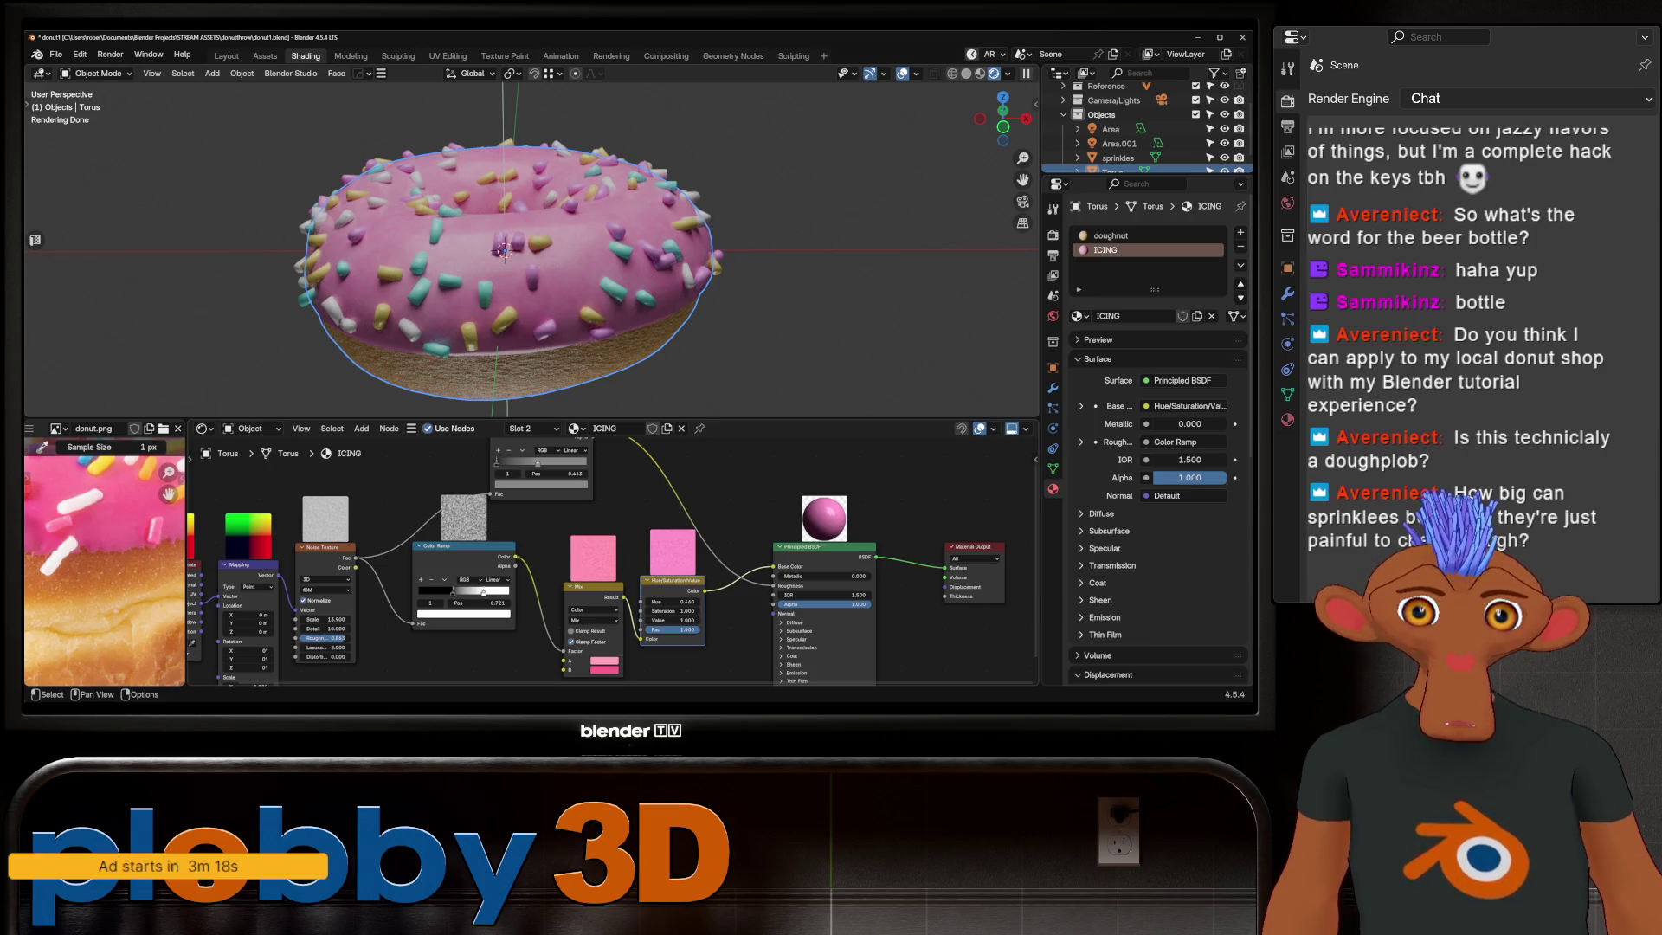
{"action": "middle_click_drag", "start_coordinate": [519, 260], "coordinate": [520, 196]}
{"action": "scroll", "coordinate": [584, 560], "scroll_direction": "down", "scroll_amount": 2}
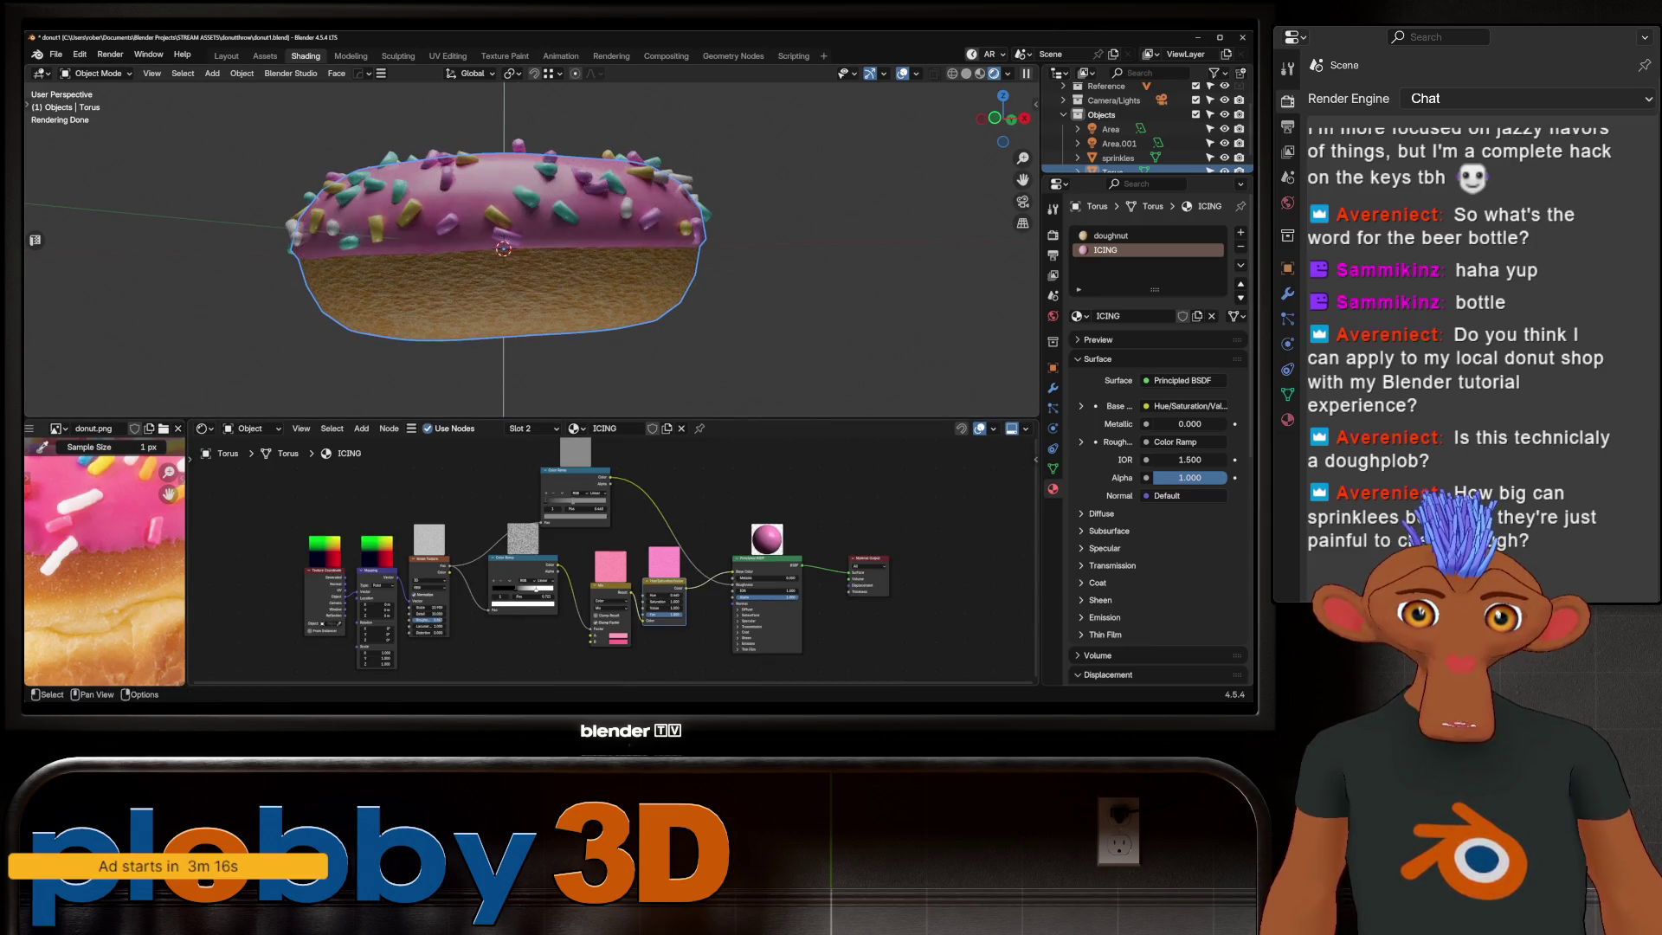
{"action": "key", "text": "shift+d"}
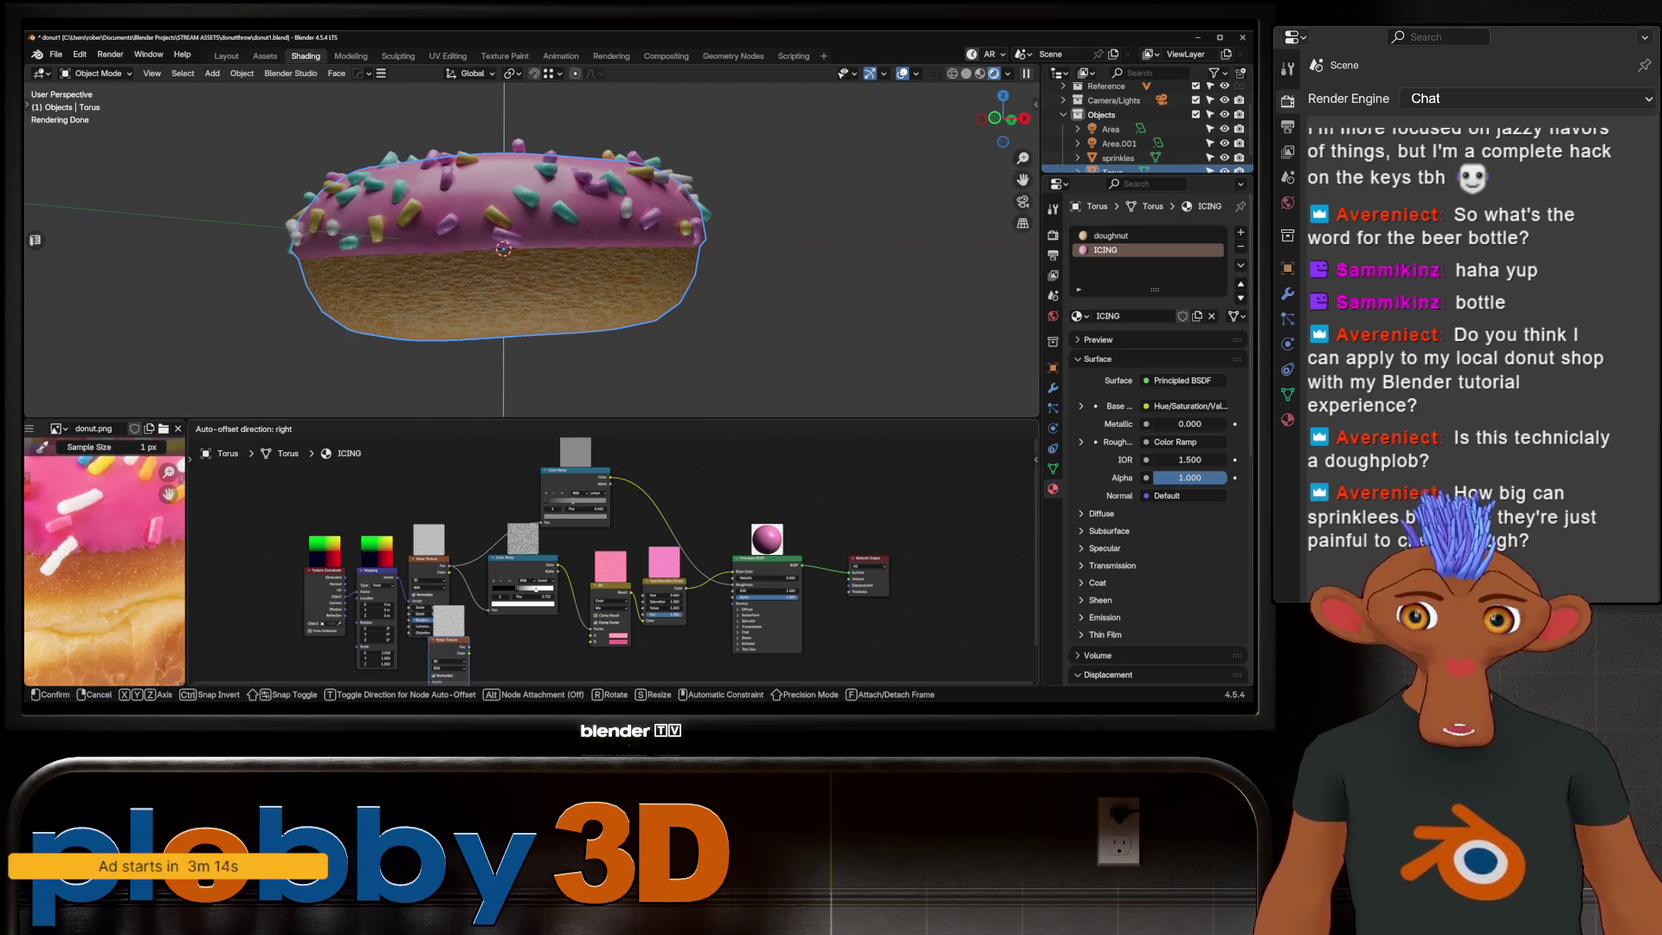
{"action": "left_click", "coordinate": [448, 643]}
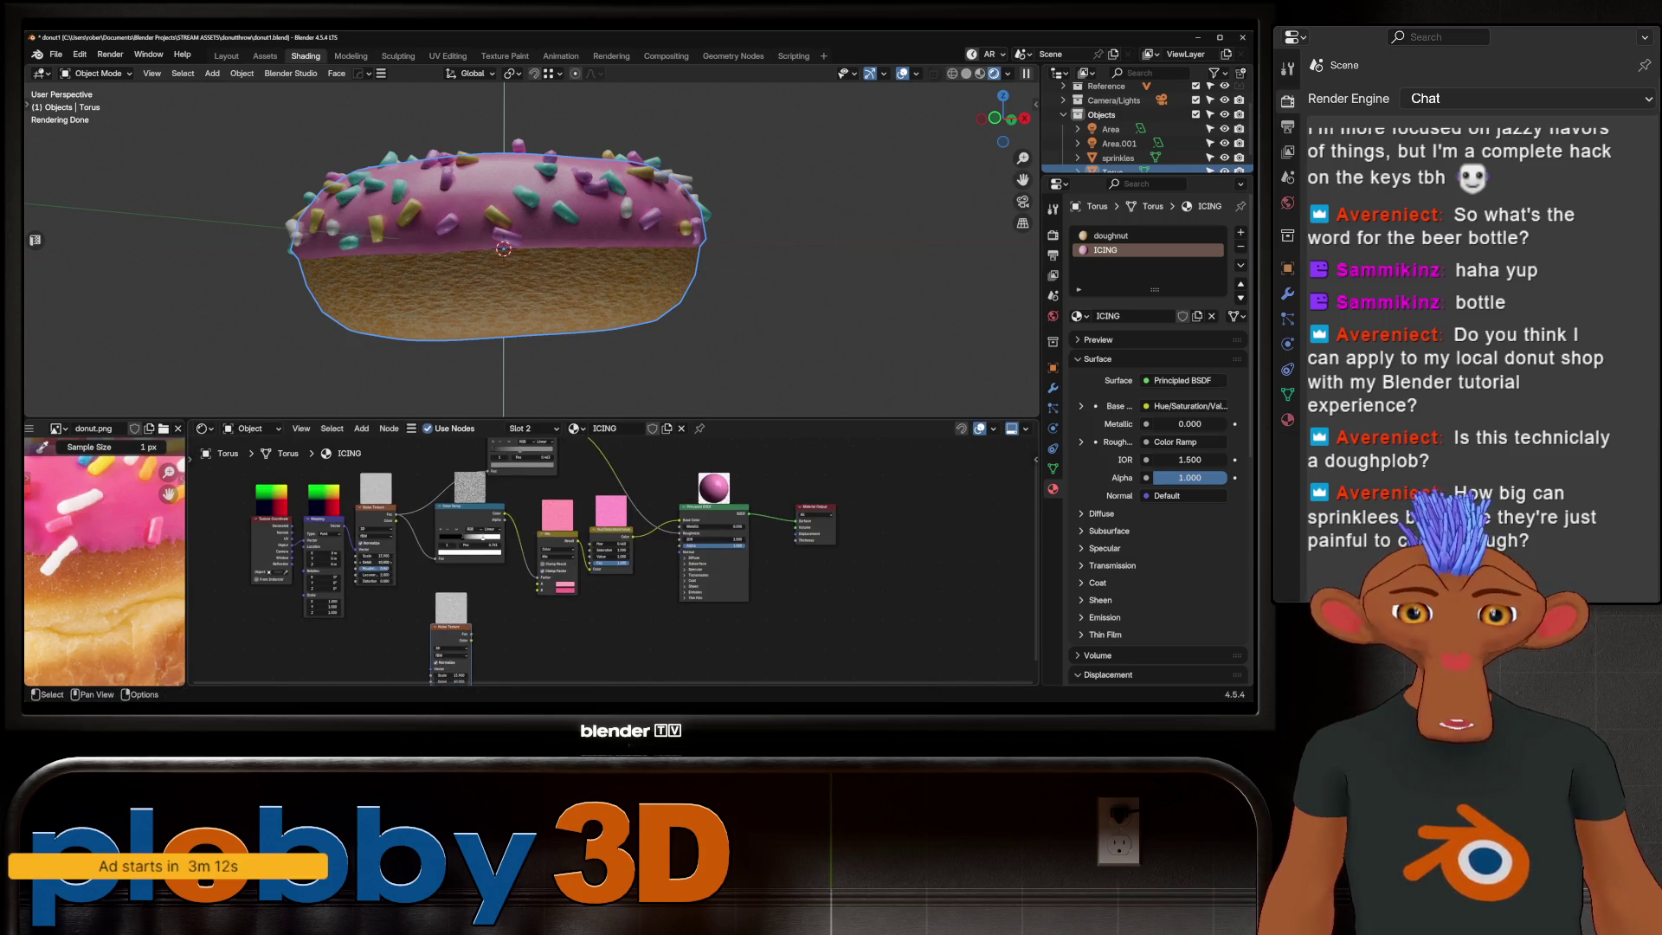
{"action": "scroll", "coordinate": [390, 559], "scroll_direction": "down", "scroll_amount": 1}
{"action": "left_click_drag", "start_coordinate": [387, 519], "coordinate": [420, 640]}
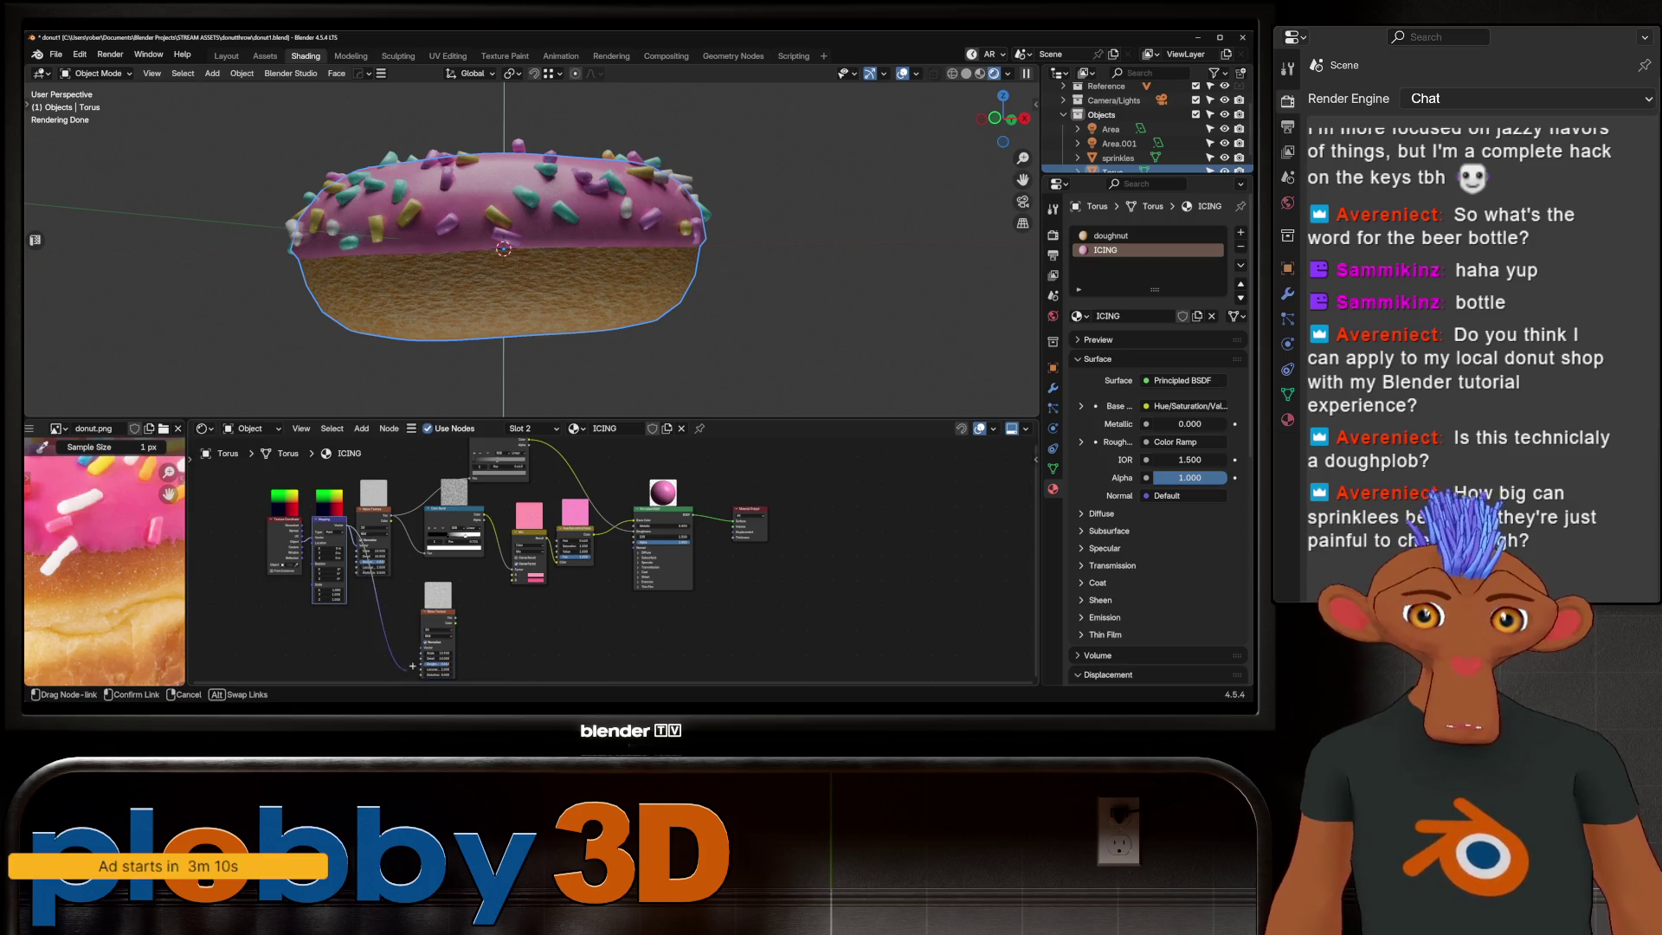
{"action": "scroll", "coordinate": [610, 494], "scroll_direction": "up", "scroll_amount": 2}
{"action": "scroll", "coordinate": [610, 493], "scroll_direction": "up", "scroll_amount": 2}
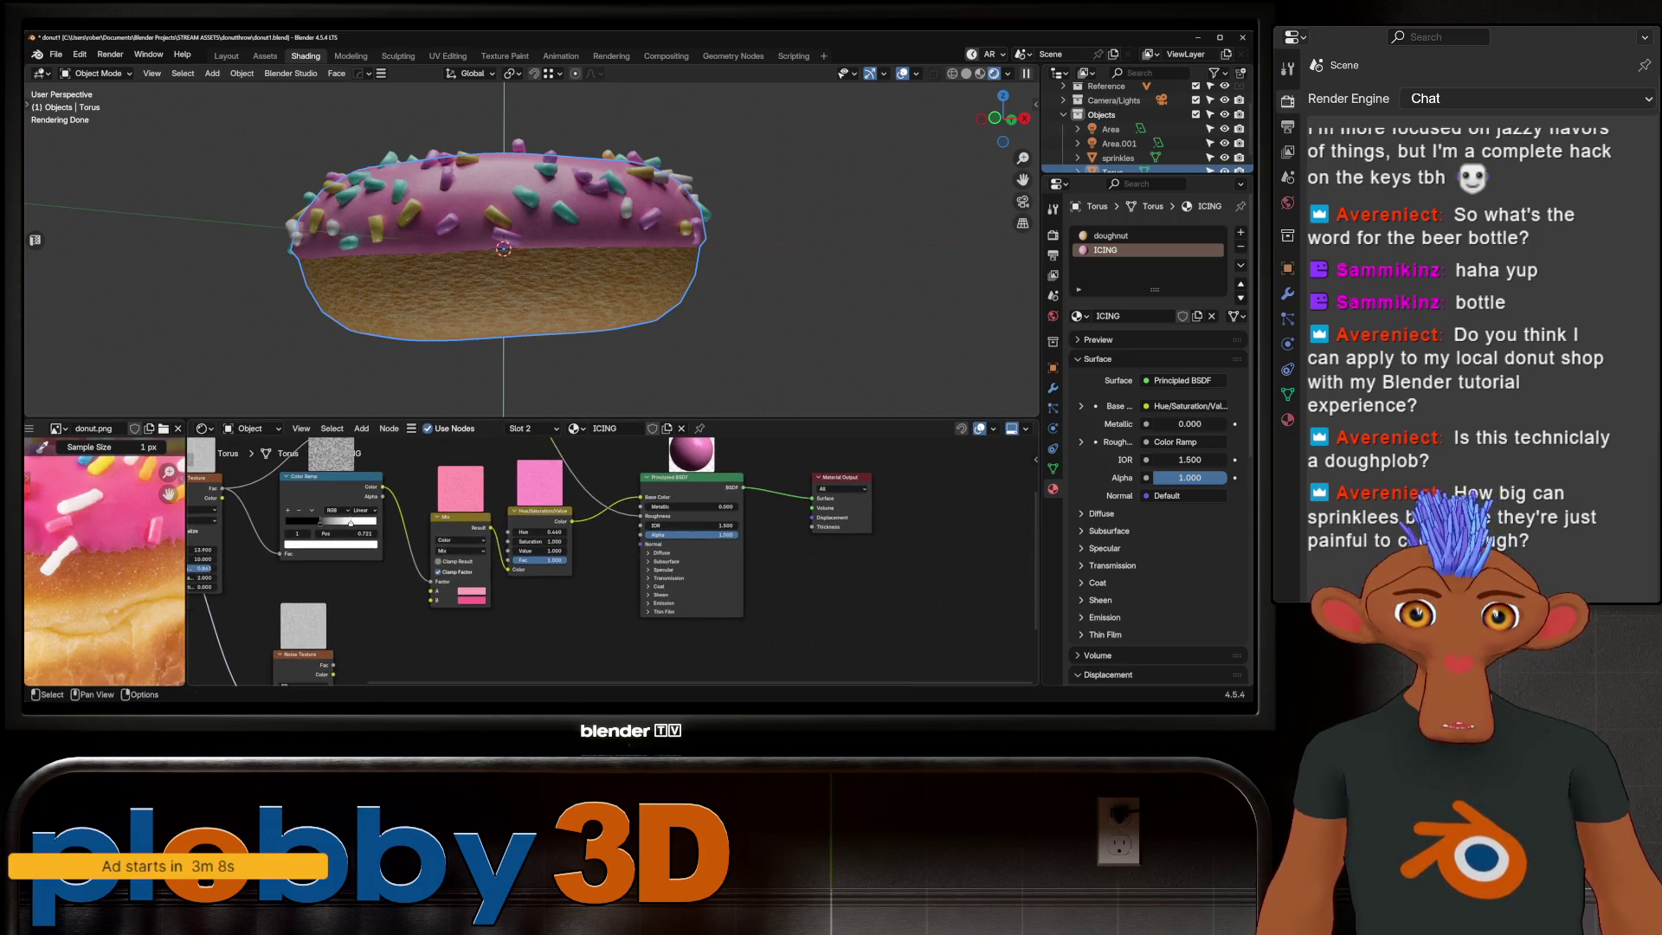
Step: Drag out a link and add a Bevel node from the connection search
{"action": "left_click_drag", "start_coordinate": [572, 520], "coordinate": [512, 532]}
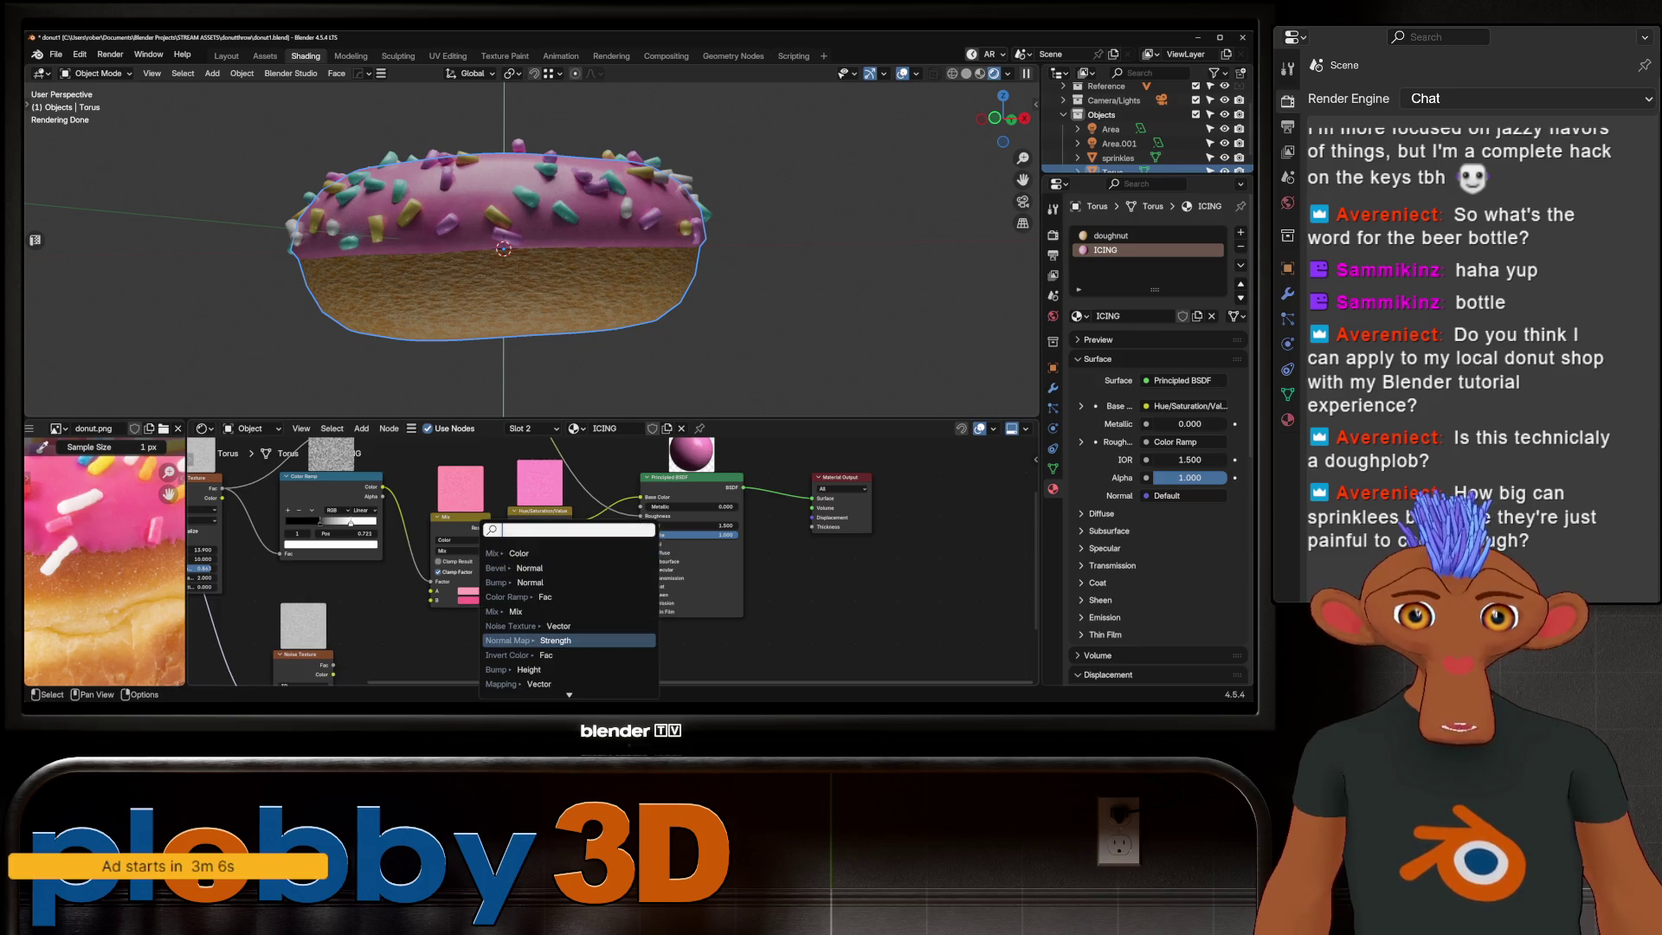
{"action": "key", "text": "Up"}
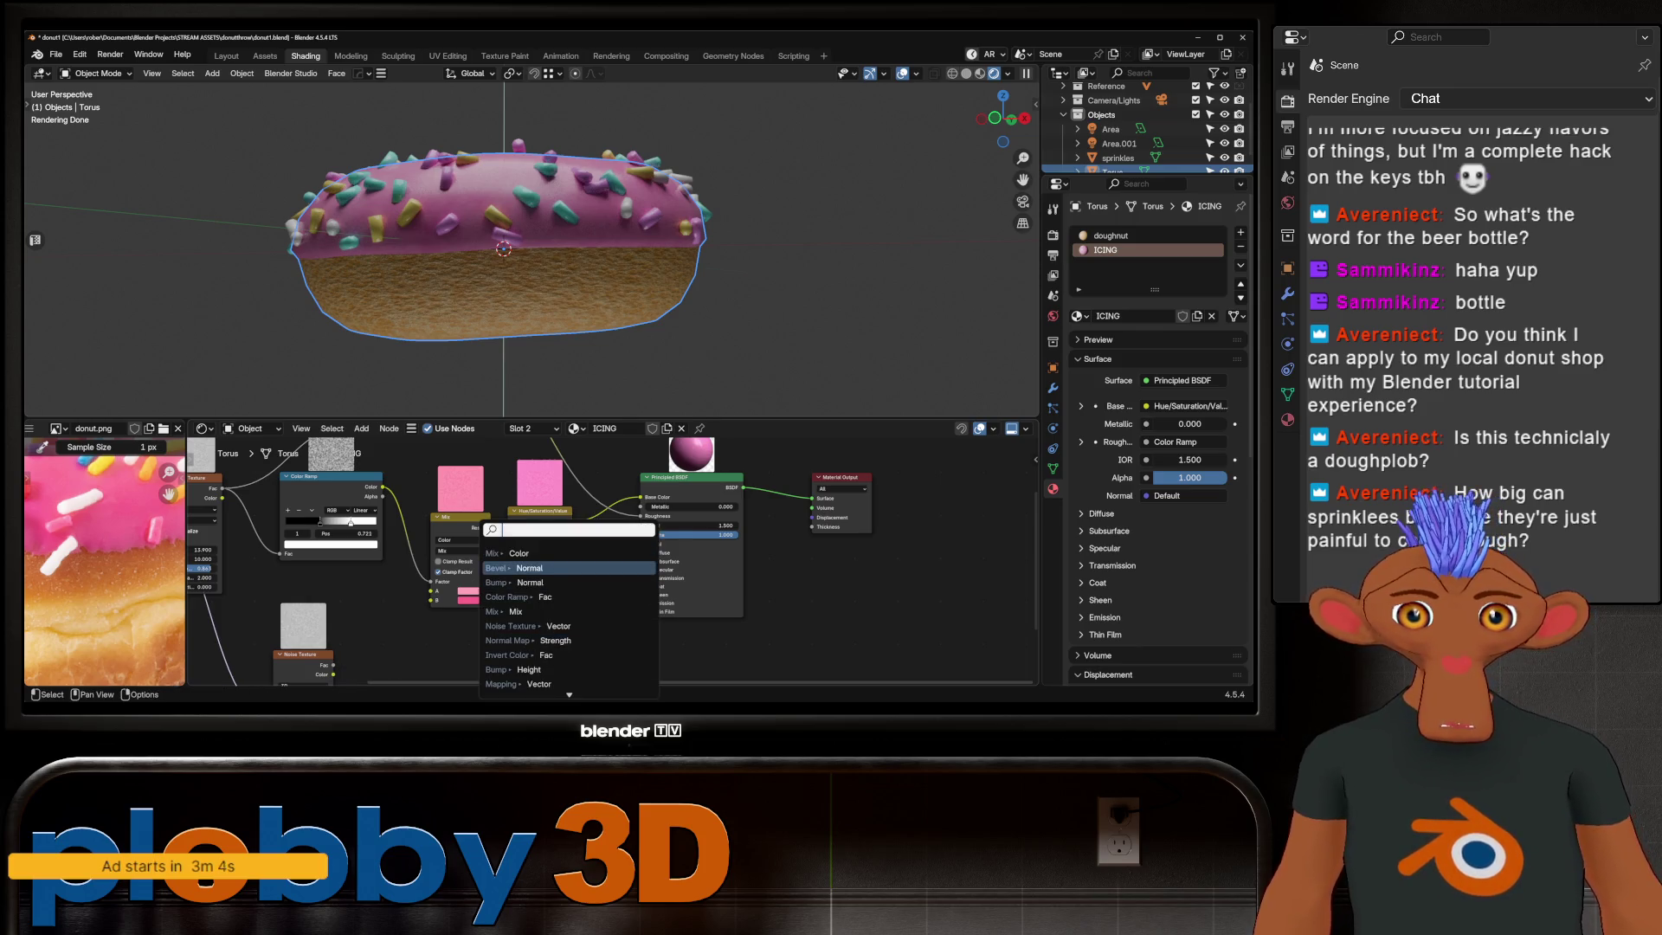
{"action": "key", "text": "Return"}
{"action": "left_click", "coordinate": [526, 656]}
{"action": "middle_click_drag", "start_coordinate": [525, 656], "coordinate": [548, 572]}
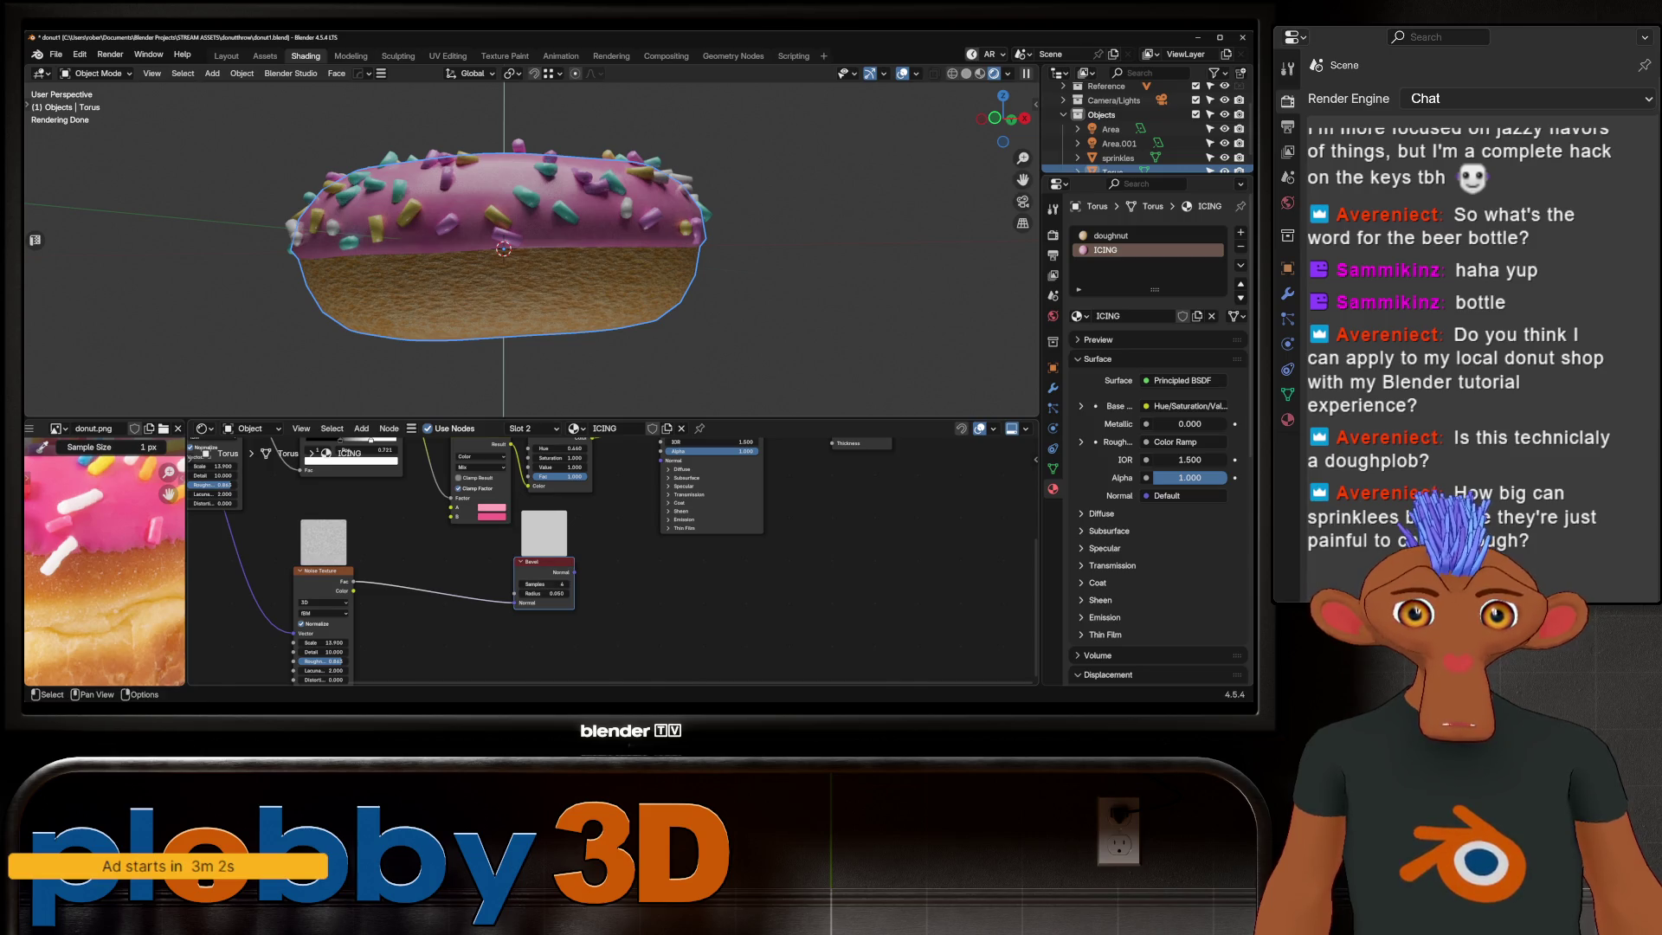
Step: Add a Bump node beside the copied noise and link the noise Fac into its Height
{"action": "key", "text": "shift+a"}
{"action": "key", "text": "space"}
{"action": "type", "text": "bump"}
{"action": "key", "text": "Return"}
{"action": "left_click", "coordinate": [519, 572]}
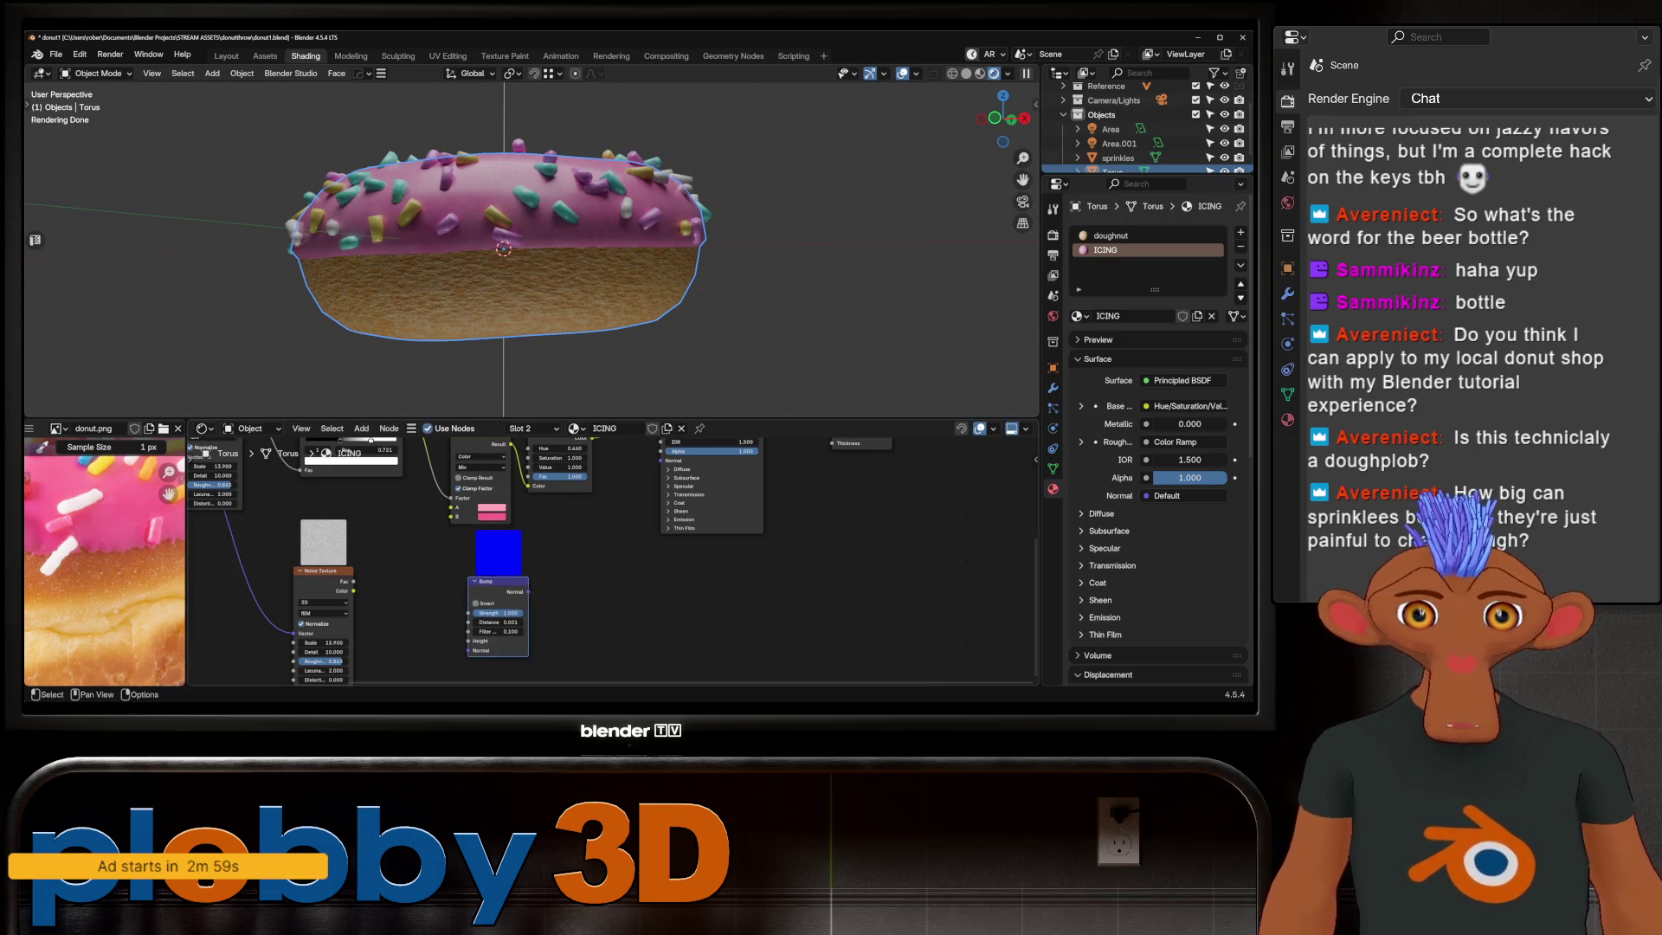
{"action": "middle_click_drag", "start_coordinate": [519, 572], "coordinate": [561, 532]}
{"action": "left_click_drag", "start_coordinate": [405, 541], "coordinate": [510, 571]}
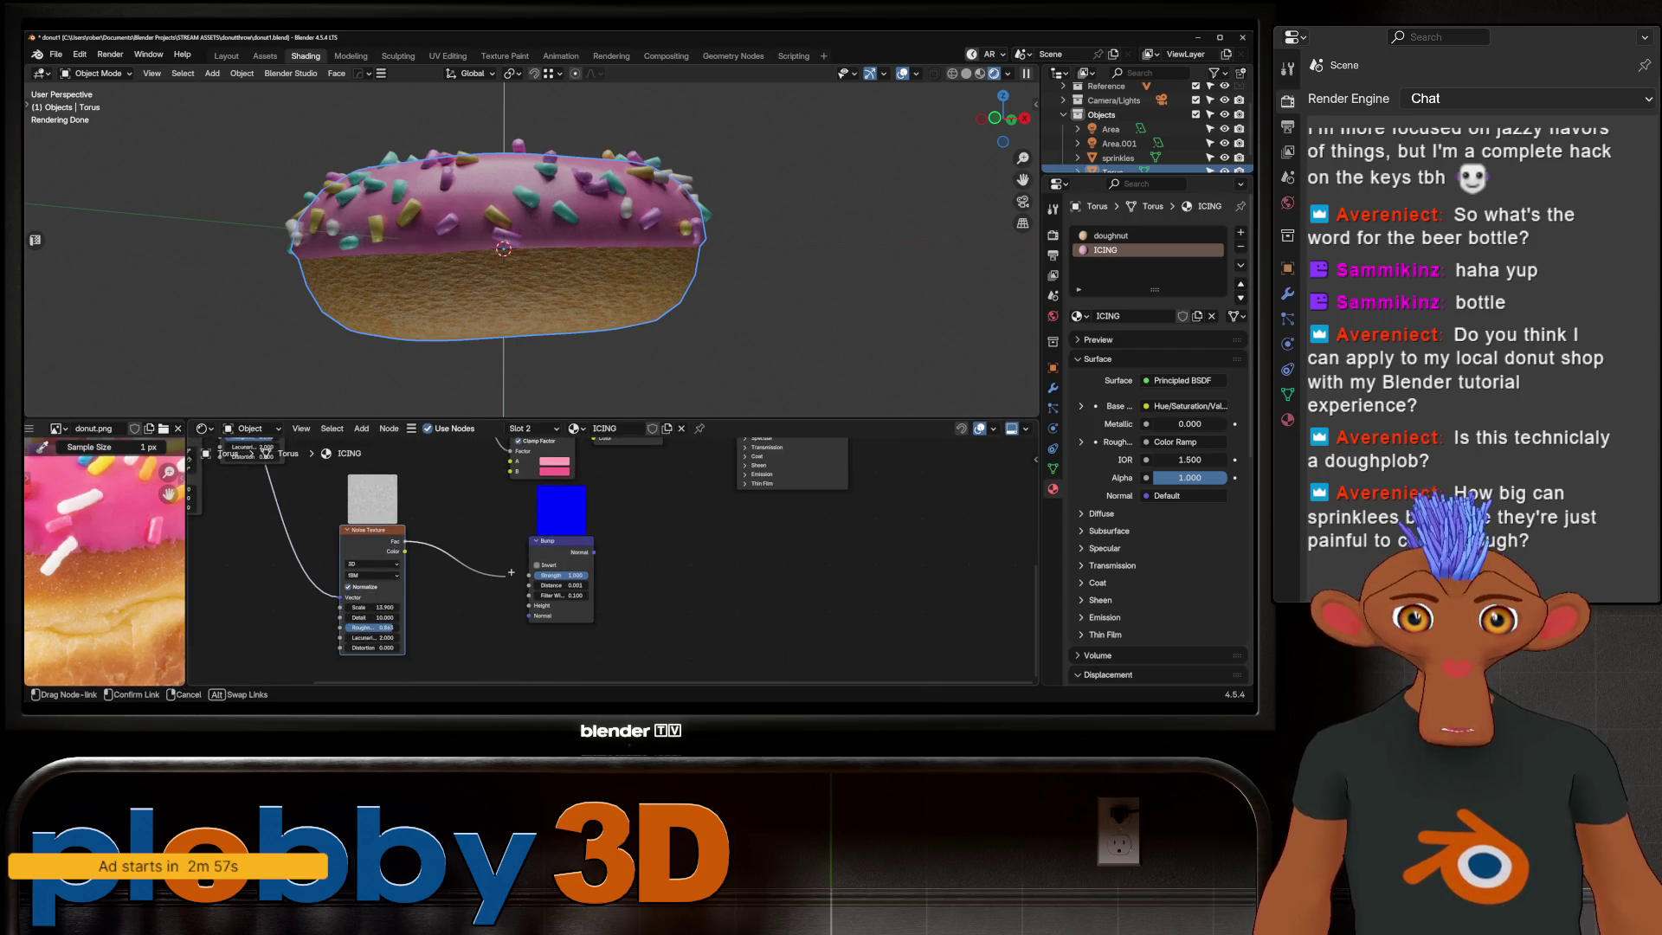
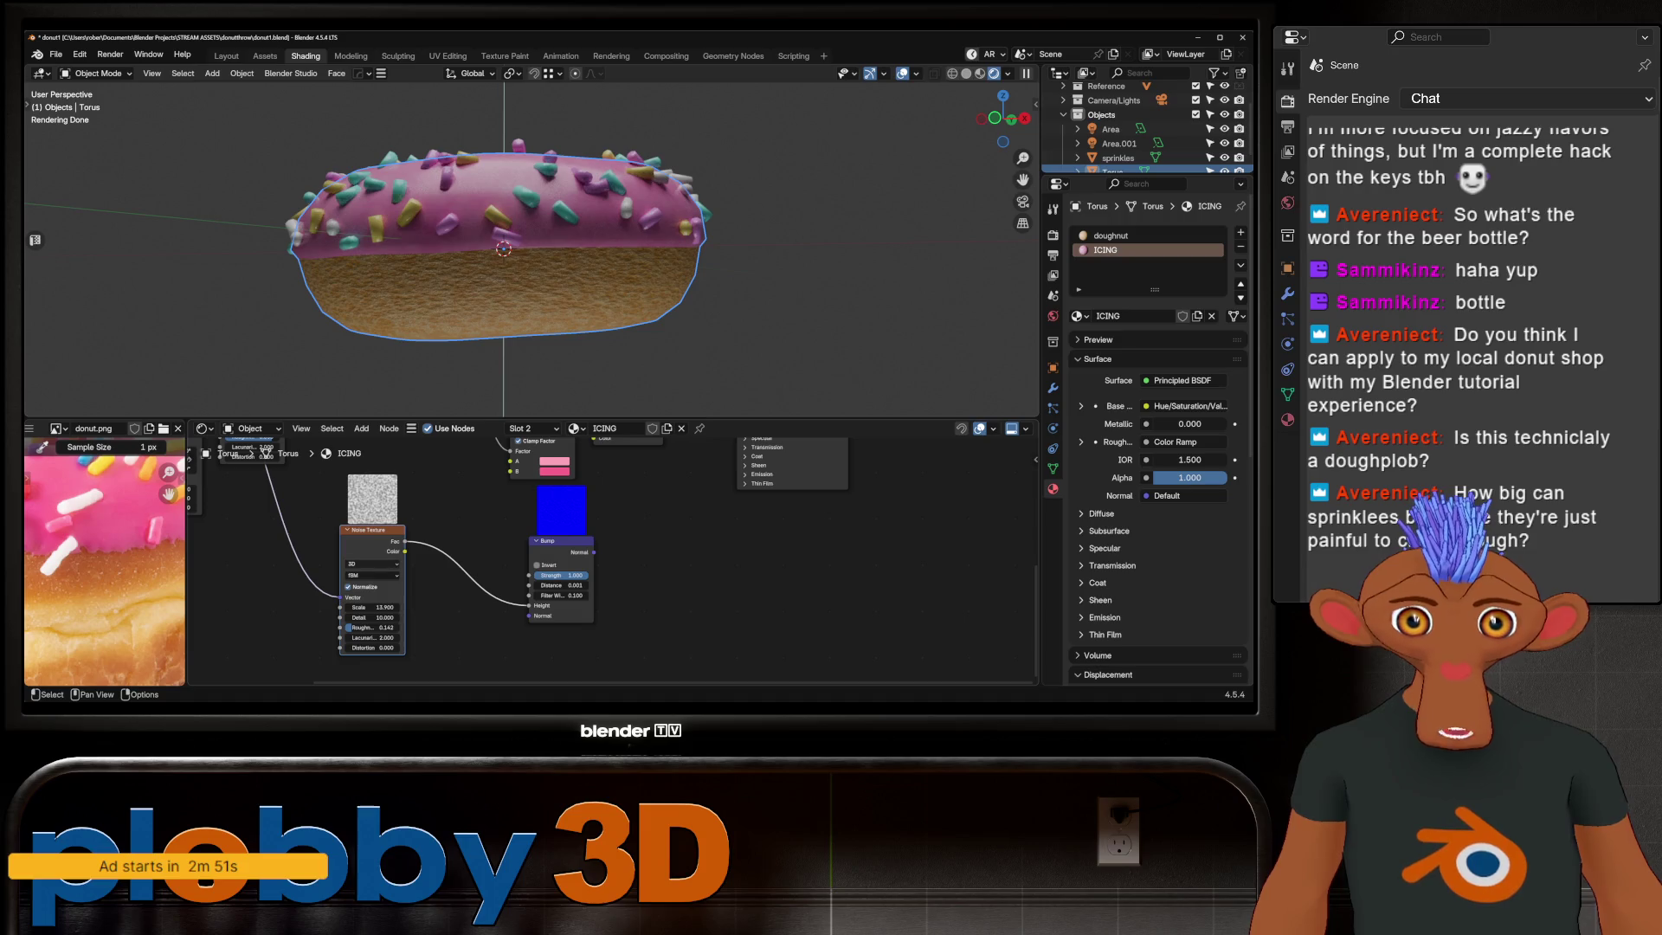
Step: Wire the Bump node's Normal into the icing Principled BSDF and raise the icing Noise Texture scale
{"action": "middle_click_drag", "start_coordinate": [519, 546], "coordinate": [432, 600]}
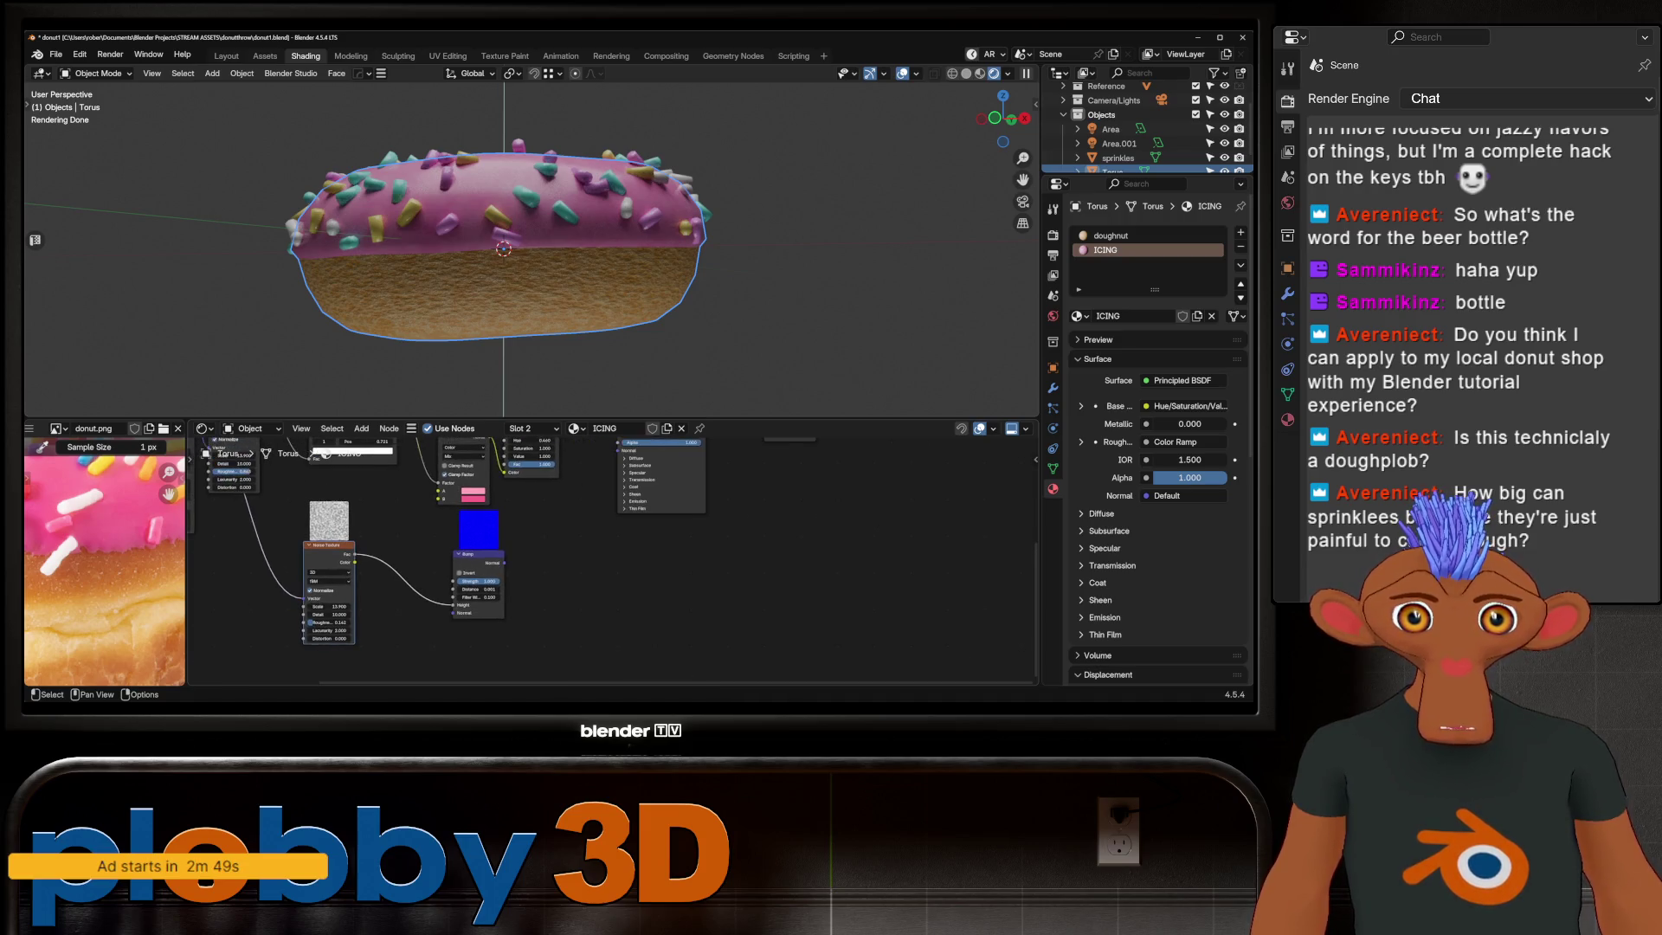
{"action": "left_click_drag", "start_coordinate": [489, 604], "coordinate": [621, 474]}
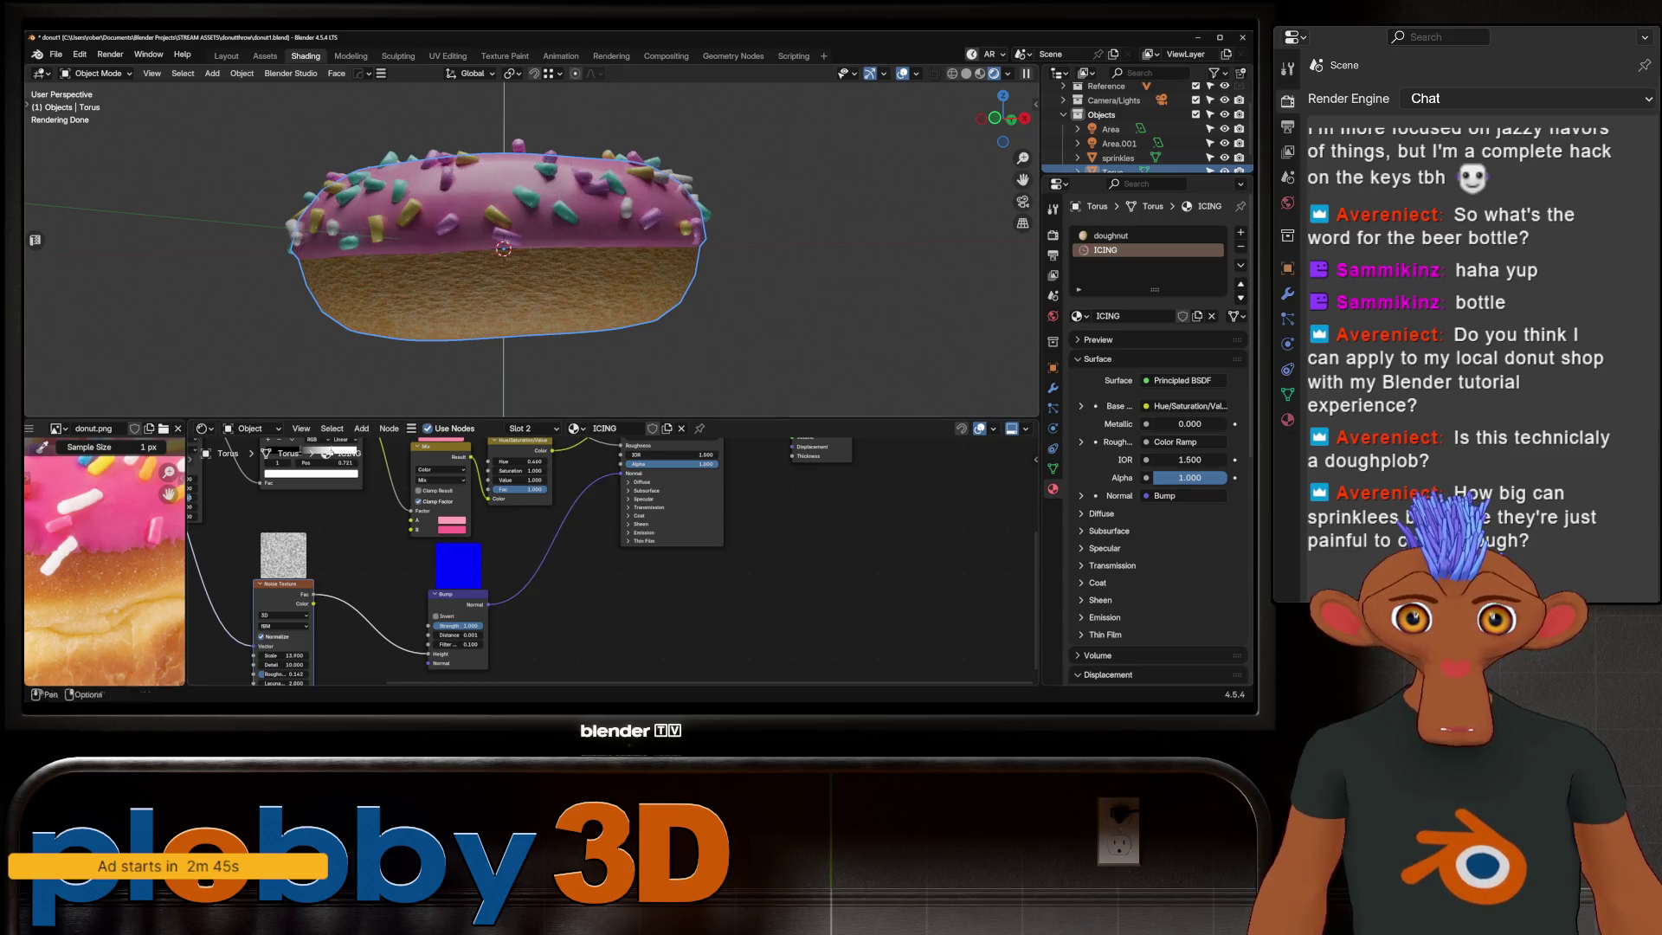
{"action": "scroll", "coordinate": [519, 246], "scroll_direction": "up", "scroll_amount": 4}
{"action": "middle_click_drag", "start_coordinate": [520, 559], "coordinate": [587, 554]}
{"action": "mouse_move", "coordinate": [400, 642]}
{"action": "left_mouse_down"}
{"action": "mouse_move", "coordinate": [467, 642]}
{"action": "mouse_move", "coordinate": [430, 642]}
{"action": "left_mouse_up"}
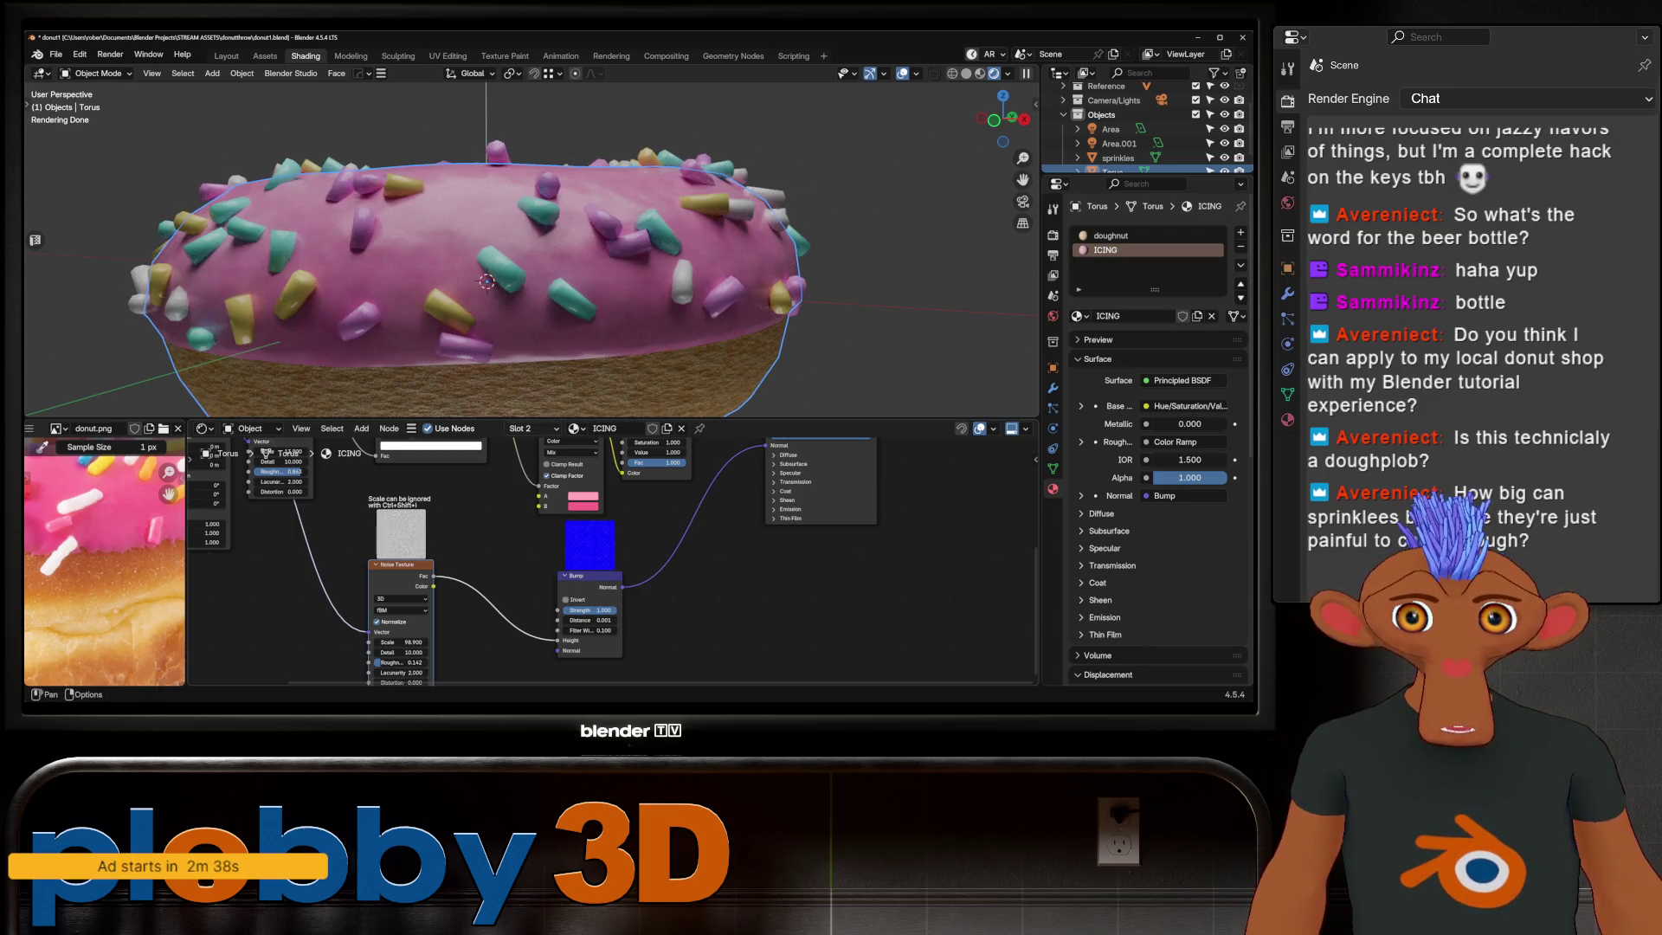
{"action": "scroll", "coordinate": [521, 248], "scroll_direction": "down", "scroll_amount": 4}
Step: Inspect the whole donut and its underside, then select the doughnut material slot for editing
{"action": "mouse_move", "coordinate": [520, 209]}
{"action": "middle_mouse_down"}
{"action": "mouse_move", "coordinate": [519, 274]}
{"action": "mouse_move", "coordinate": [429, 273]}
{"action": "mouse_move", "coordinate": [537, 217]}
{"action": "mouse_move", "coordinate": [612, 280]}
{"action": "middle_mouse_up"}
{"action": "scroll", "coordinate": [487, 261], "scroll_direction": "down", "scroll_amount": 2}
{"action": "scroll", "coordinate": [538, 246], "scroll_direction": "up", "scroll_amount": 2}
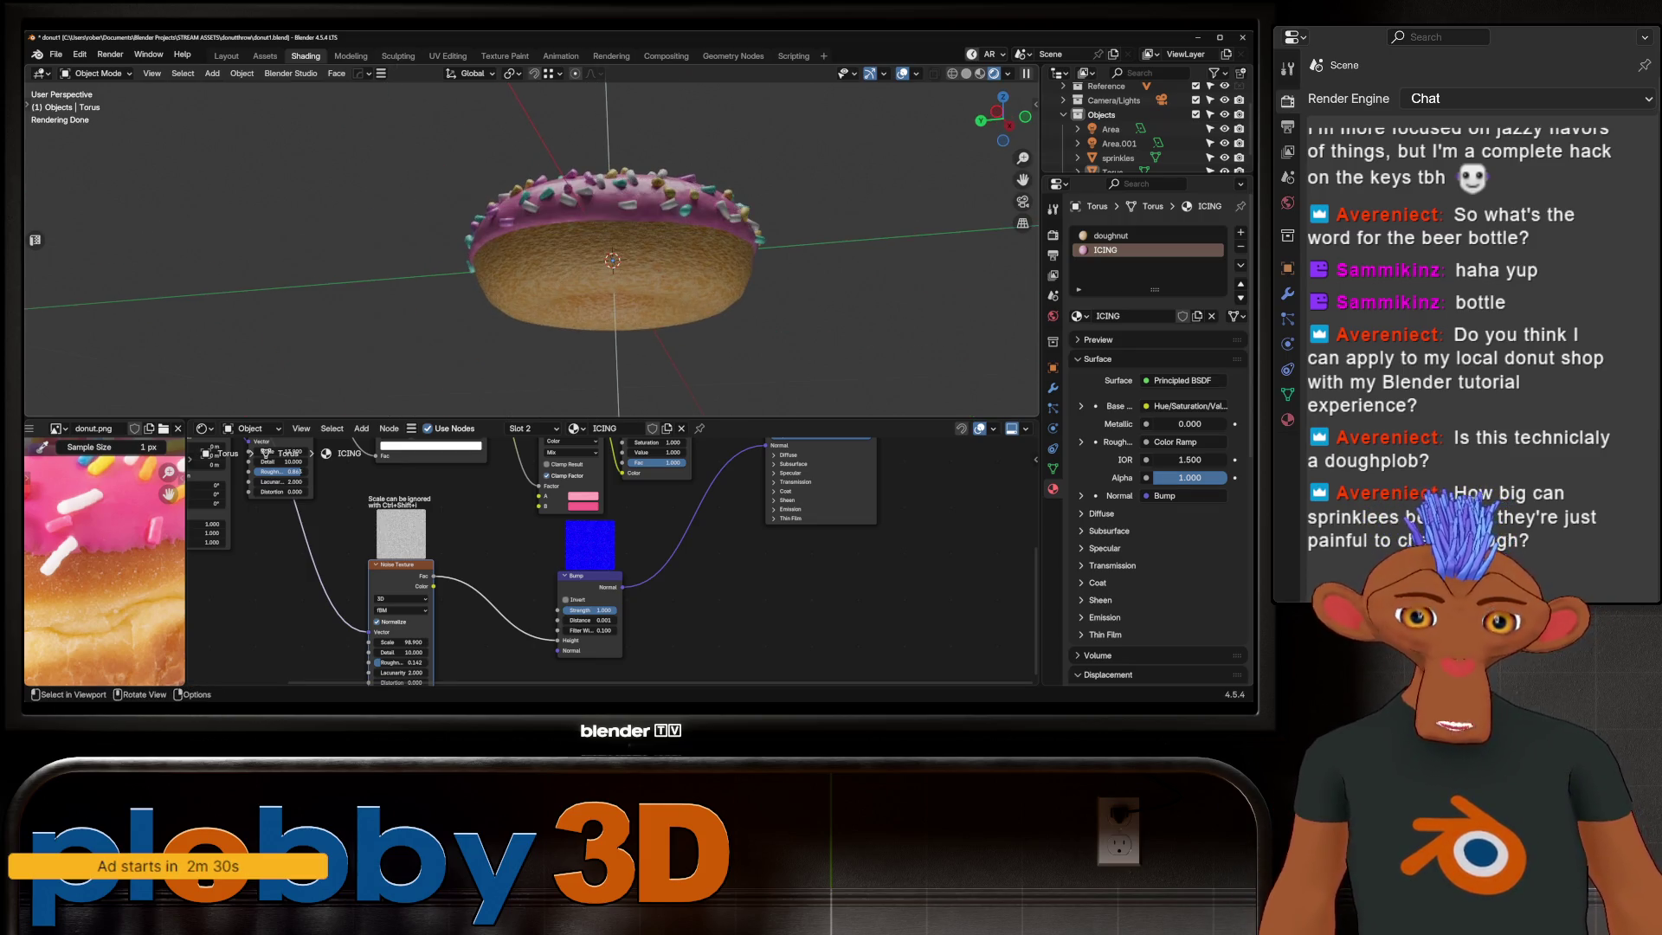
{"action": "scroll", "coordinate": [533, 247], "scroll_direction": "down", "scroll_amount": 2}
{"action": "scroll", "coordinate": [533, 246], "scroll_direction": "up", "scroll_amount": 3}
{"action": "scroll", "coordinate": [533, 247], "scroll_direction": "down", "scroll_amount": 3}
{"action": "middle_click_drag", "start_coordinate": [532, 246], "coordinate": [505, 254]}
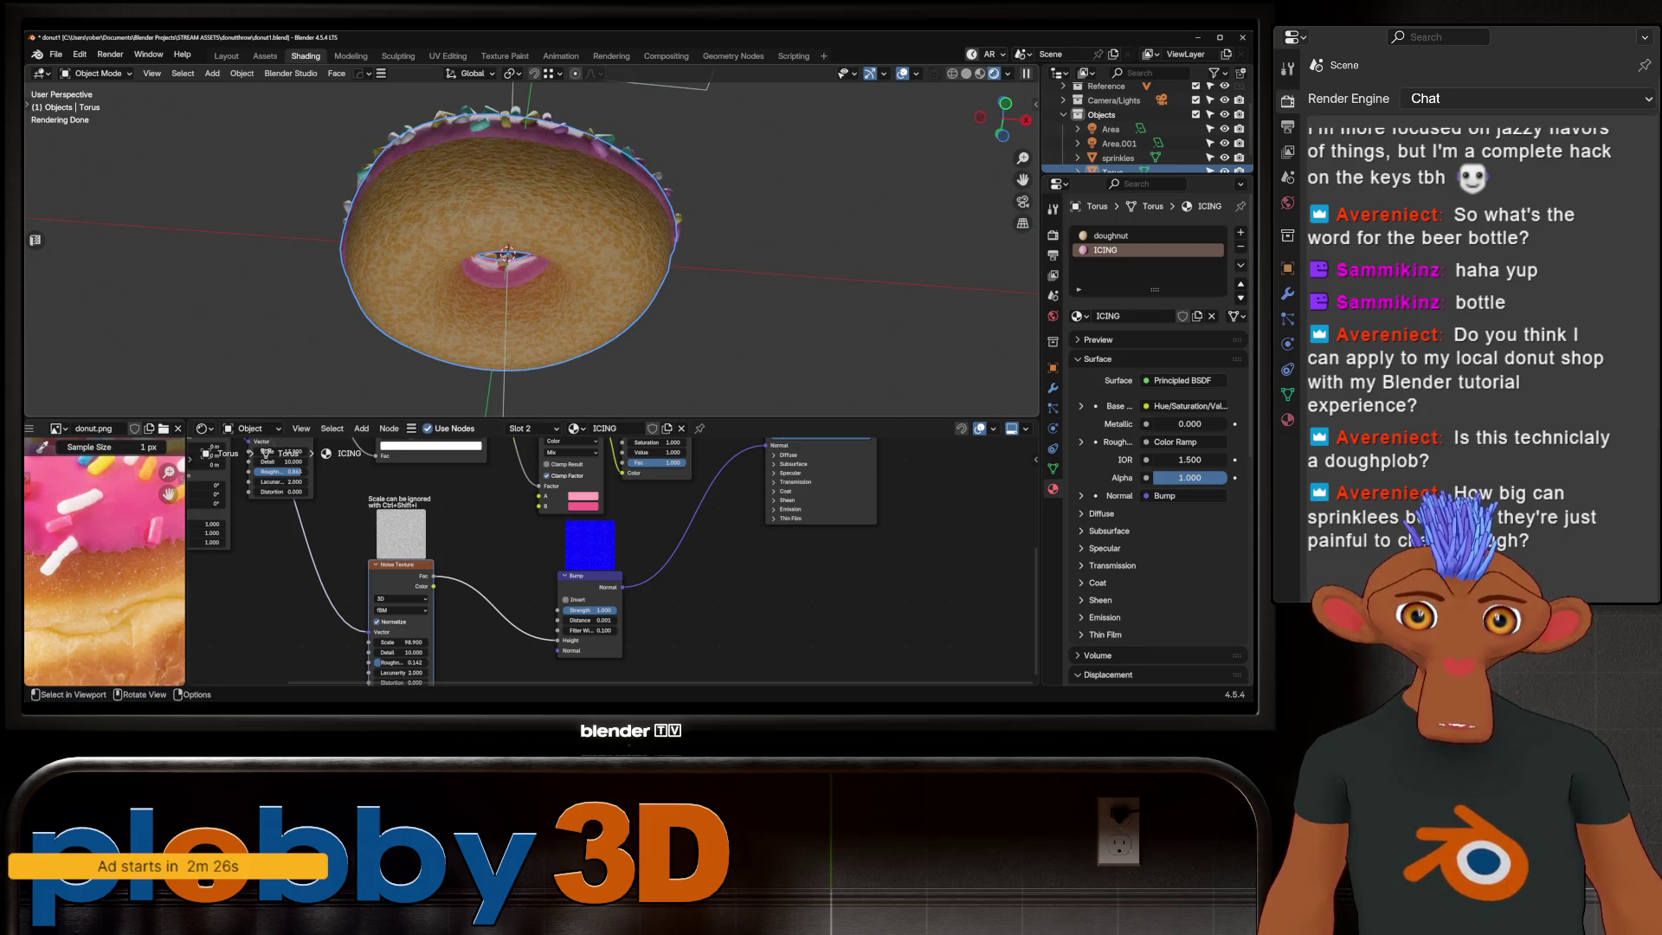
{"action": "scroll", "coordinate": [507, 254], "scroll_direction": "up", "scroll_amount": 3}
{"action": "left_click", "coordinate": [1109, 235]}
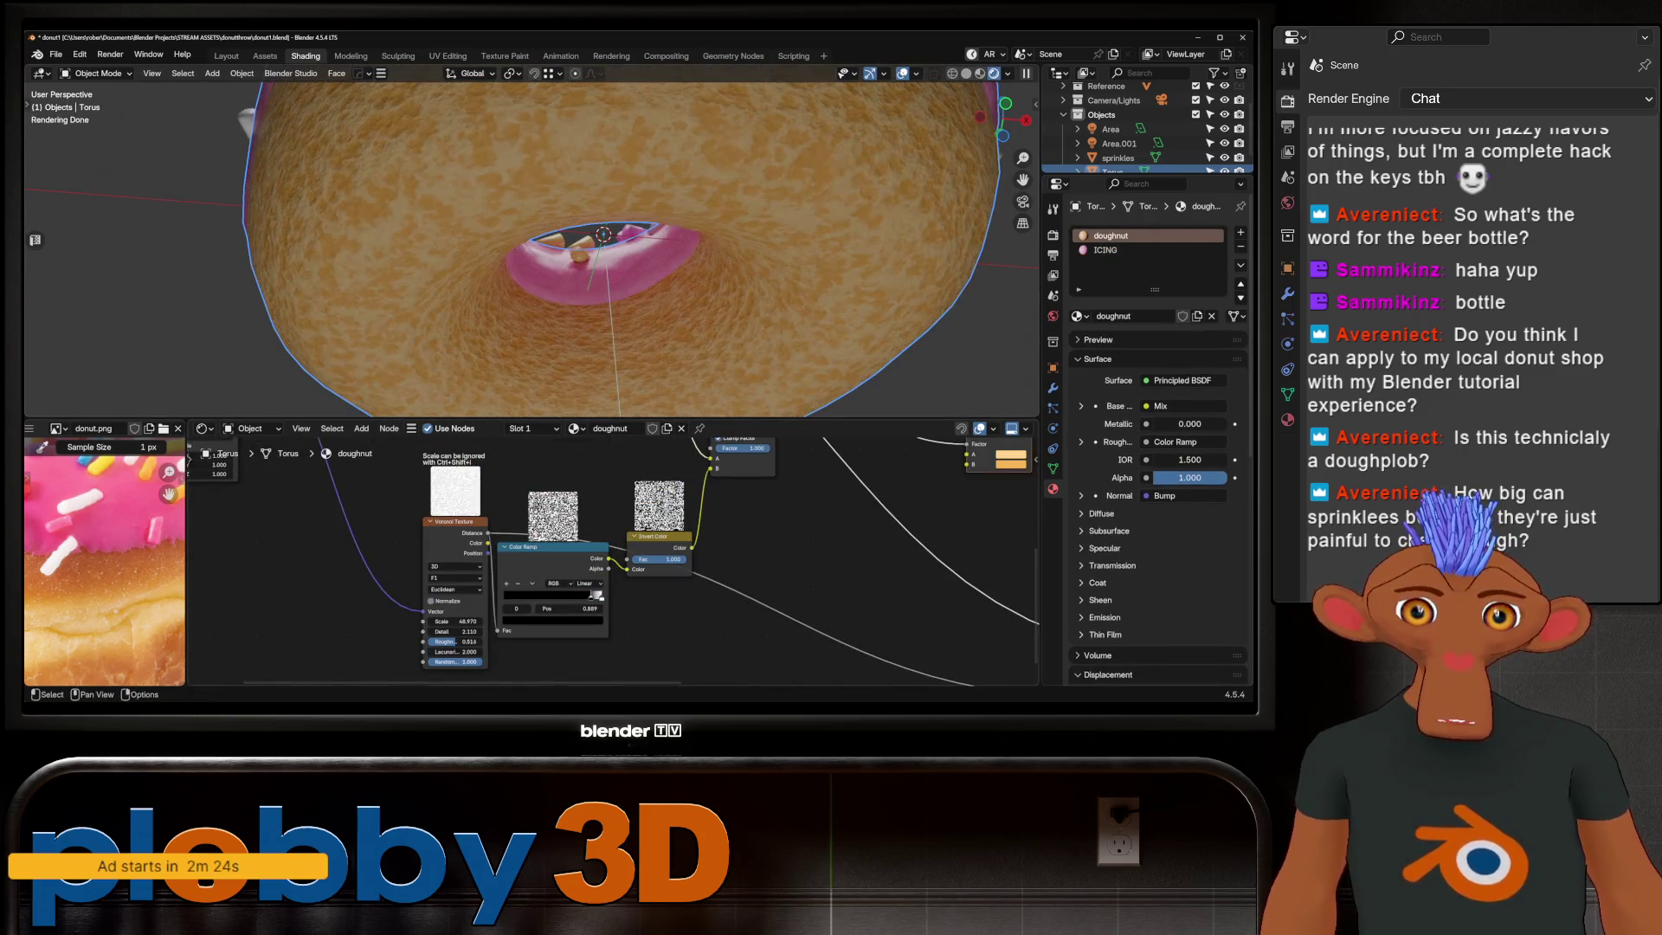
Step: Lower the doughnut Noise Texture scale to about 5 for coarser dough bumps
{"action": "mouse_move", "coordinate": [454, 621]}
{"action": "left_mouse_down"}
{"action": "mouse_move", "coordinate": [402, 620]}
{"action": "mouse_move", "coordinate": [429, 621]}
{"action": "left_mouse_up"}
{"action": "scroll", "coordinate": [649, 260], "scroll_direction": "down", "scroll_amount": 4}
{"action": "middle_click_drag", "start_coordinate": [649, 259], "coordinate": [654, 283]}
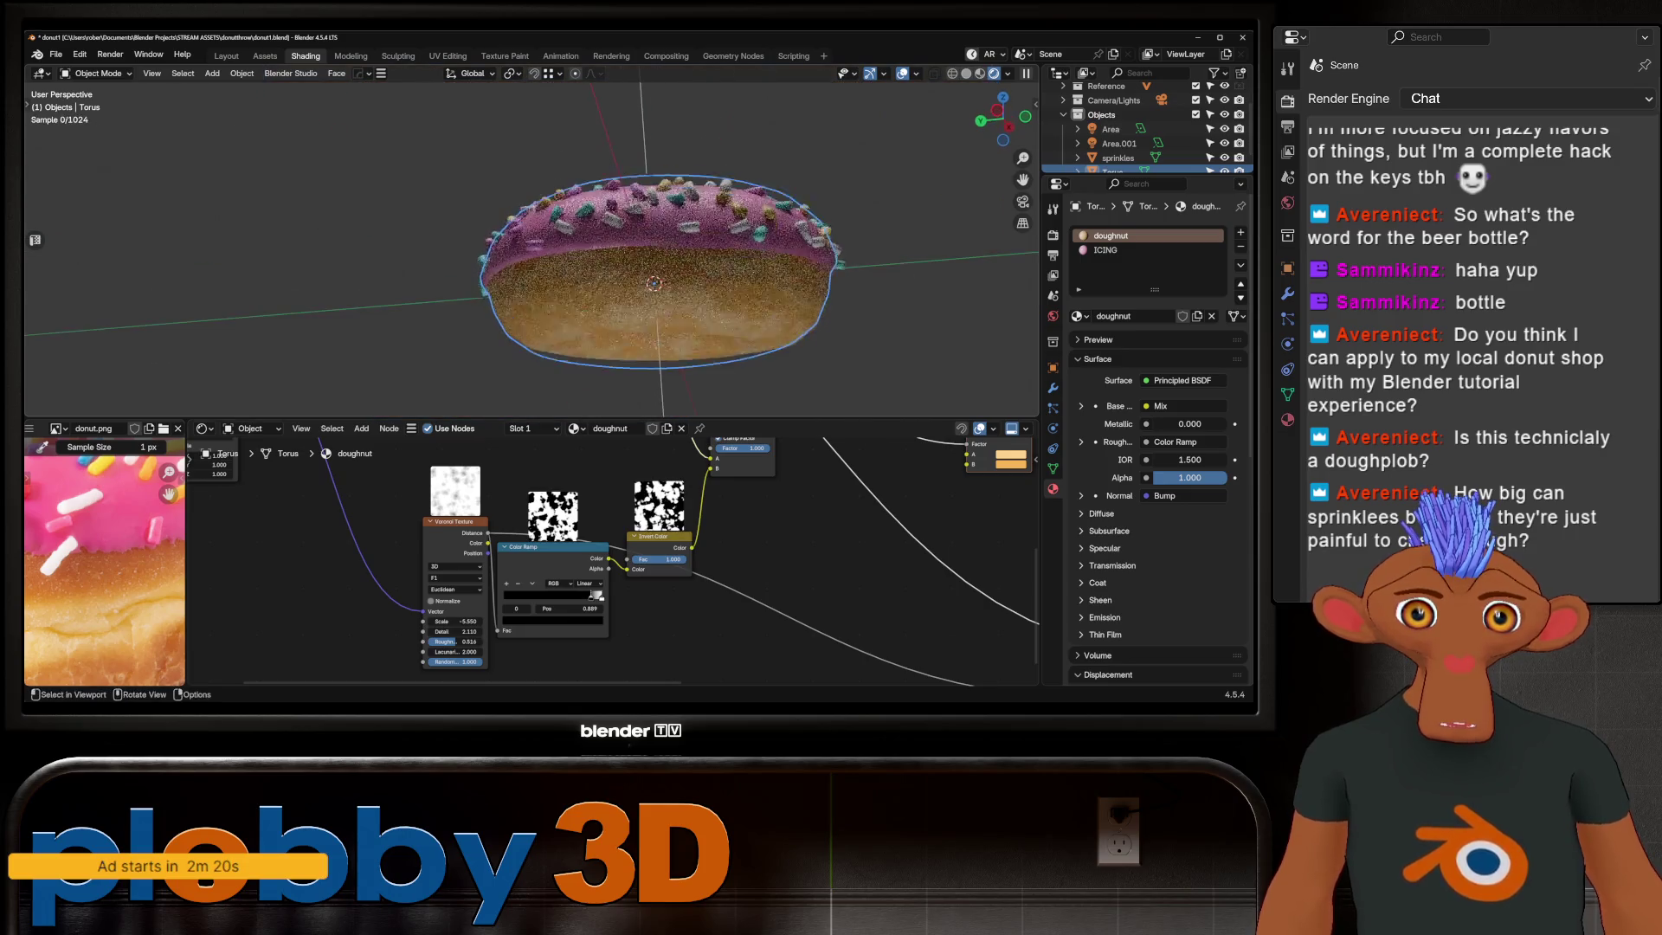
{"action": "middle_click_drag", "start_coordinate": [649, 559], "coordinate": [336, 626]}
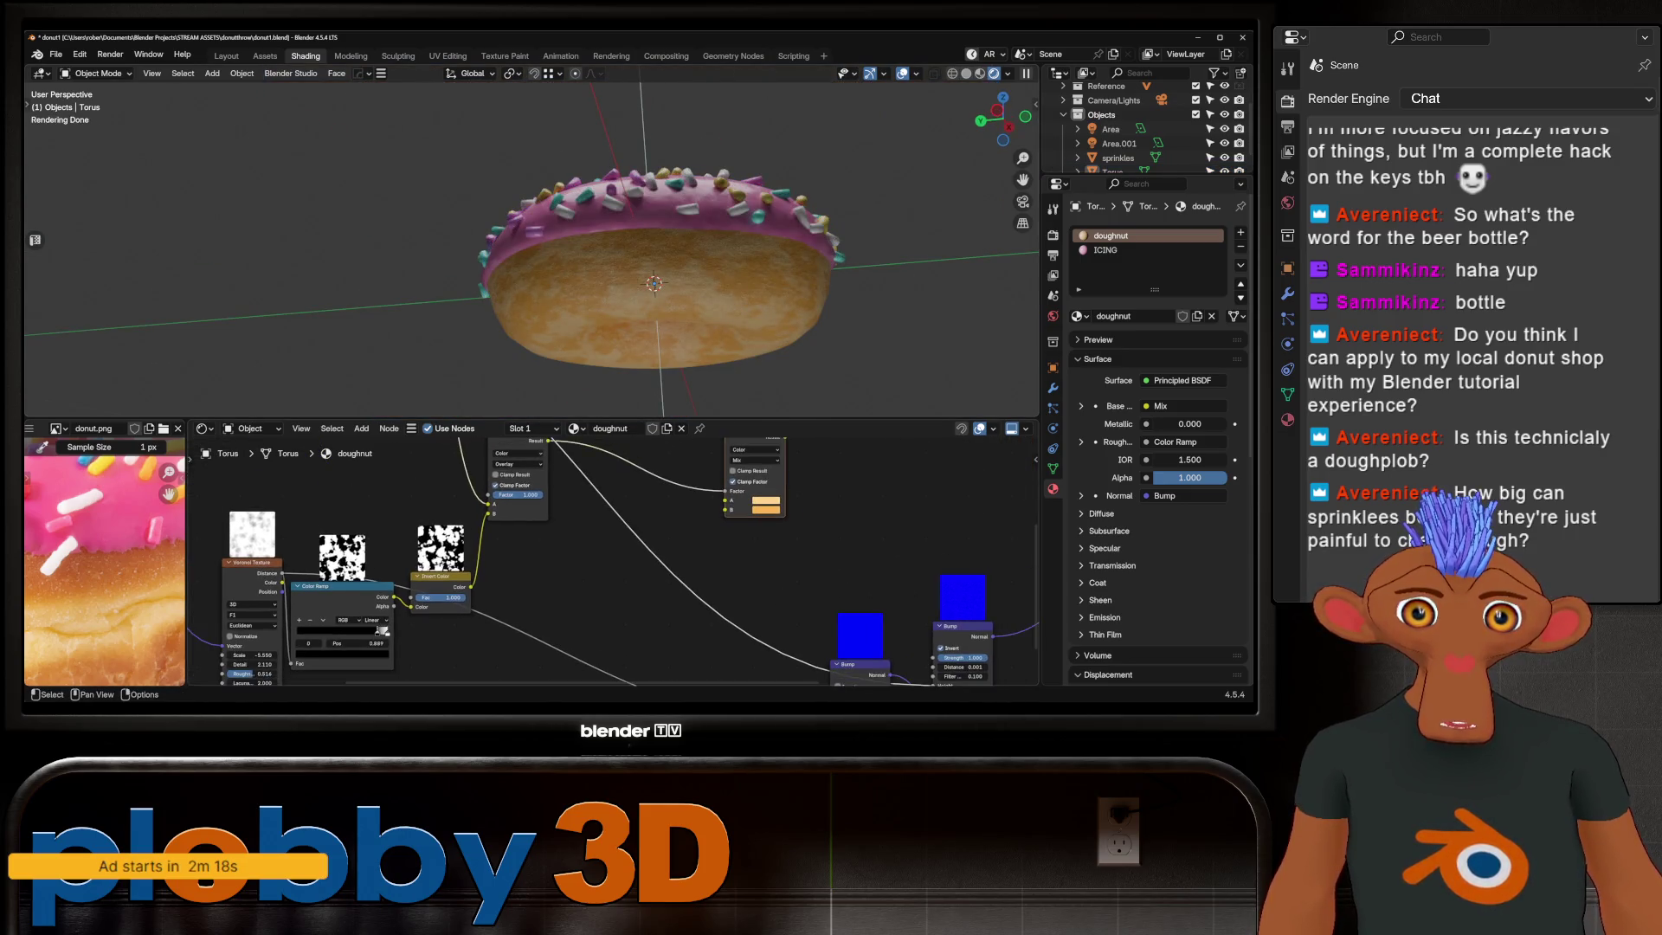
Step: Lighten the Mix node's A colour so the dough renders a paler golden tan
{"action": "left_click", "coordinate": [768, 495]}
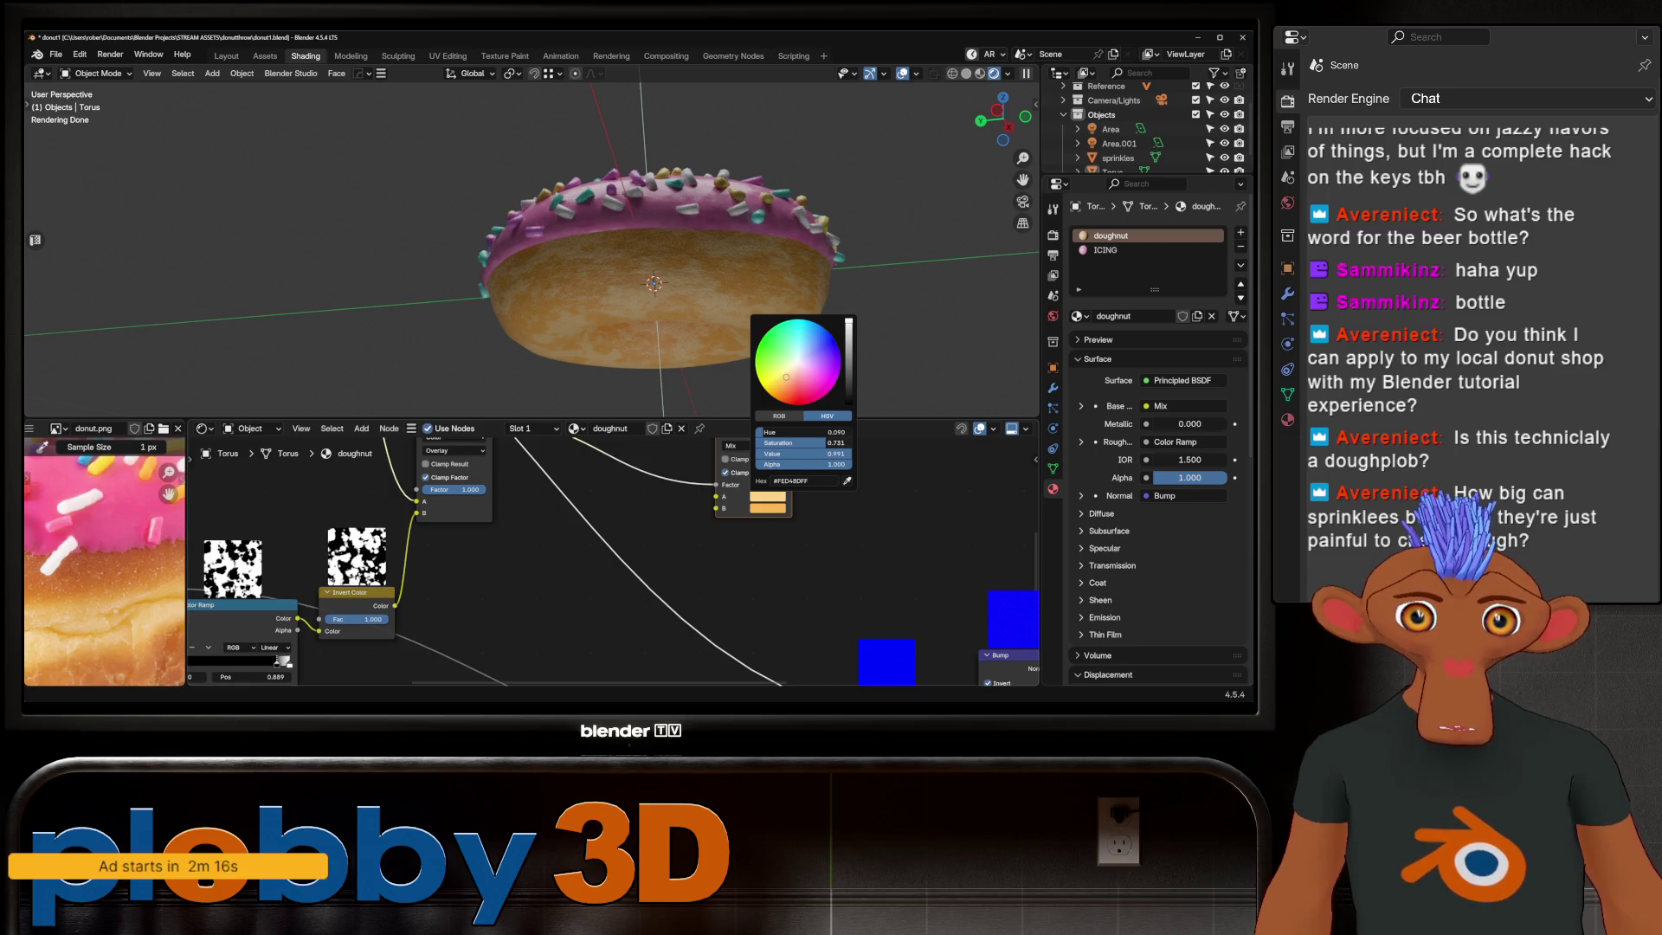
{"action": "left_click_drag", "start_coordinate": [844, 453], "coordinate": [812, 443]}
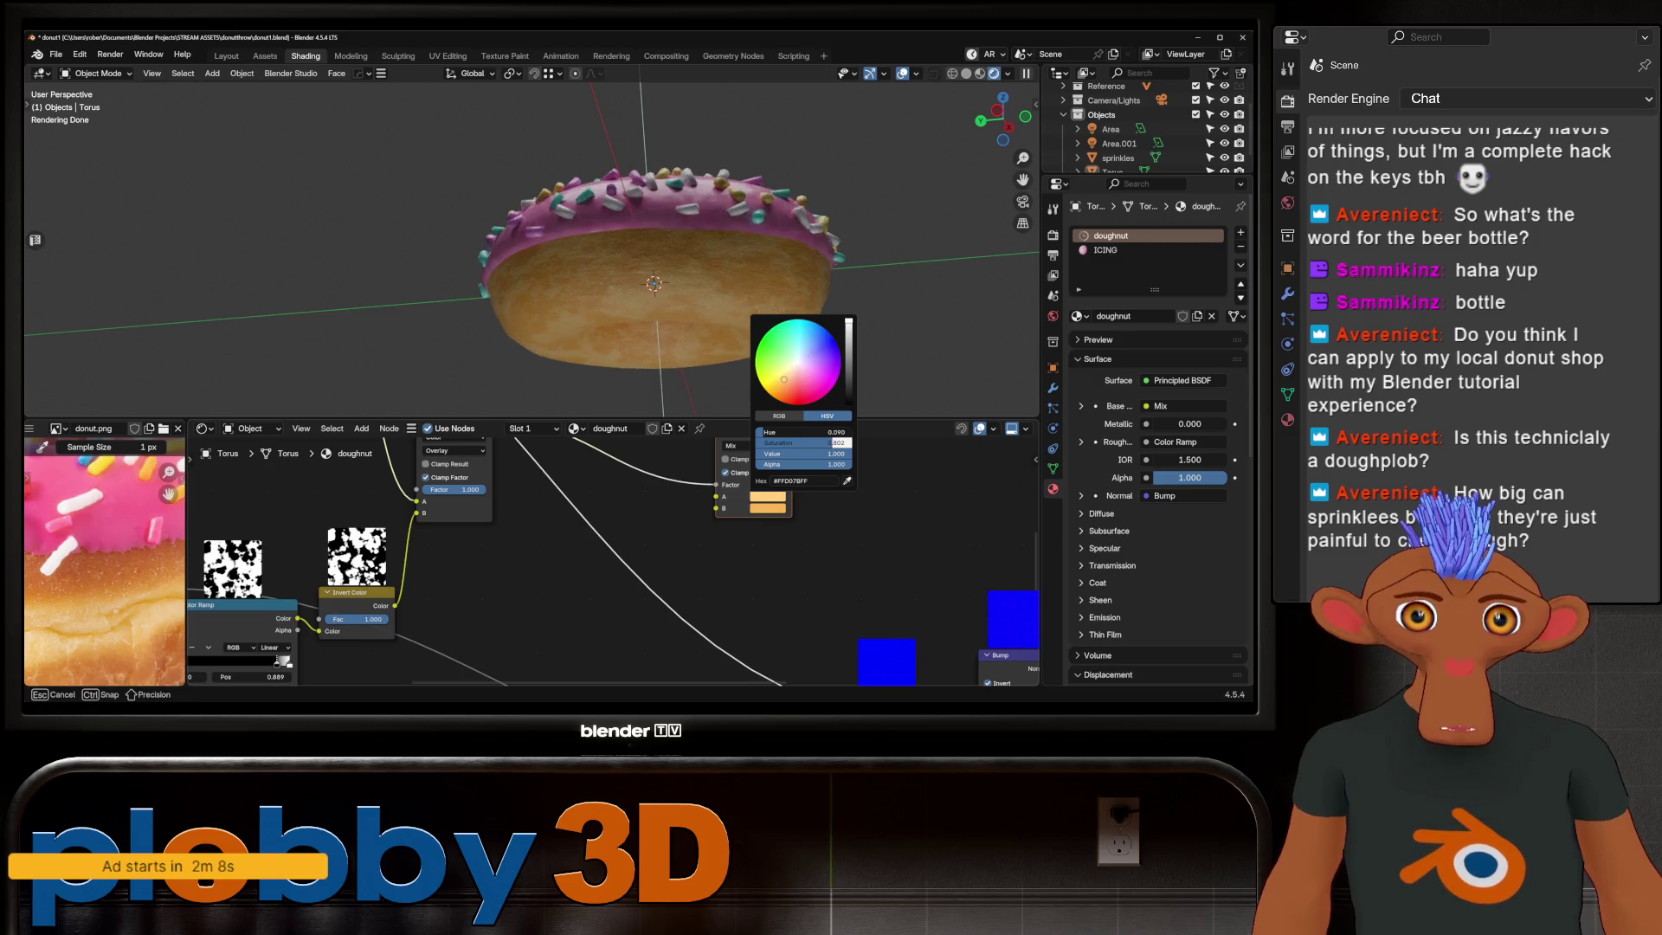
{"action": "scroll", "coordinate": [650, 261], "scroll_direction": "down", "scroll_amount": 3}
{"action": "mouse_move", "coordinate": [649, 259]}
{"action": "middle_mouse_down"}
{"action": "mouse_move", "coordinate": [546, 273]}
{"action": "mouse_move", "coordinate": [585, 234]}
{"action": "middle_mouse_up"}
{"action": "scroll", "coordinate": [532, 247], "scroll_direction": "up", "scroll_amount": 3}
{"action": "scroll", "coordinate": [532, 247], "scroll_direction": "up", "scroll_amount": 3}
Step: Edge-slide the icing boundary loop along the donut's side and check the result in object mode
{"action": "key", "text": "Tab"}
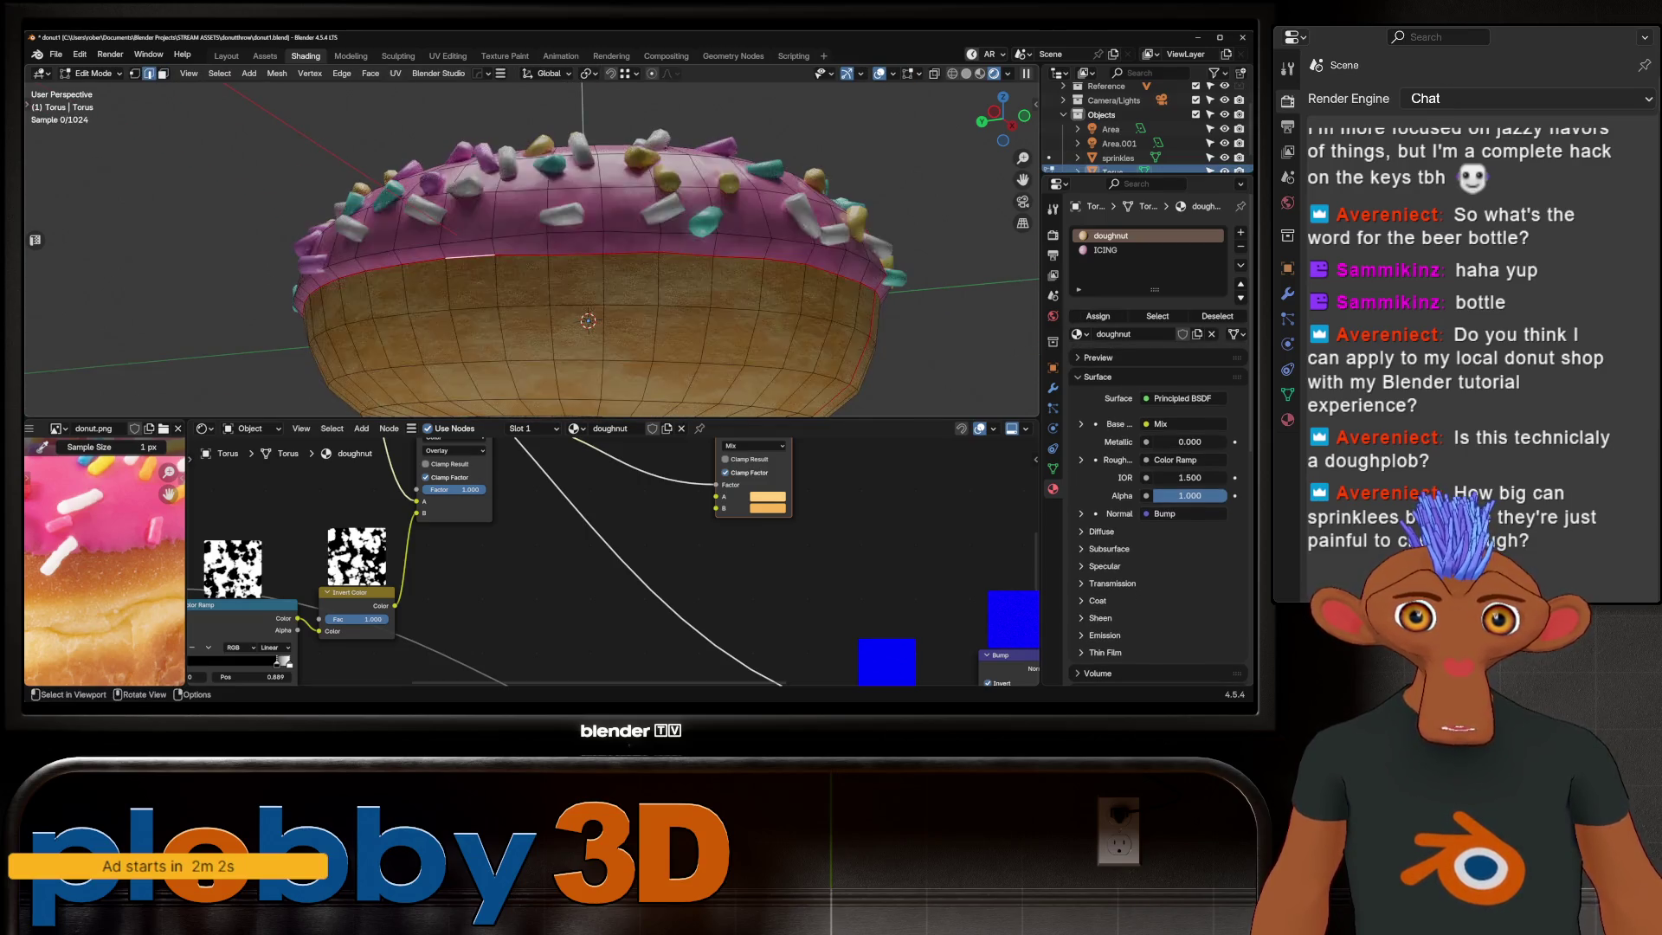
{"action": "key", "text": "KP_1"}
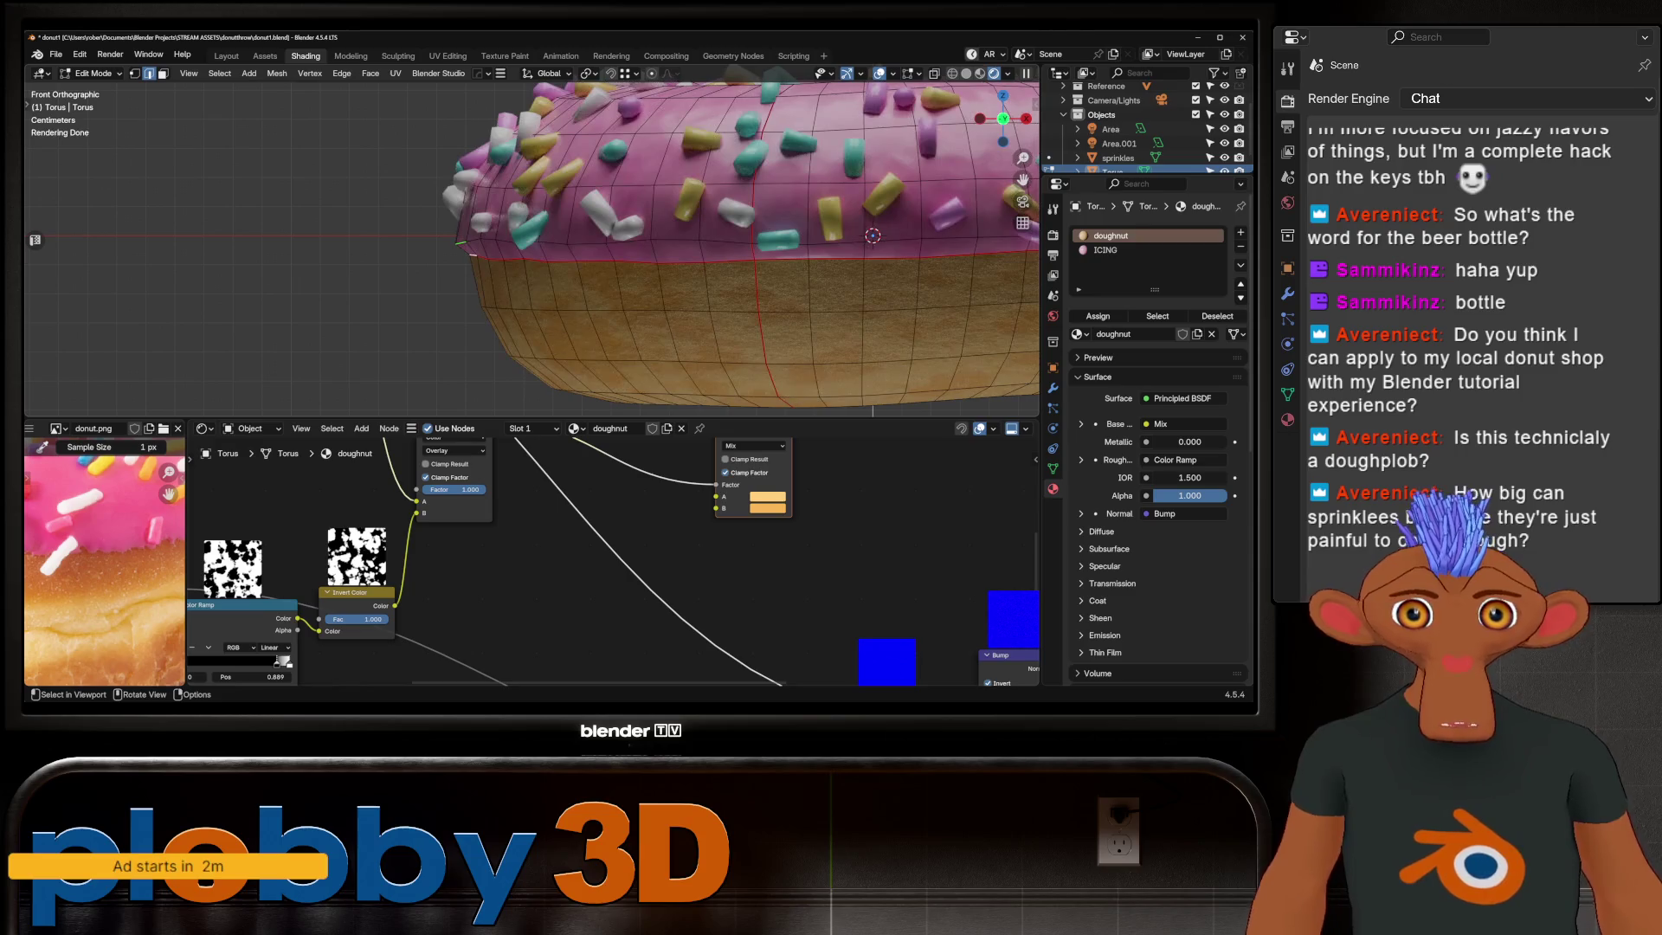
{"action": "scroll", "coordinate": [532, 247], "scroll_direction": "down", "scroll_amount": 3}
{"action": "middle_click_drag", "start_coordinate": [532, 246], "coordinate": [558, 221]}
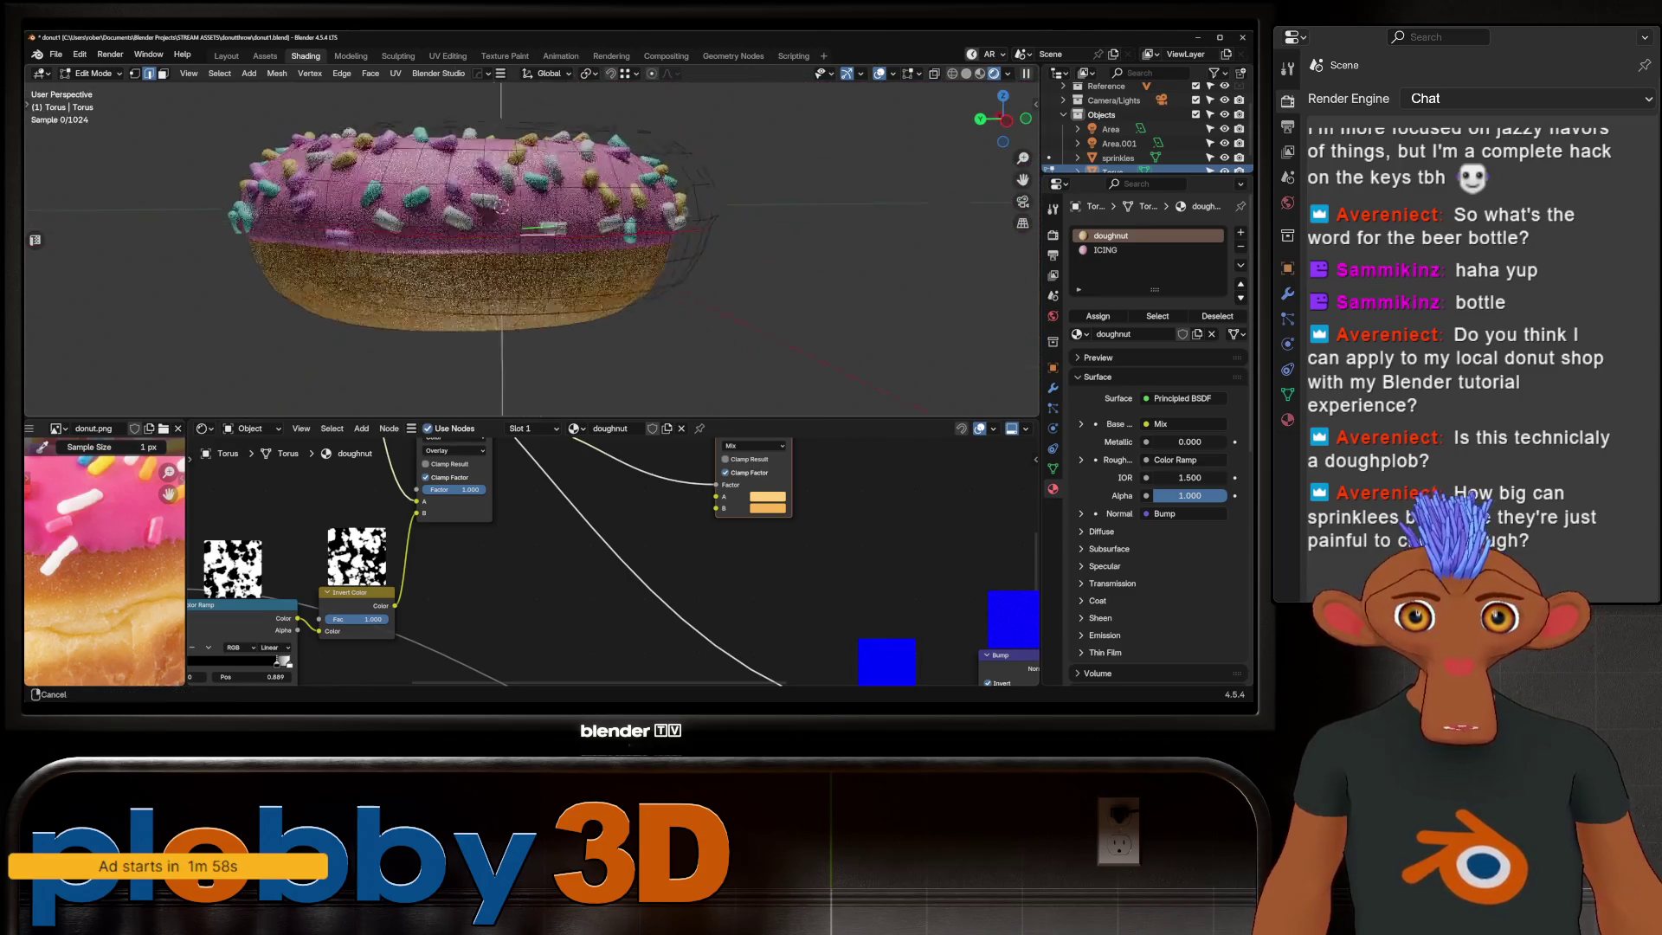
{"action": "key", "text": "g"}
{"action": "key", "text": "g"}
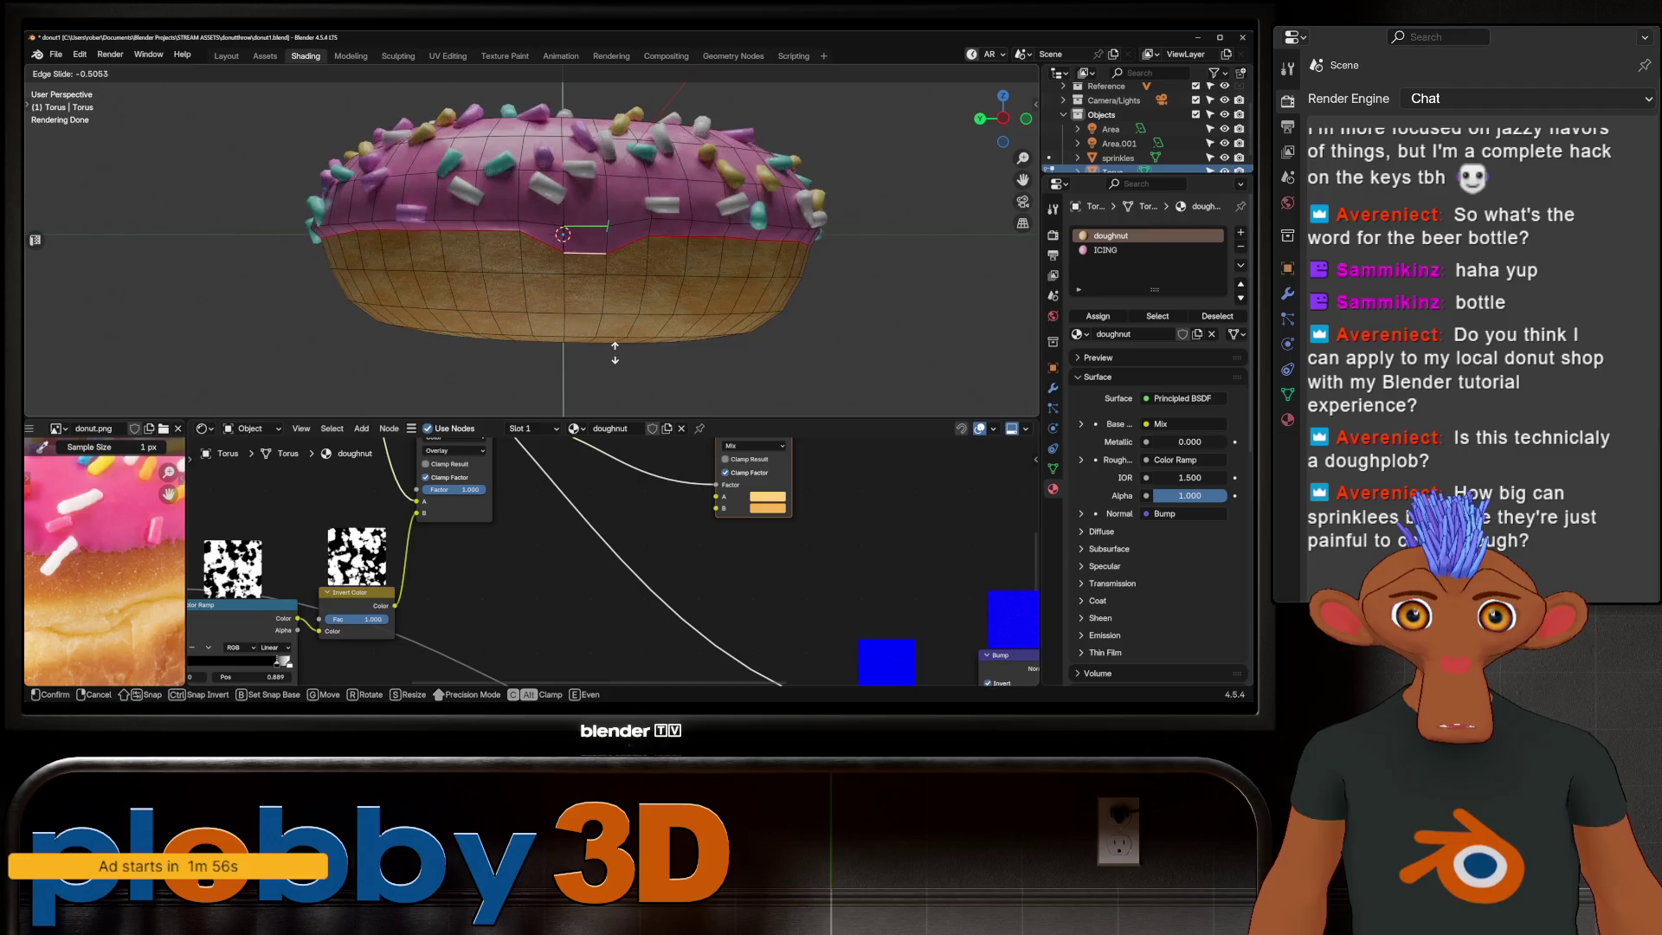
{"action": "left_click", "coordinate": [595, 390]}
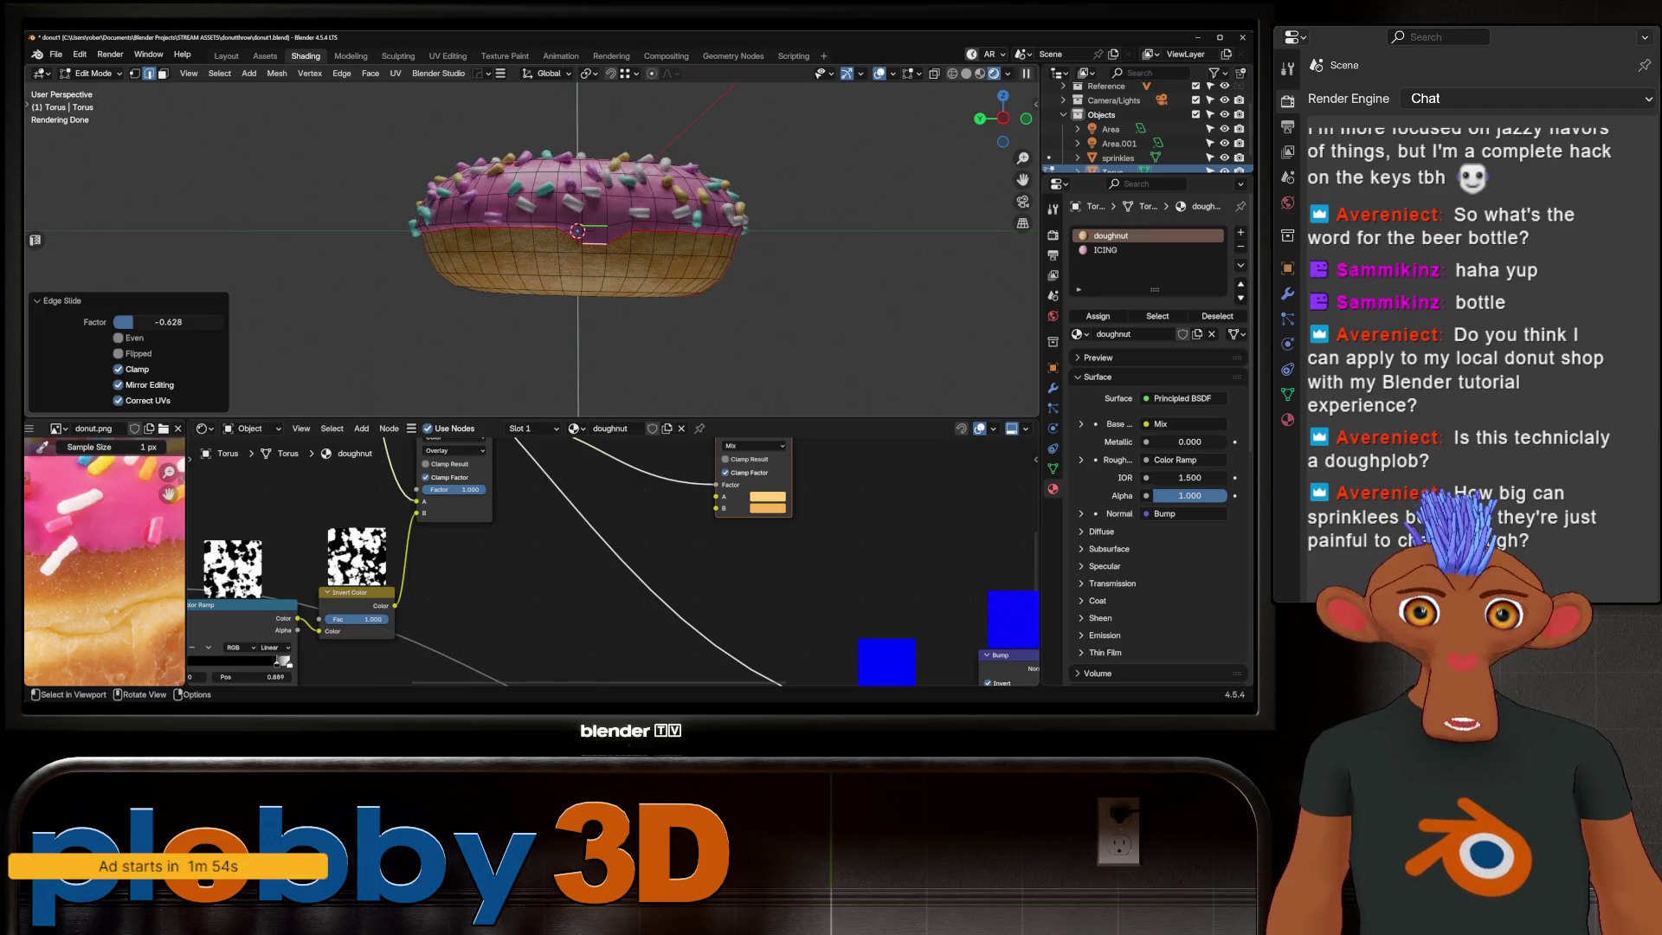
{"action": "key", "text": "Tab"}
{"action": "mouse_move", "coordinate": [594, 389]}
{"action": "middle_mouse_down"}
{"action": "mouse_move", "coordinate": [637, 260]}
{"action": "mouse_move", "coordinate": [507, 286]}
{"action": "middle_mouse_up"}
Step: Slide the icing boundary loop twice more, previewing the render between adjustments
{"action": "key", "text": "Tab"}
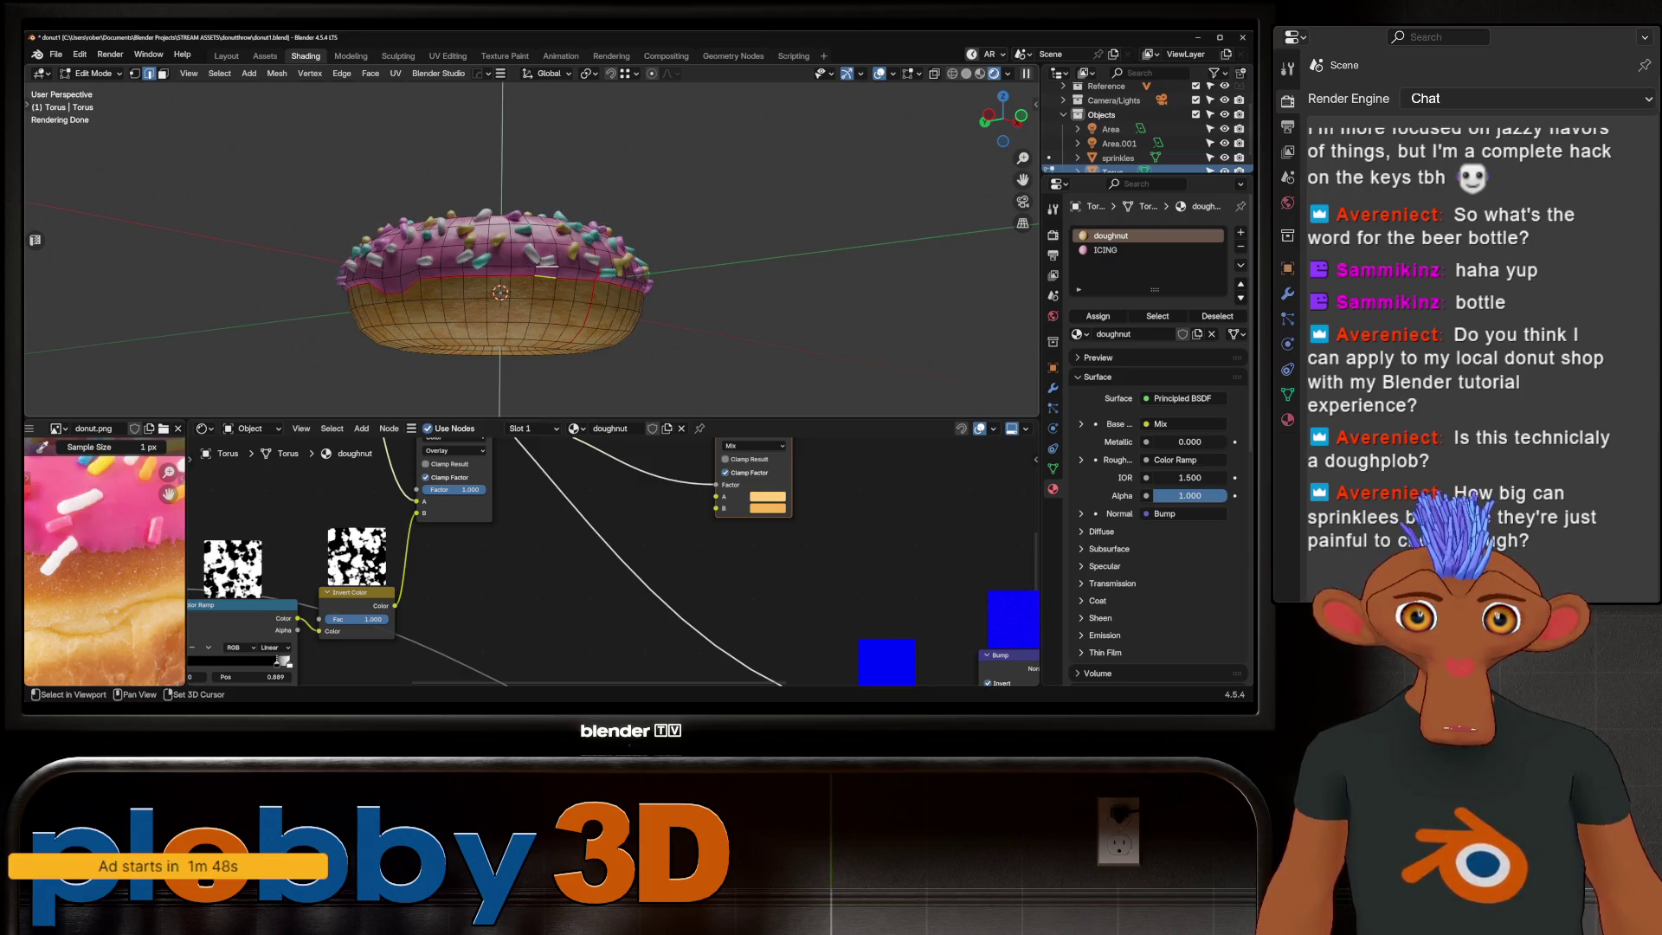
{"action": "key", "text": "g"}
{"action": "key", "text": "g"}
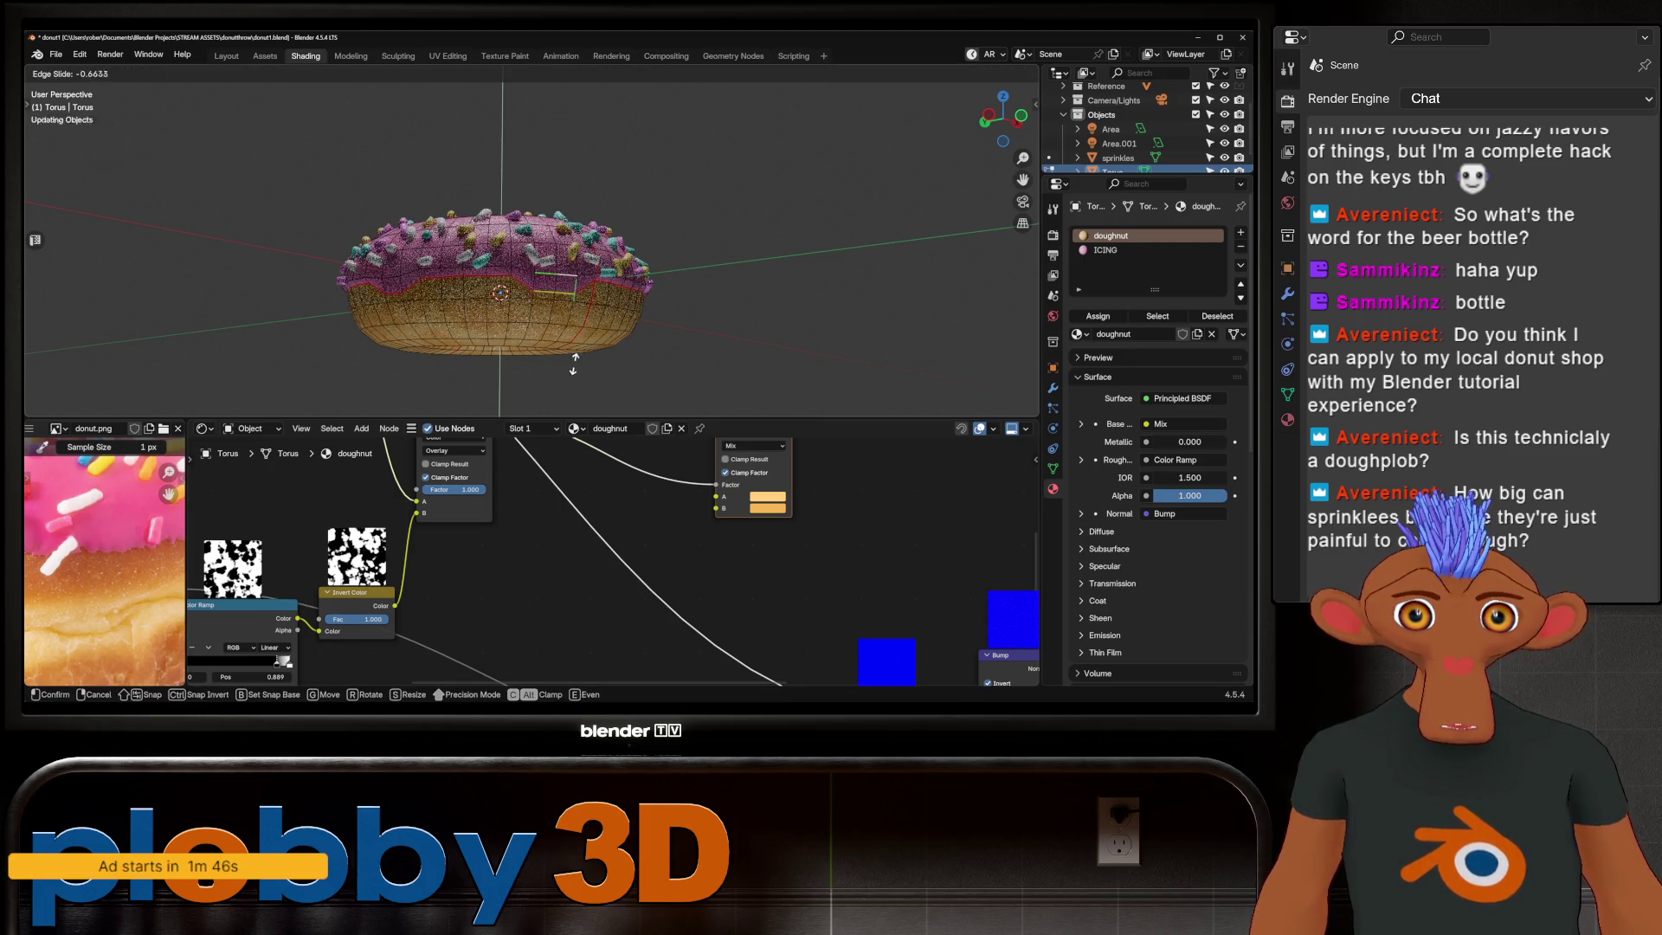
{"action": "left_click", "coordinate": [573, 369]}
{"action": "key", "text": "Tab"}
{"action": "key", "text": "Tab"}
{"action": "key", "text": "g"}
{"action": "key", "text": "g"}
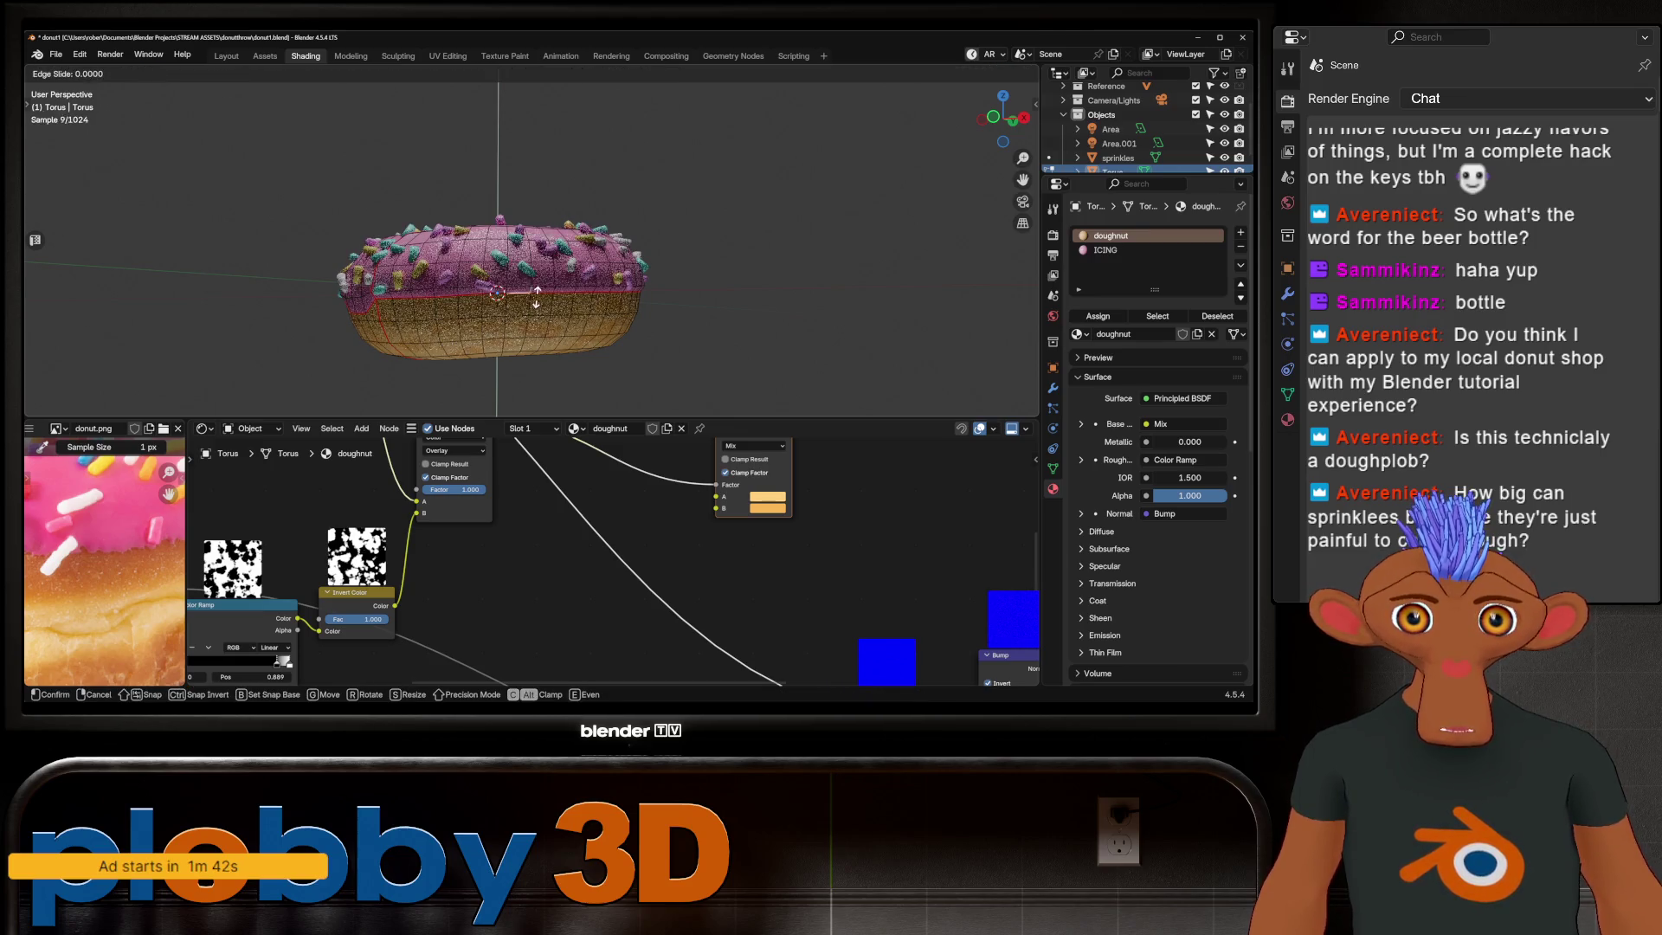
{"action": "left_click", "coordinate": [520, 378]}
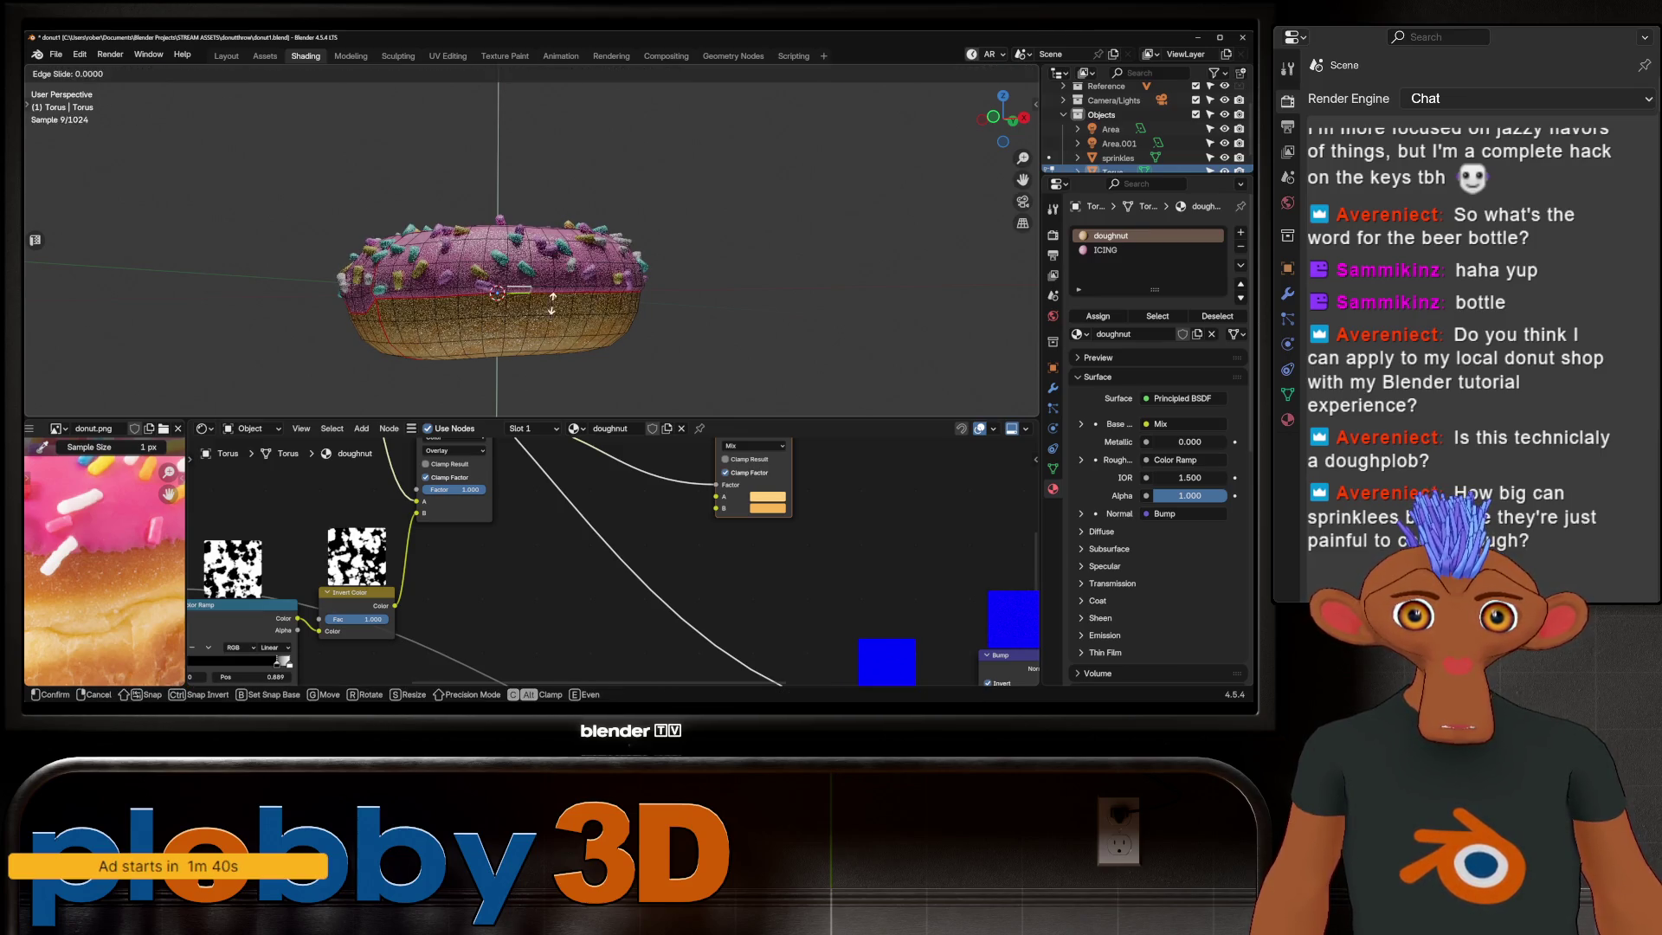
{"action": "key", "text": "Tab"}
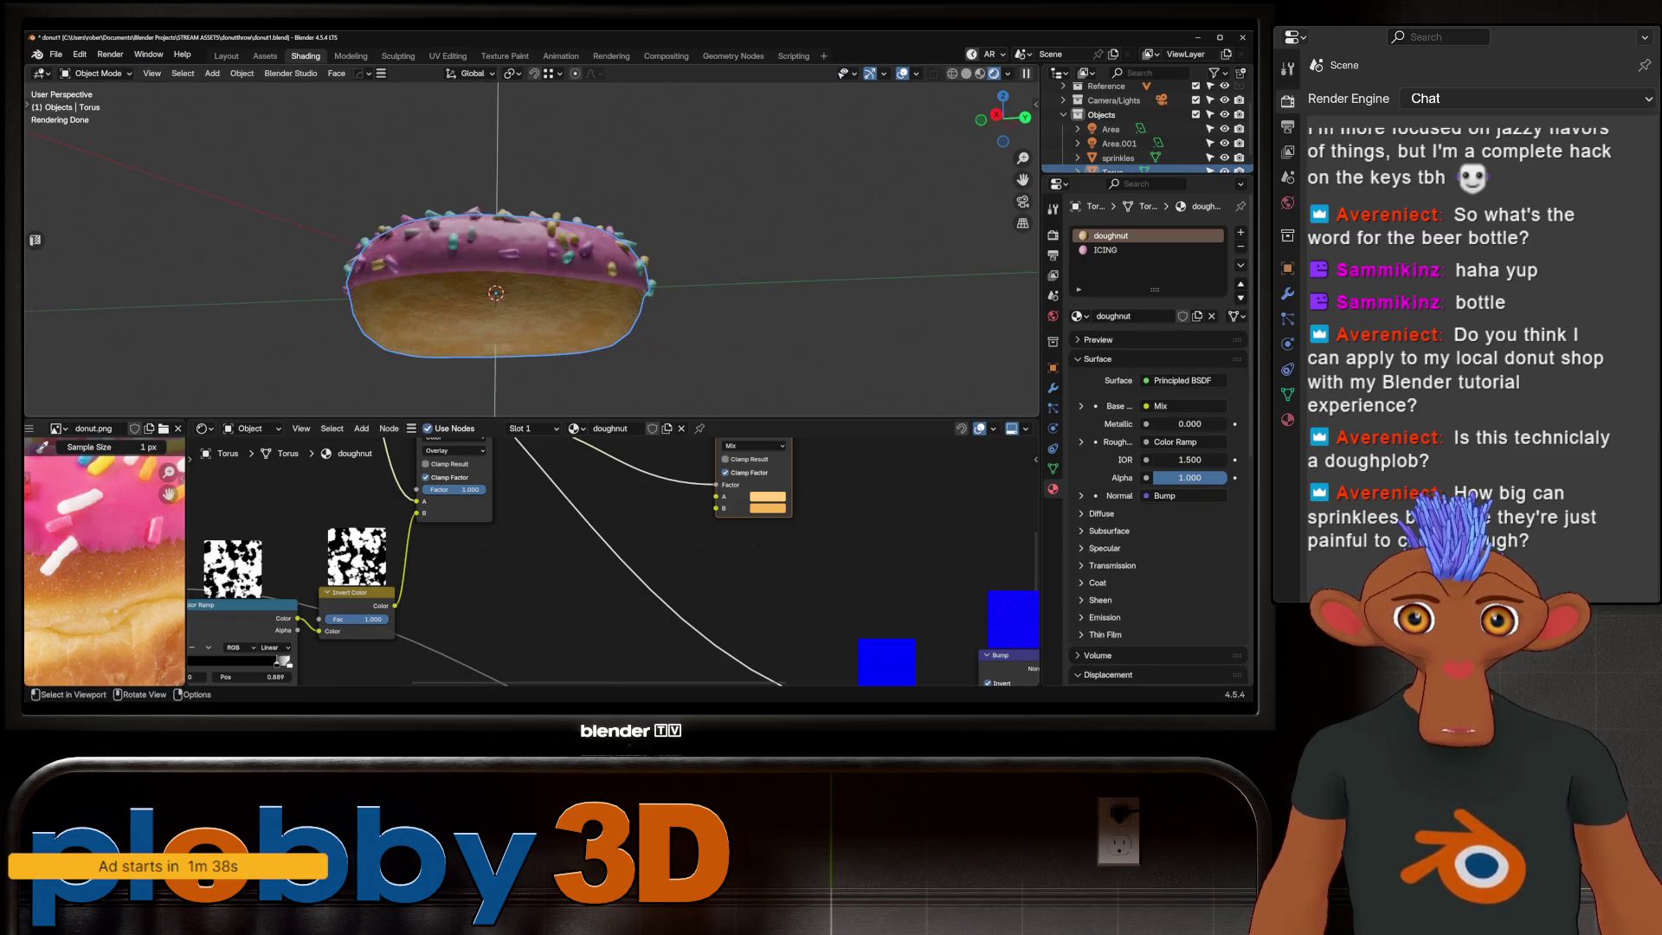
Step: Select the icing boundary edges and edge-slide them further, then review in object mode
{"action": "key", "text": "Tab"}
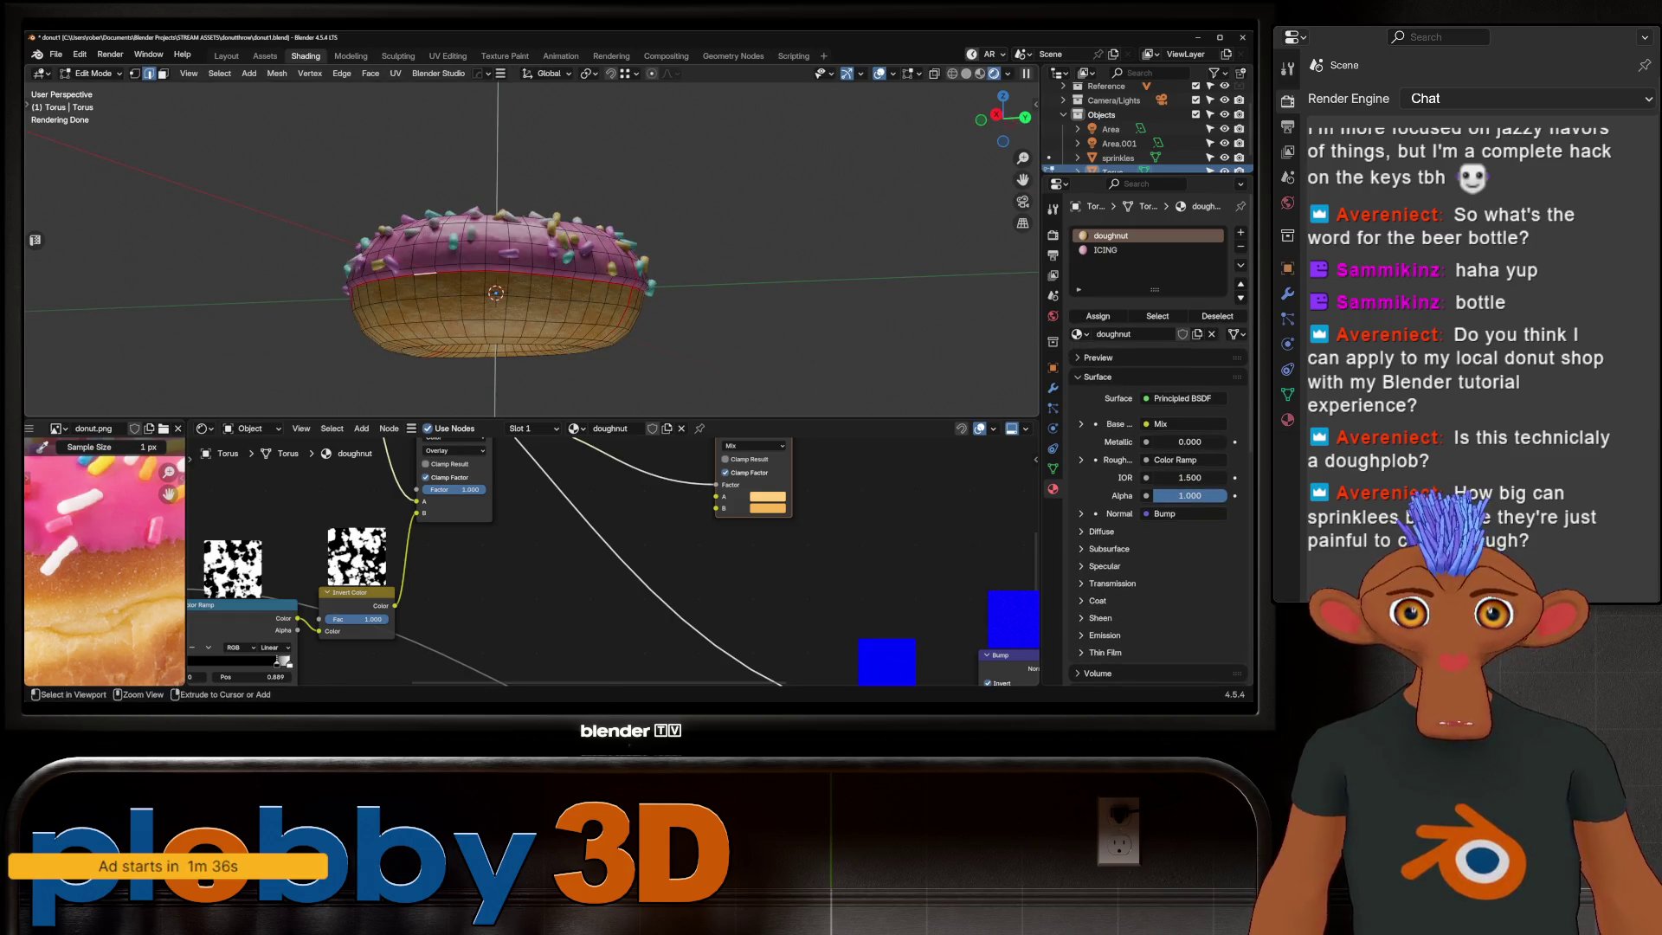
{"action": "left_click", "coordinate": [429, 273], "text": "ctrl"}
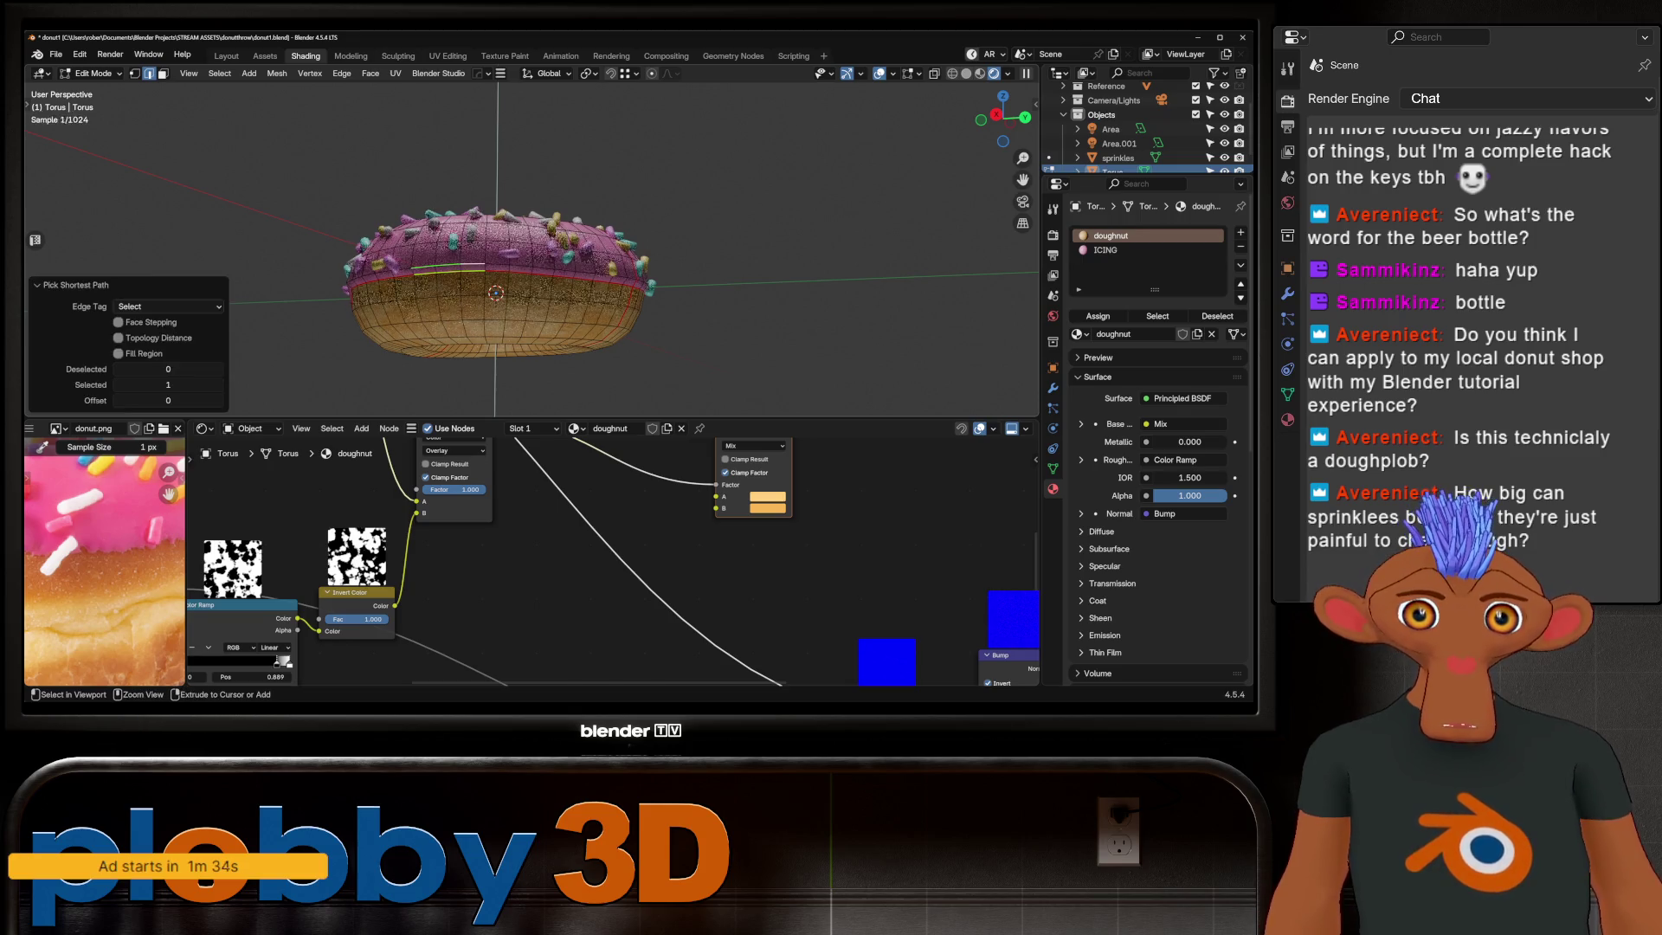
{"action": "key", "text": "g"}
{"action": "key", "text": "g"}
{"action": "left_click", "coordinate": [449, 350]}
{"action": "key", "text": "Tab"}
{"action": "scroll", "coordinate": [449, 351], "scroll_direction": "down", "scroll_amount": 3}
{"action": "mouse_move", "coordinate": [449, 351]}
{"action": "middle_mouse_down"}
{"action": "mouse_move", "coordinate": [468, 338]}
{"action": "mouse_move", "coordinate": [468, 234]}
{"action": "middle_mouse_up"}
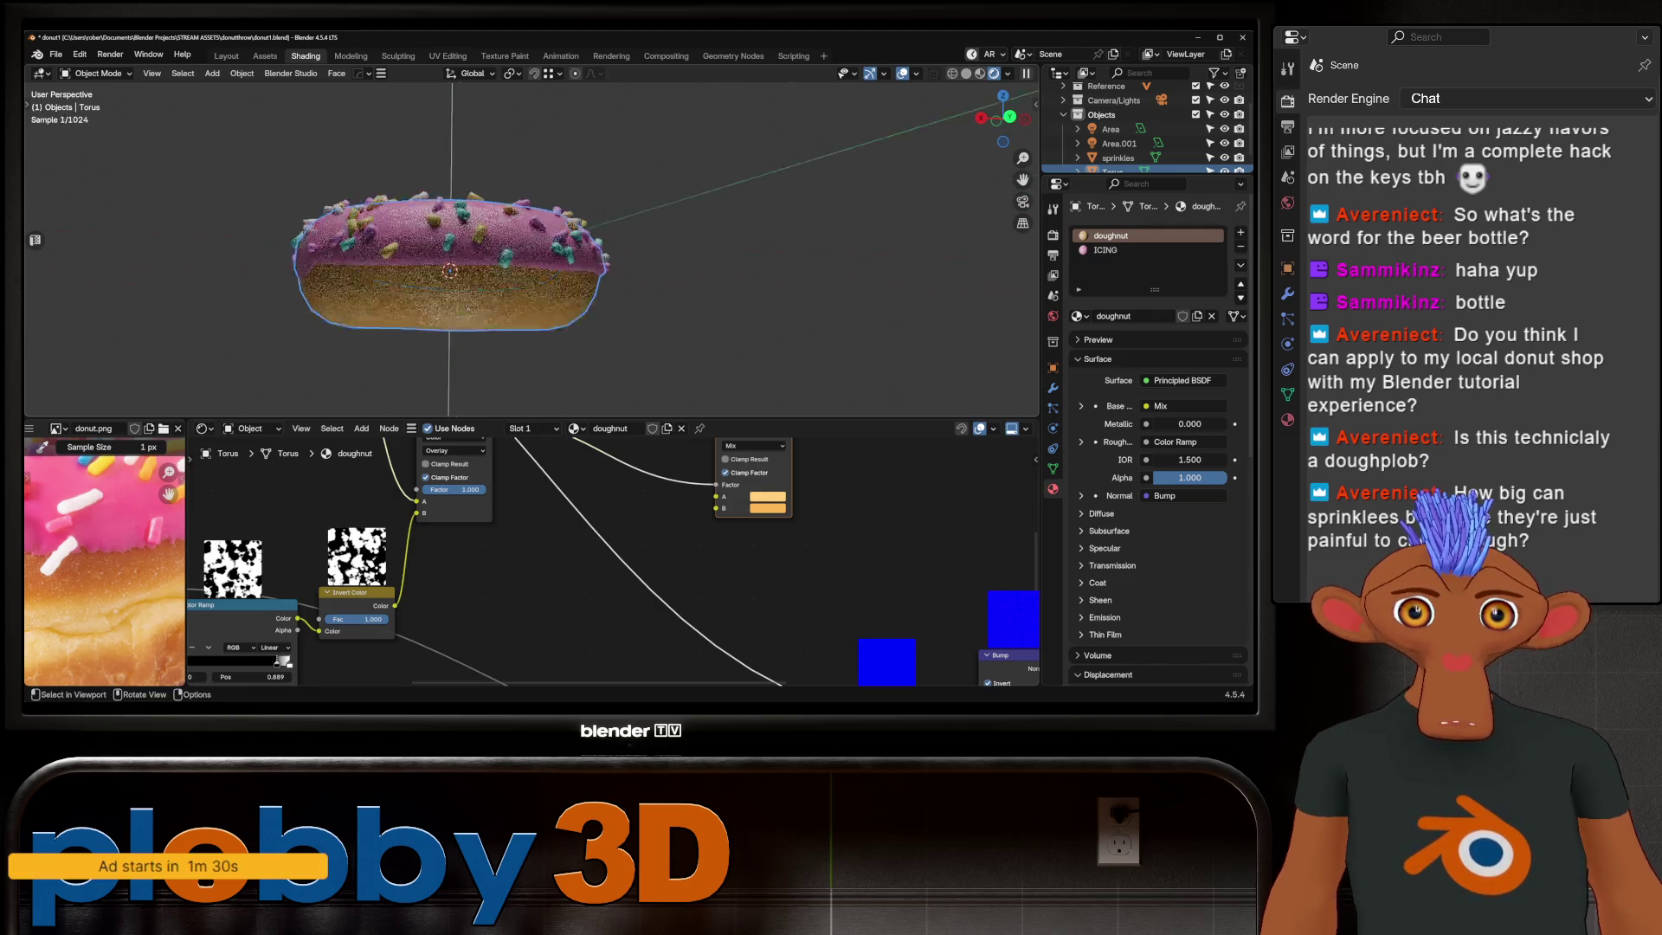
{"action": "scroll", "coordinate": [470, 233], "scroll_direction": "up", "scroll_amount": 2}
Step: Make a final edge slide of the icing loop and return the torus to object mode
{"action": "key", "text": "Tab"}
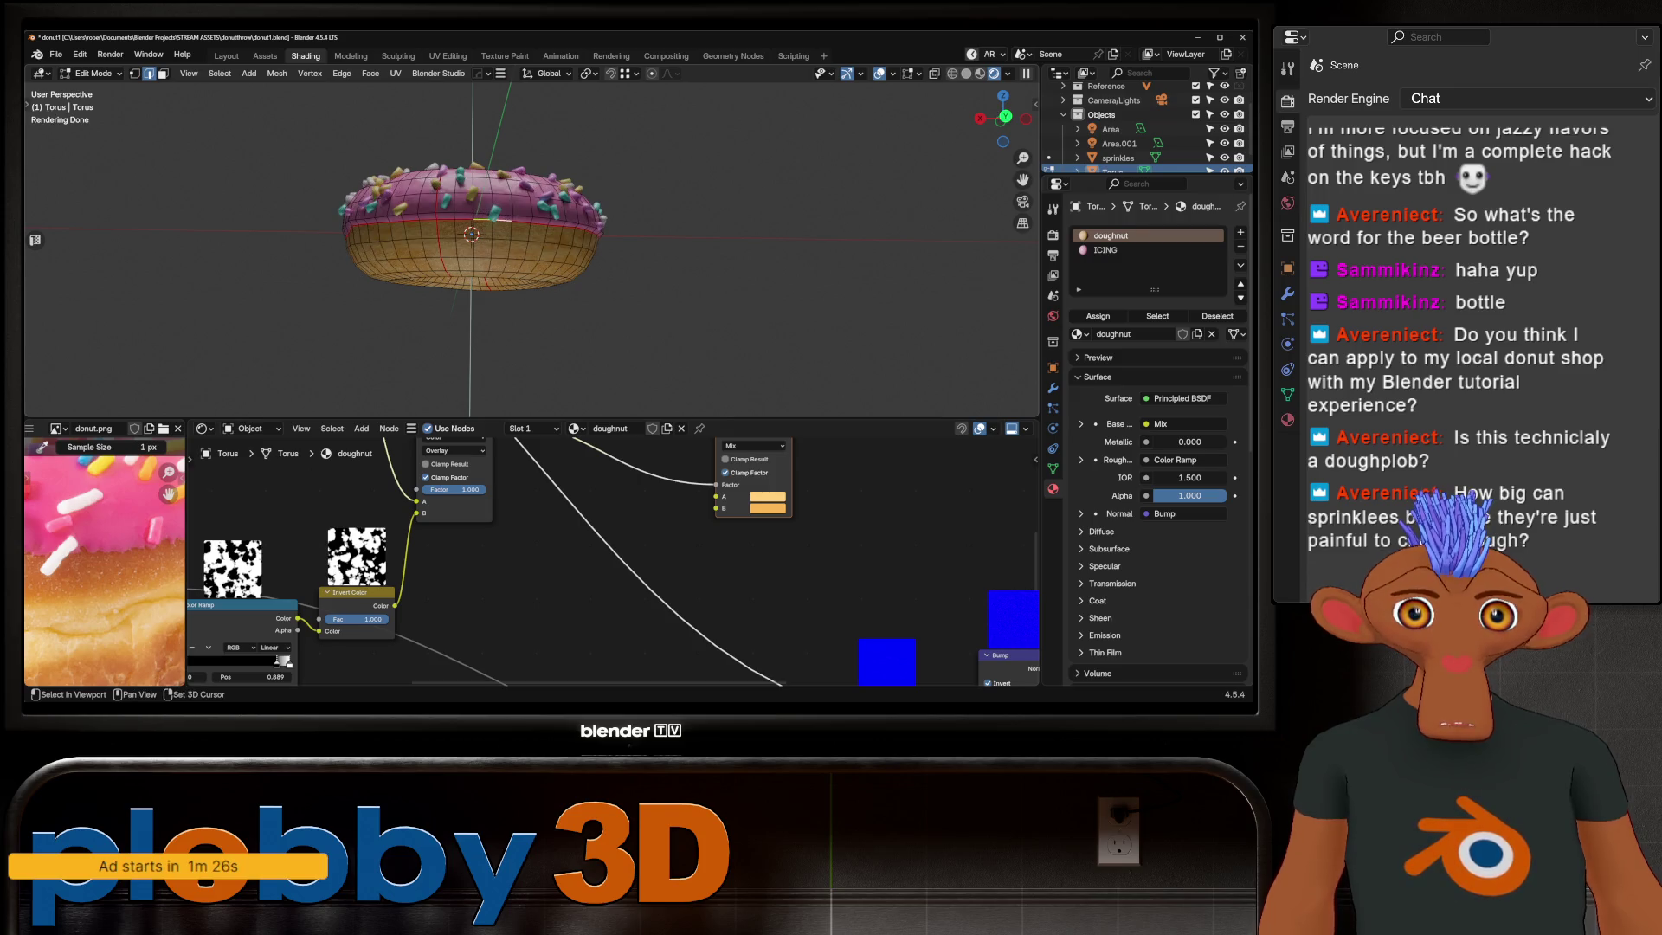
{"action": "key", "text": "g"}
{"action": "key", "text": "g"}
{"action": "left_click", "coordinate": [478, 296]}
{"action": "key", "text": "Tab"}
Step: Delete the two area lights, Area and Area.001, from the scene
{"action": "mouse_move", "coordinate": [478, 296]}
{"action": "middle_mouse_down"}
{"action": "mouse_move", "coordinate": [555, 261]}
{"action": "mouse_move", "coordinate": [520, 299]}
{"action": "mouse_move", "coordinate": [519, 338]}
{"action": "middle_mouse_up"}
{"action": "scroll", "coordinate": [554, 259], "scroll_direction": "up", "scroll_amount": 3}
{"action": "scroll", "coordinate": [555, 247], "scroll_direction": "down", "scroll_amount": 3}
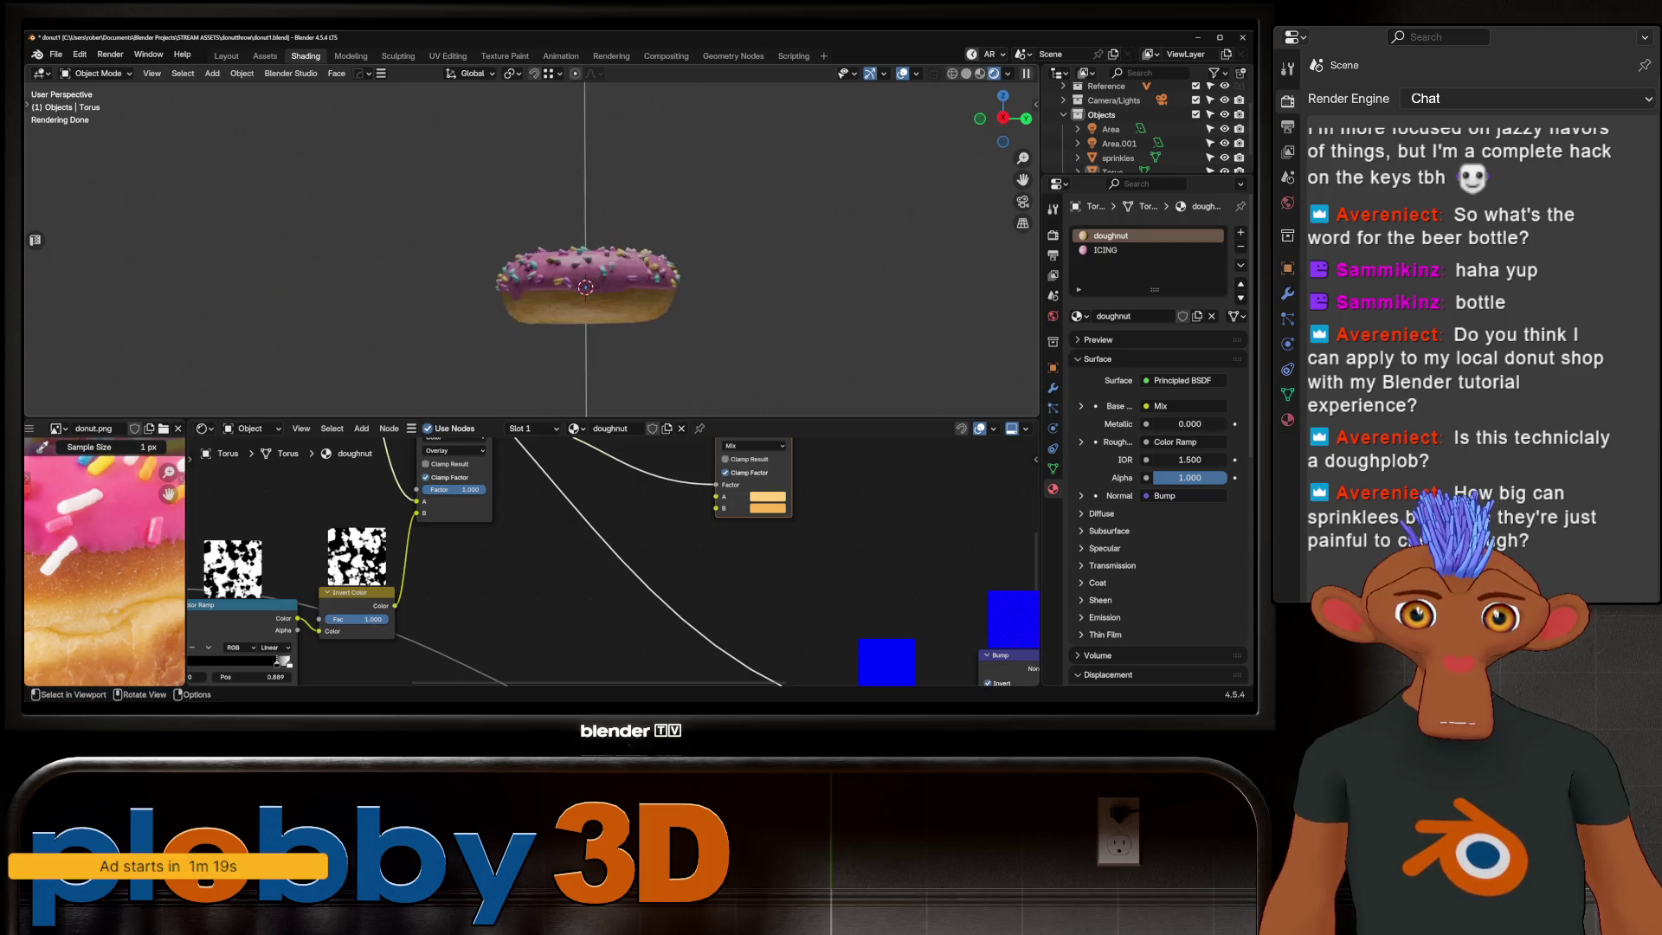
{"action": "mouse_move", "coordinate": [482, 337]}
{"action": "middle_mouse_down"}
{"action": "mouse_move", "coordinate": [519, 255]}
{"action": "mouse_move", "coordinate": [520, 312]}
{"action": "middle_mouse_up"}
{"action": "key", "text": "Delete"}
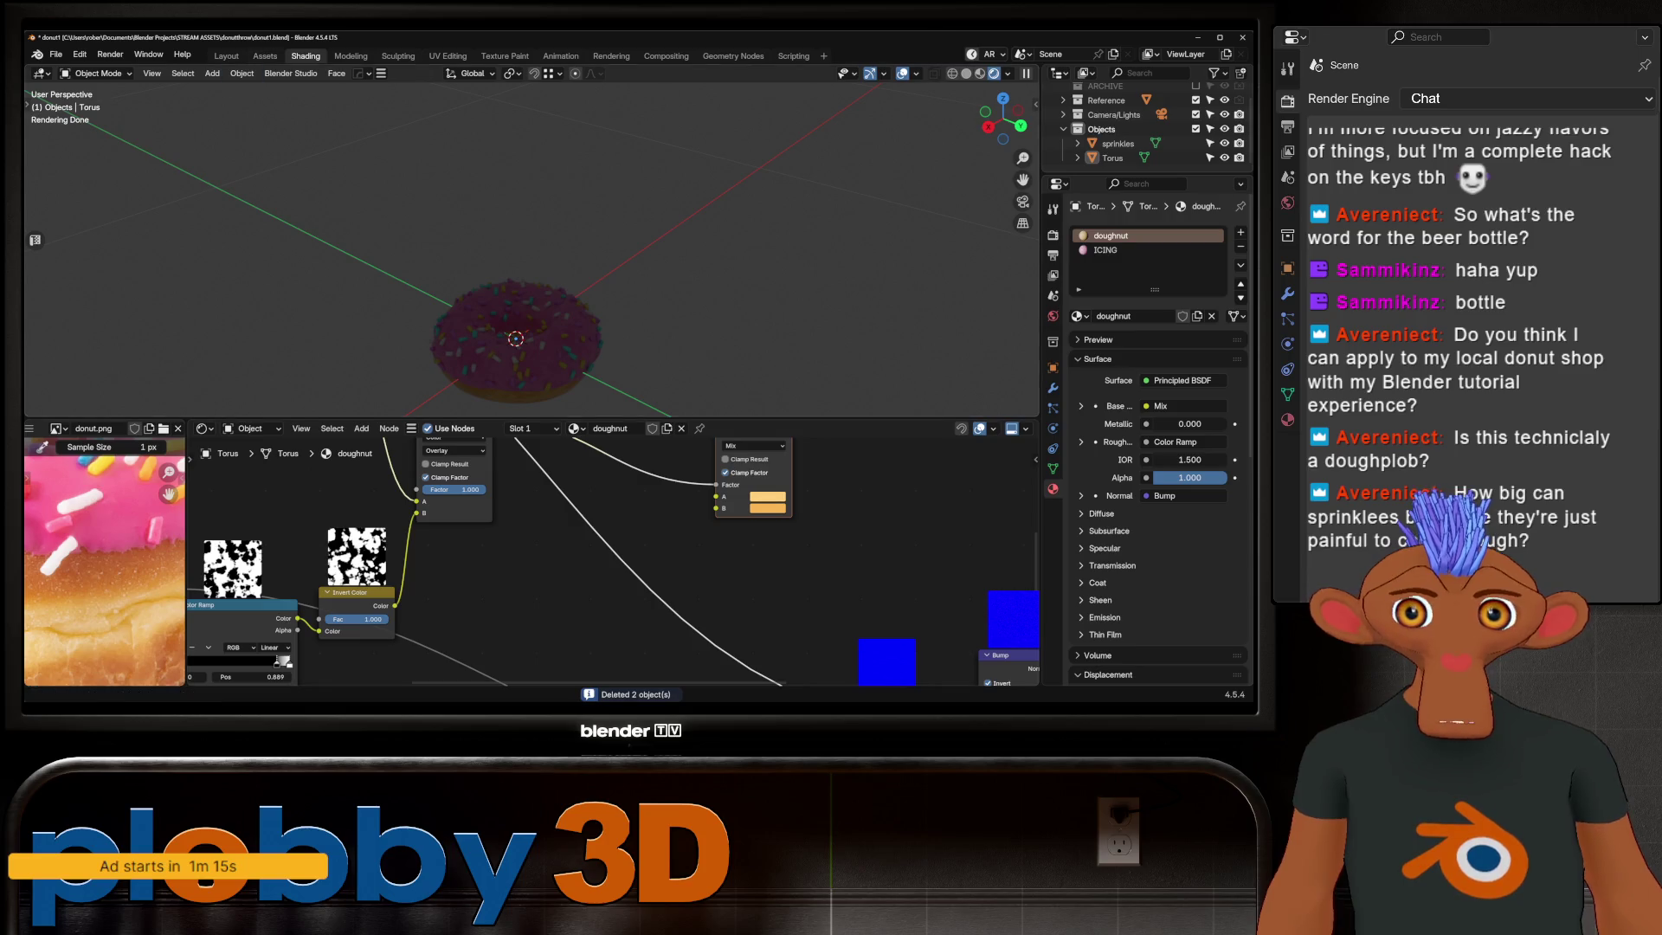
Step: Switch to the Layout workspace and set the viewport to solid shading
{"action": "left_click", "coordinate": [227, 55]}
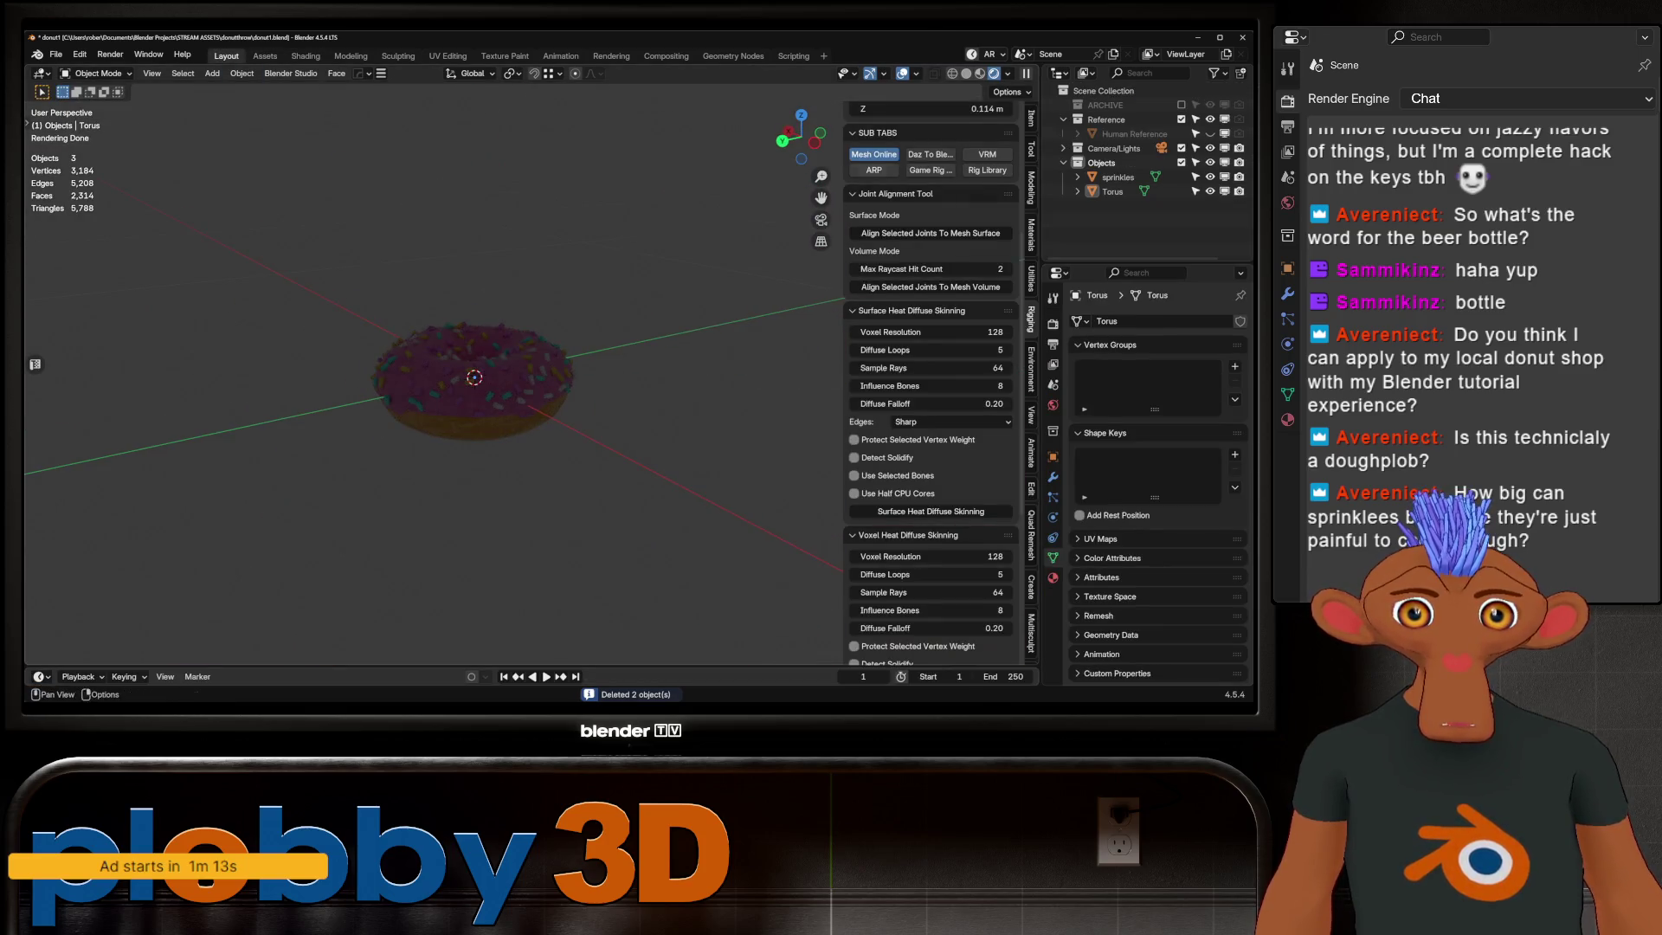
{"action": "left_click", "coordinate": [968, 74]}
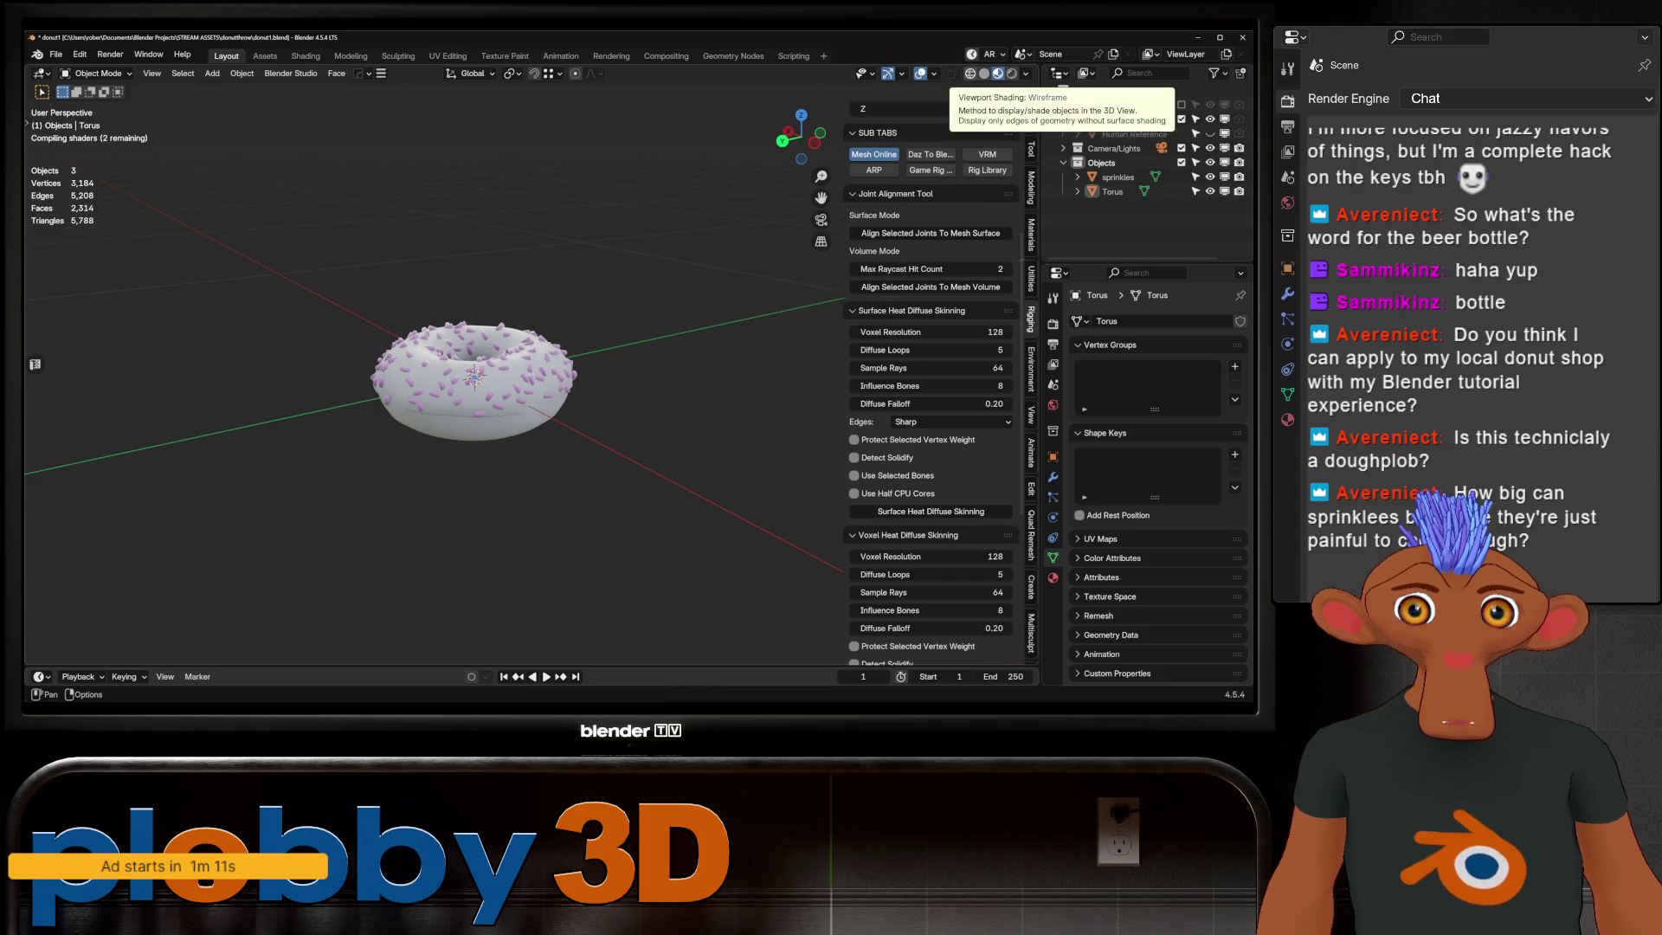
{"action": "left_click", "coordinate": [970, 72]}
{"action": "left_click", "coordinate": [983, 73]}
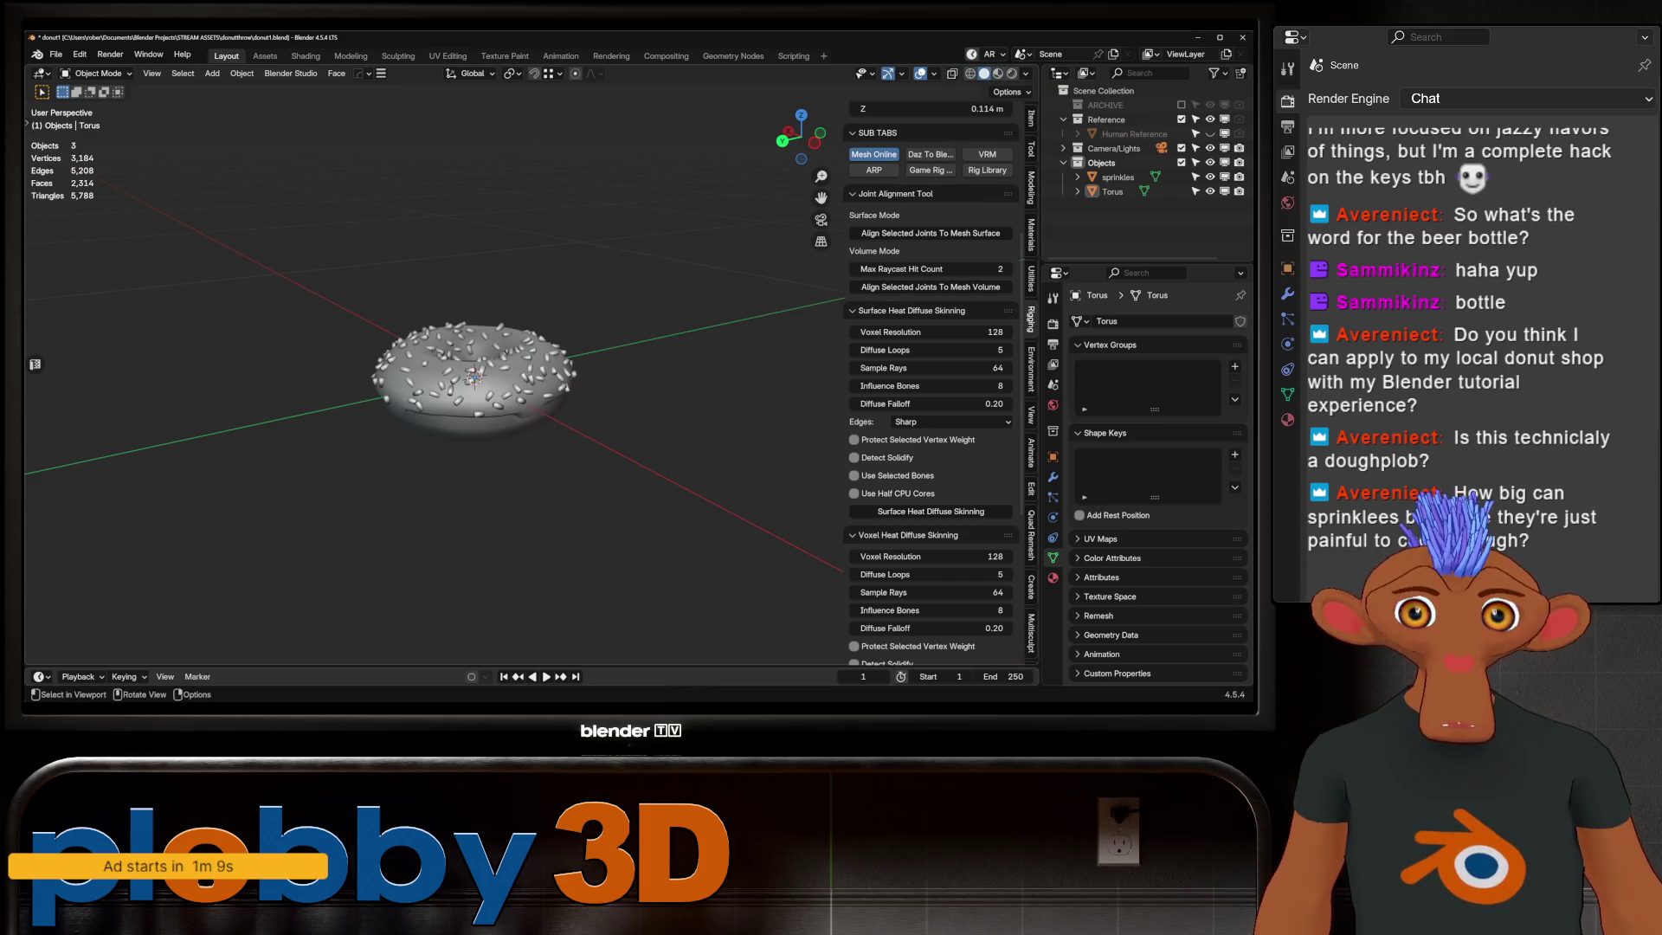
Step: Box-select the torus and sprinkles, clear the selection, and put the torus into edit mode
{"action": "middle_click_drag", "start_coordinate": [429, 391], "coordinate": [429, 467]}
{"action": "key", "text": "shift+b"}
{"action": "left_click_drag", "start_coordinate": [275, 309], "coordinate": [646, 572]}
{"action": "scroll", "coordinate": [645, 572], "scroll_direction": "up", "scroll_amount": 3}
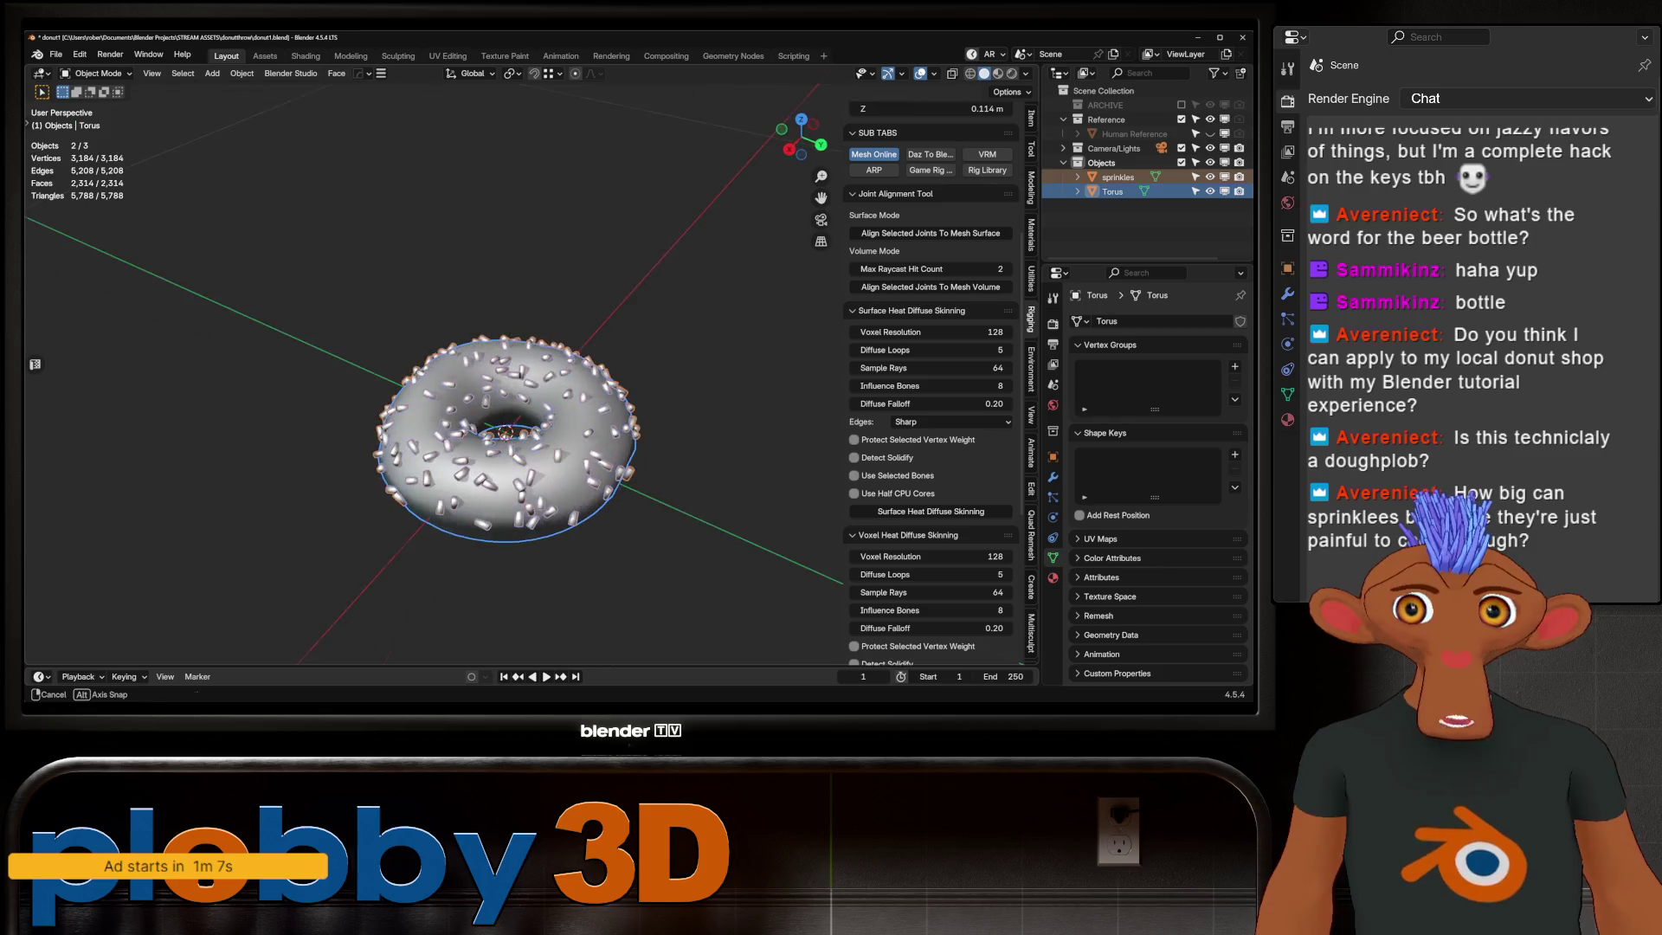
{"action": "middle_click_drag", "start_coordinate": [468, 389], "coordinate": [468, 493]}
{"action": "middle_click_drag", "start_coordinate": [467, 389], "coordinate": [468, 313]}
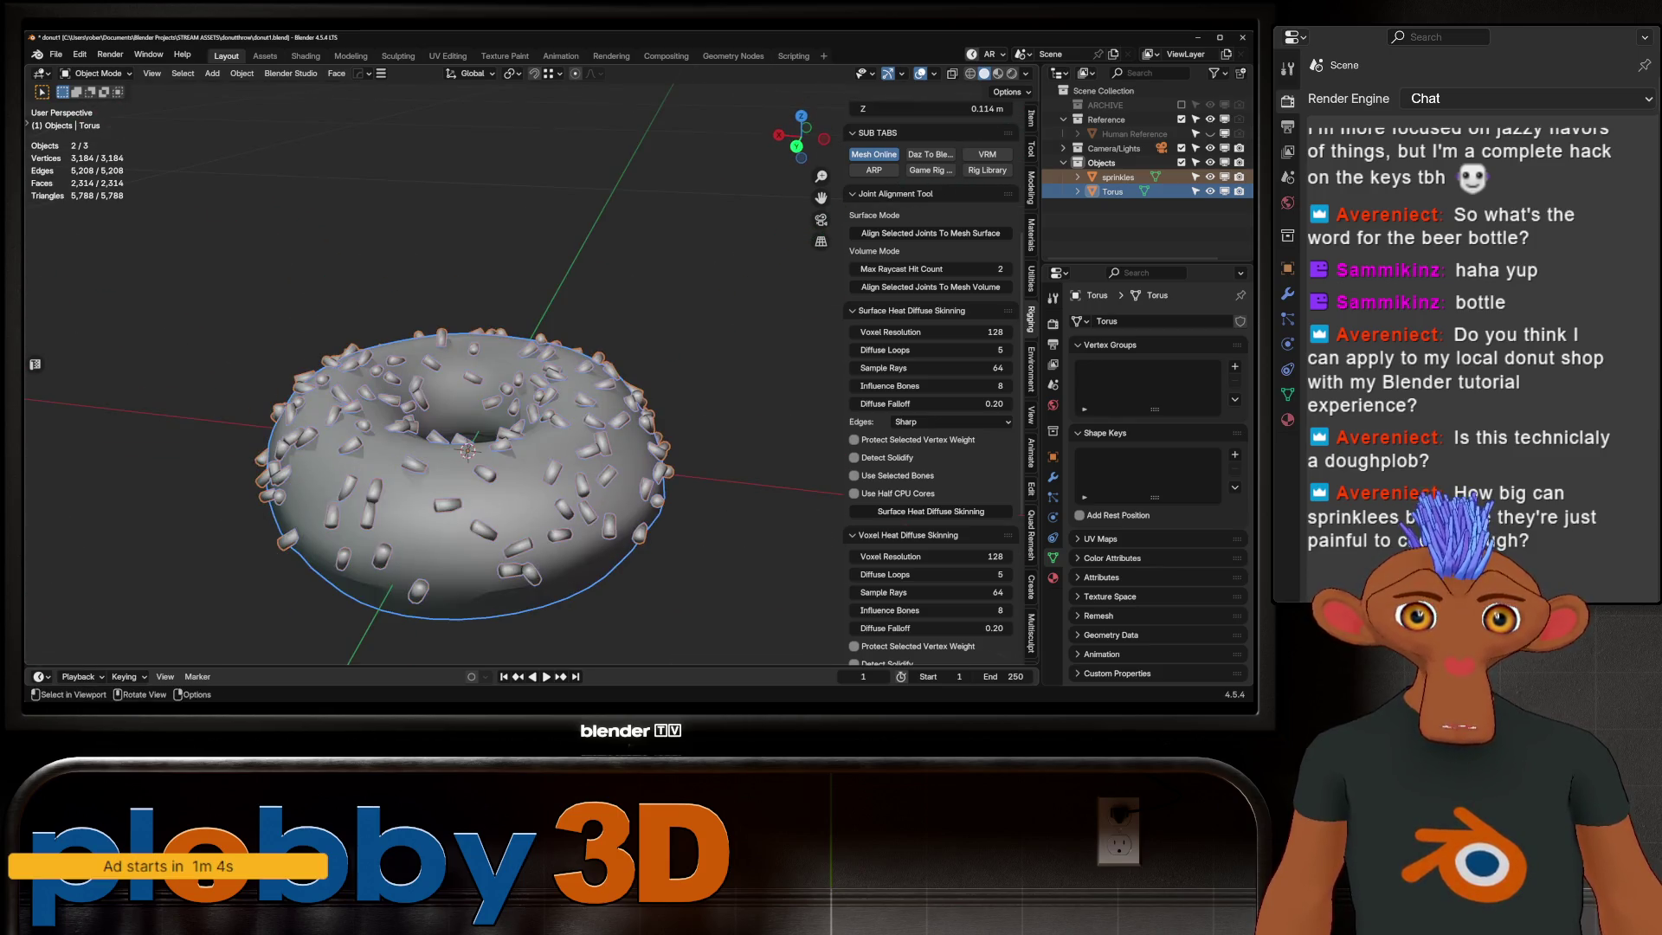
{"action": "key", "text": "alt+a"}
{"action": "scroll", "coordinate": [468, 390], "scroll_direction": "down", "scroll_amount": 2}
{"action": "middle_click_drag", "start_coordinate": [468, 390], "coordinate": [467, 442]}
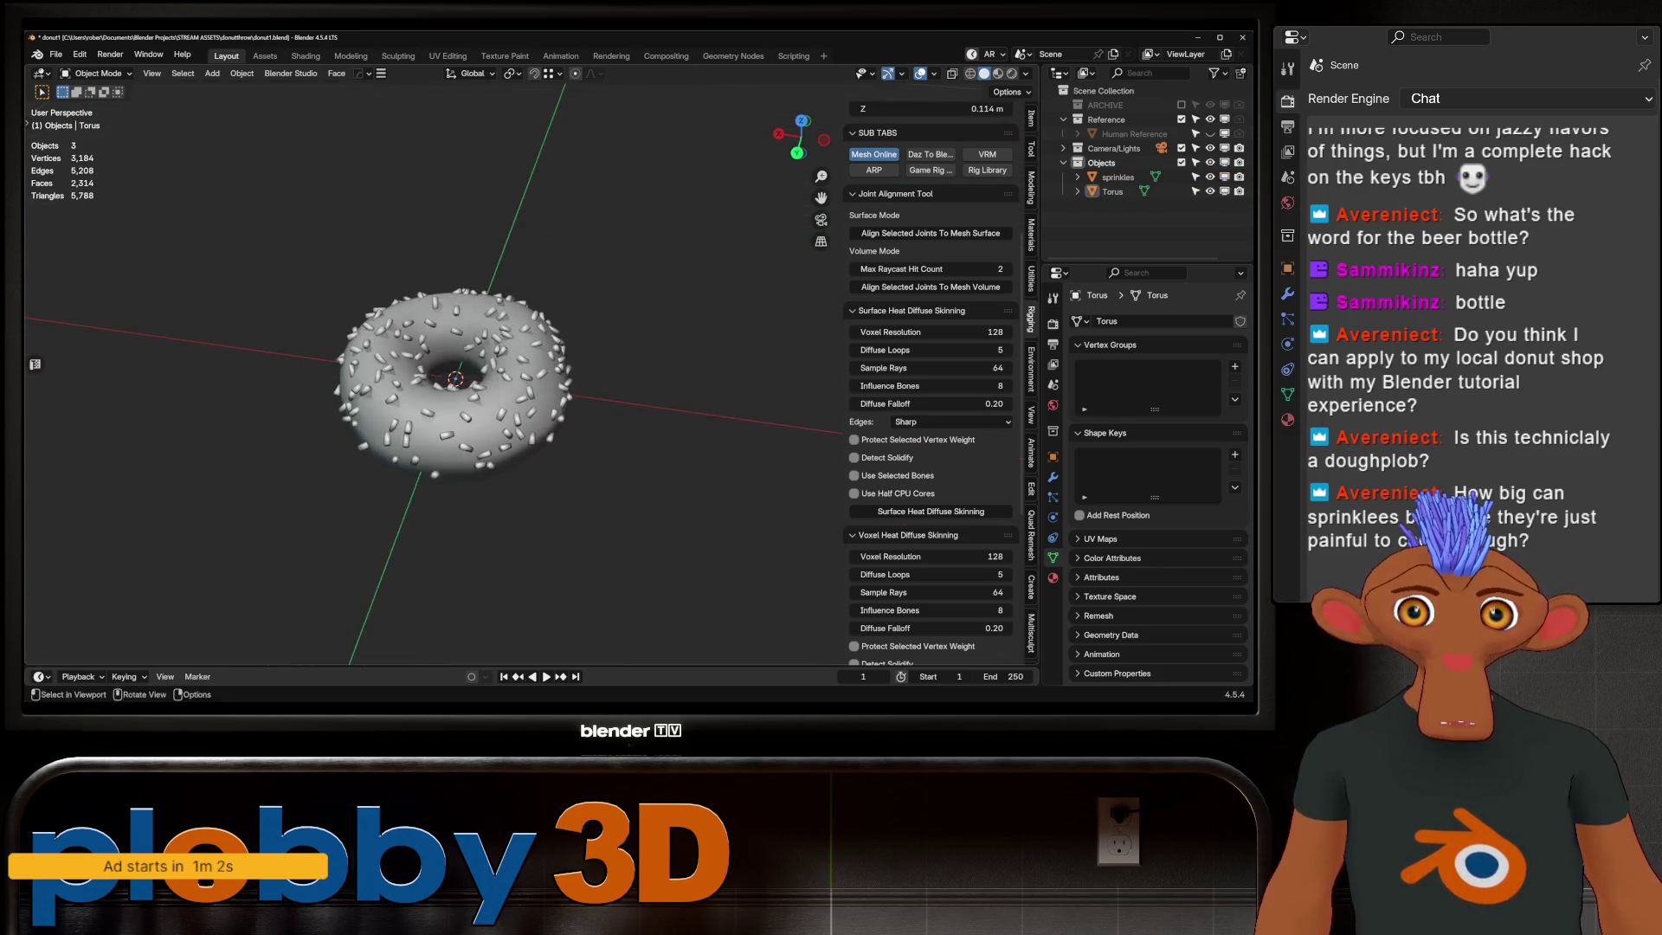
{"action": "scroll", "coordinate": [467, 390], "scroll_direction": "up", "scroll_amount": 4}
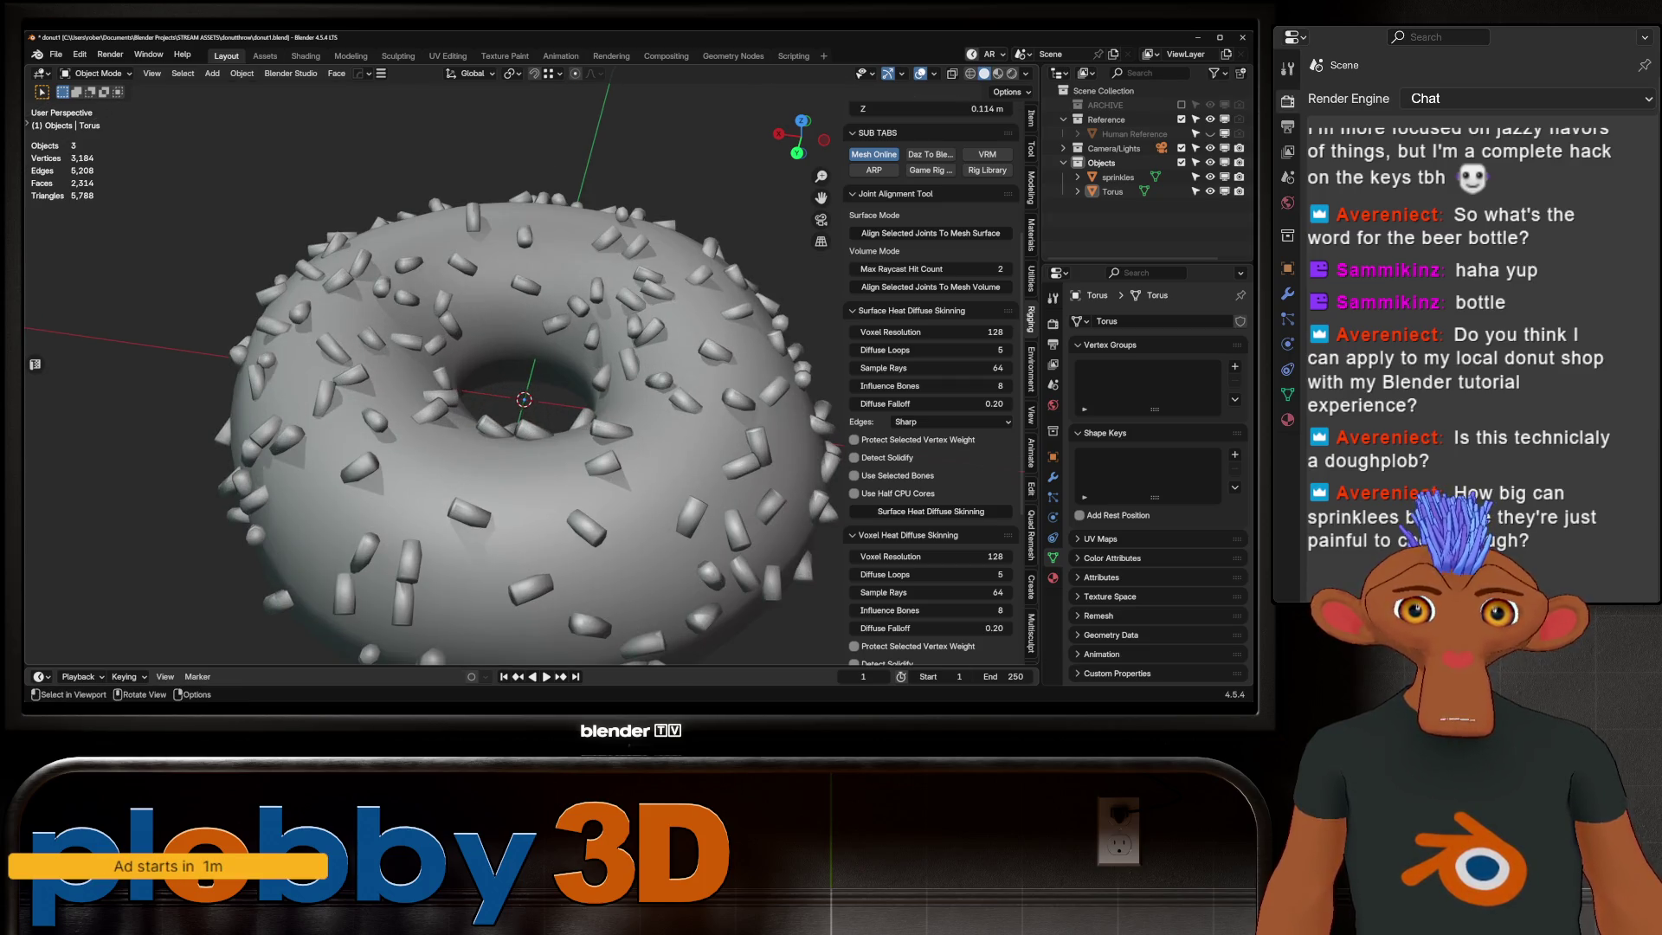
{"action": "scroll", "coordinate": [467, 390], "scroll_direction": "down", "scroll_amount": 3}
{"action": "middle_click_drag", "start_coordinate": [467, 390], "coordinate": [467, 481]}
{"action": "scroll", "coordinate": [467, 390], "scroll_direction": "up", "scroll_amount": 2}
{"action": "key", "text": "Tab"}
{"action": "scroll", "coordinate": [467, 390], "scroll_direction": "up", "scroll_amount": 3}
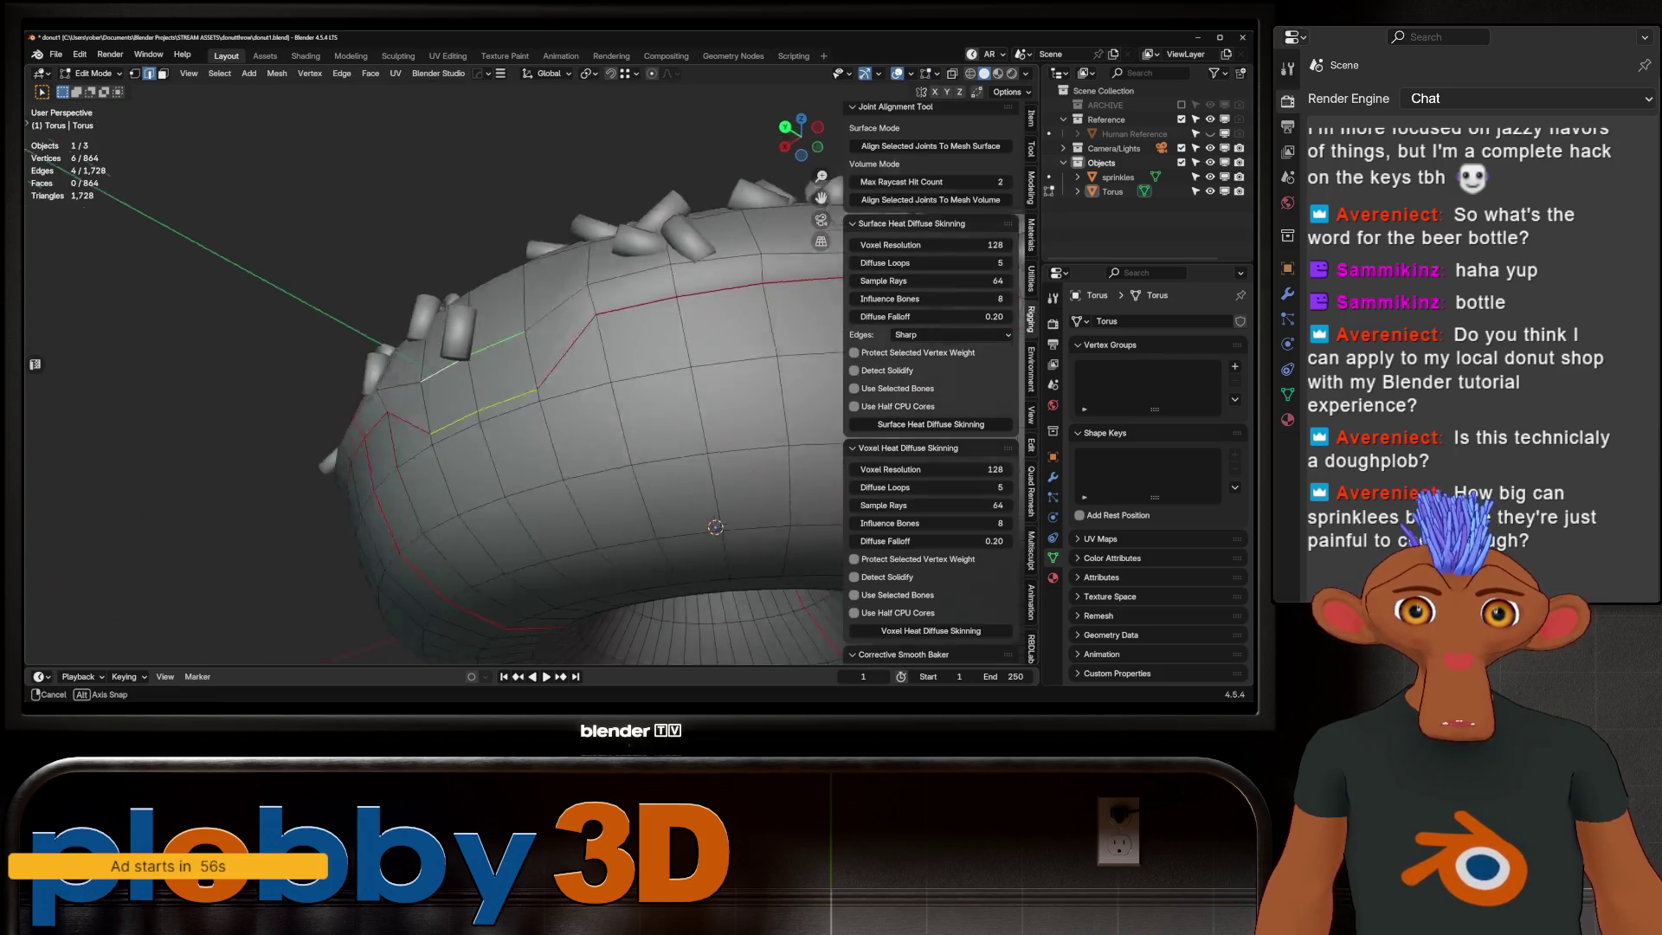
Step: Move selected icing border vertices to notch the boundary and check it in object mode
{"action": "middle_click_drag", "start_coordinate": [812, 416], "coordinate": [841, 379]}
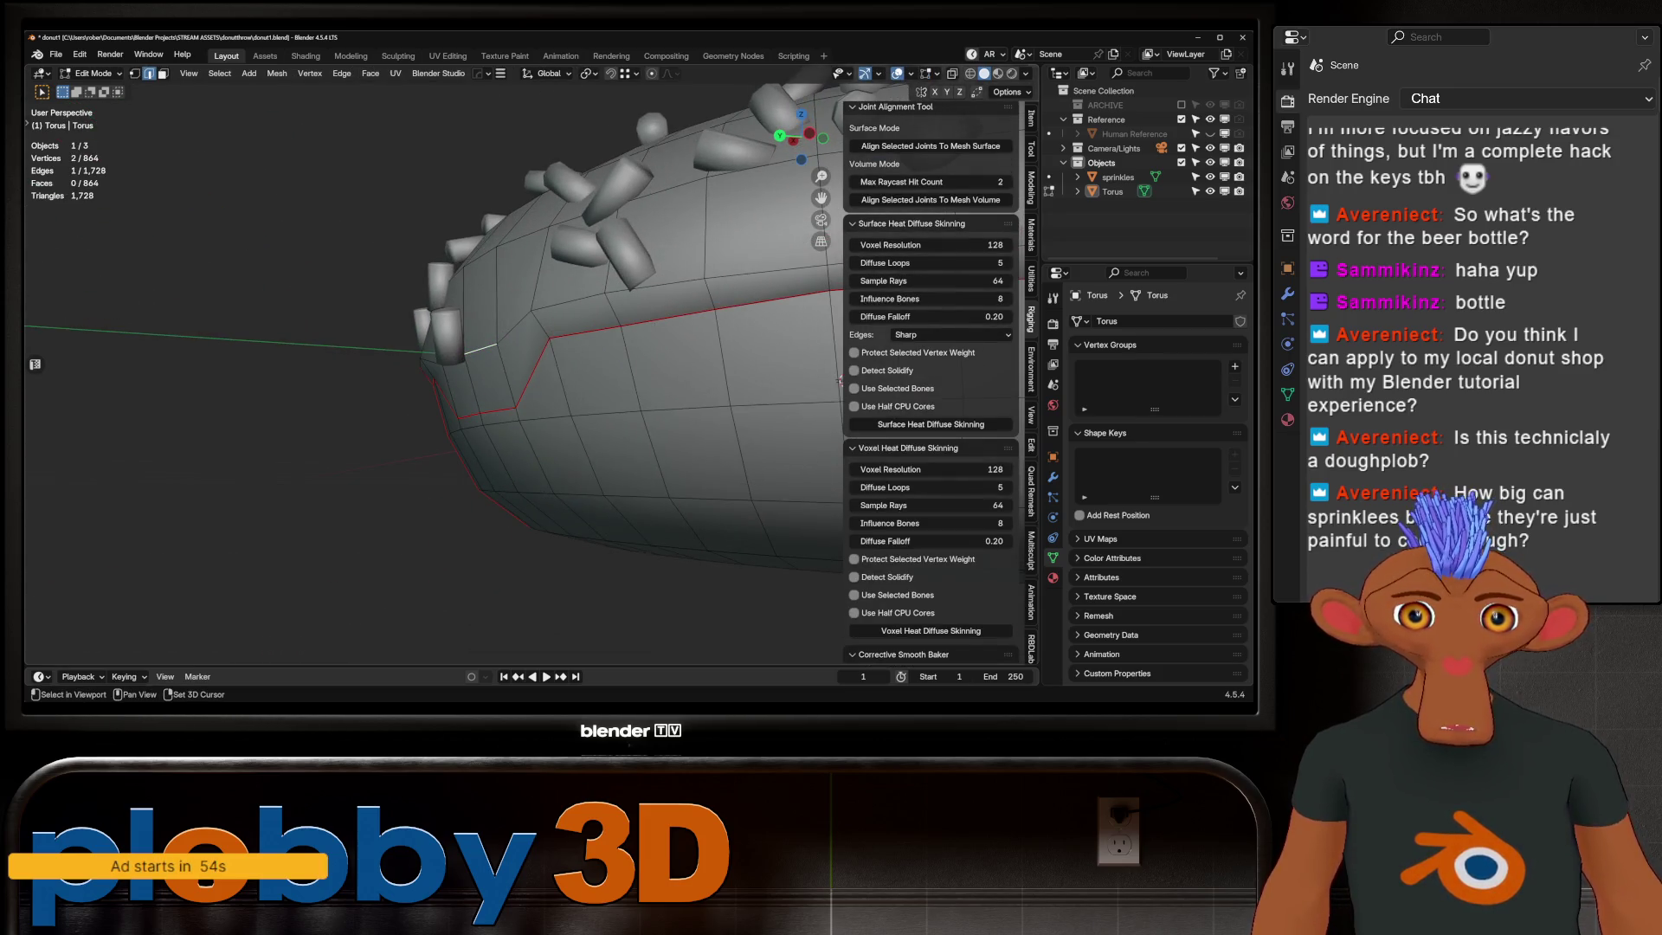
{"action": "left_click", "coordinate": [495, 345], "text": "shift"}
{"action": "key", "text": "g"}
{"action": "left_click", "coordinate": [840, 376]}
{"action": "key", "text": "Tab"}
{"action": "scroll", "coordinate": [841, 377], "scroll_direction": "down", "scroll_amount": 3}
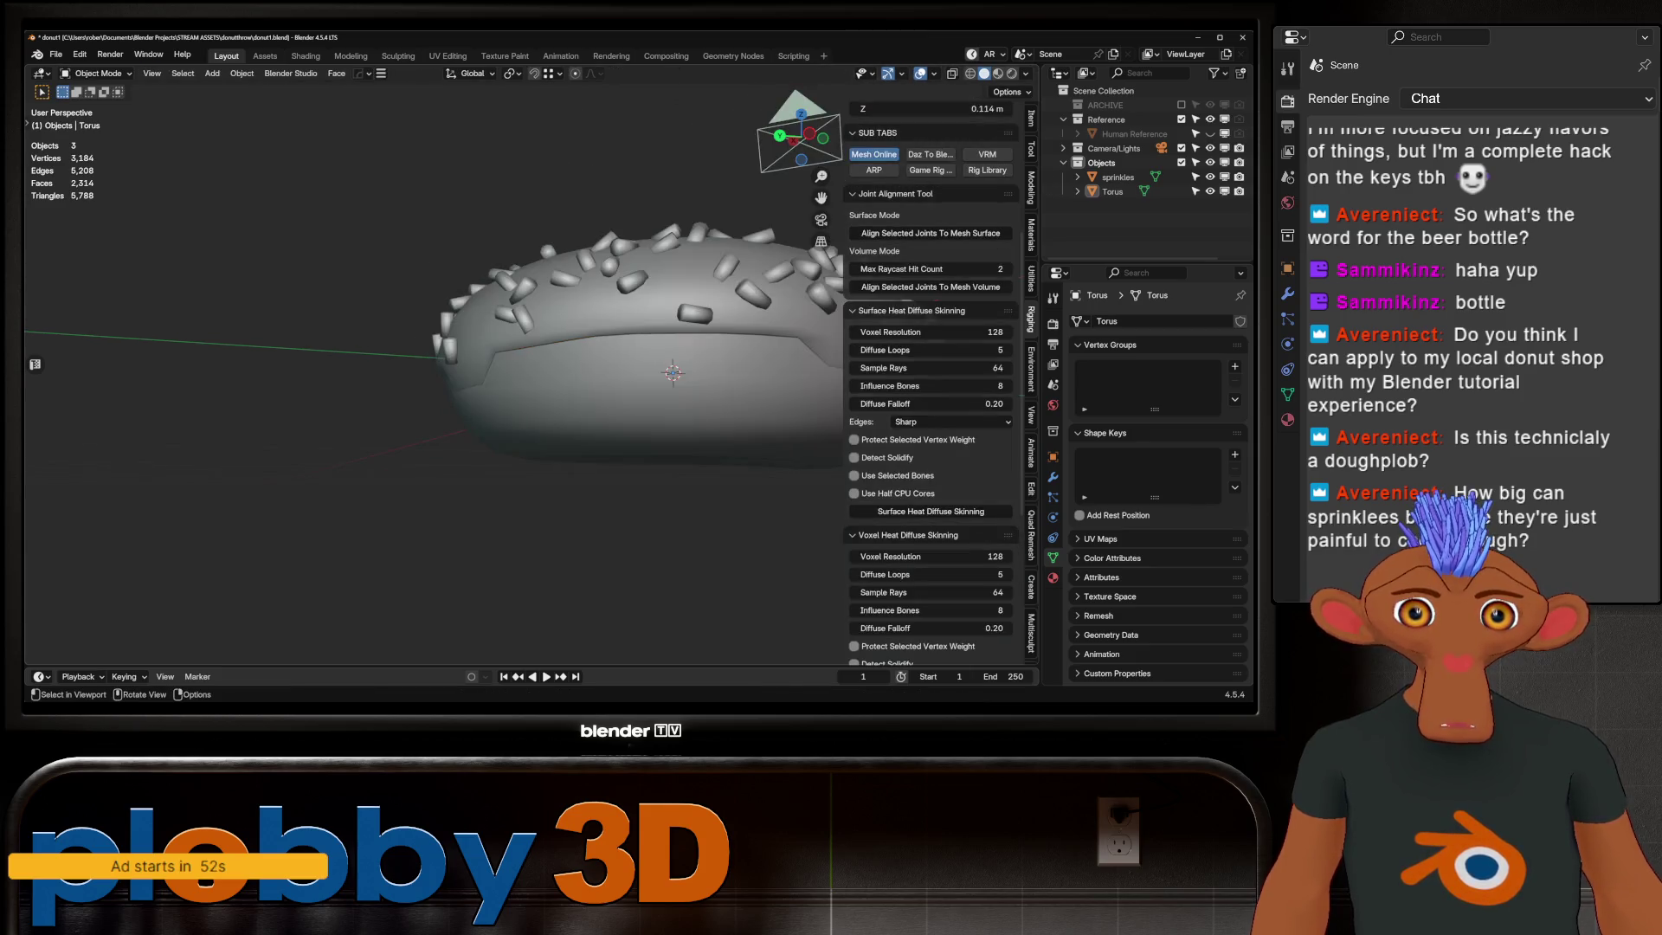
{"action": "mouse_move", "coordinate": [840, 376]}
{"action": "middle_mouse_down"}
{"action": "mouse_move", "coordinate": [839, 362]}
{"action": "mouse_move", "coordinate": [587, 374]}
{"action": "middle_mouse_up"}
{"action": "key", "text": "Tab"}
Step: In edge mode, shift the selected icing border edge and confirm the move after previewing
{"action": "key", "text": "2"}
{"action": "left_click_drag", "start_coordinate": [583, 370], "coordinate": [585, 372]}
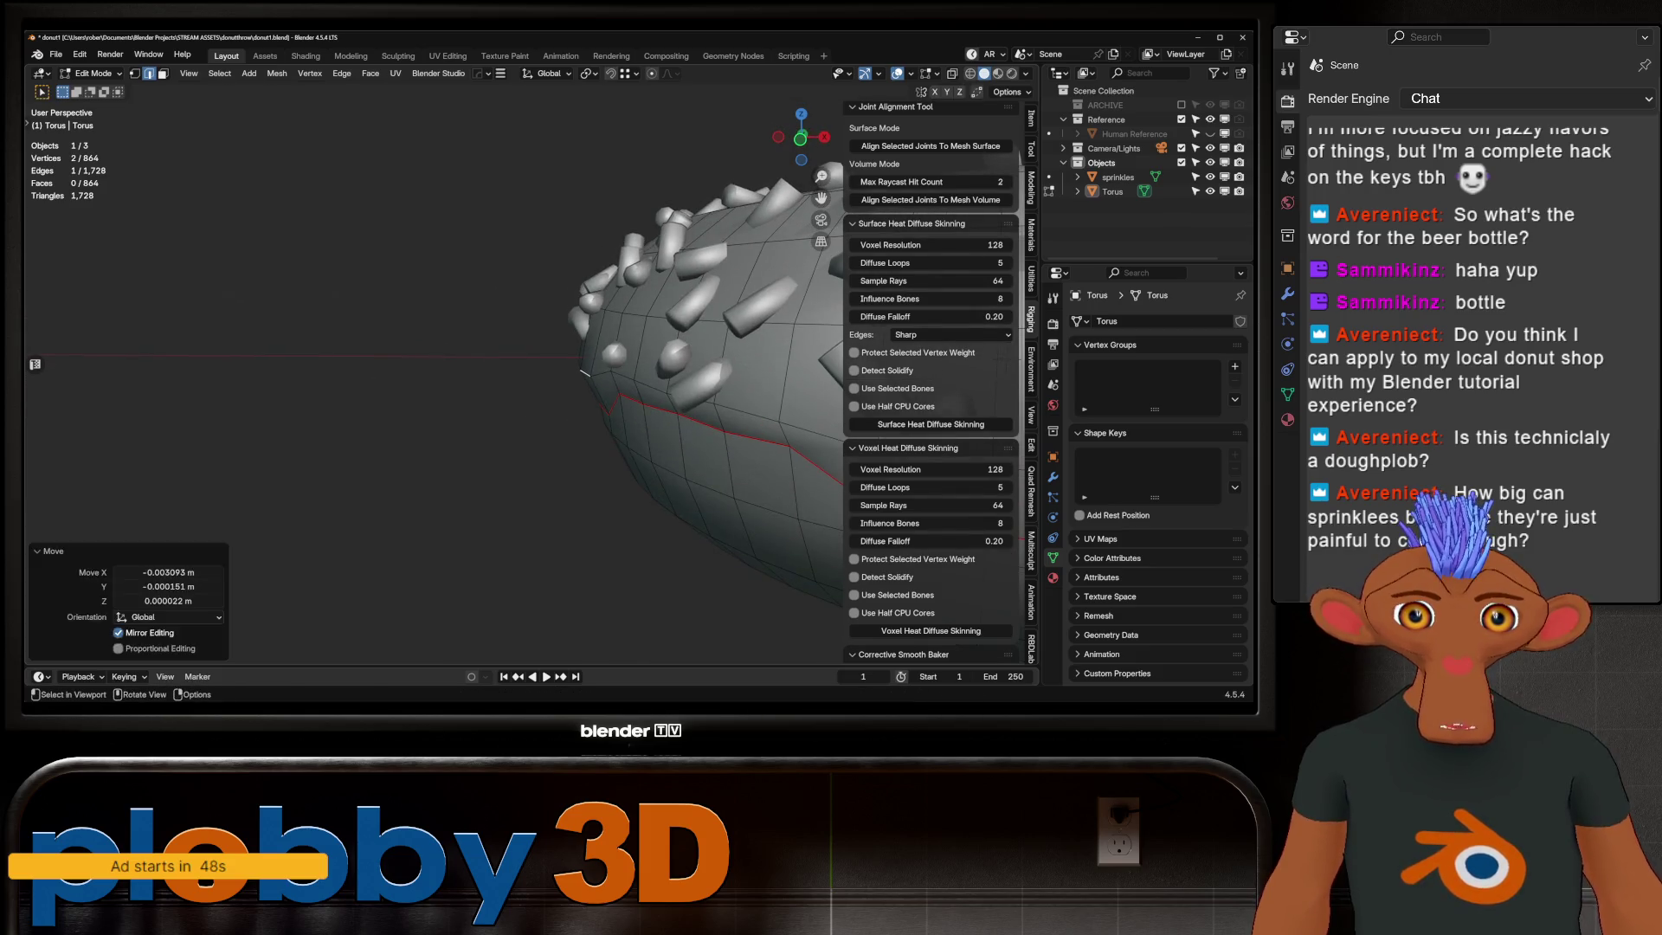
{"action": "scroll", "coordinate": [582, 370], "scroll_direction": "down", "scroll_amount": 3}
{"action": "scroll", "coordinate": [584, 370], "scroll_direction": "up", "scroll_amount": 2}
{"action": "middle_click_drag", "start_coordinate": [583, 370], "coordinate": [610, 365]}
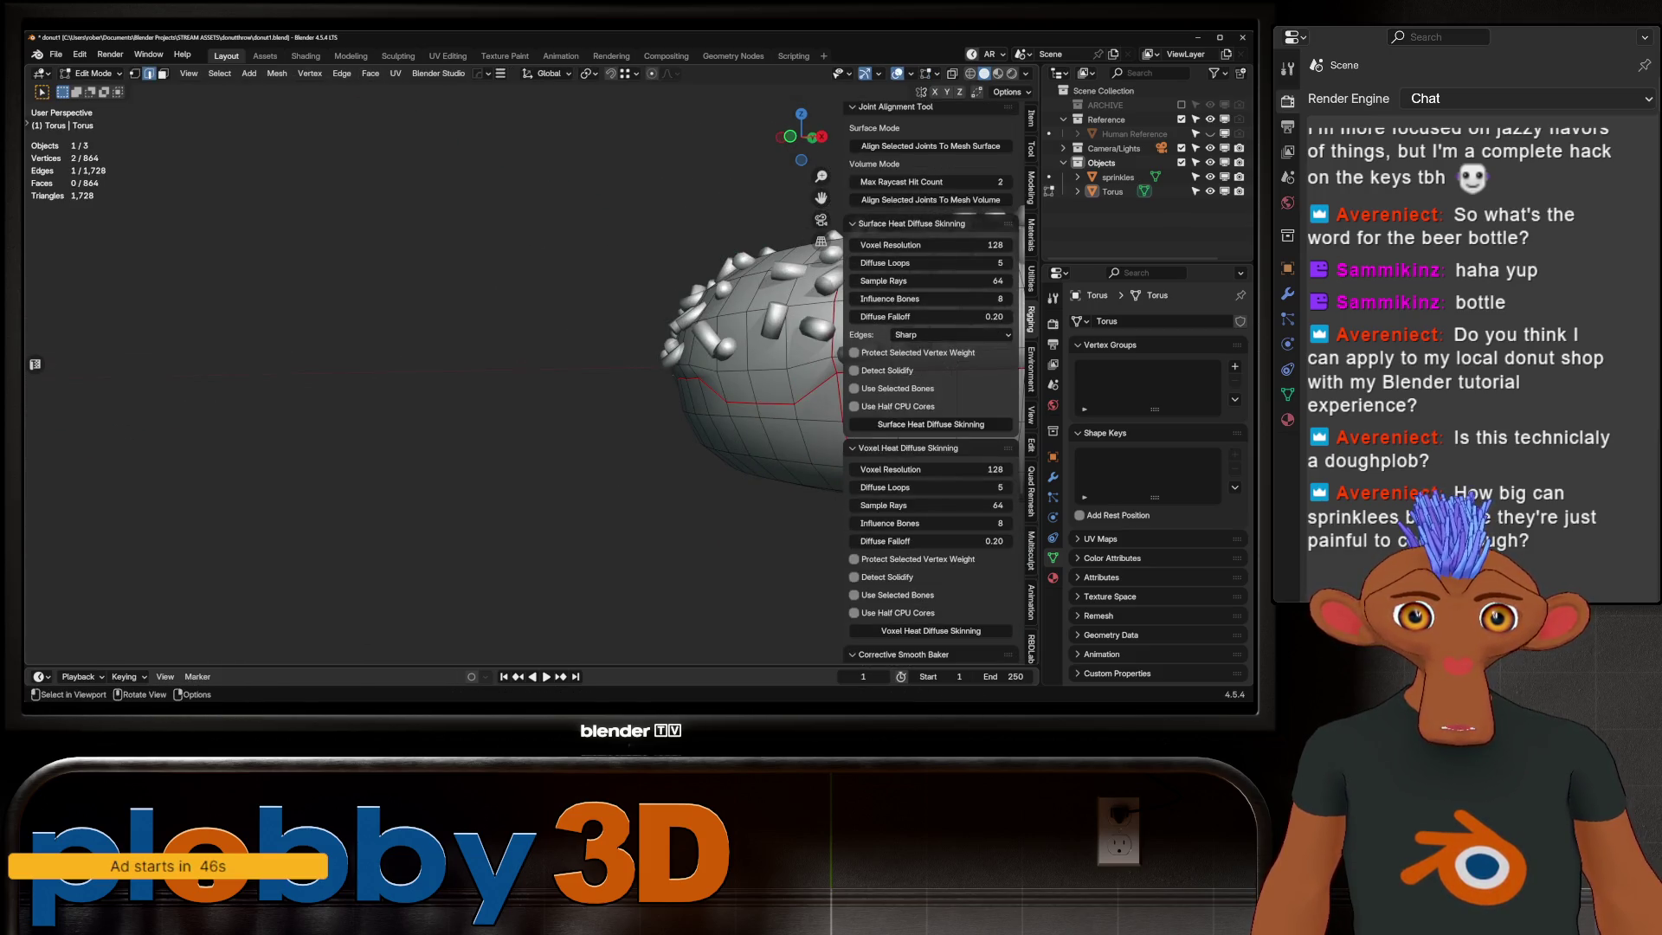
{"action": "key", "text": "Tab"}
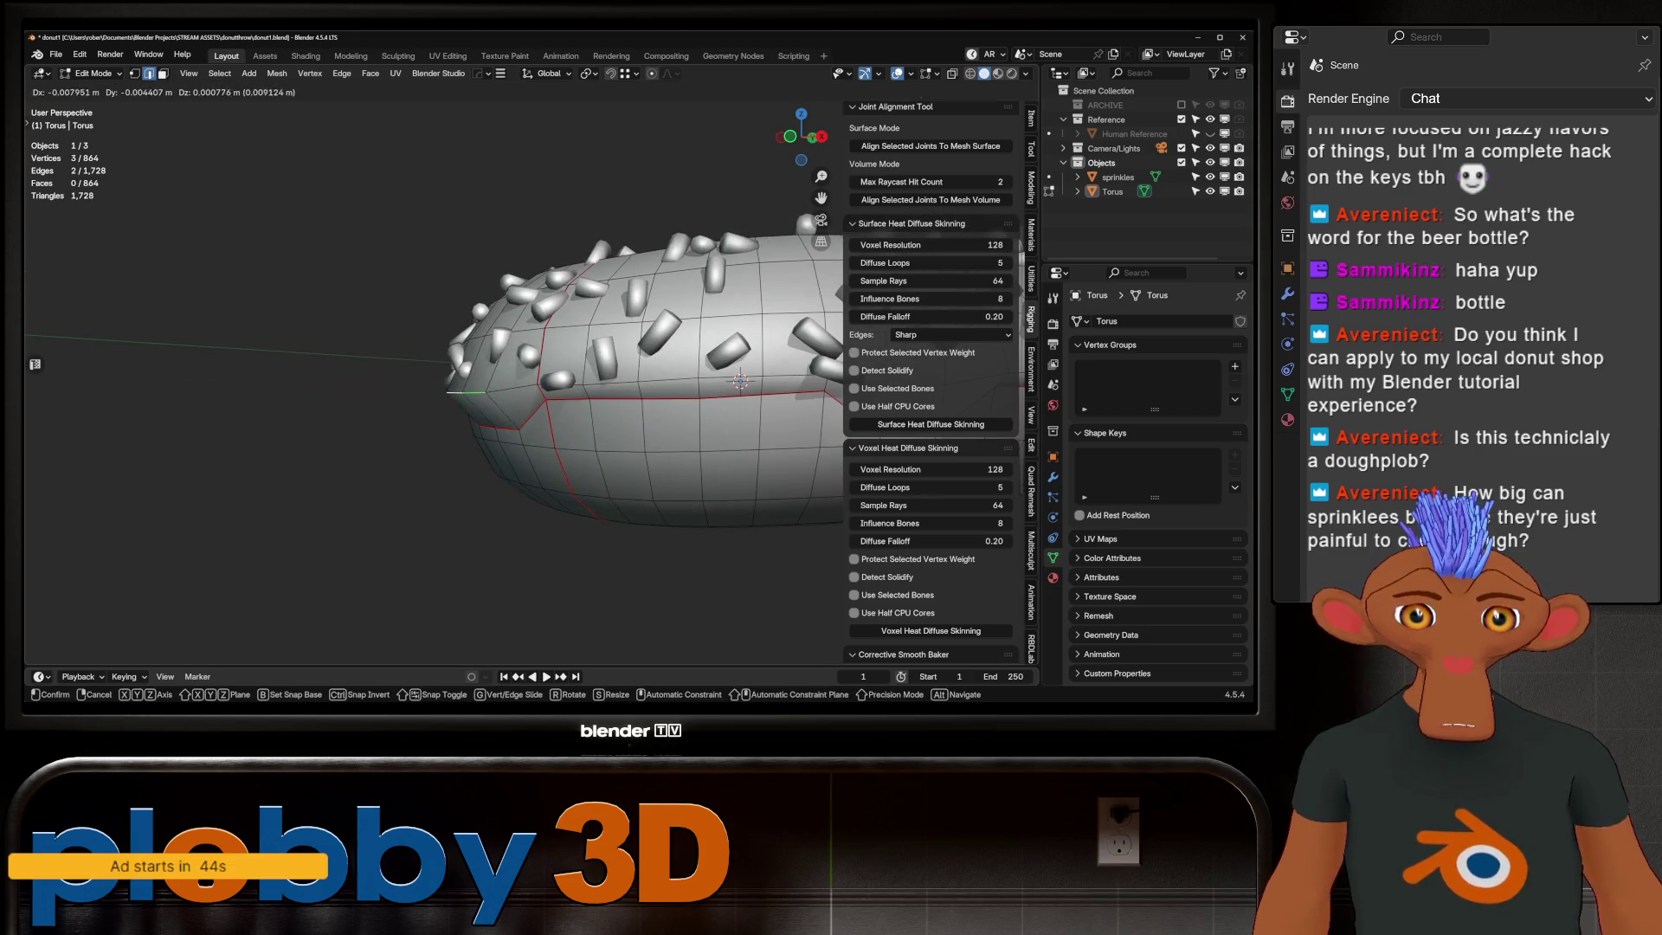
{"action": "middle_click_drag", "start_coordinate": [584, 370], "coordinate": [839, 439]}
{"action": "key", "text": "Tab"}
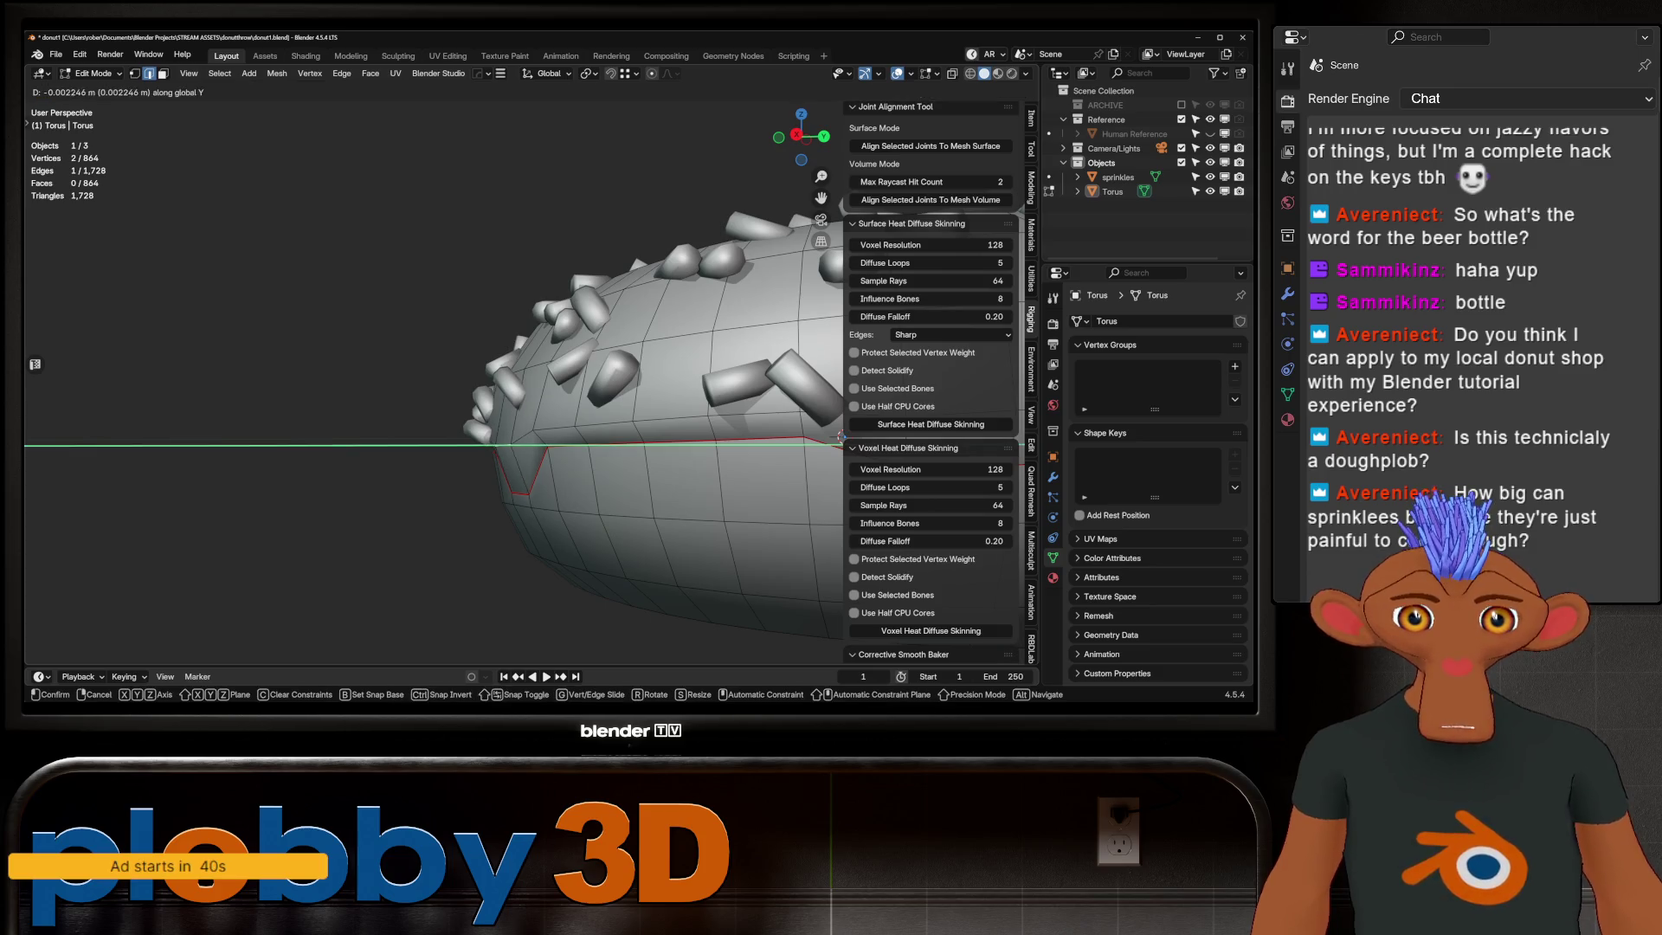
{"action": "left_click", "coordinate": [841, 436]}
{"action": "scroll", "coordinate": [841, 436], "scroll_direction": "down", "scroll_amount": 3}
Step: Extend the edge selection by shortest path, move those border edges, and review the icing line
{"action": "middle_click_drag", "start_coordinate": [842, 437], "coordinate": [779, 390]}
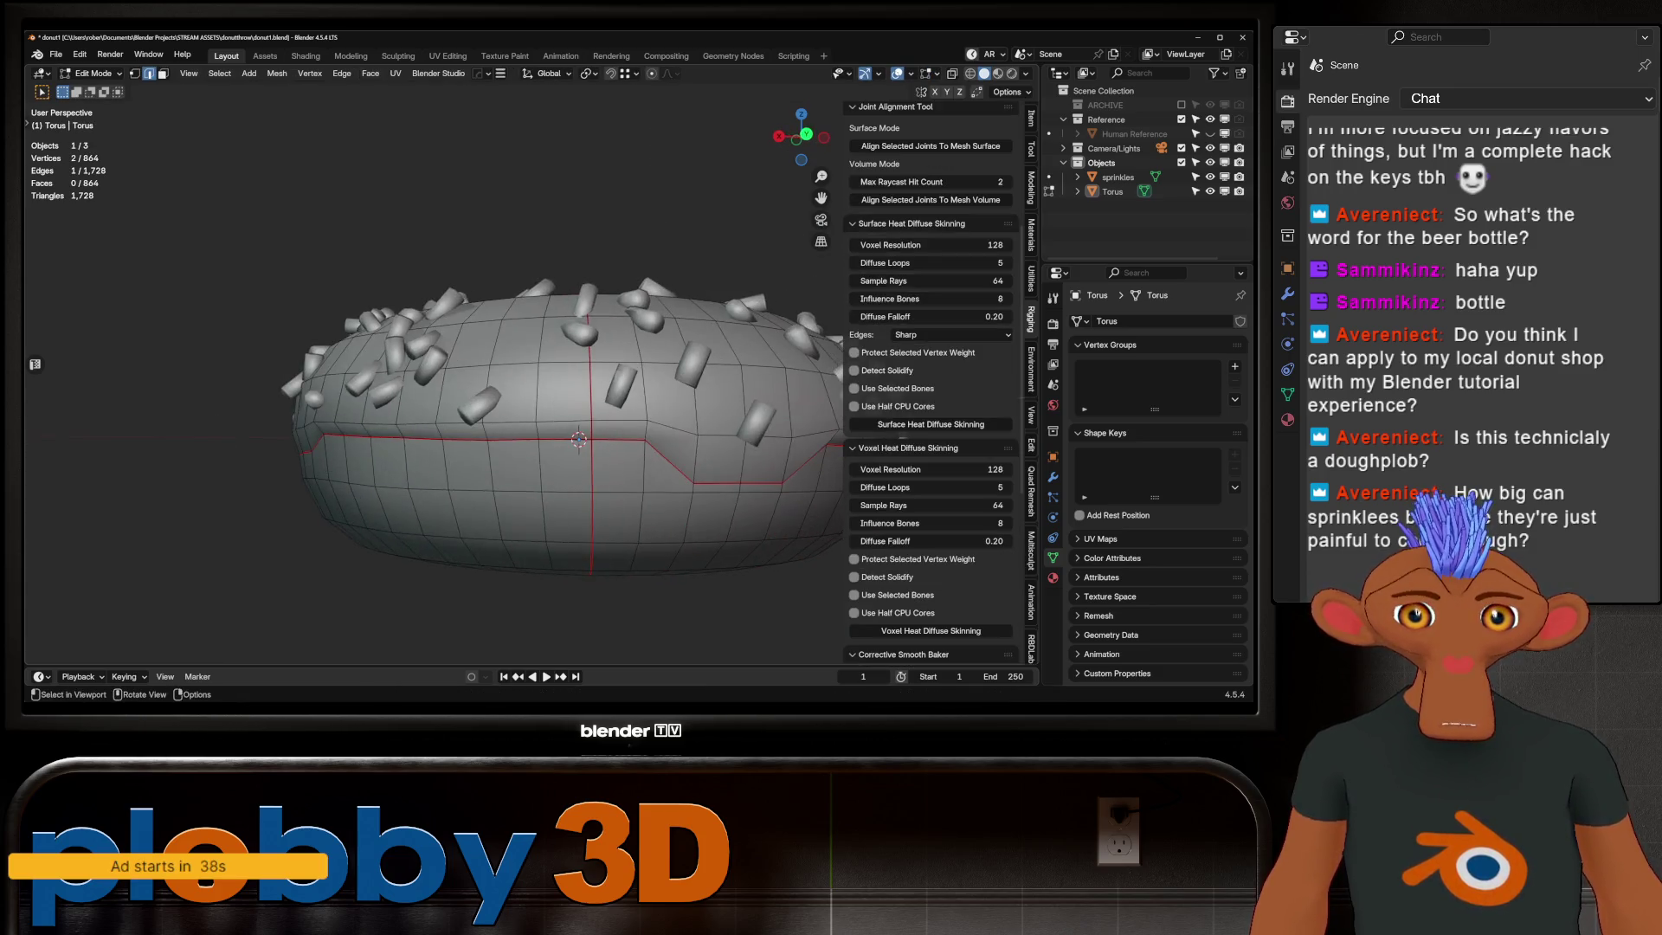
{"action": "scroll", "coordinate": [436, 389], "scroll_direction": "up", "scroll_amount": 3}
{"action": "middle_click_drag", "start_coordinate": [435, 389], "coordinate": [434, 338]}
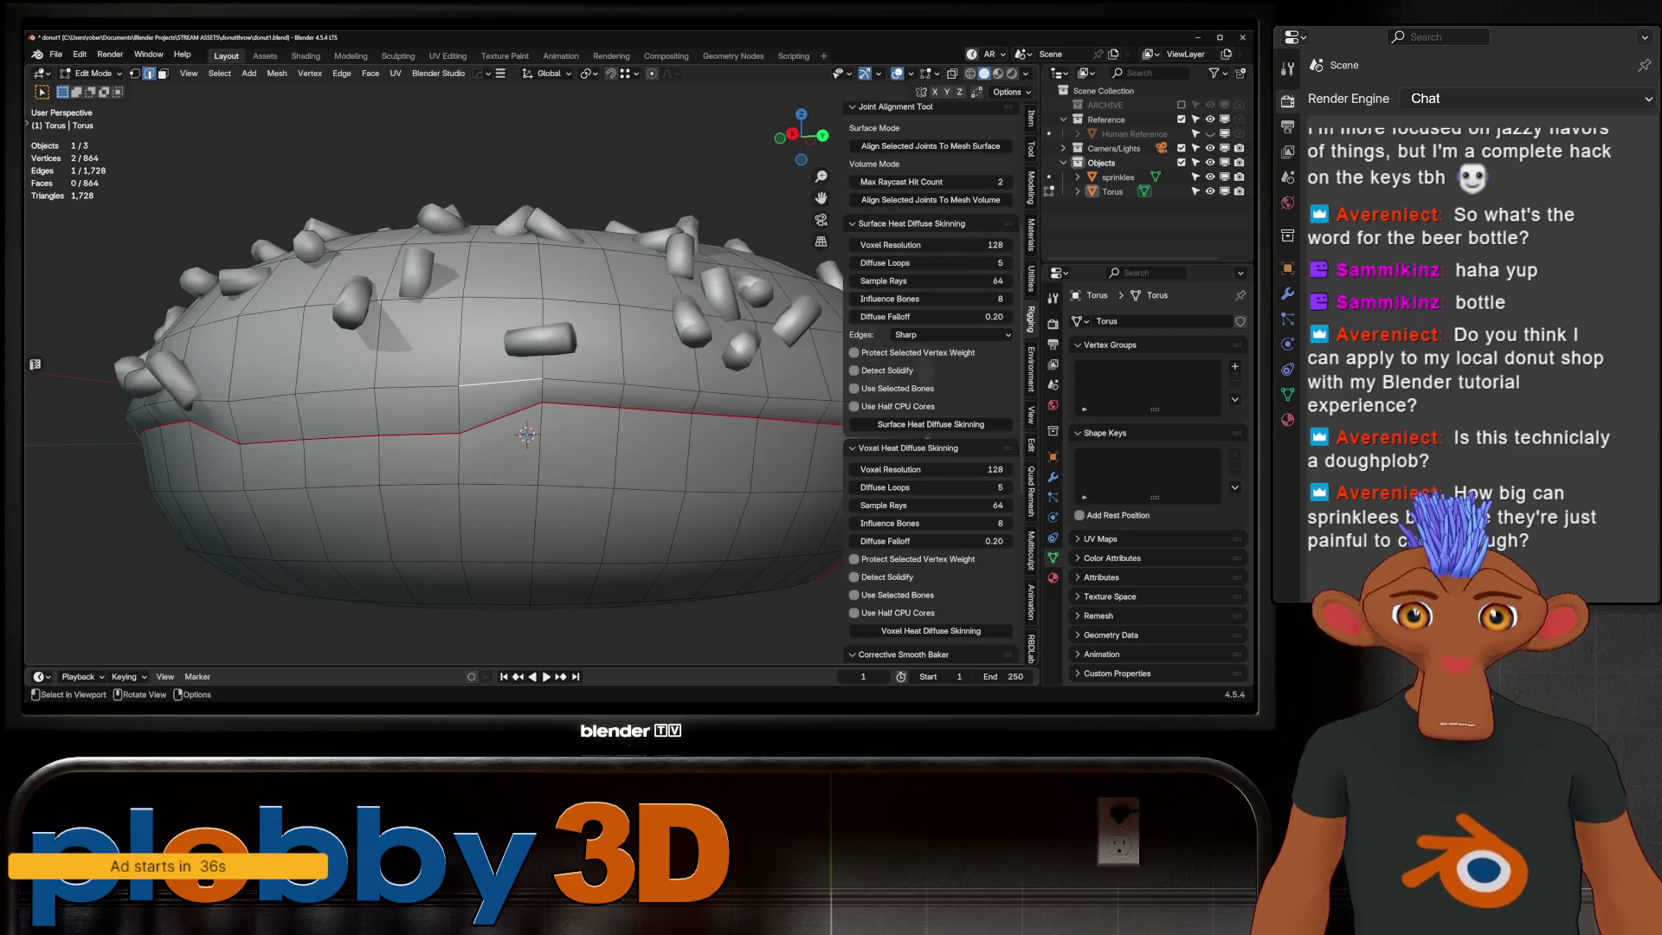
{"action": "left_click", "coordinate": [260, 392], "text": "ctrl"}
{"action": "middle_click_drag", "start_coordinate": [260, 393], "coordinate": [389, 429]}
{"action": "key", "text": "g"}
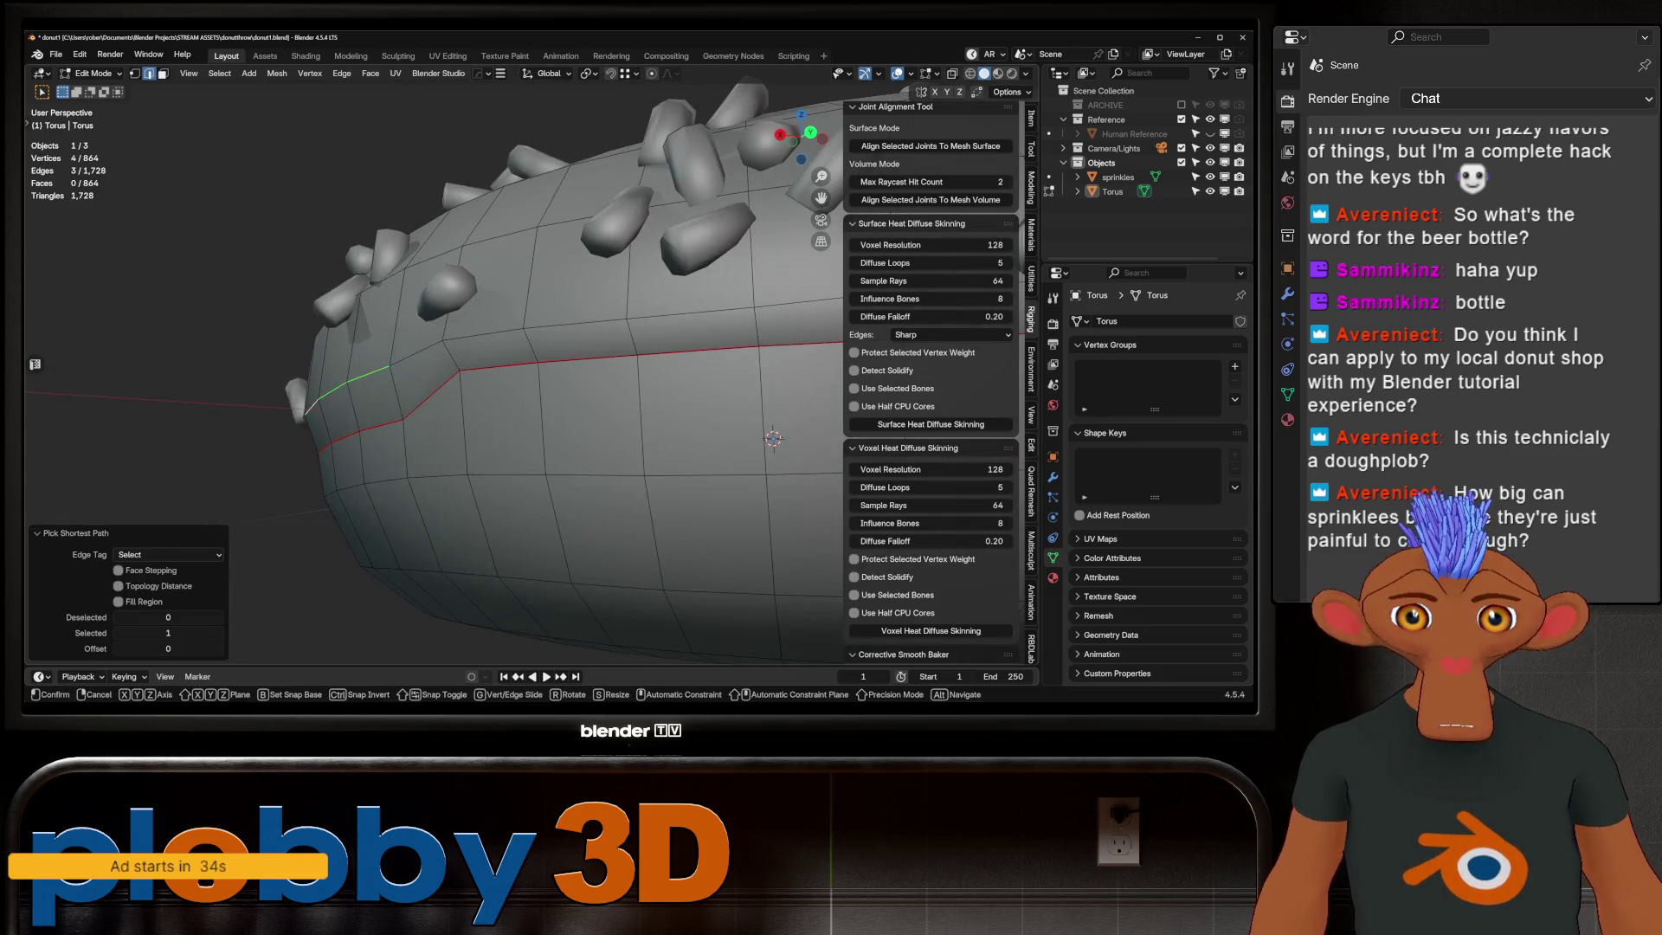
{"action": "scroll", "coordinate": [519, 390], "scroll_direction": "down", "scroll_amount": 3}
{"action": "mouse_move", "coordinate": [519, 390]}
{"action": "middle_mouse_down"}
{"action": "mouse_move", "coordinate": [546, 364]}
{"action": "mouse_move", "coordinate": [572, 389]}
{"action": "middle_mouse_up"}
{"action": "key", "text": "Tab"}
{"action": "key", "text": "Tab"}
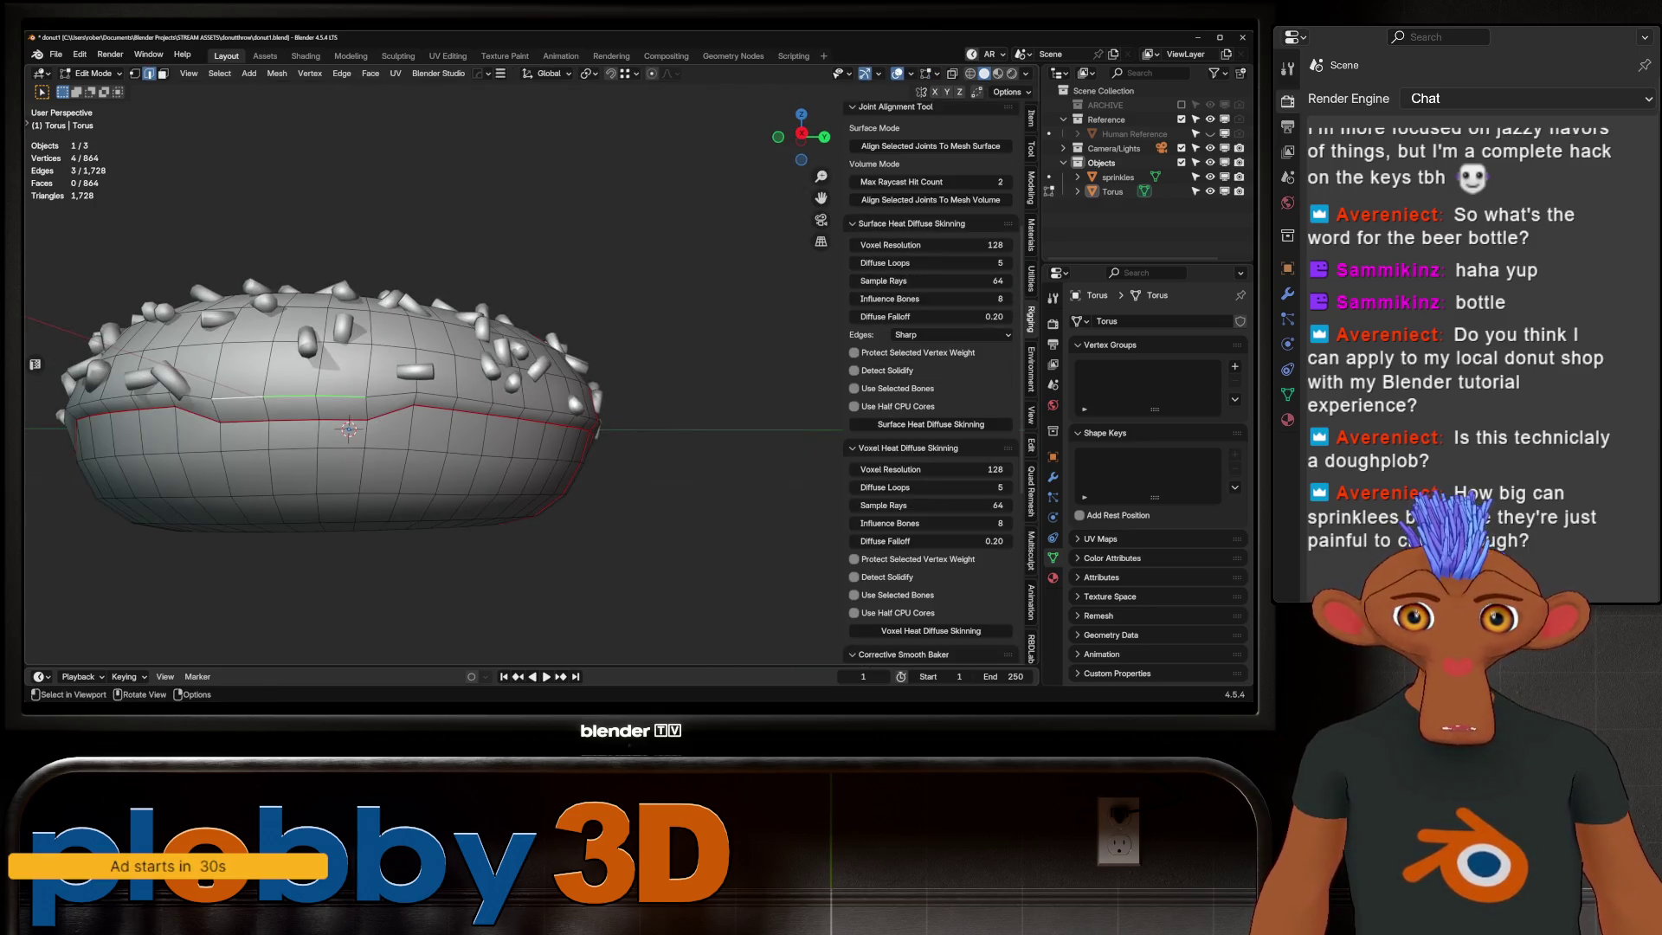
{"action": "key", "text": "Tab"}
{"action": "key", "text": "Tab"}
Step: Select the whole icing boundary edge loop from a top-down view
{"action": "mouse_move", "coordinate": [390, 429]}
{"action": "middle_mouse_down"}
{"action": "mouse_move", "coordinate": [428, 376]}
{"action": "mouse_move", "coordinate": [546, 389]}
{"action": "mouse_move", "coordinate": [545, 338]}
{"action": "mouse_move", "coordinate": [572, 325]}
{"action": "middle_mouse_up"}
{"action": "scroll", "coordinate": [520, 351], "scroll_direction": "up", "scroll_amount": 3}
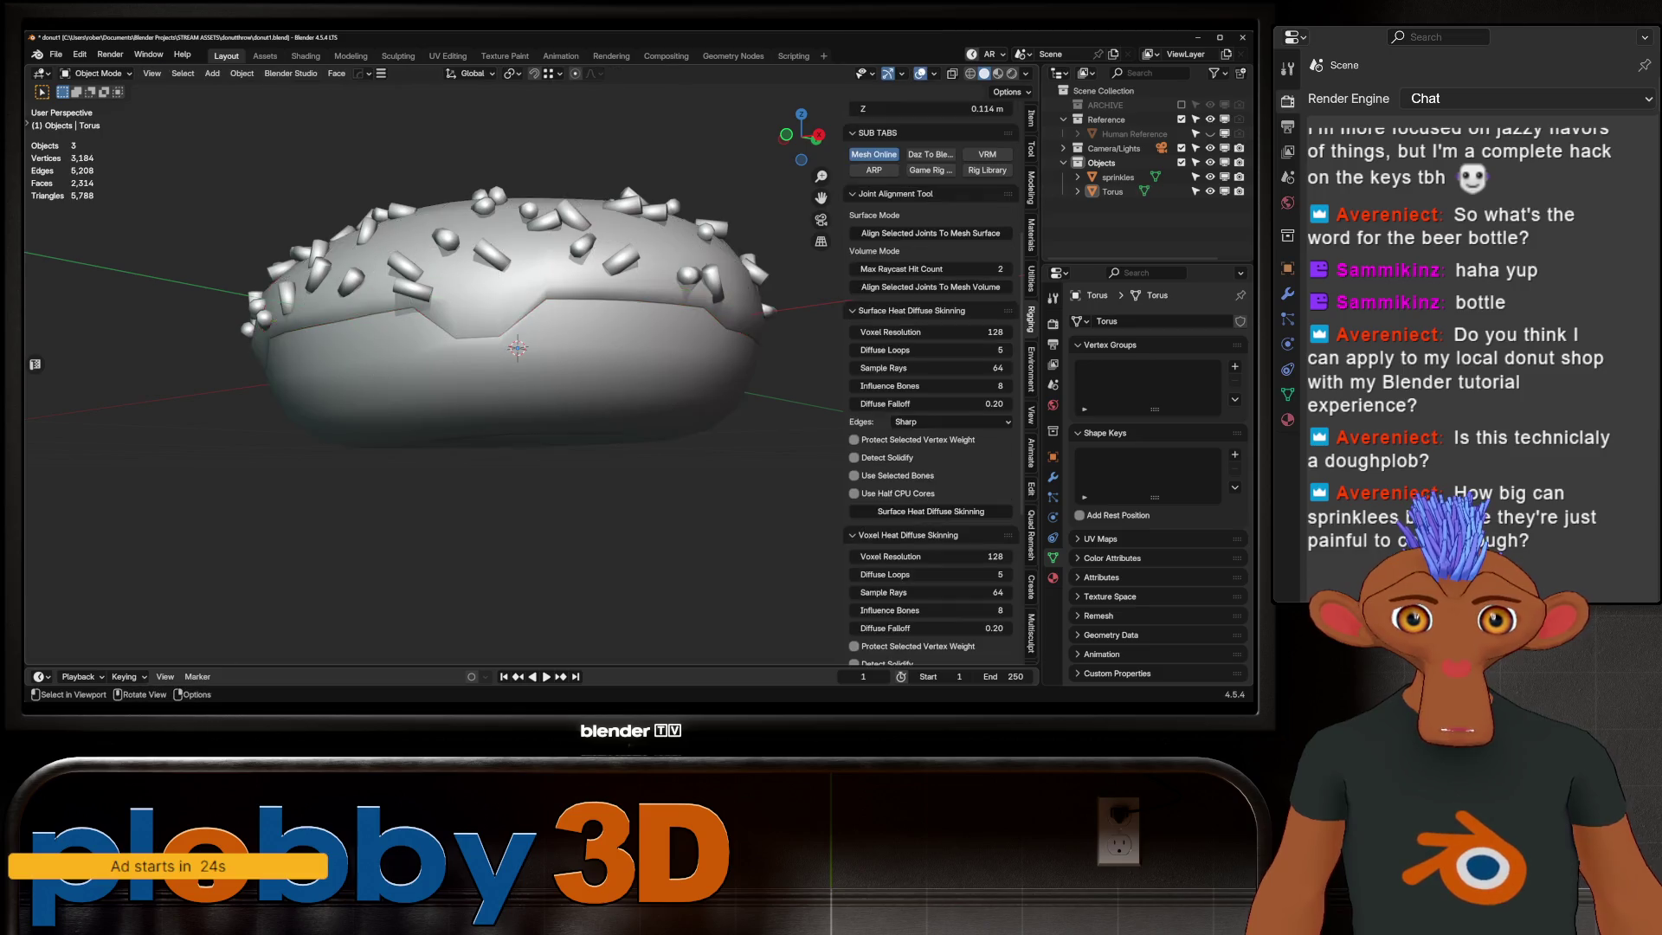
{"action": "scroll", "coordinate": [519, 352], "scroll_direction": "down", "scroll_amount": 2}
{"action": "scroll", "coordinate": [520, 352], "scroll_direction": "up", "scroll_amount": 3}
{"action": "left_click", "coordinate": [612, 318], "text": "alt"}
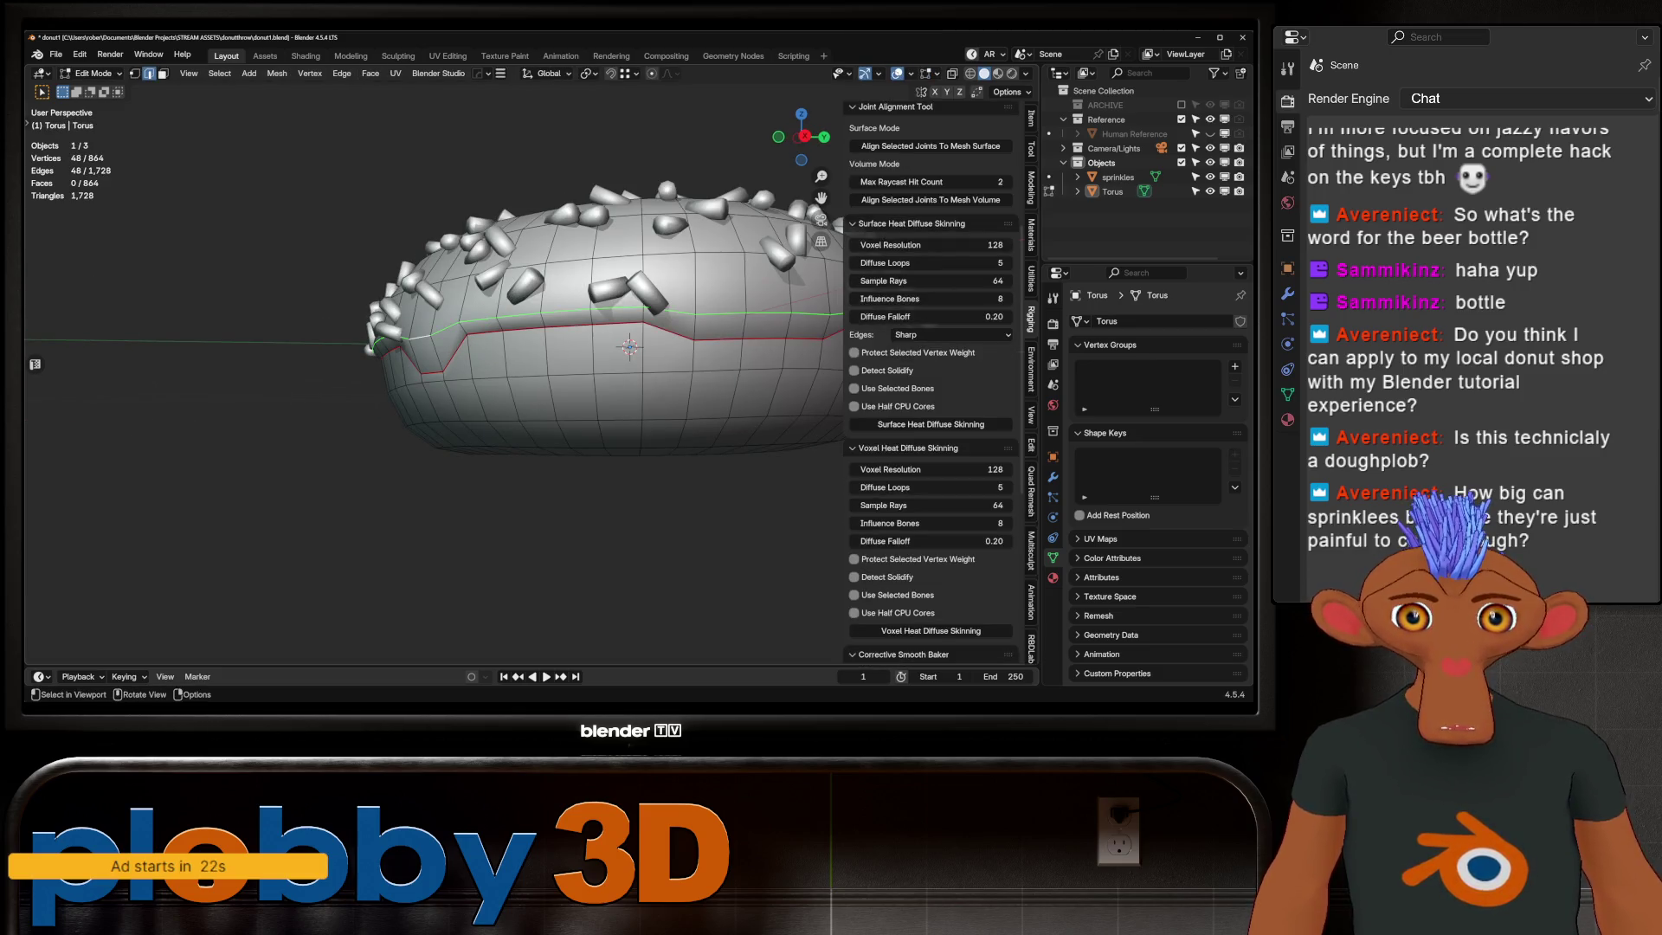